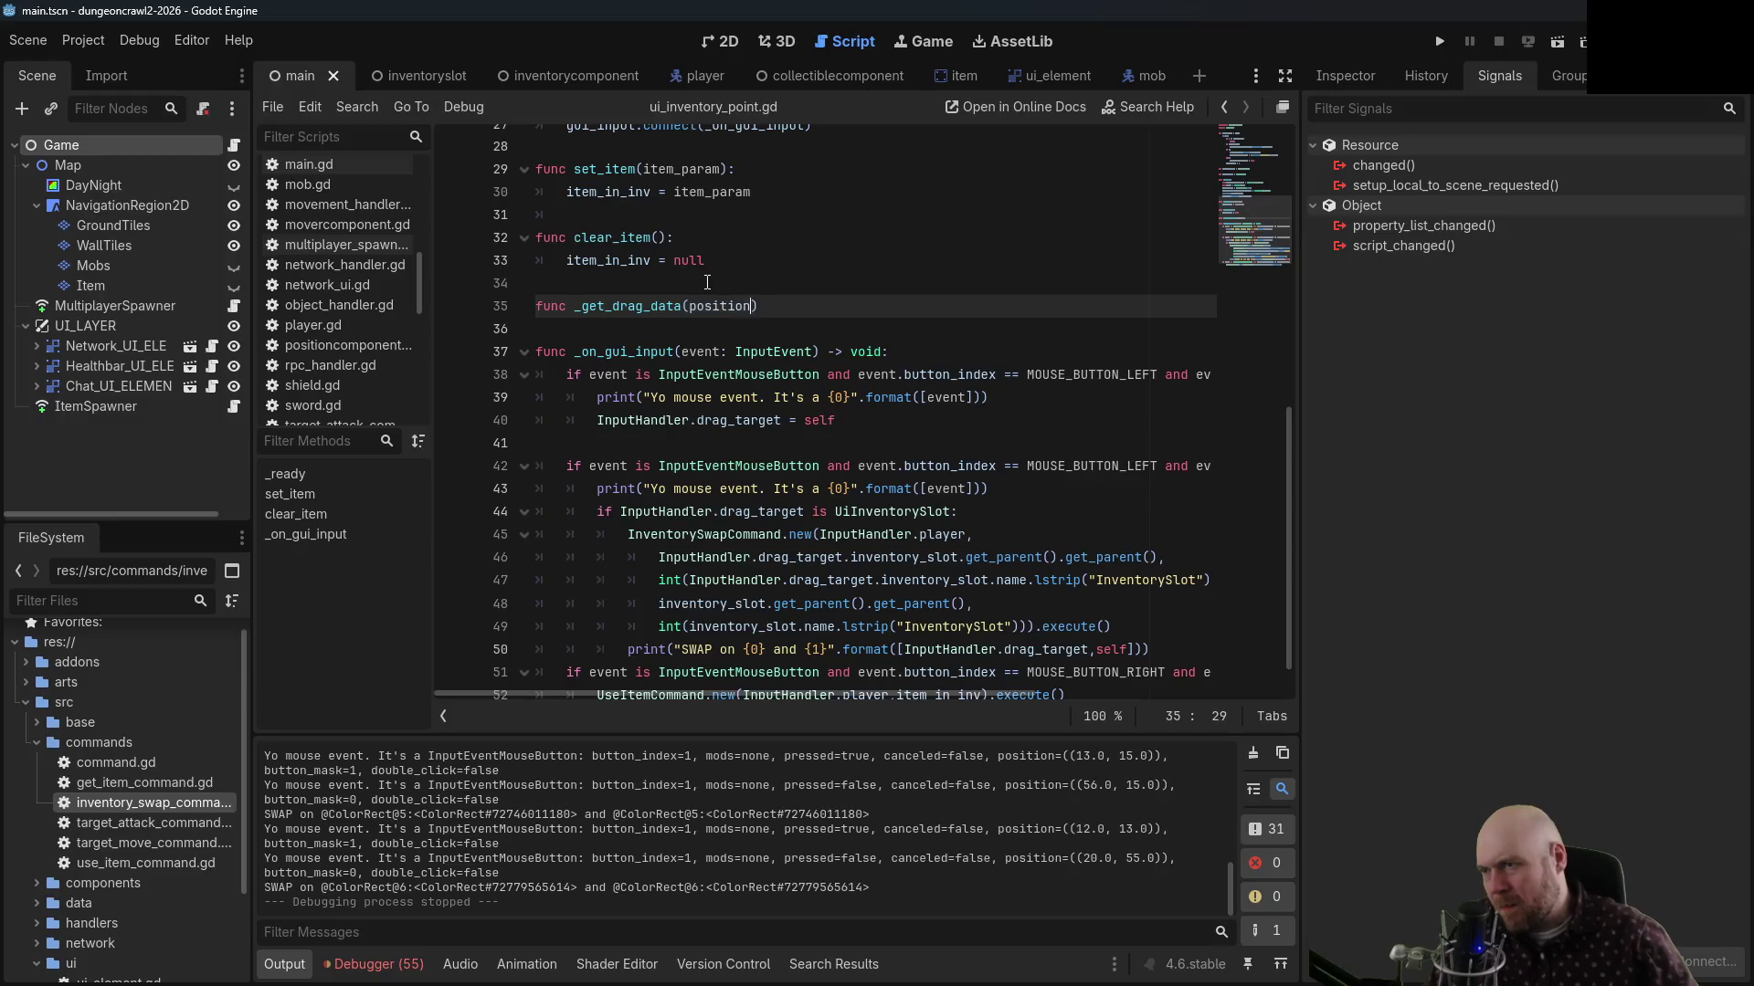
Add print("omg this function is happening") as the body of _get_drag_data(position) and save
{"action": "key", "text": "Return"}
{"action": "type", "text": "t(\"omg this fun"}
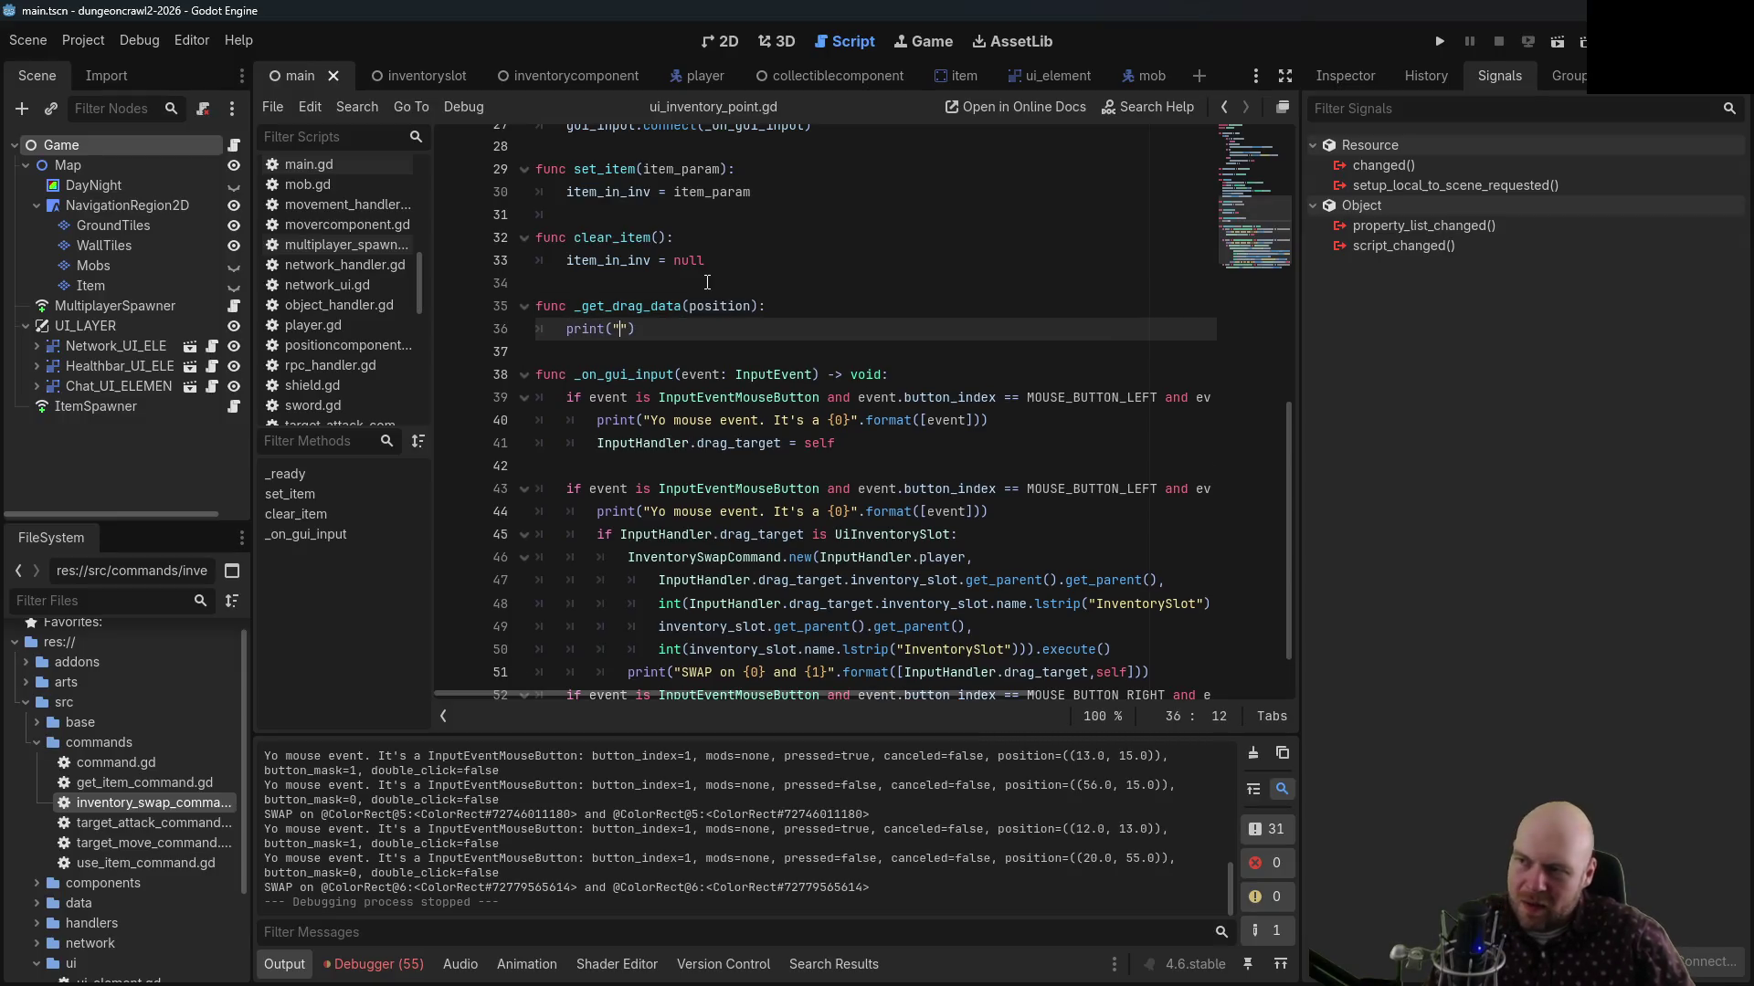
{"action": "type", "text": "ction is happening\""}
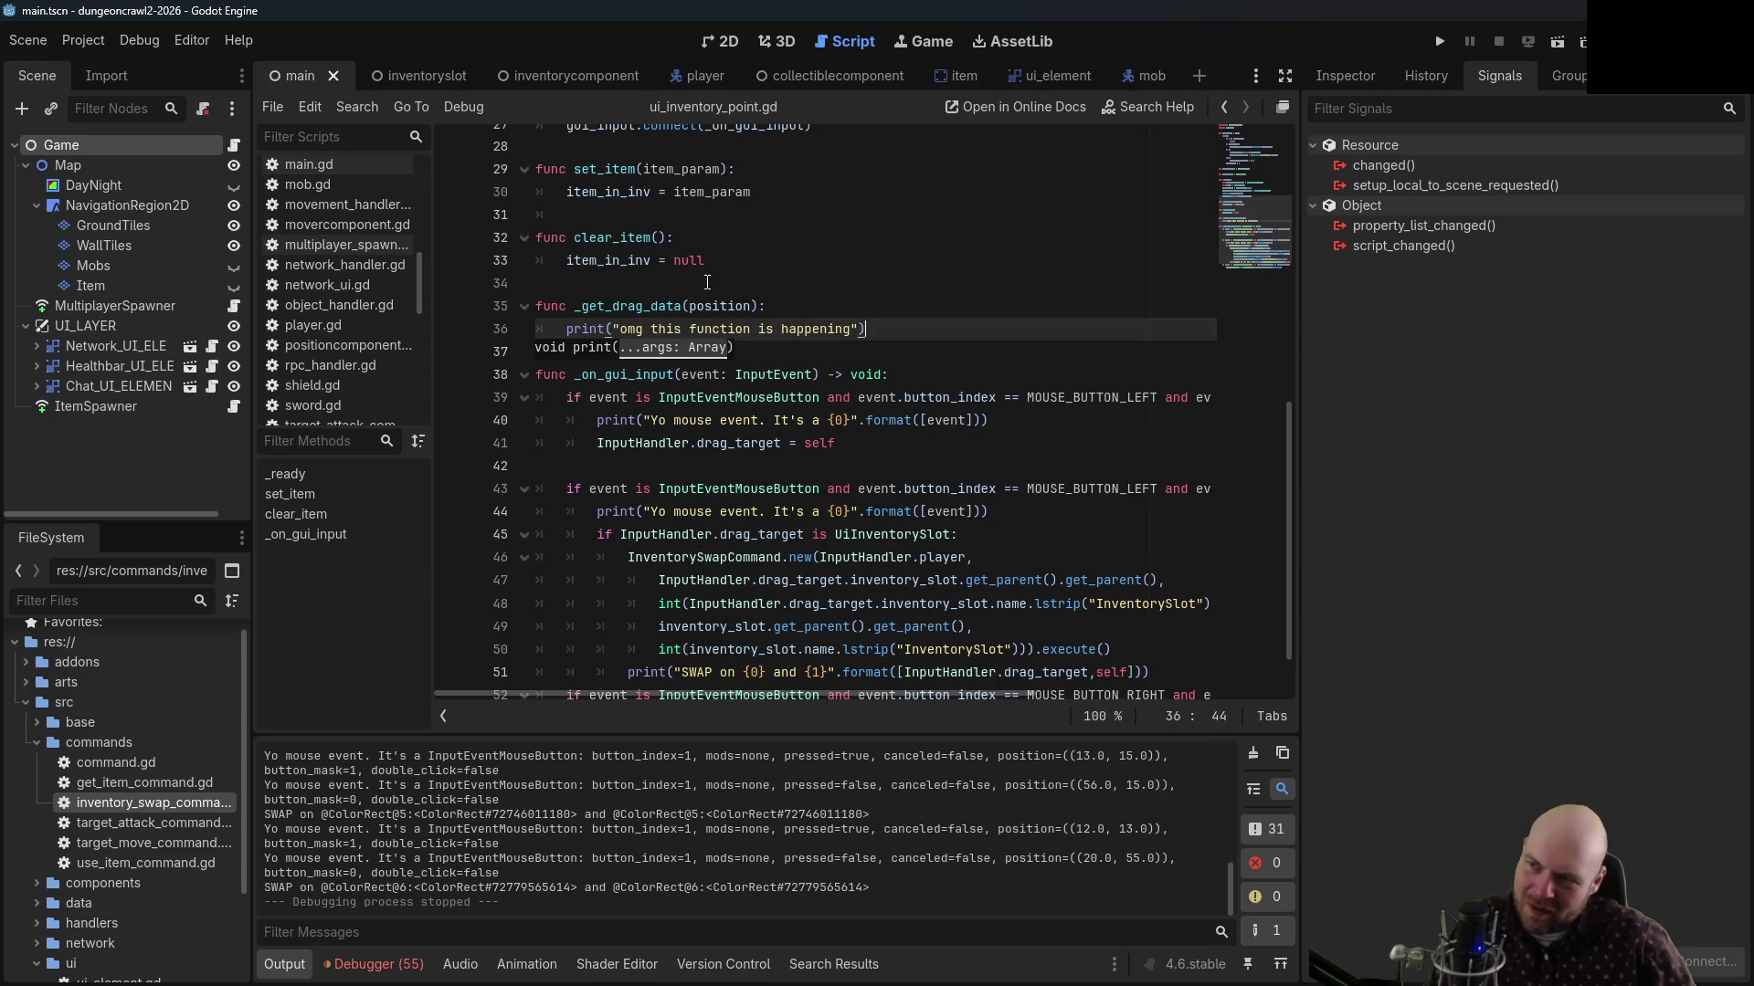
{"action": "key", "text": "ctrl+s"}
Run the game as server and client, drag an inventory slot to log the drag message, then stop
{"action": "left_click", "coordinate": [1439, 42]}
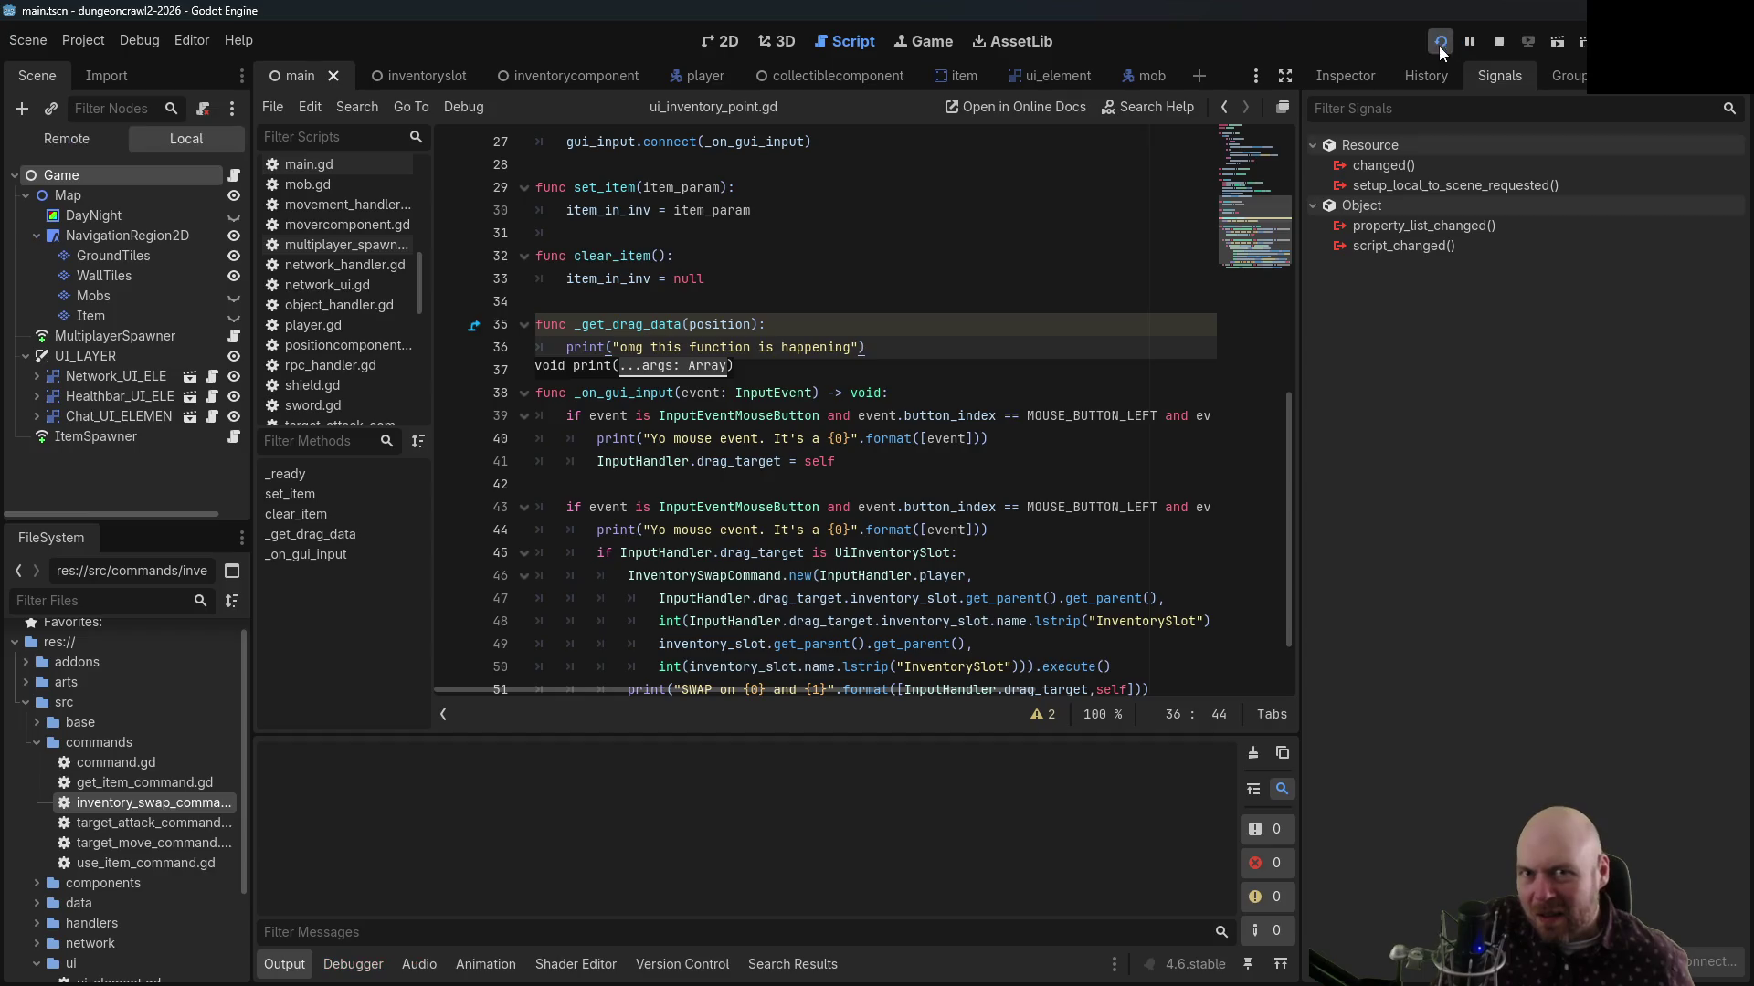
{"action": "left_click", "coordinate": [894, 512]}
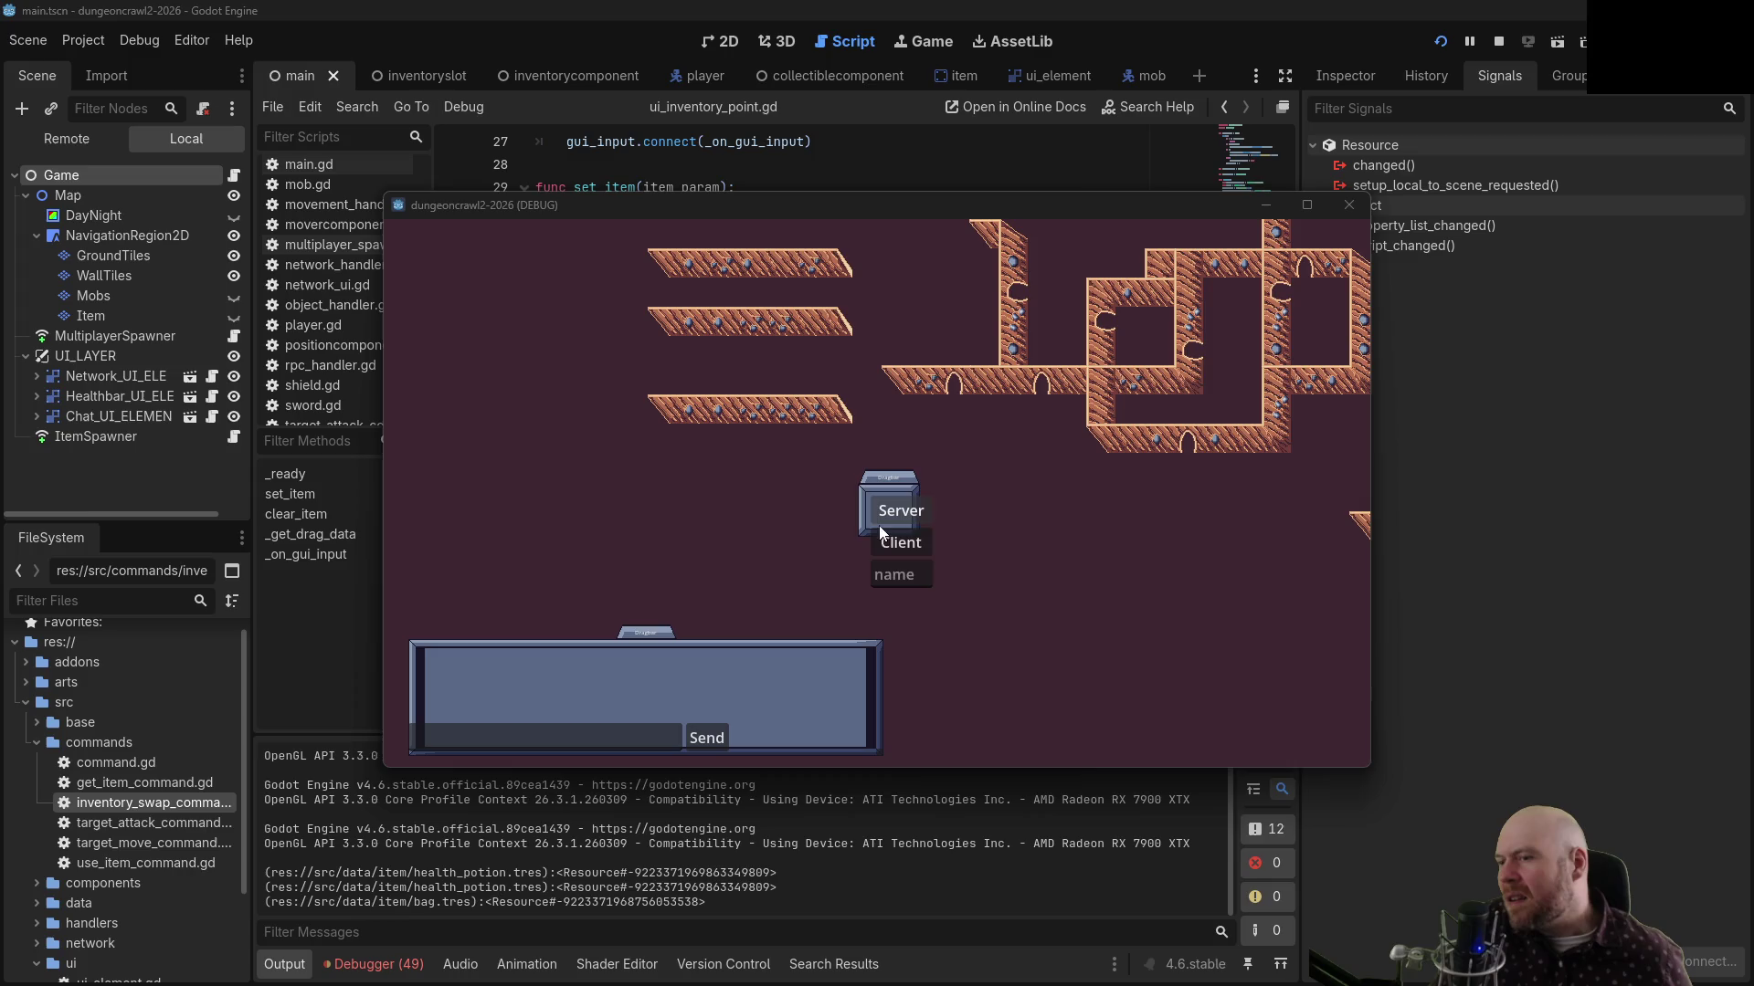
{"action": "left_click", "coordinate": [899, 543]}
{"action": "left_click", "coordinate": [559, 373]}
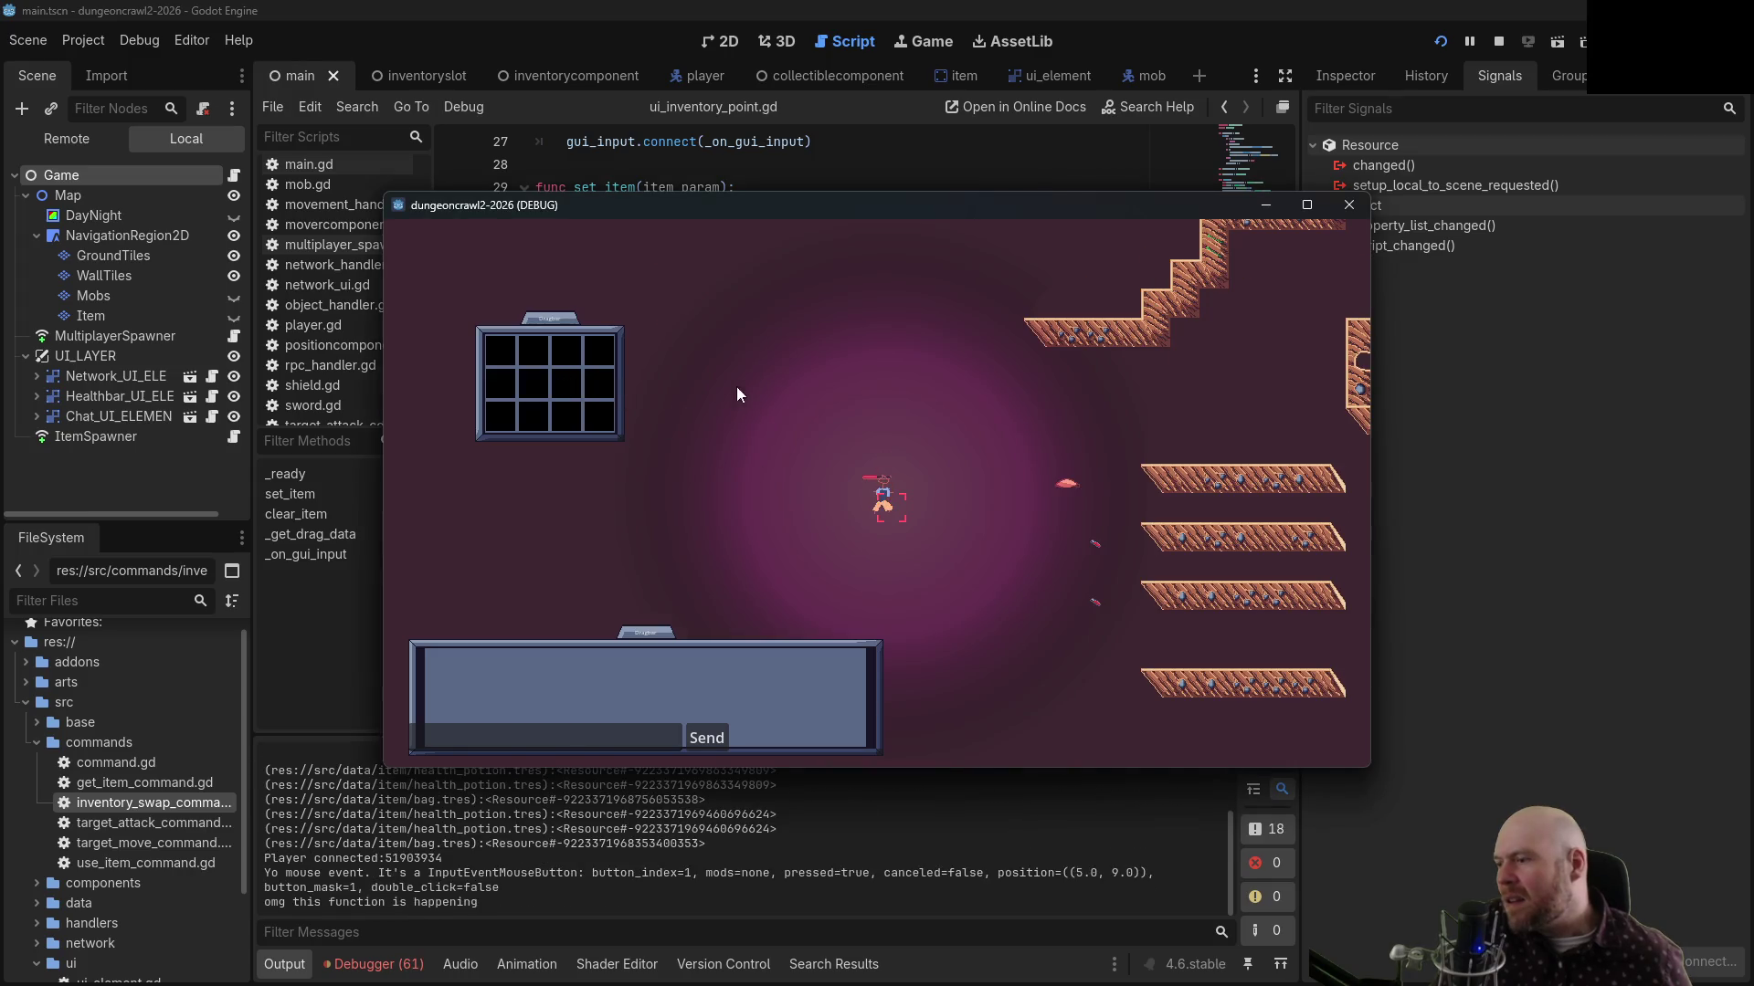
{"action": "left_click_drag", "start_coordinate": [1008, 377], "coordinate": [1034, 383]}
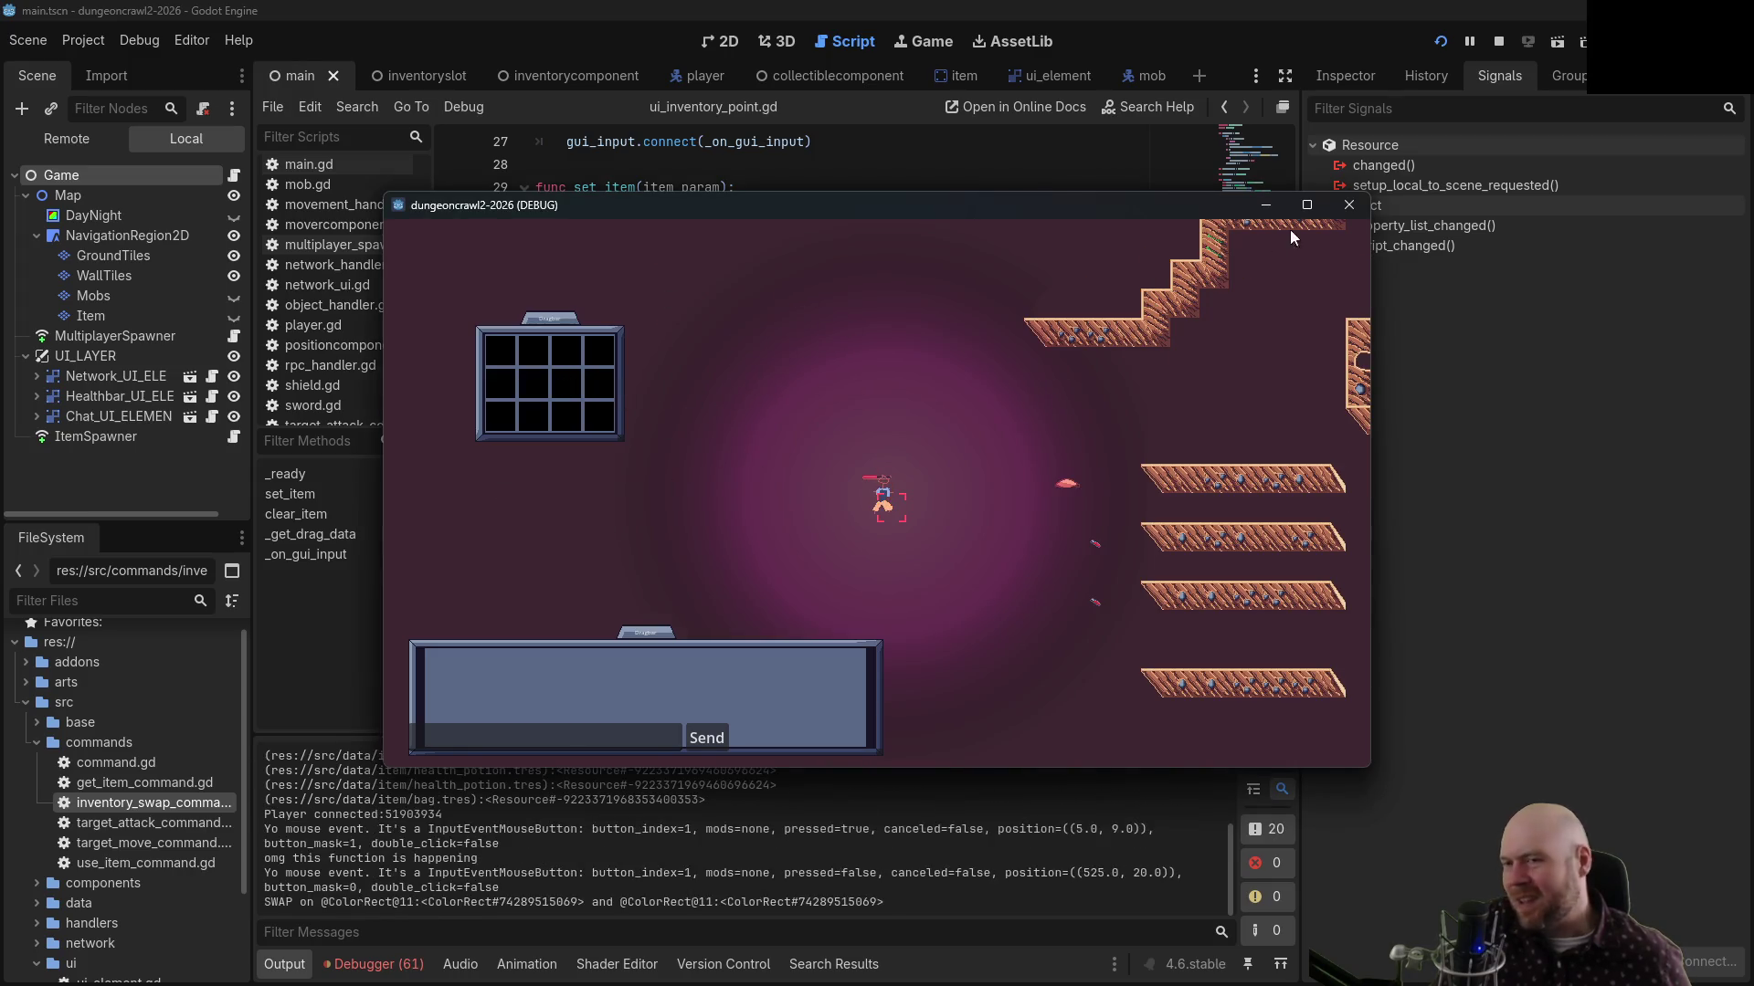
{"action": "left_click", "coordinate": [1498, 41]}
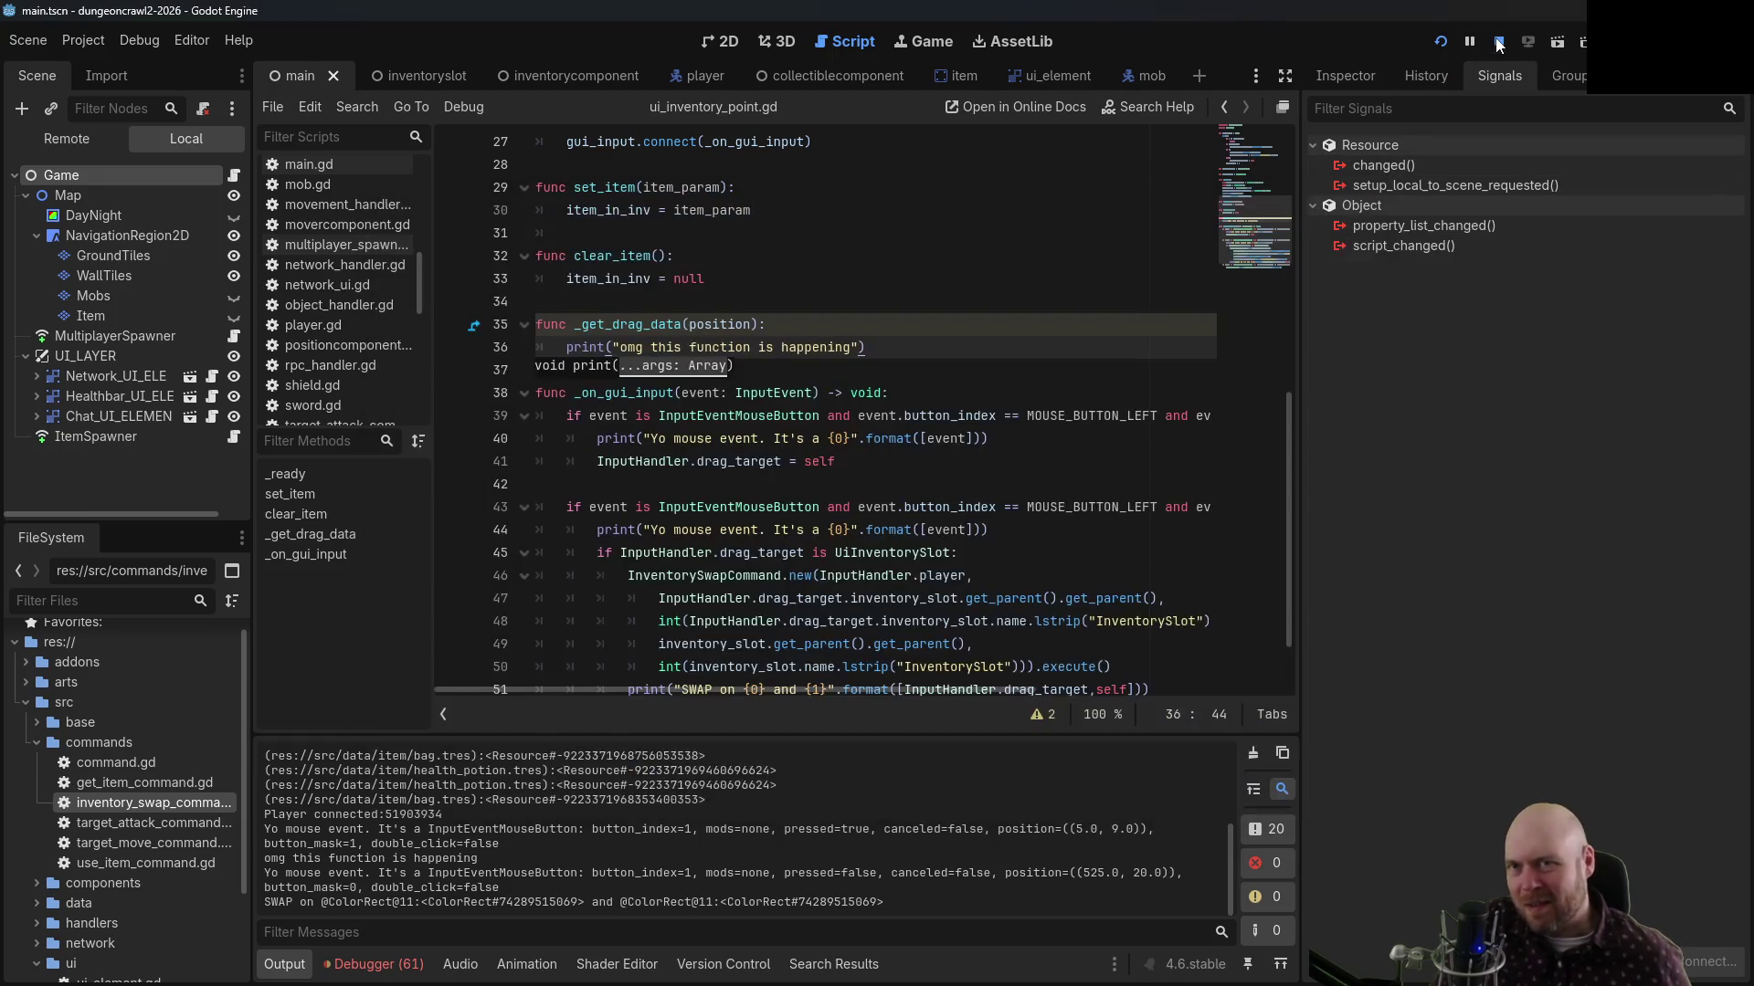
{"action": "left_click", "coordinate": [925, 339]}
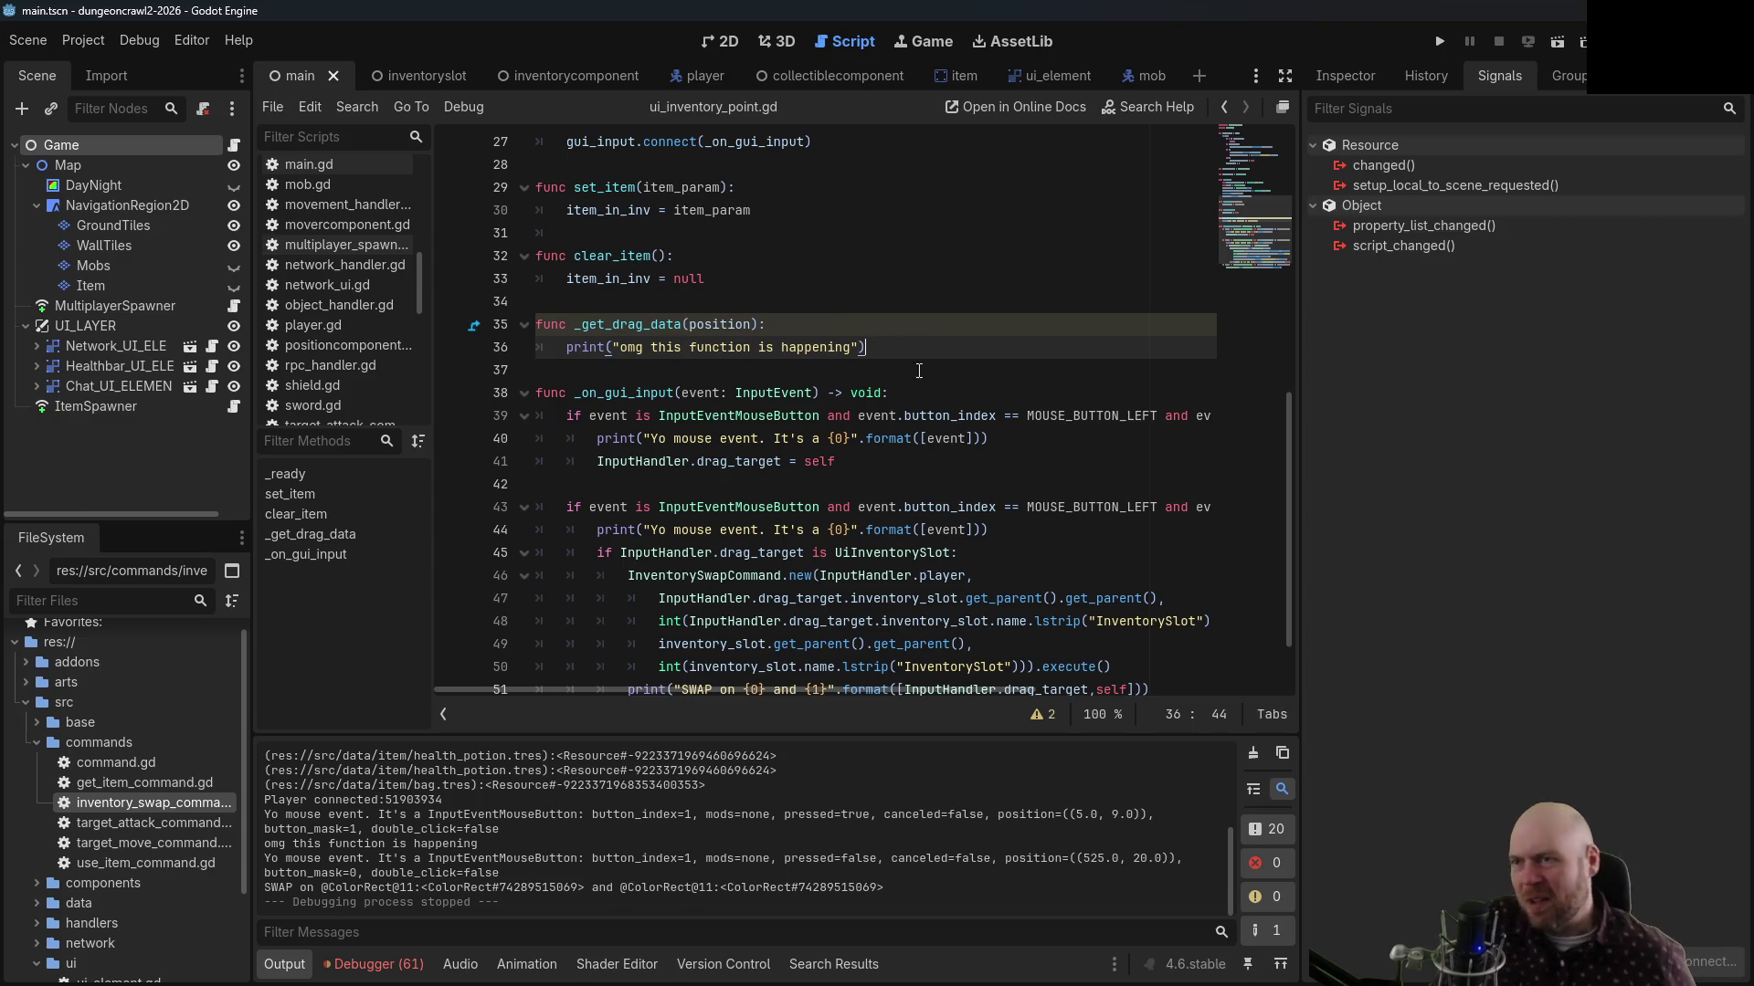
{"action": "scroll", "coordinate": [1020, 439], "scroll_direction": "up", "scroll_amount": 5}
{"action": "scroll", "coordinate": [1021, 439], "scroll_direction": "up", "scroll_amount": 4}
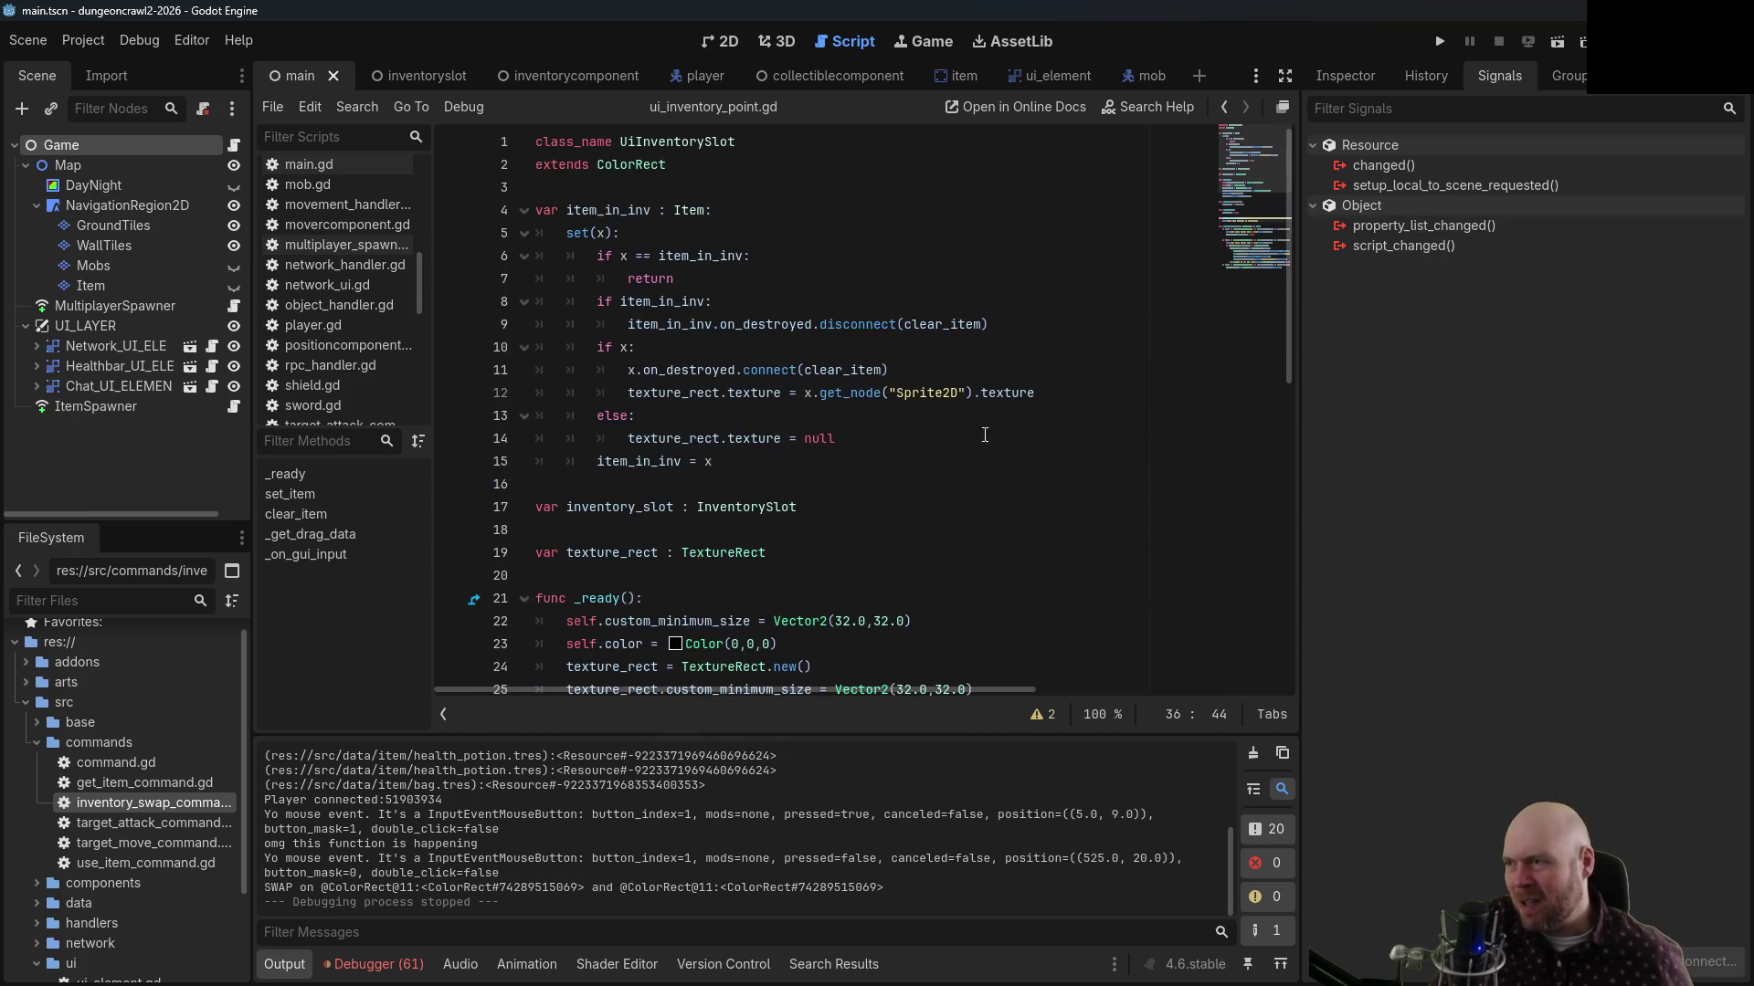
{"action": "left_click", "coordinate": [639, 165], "text": "ctrl"}
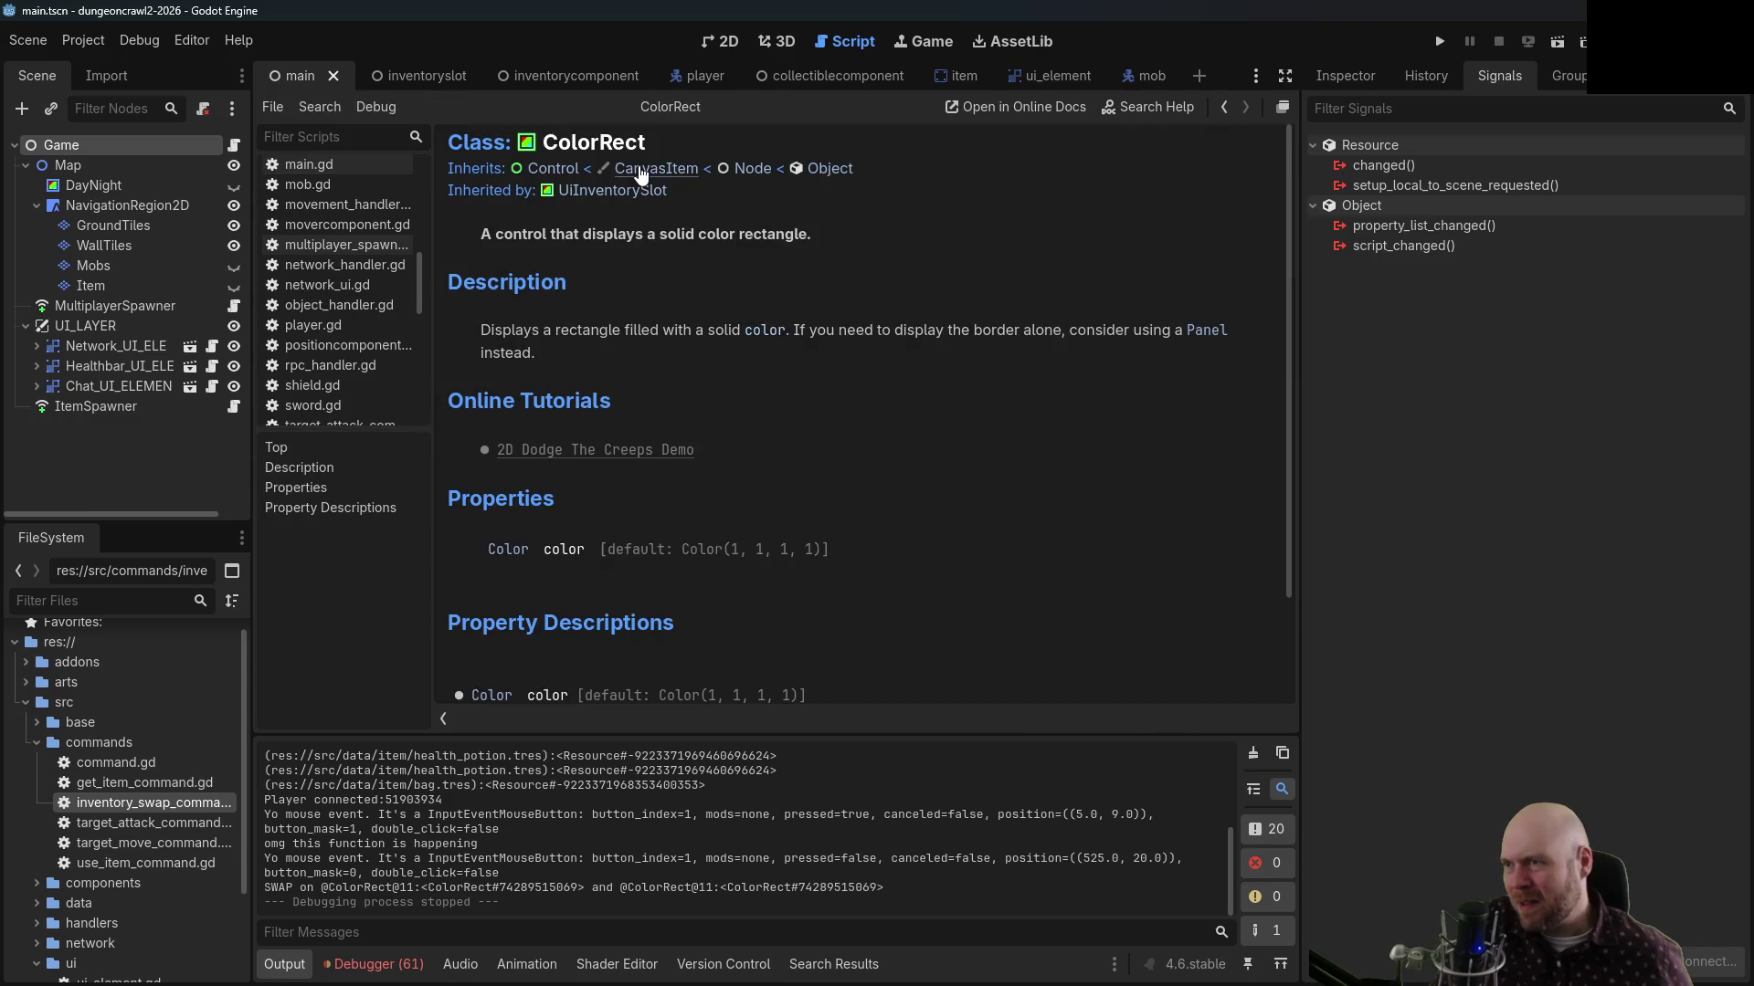
{"action": "left_click", "coordinate": [565, 170]}
{"action": "scroll", "coordinate": [1111, 371], "scroll_direction": "down", "scroll_amount": 10}
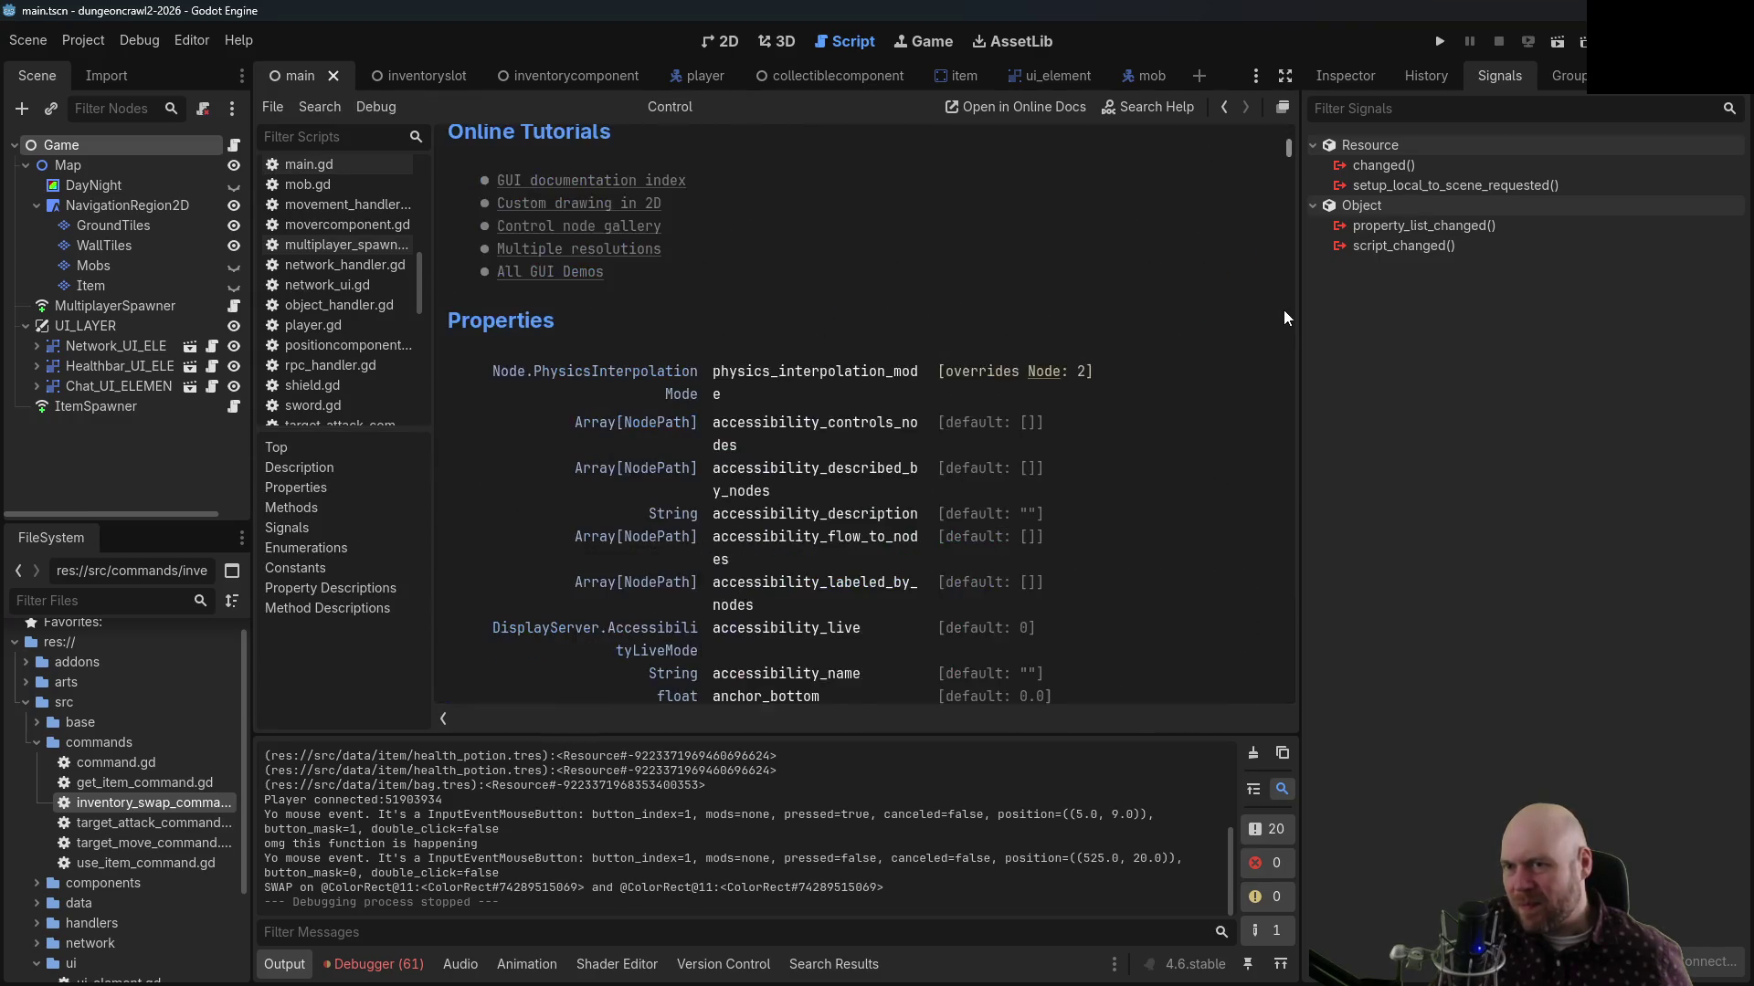
{"action": "scroll", "coordinate": [1286, 309], "scroll_direction": "down", "scroll_amount": 5}
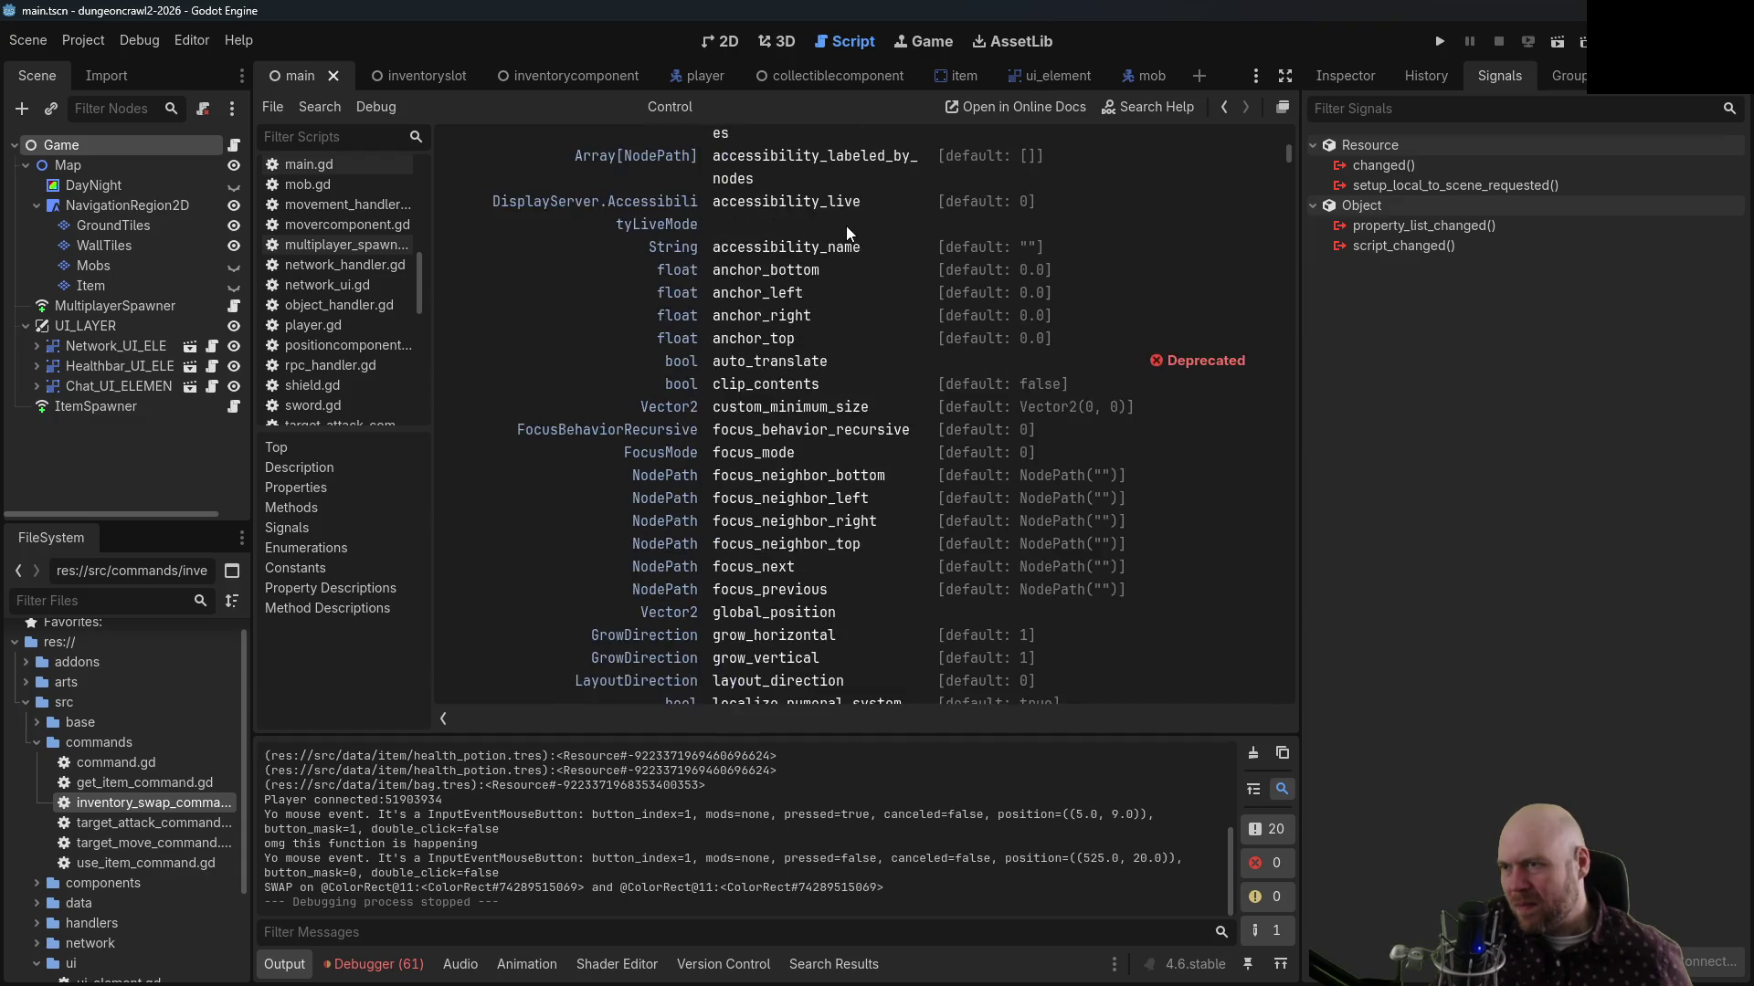
{"action": "scroll", "coordinate": [845, 226], "scroll_direction": "down", "scroll_amount": 3}
{"action": "scroll", "coordinate": [779, 429], "scroll_direction": "down", "scroll_amount": 3}
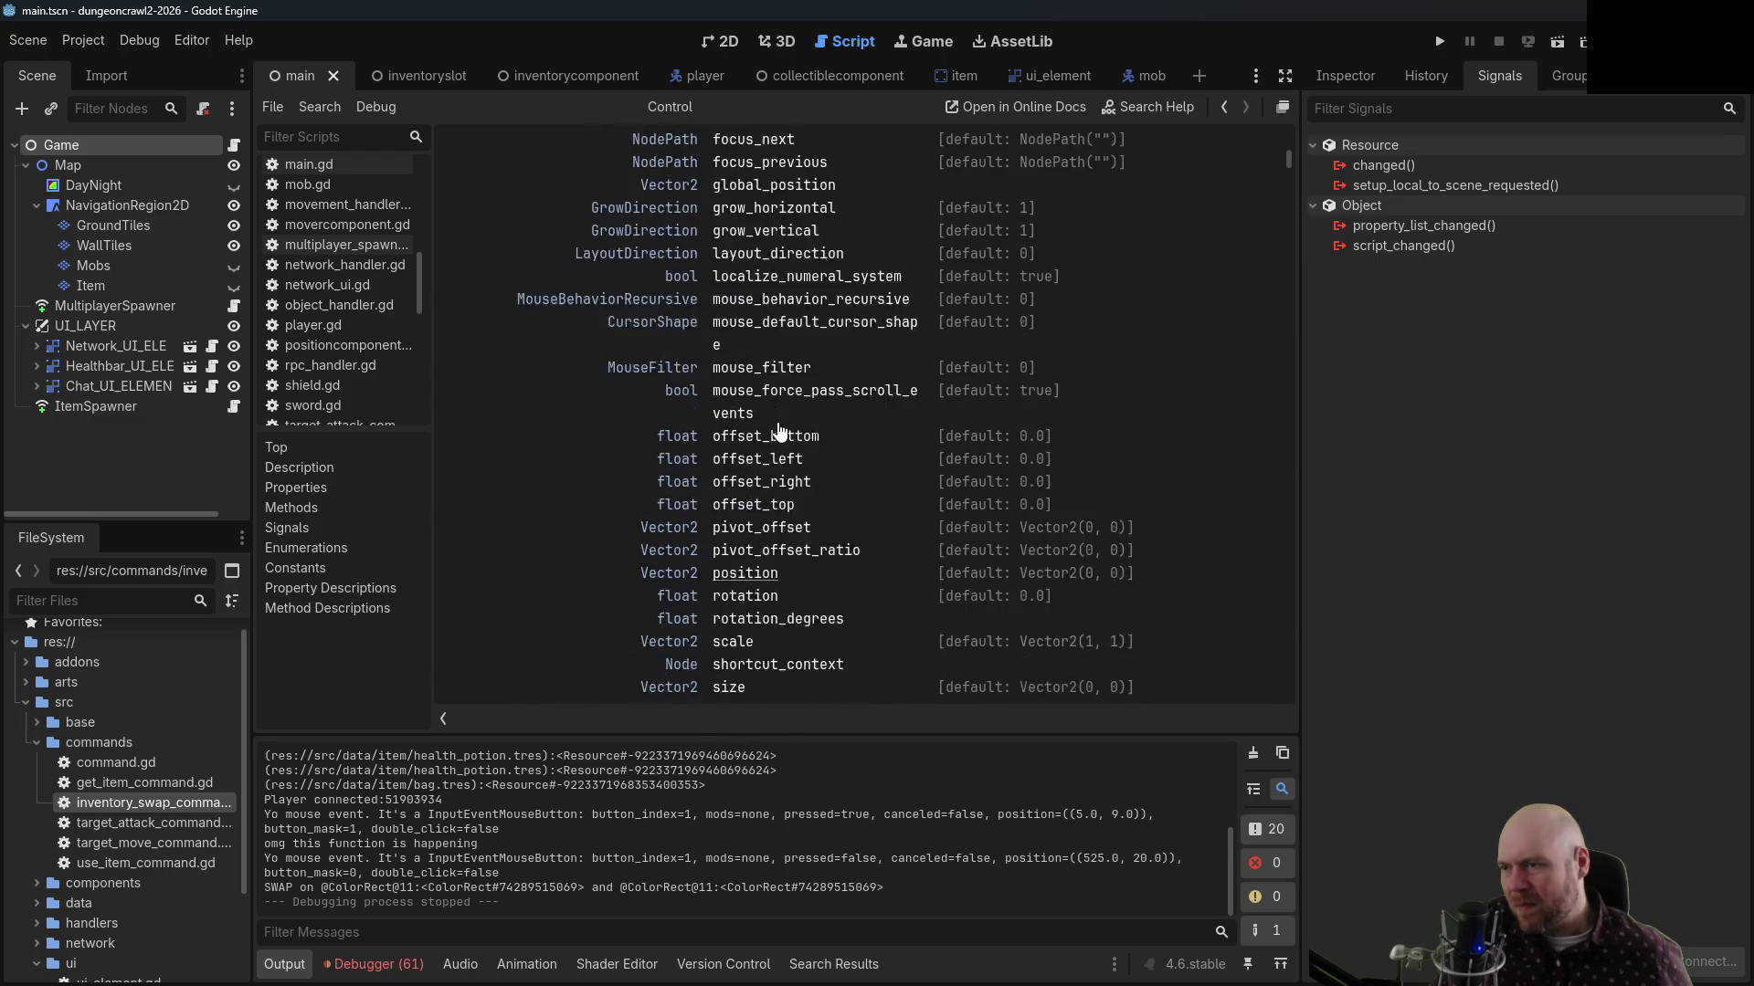
{"action": "scroll", "coordinate": [779, 430], "scroll_direction": "up", "scroll_amount": 5}
{"action": "scroll", "coordinate": [781, 431], "scroll_direction": "down", "scroll_amount": 6}
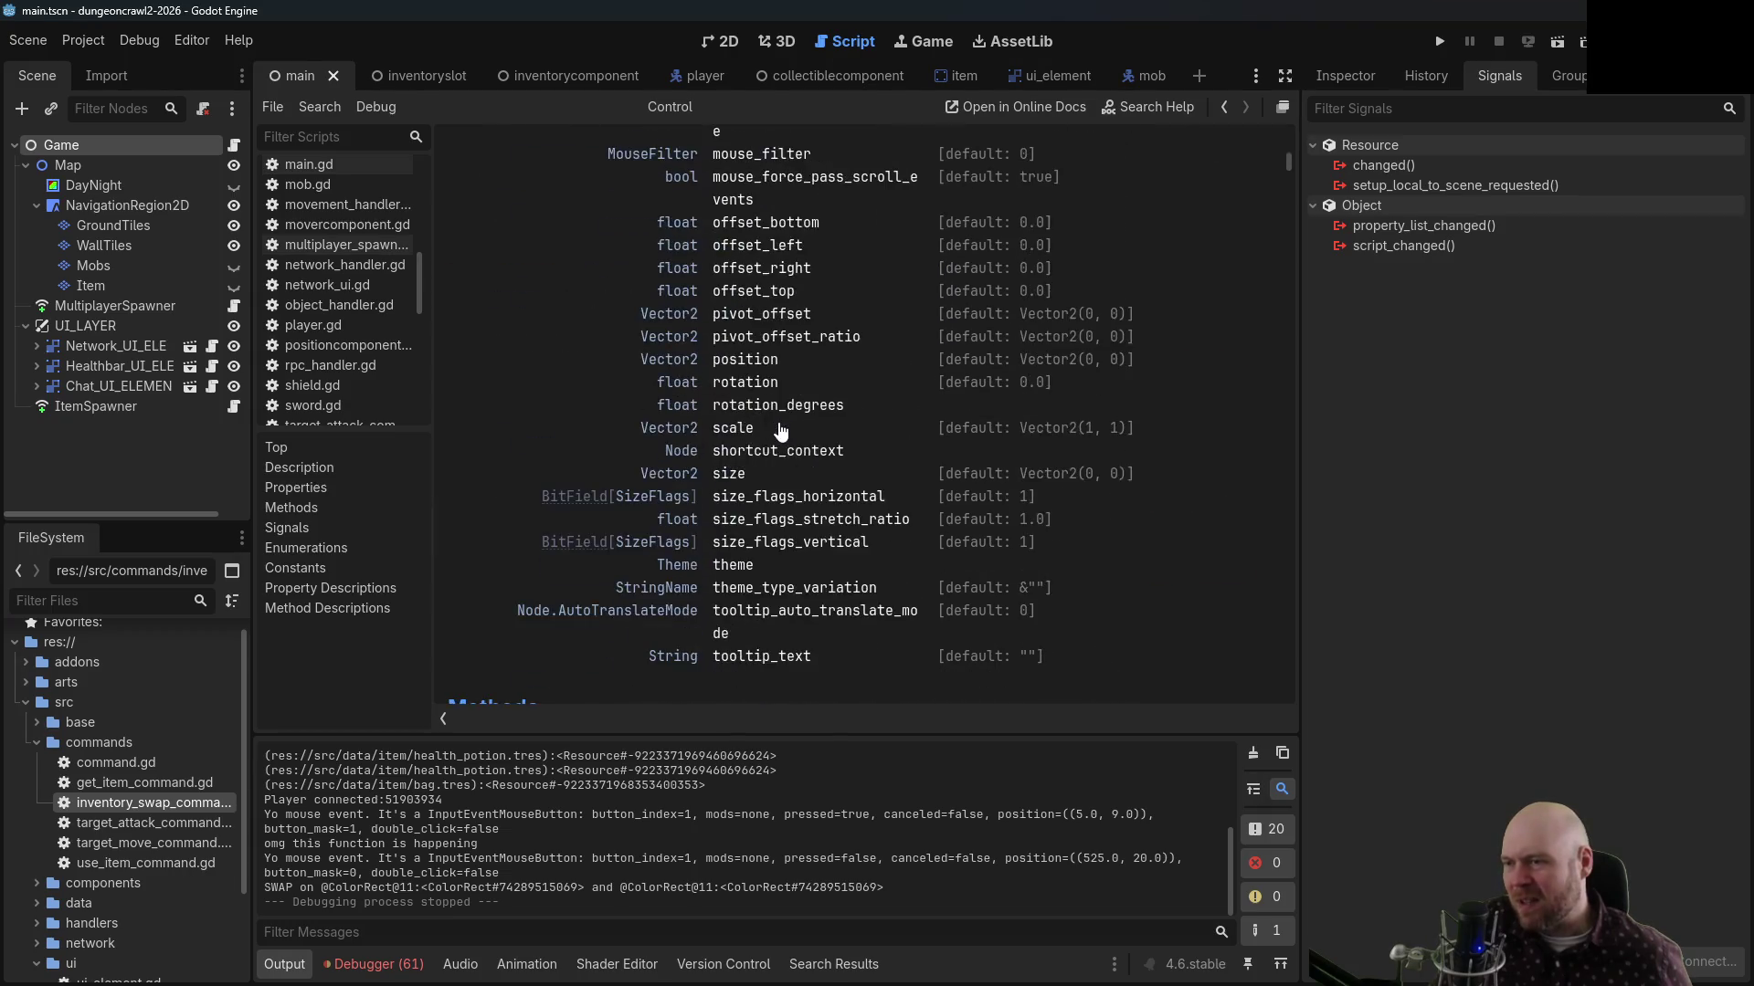
{"action": "scroll", "coordinate": [780, 430], "scroll_direction": "down", "scroll_amount": 6}
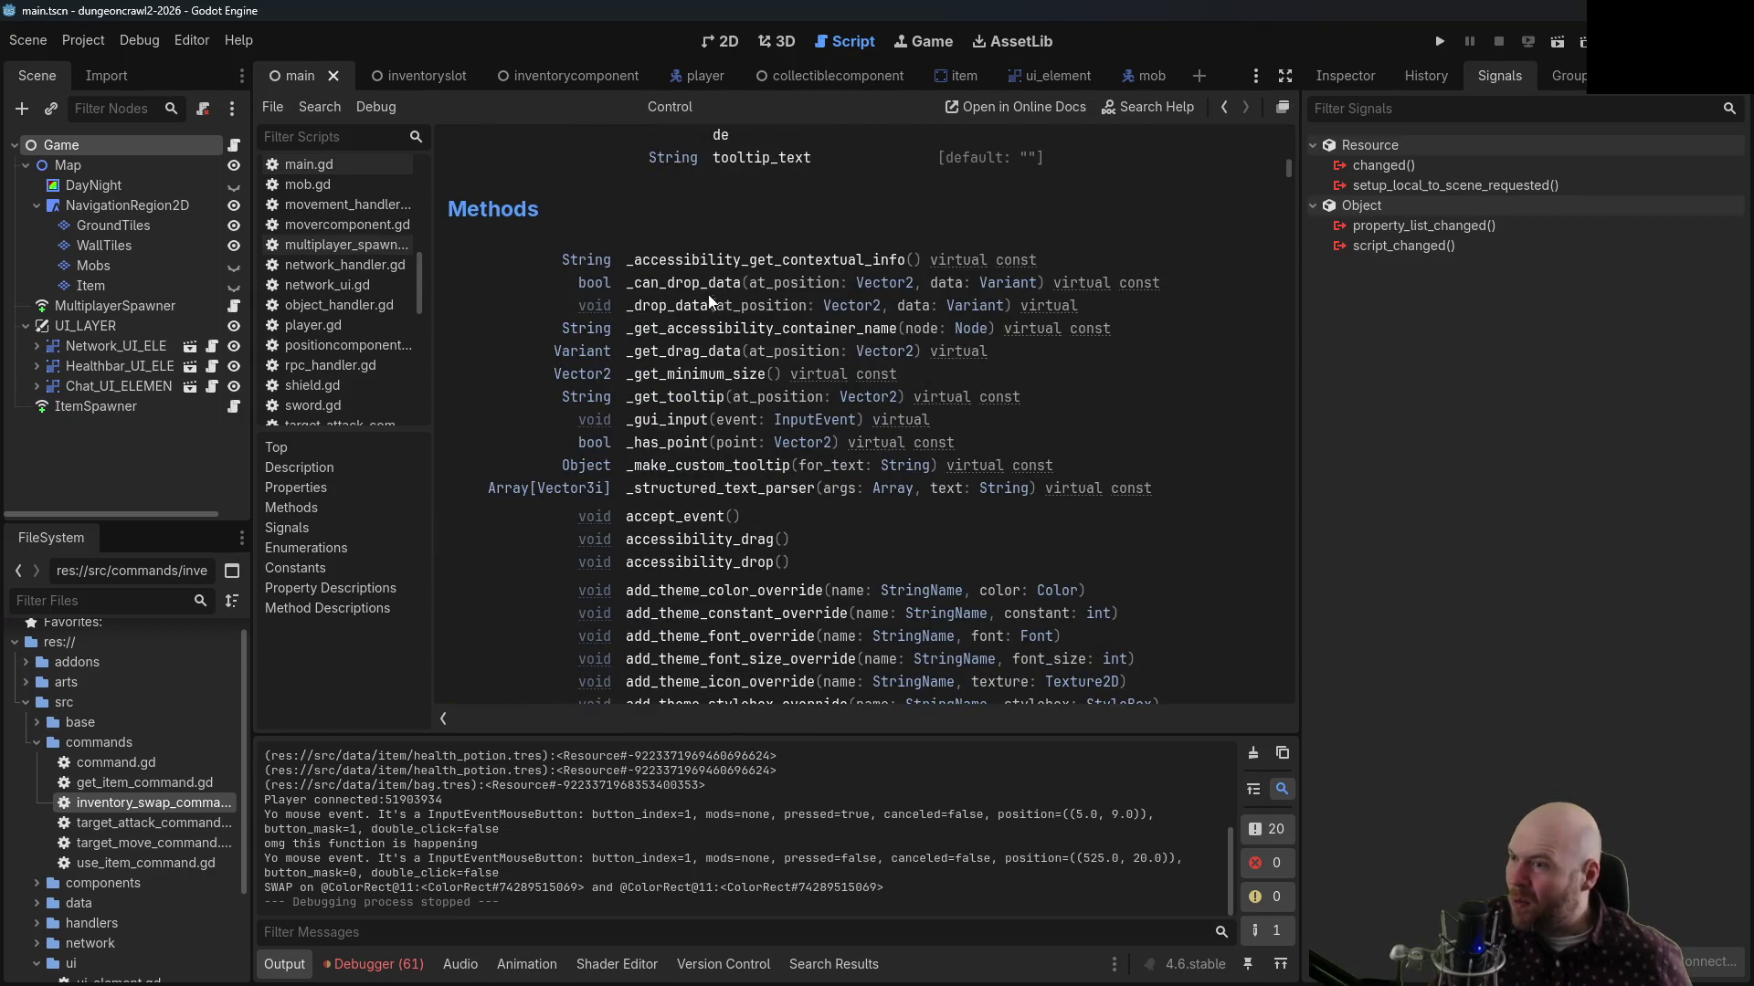
{"action": "left_click", "coordinate": [692, 285]}
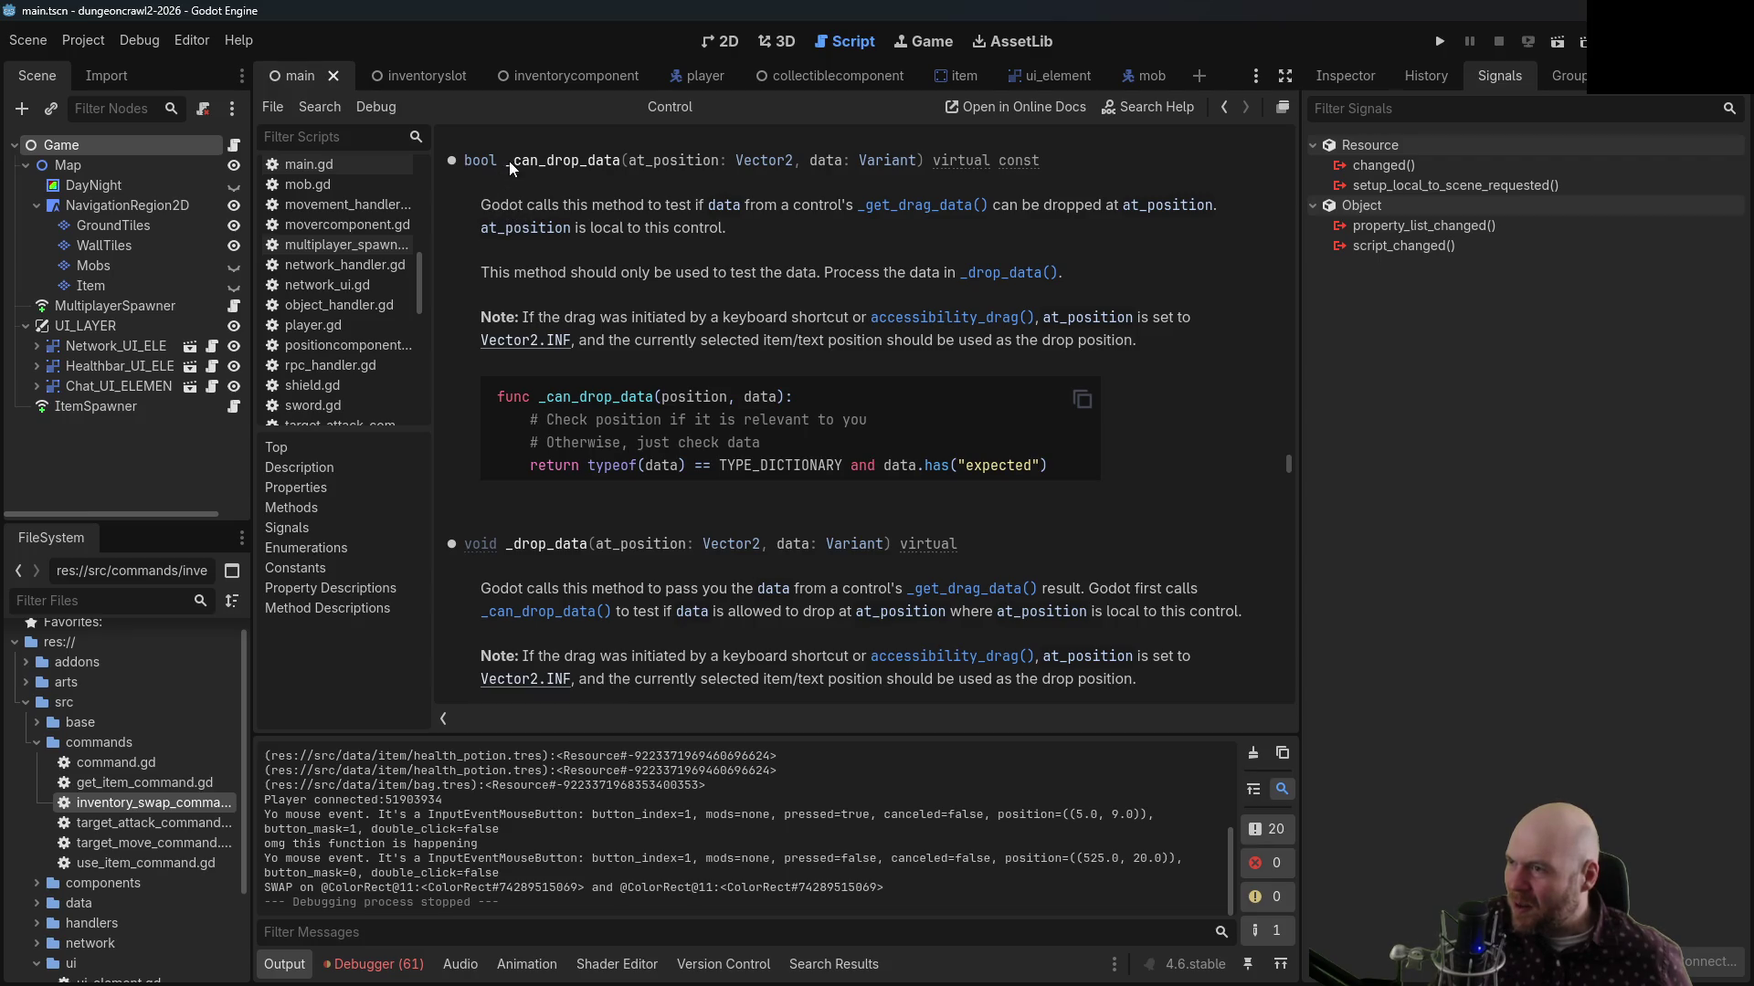
{"action": "left_click_drag", "start_coordinate": [508, 160], "coordinate": [923, 157]}
{"action": "key", "text": "ctrl+c"}
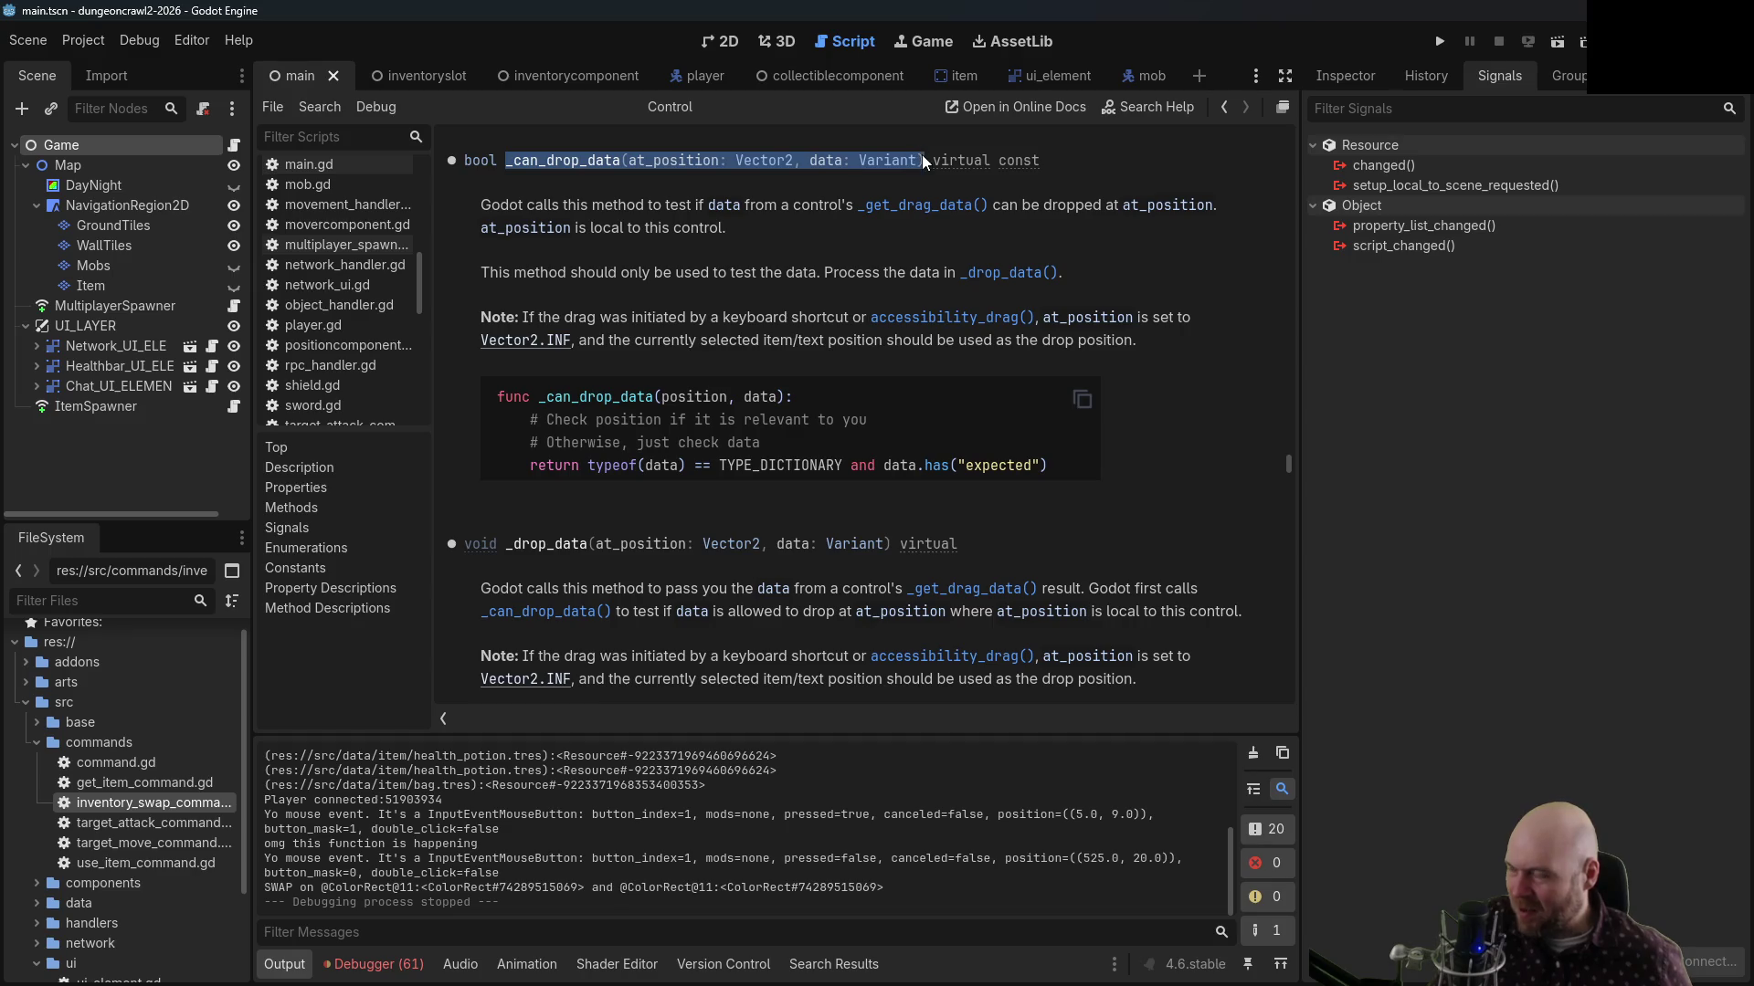
{"action": "left_click", "coordinate": [1224, 109]}
{"action": "left_click", "coordinate": [1223, 107]}
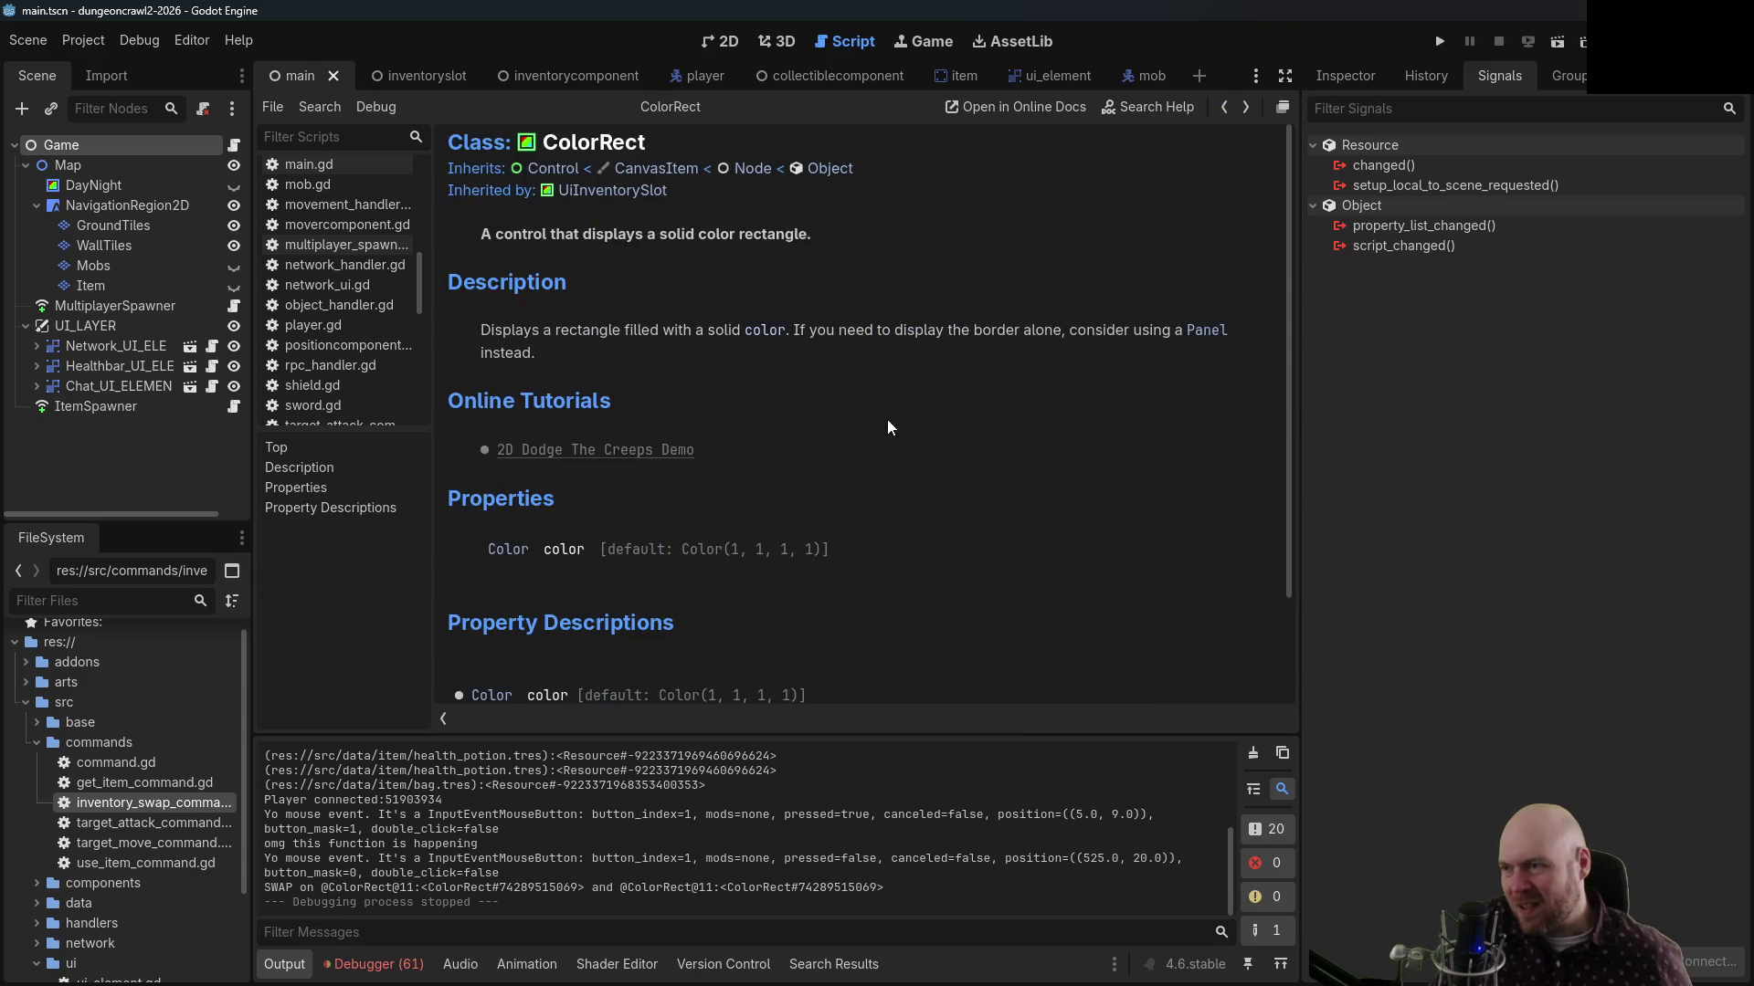
{"action": "left_click", "coordinate": [1221, 109]}
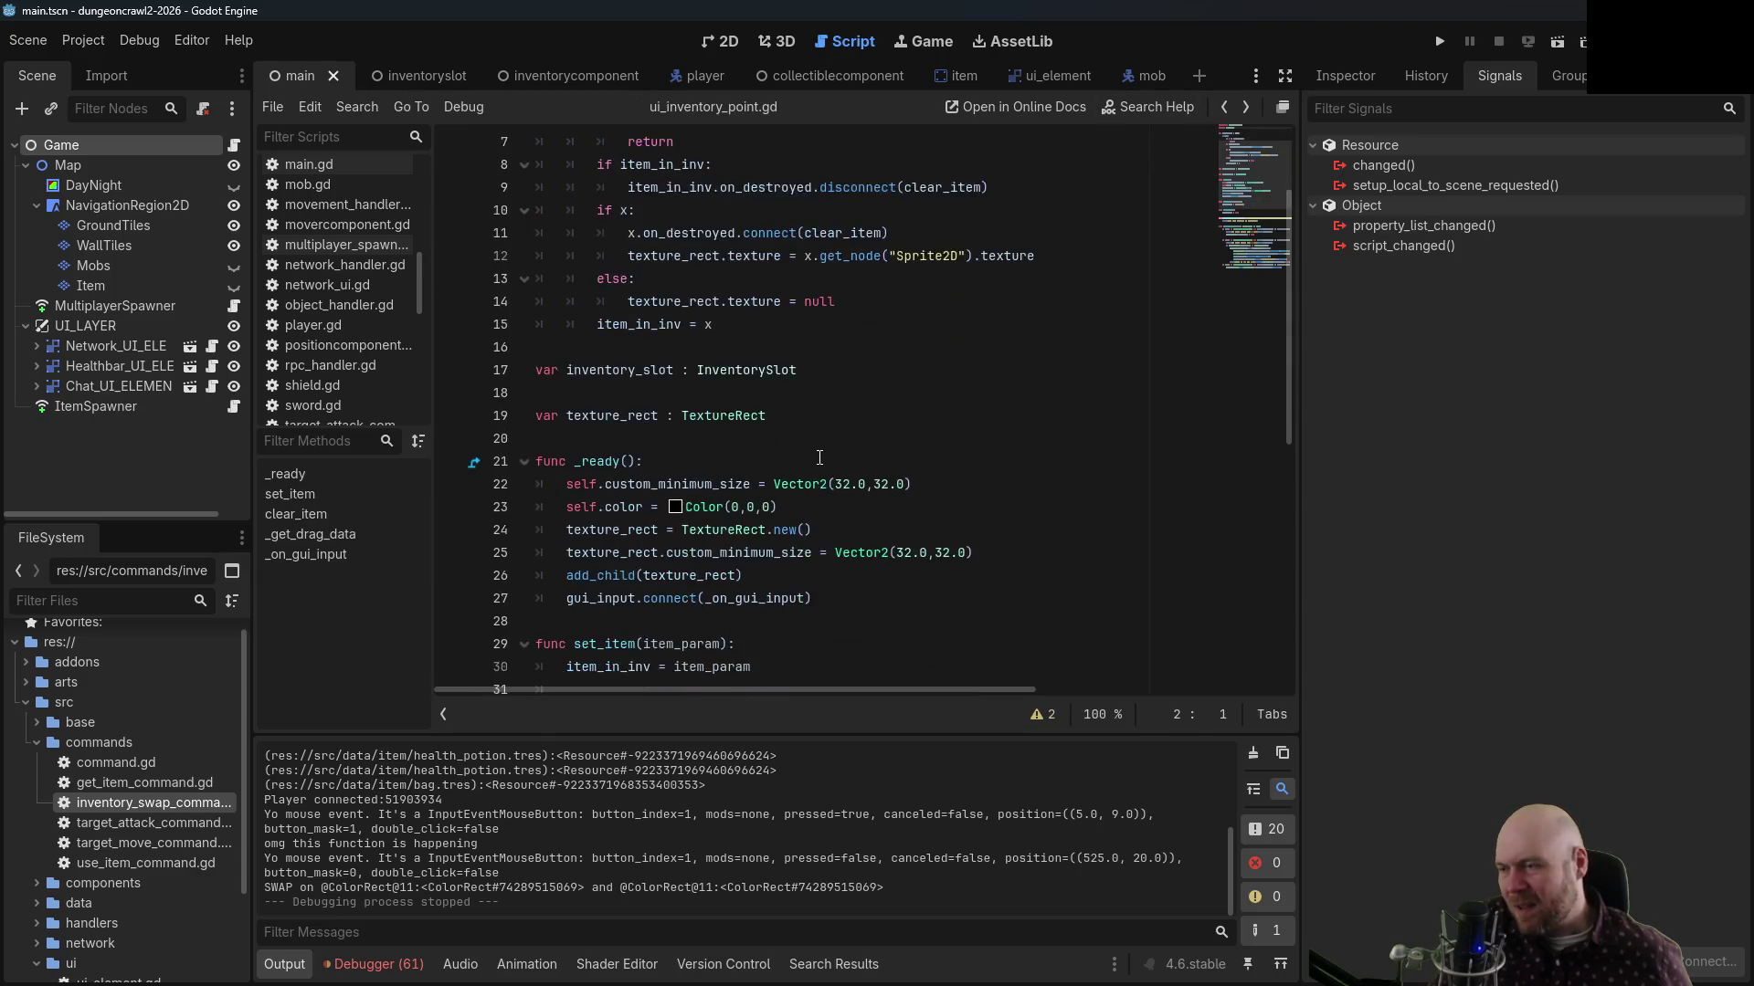
{"action": "left_click", "coordinate": [925, 274]}
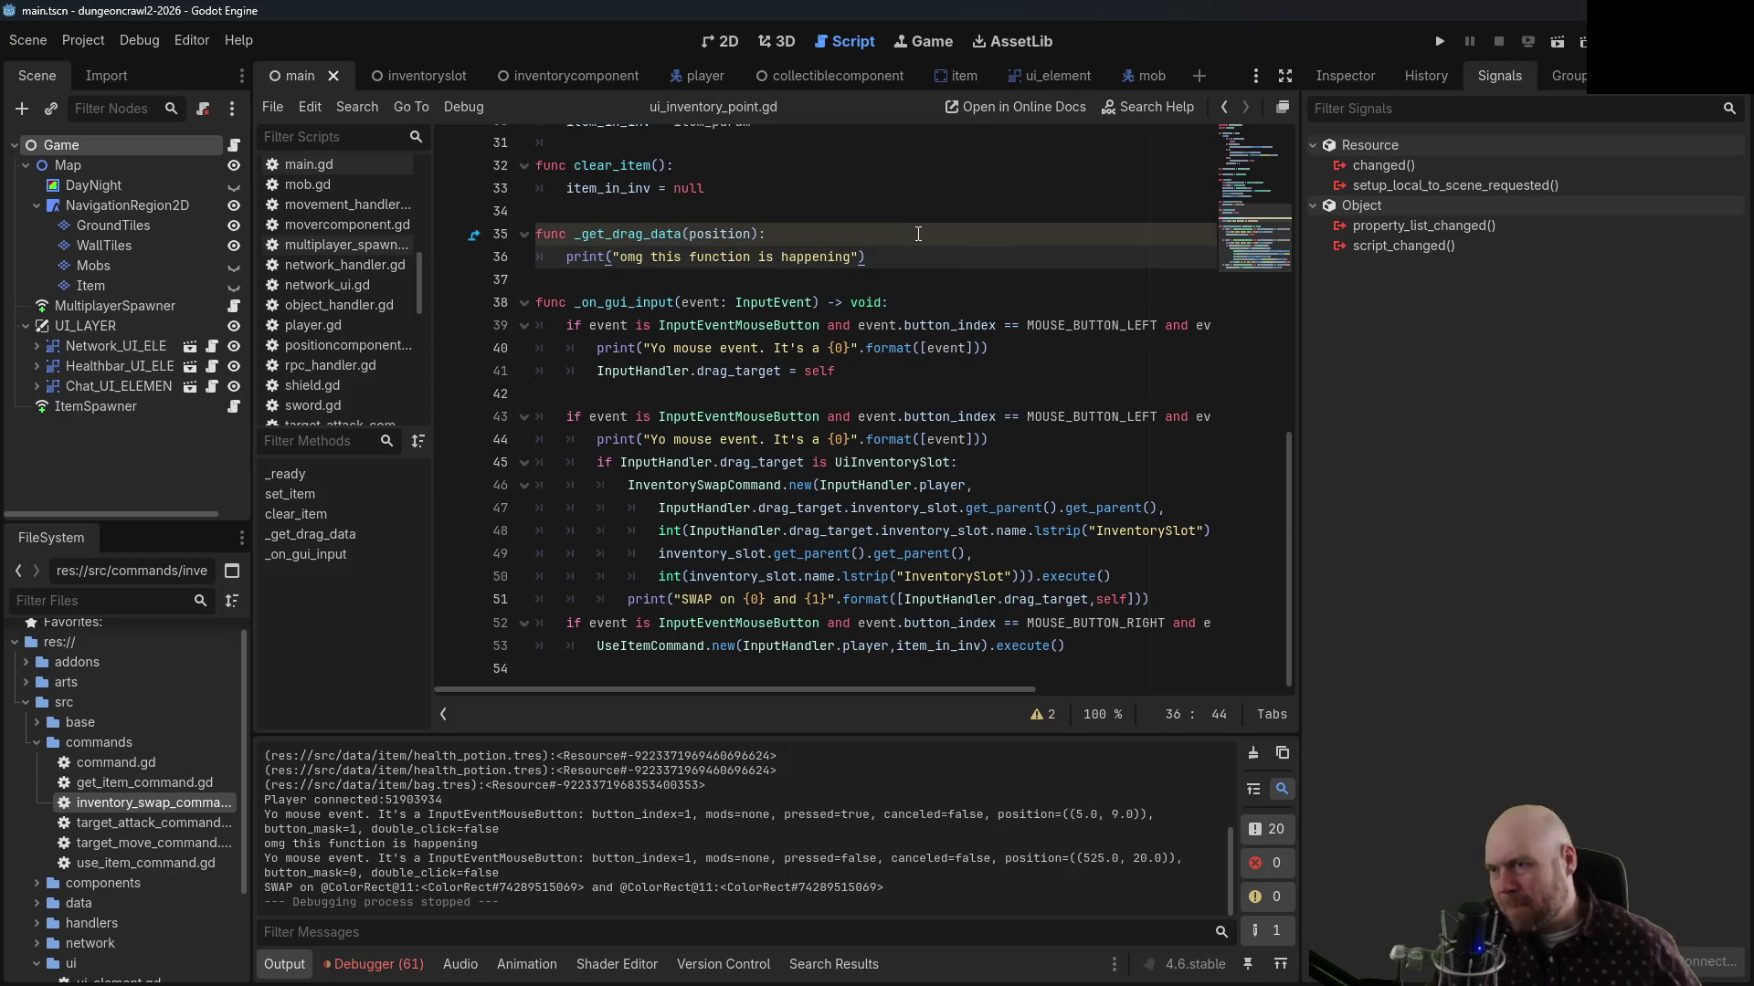
Paste the _can_drop_data signature below _get_drag_data and begin an inventory_slot condition
{"action": "key", "text": "Return"}
{"action": "key", "text": "Return"}
{"action": "key", "text": "ctrl+v"}
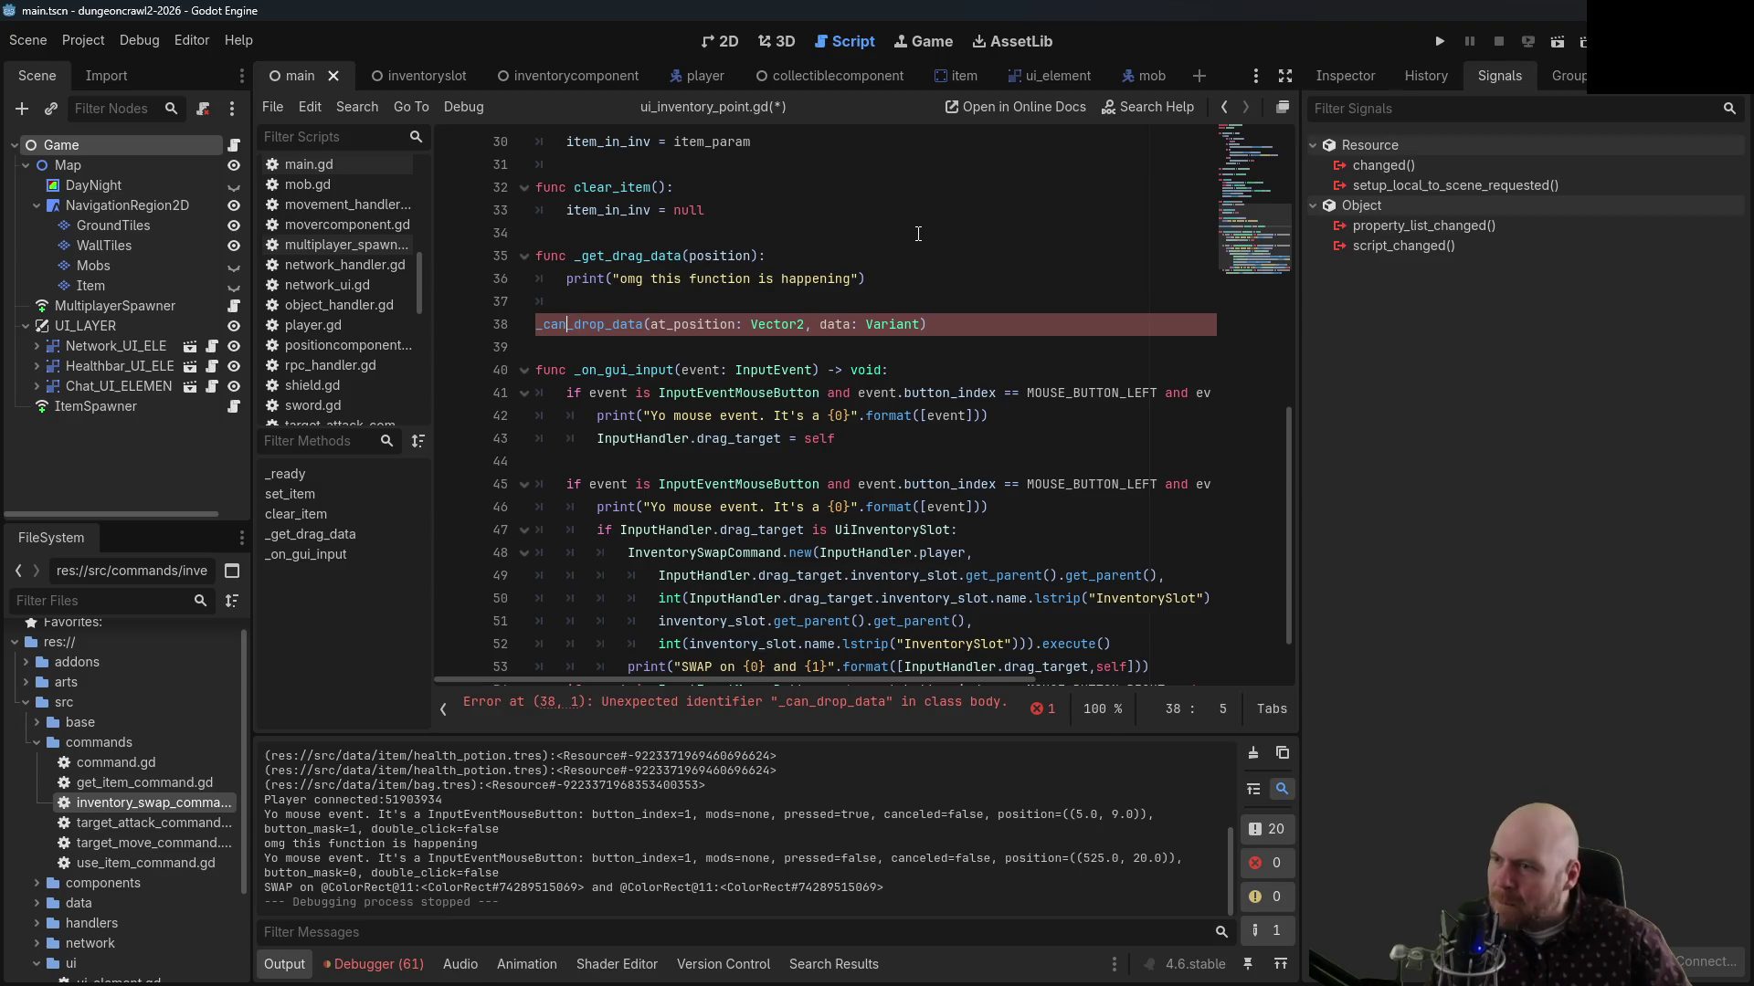
{"action": "type", "text": "func"}
{"action": "key", "text": "Down"}
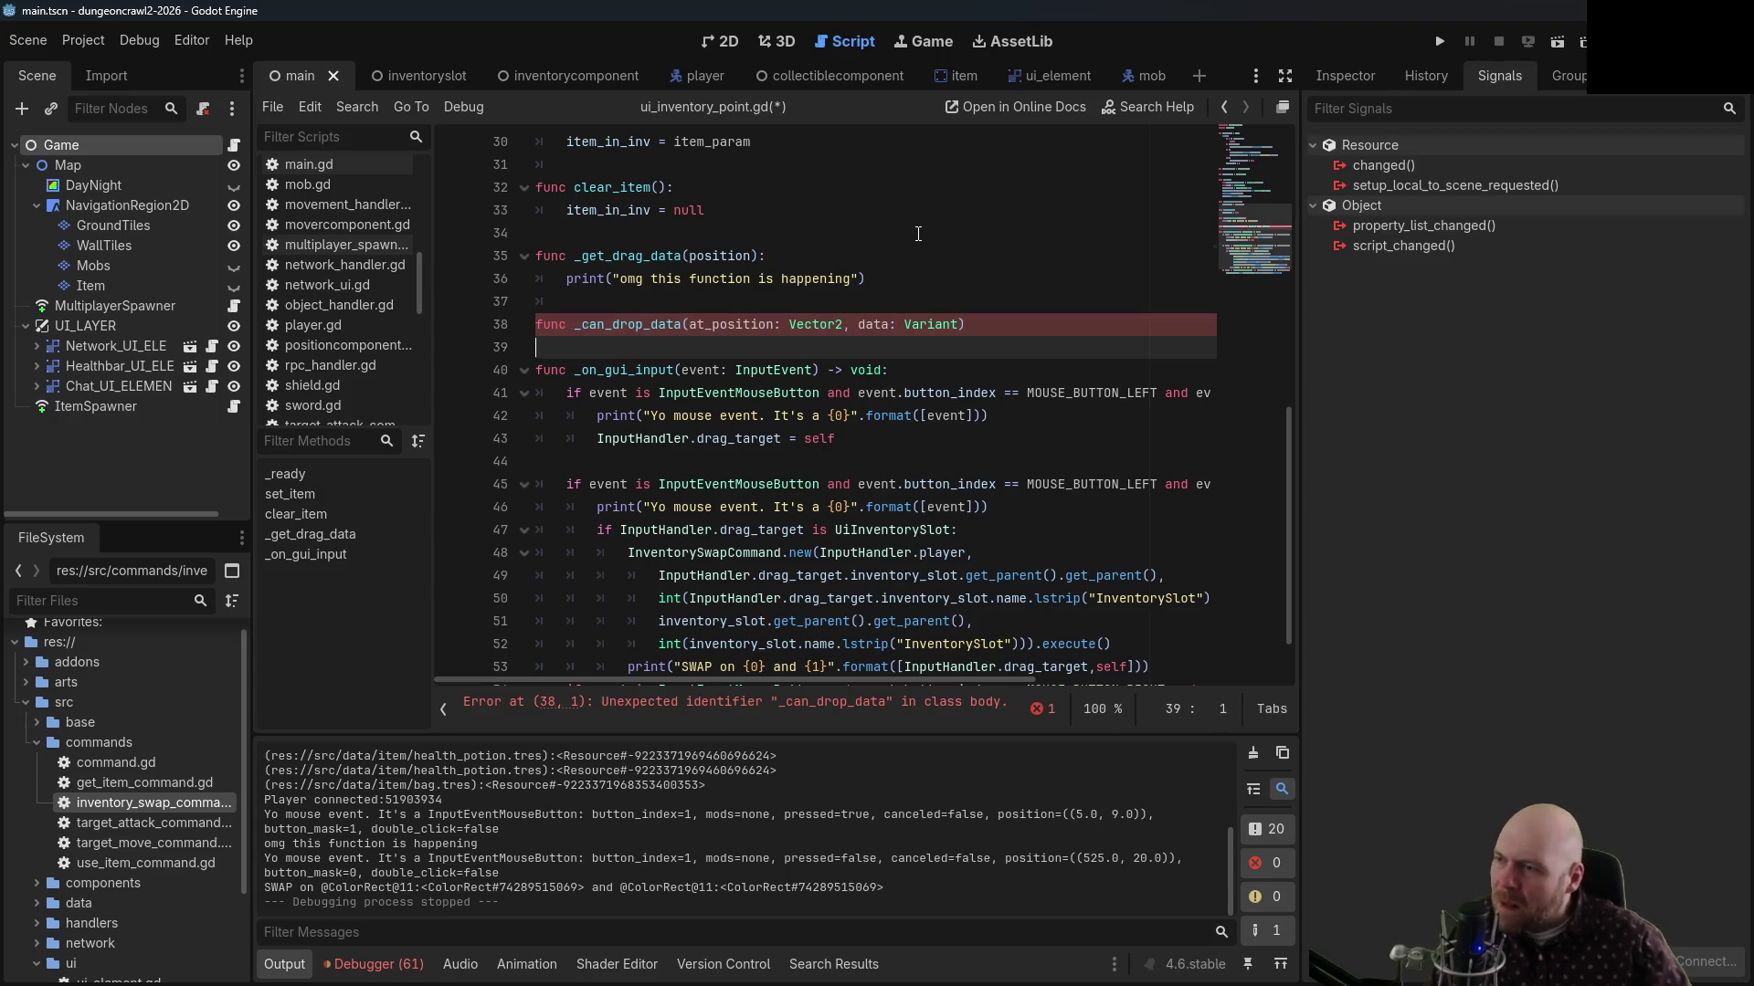
{"action": "key", "text": "Return"}
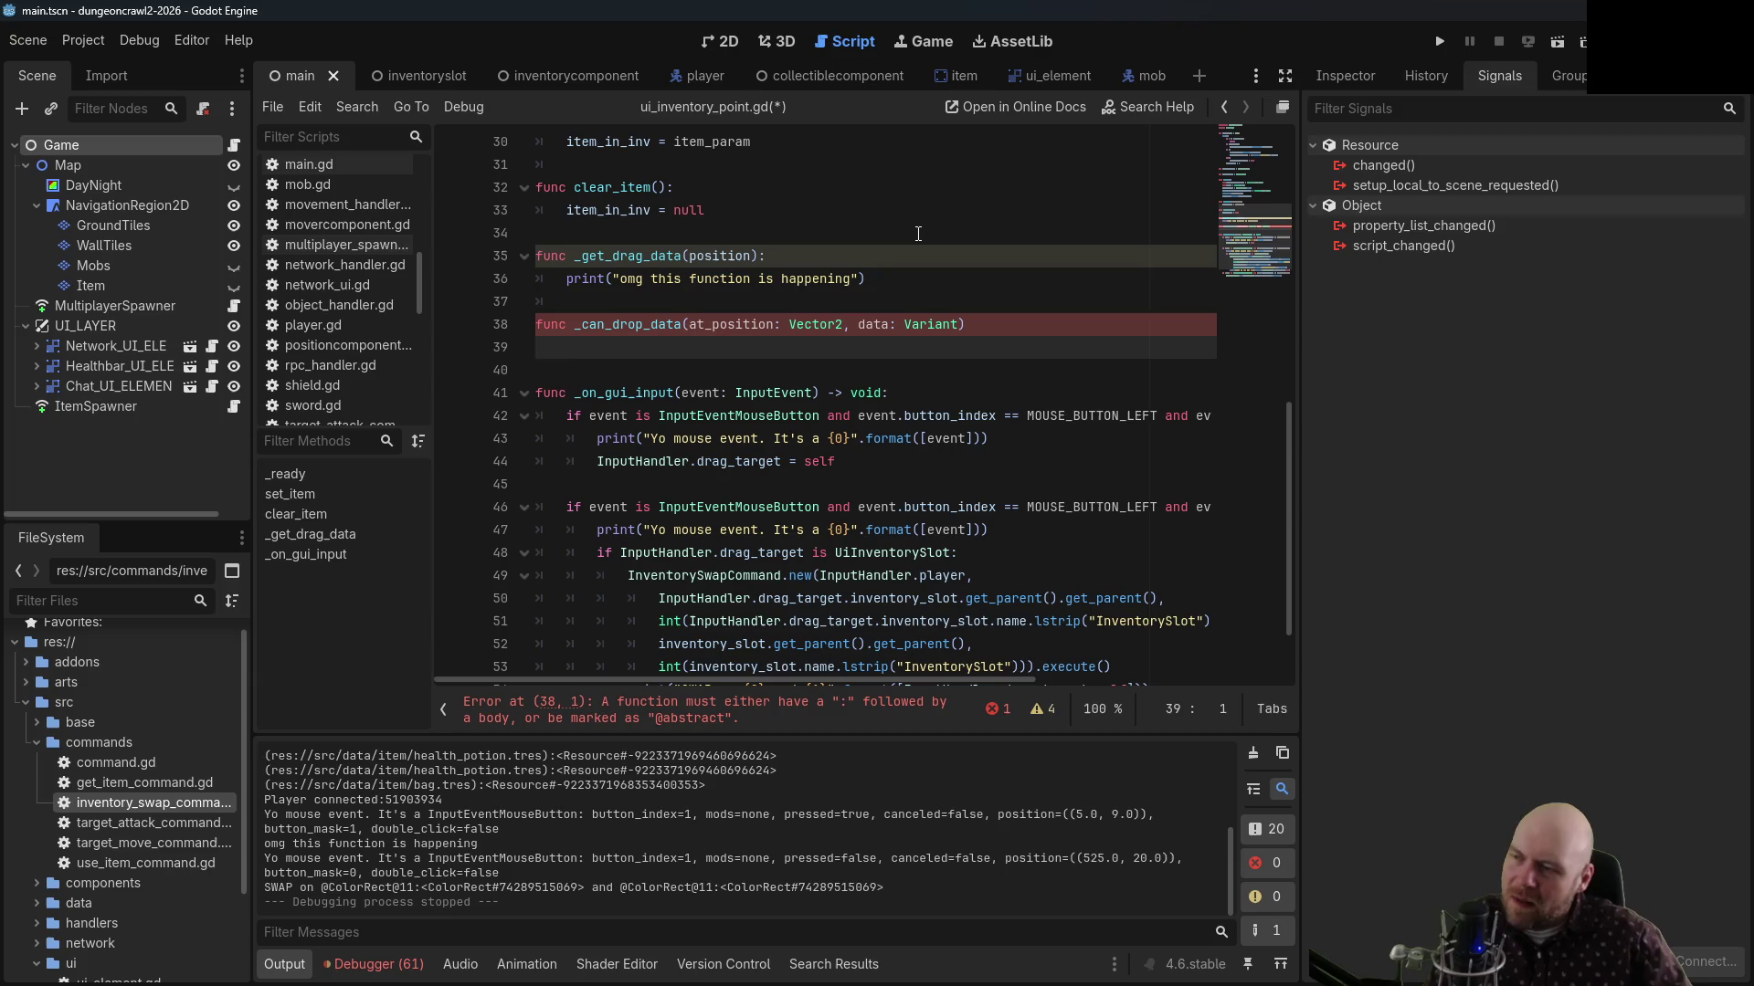
{"action": "type", "text": "ifinventory_slot."}
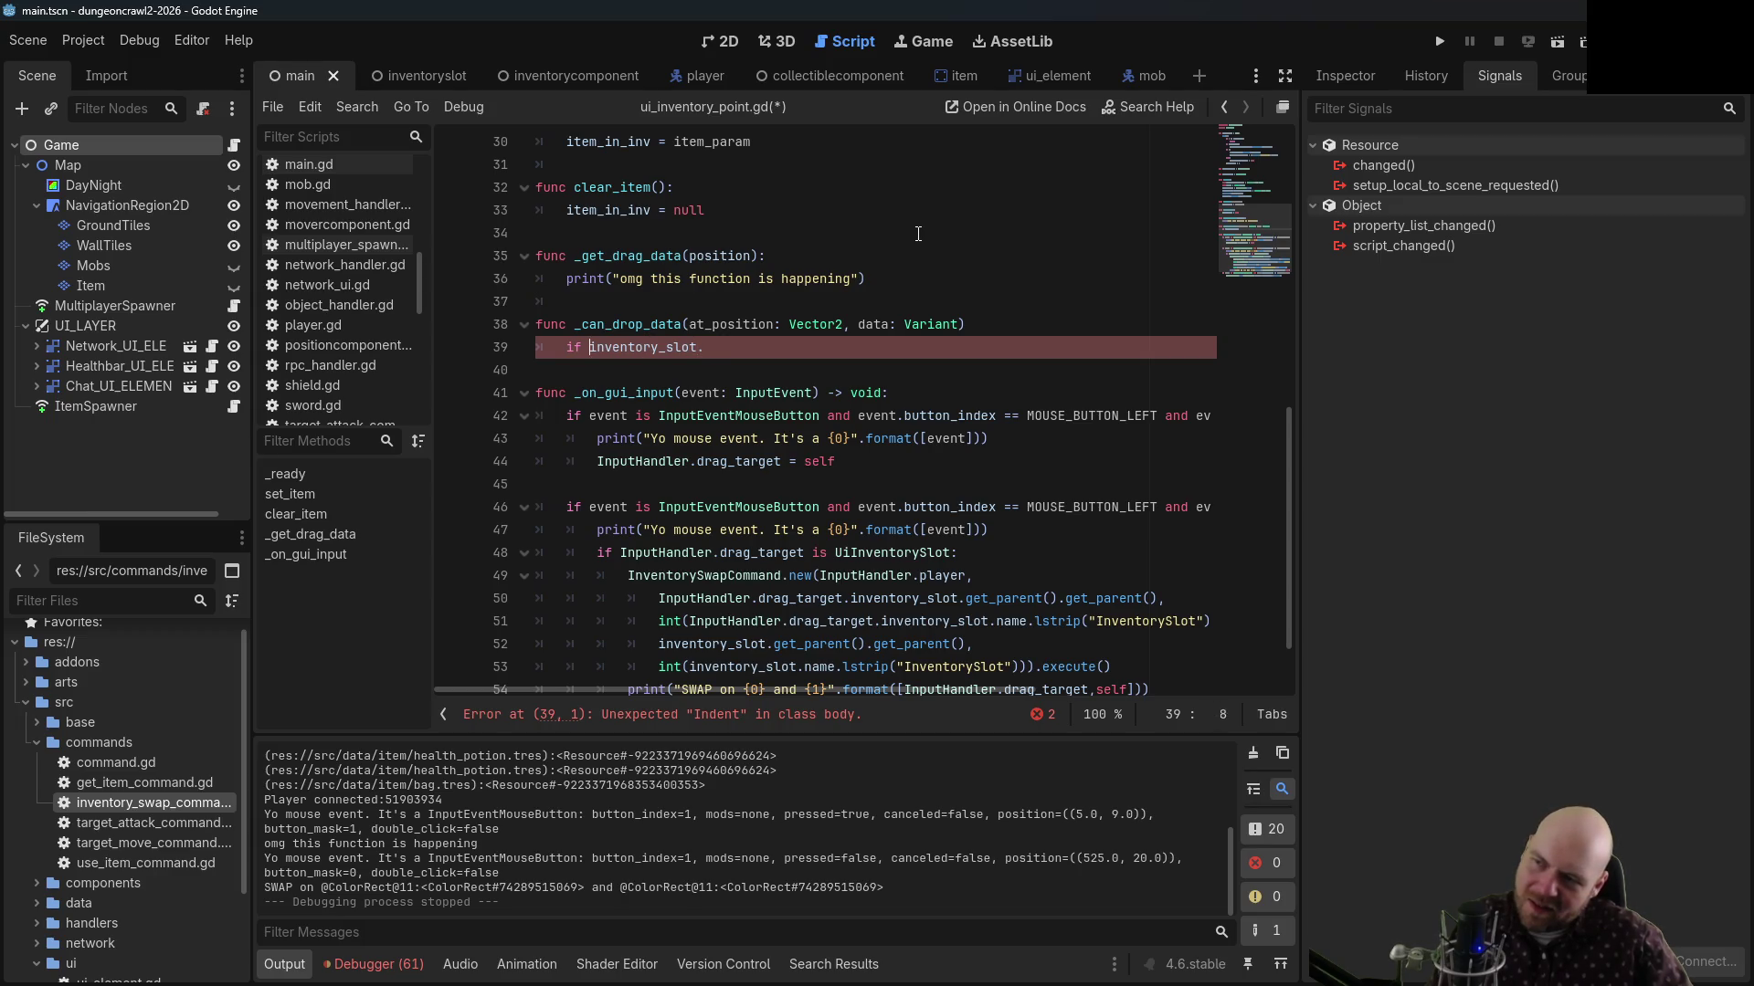
Complete the if condition with inventory_slot's item_slot member using autocompletion
{"action": "key", "text": "Up"}
{"action": "key", "text": "End"}
{"action": "key", "text": "Down"}
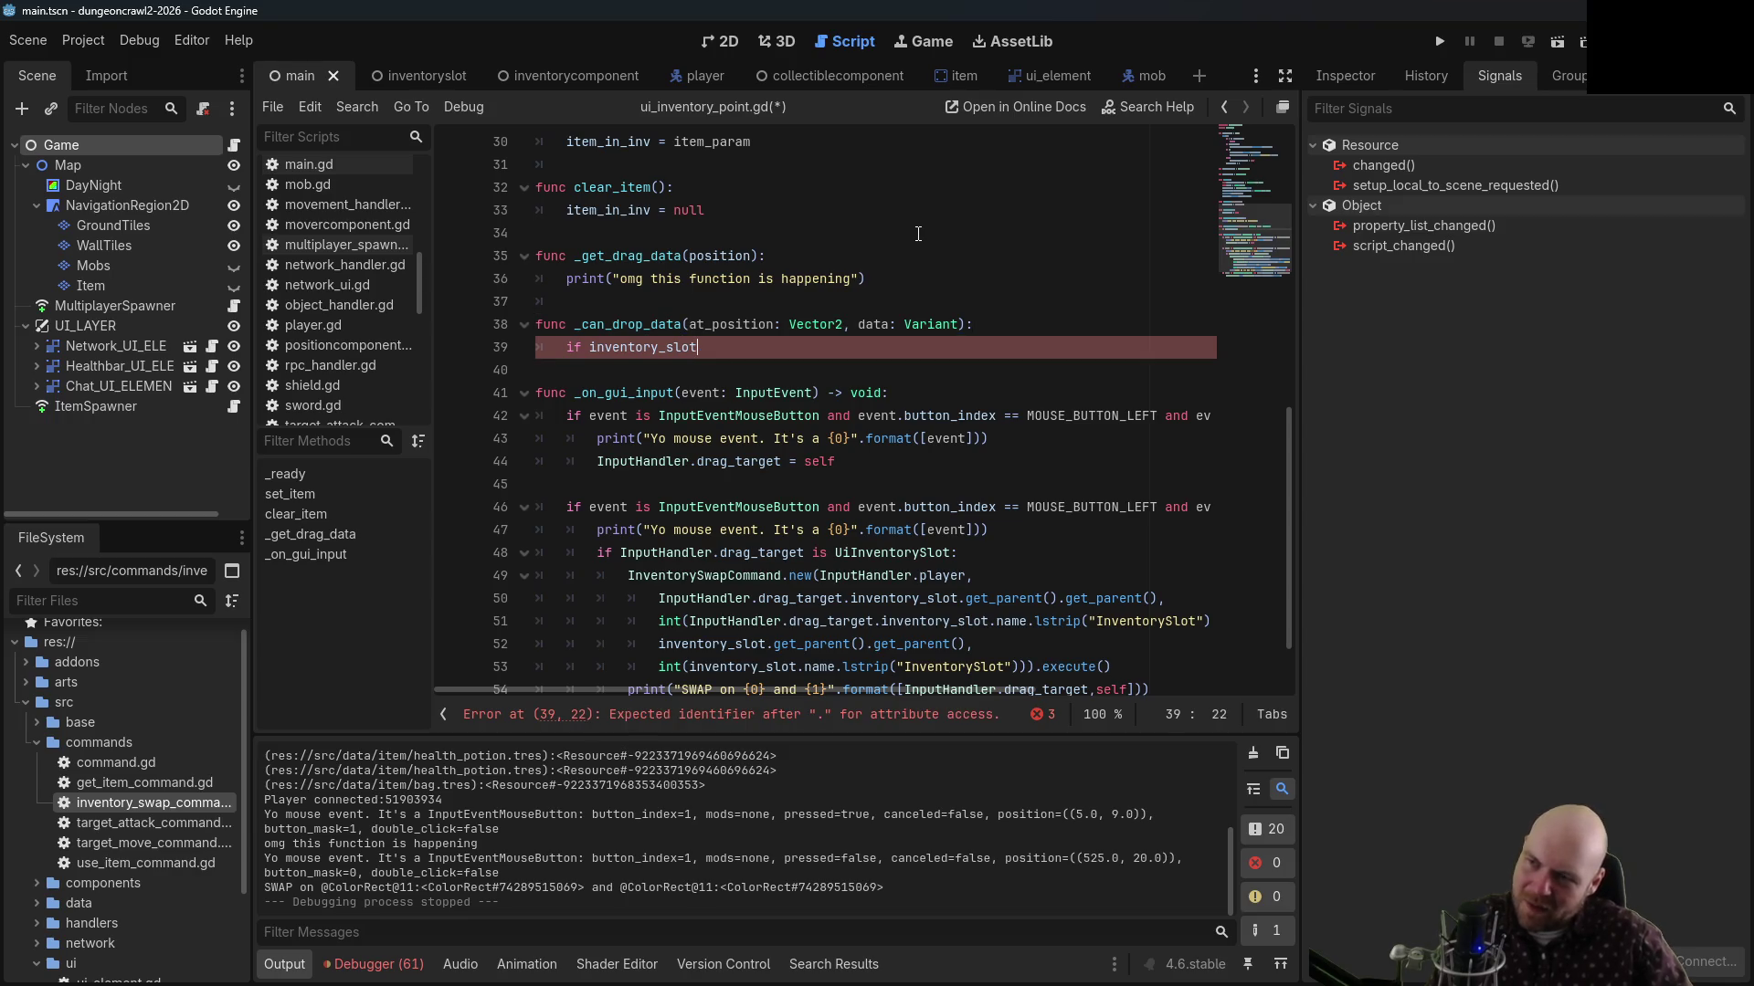
{"action": "key", "text": "ctrl+space"}
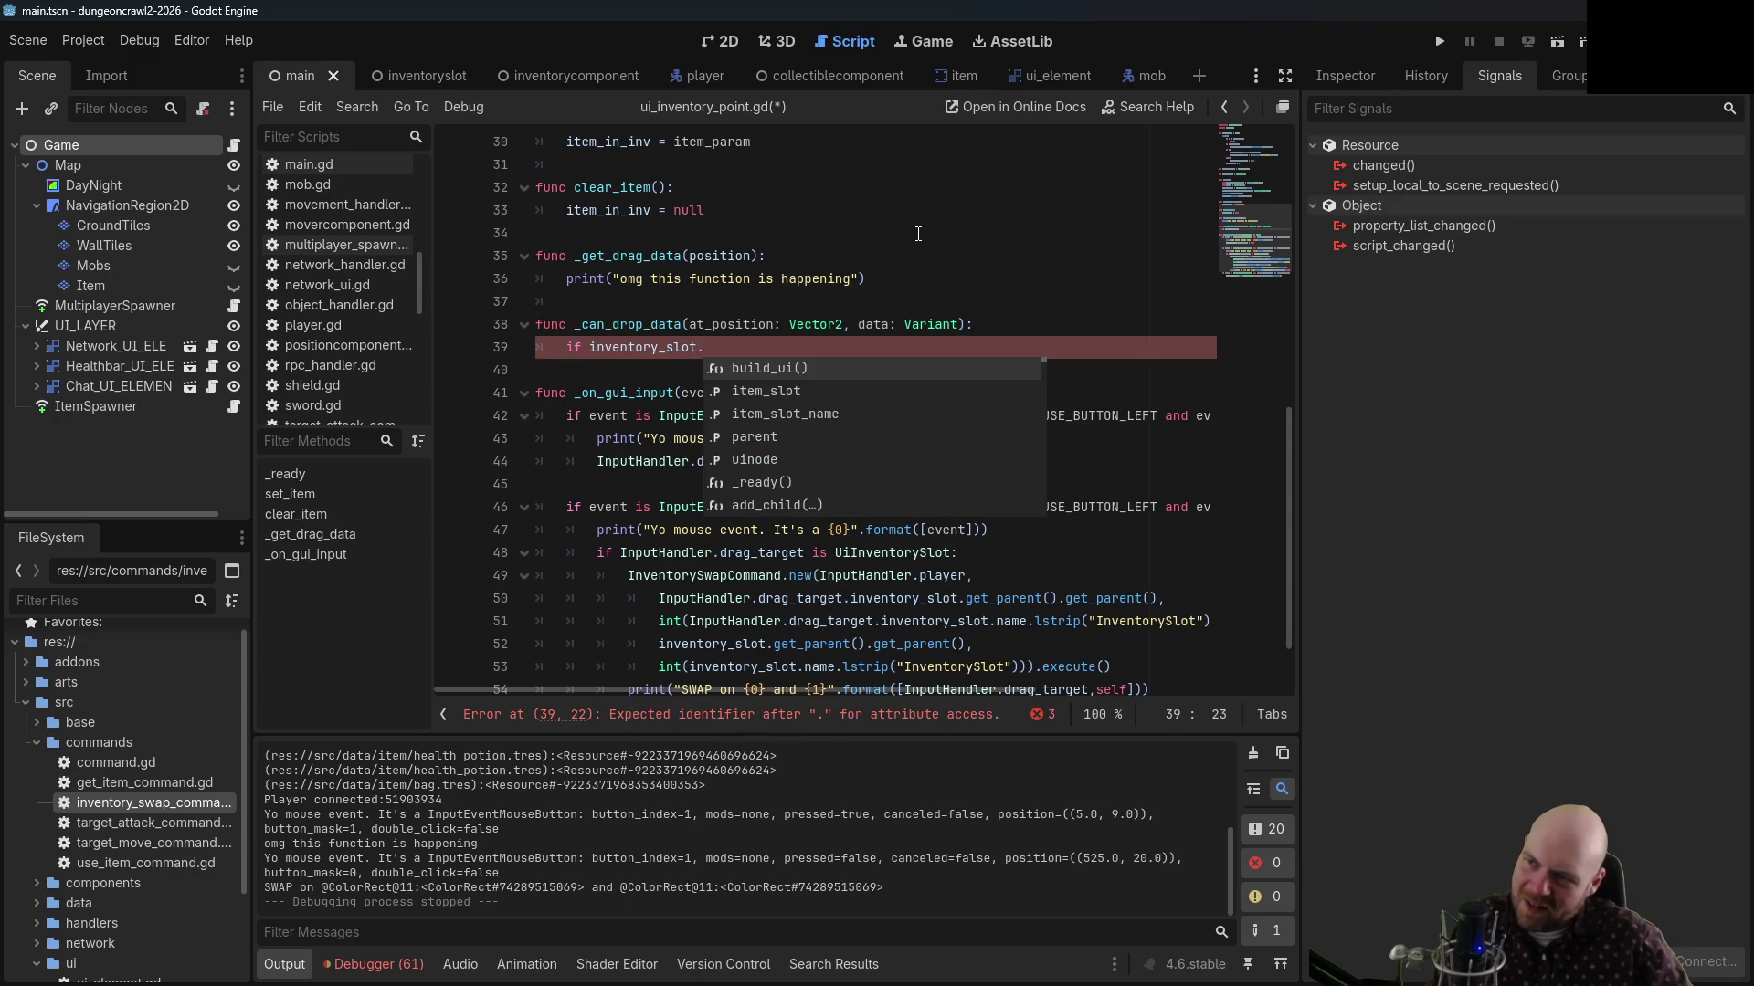
{"action": "key", "text": "Down"}
{"action": "key", "text": "Down"}
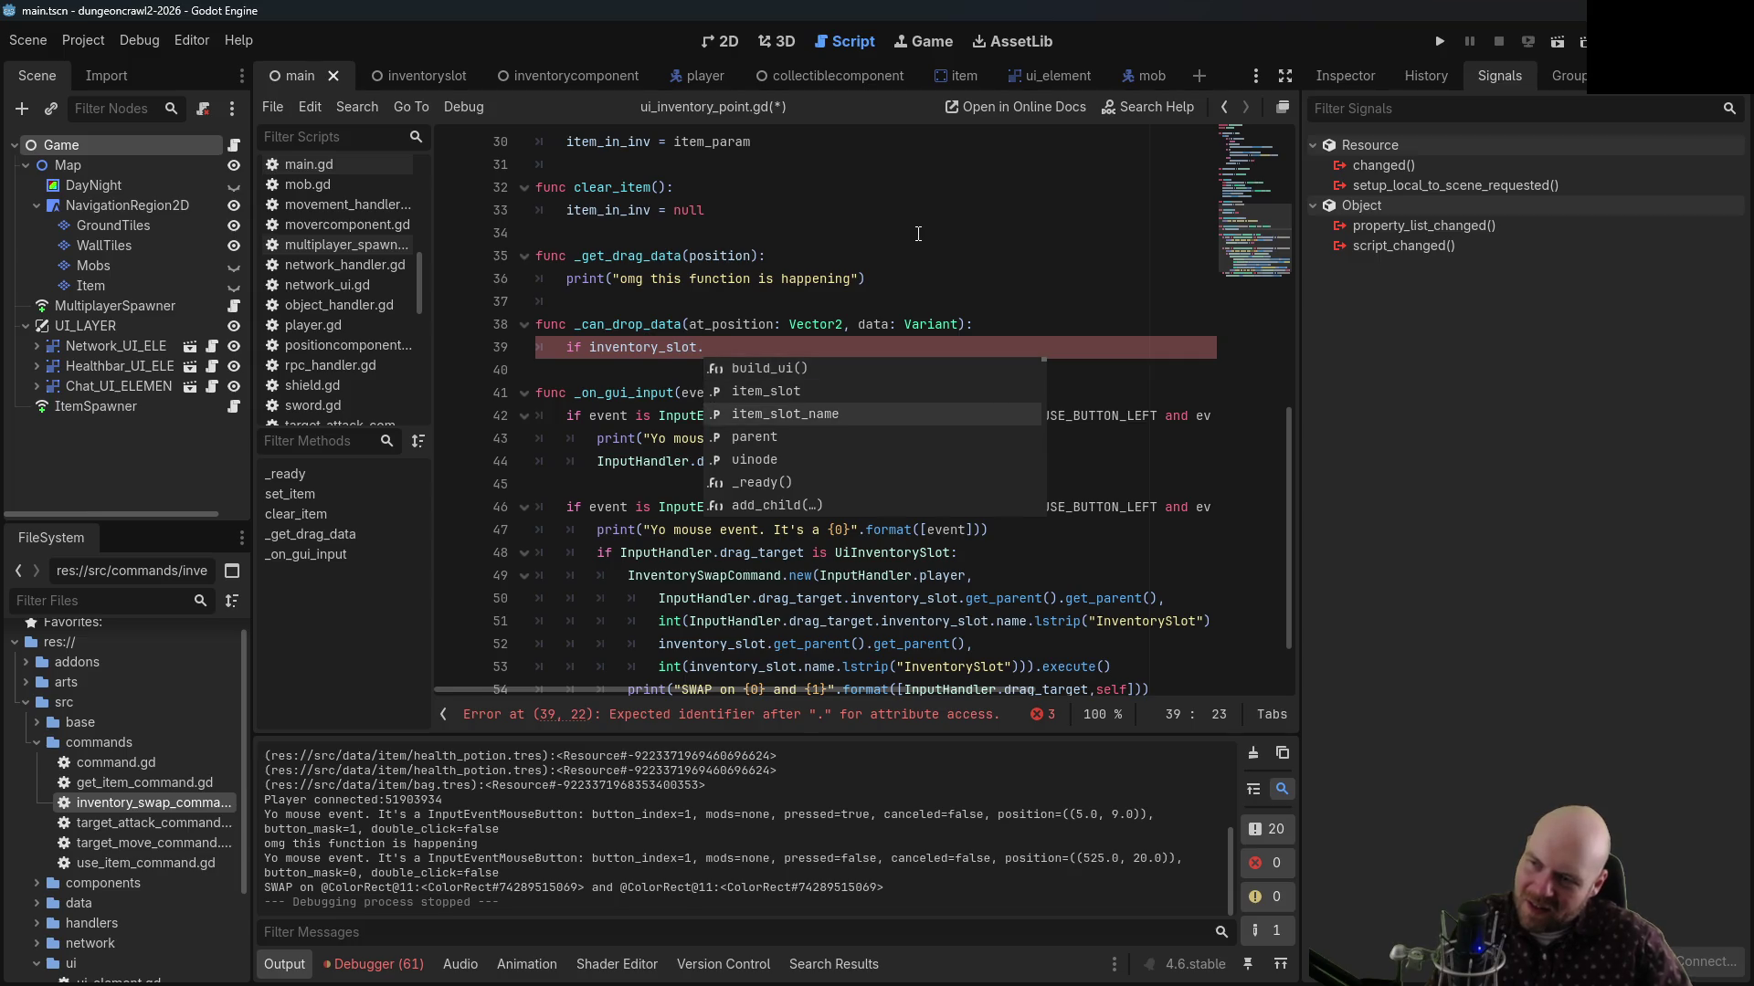
{"action": "key", "text": "Return"}
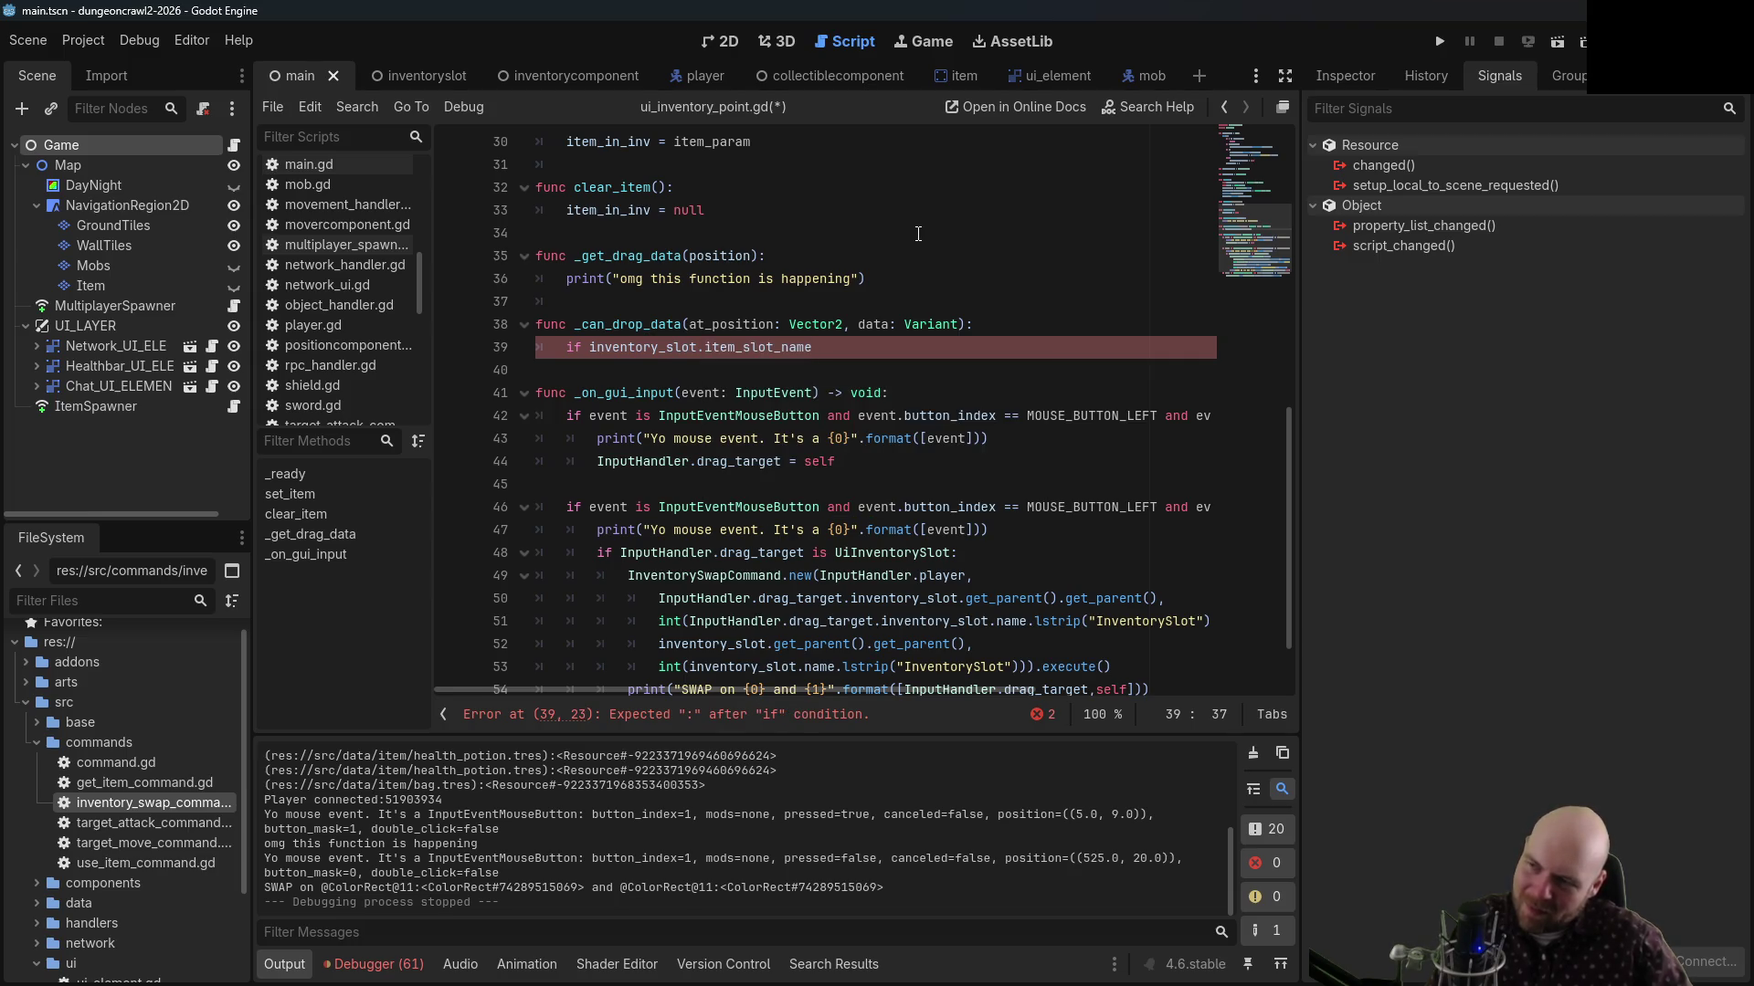
{"action": "key", "text": "BackSpace"}
{"action": "key", "text": "BackSpace"}
{"action": "type", "text": ":"}
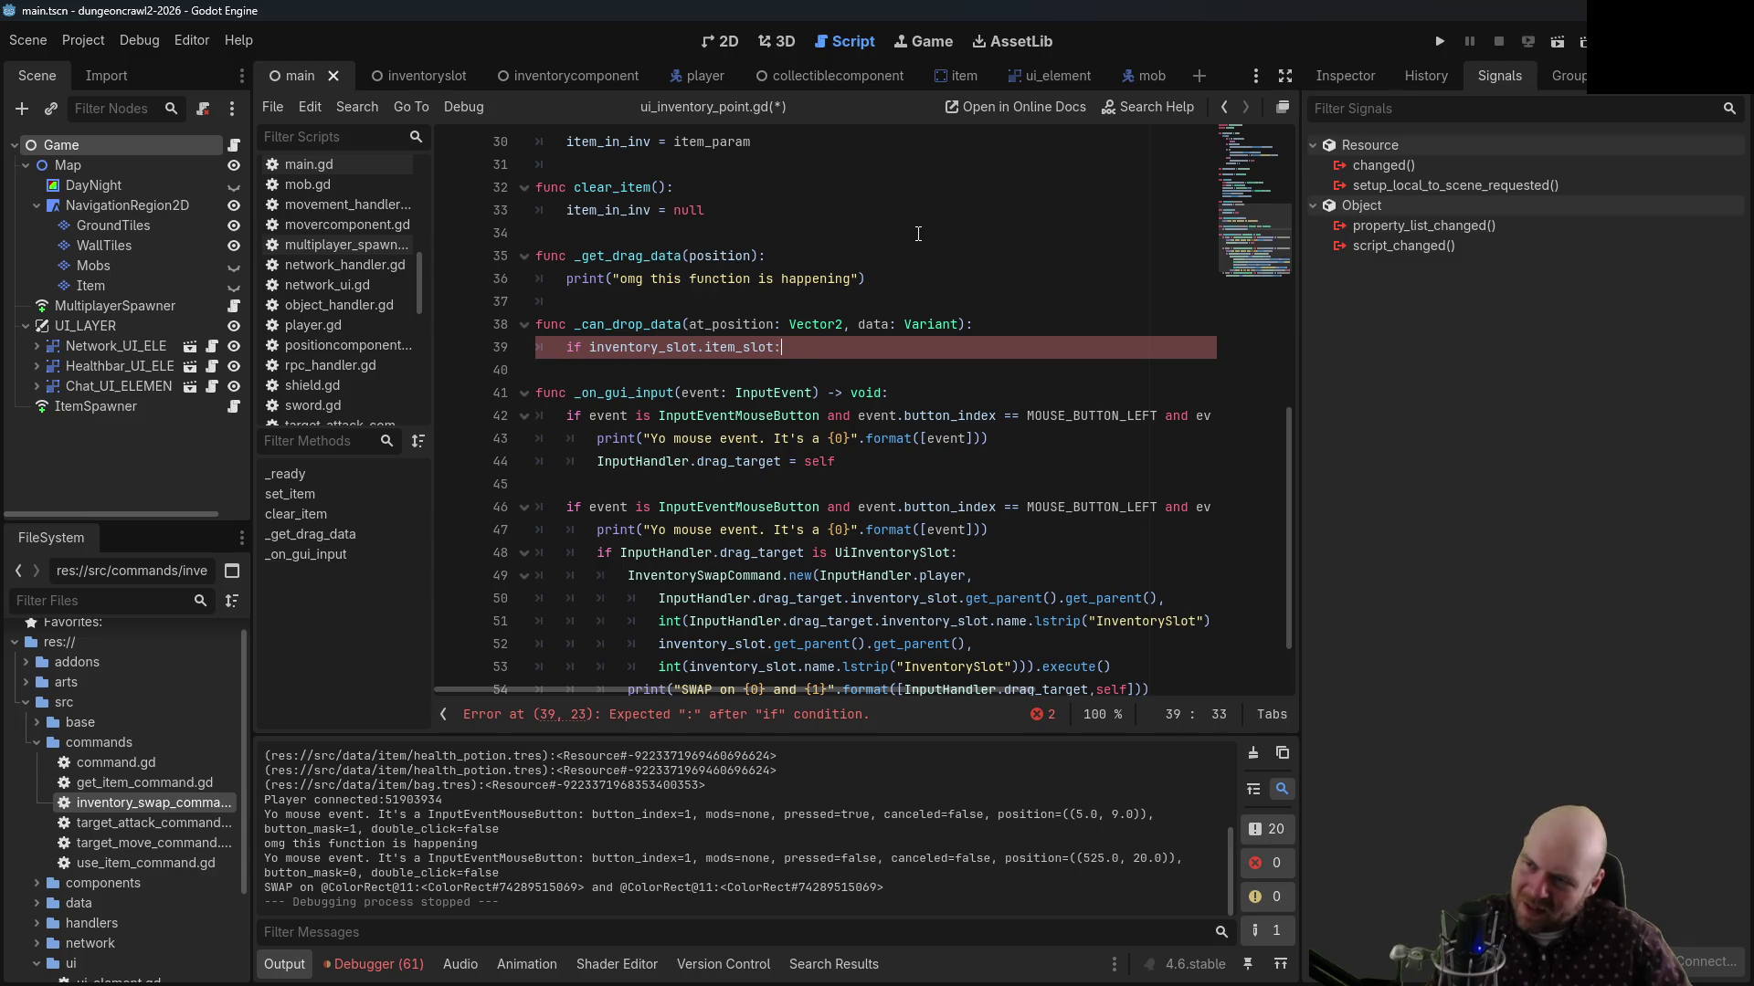
Make the if branch return true and add an else: branch that returns false
{"action": "key", "text": "Return"}
{"action": "type", "text": "return true"}
{"action": "key", "text": "Return"}
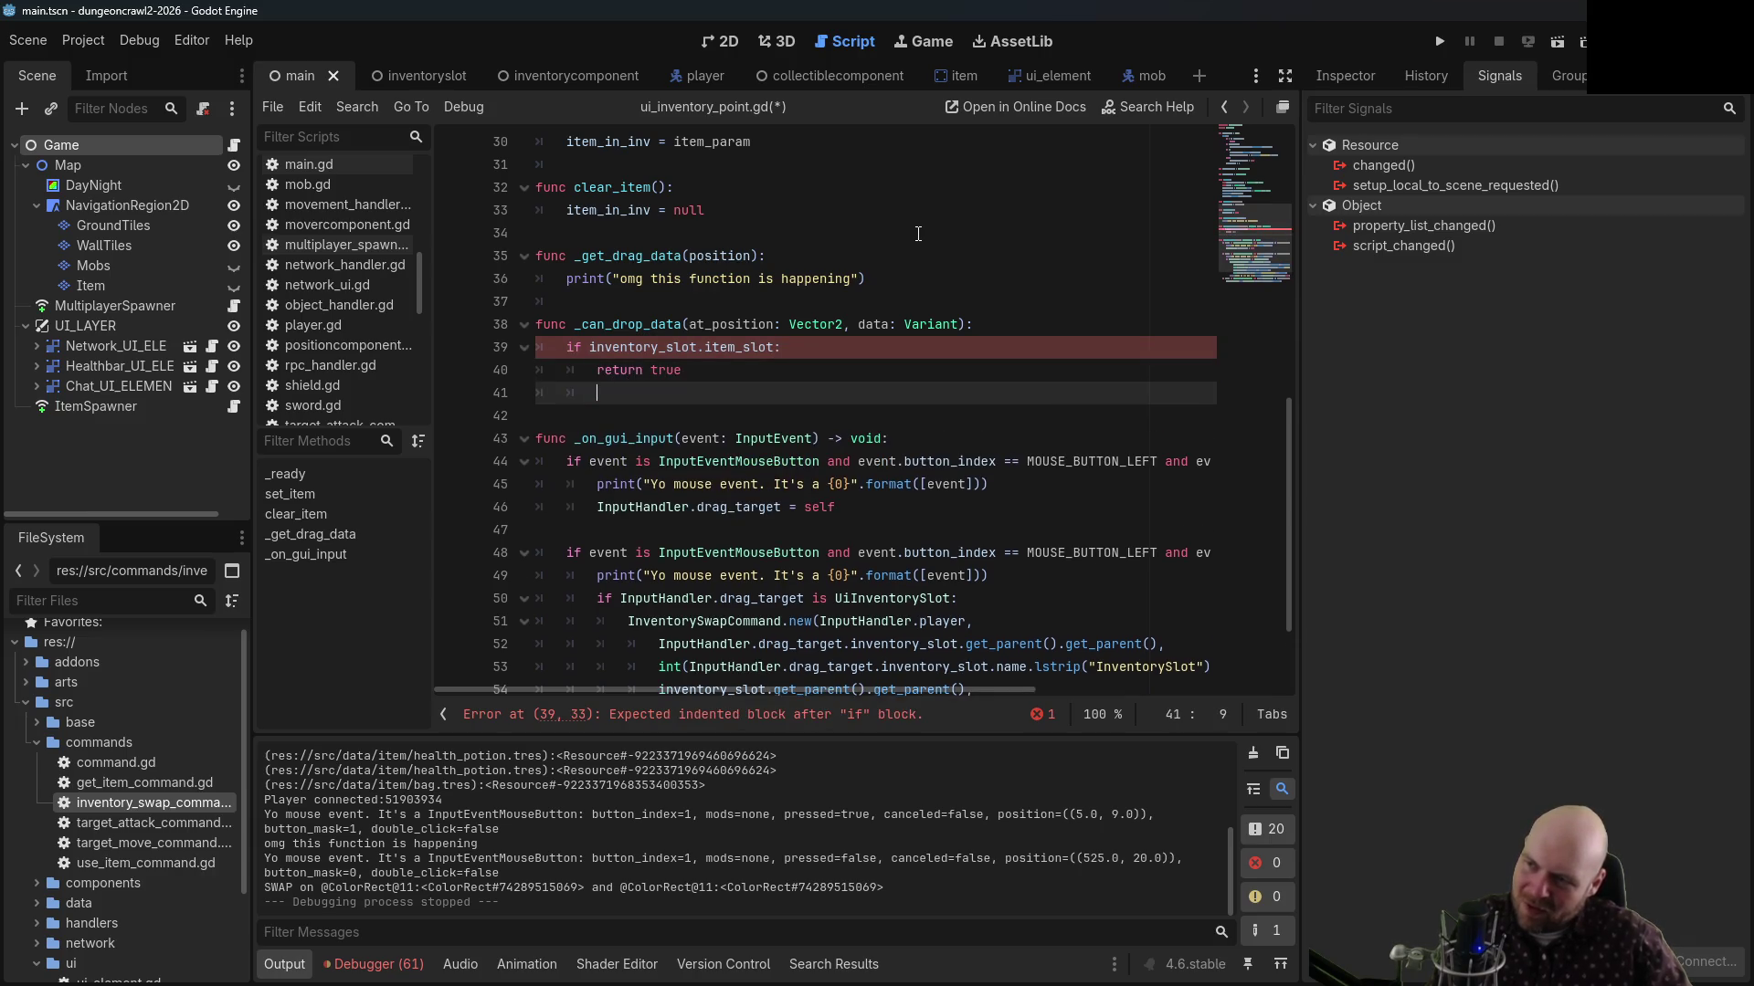
{"action": "type", "text": "else:"}
{"action": "key", "text": "Return"}
{"action": "type", "text": "retu"}
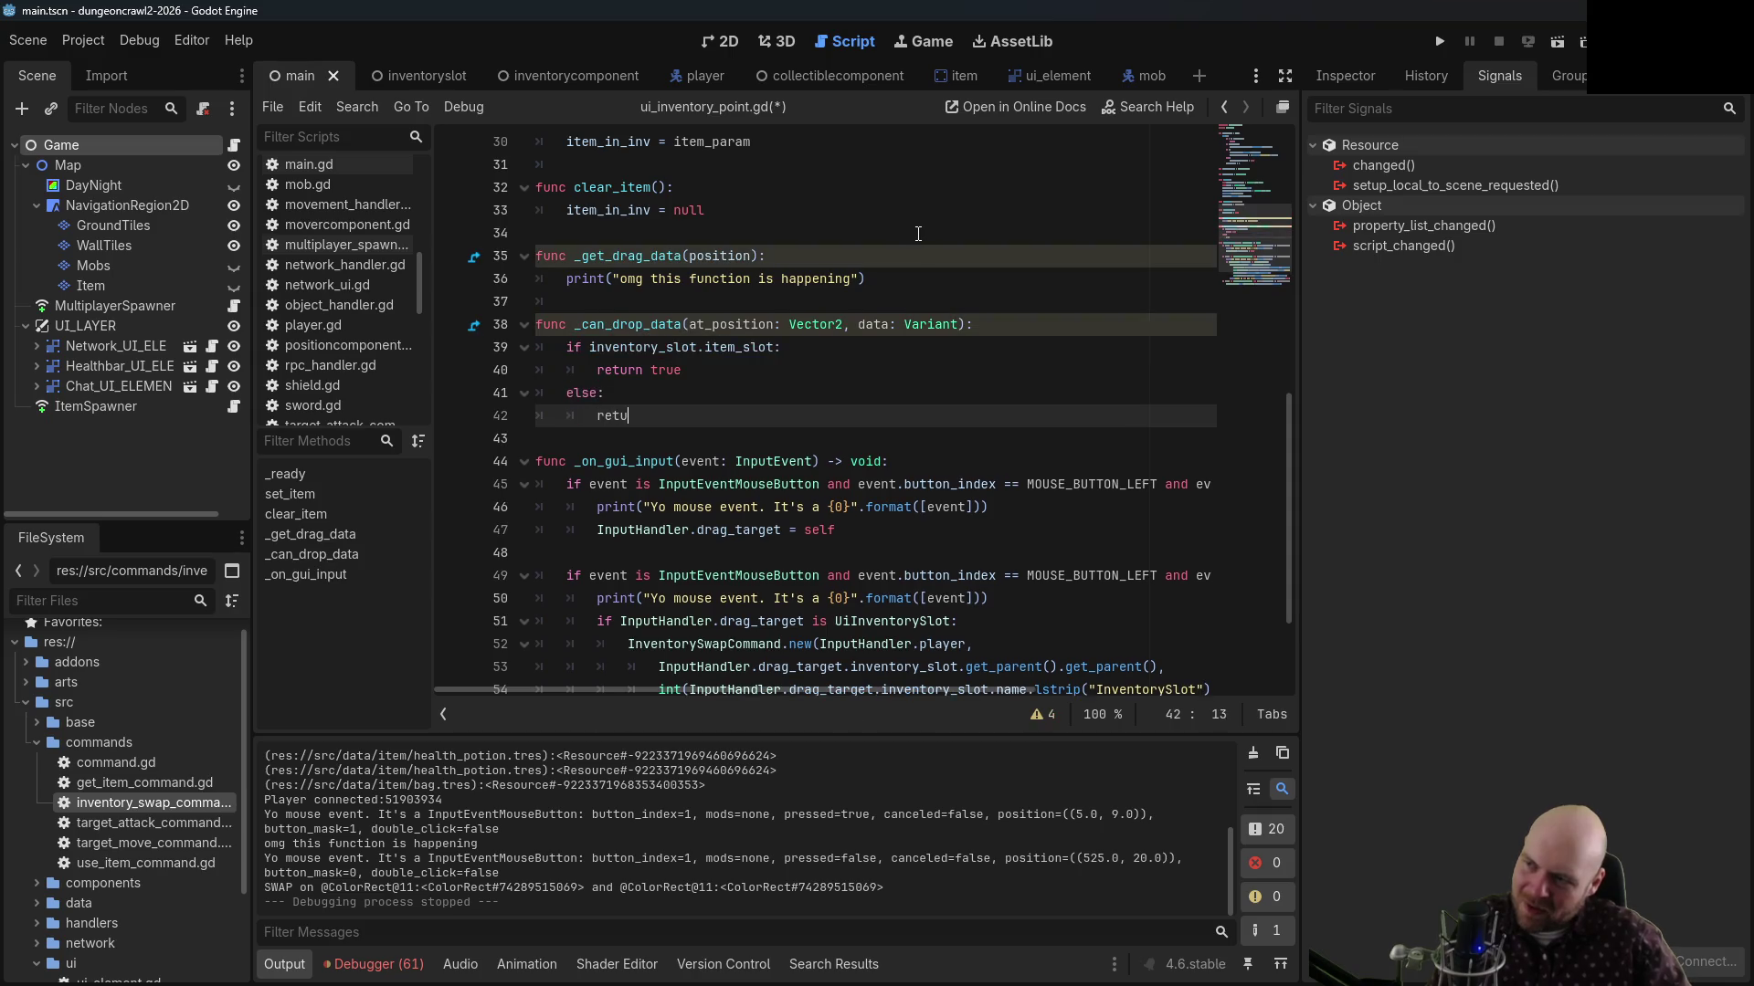
{"action": "type", "text": "rn false"}
Save the script, then launch the game briefly and stop it
{"action": "key", "text": "ctrl+s"}
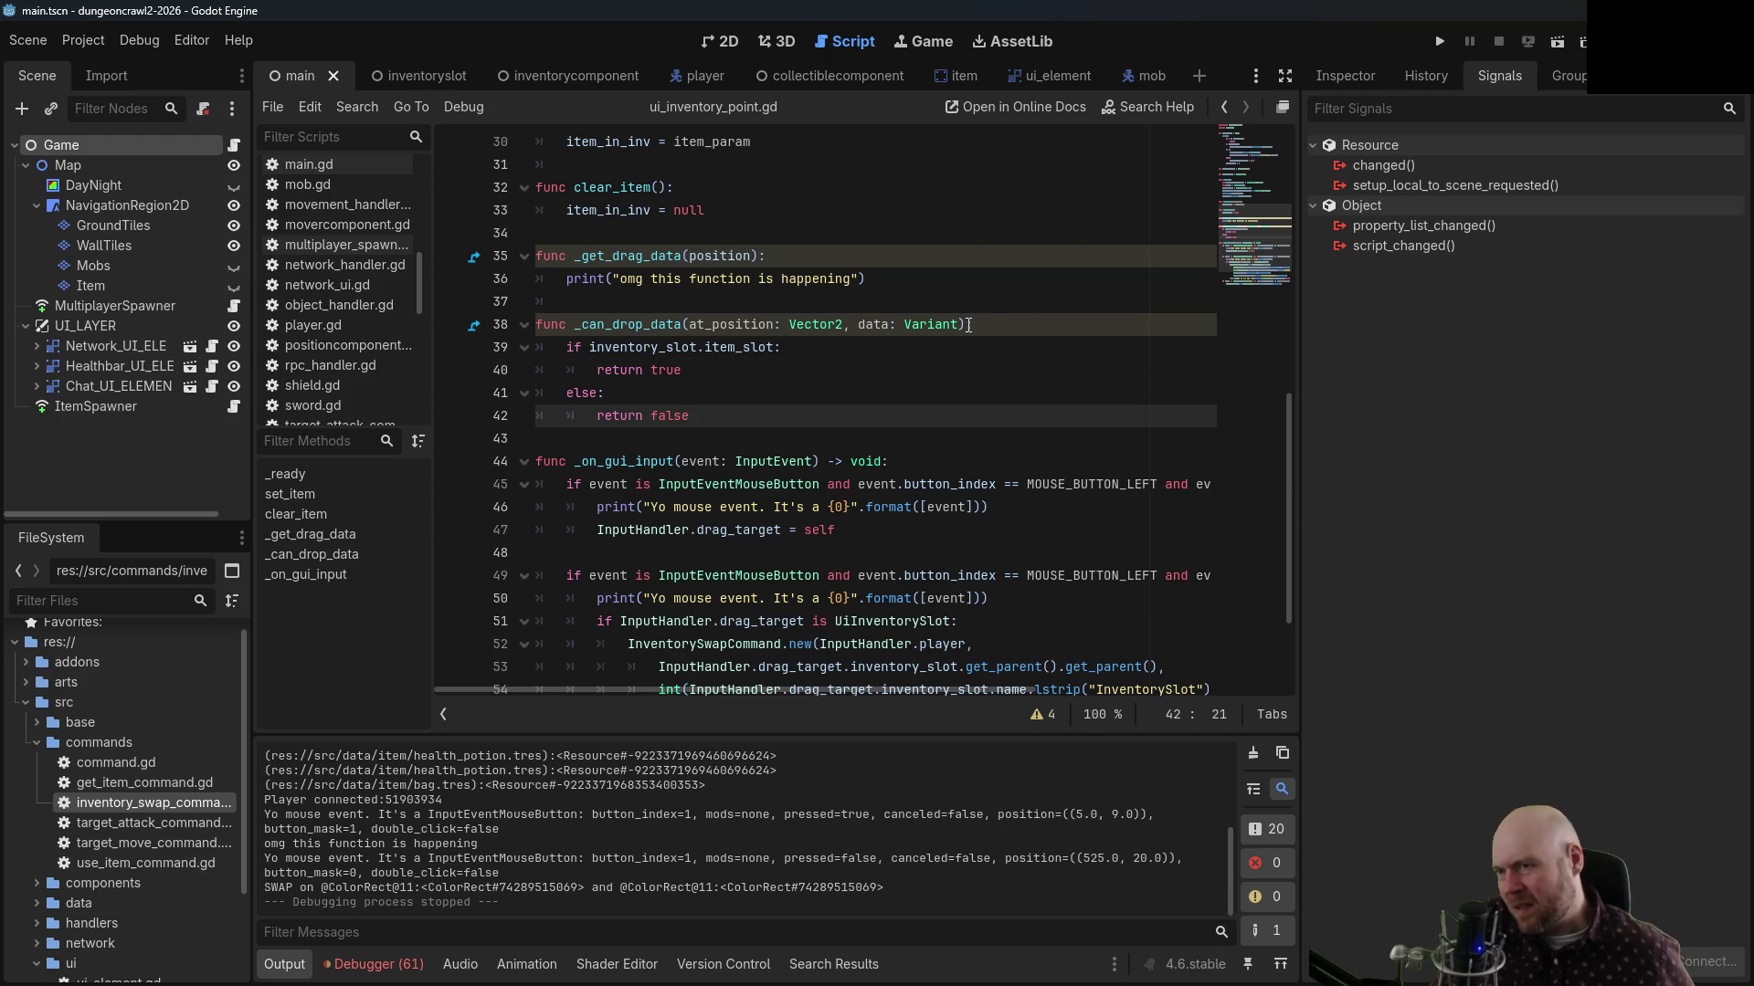
{"action": "left_click", "coordinate": [1439, 41]}
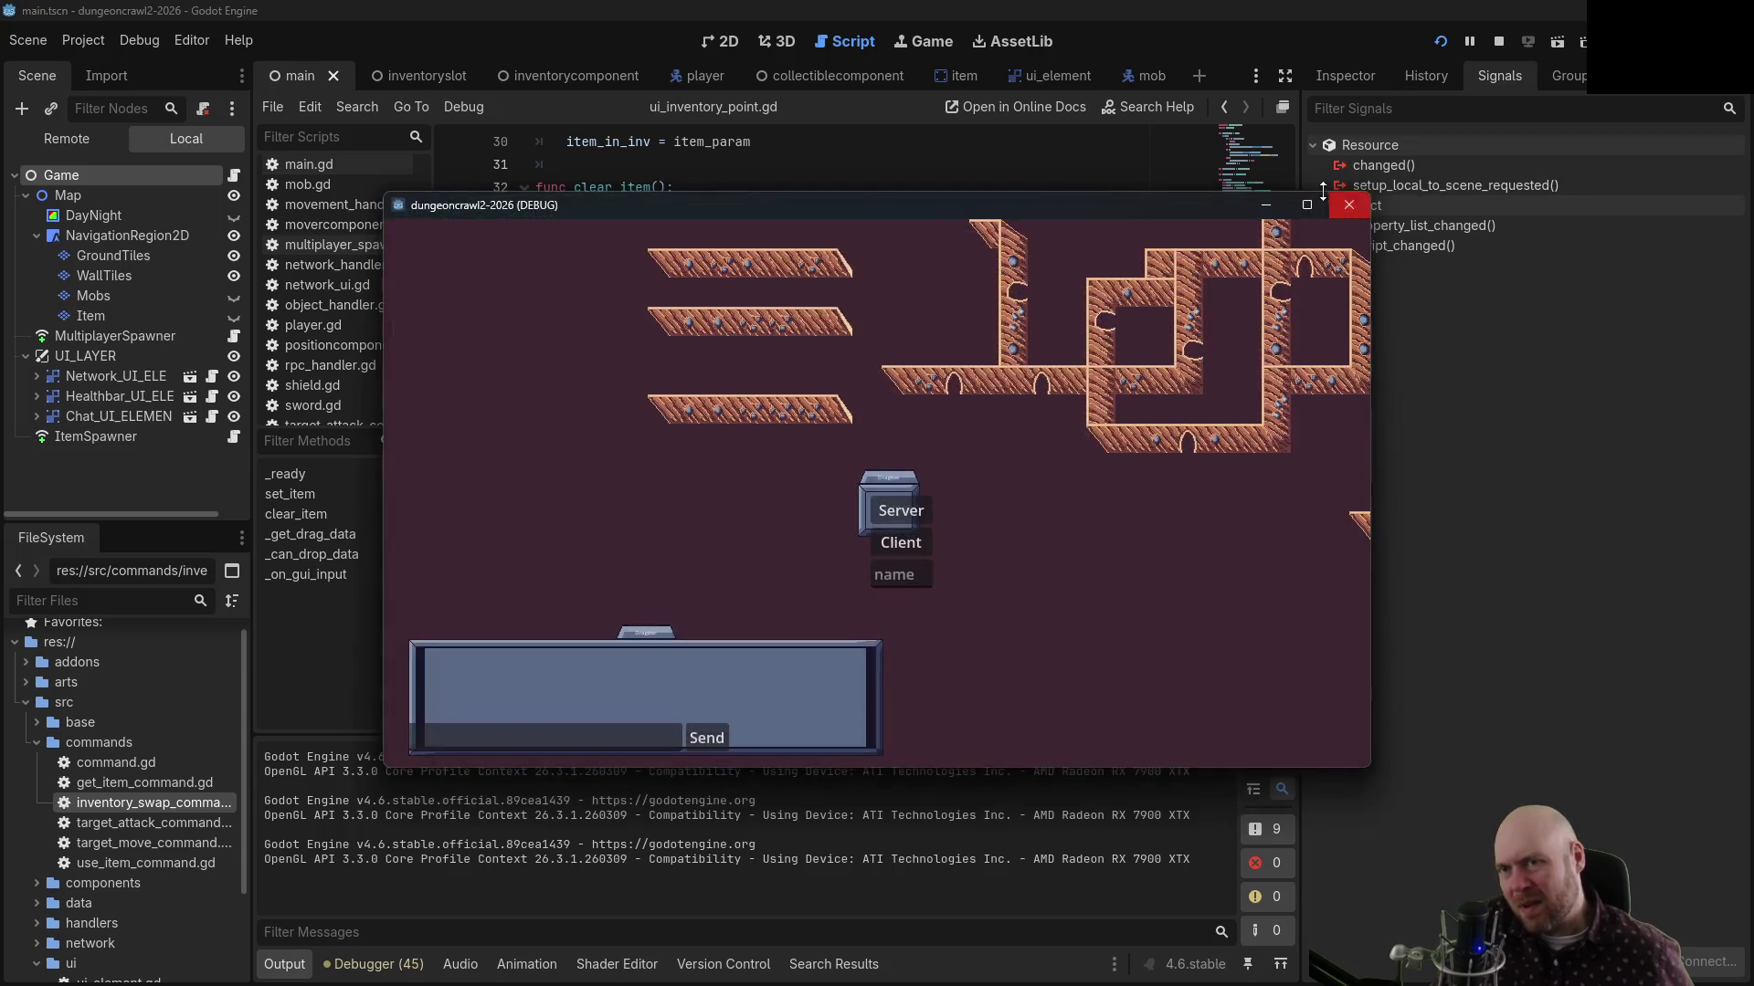
{"action": "left_click", "coordinate": [1346, 205]}
{"action": "left_click", "coordinate": [892, 341]}
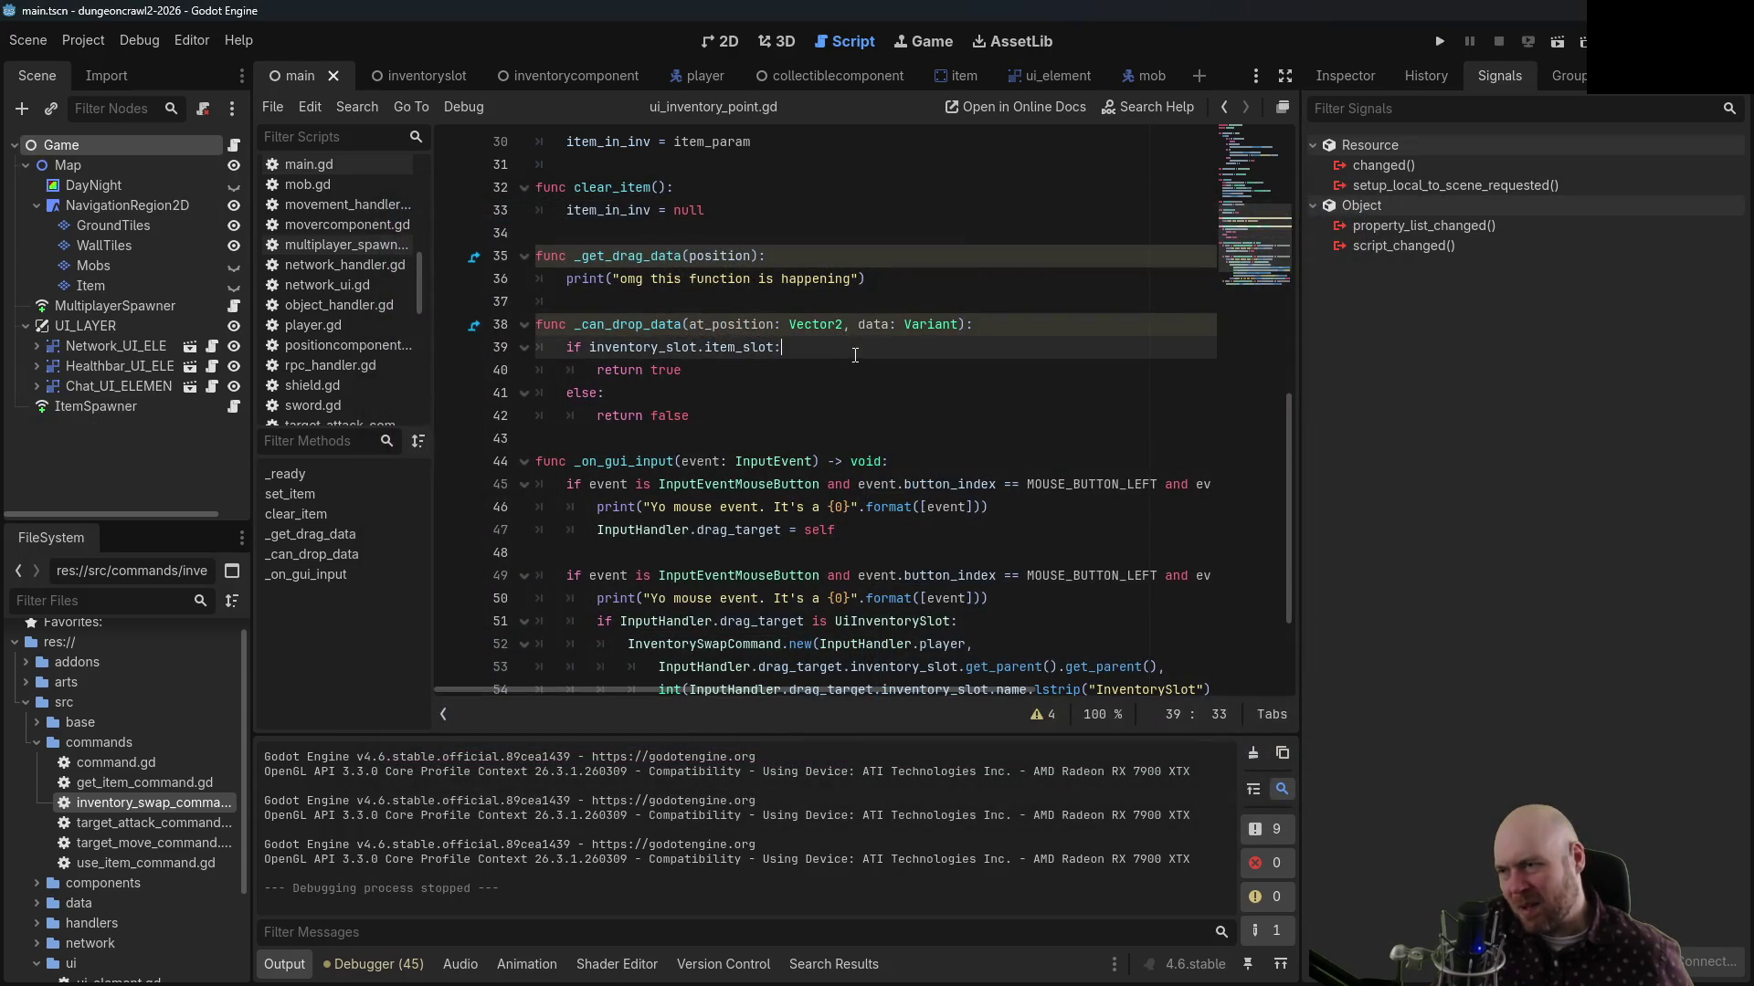
Add print('true') above return true, save, and run the project
{"action": "key", "text": "Return"}
{"action": "type", "text": "print('true"}
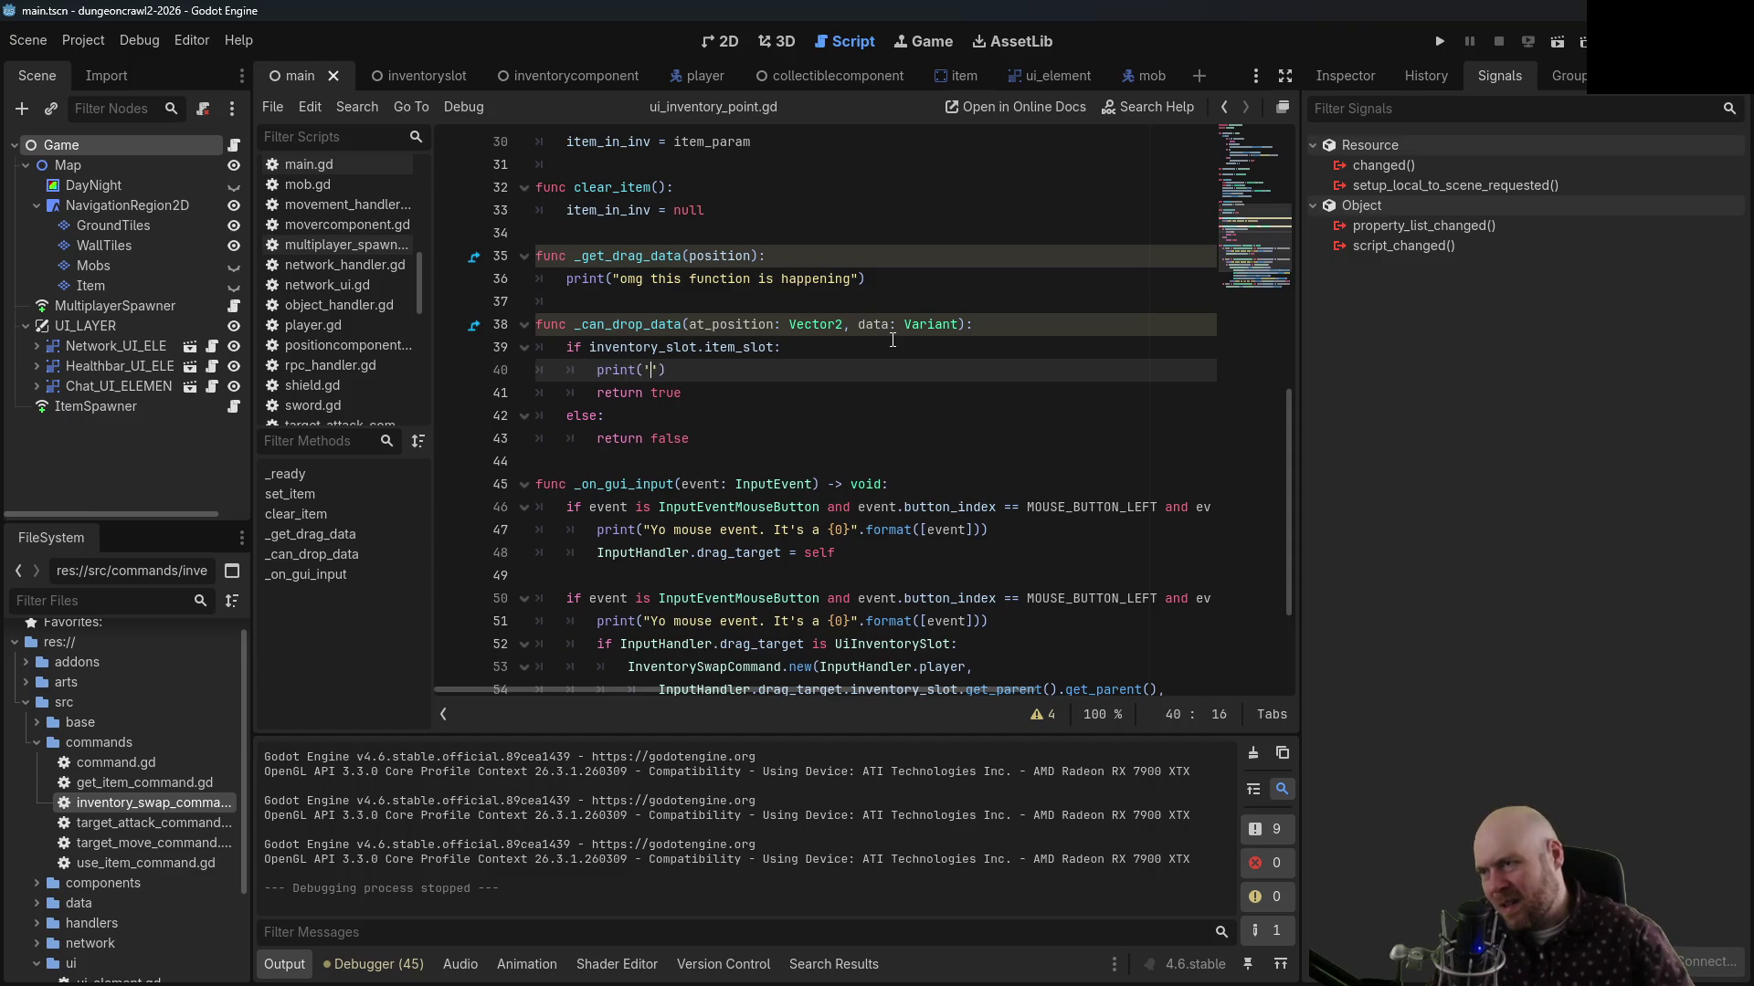
{"action": "key", "text": "ctrl+s"}
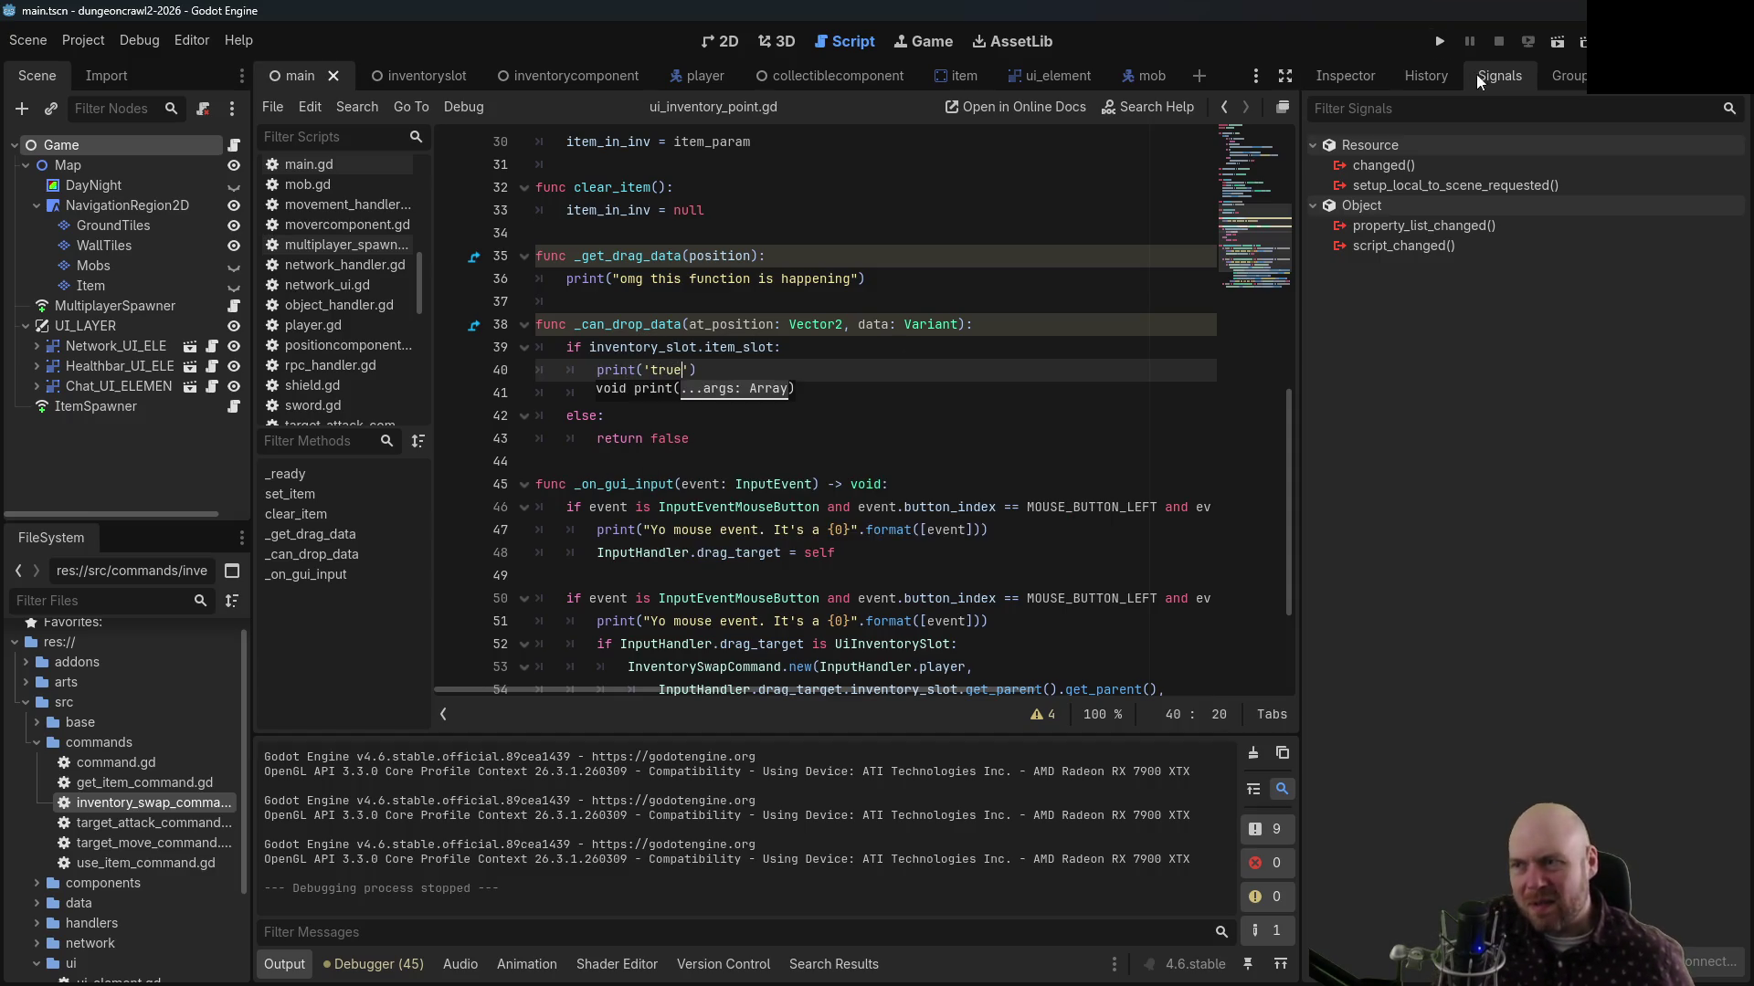
{"action": "left_click", "coordinate": [1439, 41]}
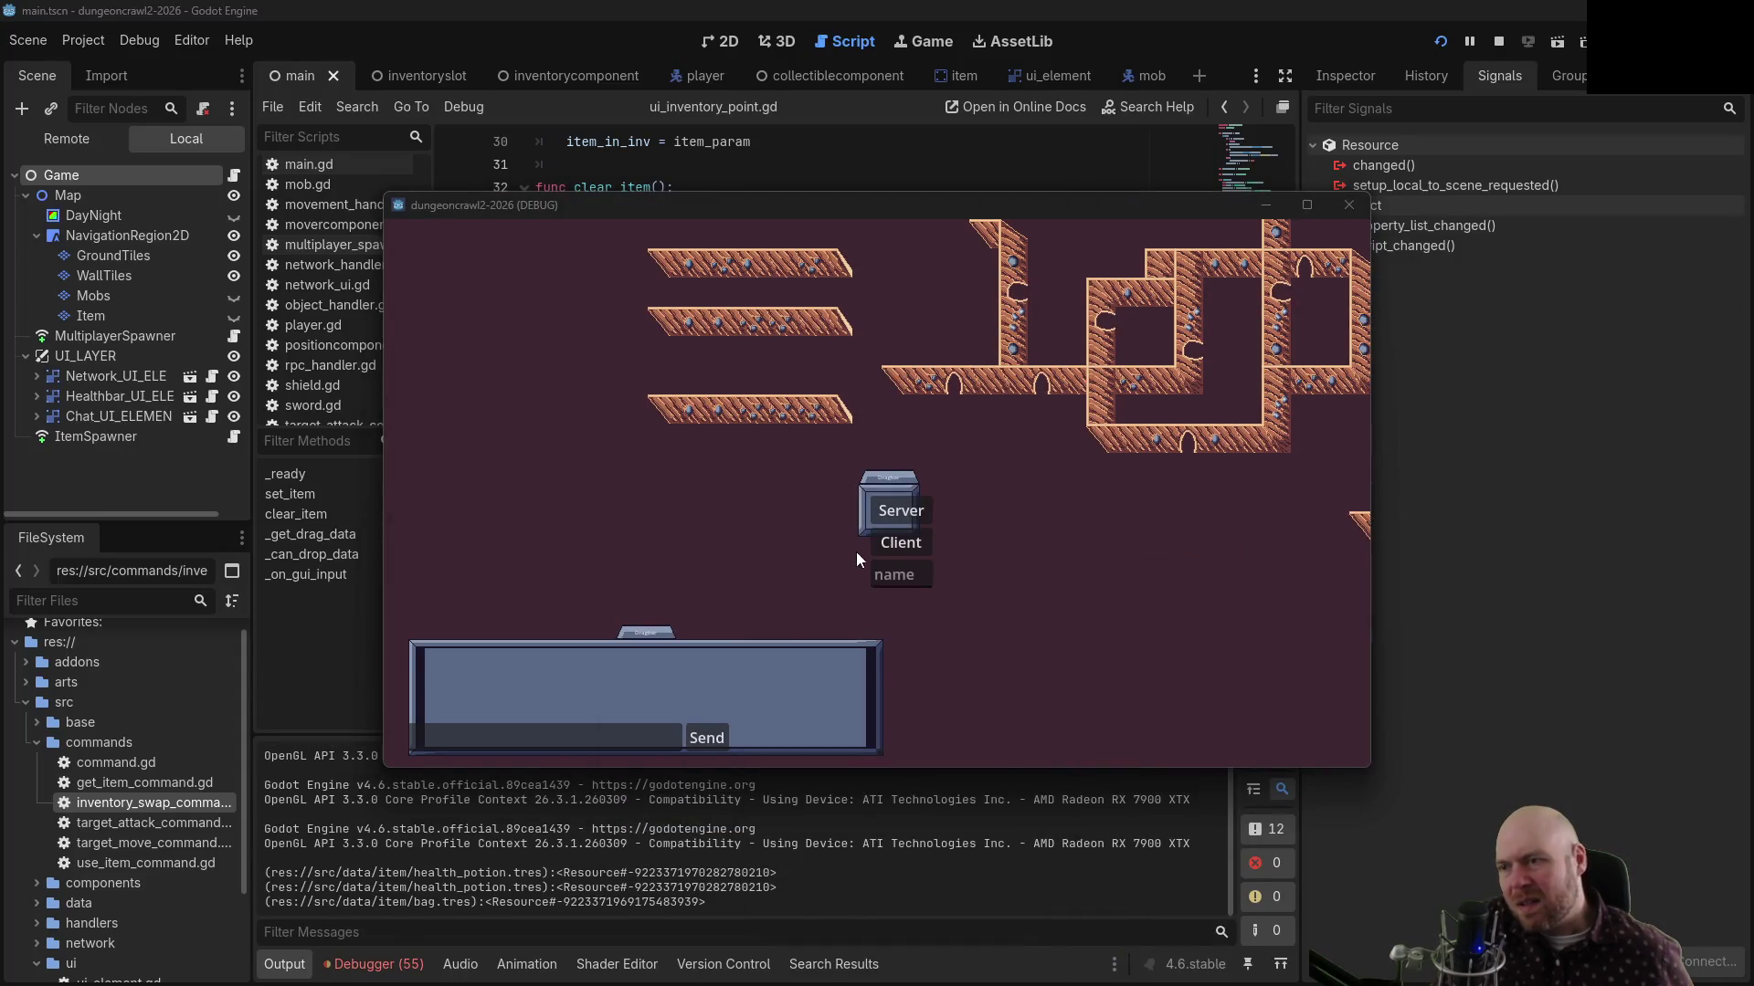
Host as server, drag items onto two other inventory slots to swap them, then stop
{"action": "left_click", "coordinate": [882, 542]}
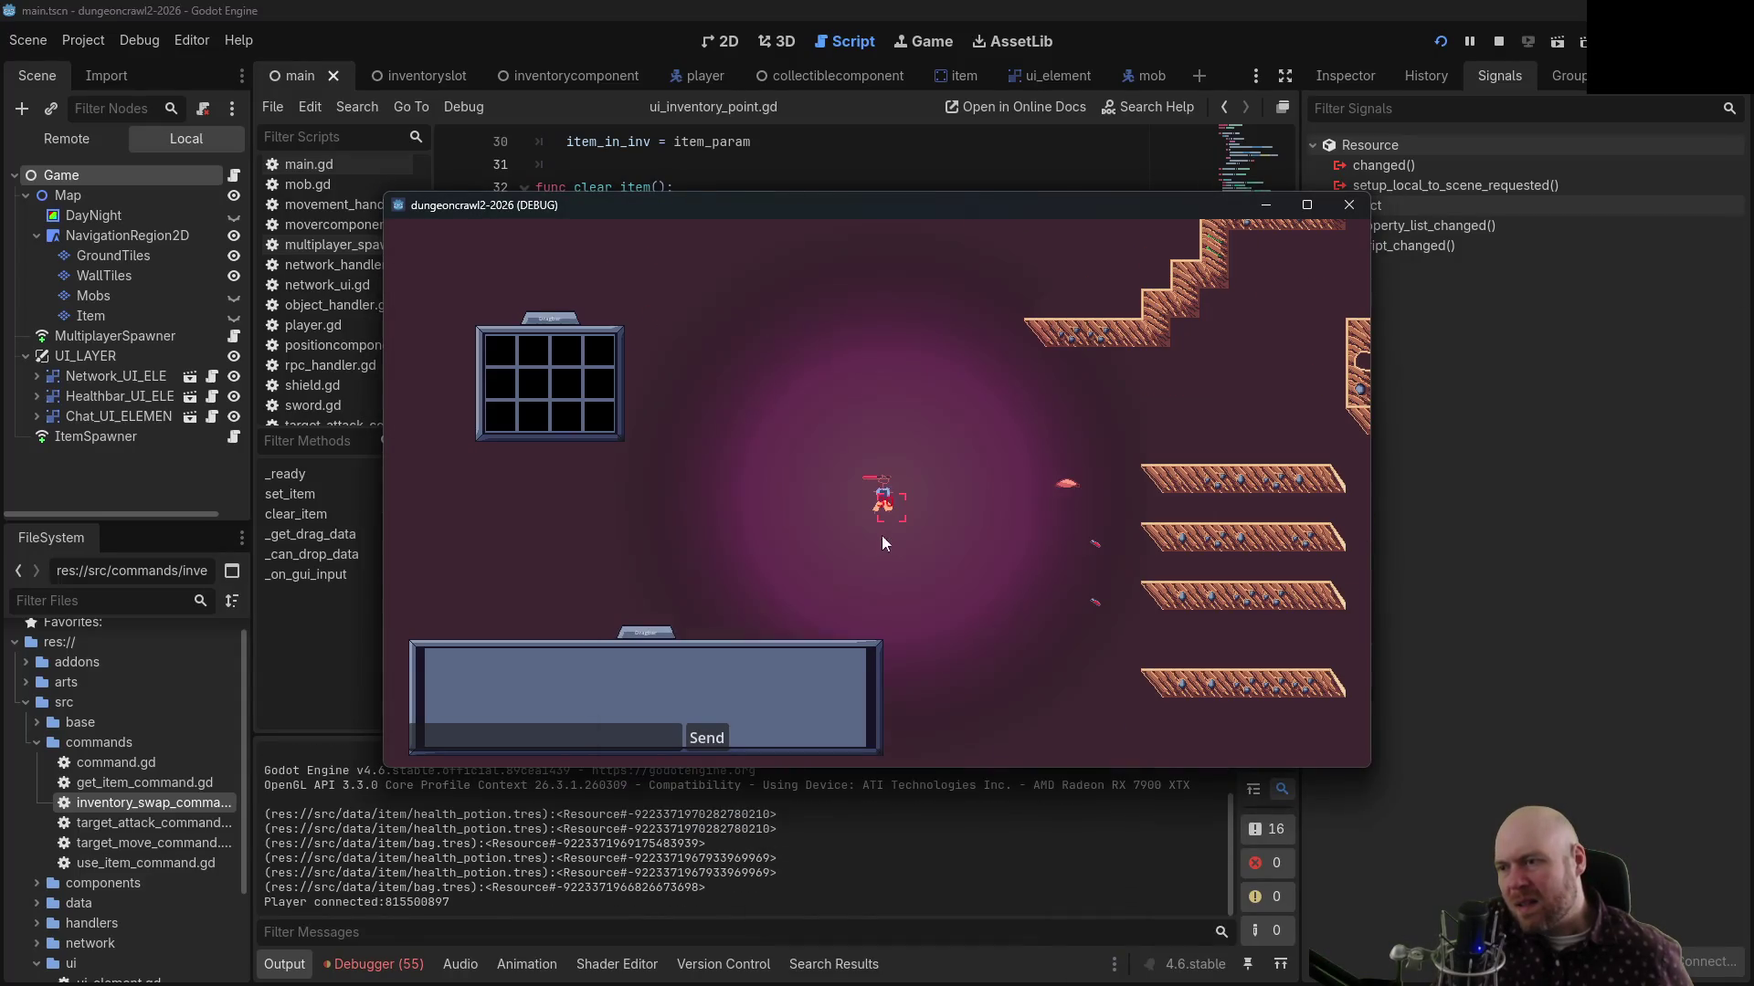
{"action": "left_click", "coordinate": [602, 360]}
{"action": "left_click_drag", "start_coordinate": [716, 387], "coordinate": [715, 387]}
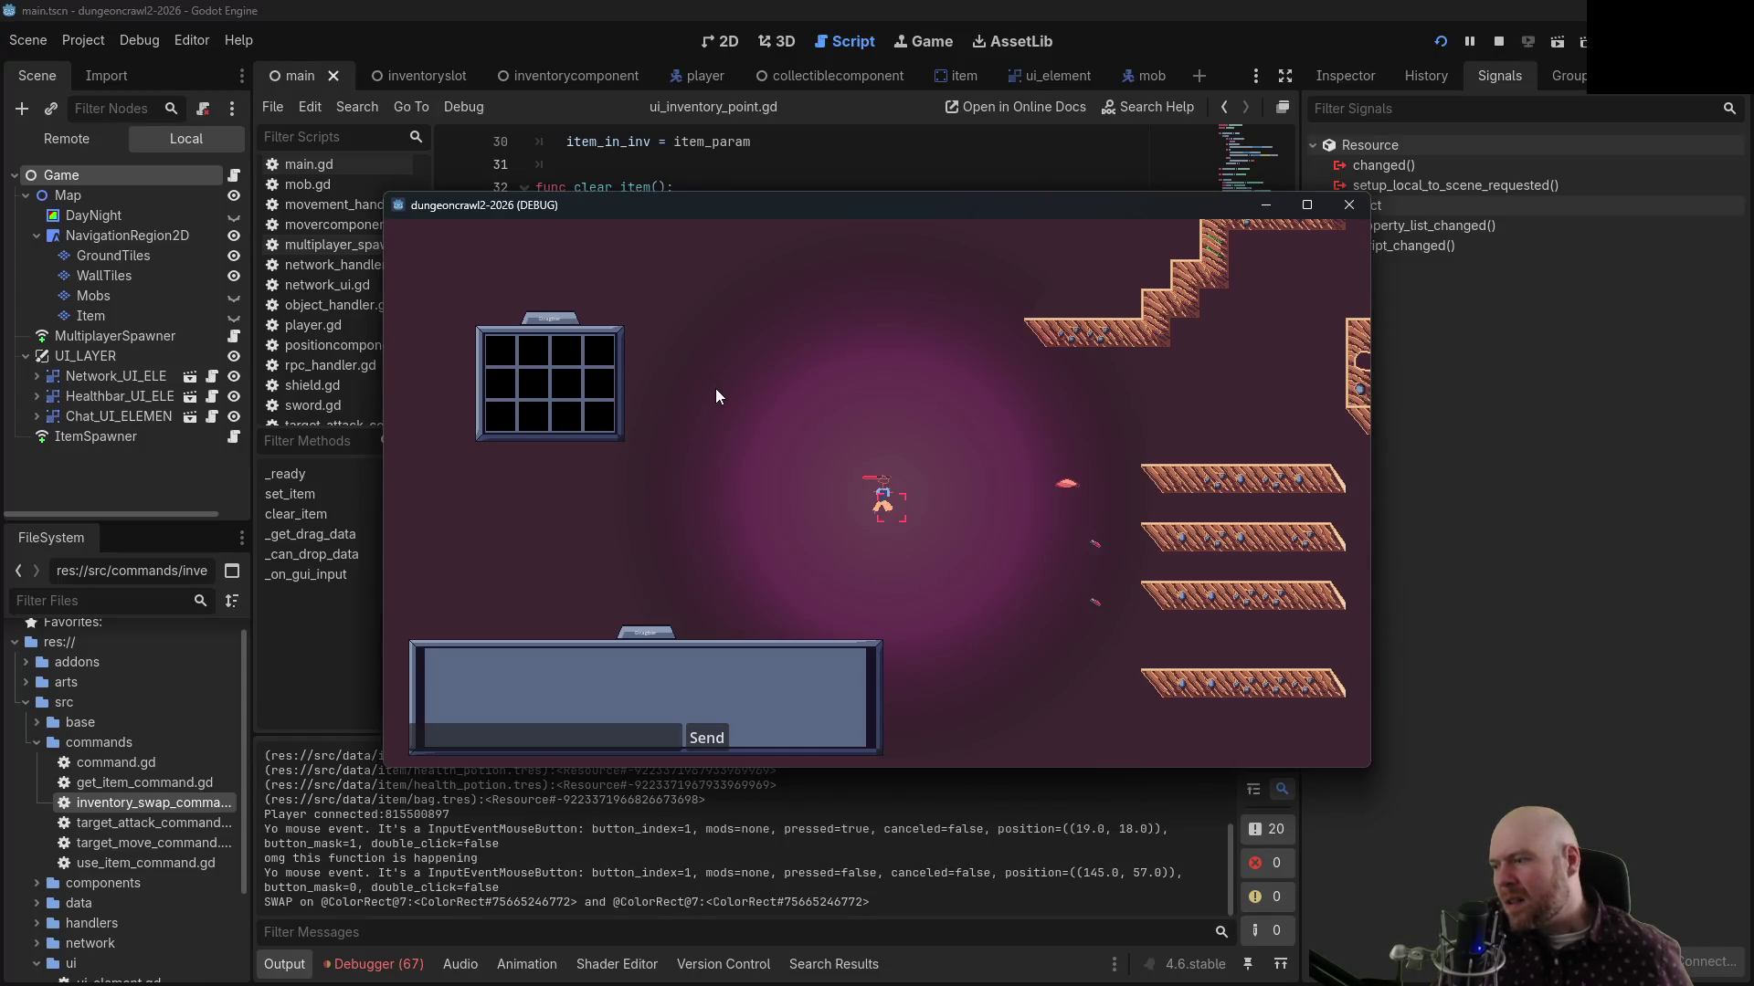
{"action": "left_click_drag", "start_coordinate": [598, 370], "coordinate": [567, 374]}
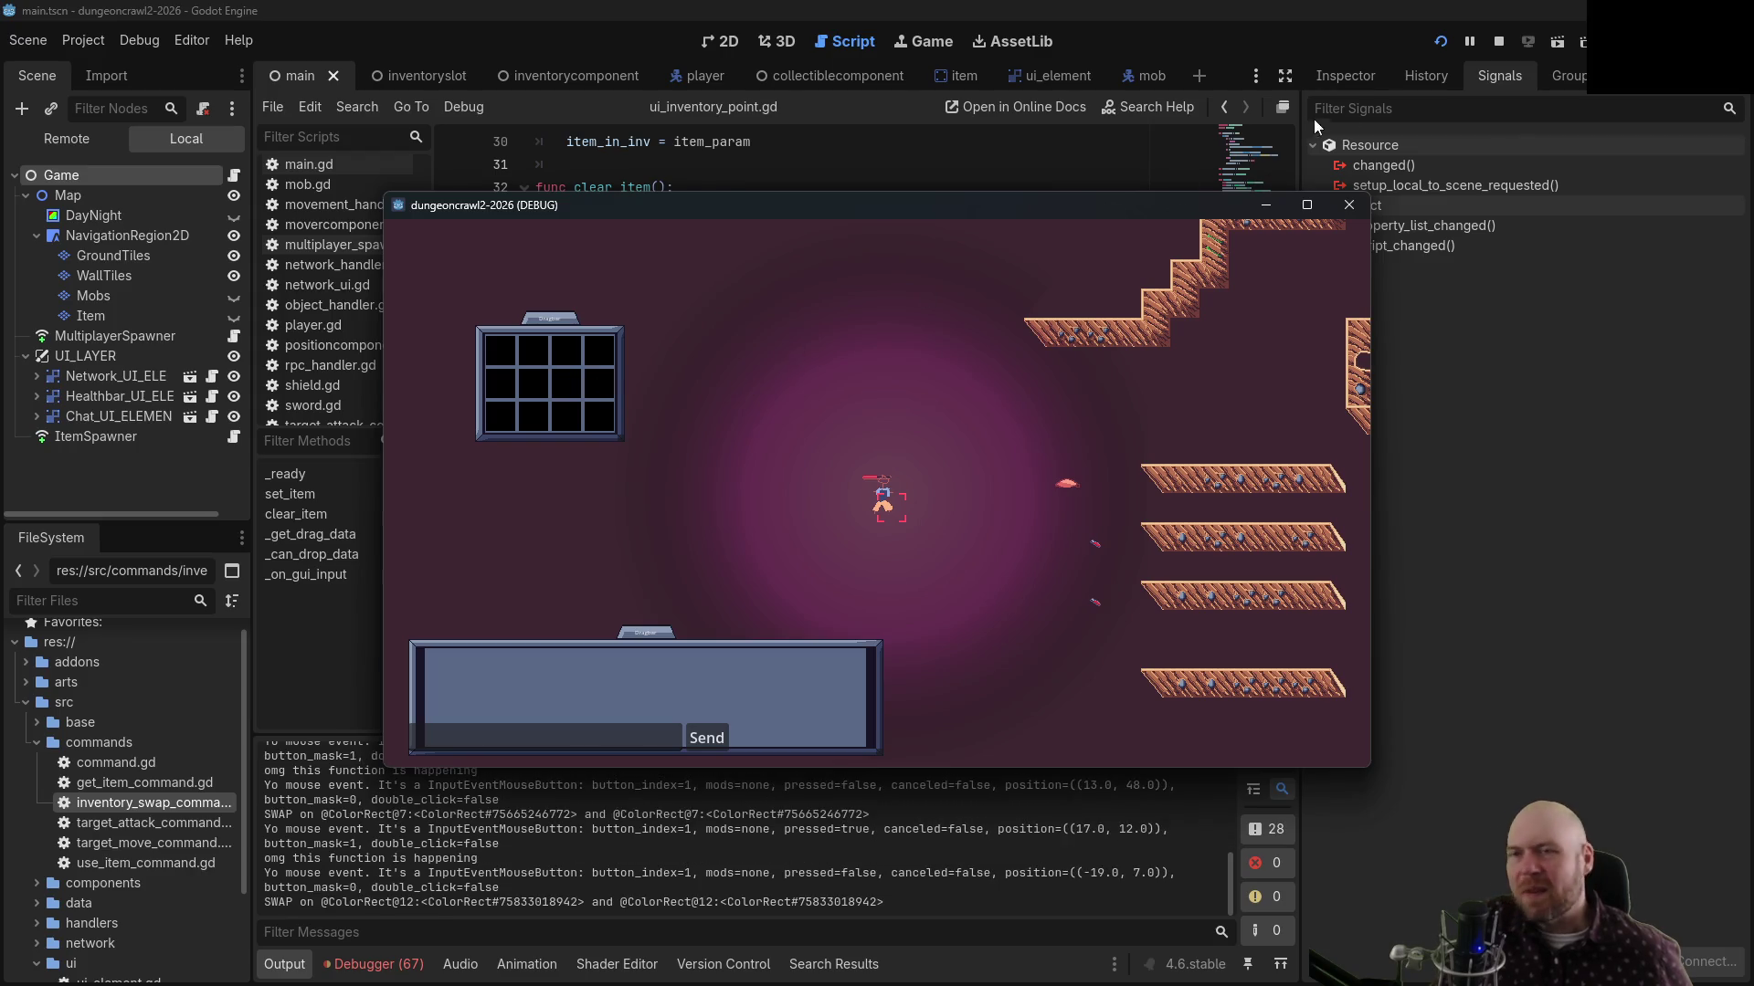
{"action": "left_click", "coordinate": [1499, 52]}
Add print('false') under else: before return false, and relaunch the game
{"action": "left_click", "coordinate": [694, 408]}
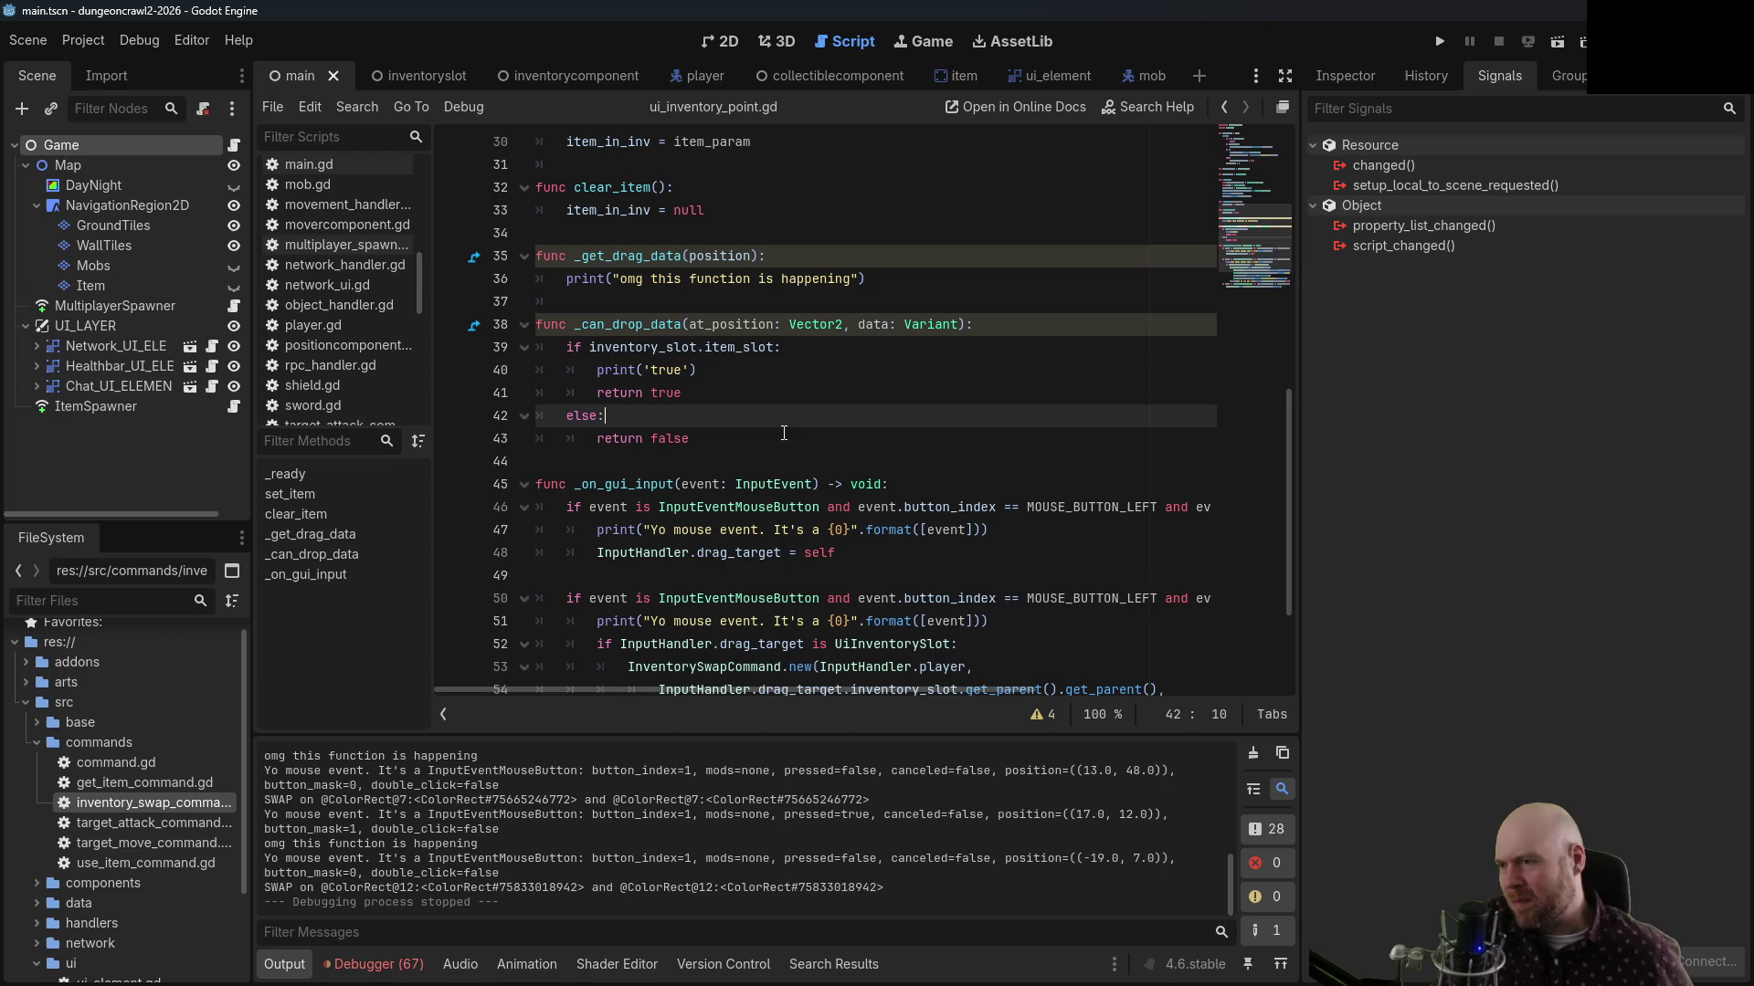
{"action": "key", "text": "Return"}
{"action": "type", "text": "print('false"}
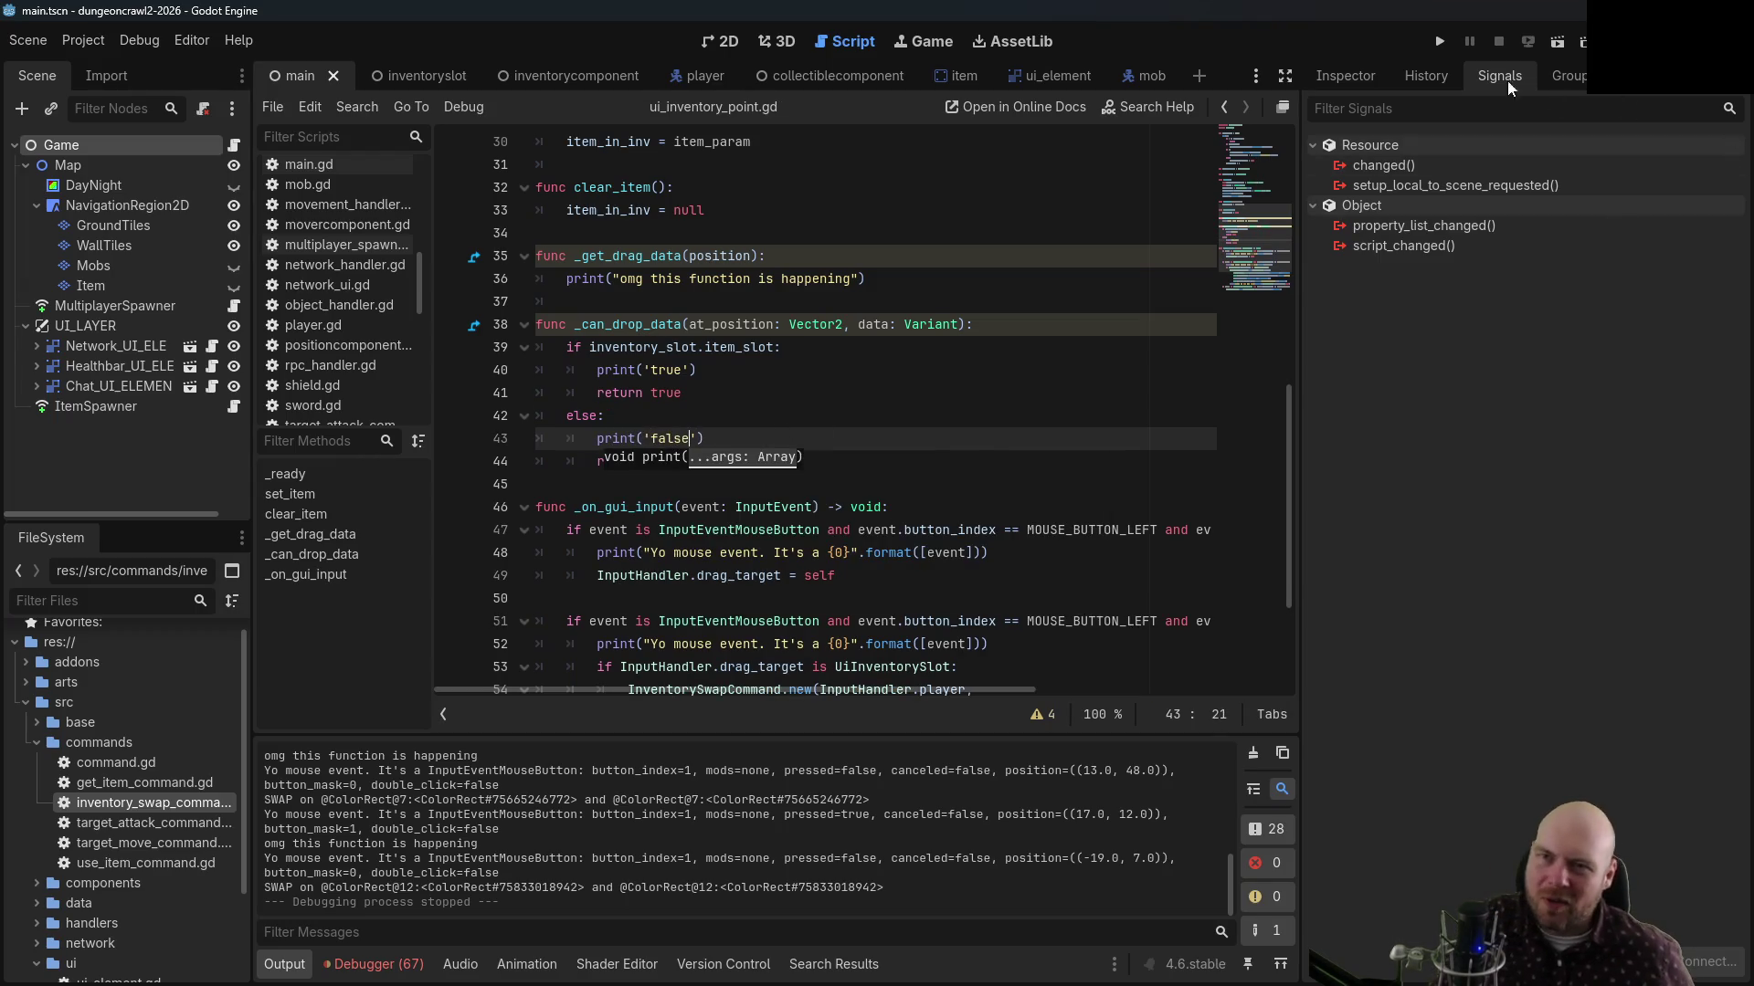
{"action": "left_click", "coordinate": [1439, 41]}
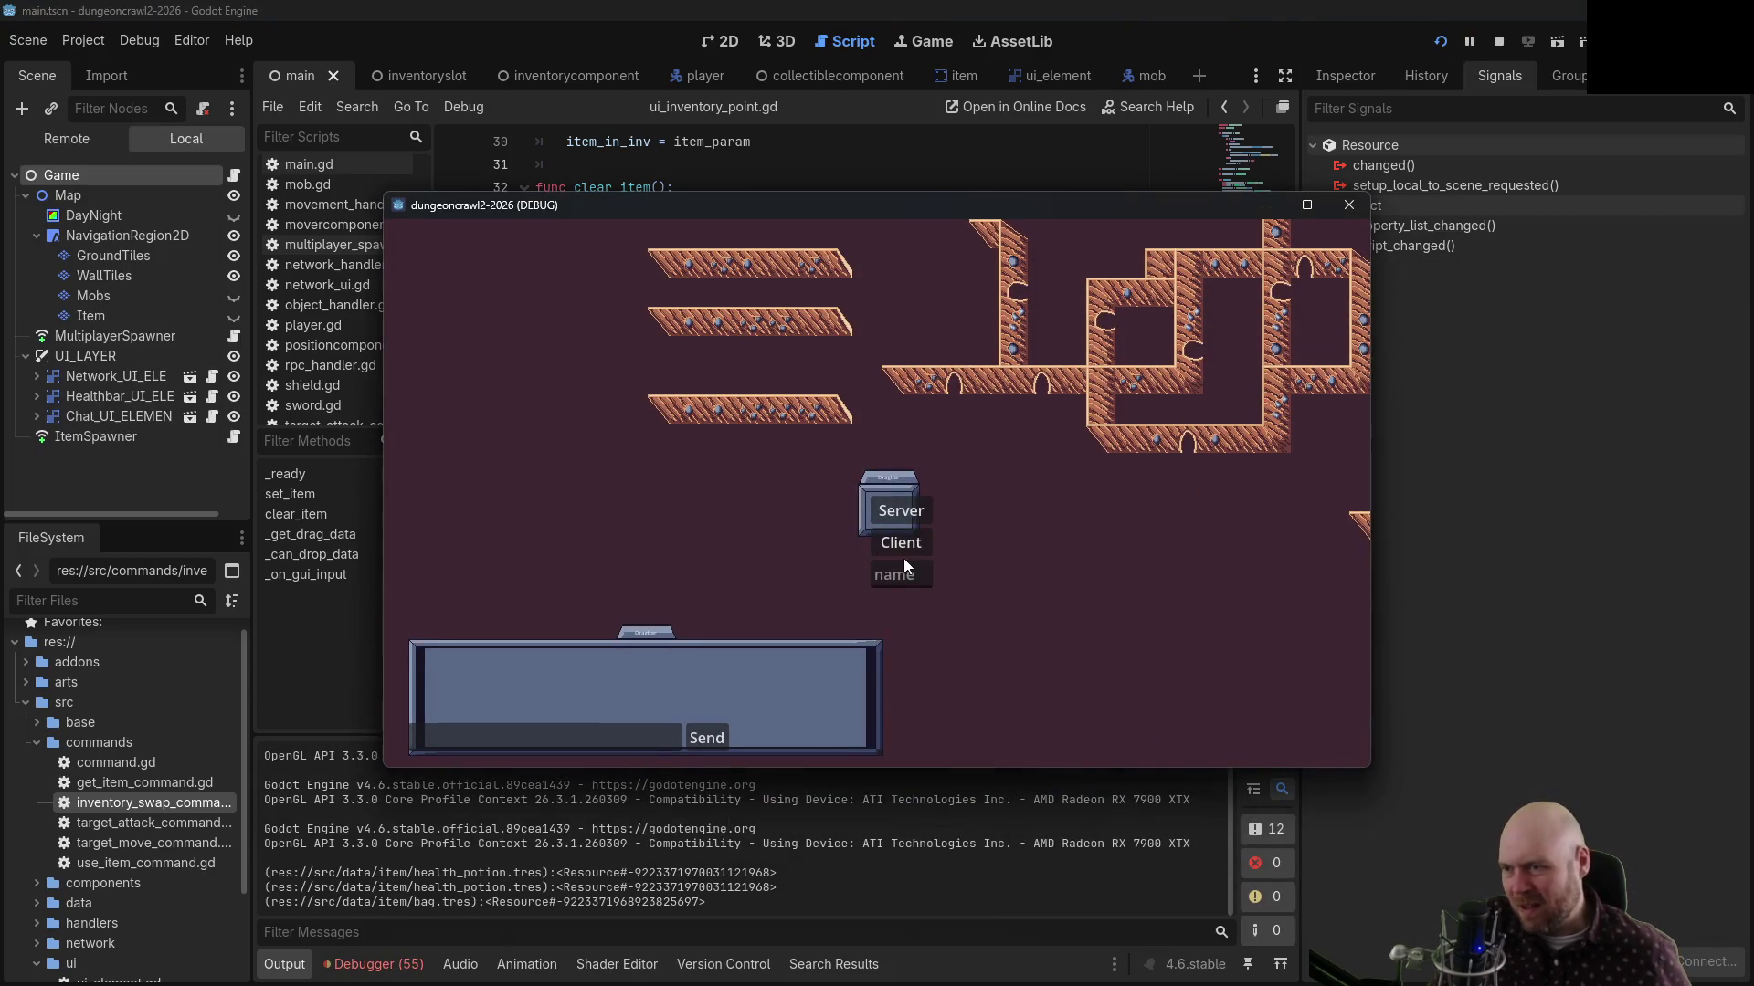
Host as server, drag two inventory slots onto neighbouring slots to test dropping, then stop
{"action": "left_click", "coordinate": [902, 548]}
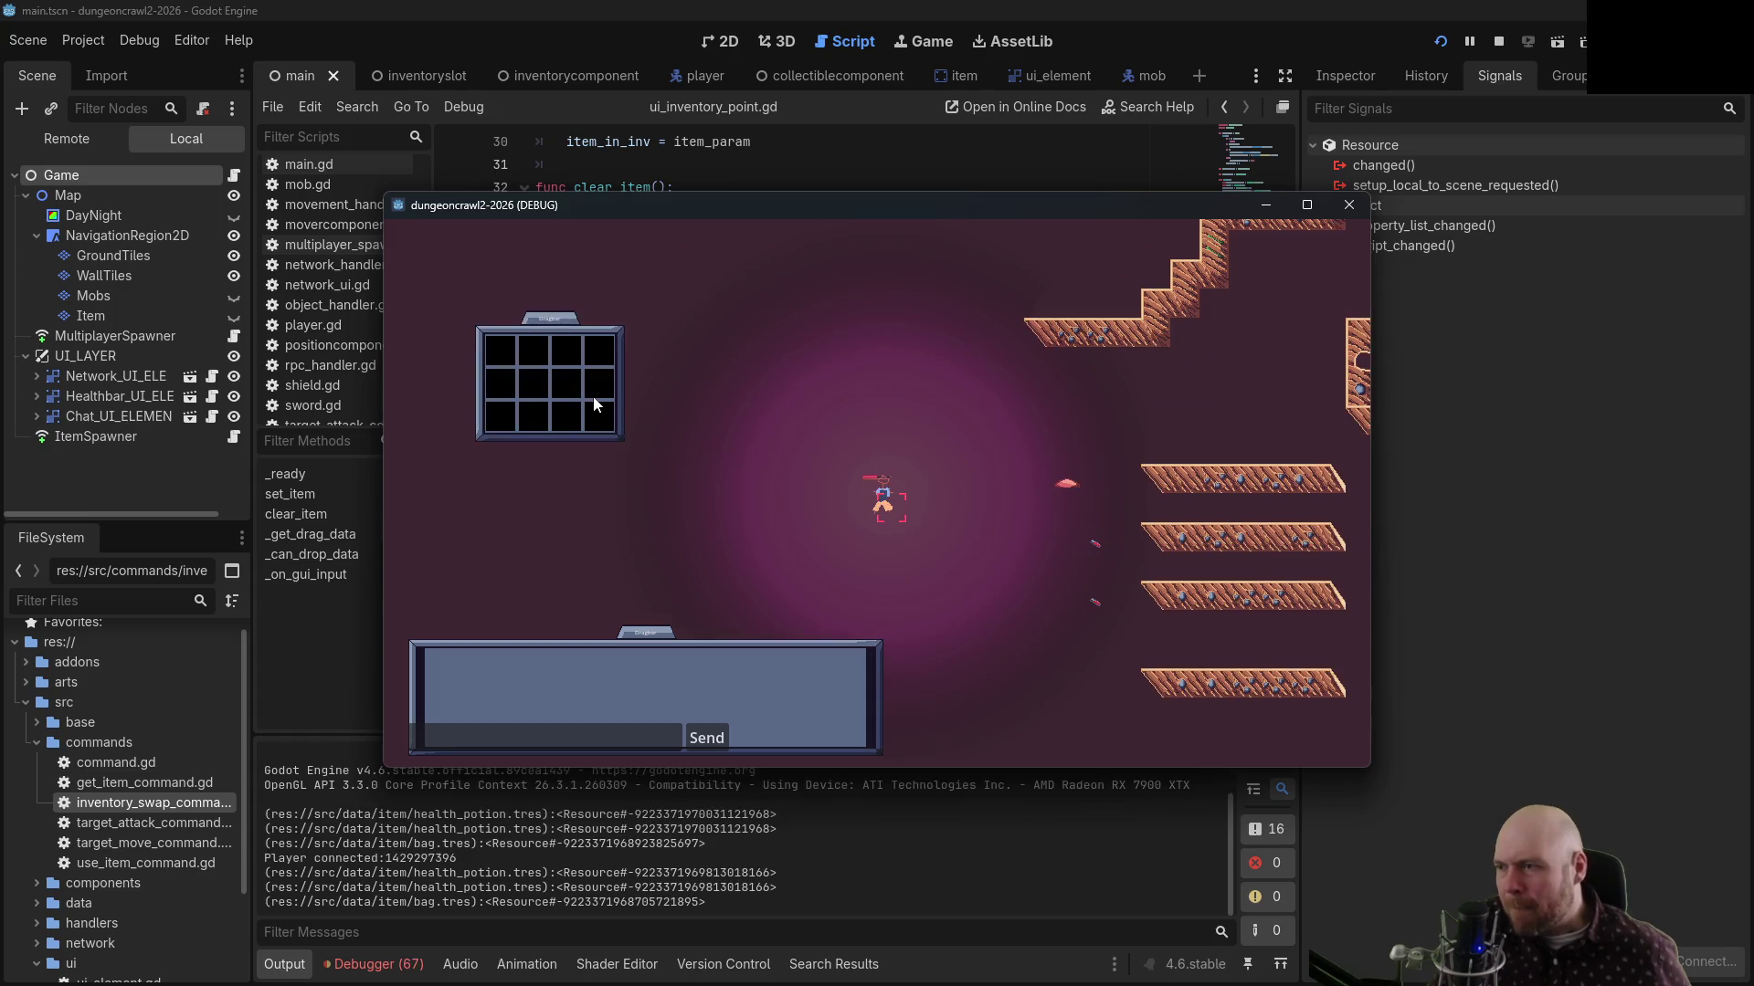
{"action": "mouse_move", "coordinate": [568, 387]}
{"action": "left_mouse_down"}
{"action": "mouse_move", "coordinate": [528, 385]}
{"action": "mouse_move", "coordinate": [571, 342]}
{"action": "mouse_move", "coordinate": [537, 350]}
{"action": "left_mouse_up"}
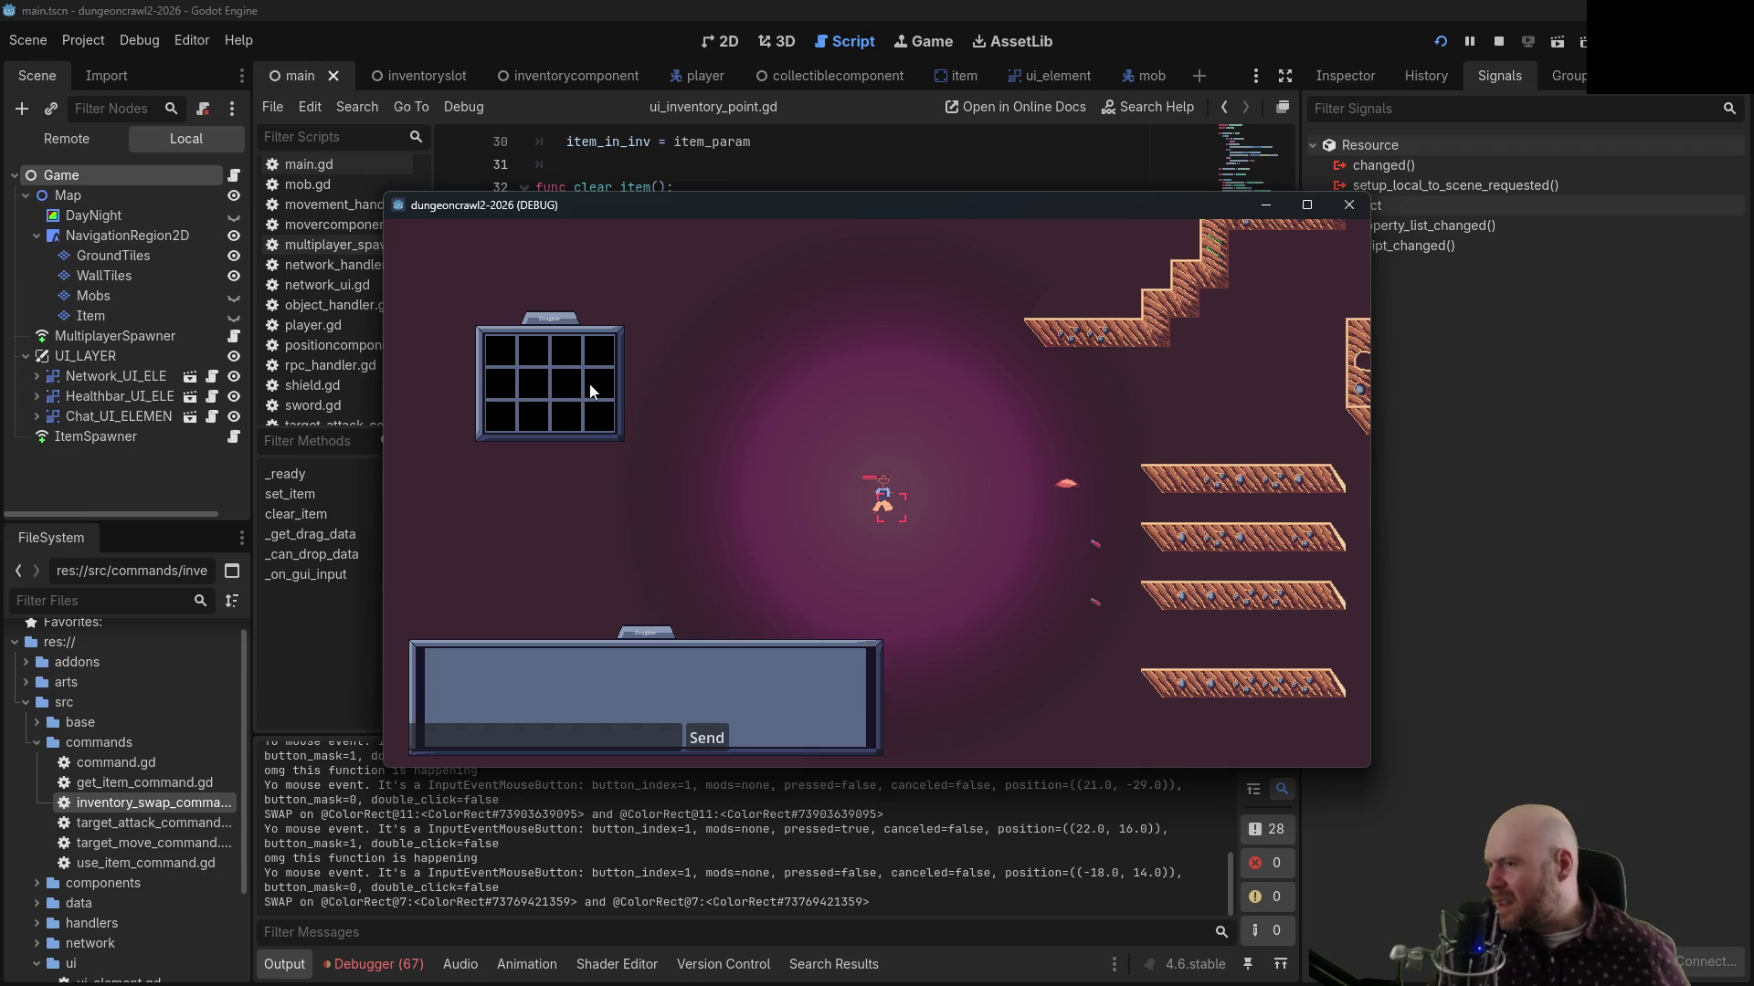
{"action": "left_click_drag", "start_coordinate": [529, 384], "coordinate": [527, 389]}
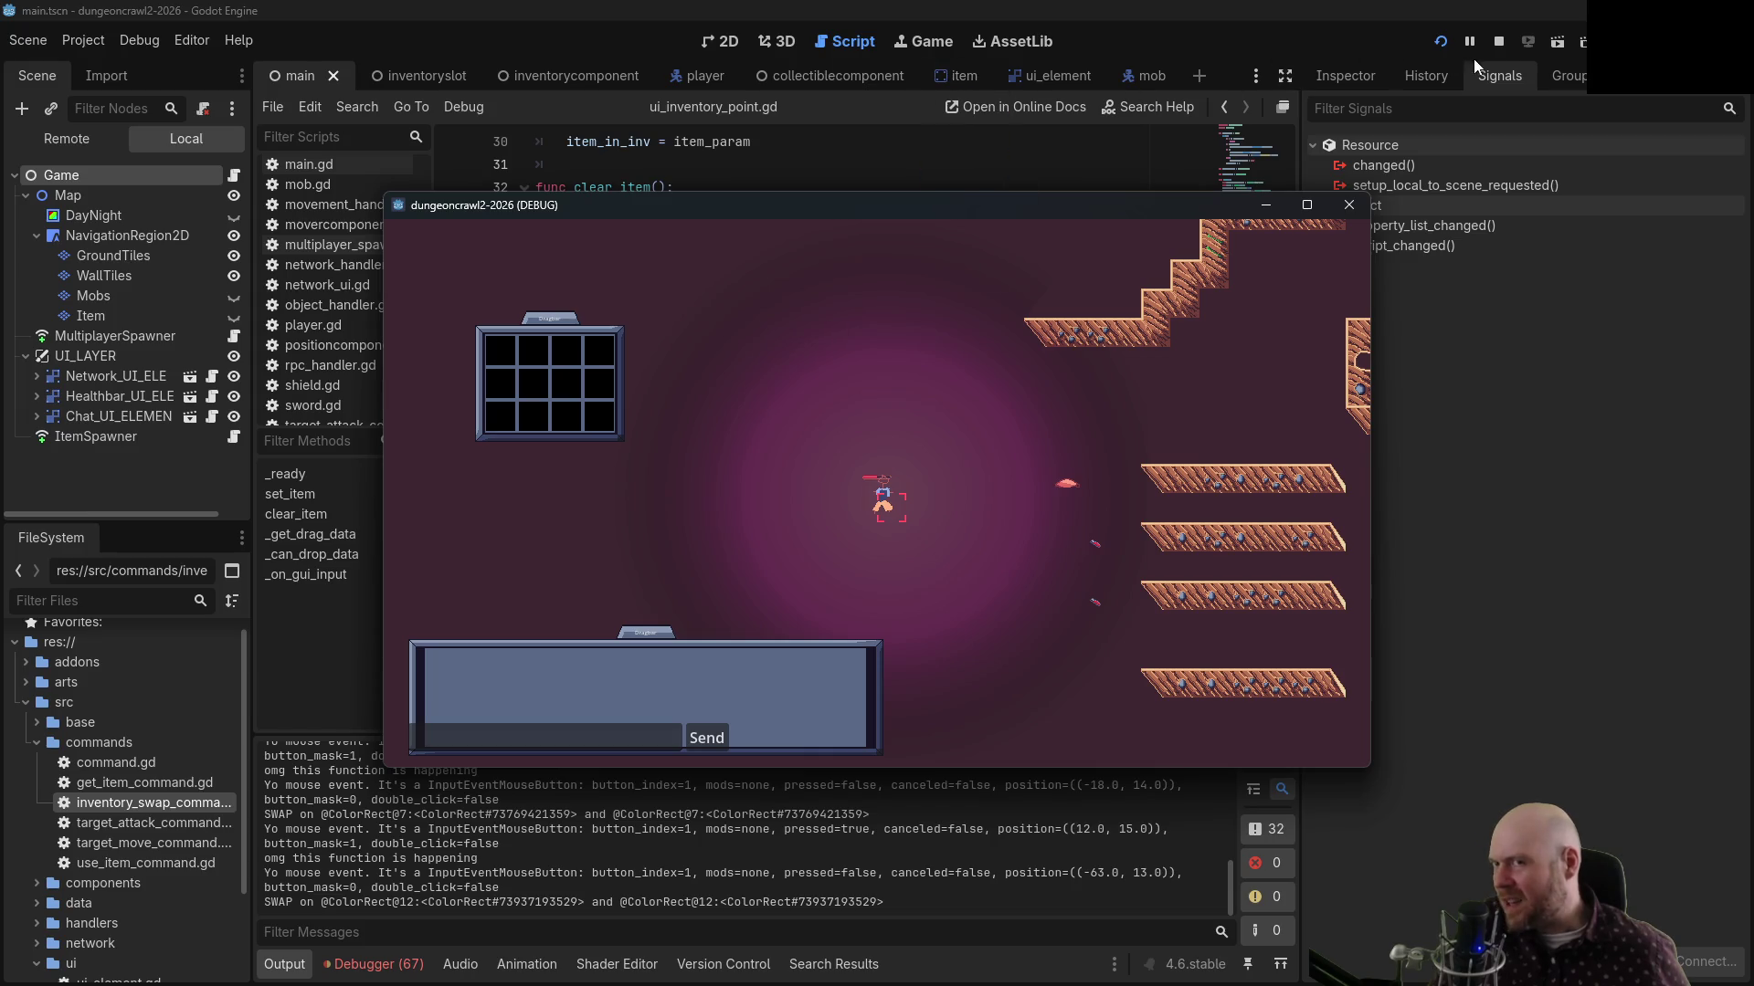
{"action": "left_click", "coordinate": [1495, 45]}
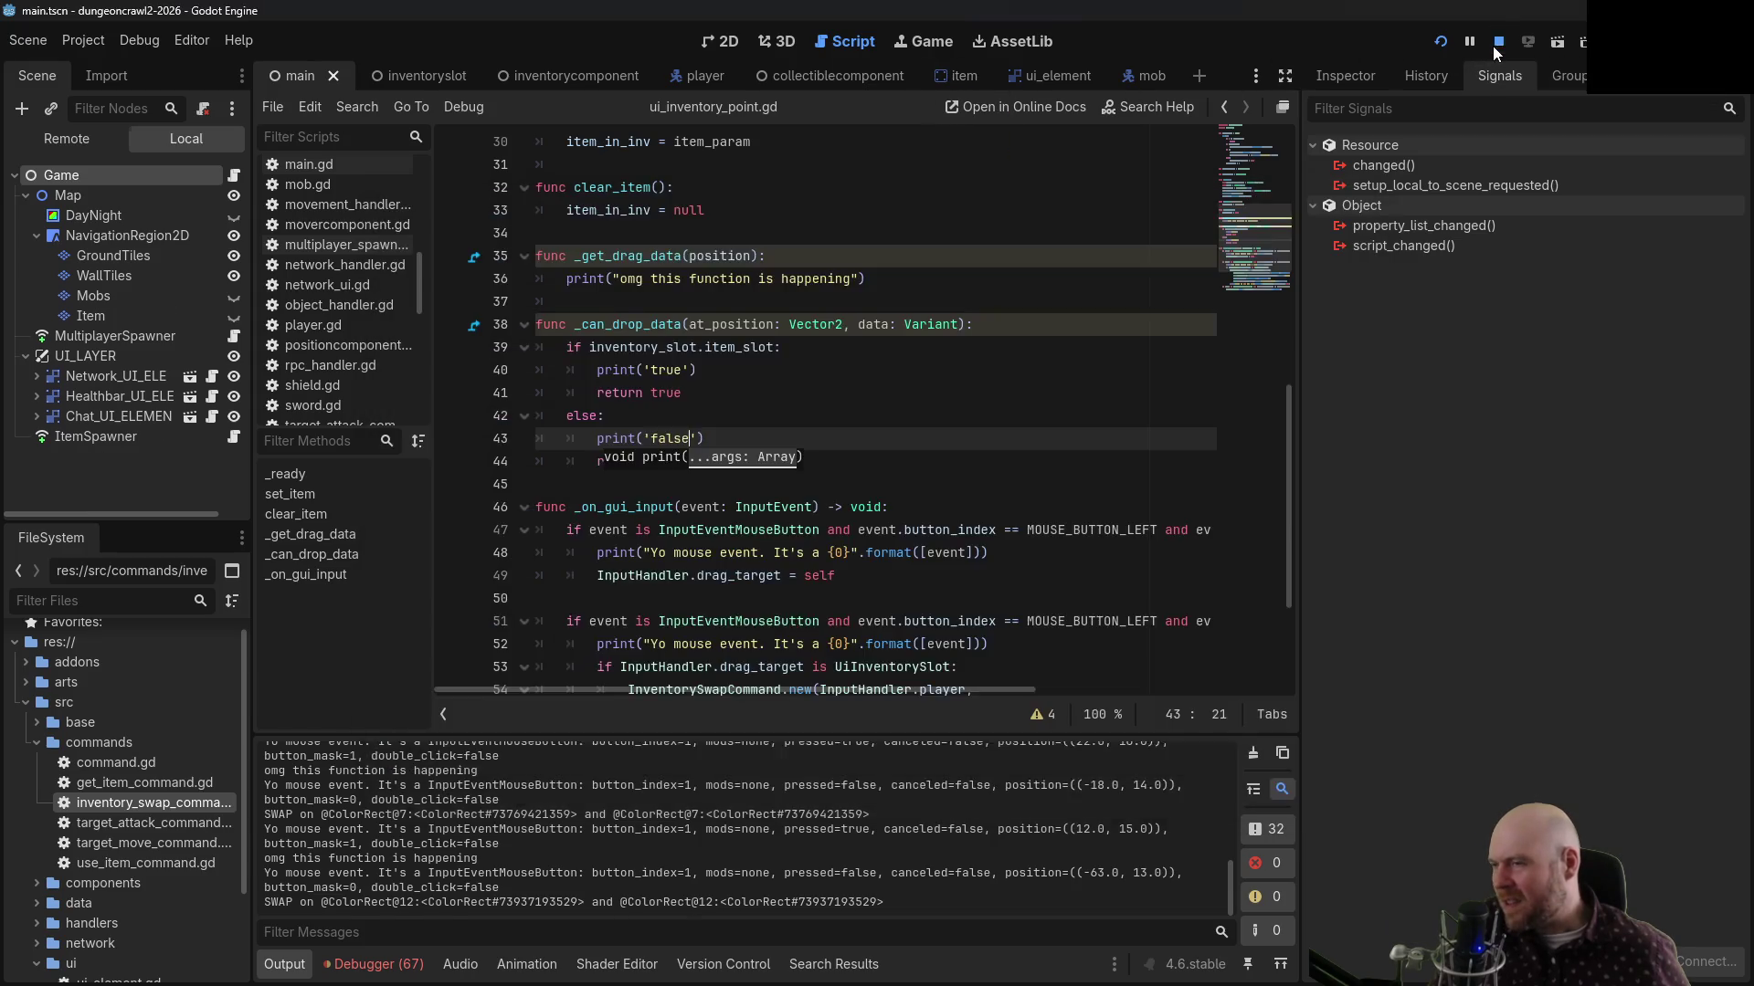
Ctrl+click _can_drop_data to jump to its entry in the Control class help
{"action": "left_click", "coordinate": [629, 327], "text": "ctrl"}
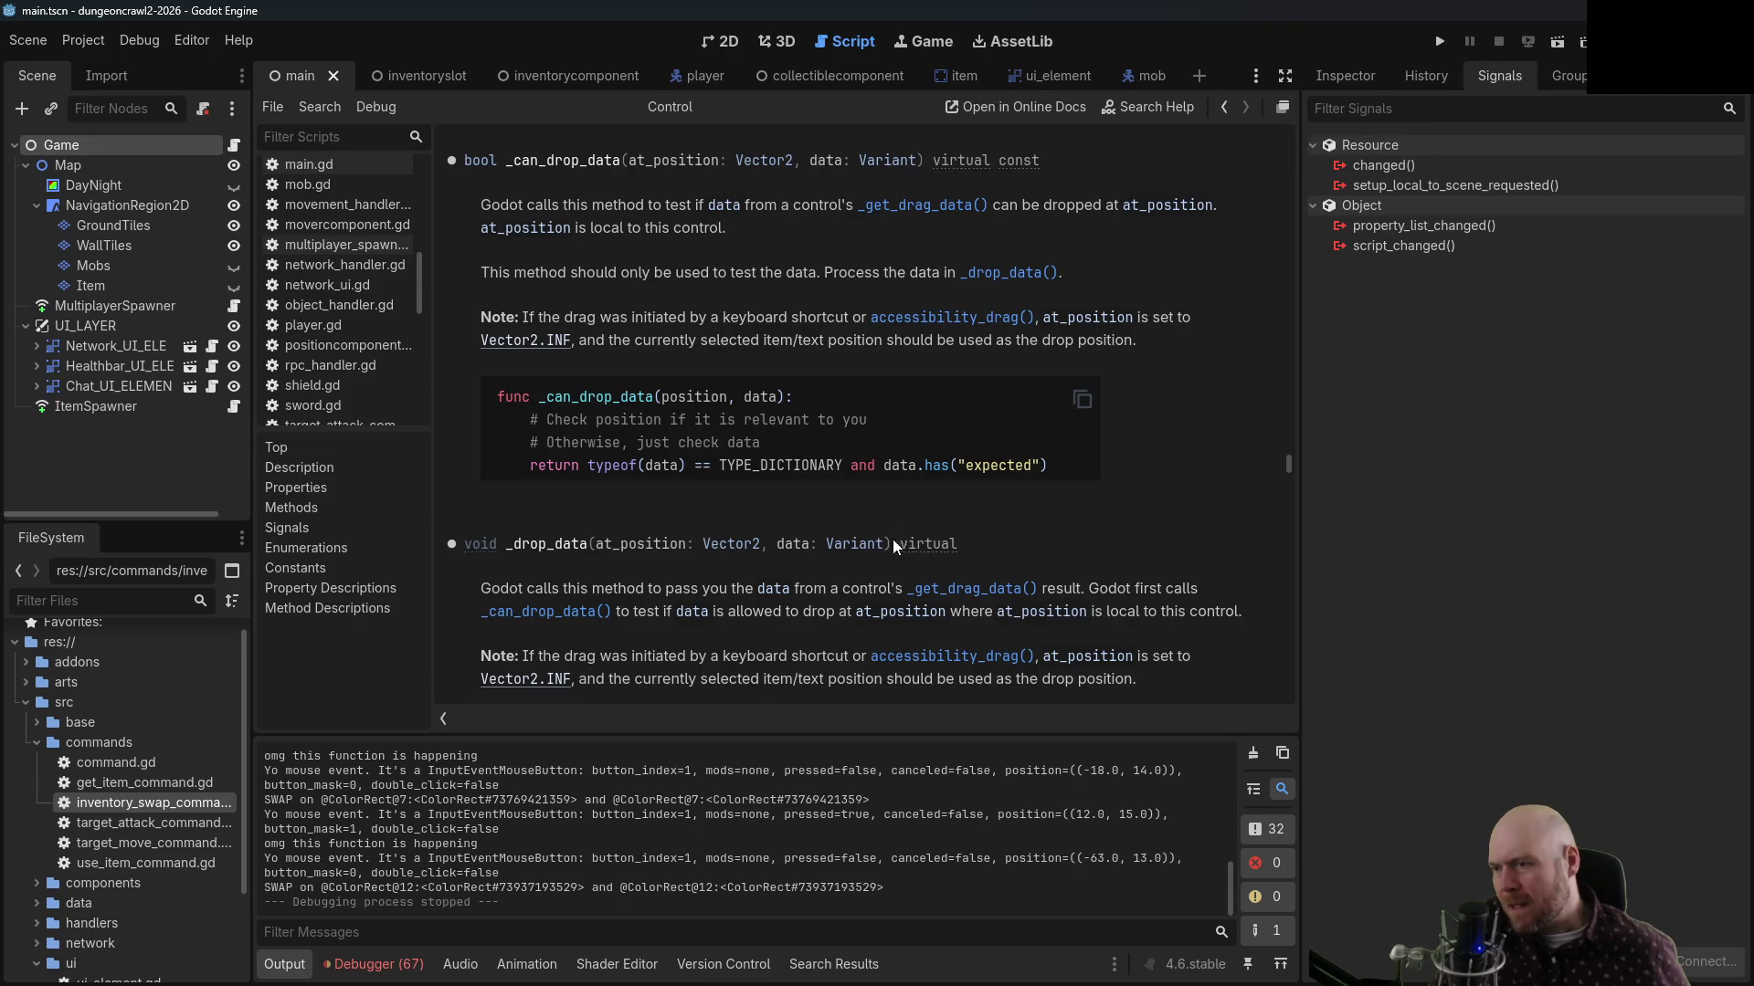
Select the _drop_data signature in the Control docs, then go back to ui_inventory_point.gd
{"action": "mouse_move", "coordinate": [893, 544]}
{"action": "left_mouse_down"}
{"action": "mouse_move", "coordinate": [464, 544]}
{"action": "mouse_move", "coordinate": [496, 545]}
{"action": "left_mouse_up"}
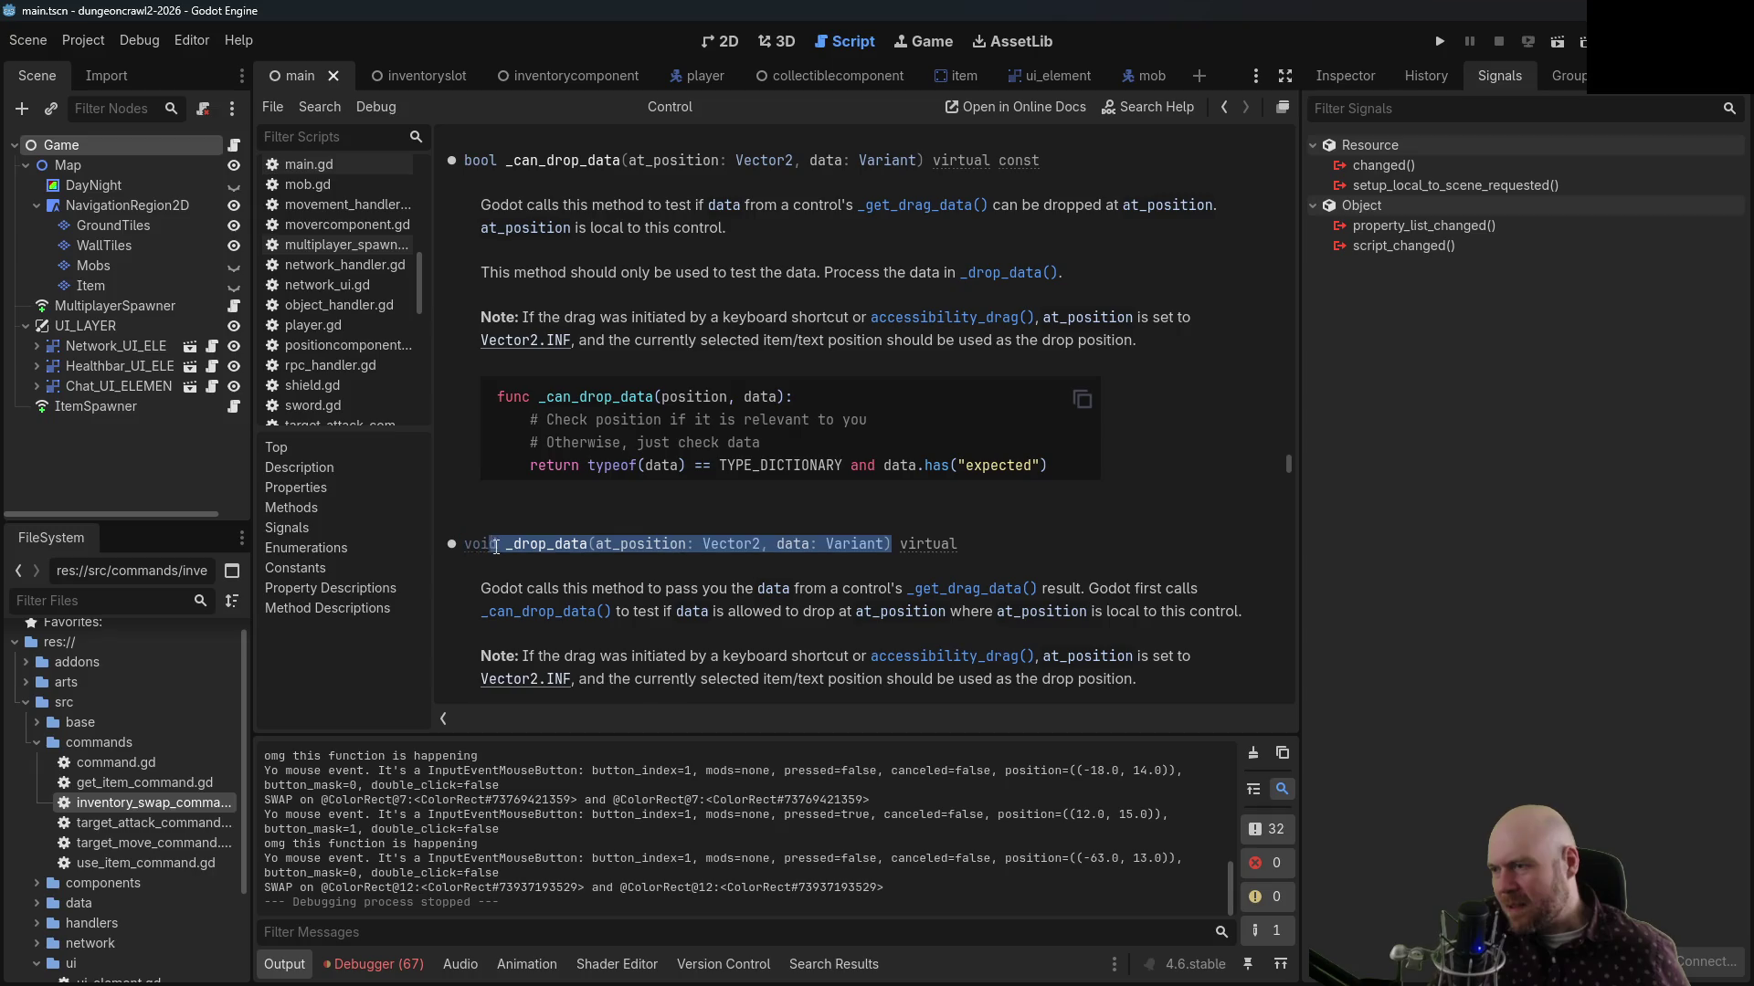
{"action": "left_click", "coordinate": [1223, 109]}
Add a _drop_data function below _can_drop_data that prints 'drop'
{"action": "left_click", "coordinate": [756, 461]}
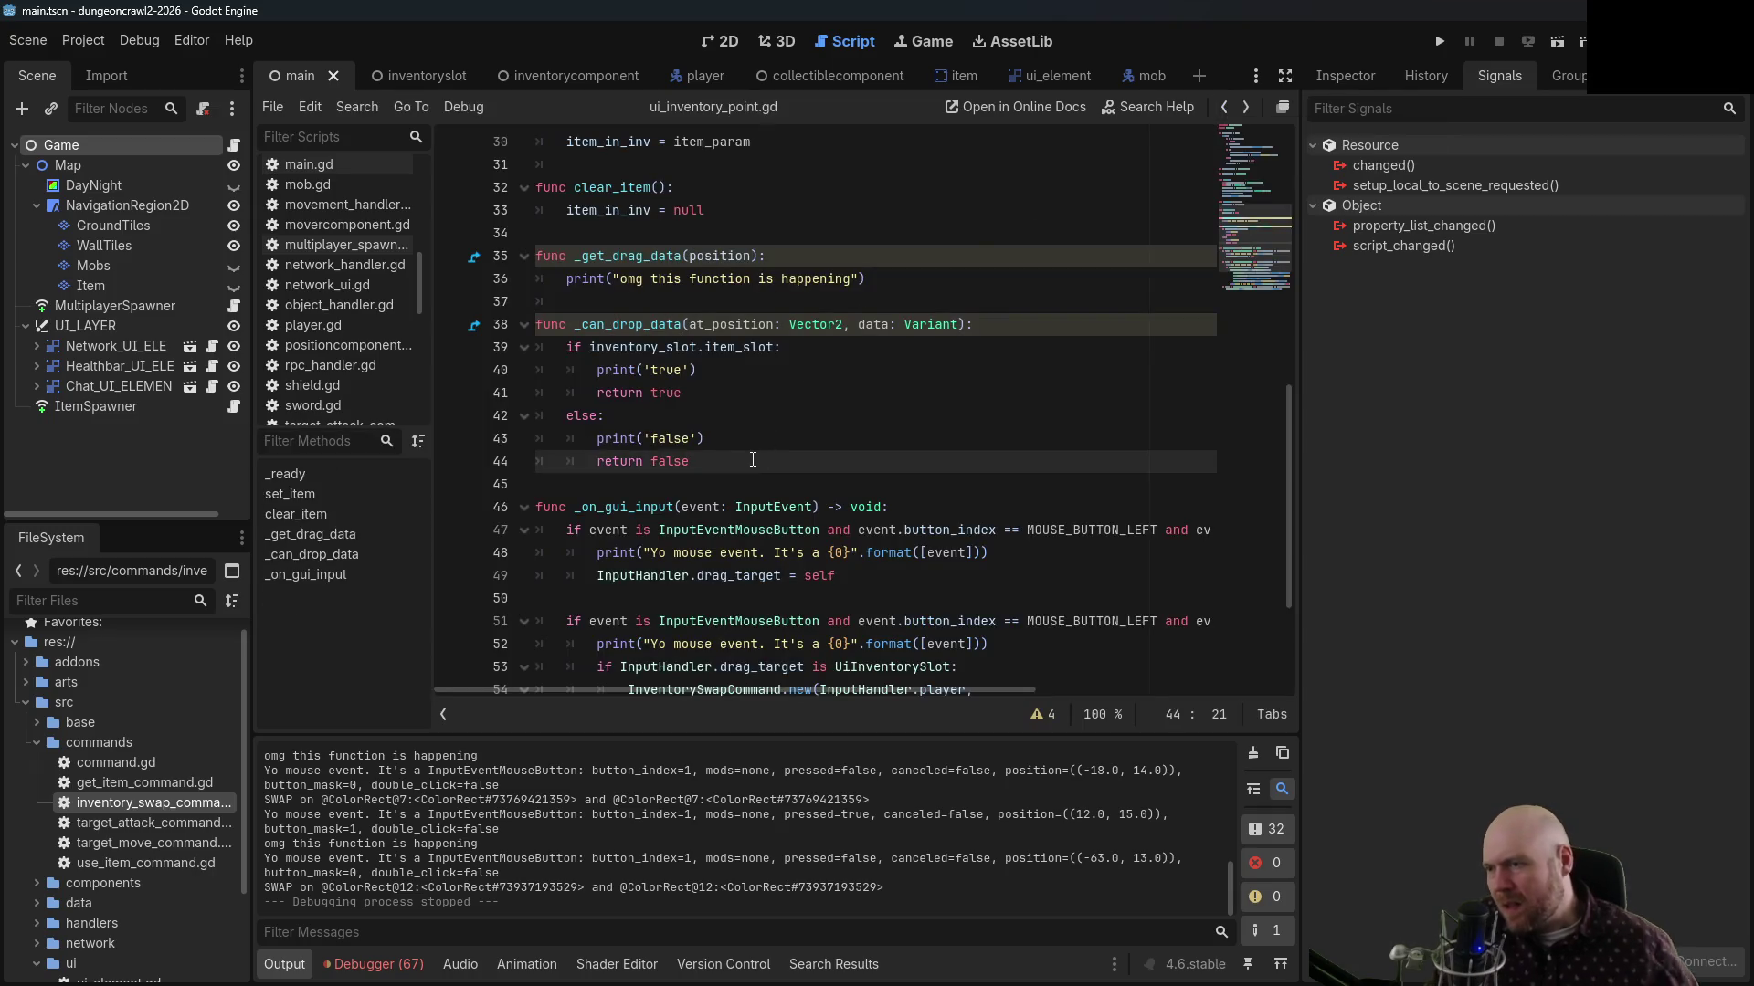
{"action": "key", "text": "Return"}
{"action": "key", "text": "Return"}
{"action": "key", "text": "BackSpace"}
{"action": "key", "text": "BackSpace"}
{"action": "type", "text": "func _dr"}
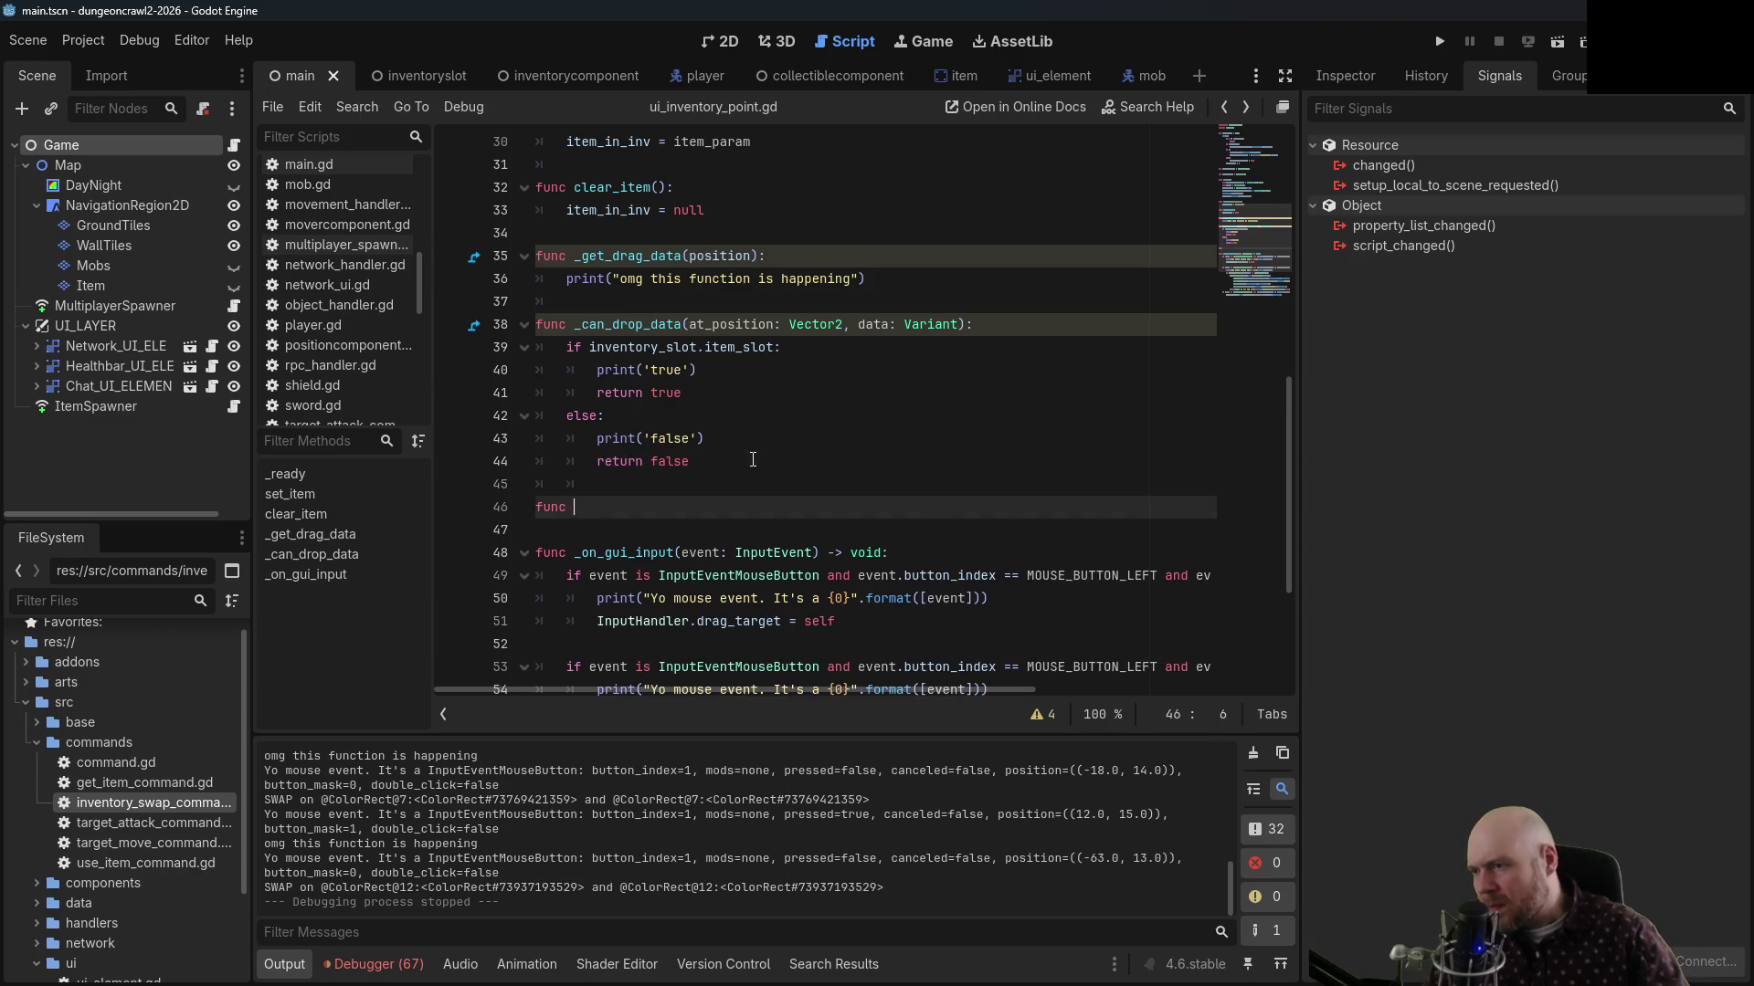
{"action": "key", "text": "Return"}
{"action": "type", "text": ": Vector2, data: Variant)"}
{"action": "key", "text": "Return"}
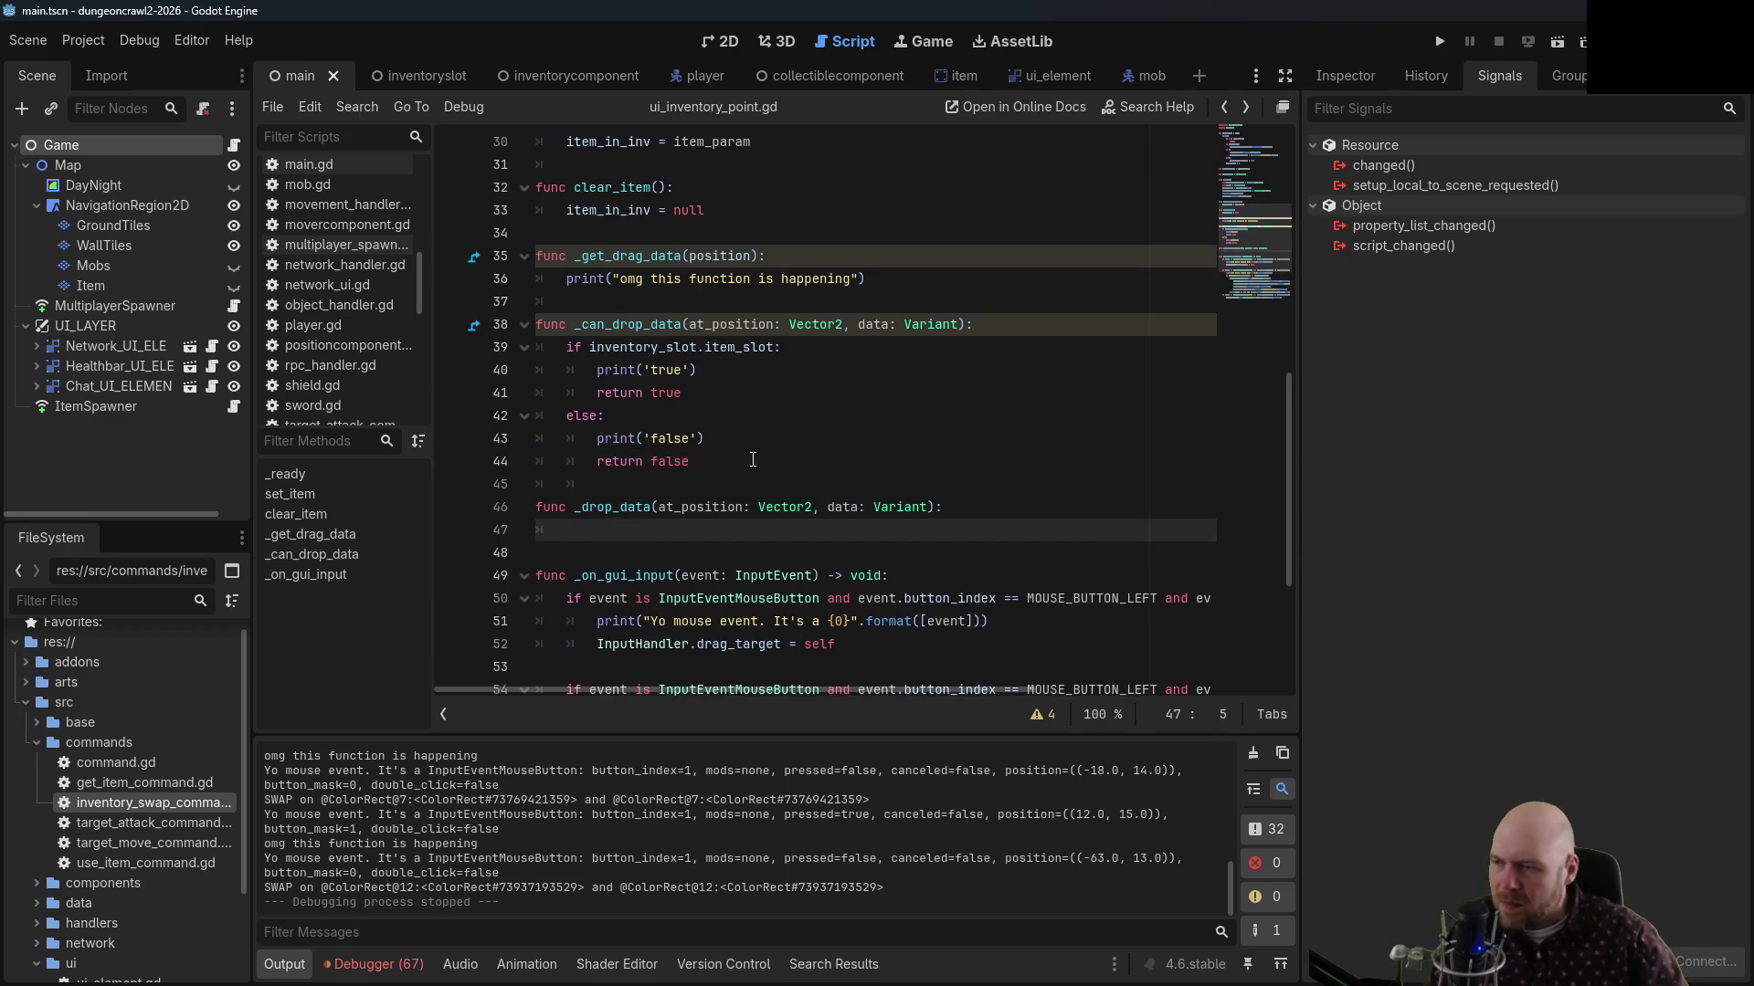
{"action": "type", "text": "print('drop"}
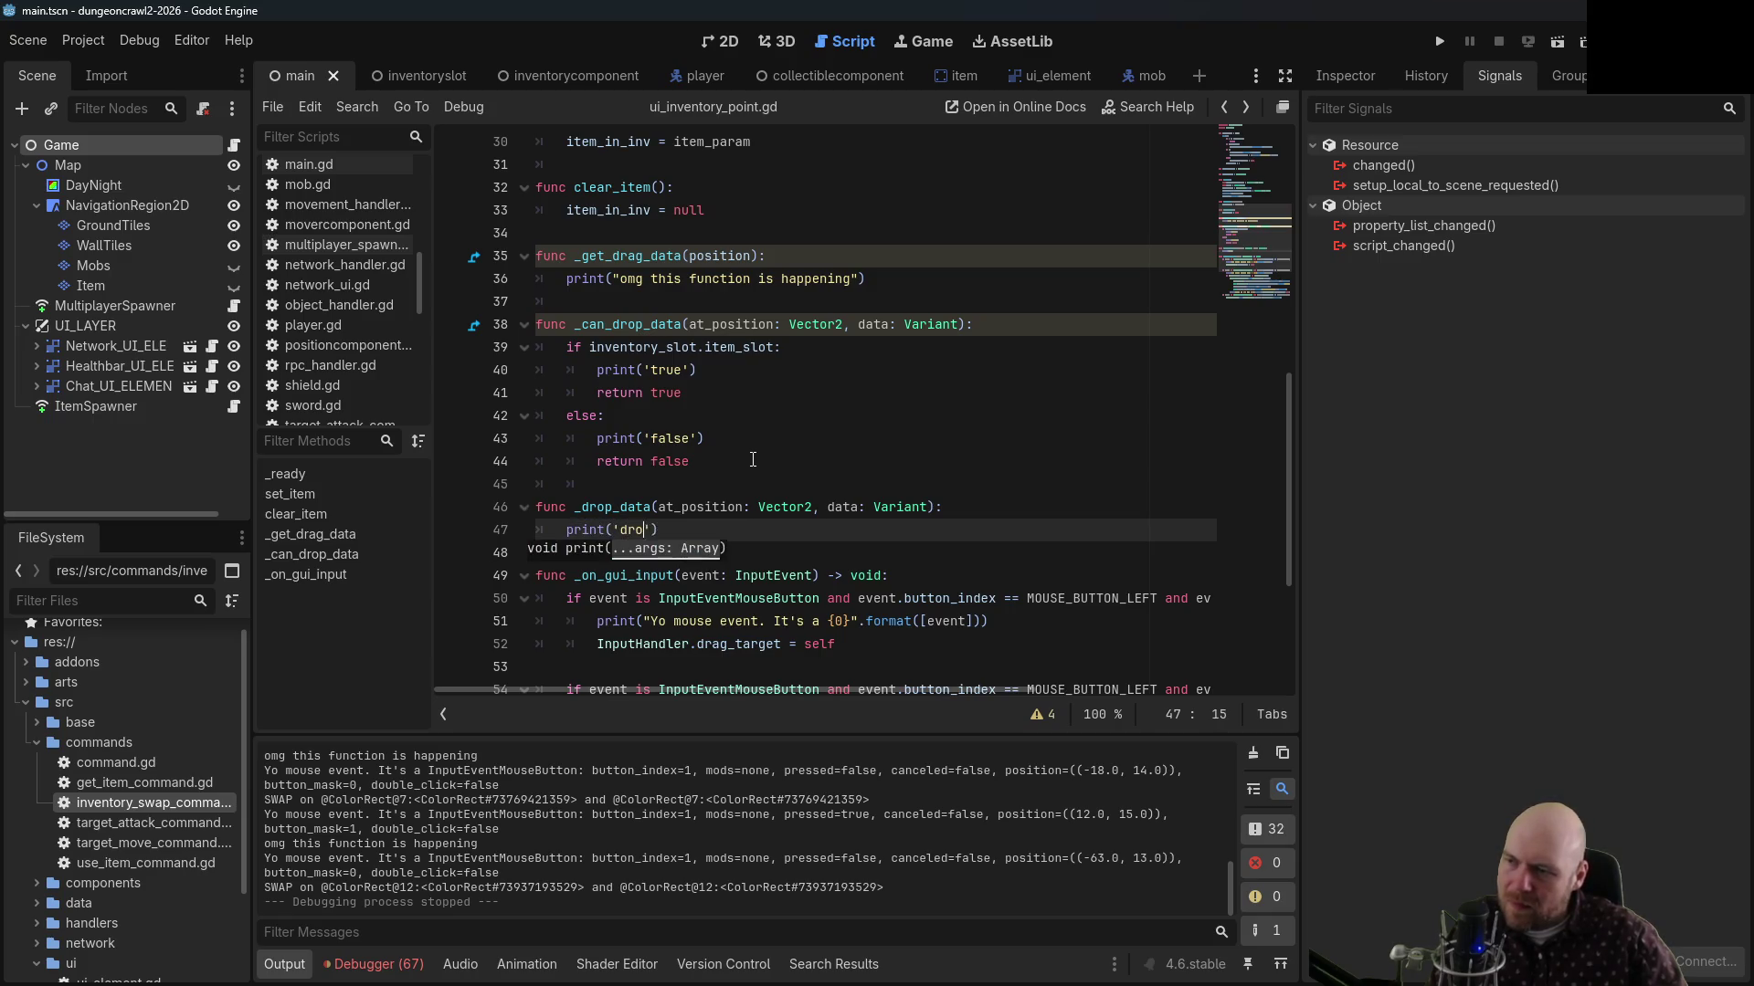
Replace the if/else in _can_drop_data with return inventory_slot.item_slot != null
{"action": "left_click_drag", "start_coordinate": [781, 347], "coordinate": [565, 348]}
{"action": "type", "text": "retur"}
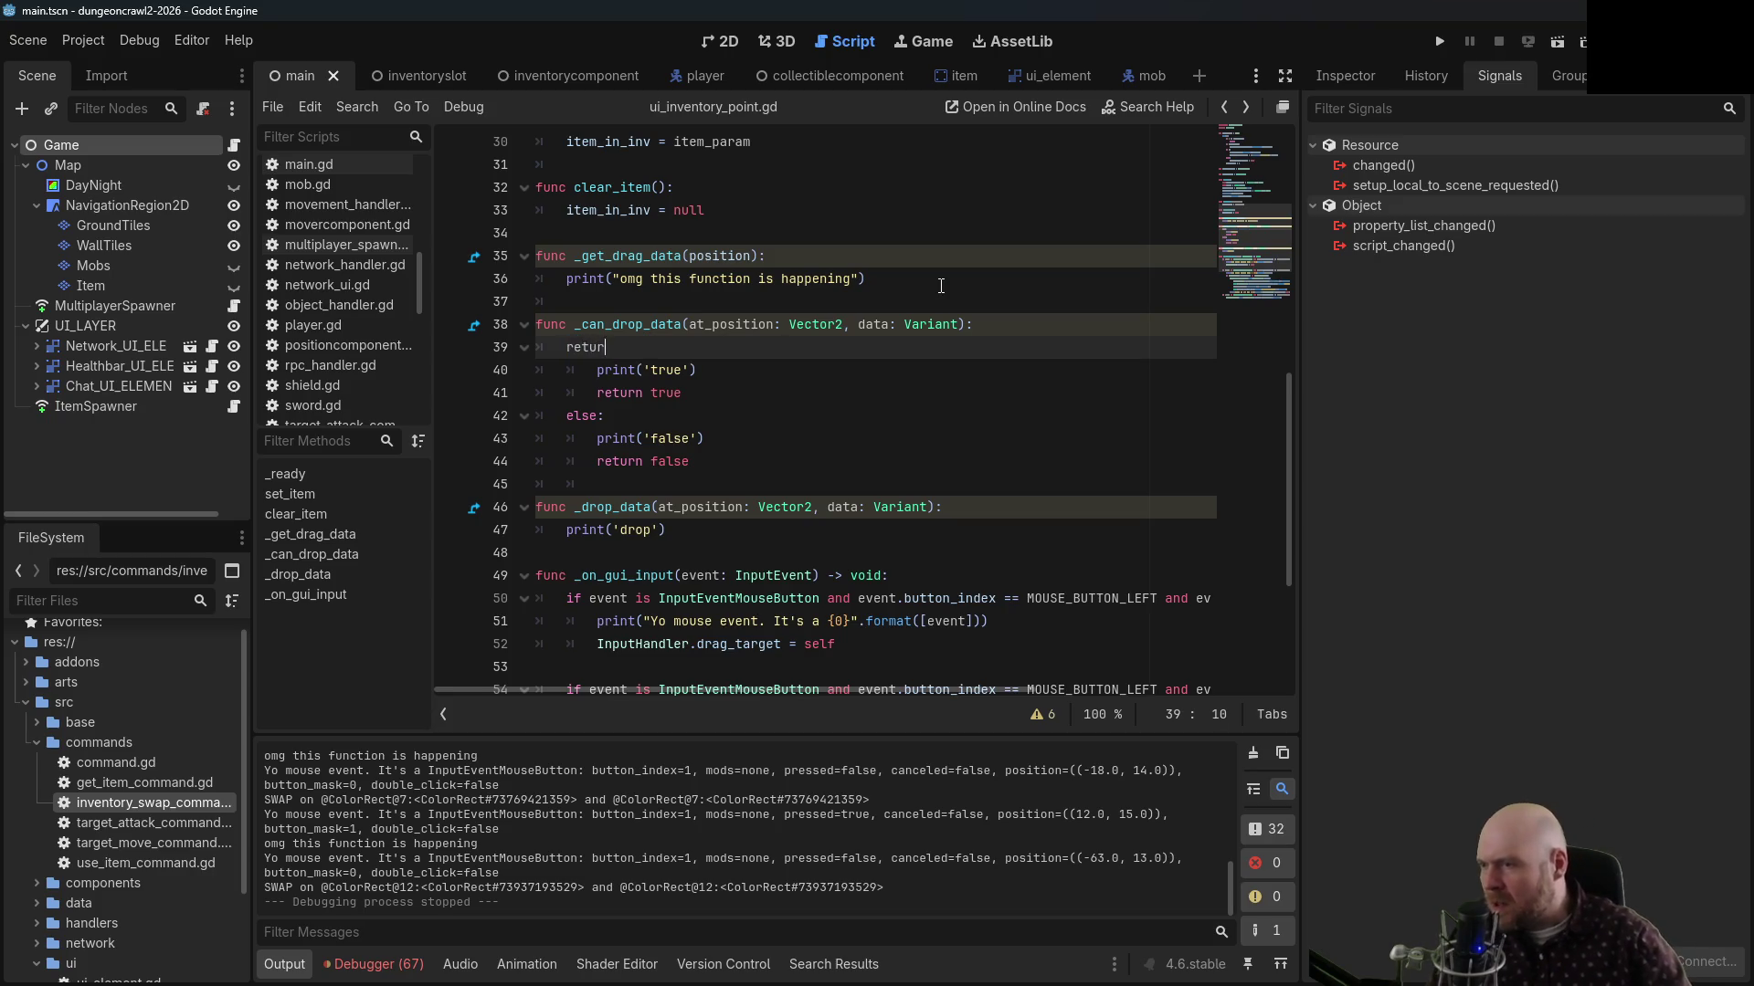
{"action": "type", "text": "n inventory_slot."}
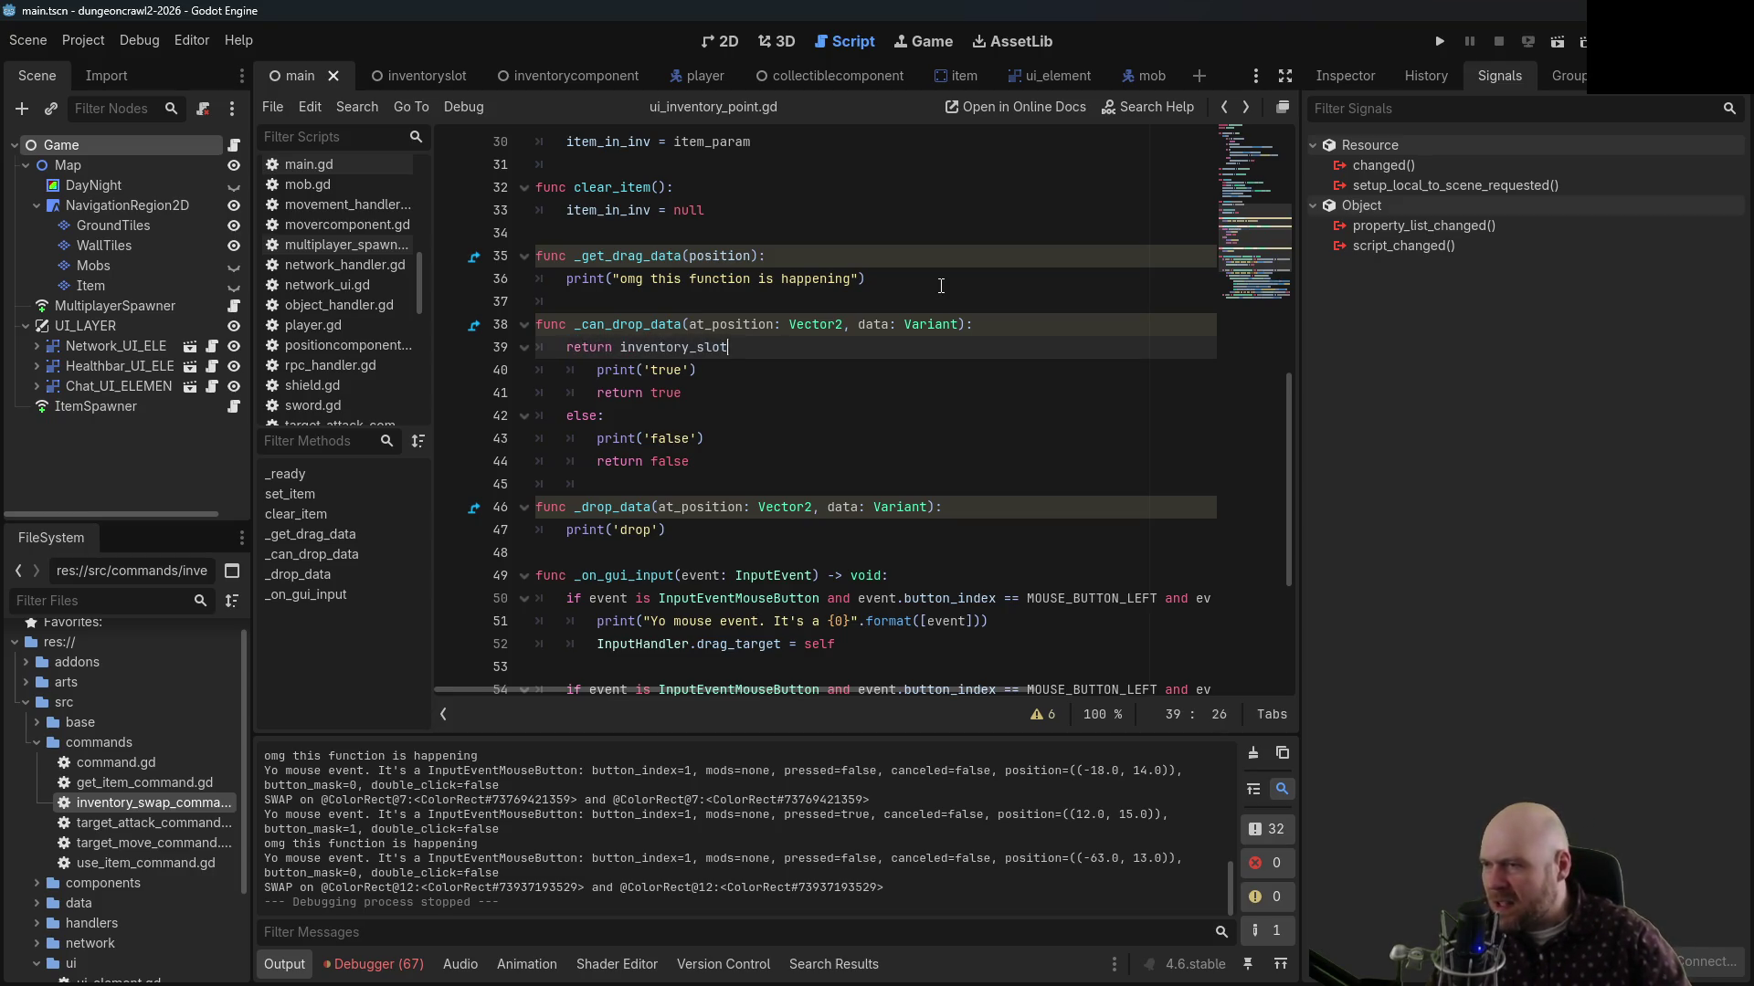
{"action": "type", "text": "ite"}
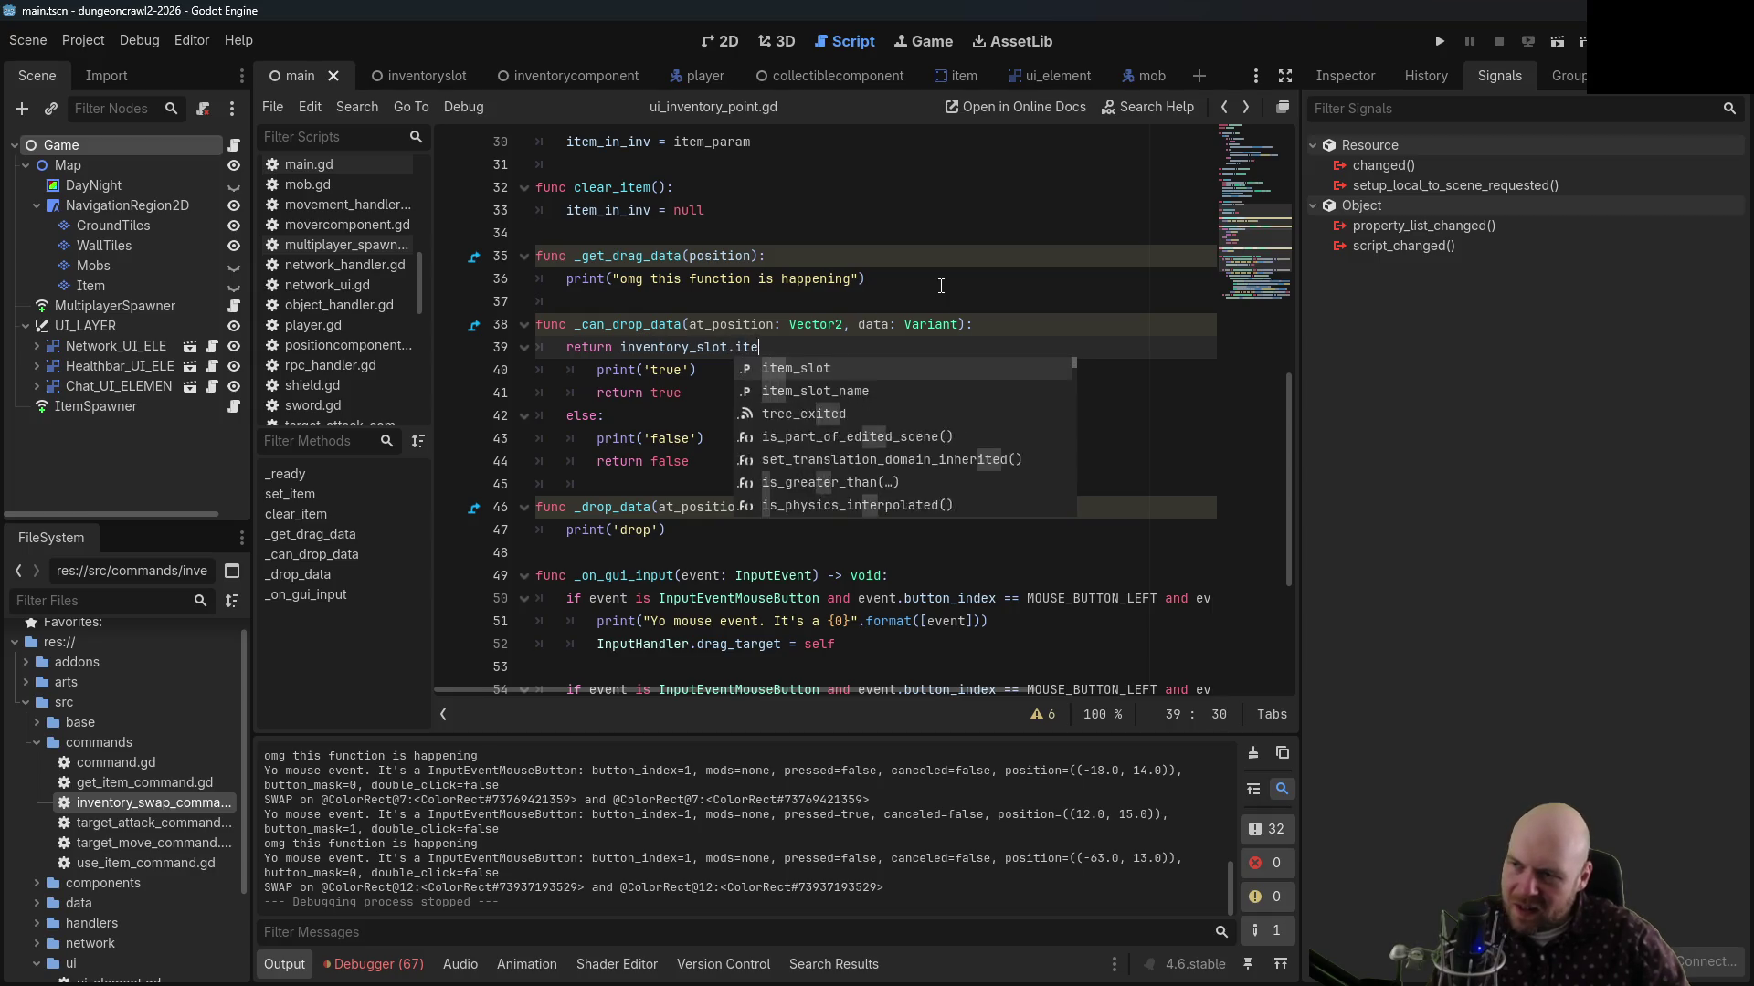
{"action": "type", "text": "m_slot != null"}
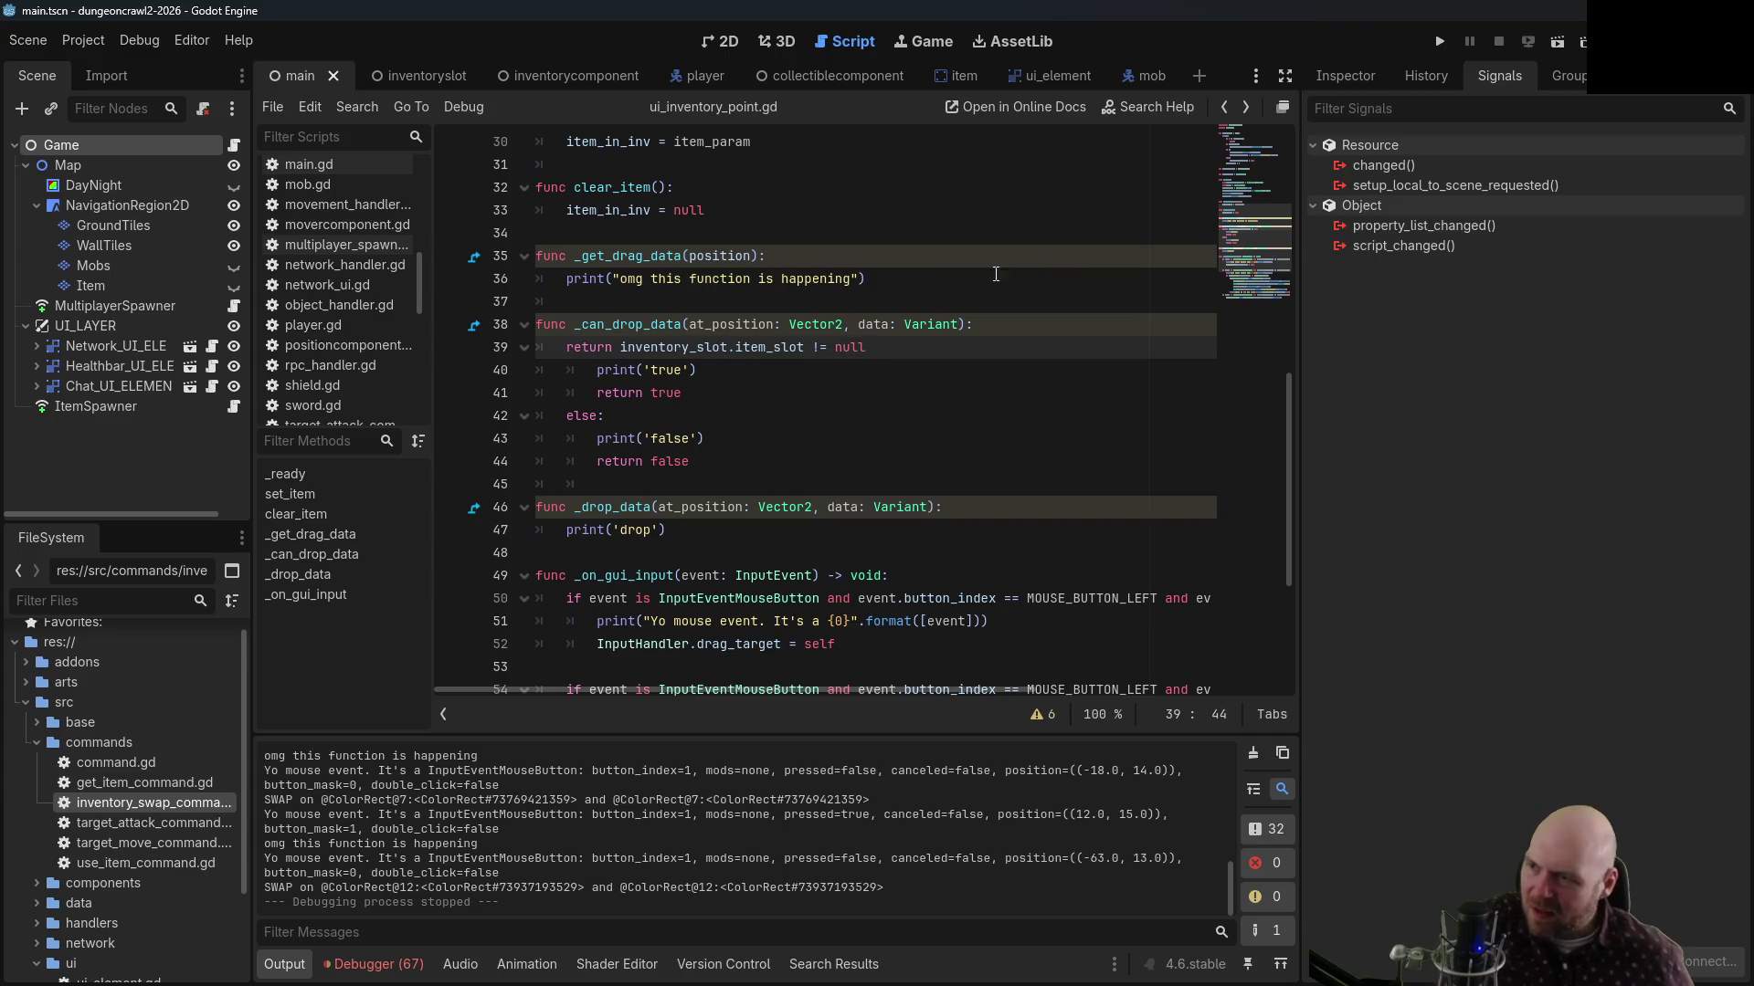
{"action": "left_click", "coordinate": [722, 393]}
{"action": "left_click_drag", "start_coordinate": [718, 461], "coordinate": [539, 393]}
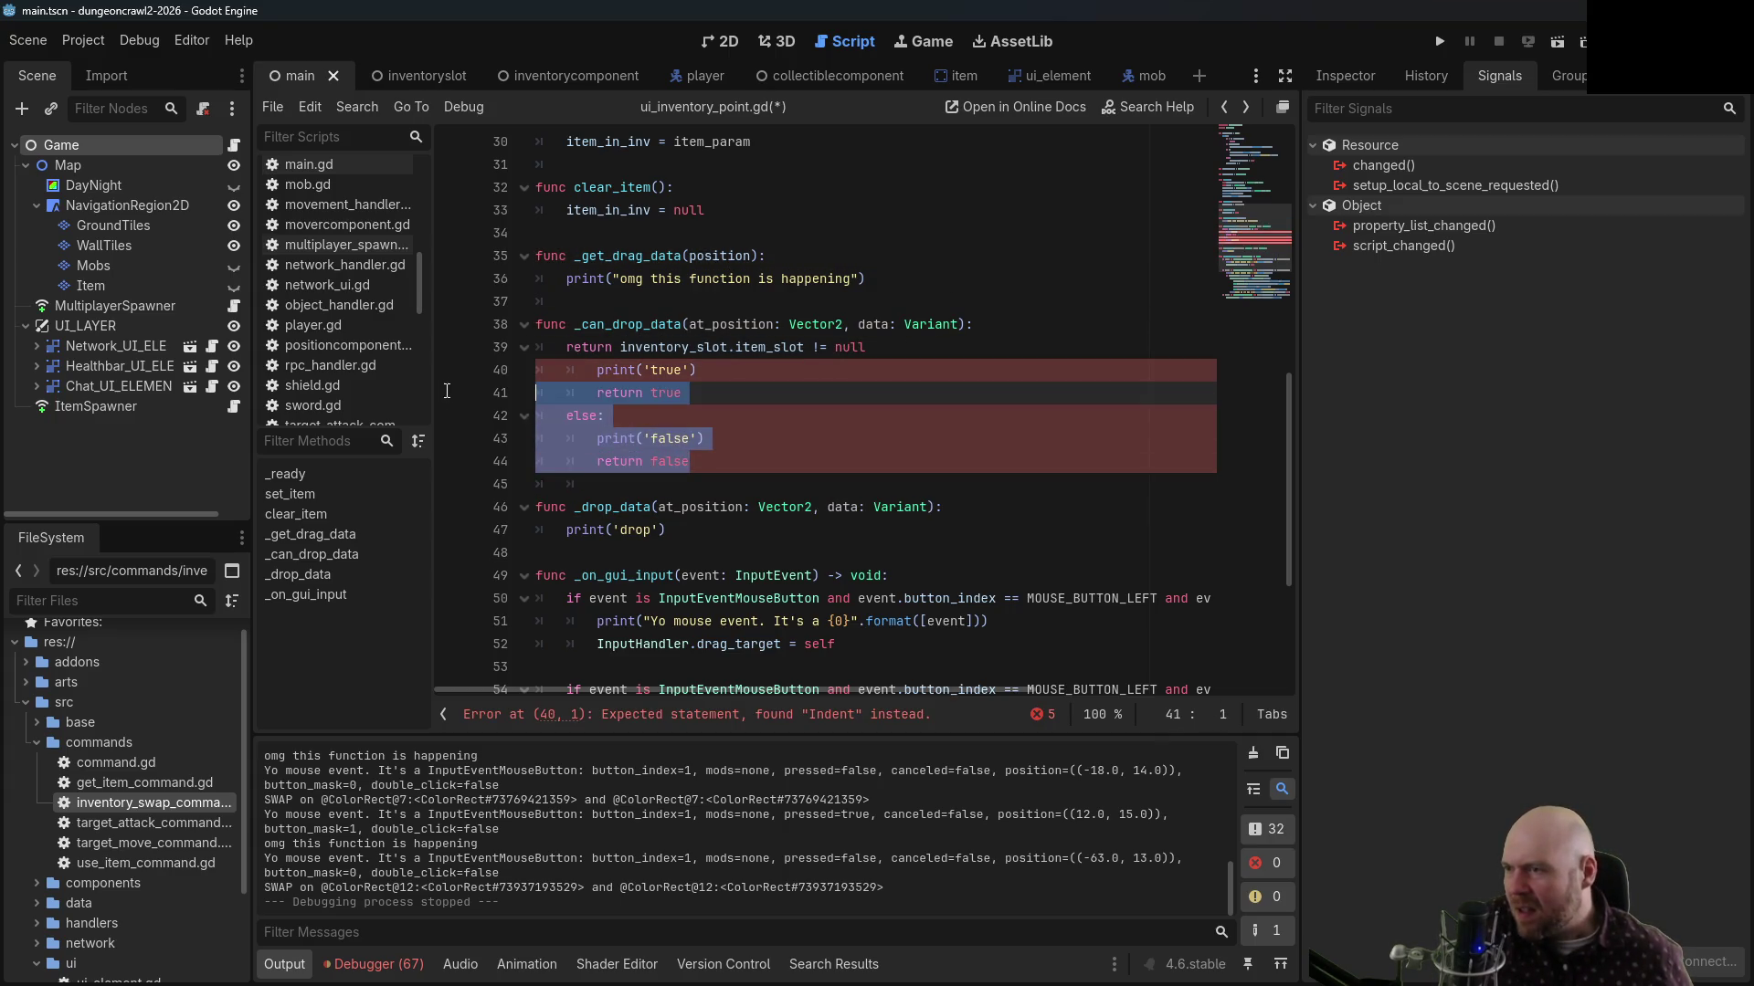
{"action": "key", "text": "BackSpace"}
{"action": "left_click_drag", "start_coordinate": [692, 370], "coordinate": [537, 370]}
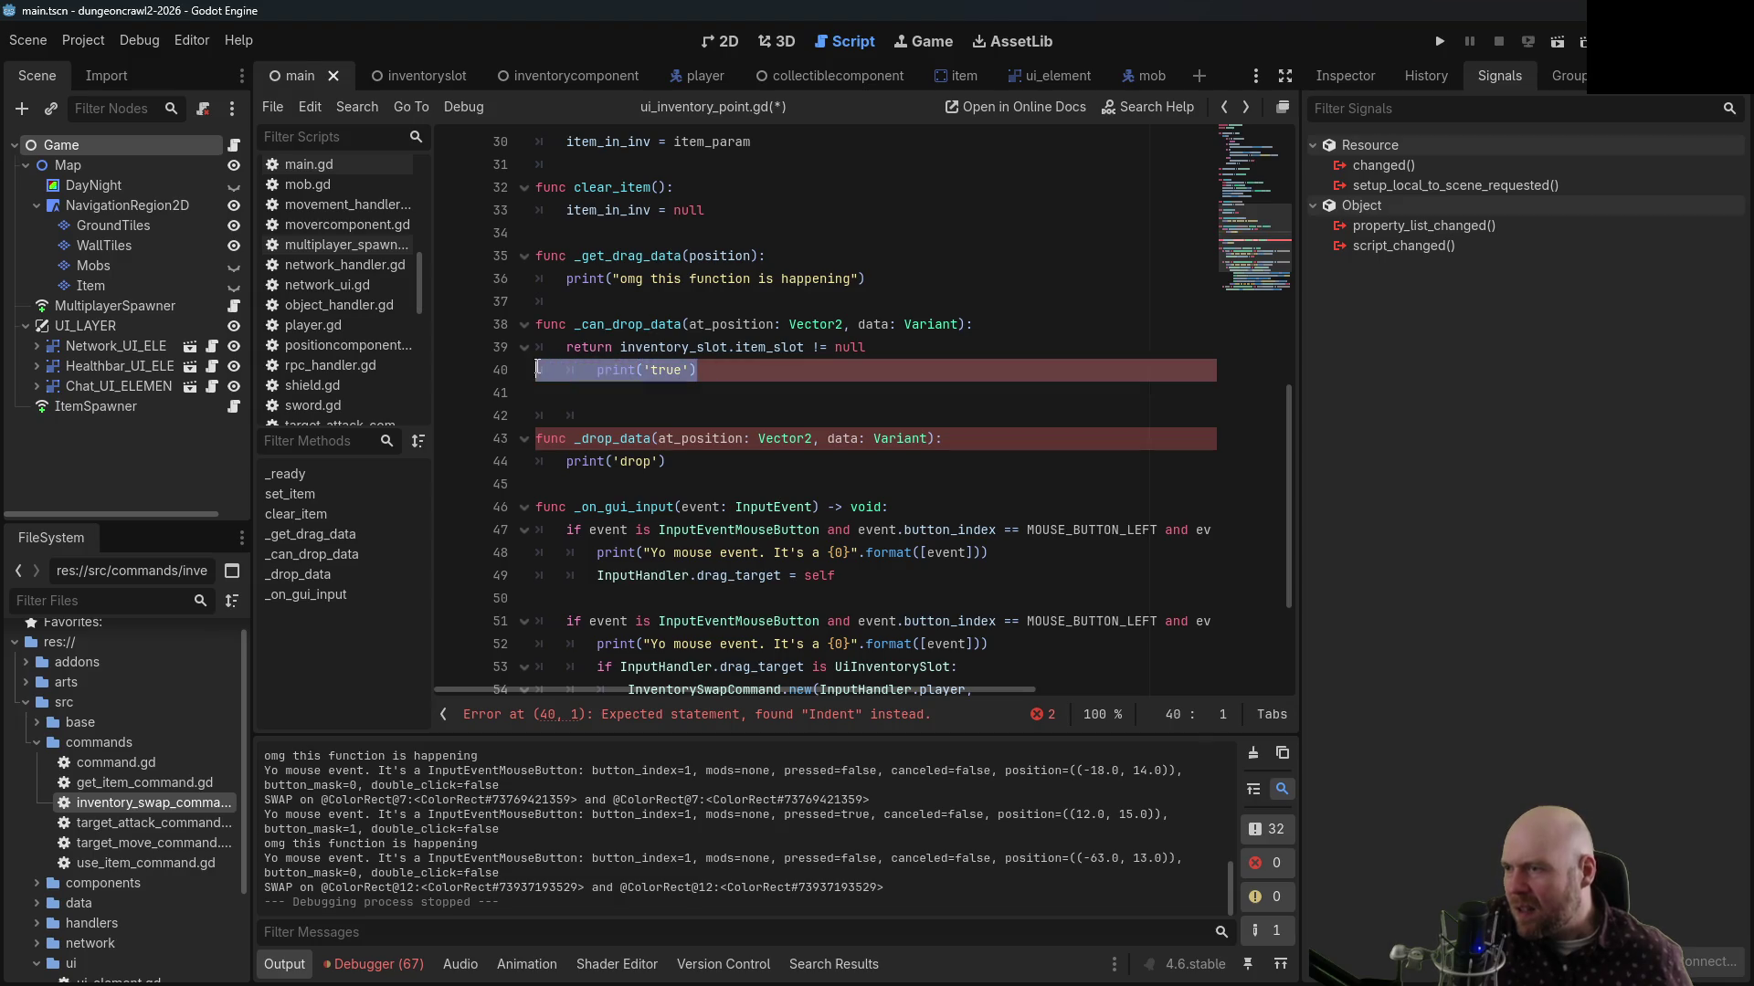
{"action": "key", "text": "BackSpace"}
Add print('can_drop_data?') above the return, save, remove the blank line, and relaunch the game
{"action": "left_click", "coordinate": [567, 347]}
{"action": "key", "text": "Return"}
{"action": "left_click", "coordinate": [600, 347]}
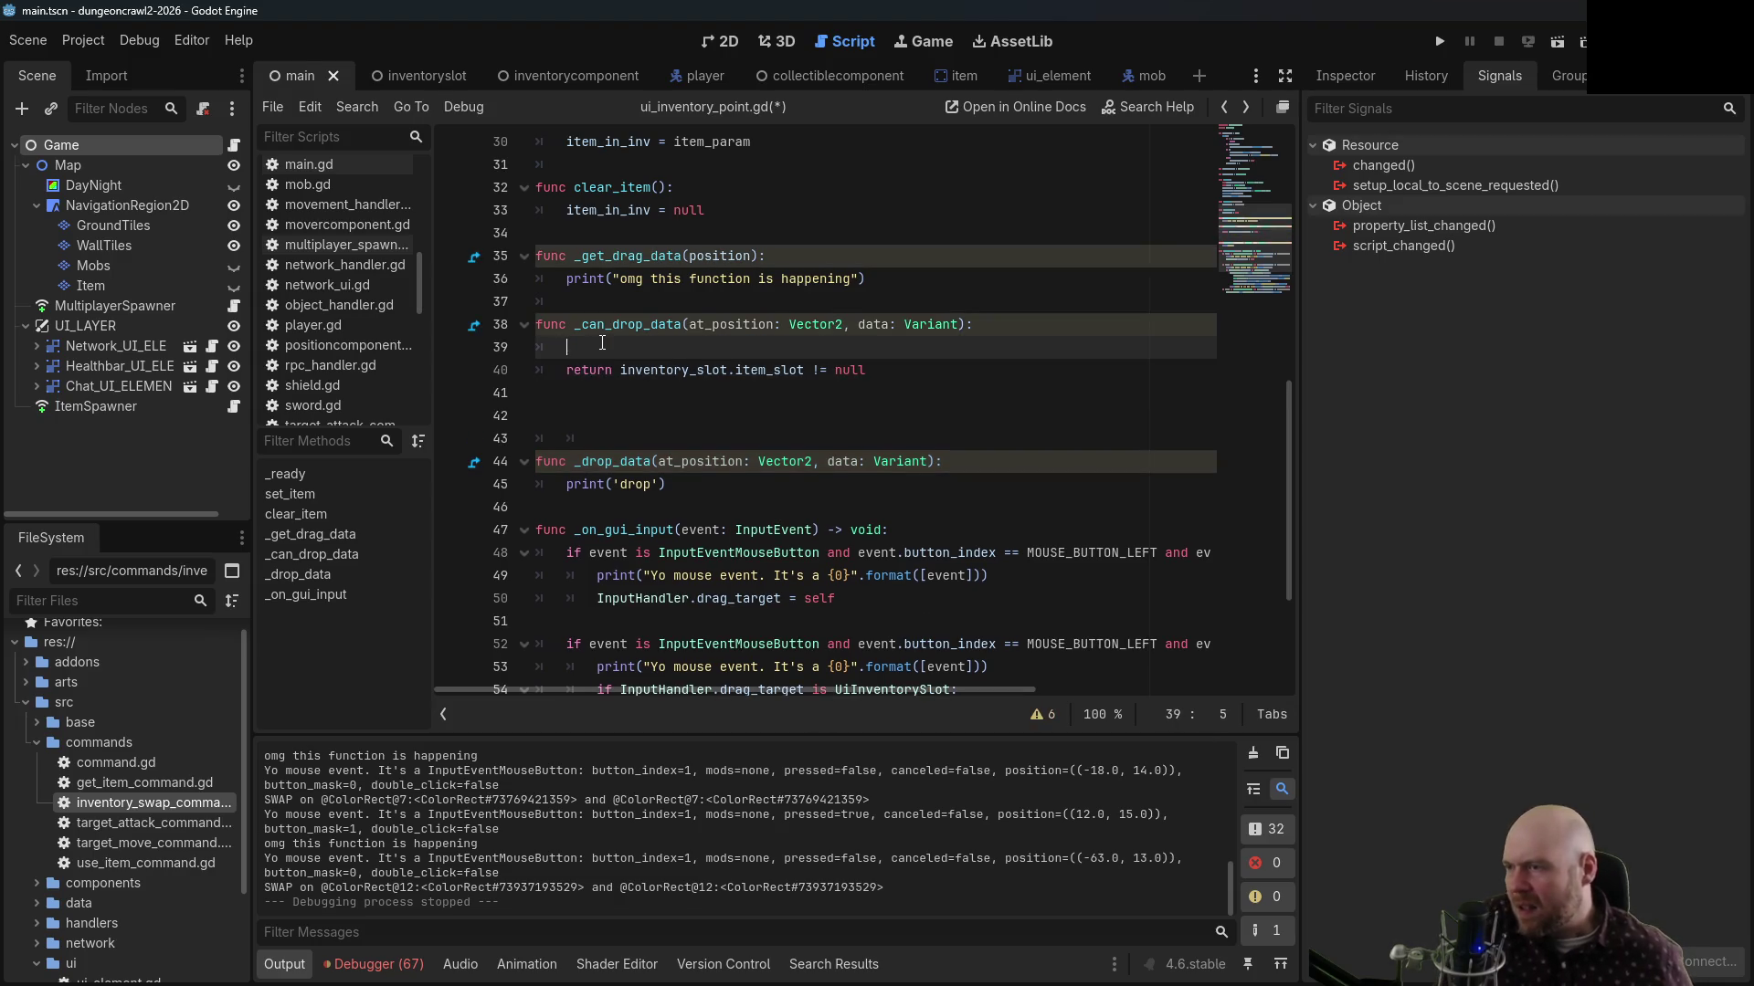
{"action": "type", "text": "print('true'"}
{"action": "key", "text": "BackSpace"}
{"action": "key", "text": "BackSpace"}
{"action": "key", "text": "BackSpace"}
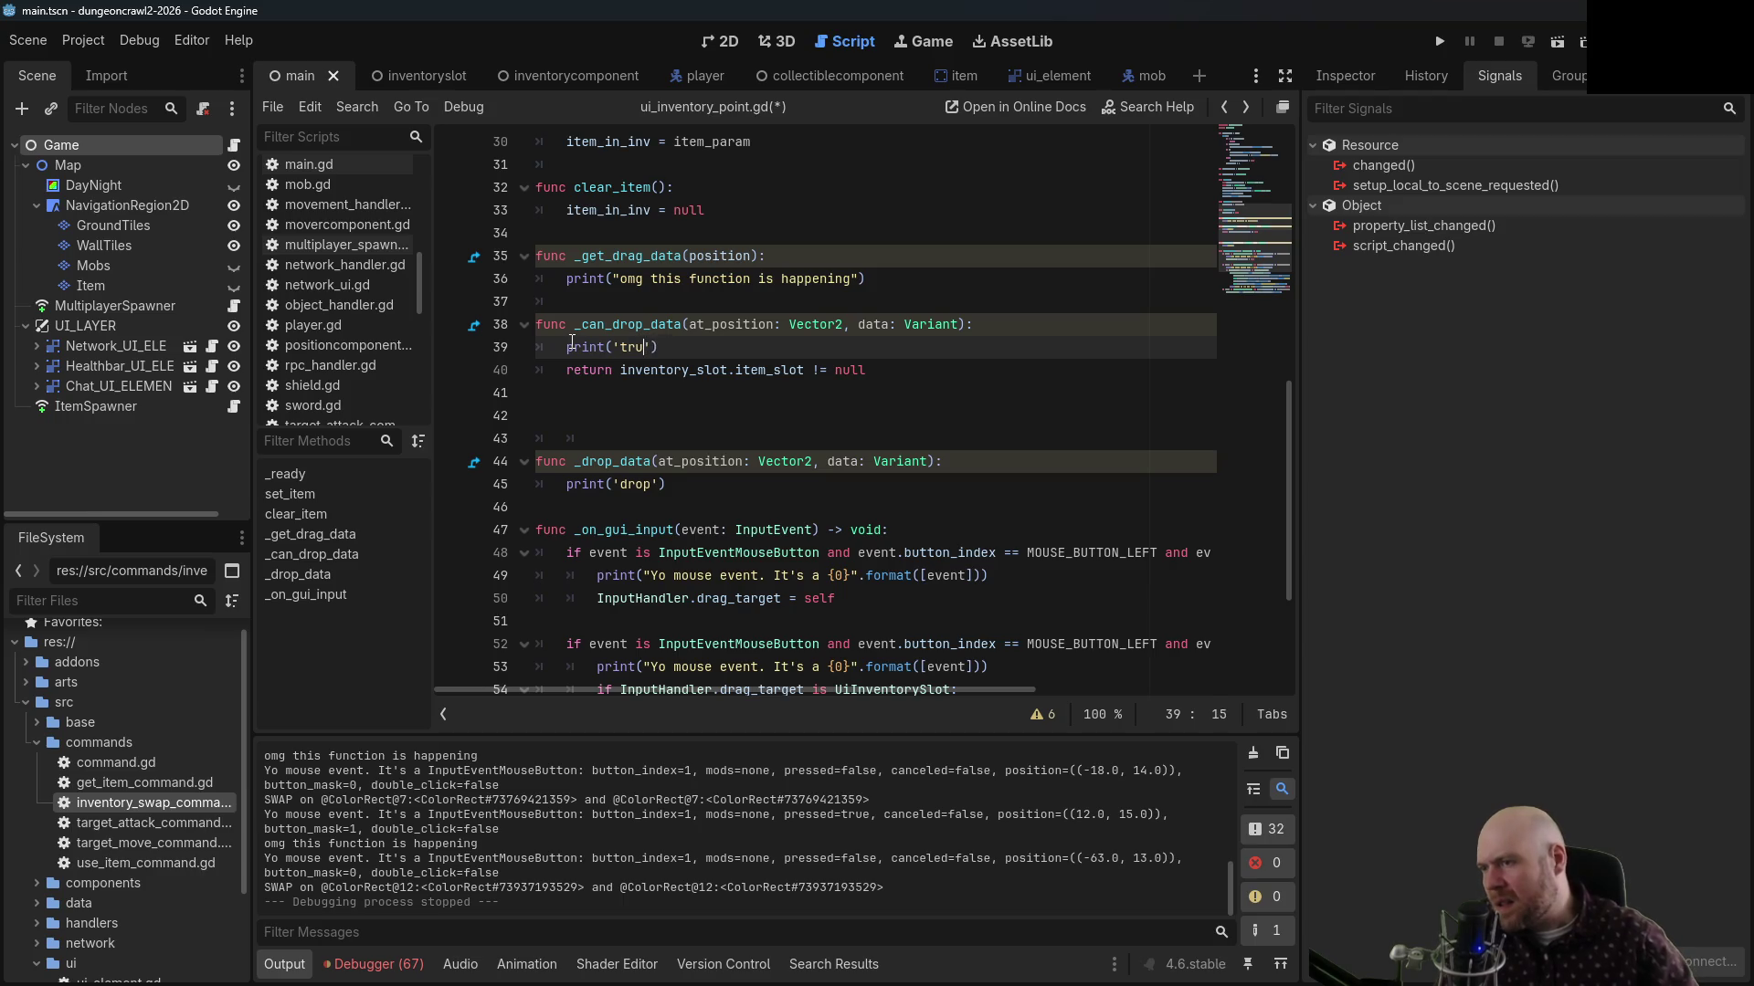
{"action": "type", "text": "can_drop_data"}
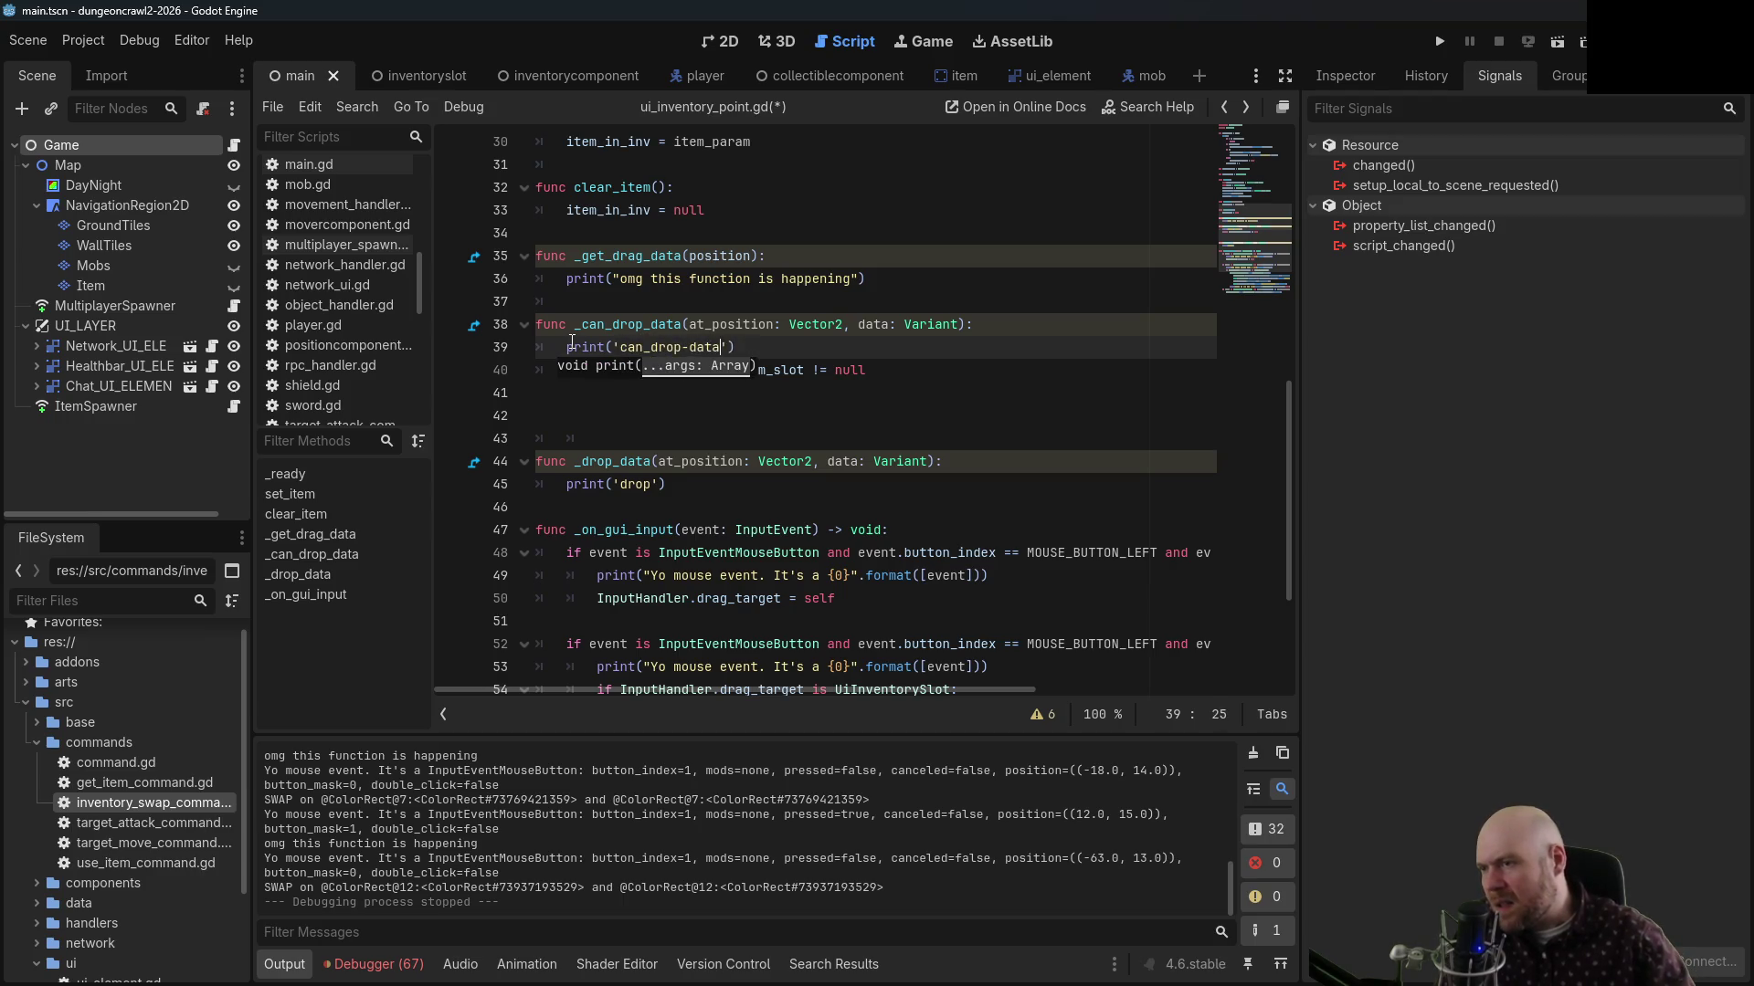
{"action": "type", "text": "?"}
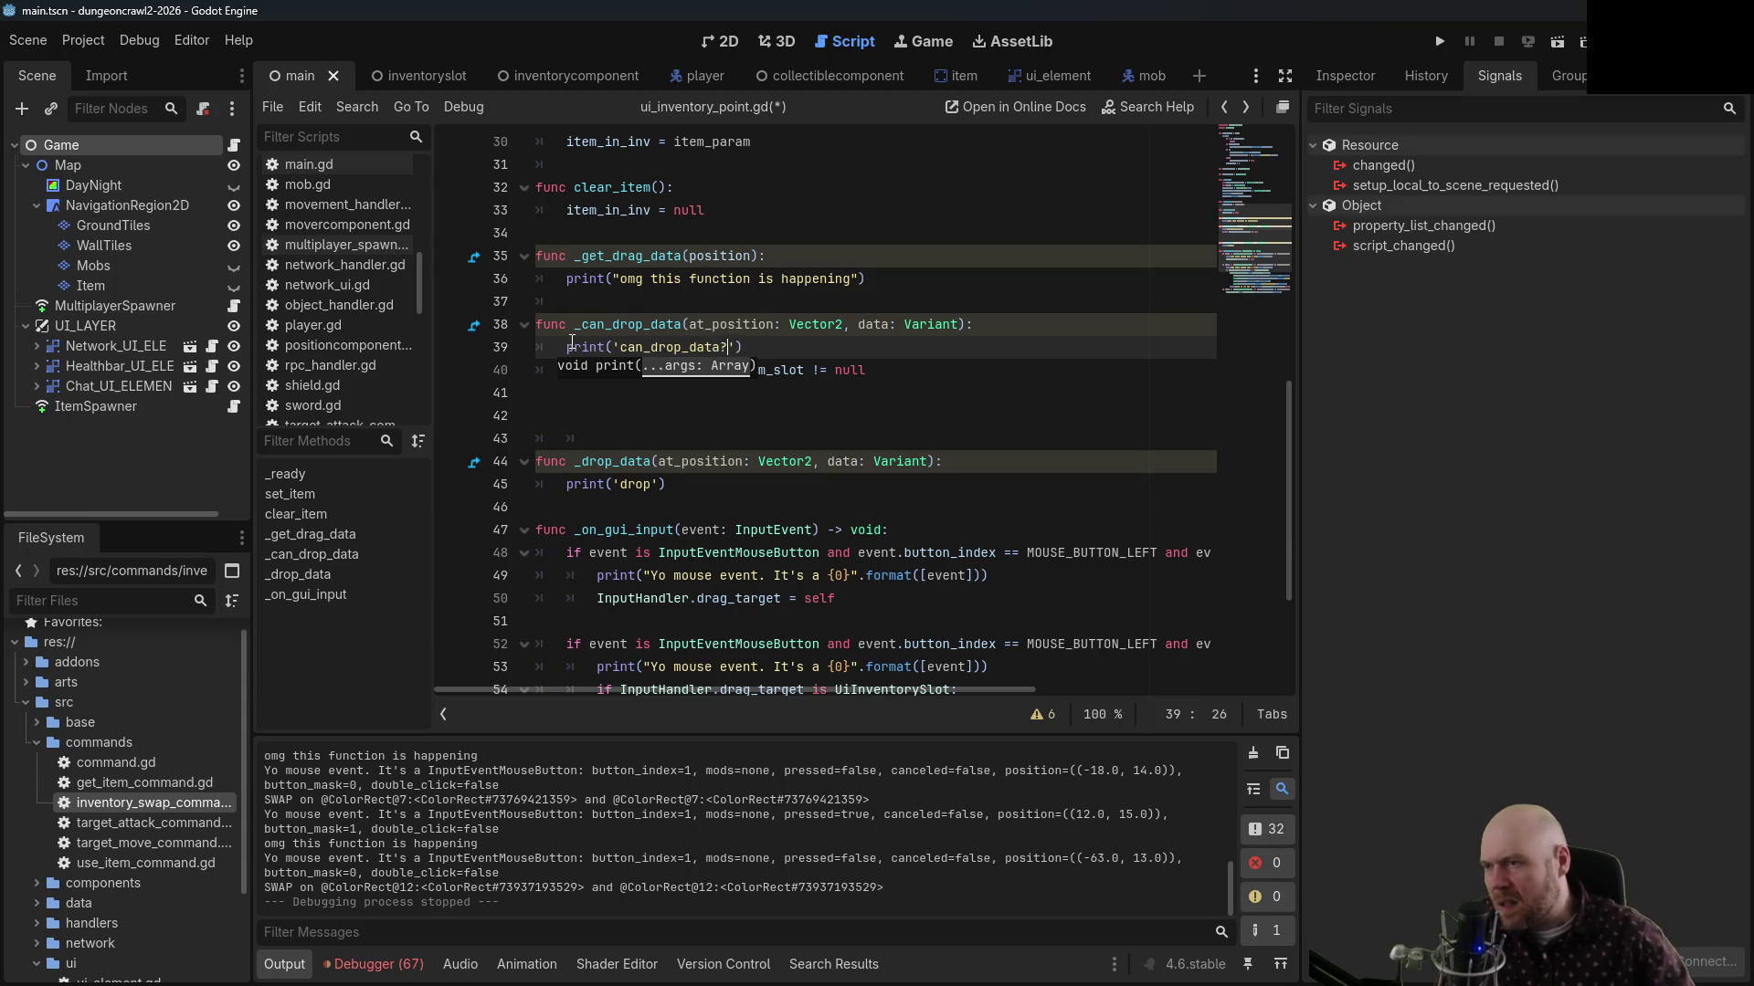
{"action": "key", "text": "ctrl+s"}
{"action": "key", "text": "Delete"}
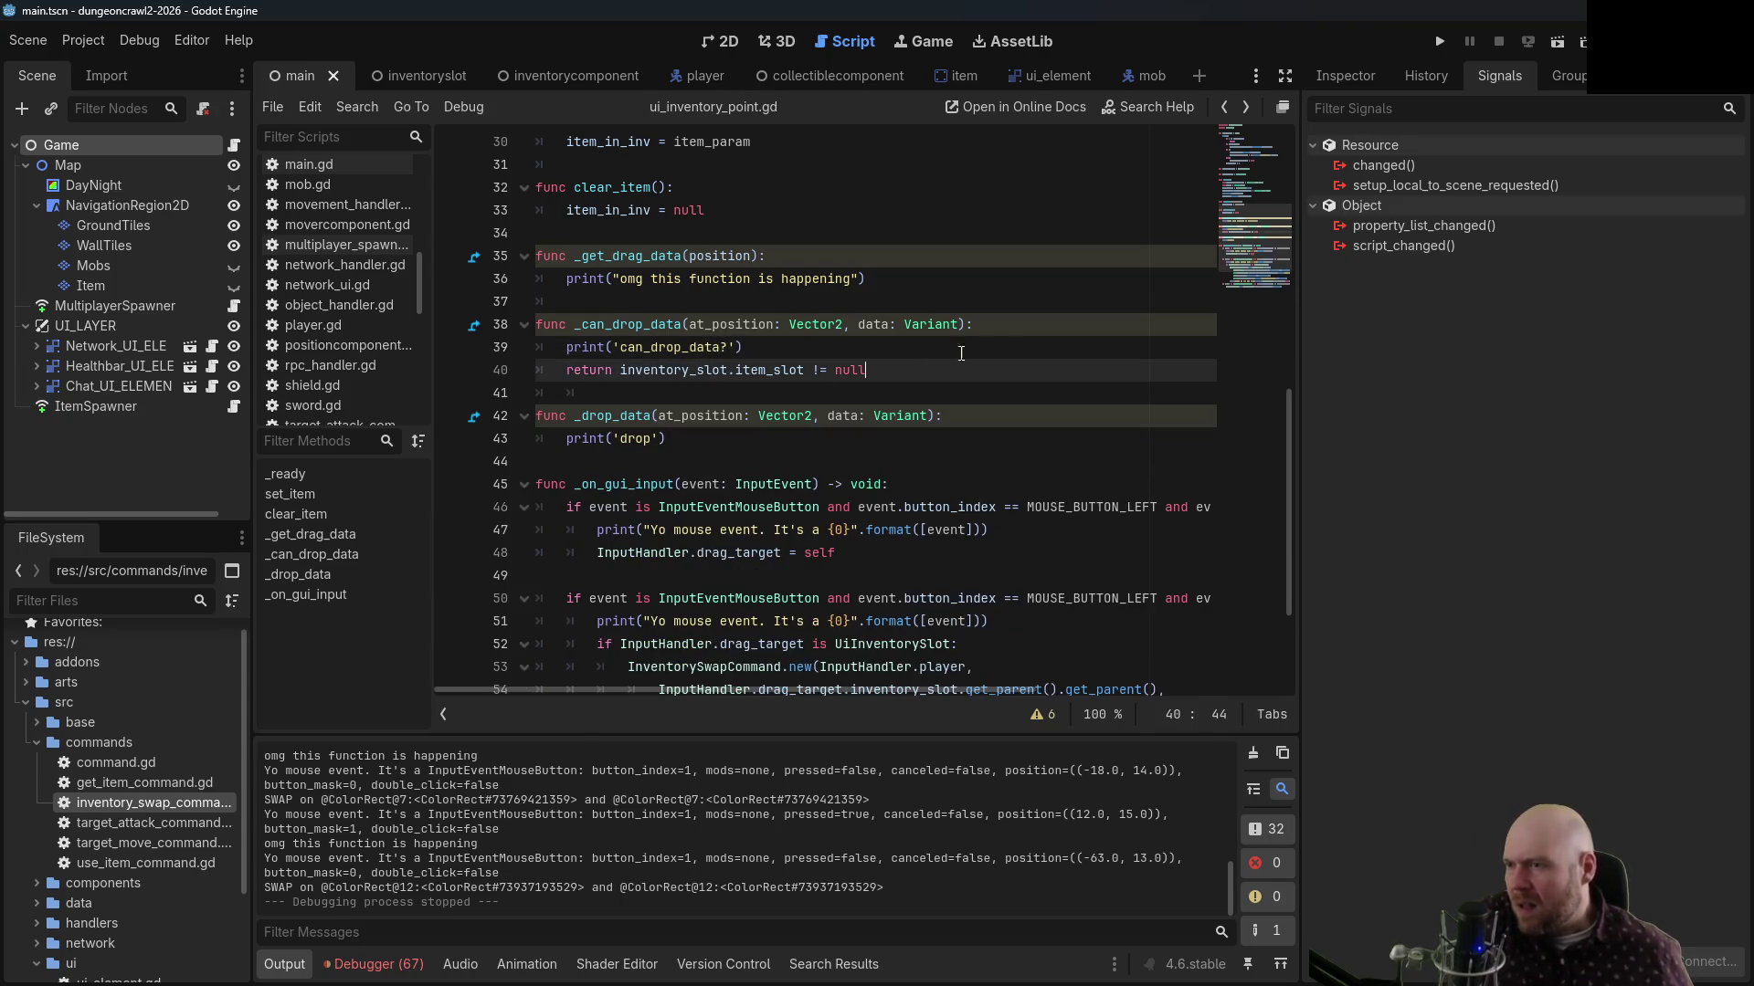
{"action": "left_click", "coordinate": [1438, 42]}
{"action": "left_click", "coordinate": [1439, 42]}
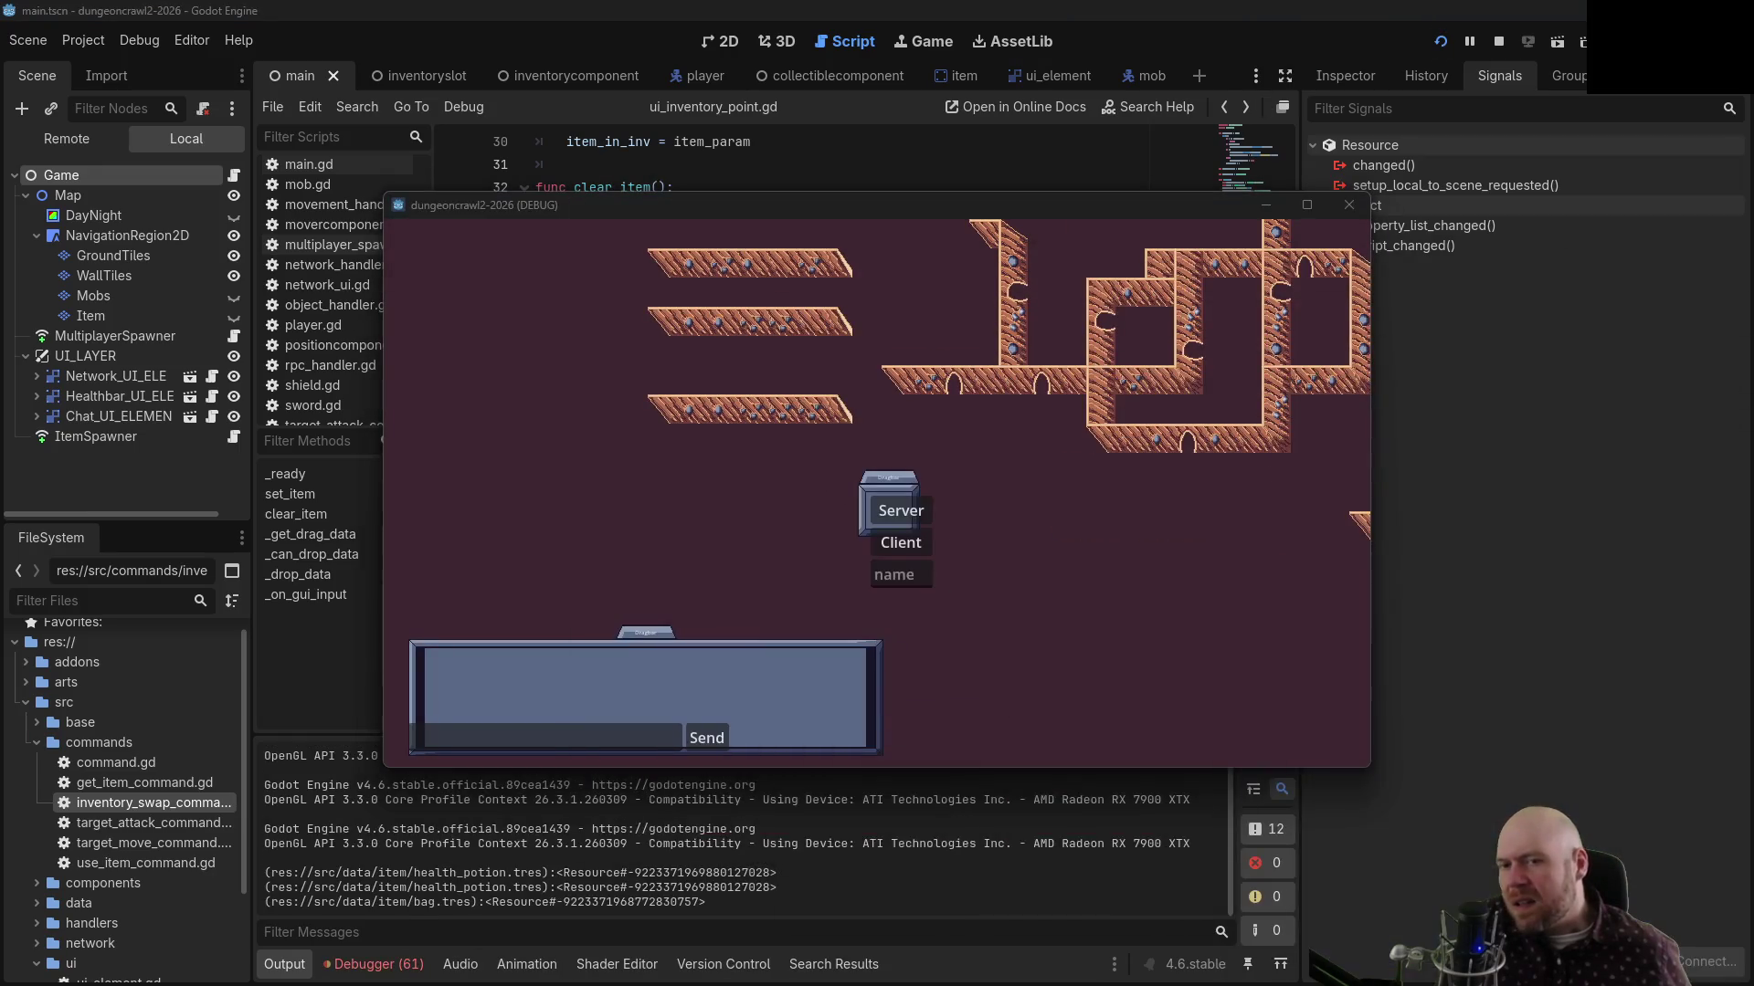
{"action": "left_click", "coordinate": [892, 545]}
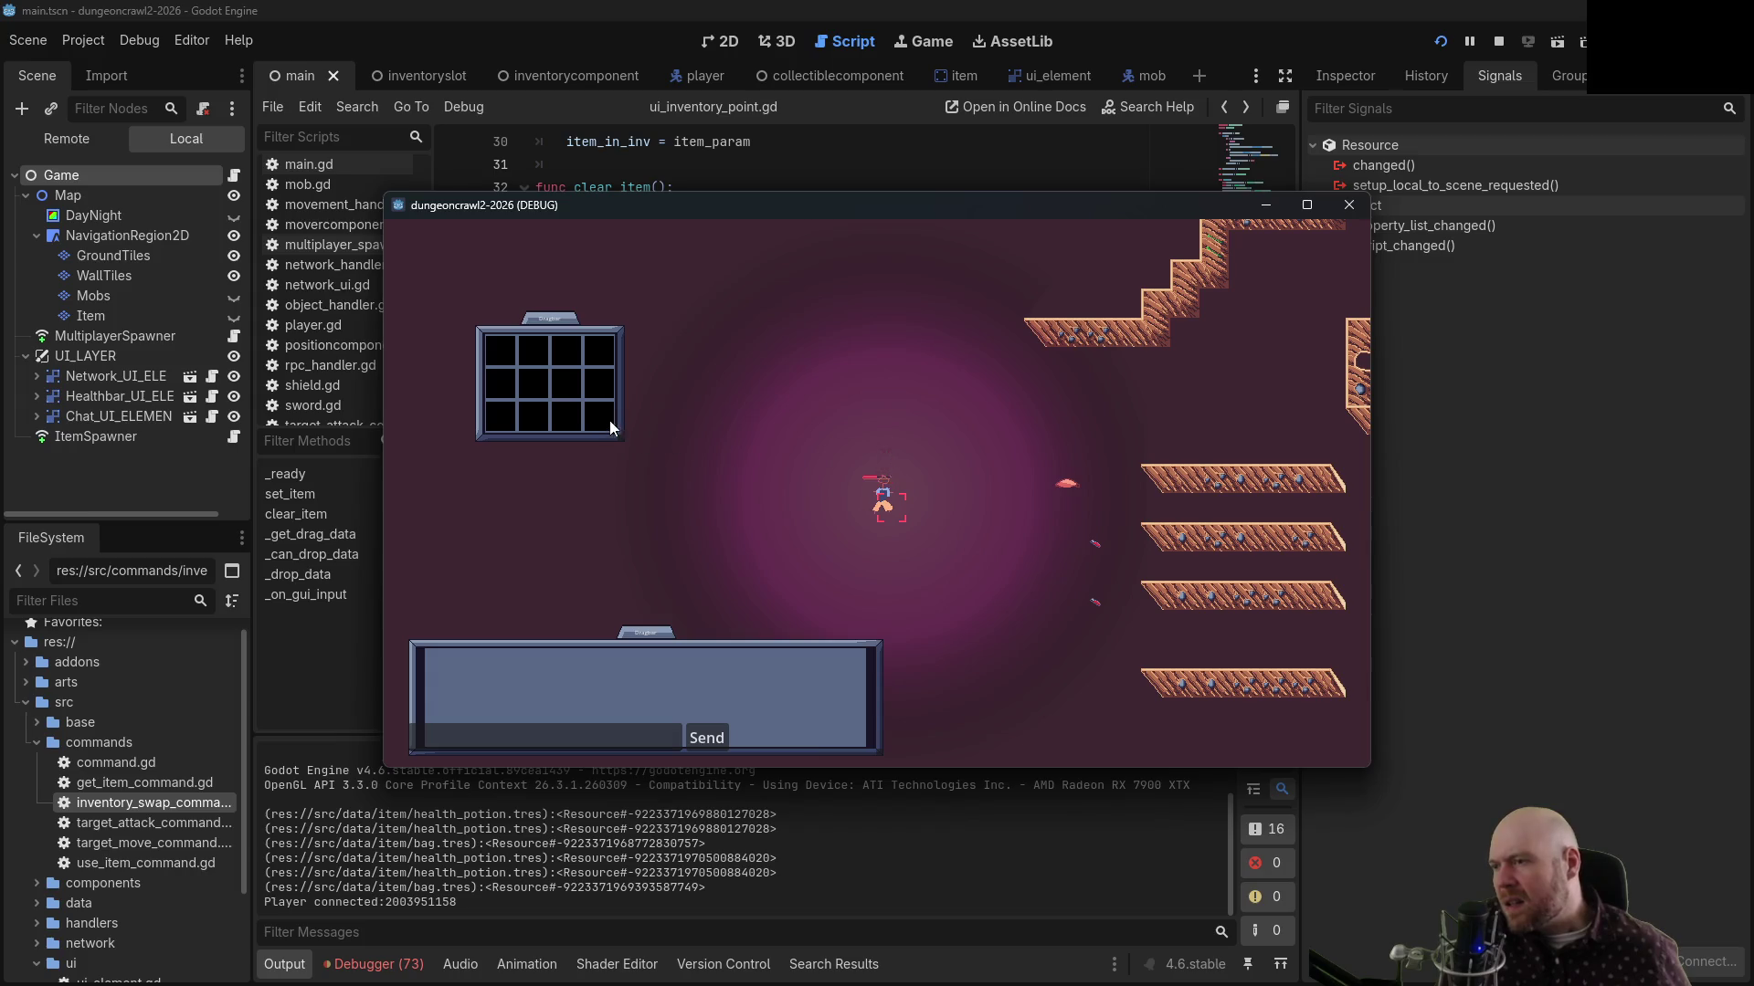
{"action": "left_click_drag", "start_coordinate": [610, 421], "coordinate": [606, 382]}
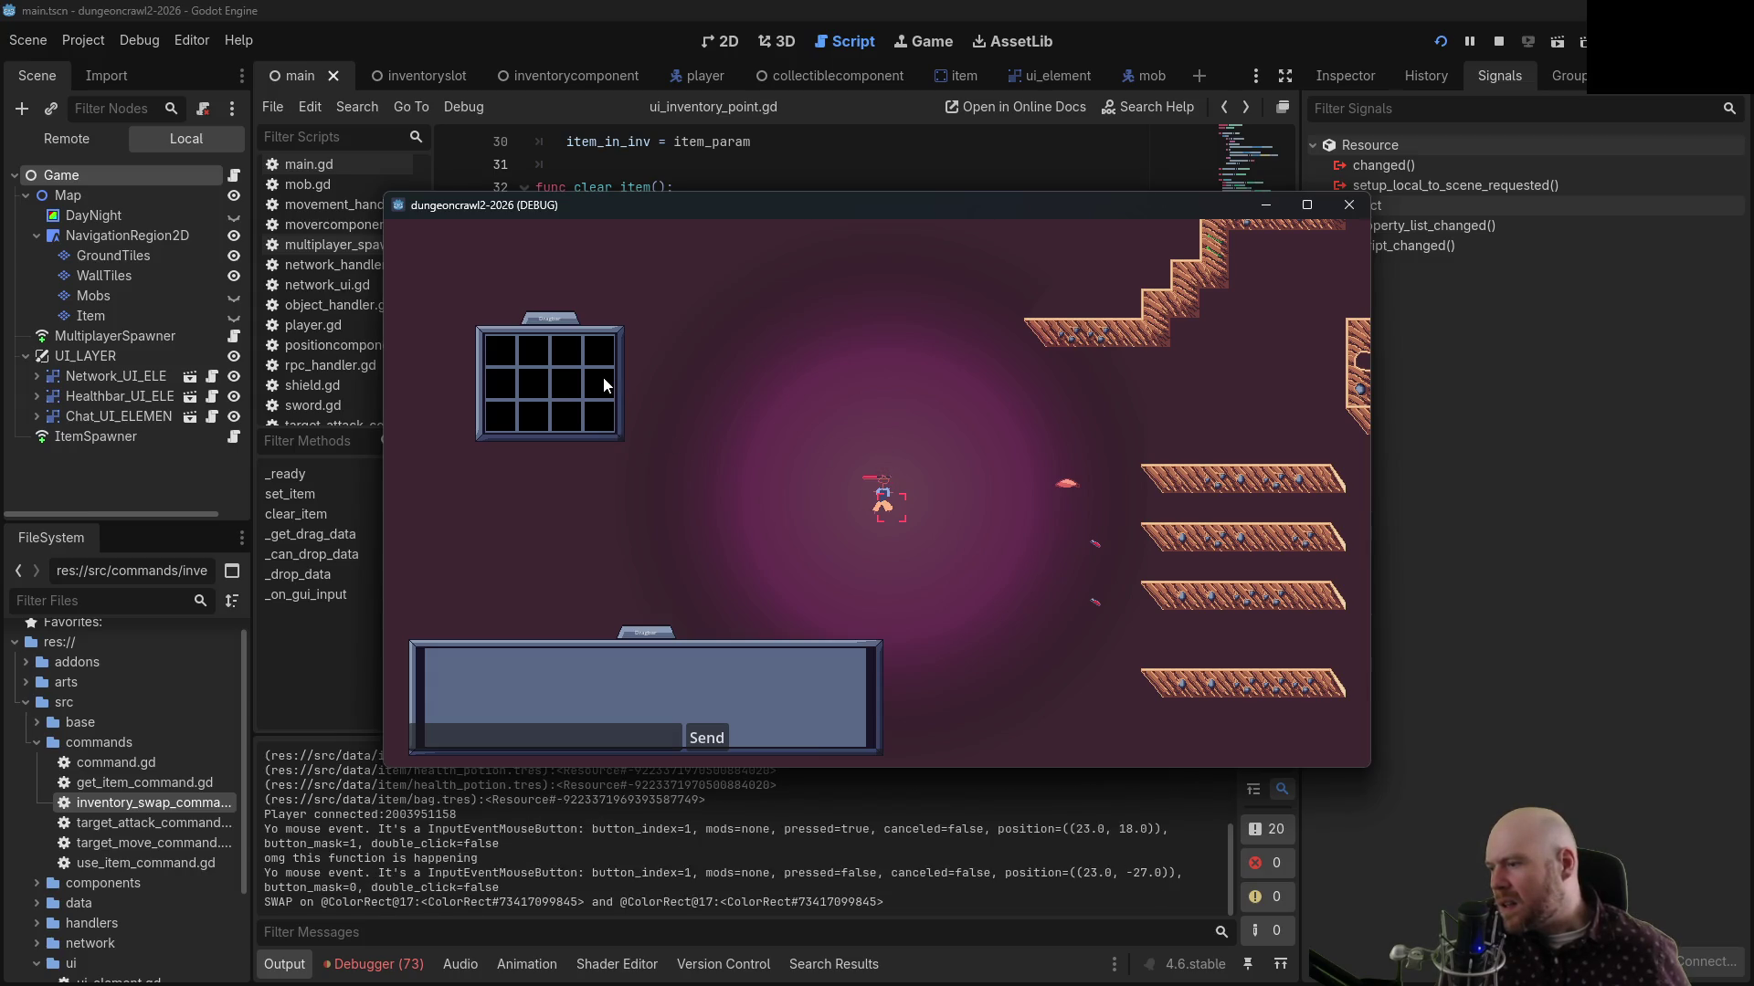
{"action": "left_click_drag", "start_coordinate": [603, 376], "coordinate": [566, 376]}
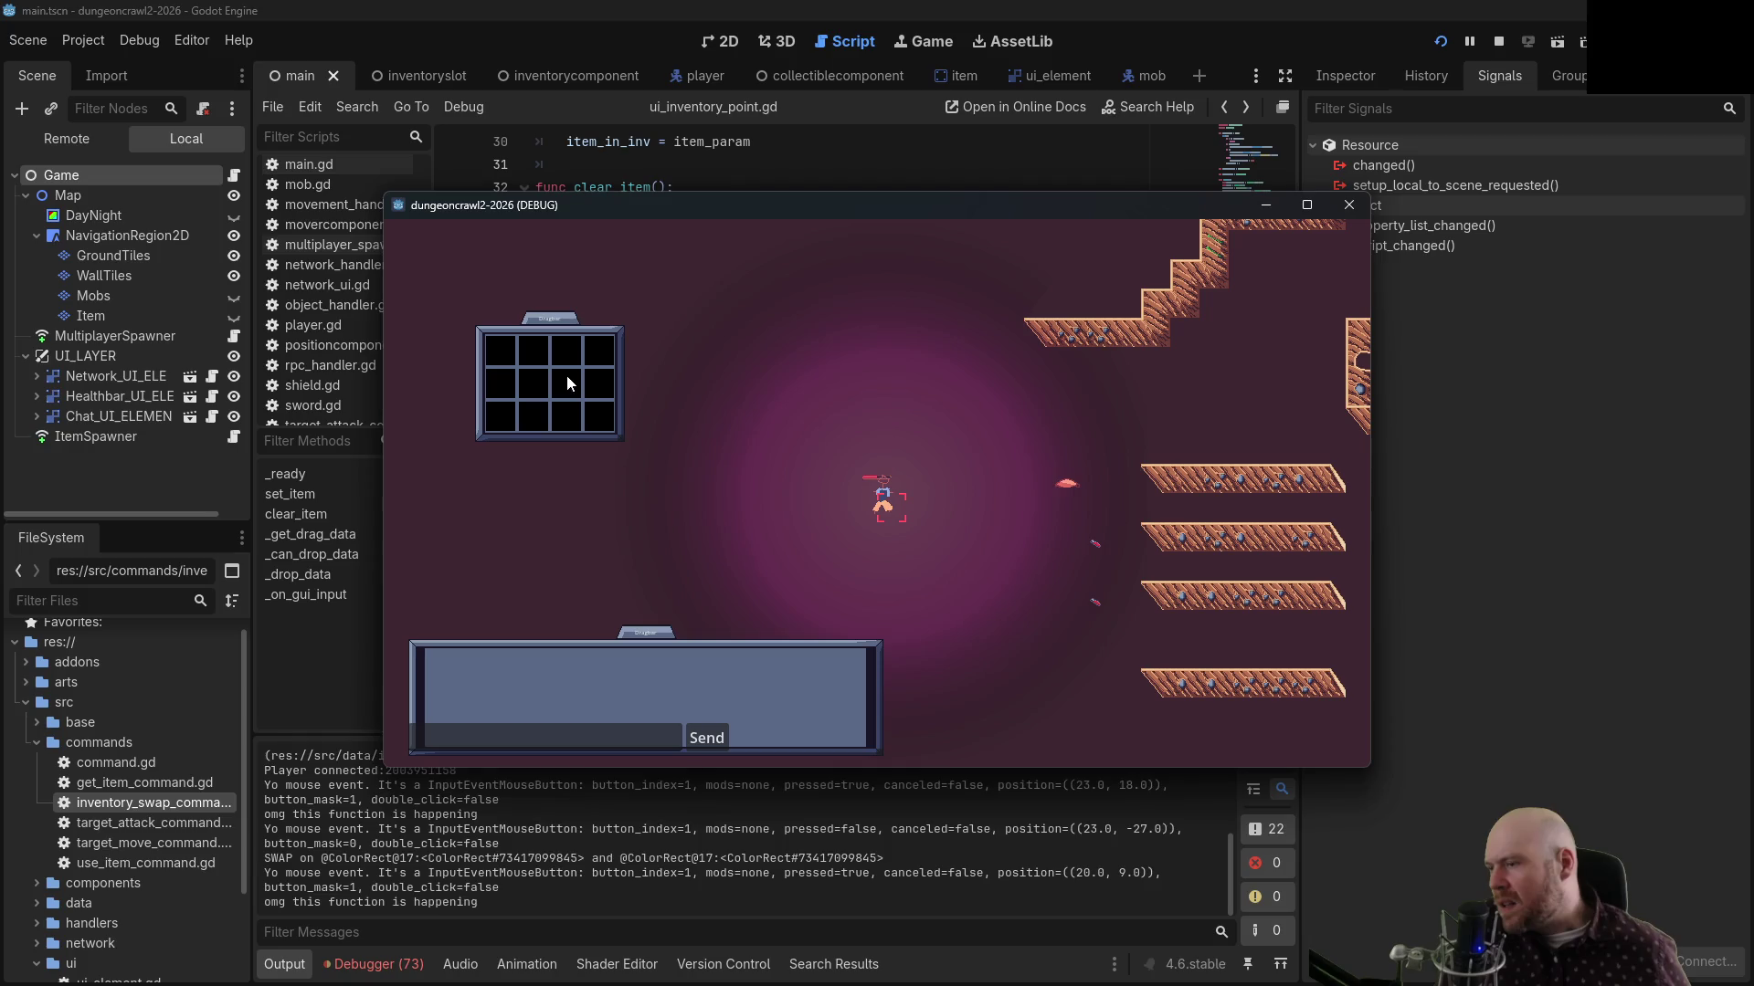
{"action": "left_click", "coordinate": [1060, 479]}
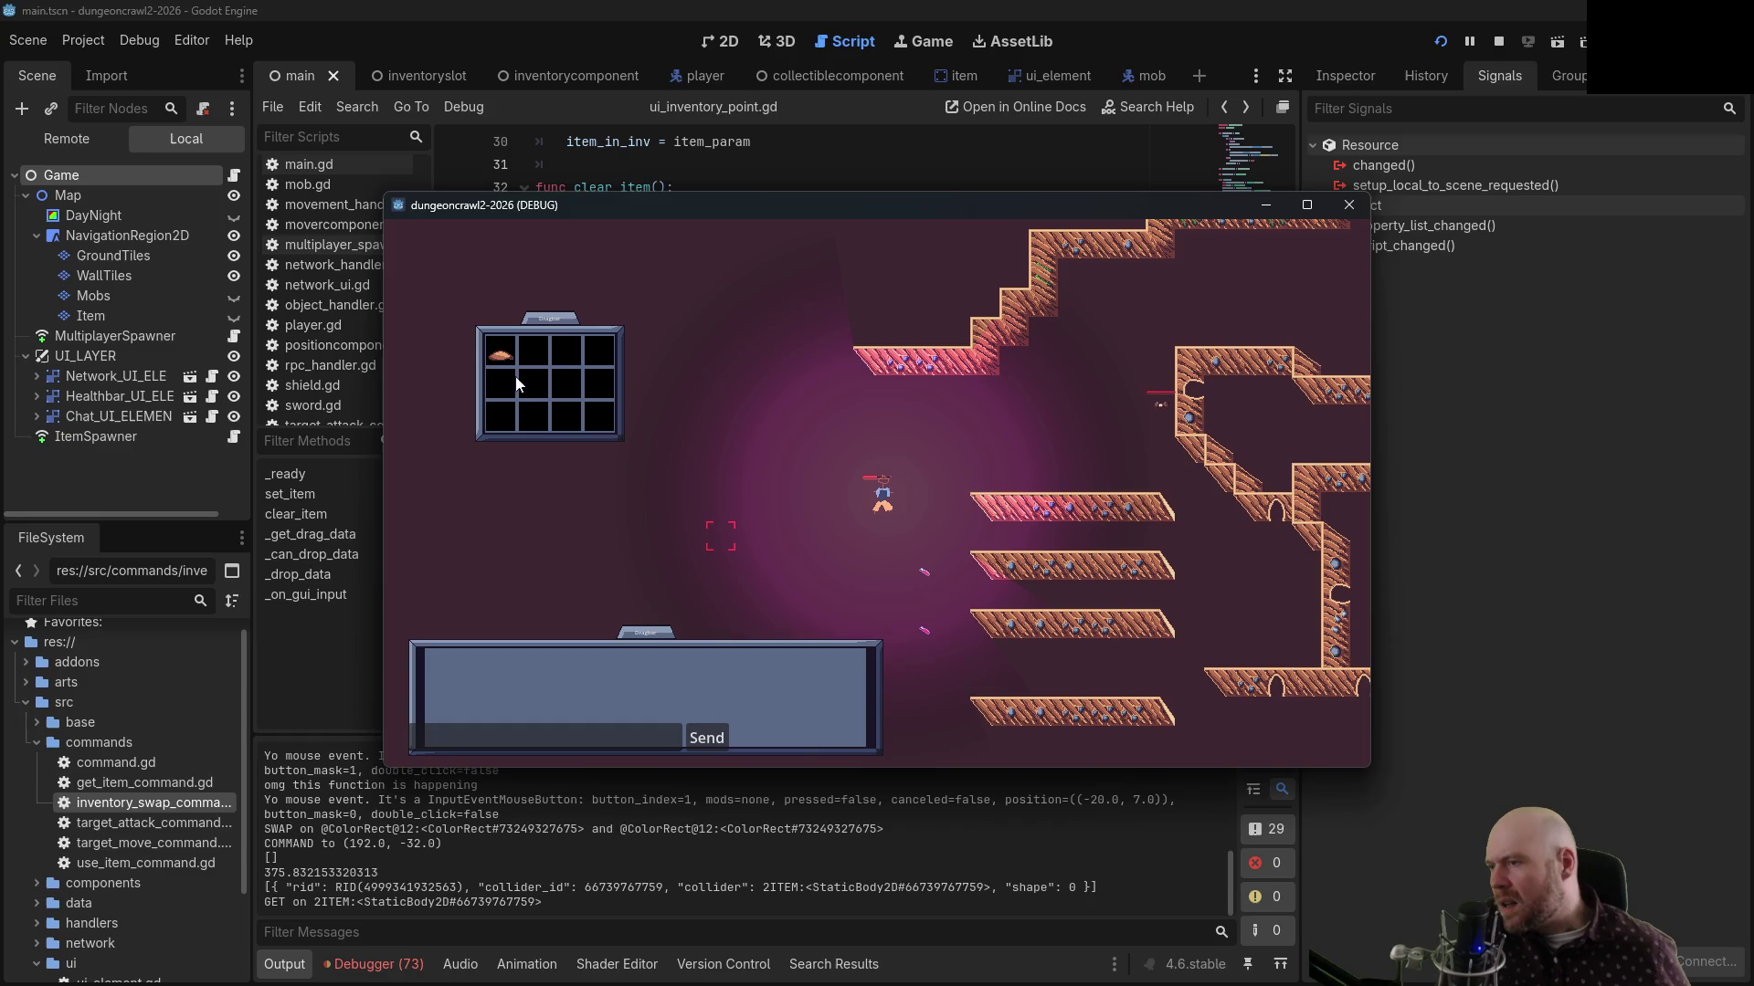
{"action": "left_click_drag", "start_coordinate": [493, 352], "coordinate": [533, 360]}
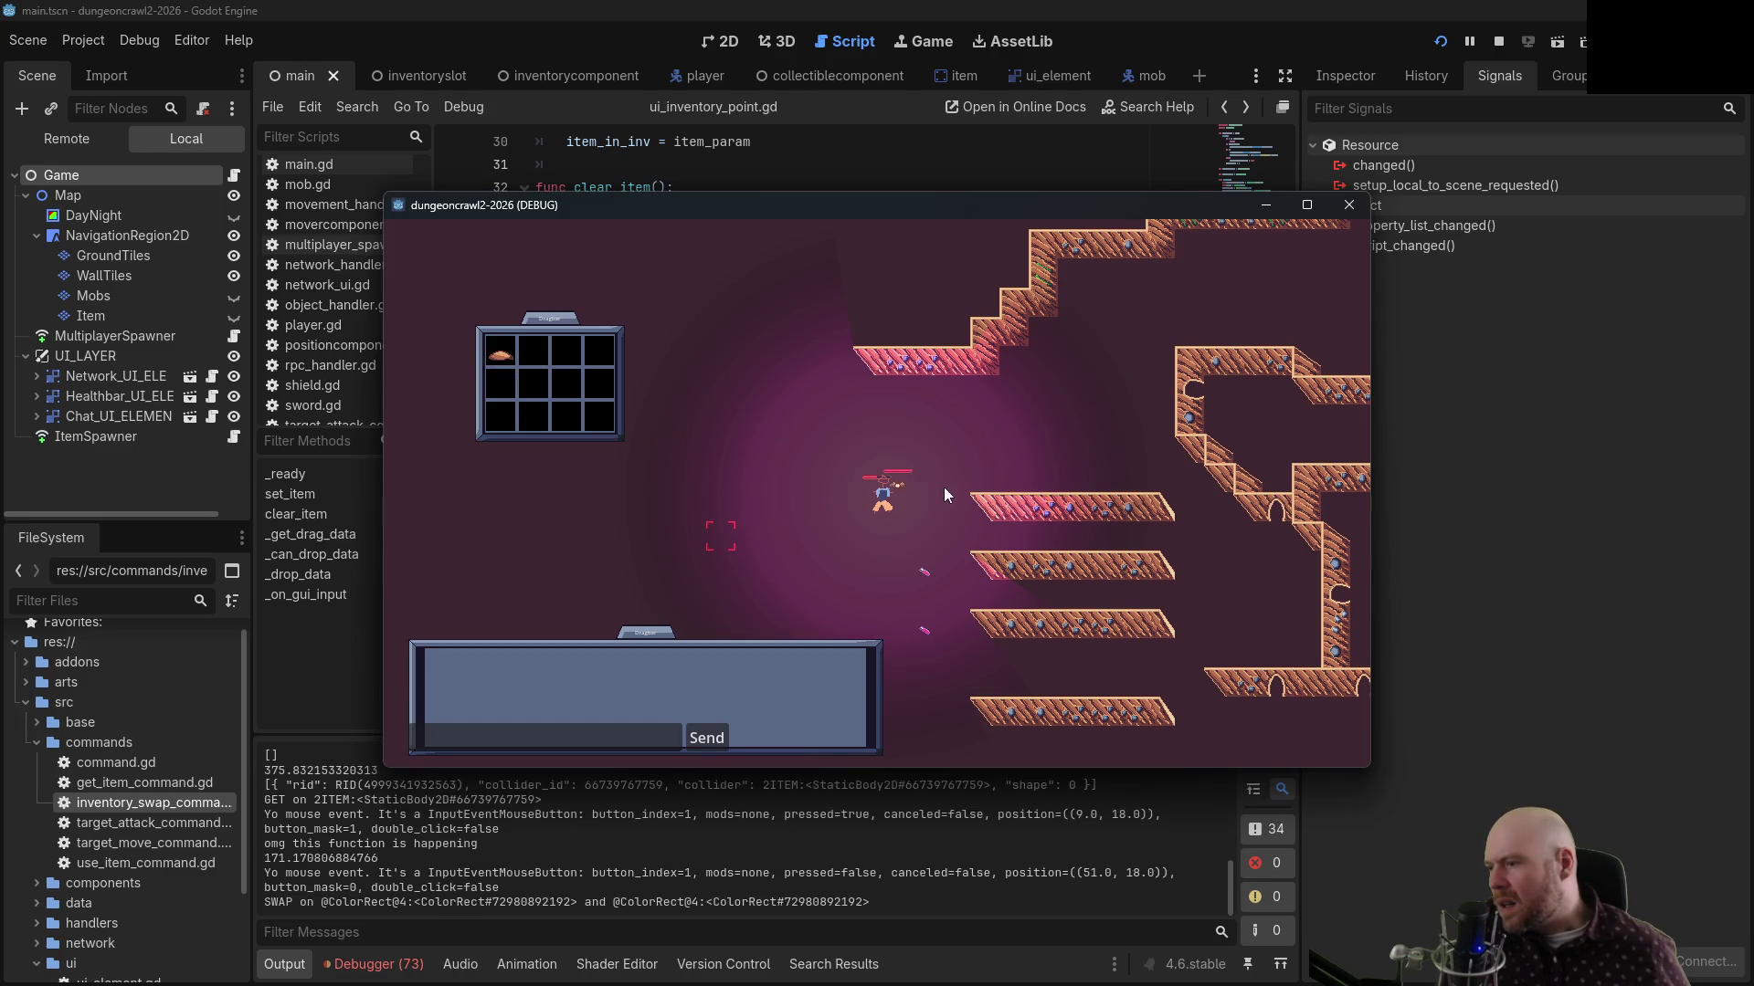
{"action": "left_click", "coordinate": [896, 487]}
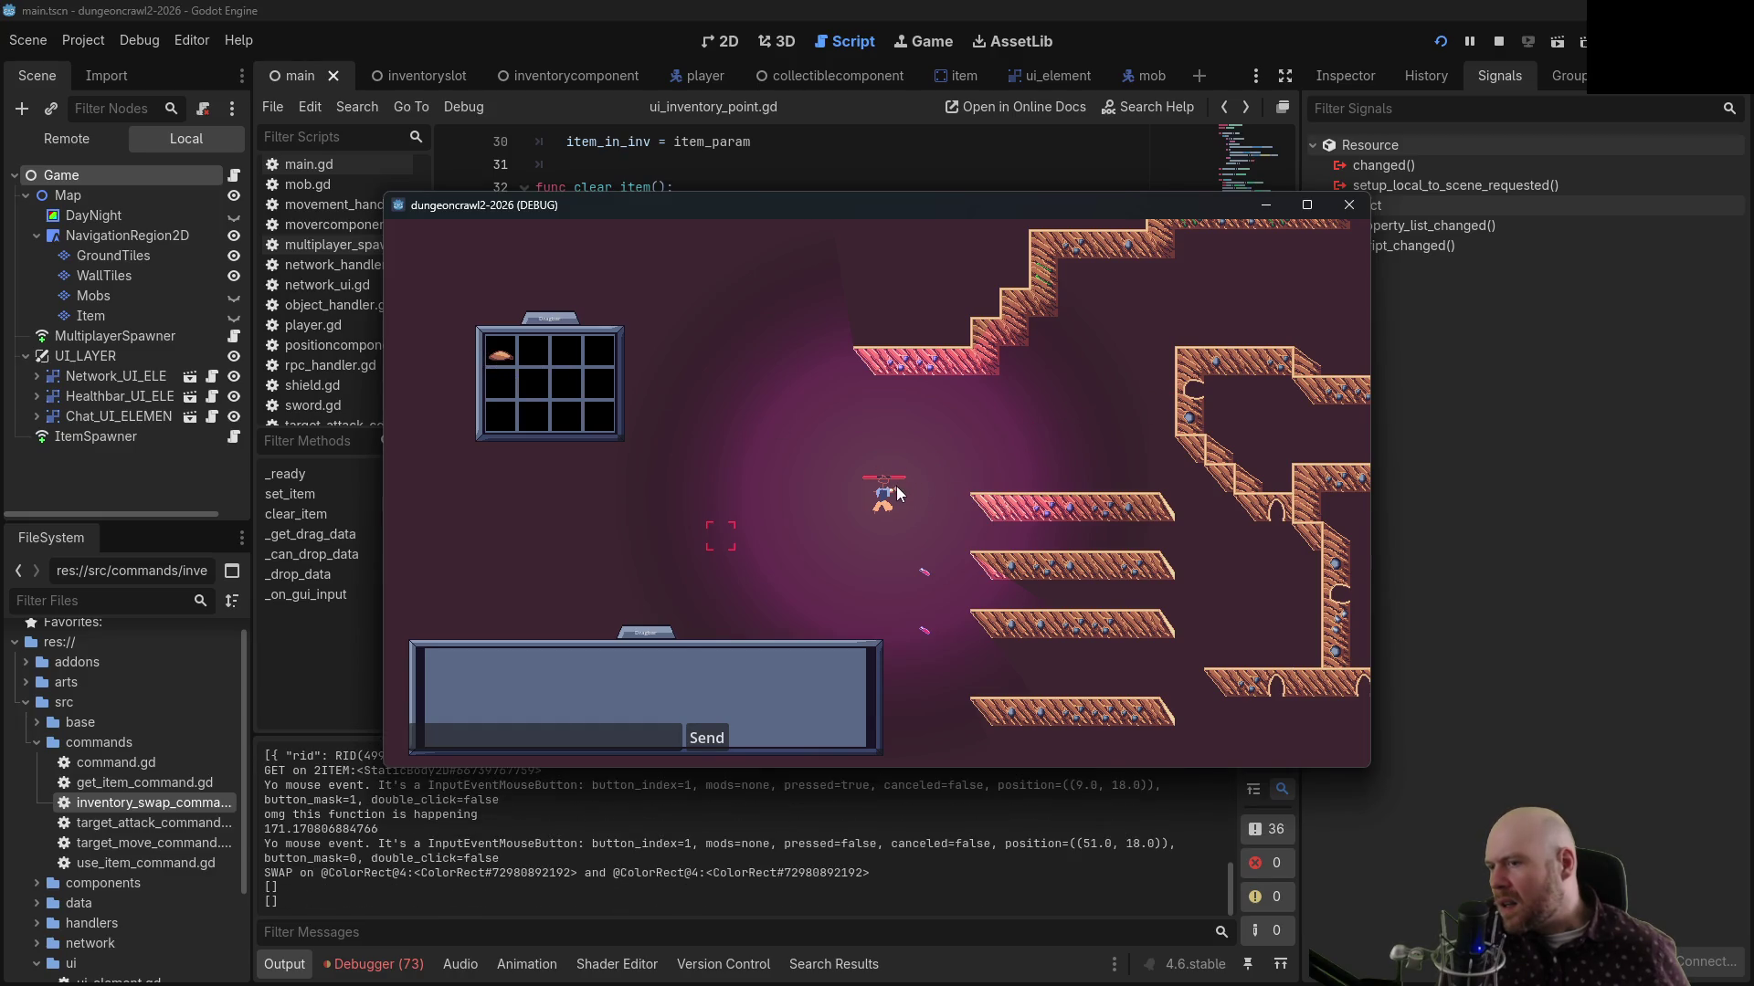
{"action": "left_click", "coordinate": [925, 577]}
{"action": "left_click", "coordinate": [500, 363]}
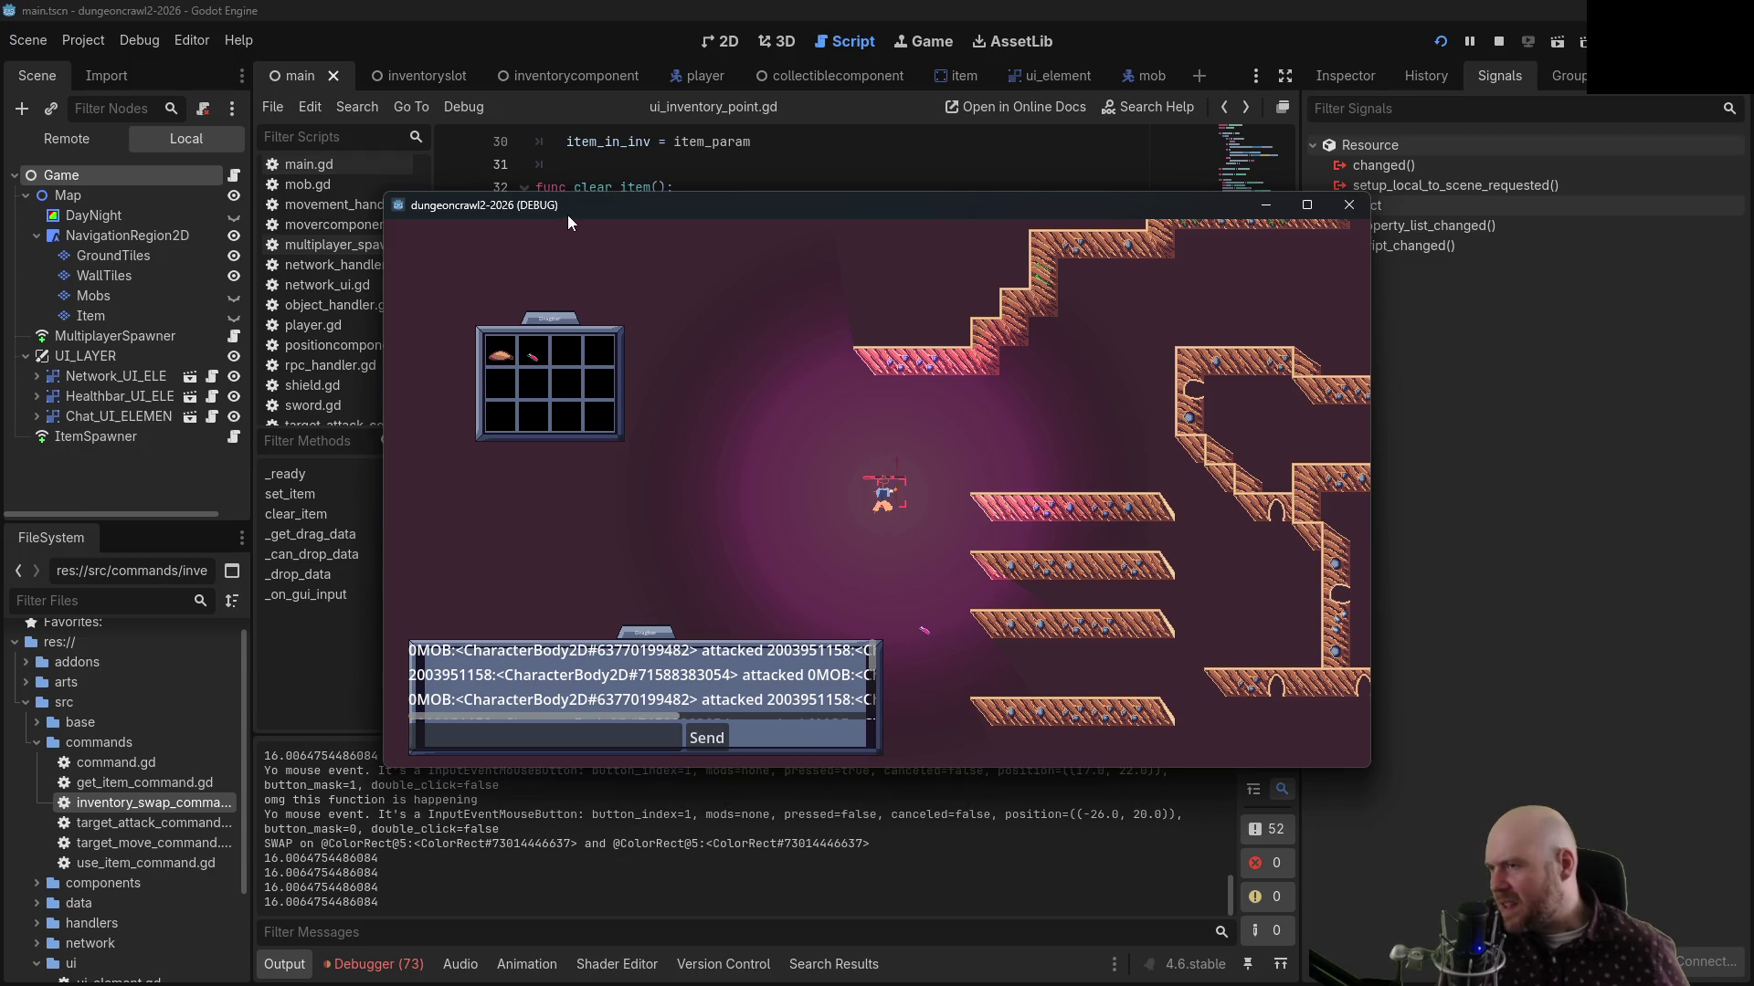
{"action": "mouse_move", "coordinate": [567, 222]}
{"action": "left_mouse_down"}
{"action": "mouse_move", "coordinate": [704, 270]}
{"action": "mouse_move", "coordinate": [1329, 210]}
{"action": "mouse_move", "coordinate": [1062, 243]}
{"action": "mouse_move", "coordinate": [1235, 237]}
{"action": "mouse_move", "coordinate": [1236, 255]}
{"action": "left_mouse_up"}
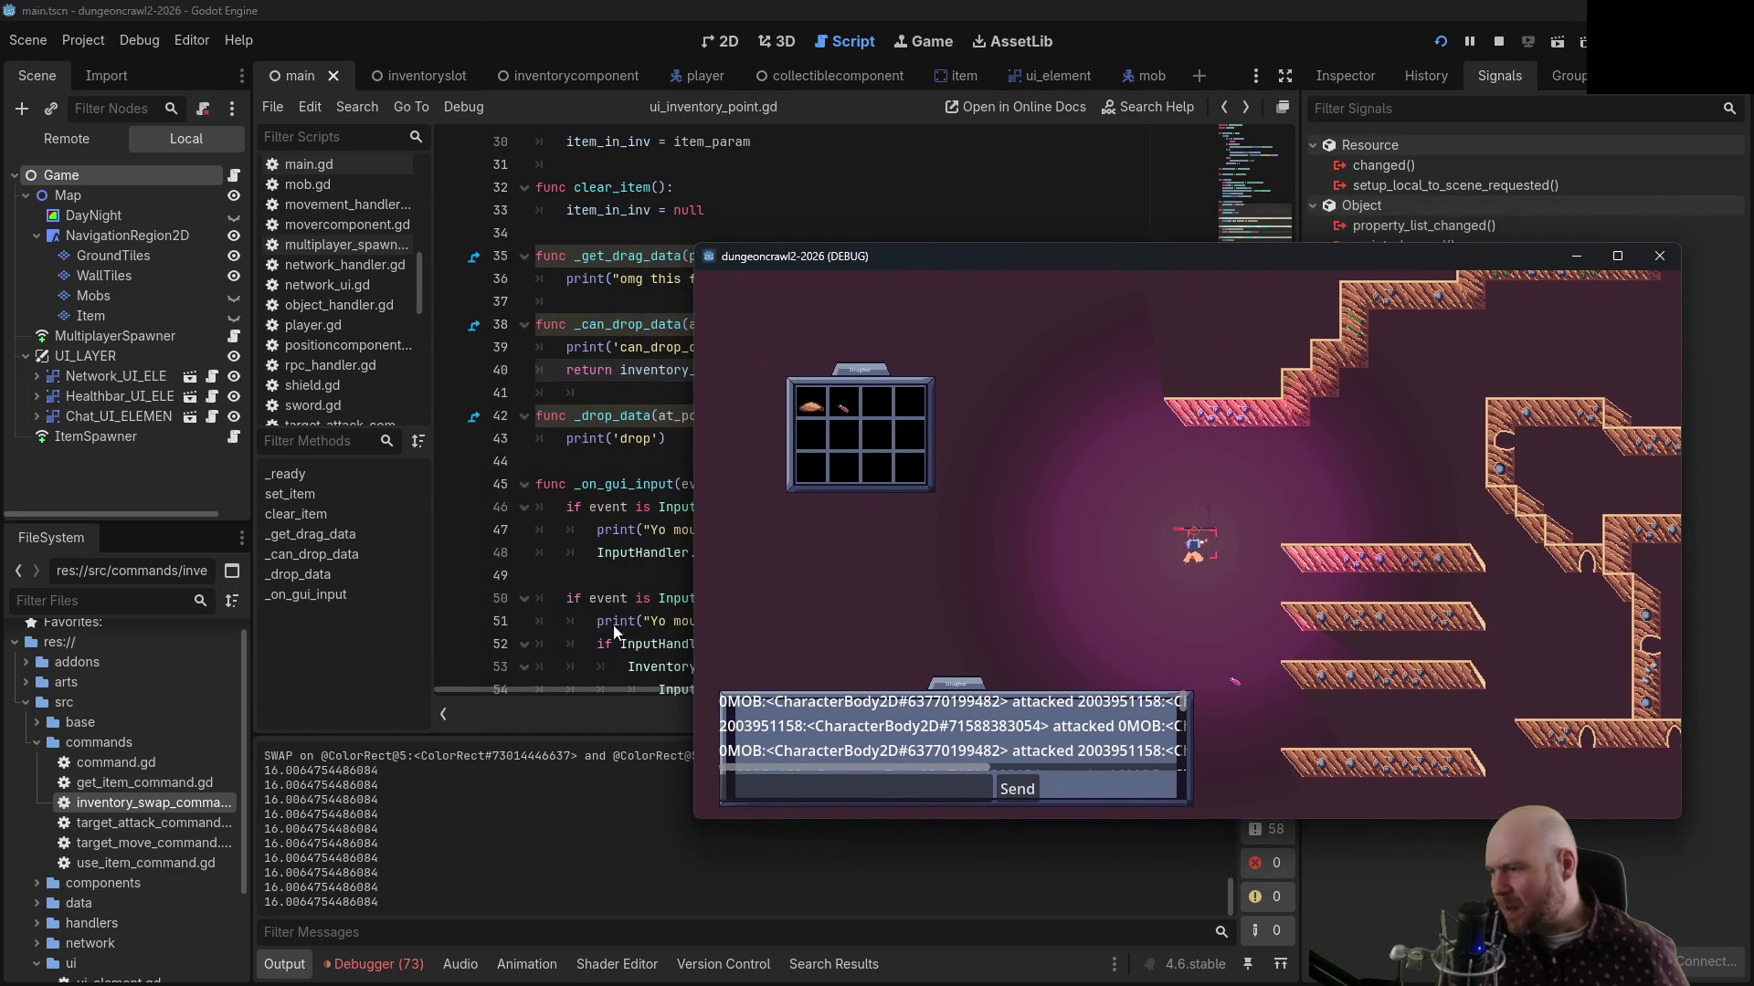
{"action": "left_click", "coordinate": [1230, 619]}
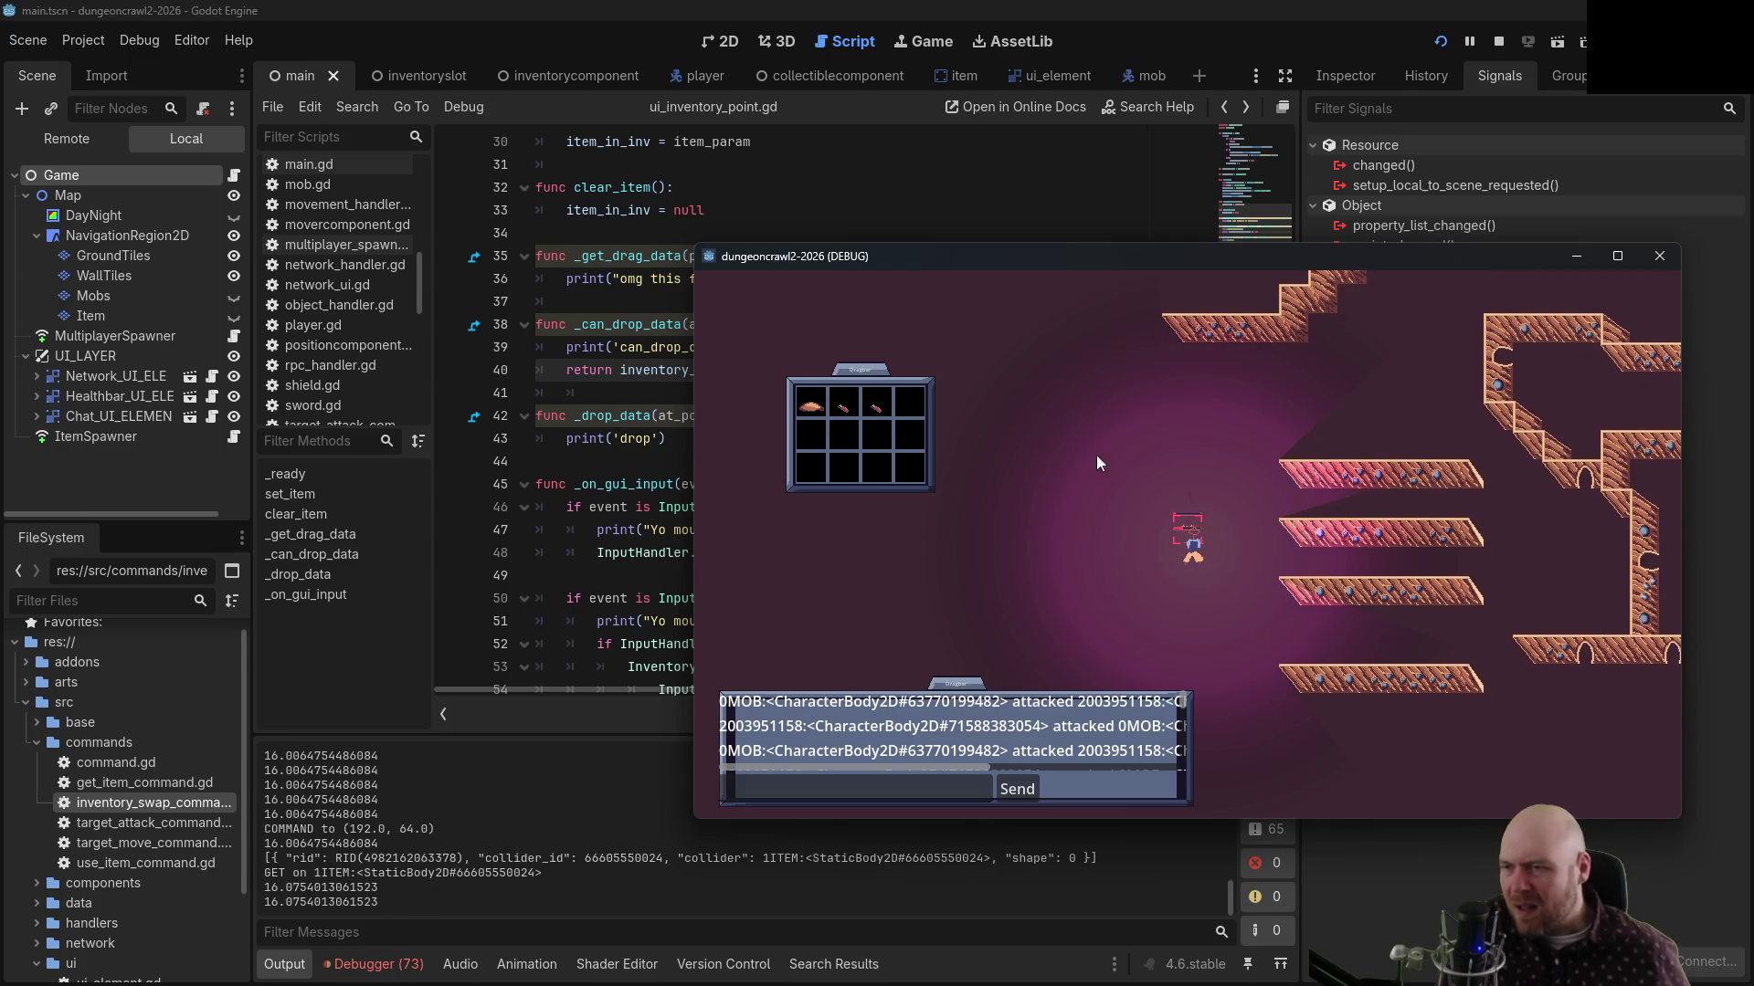
{"action": "left_click_drag", "start_coordinate": [968, 255], "coordinate": [727, 243]}
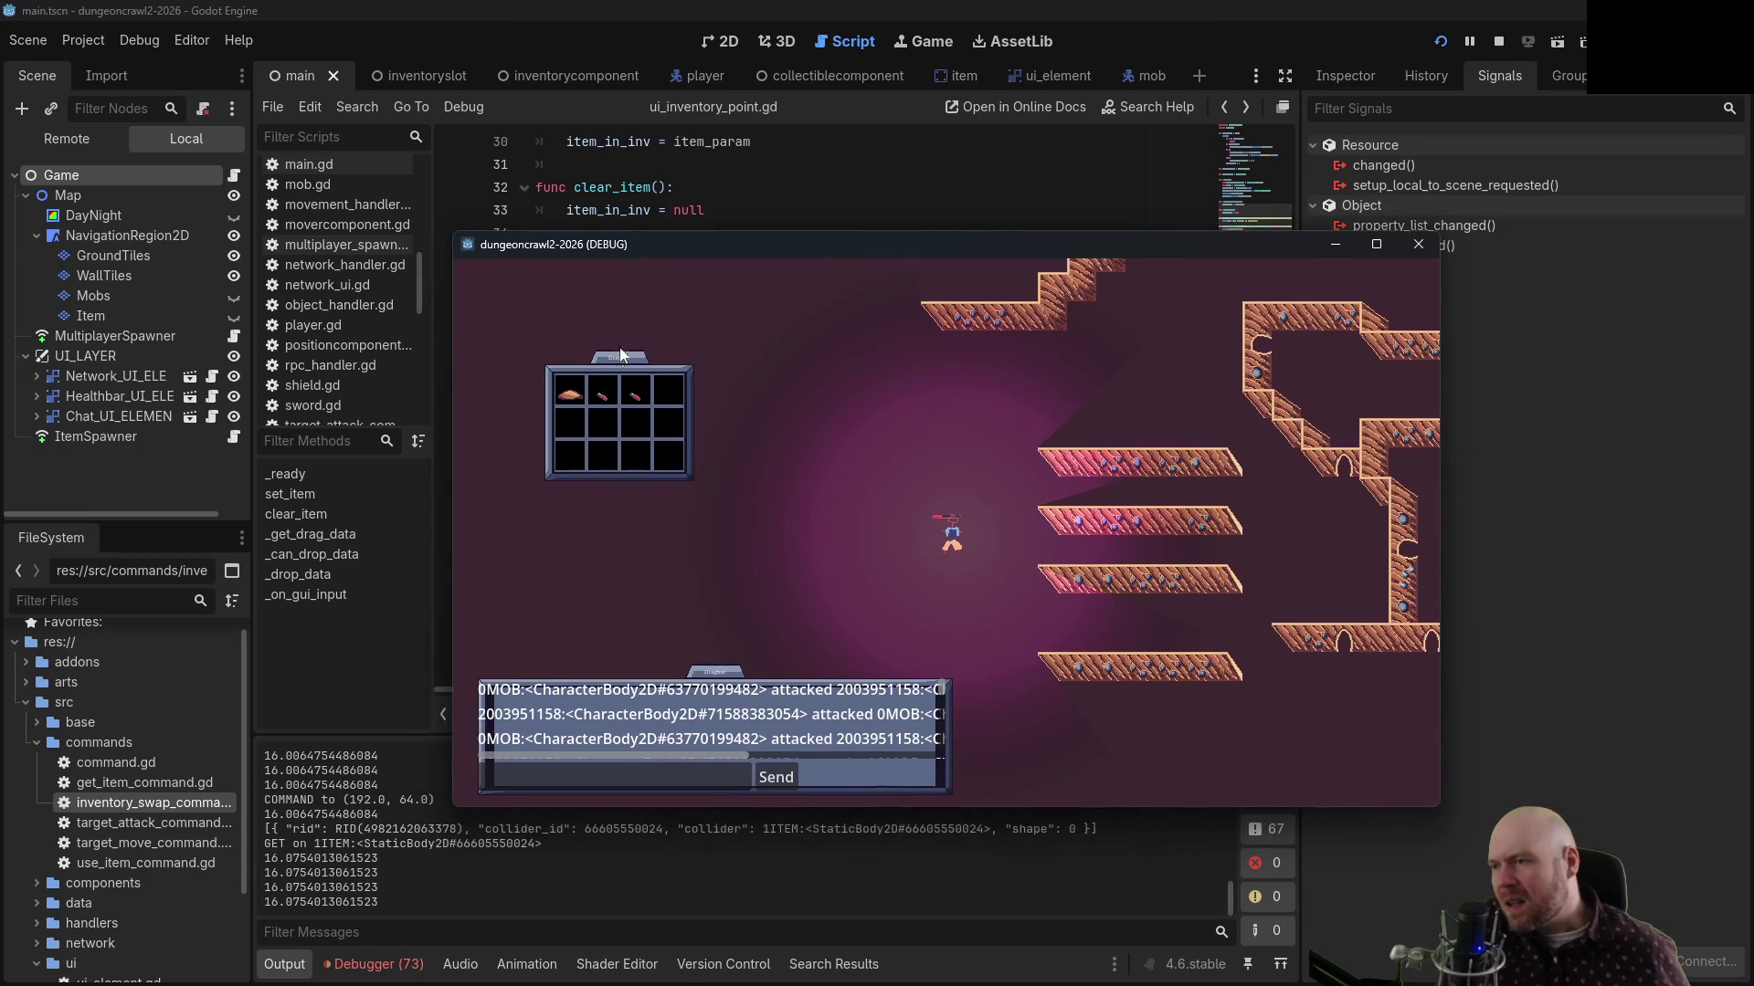
{"action": "left_click_drag", "start_coordinate": [633, 398], "coordinate": [599, 400]}
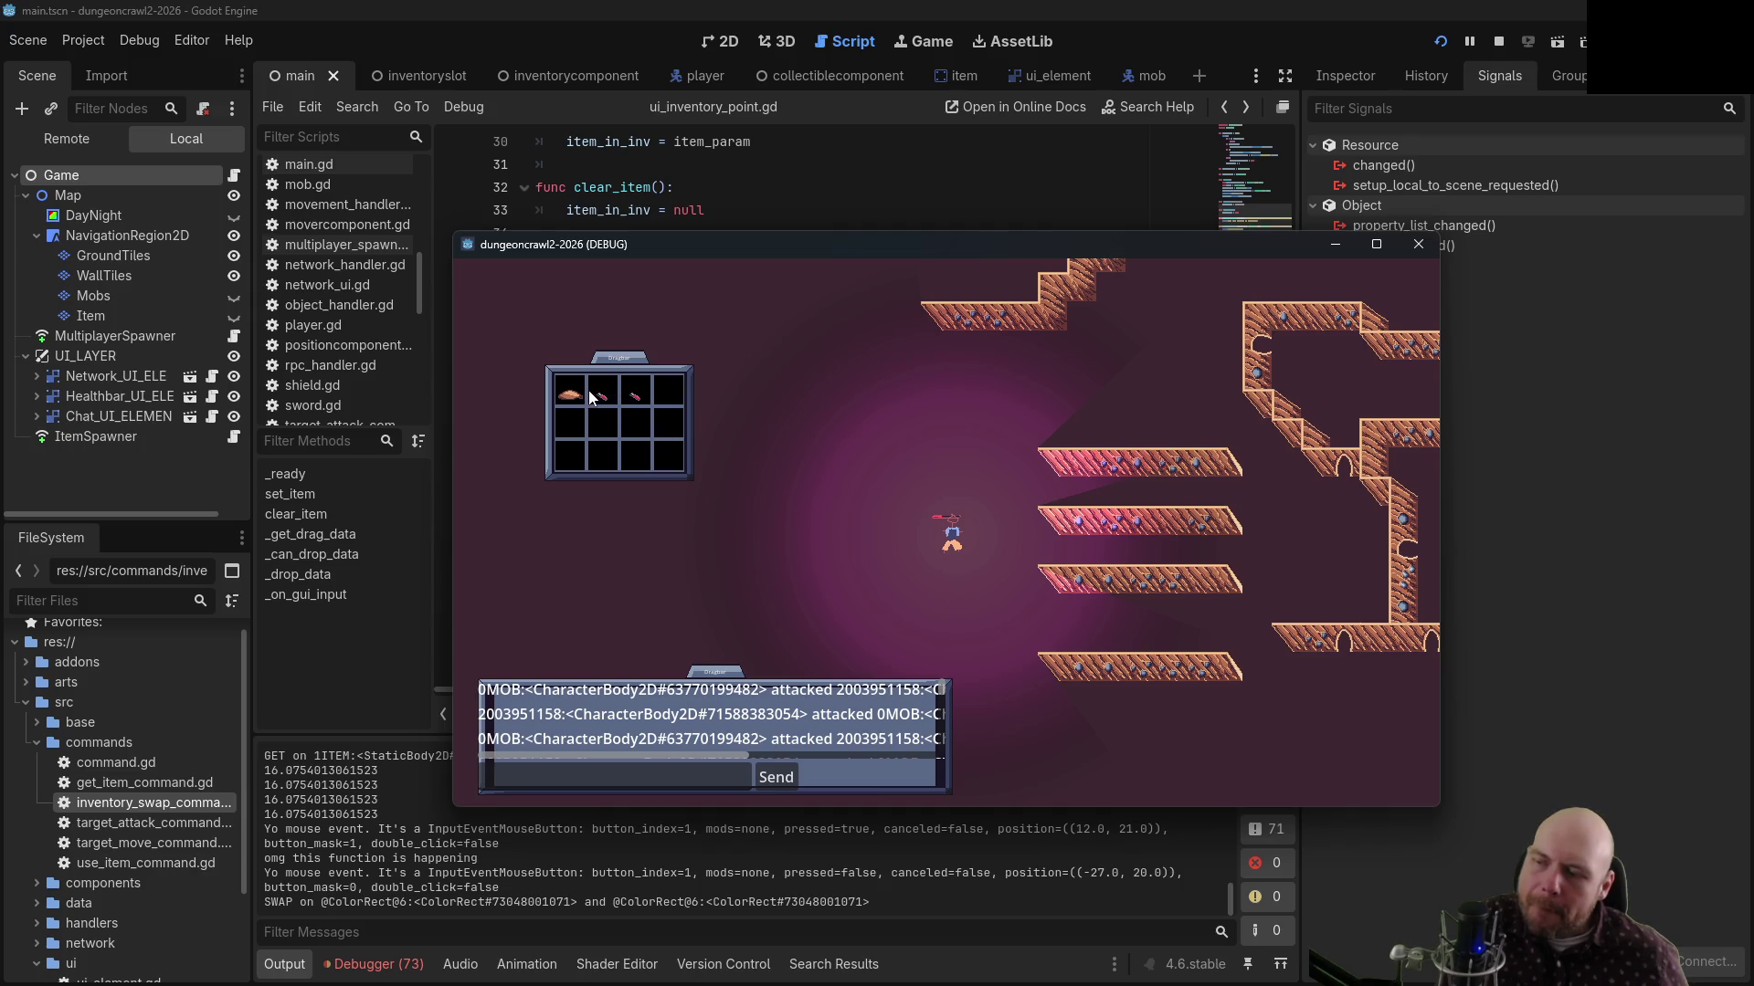
{"action": "left_click_drag", "start_coordinate": [597, 405], "coordinate": [633, 407]}
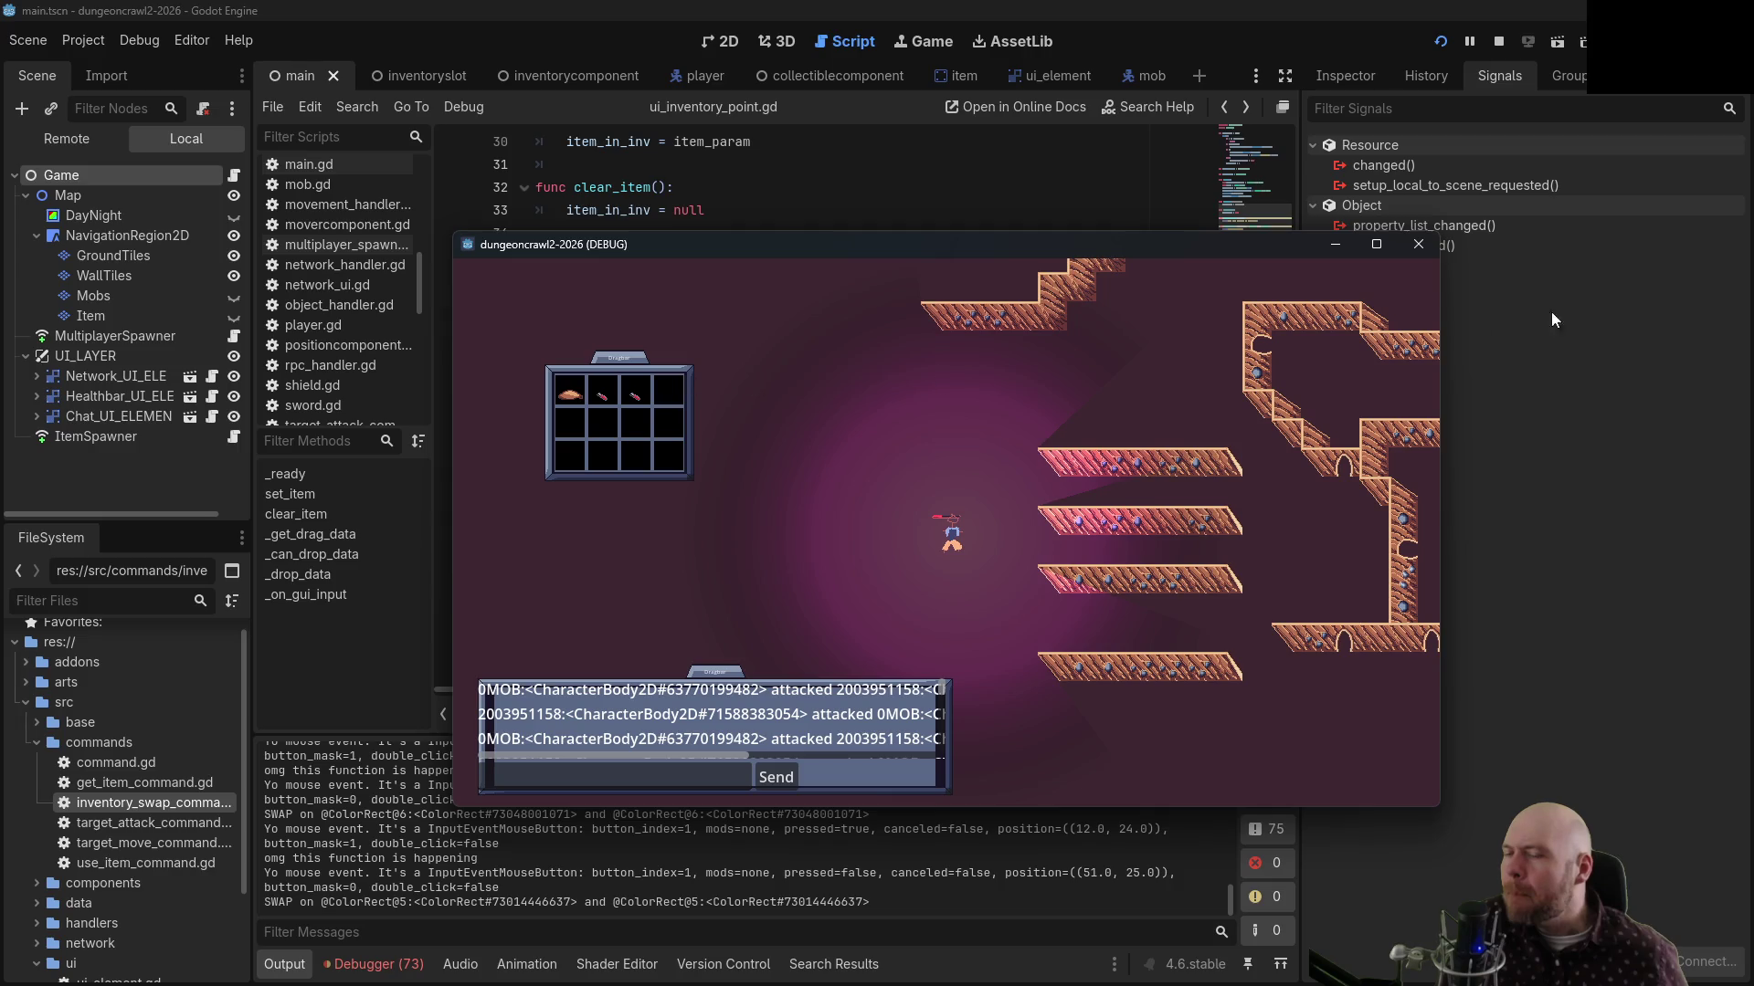
{"action": "left_click", "coordinate": [1501, 42]}
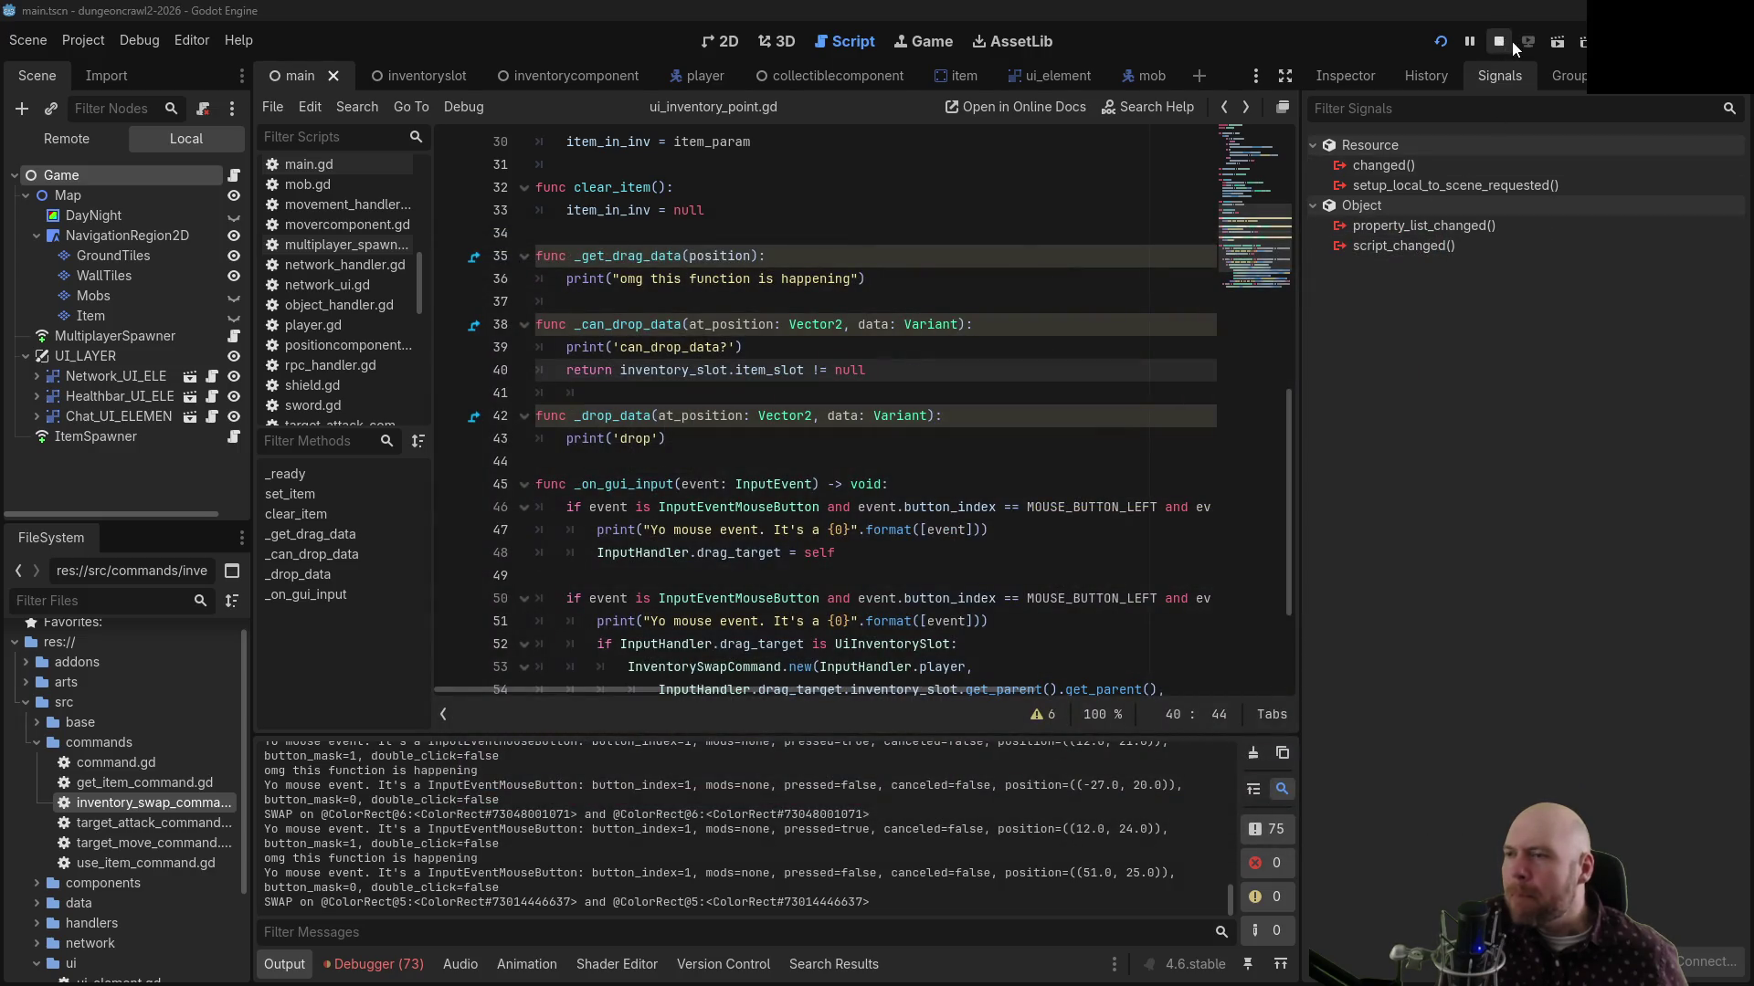
Read the Control documentation for _get_drag_data and _can_drop_data
{"action": "left_click", "coordinate": [626, 257], "text": "ctrl"}
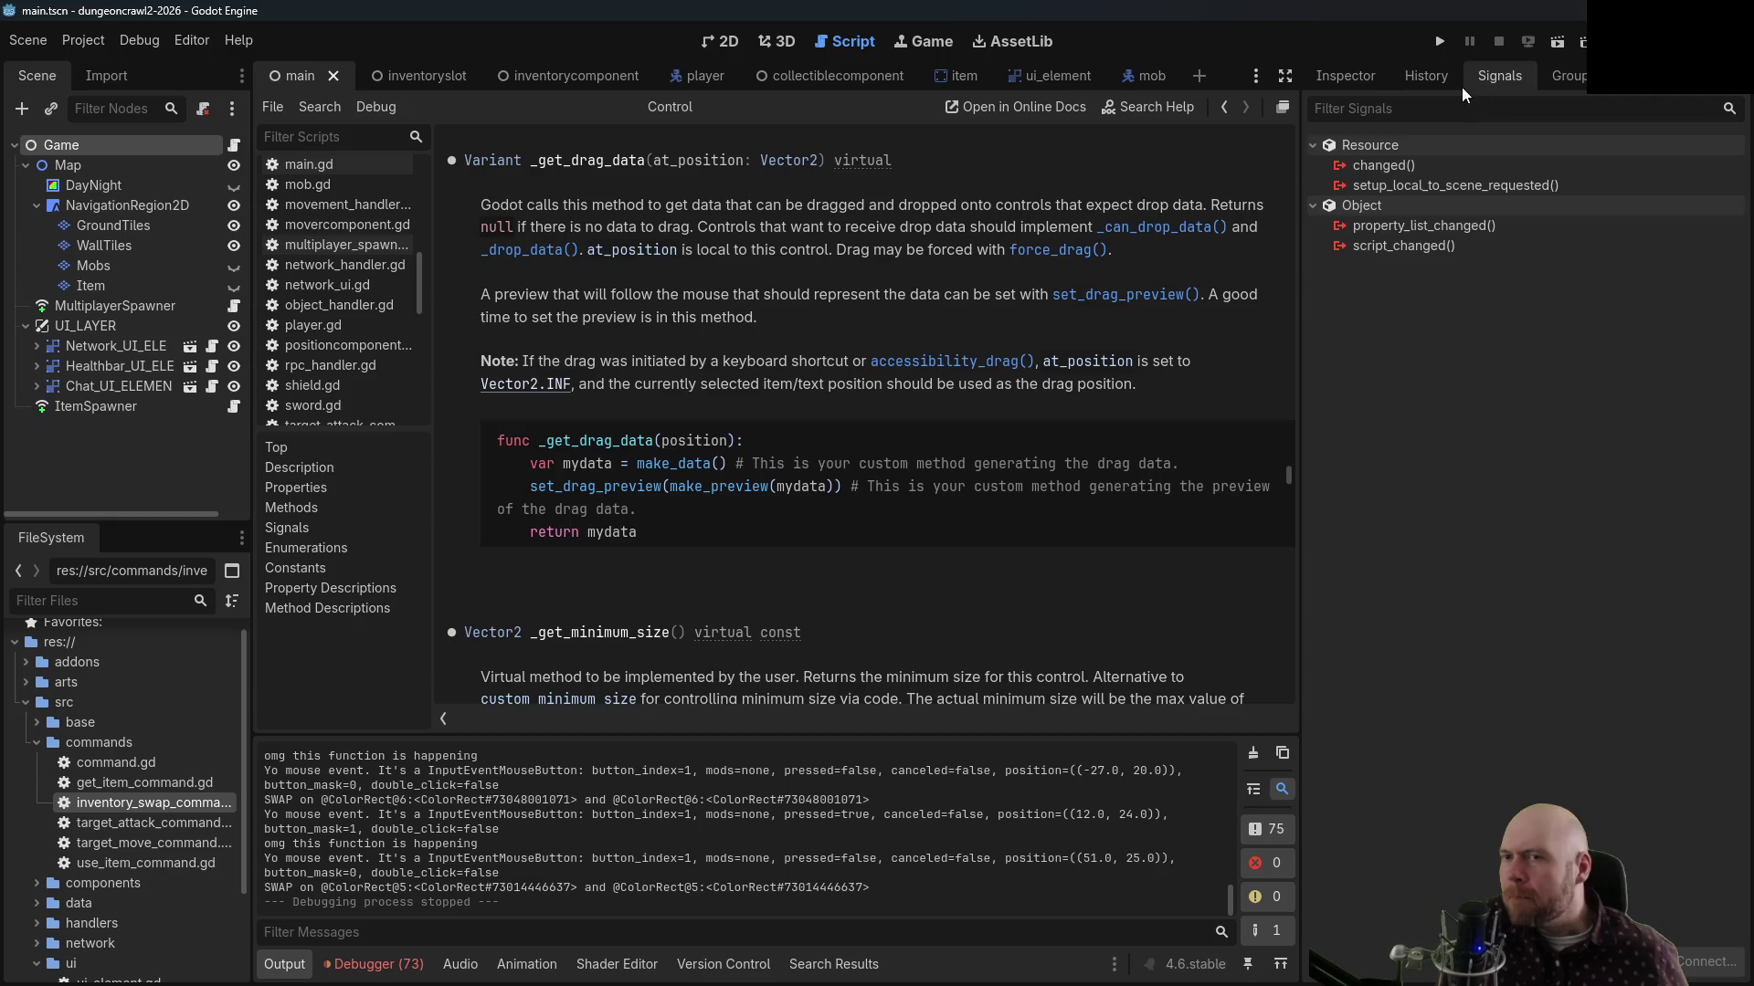
{"action": "left_click", "coordinate": [1223, 106]}
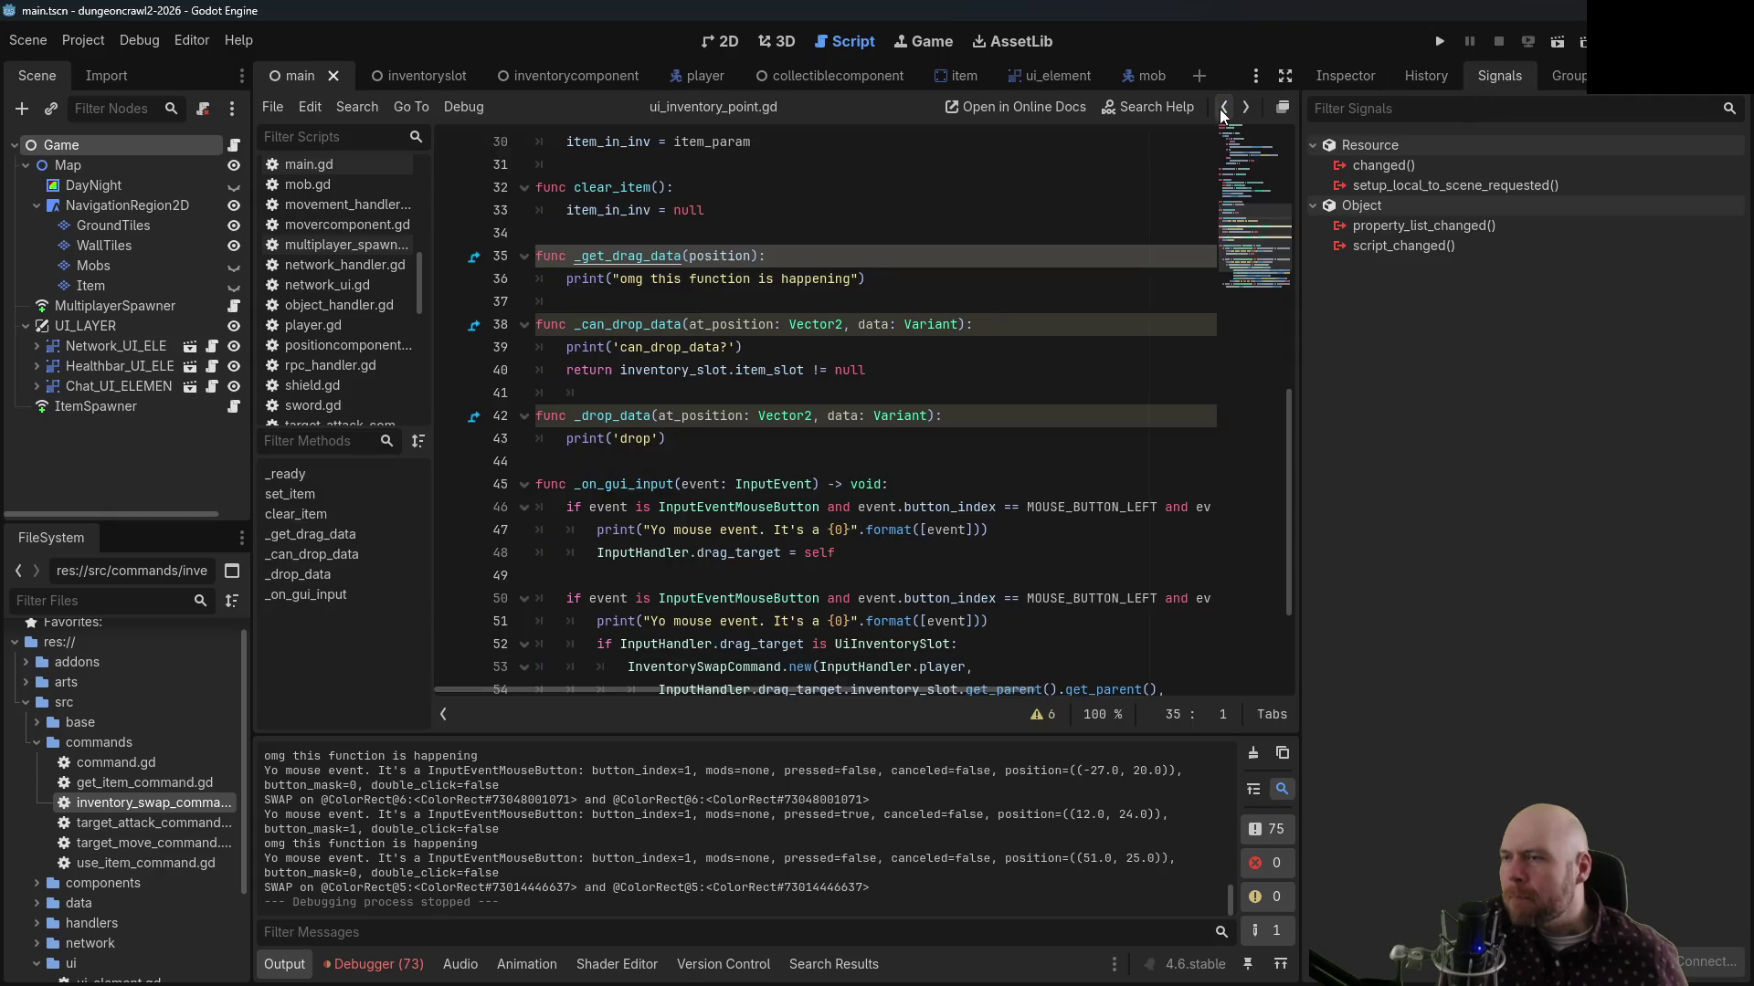
{"action": "left_click", "coordinate": [637, 333], "text": "ctrl"}
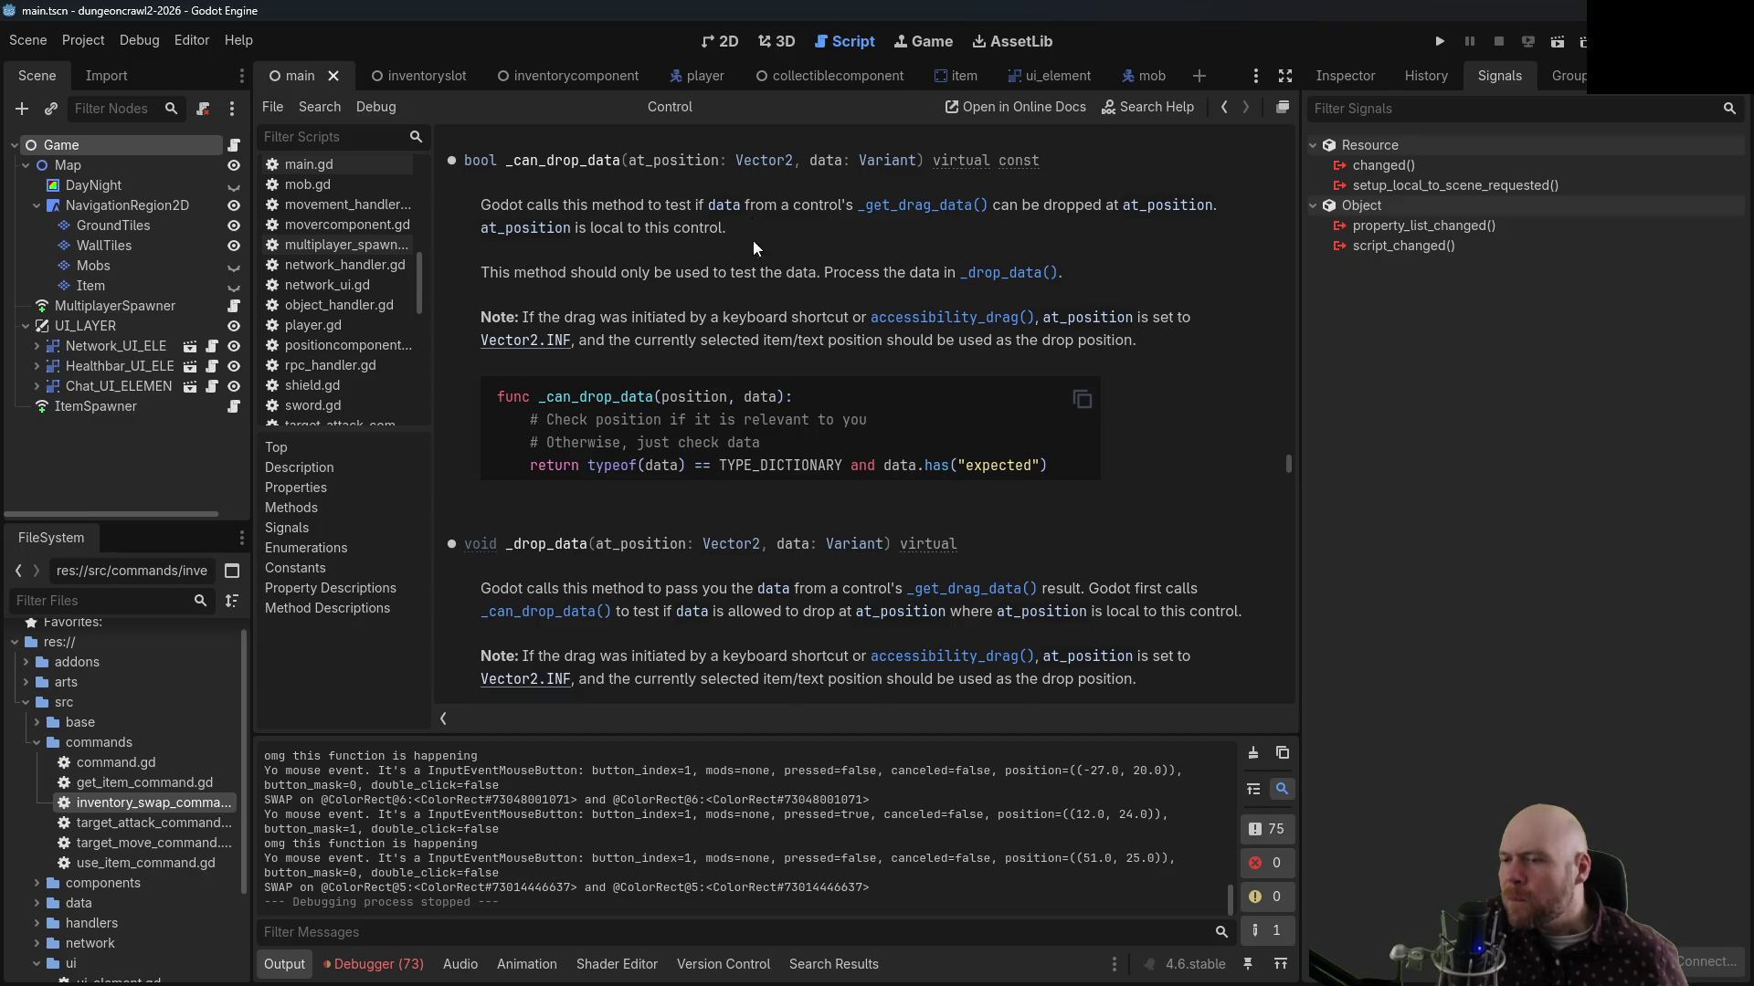
{"action": "scroll", "coordinate": [804, 451], "scroll_direction": "down", "scroll_amount": 4}
{"action": "scroll", "coordinate": [720, 539], "scroll_direction": "down", "scroll_amount": 4}
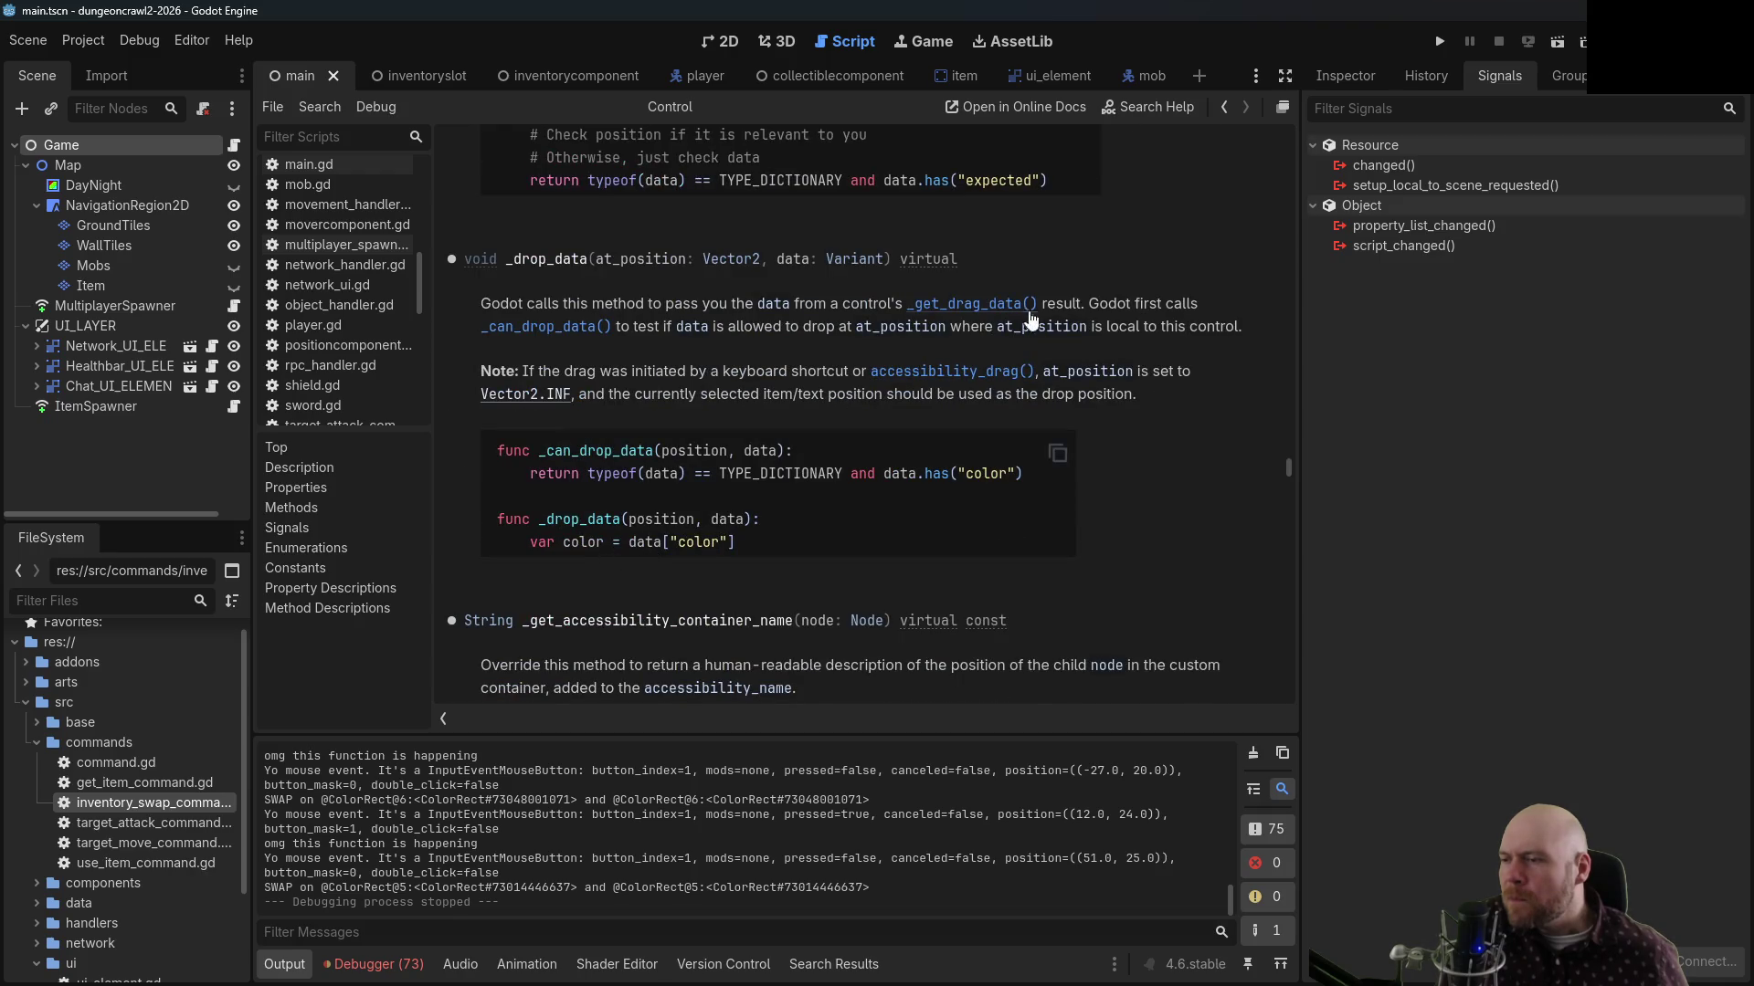
Go back to ui_inventory_point.gd, where _drop_data prints 'drop' on line 43
{"action": "left_click", "coordinate": [1224, 107]}
{"action": "left_click", "coordinate": [721, 440]}
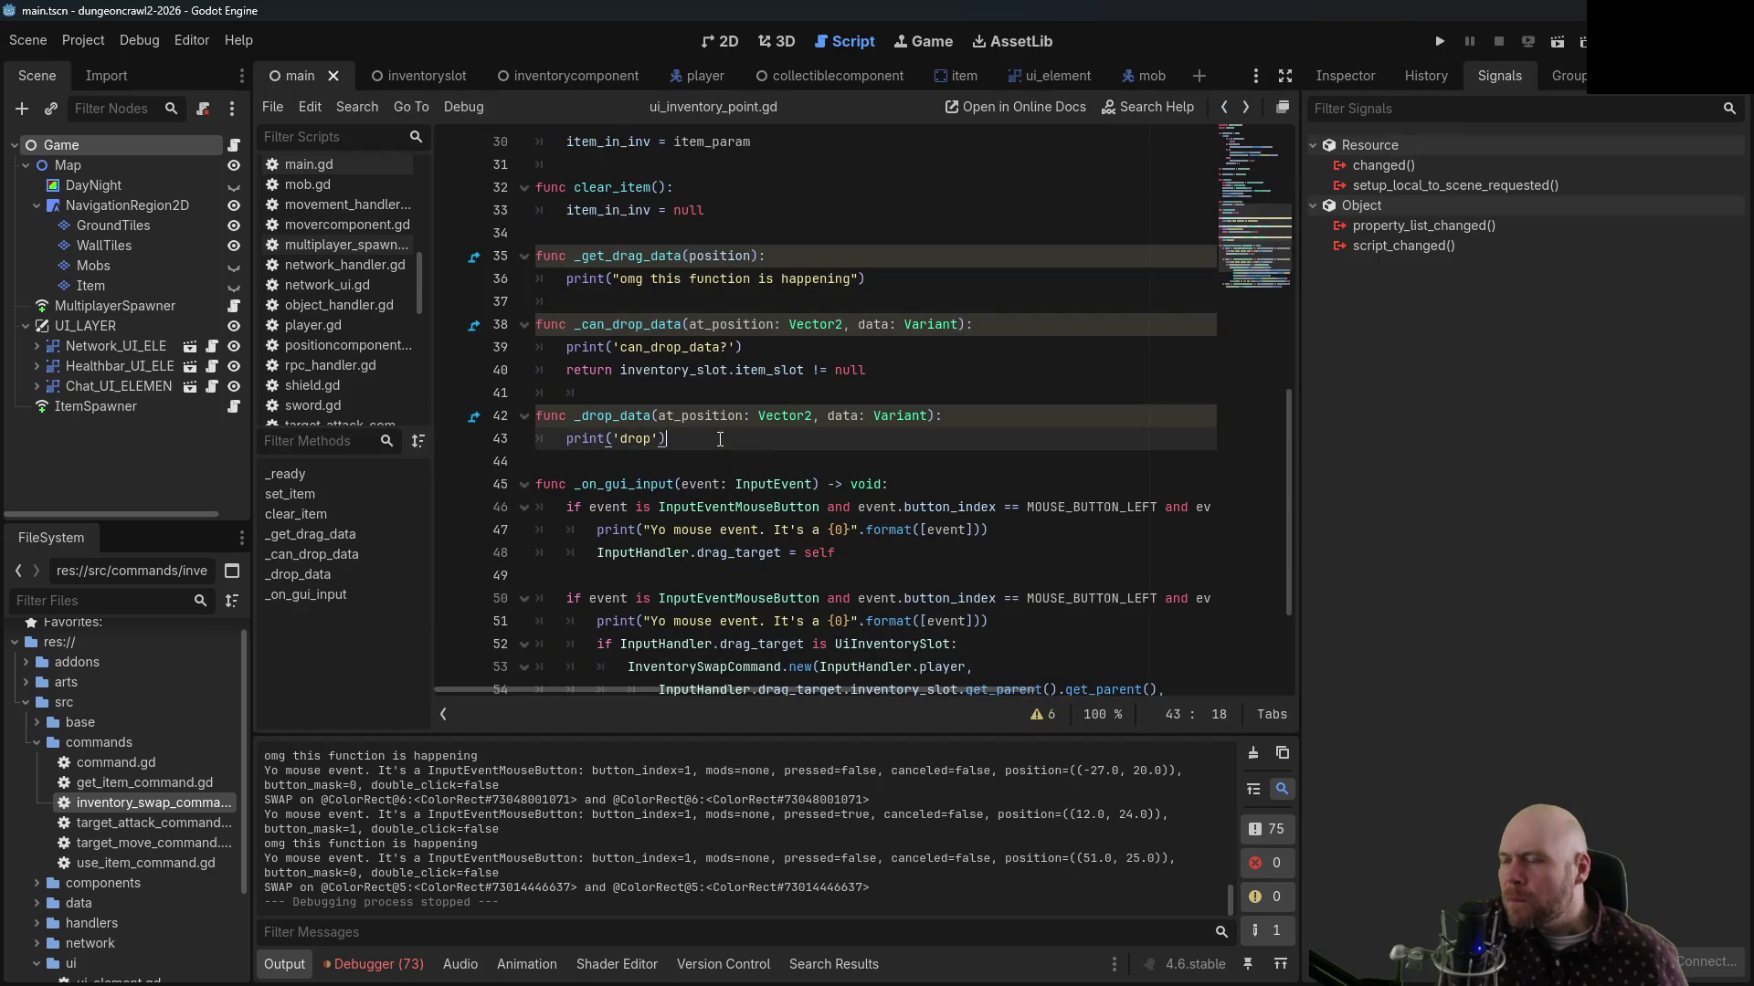
{"action": "left_click", "coordinate": [1241, 110]}
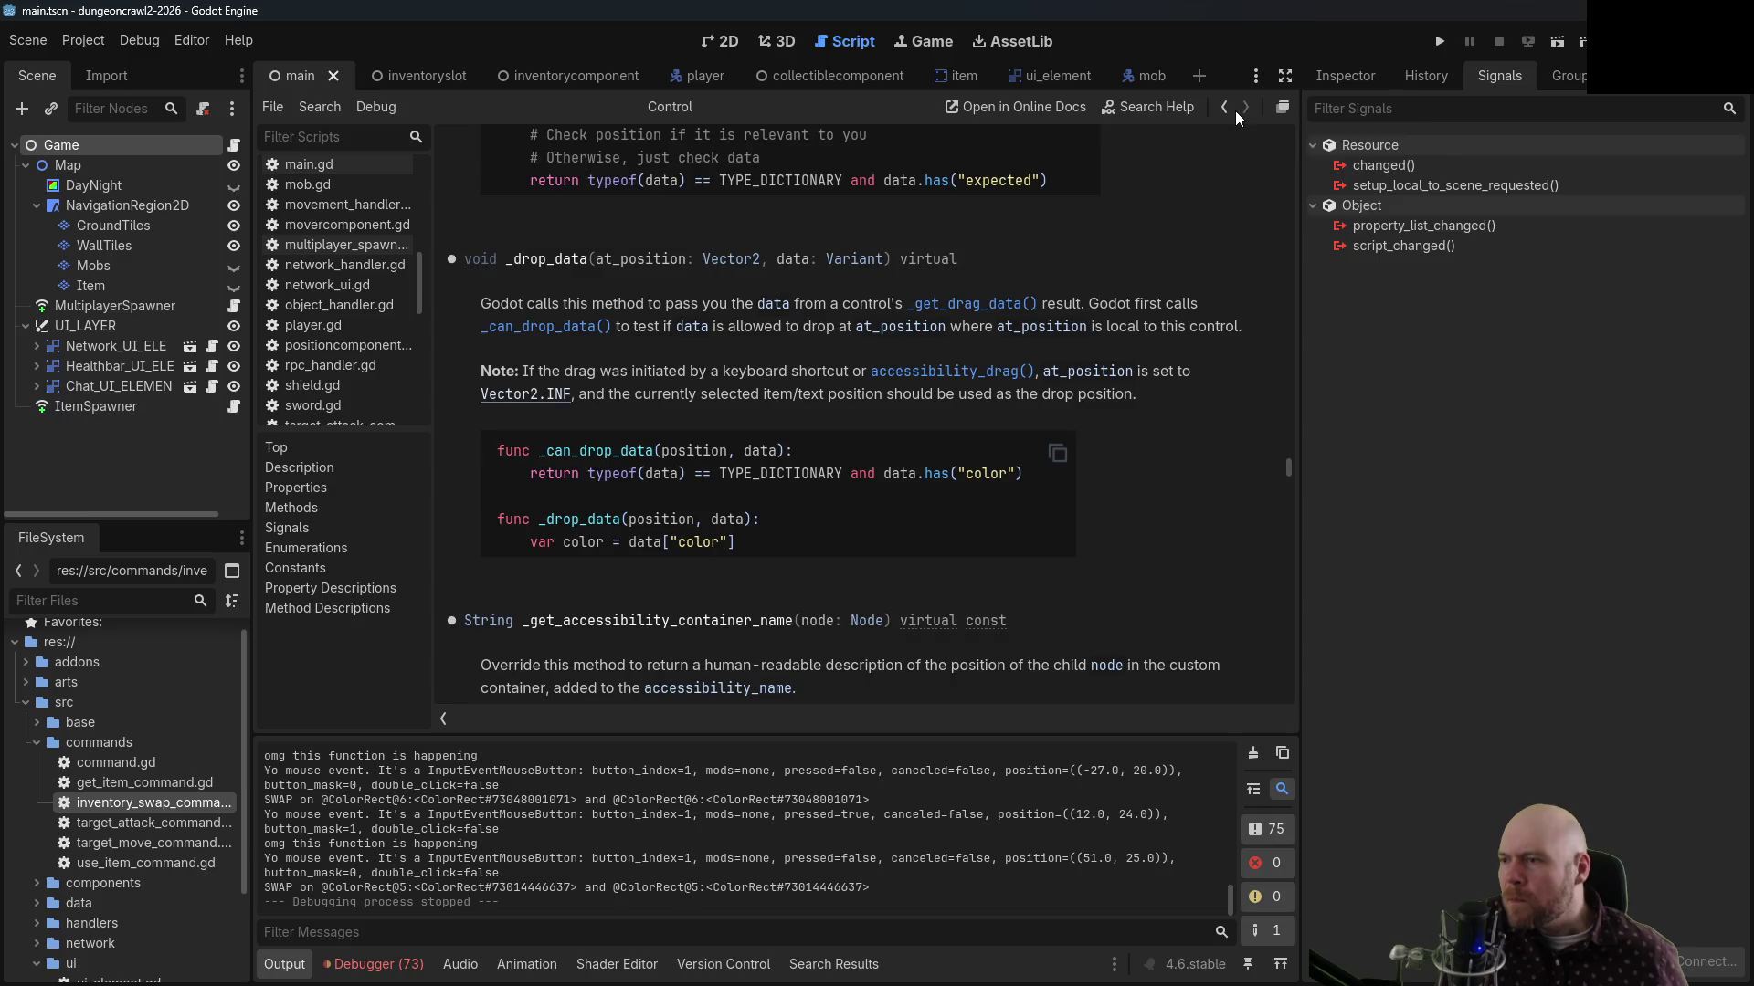
{"action": "left_click", "coordinate": [1231, 112]}
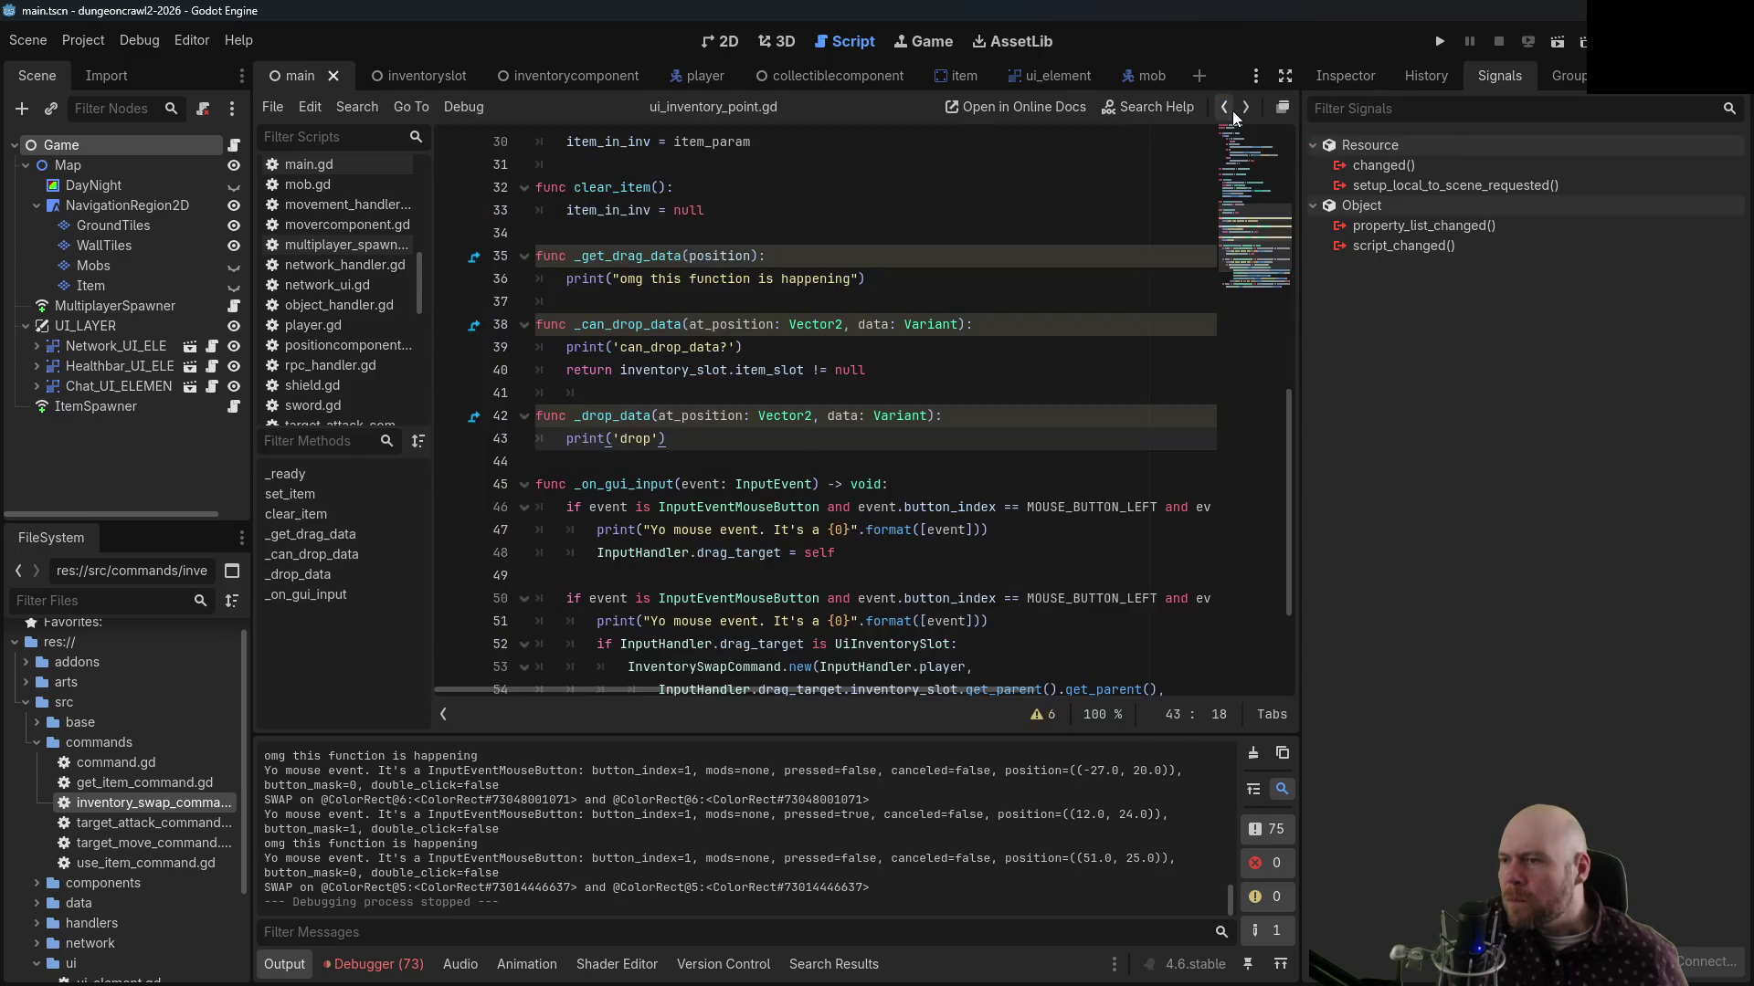
Comment out the mouse event prints on lines 47 and 51 and save the script
{"action": "left_click", "coordinate": [658, 521]}
{"action": "key", "text": "ctrl+k"}
{"action": "scroll", "coordinate": [682, 564], "scroll_direction": "down", "scroll_amount": 1}
{"action": "left_click", "coordinate": [682, 558]}
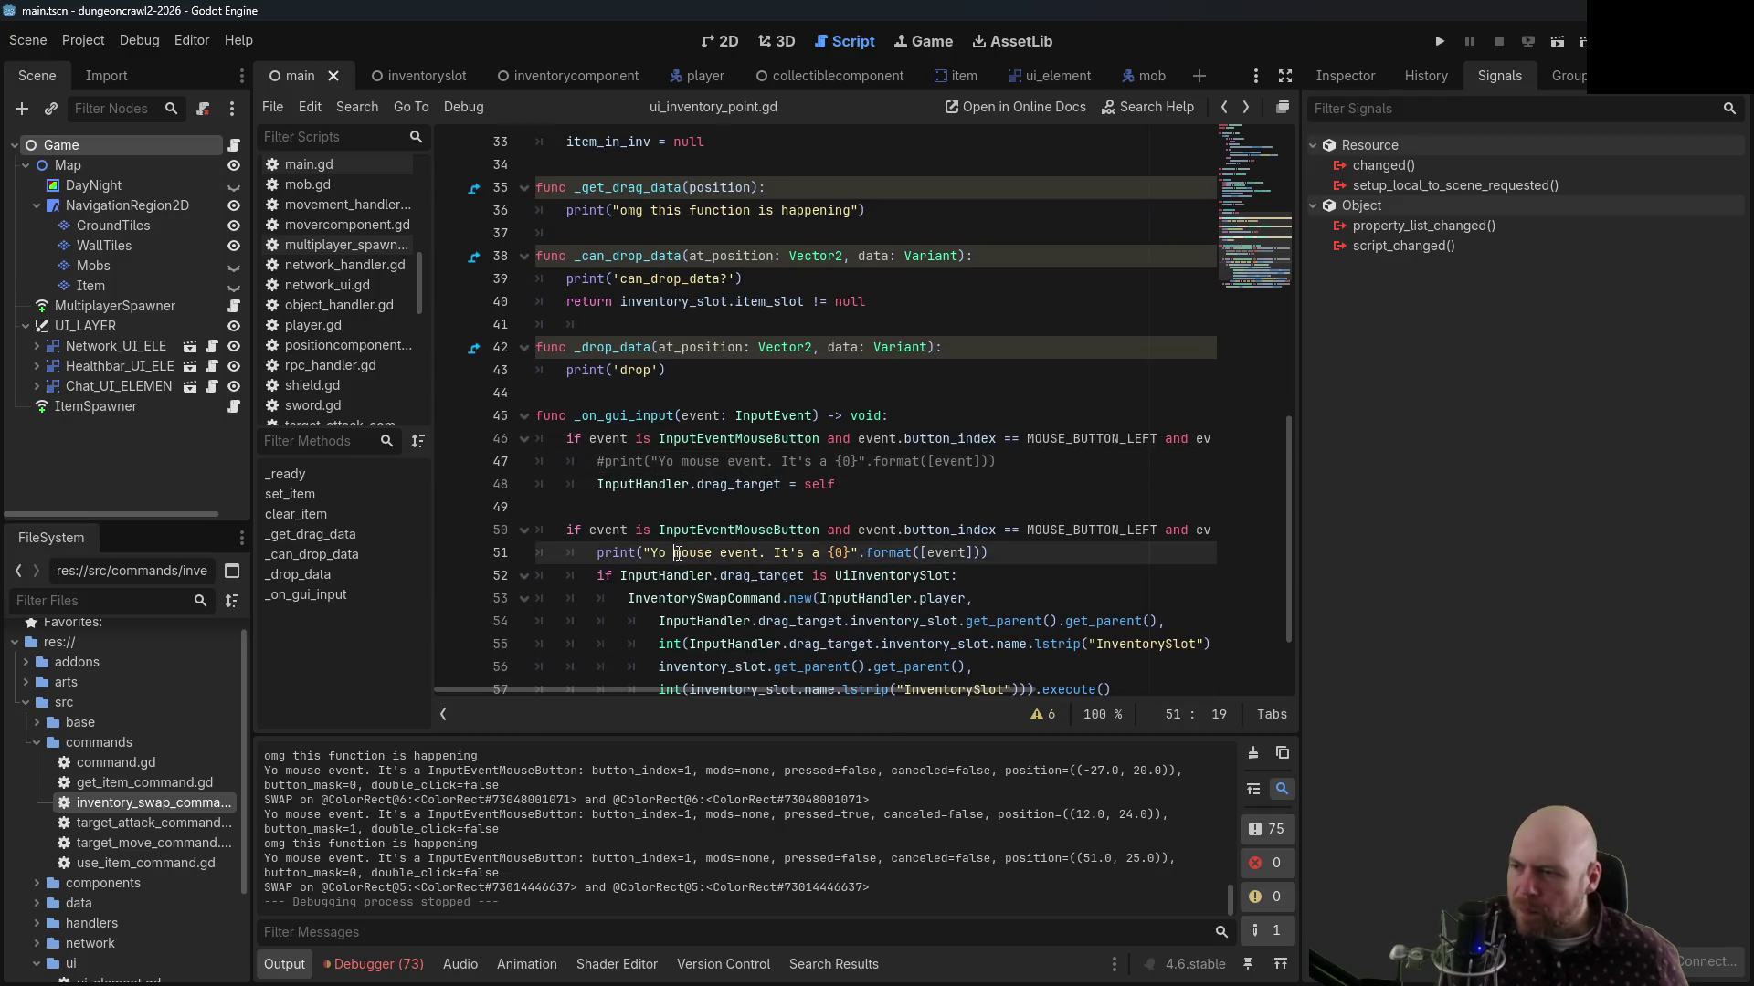
{"action": "key", "text": "ctrl+k"}
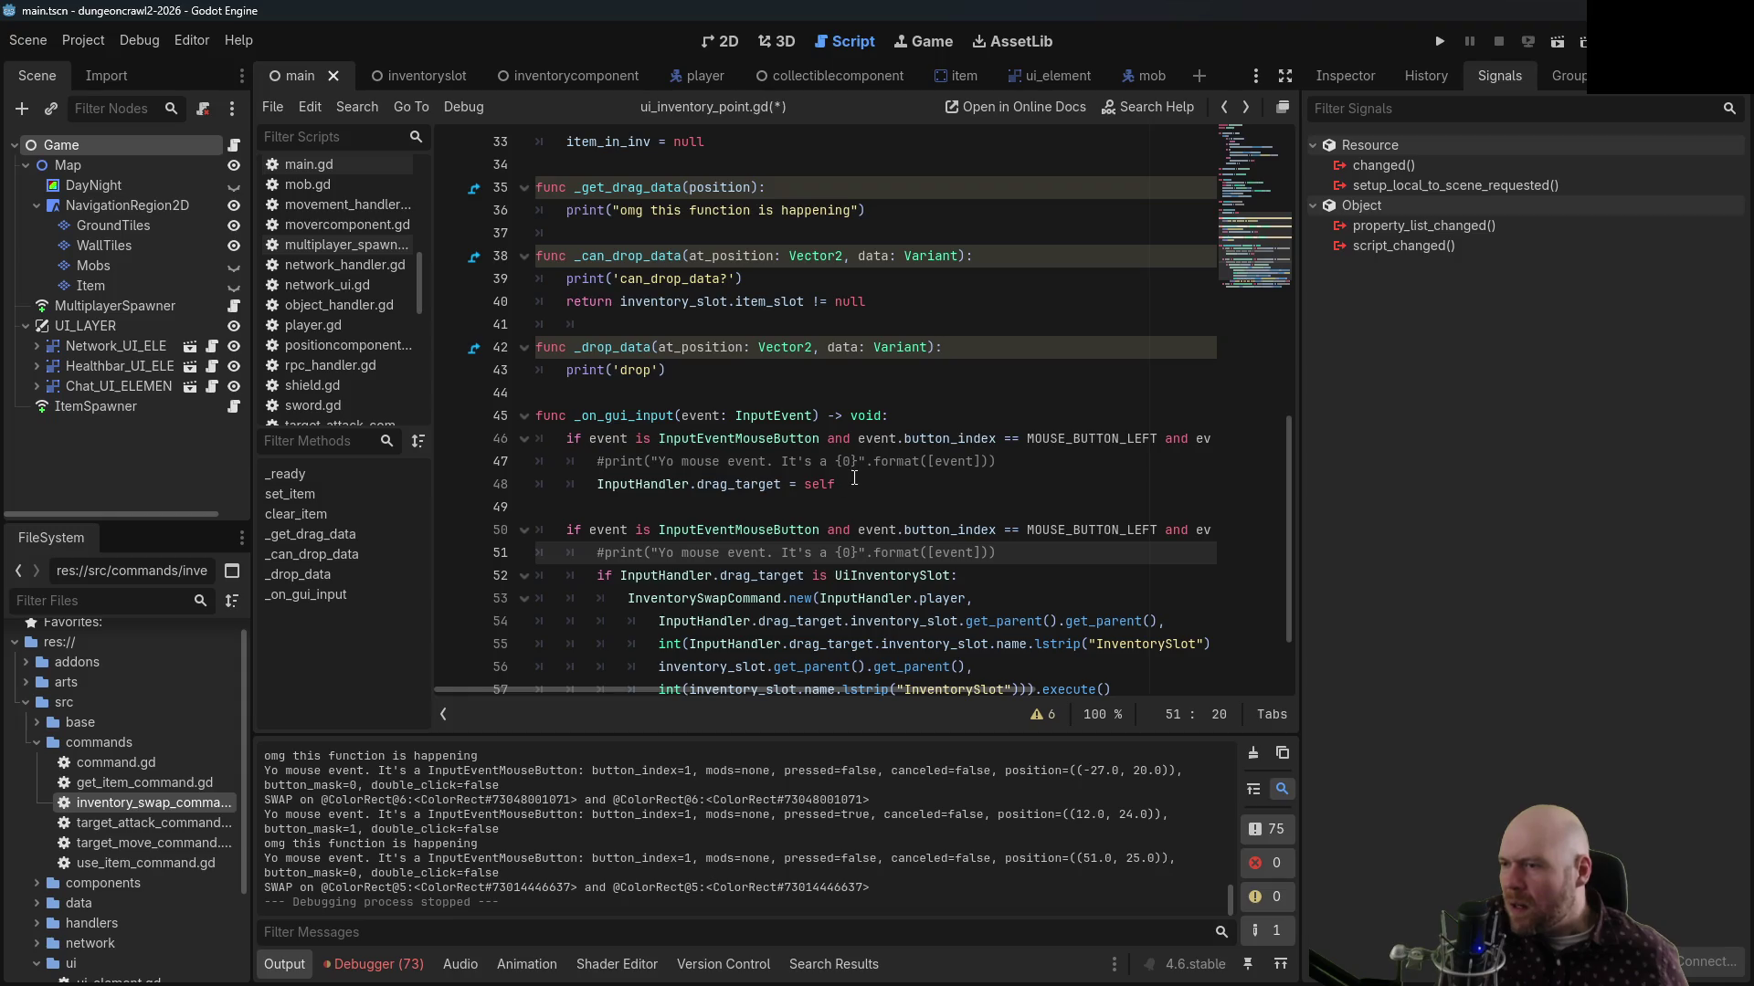
{"action": "key", "text": "ctrl+s"}
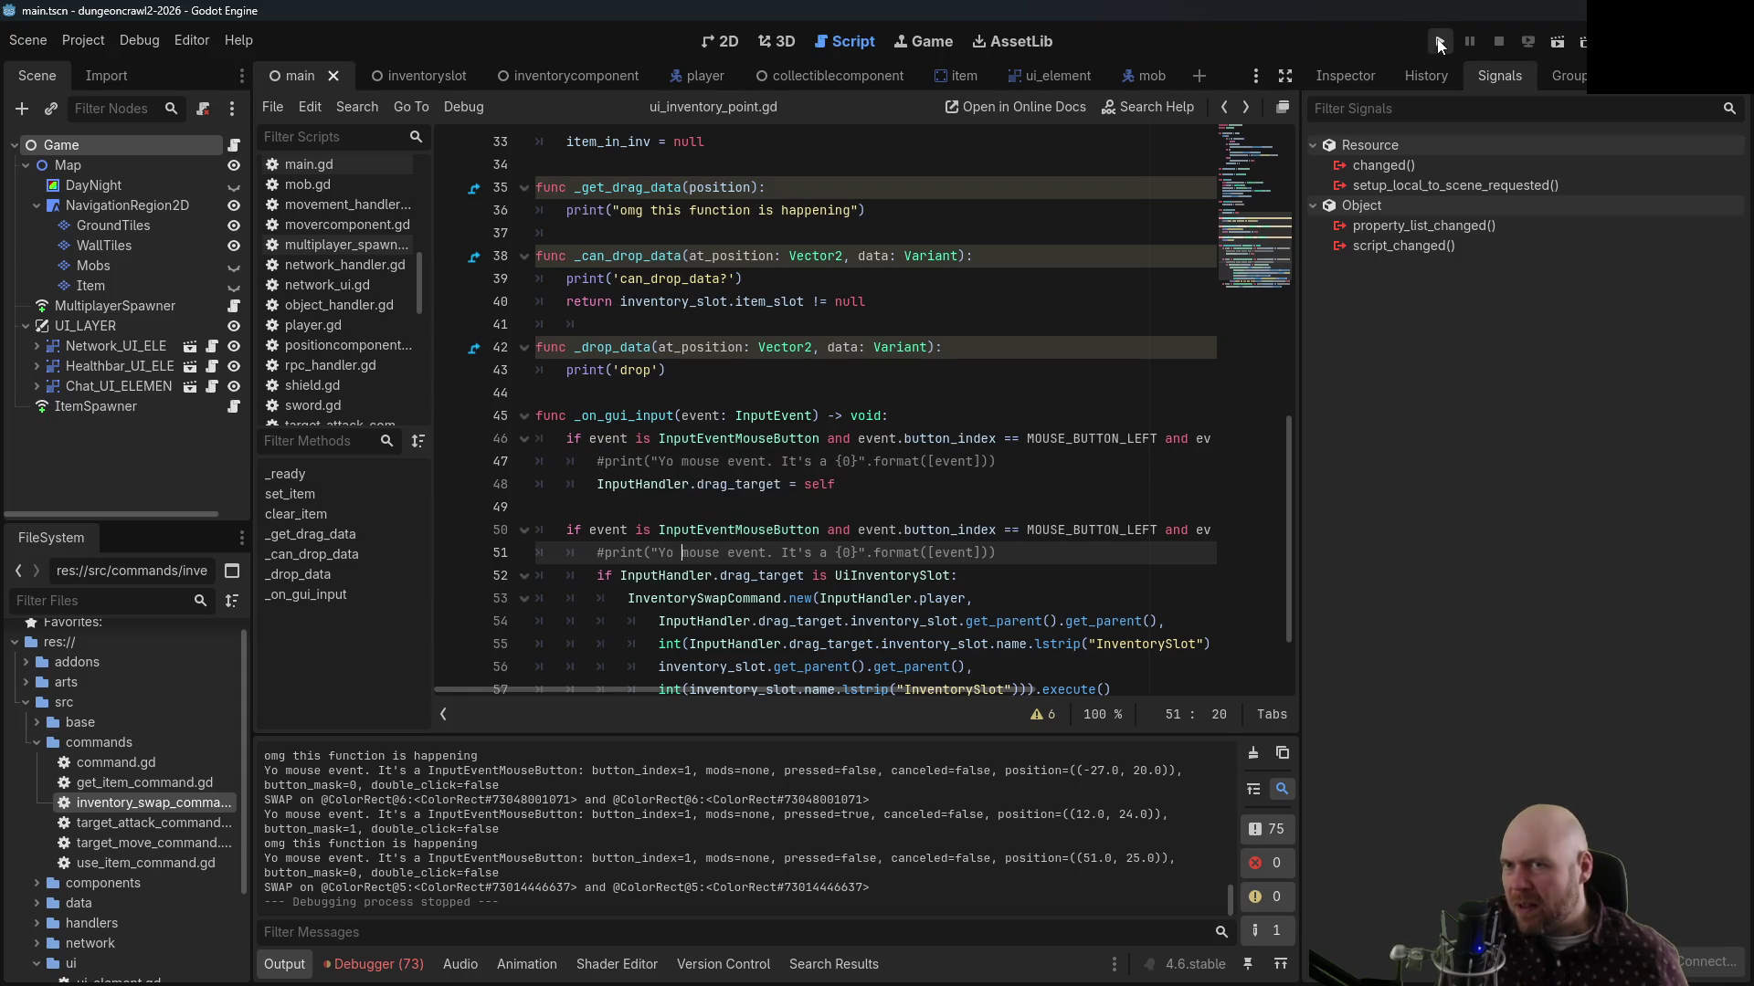
Comment out the old click-based swap block, lines 46–58, save, and launch the game
{"action": "mouse_move", "coordinate": [560, 431]}
{"action": "left_mouse_down"}
{"action": "mouse_move", "coordinate": [730, 484]}
{"action": "mouse_move", "coordinate": [804, 529]}
{"action": "mouse_move", "coordinate": [828, 577]}
{"action": "mouse_move", "coordinate": [1073, 646]}
{"action": "mouse_move", "coordinate": [1170, 646]}
{"action": "left_mouse_up"}
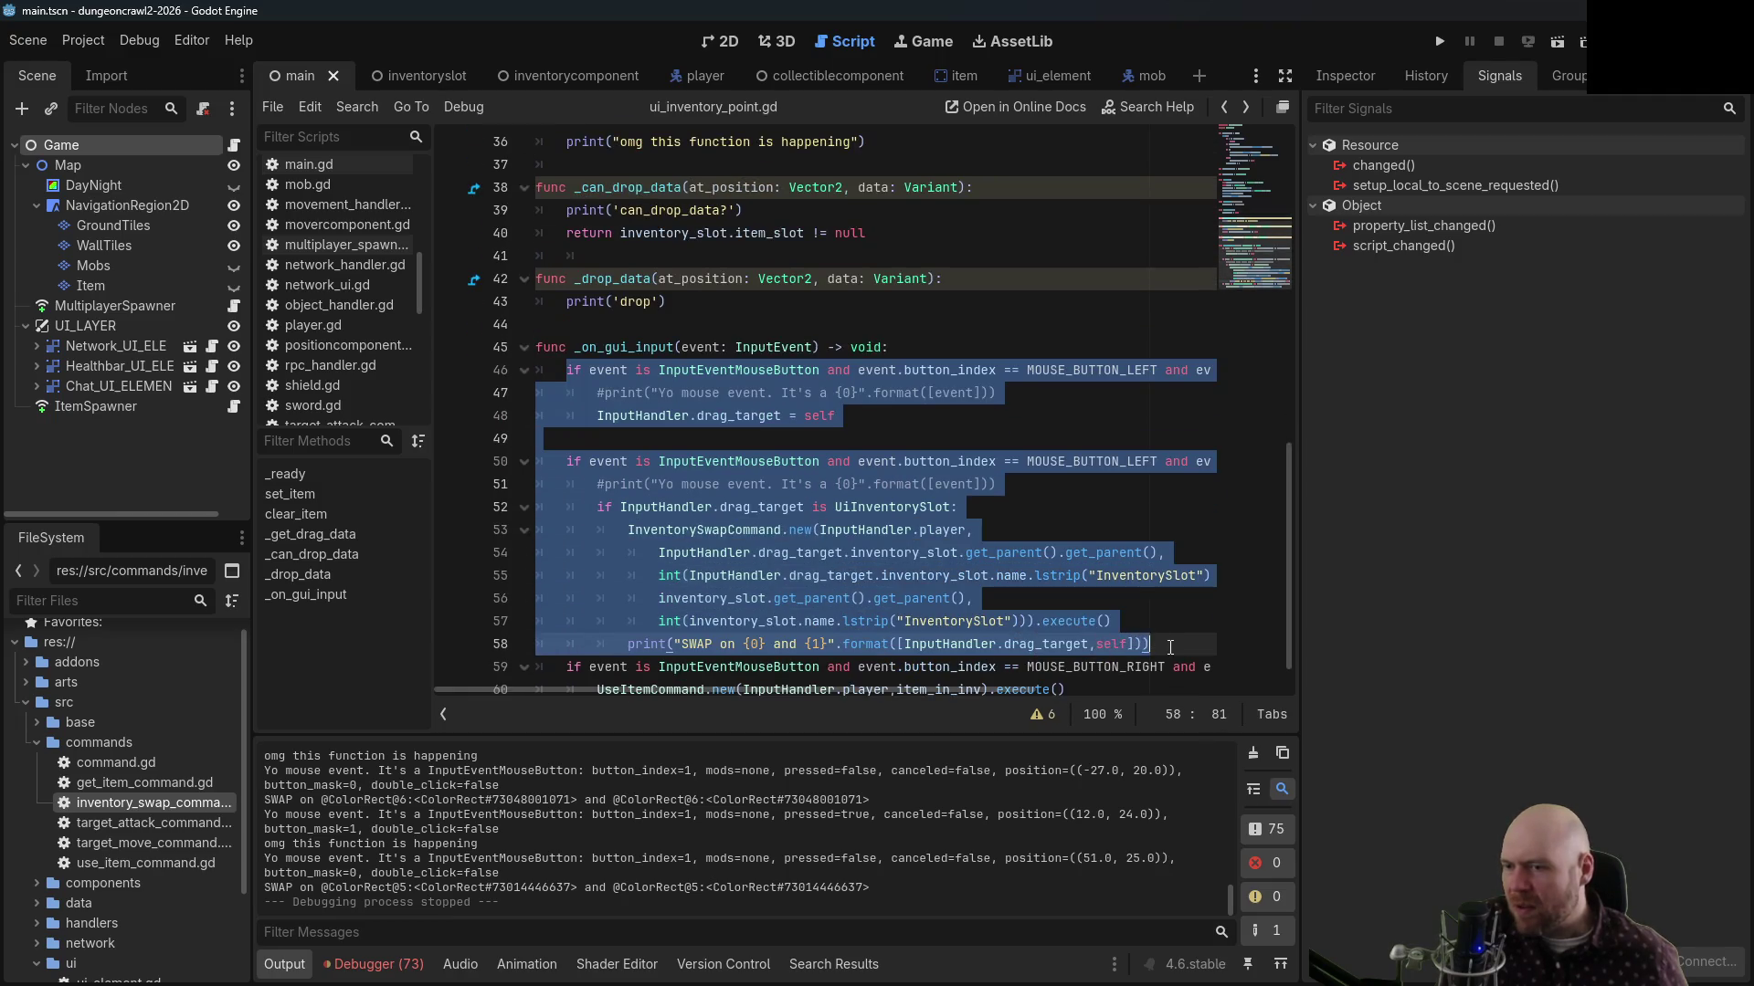
{"action": "key", "text": "ctrl+k"}
{"action": "key", "text": "ctrl+s"}
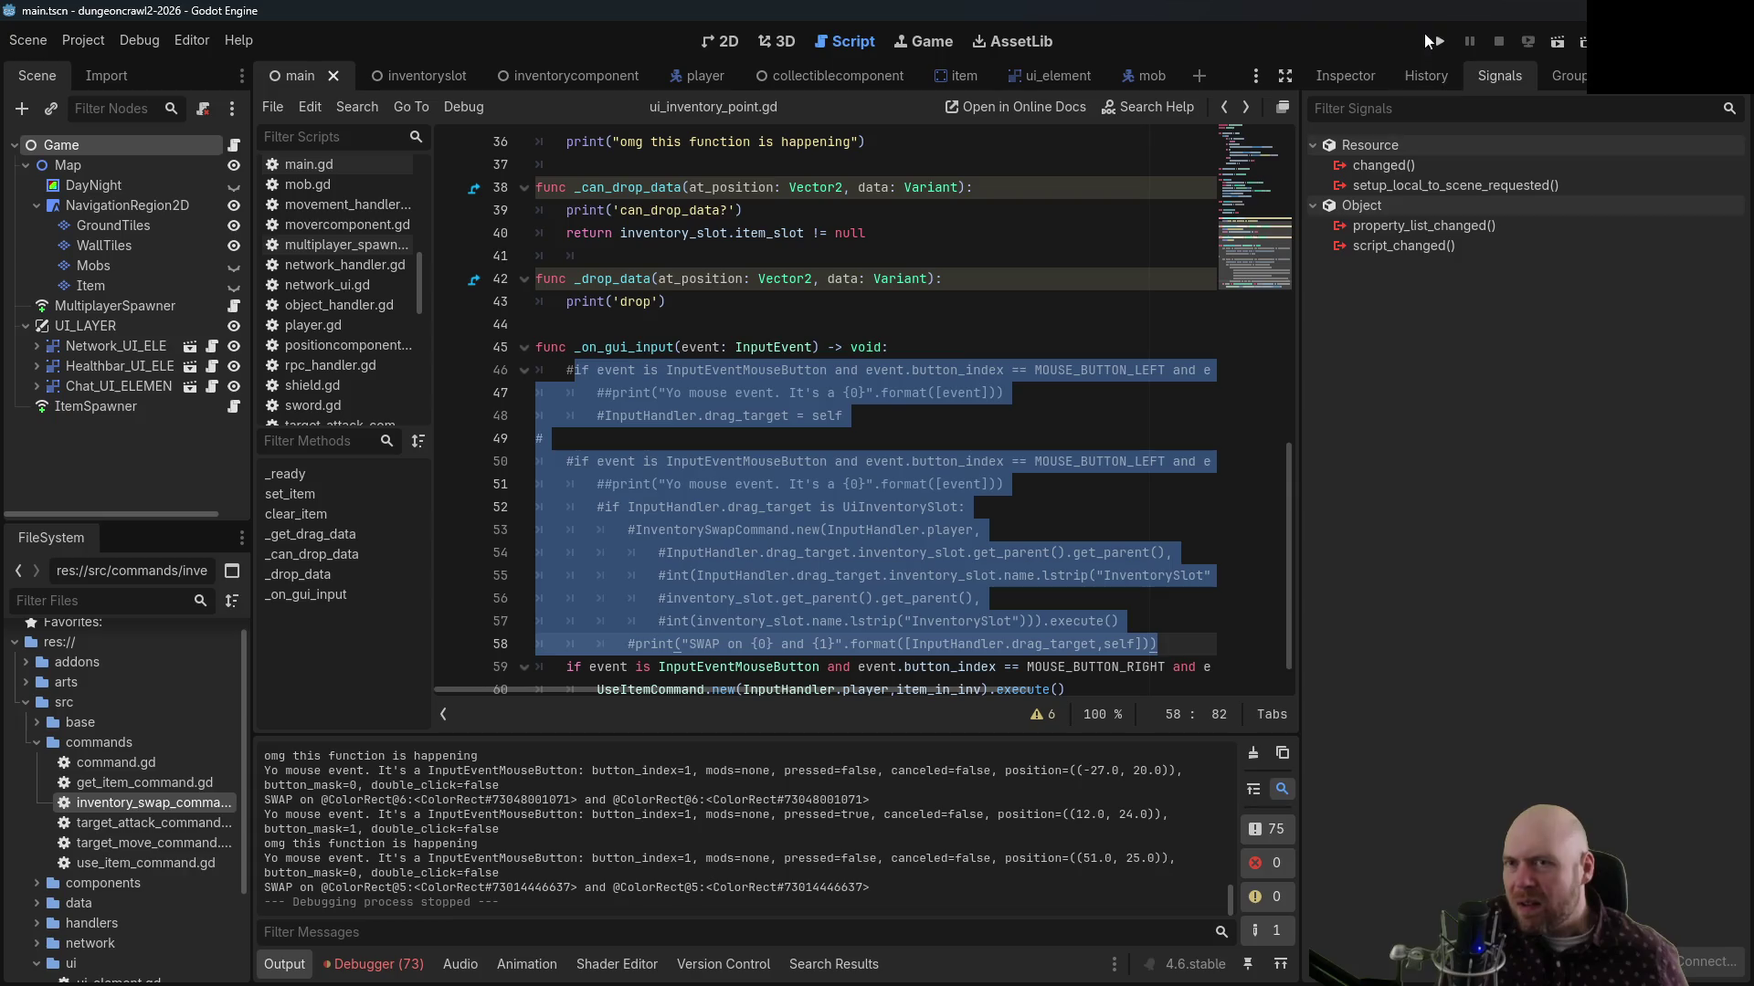
{"action": "left_click", "coordinate": [1440, 43]}
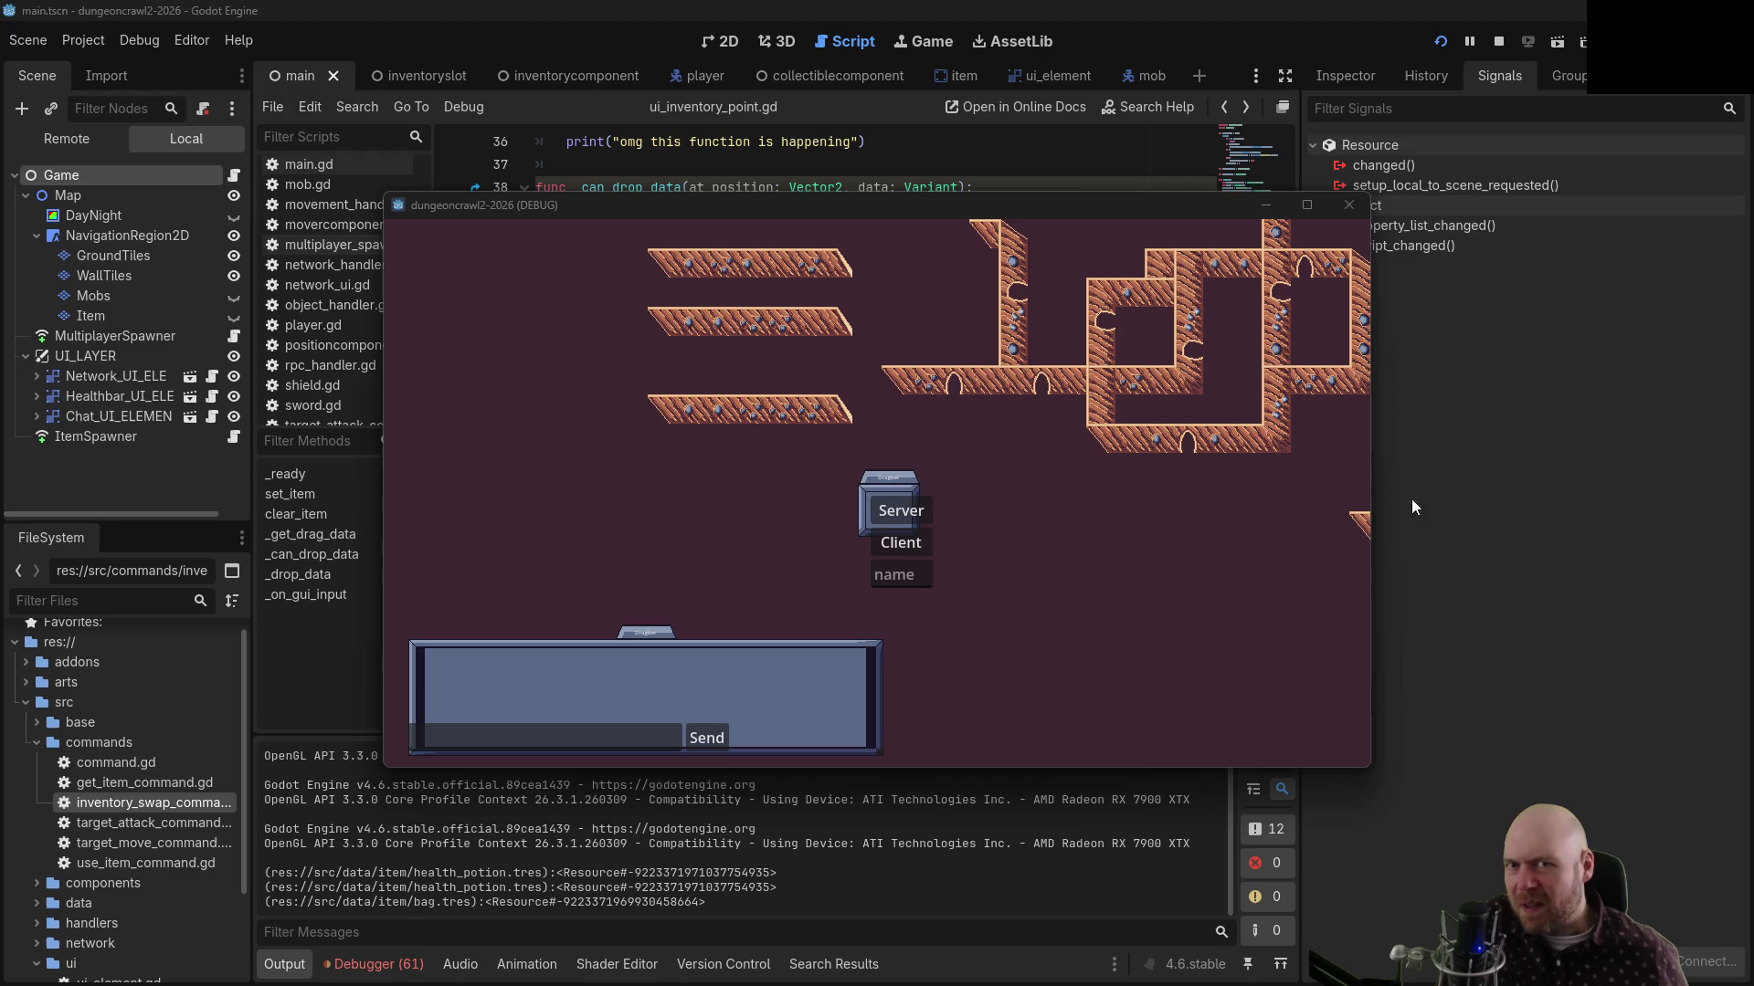
Host as server, collect three items, and drag items from the first and second slots
{"action": "left_click", "coordinate": [904, 543]}
{"action": "left_click", "coordinate": [1066, 485]}
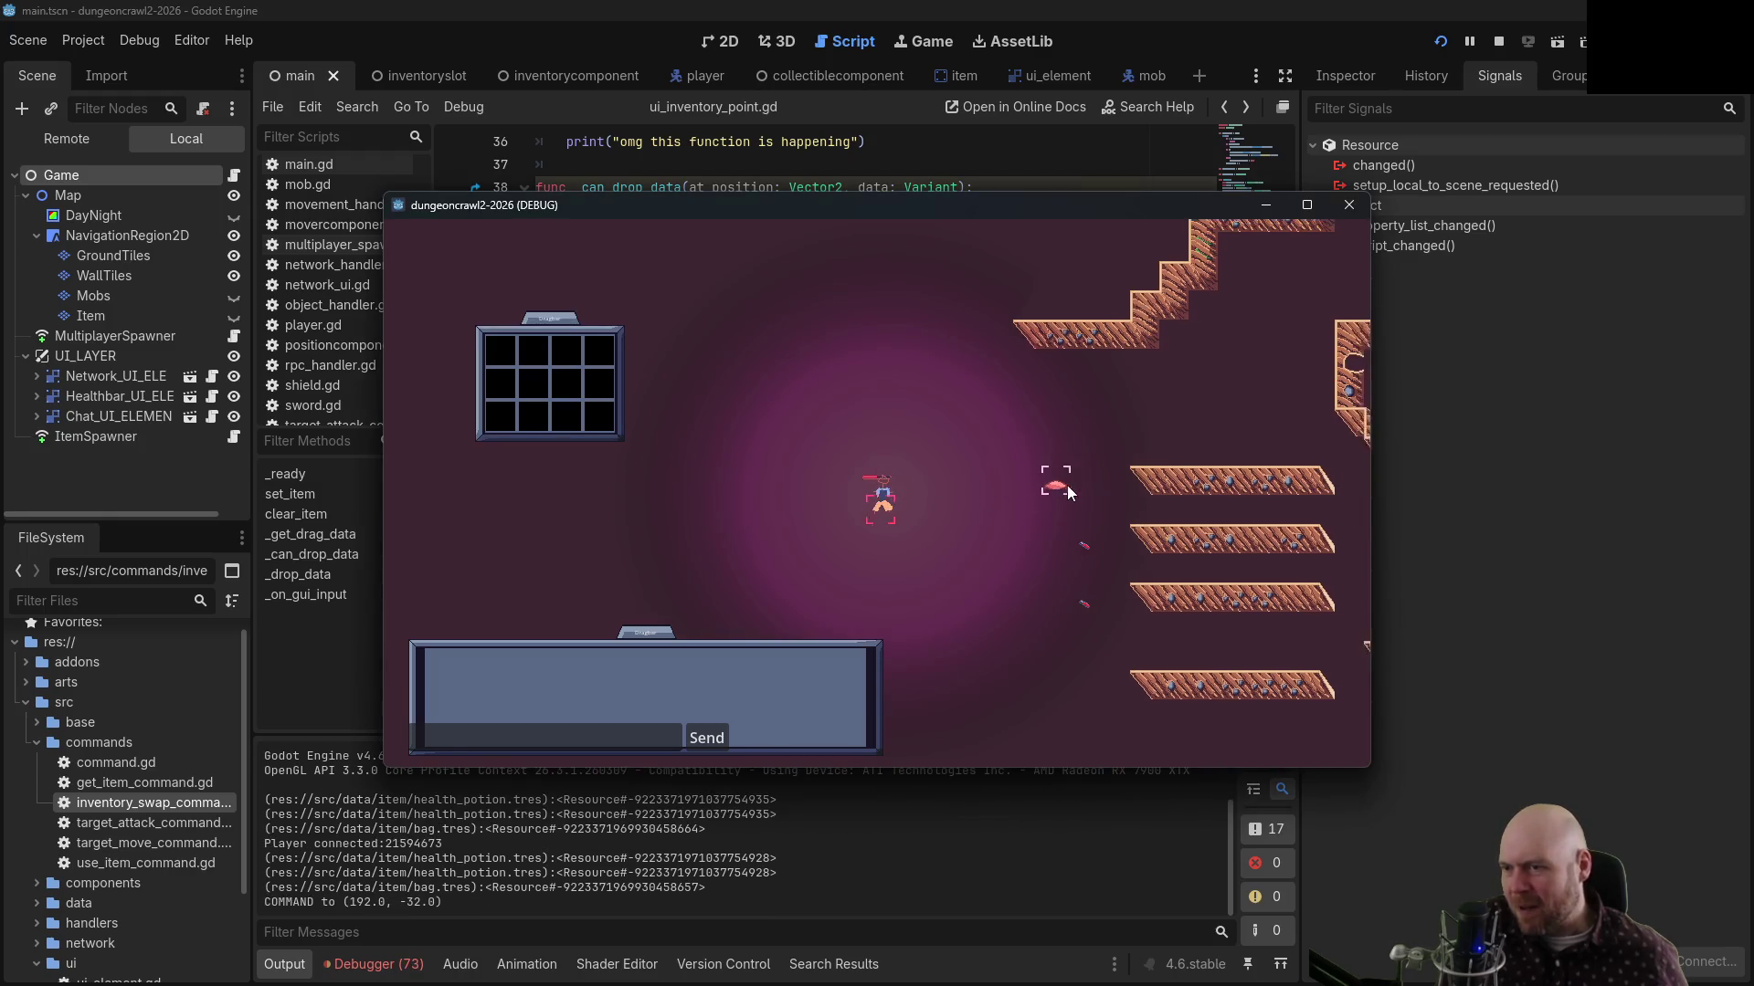
{"action": "left_click", "coordinate": [886, 513]}
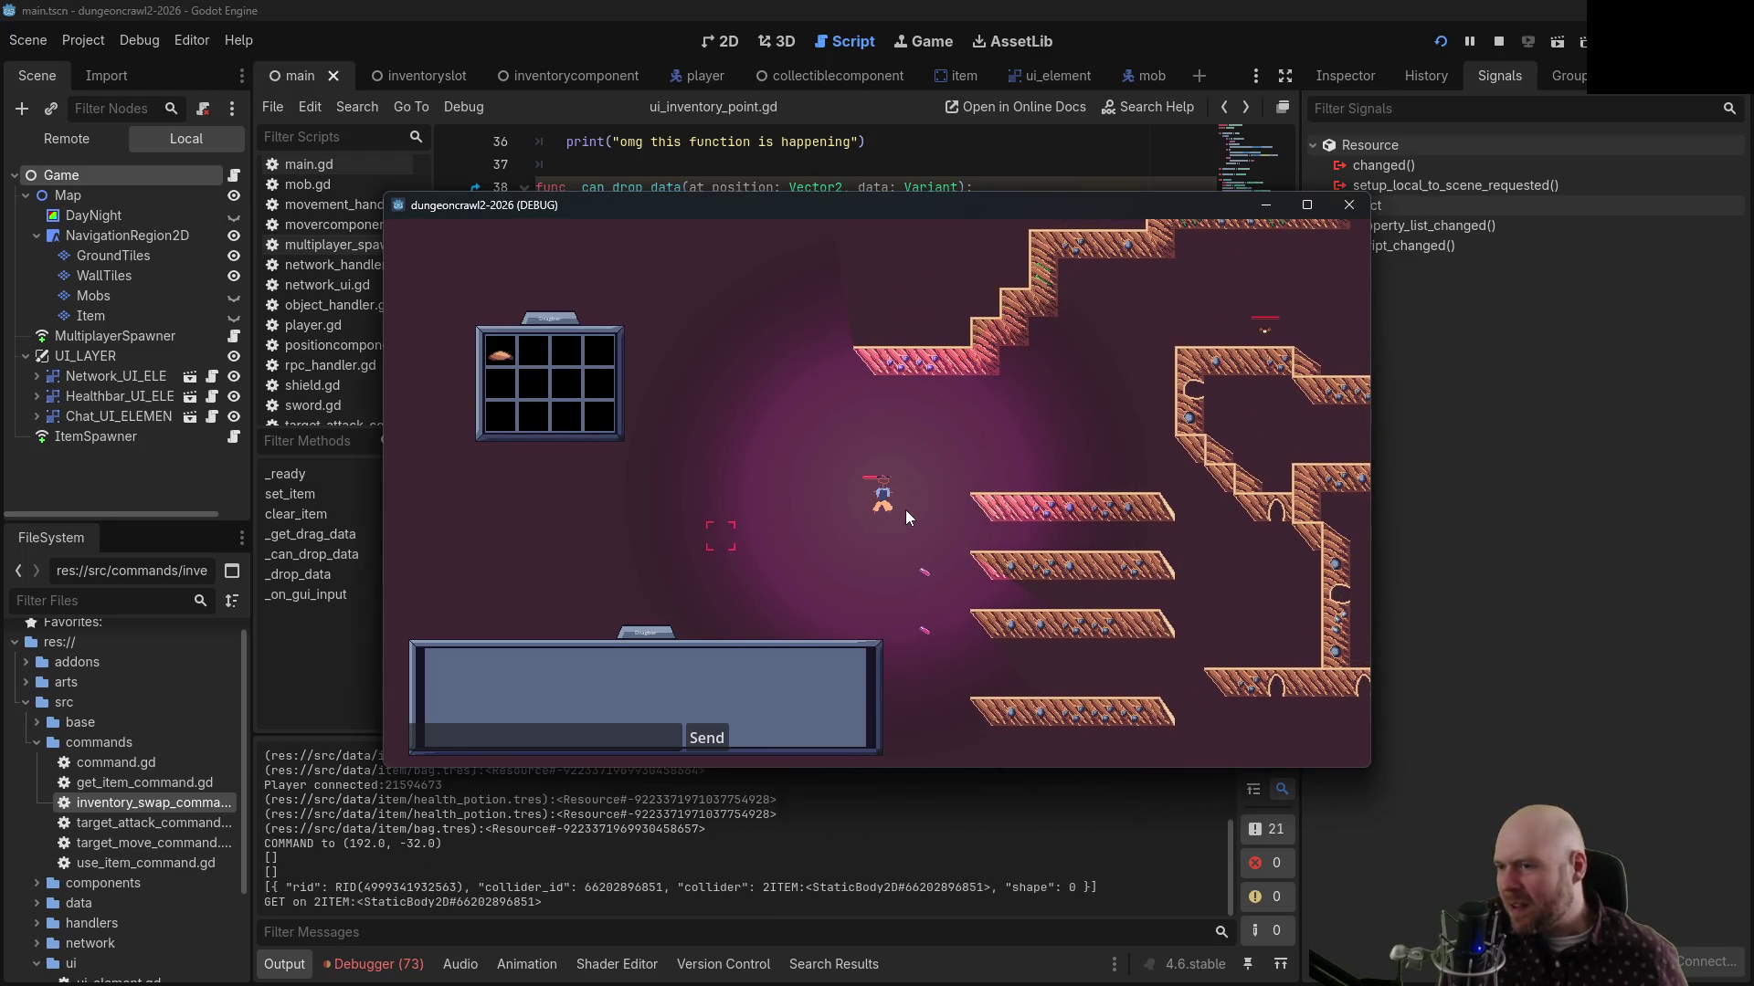
{"action": "mouse_move", "coordinate": [496, 358]}
{"action": "left_mouse_down"}
{"action": "mouse_move", "coordinate": [530, 354]}
{"action": "mouse_move", "coordinate": [531, 393]}
{"action": "mouse_move", "coordinate": [508, 358]}
{"action": "left_mouse_up"}
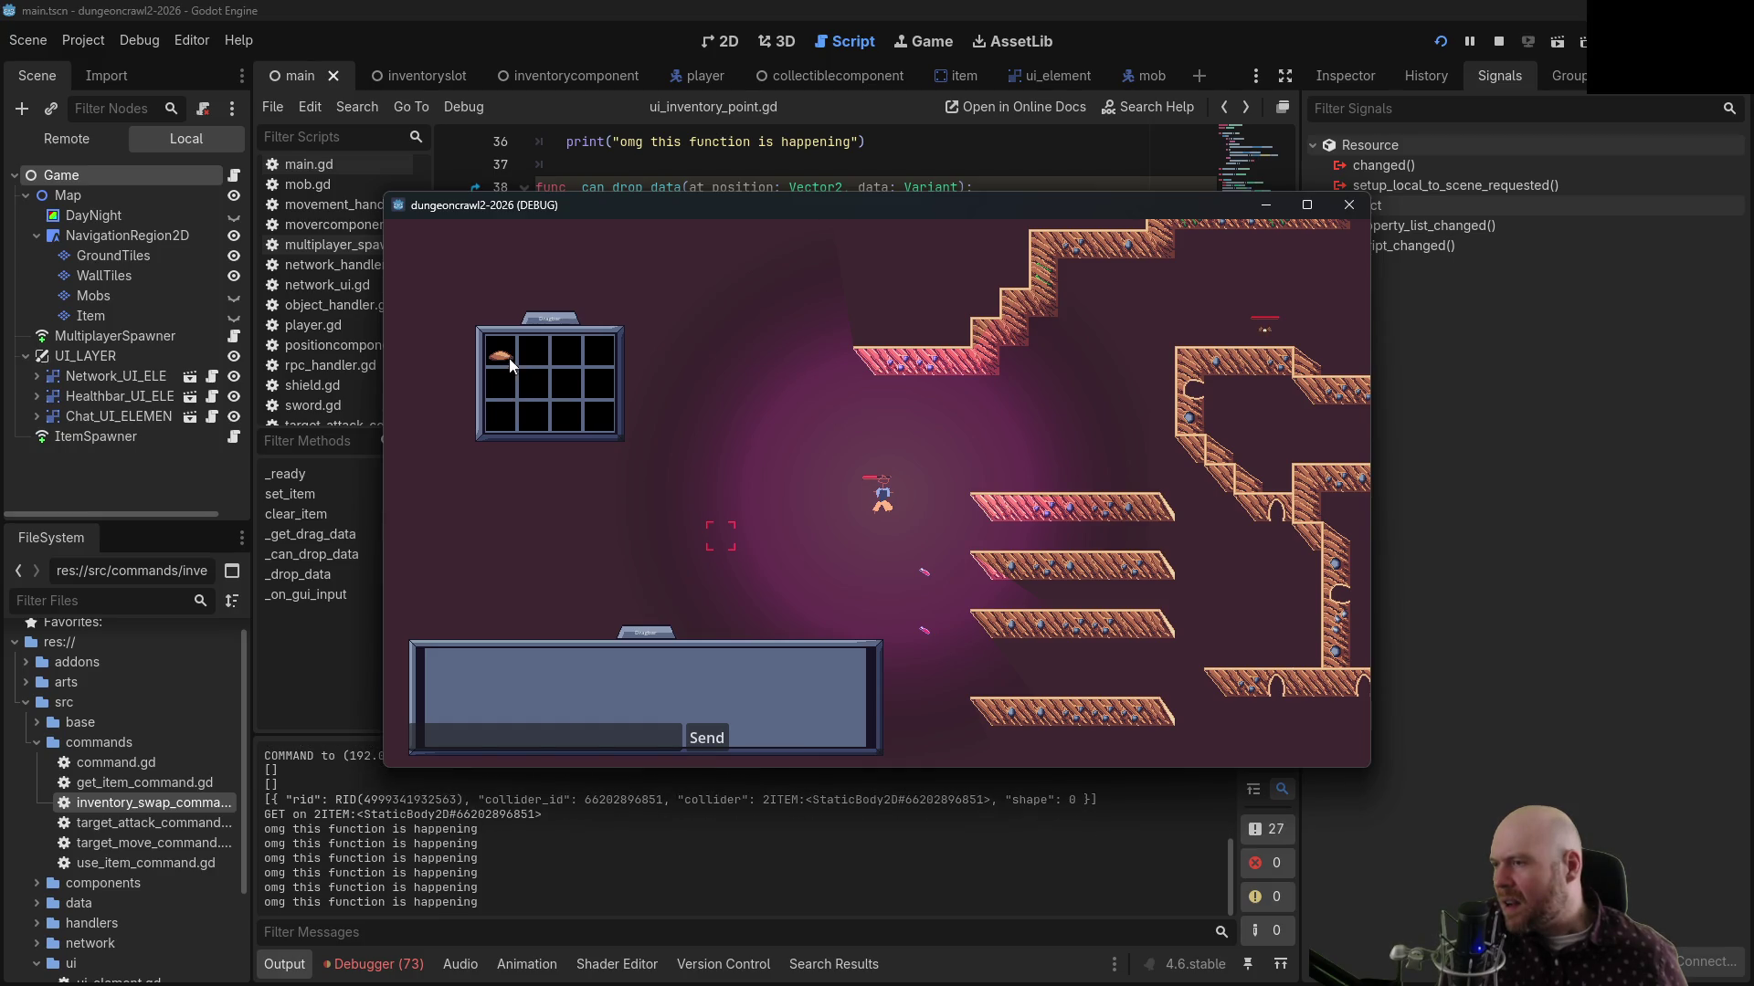
{"action": "left_click", "coordinate": [916, 570]}
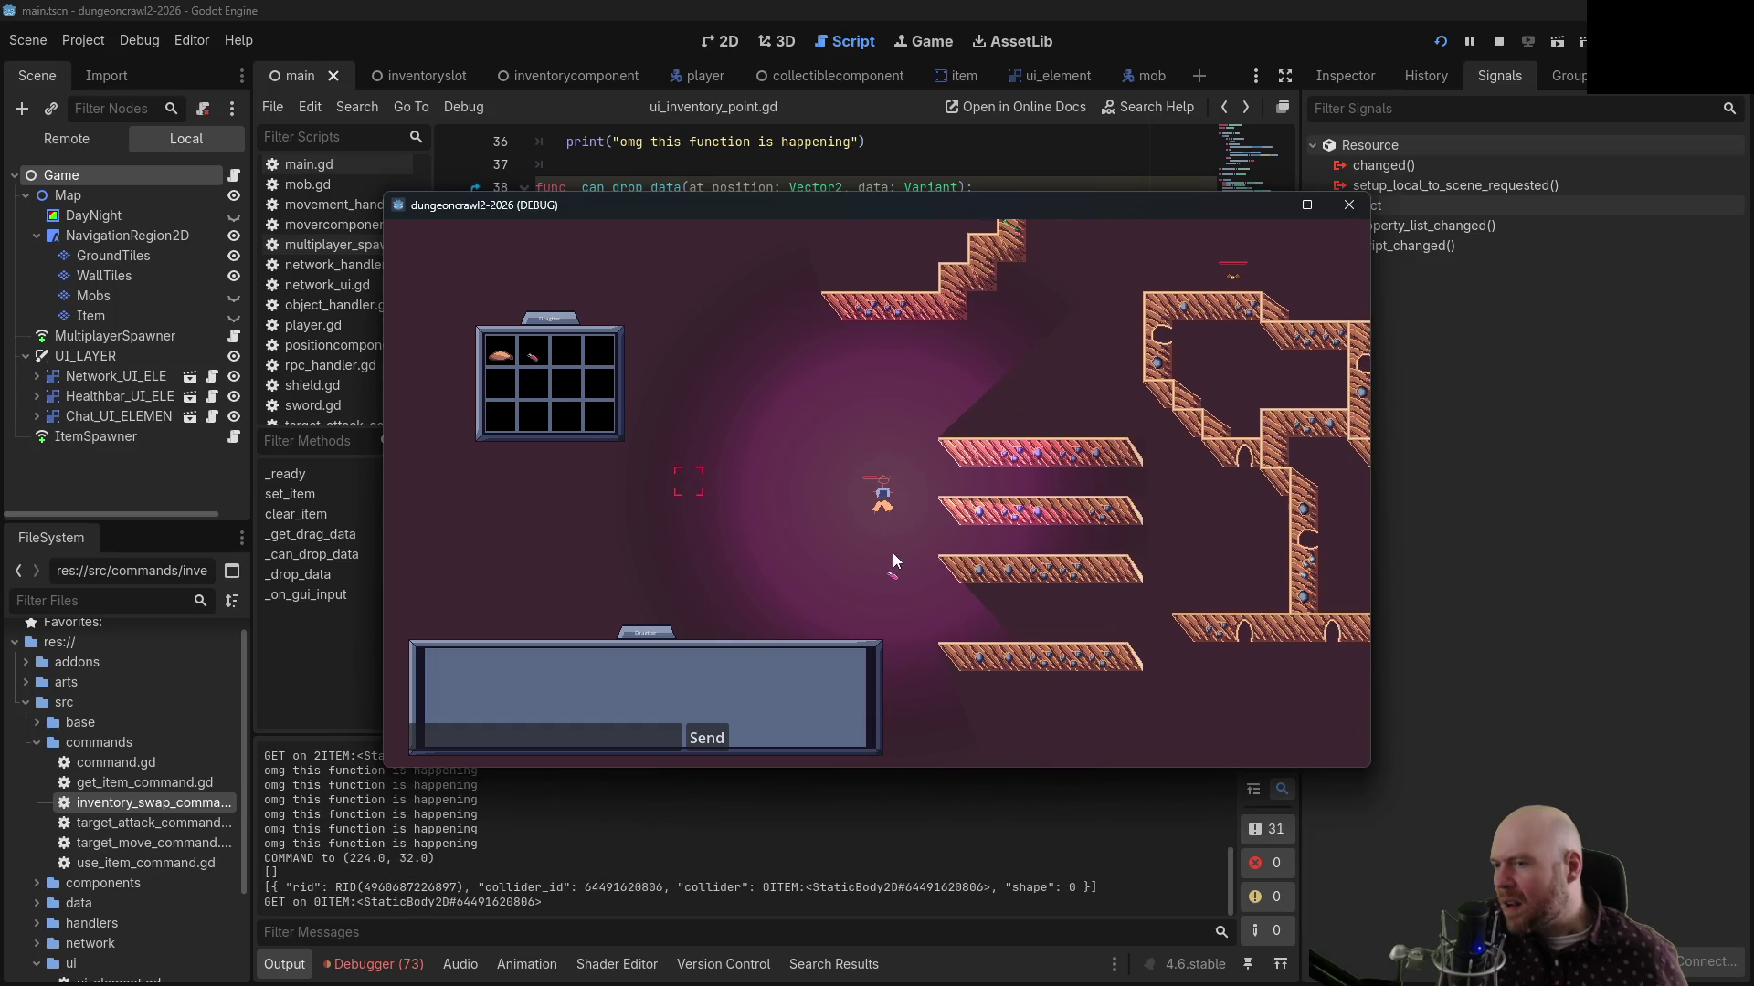
{"action": "mouse_move", "coordinate": [535, 370]}
{"action": "left_mouse_down"}
{"action": "mouse_move", "coordinate": [507, 361]}
{"action": "mouse_move", "coordinate": [573, 364]}
{"action": "mouse_move", "coordinate": [528, 360]}
{"action": "left_mouse_up"}
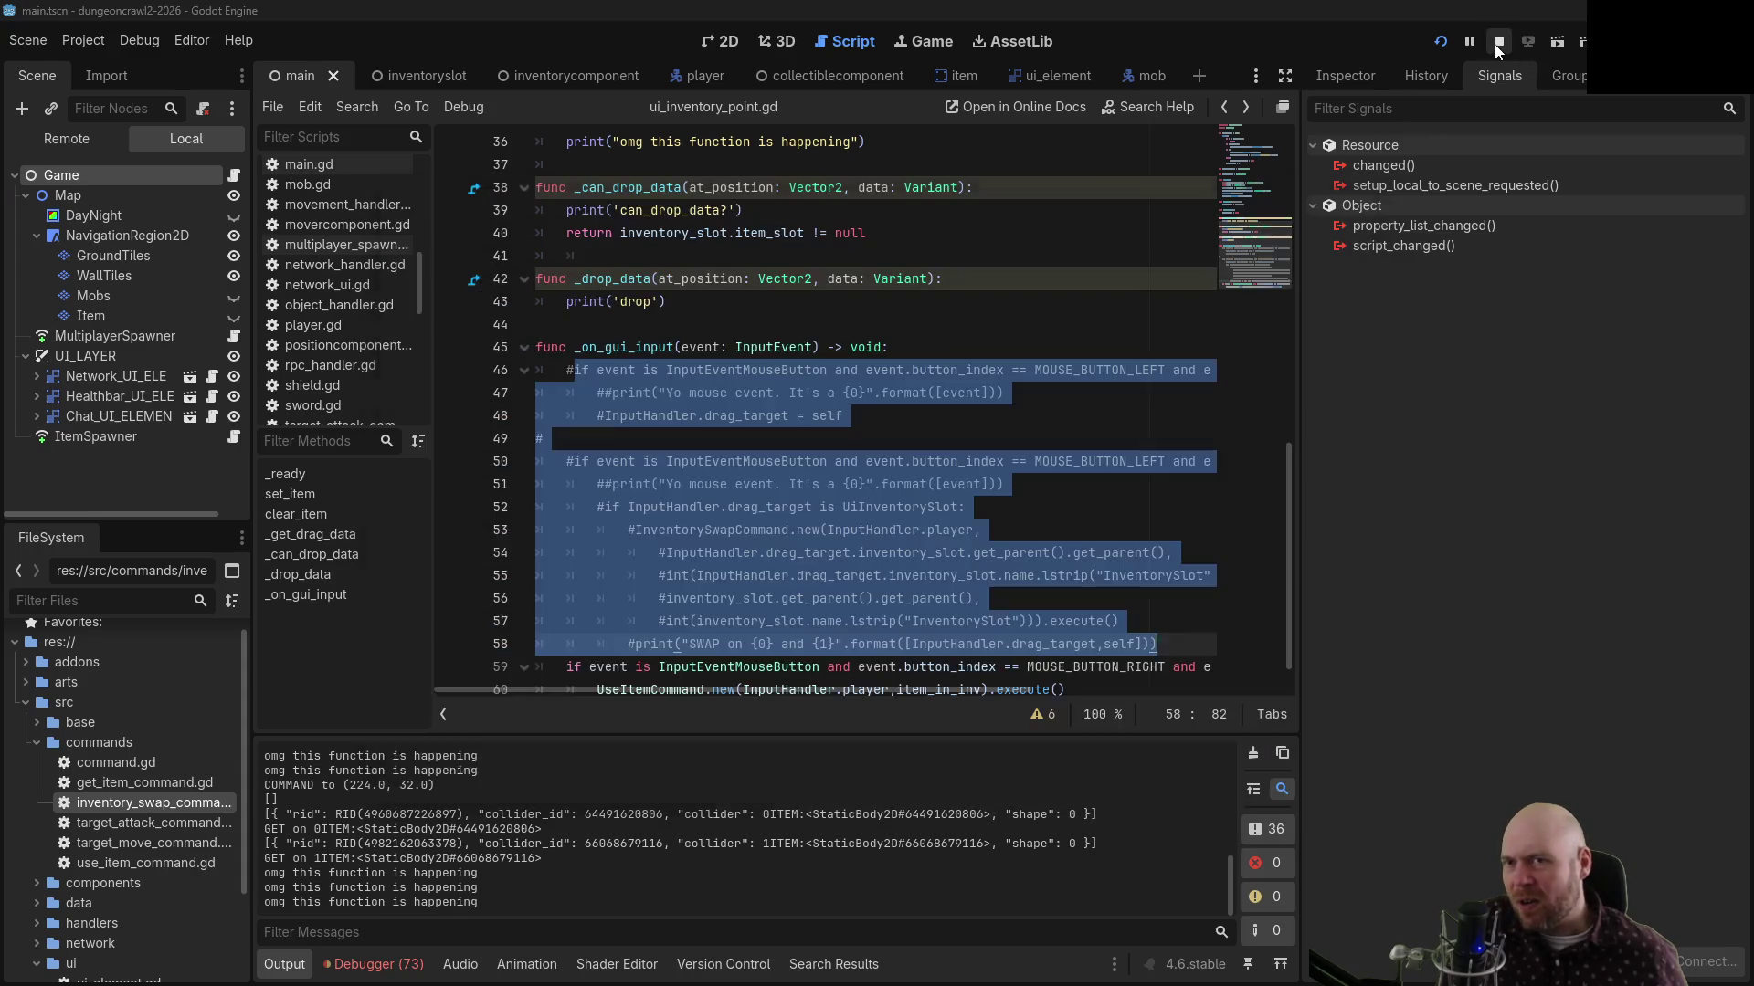
Stop the game, delete the can_drop_data? debug print, and save the script
{"action": "left_click", "coordinate": [1498, 41]}
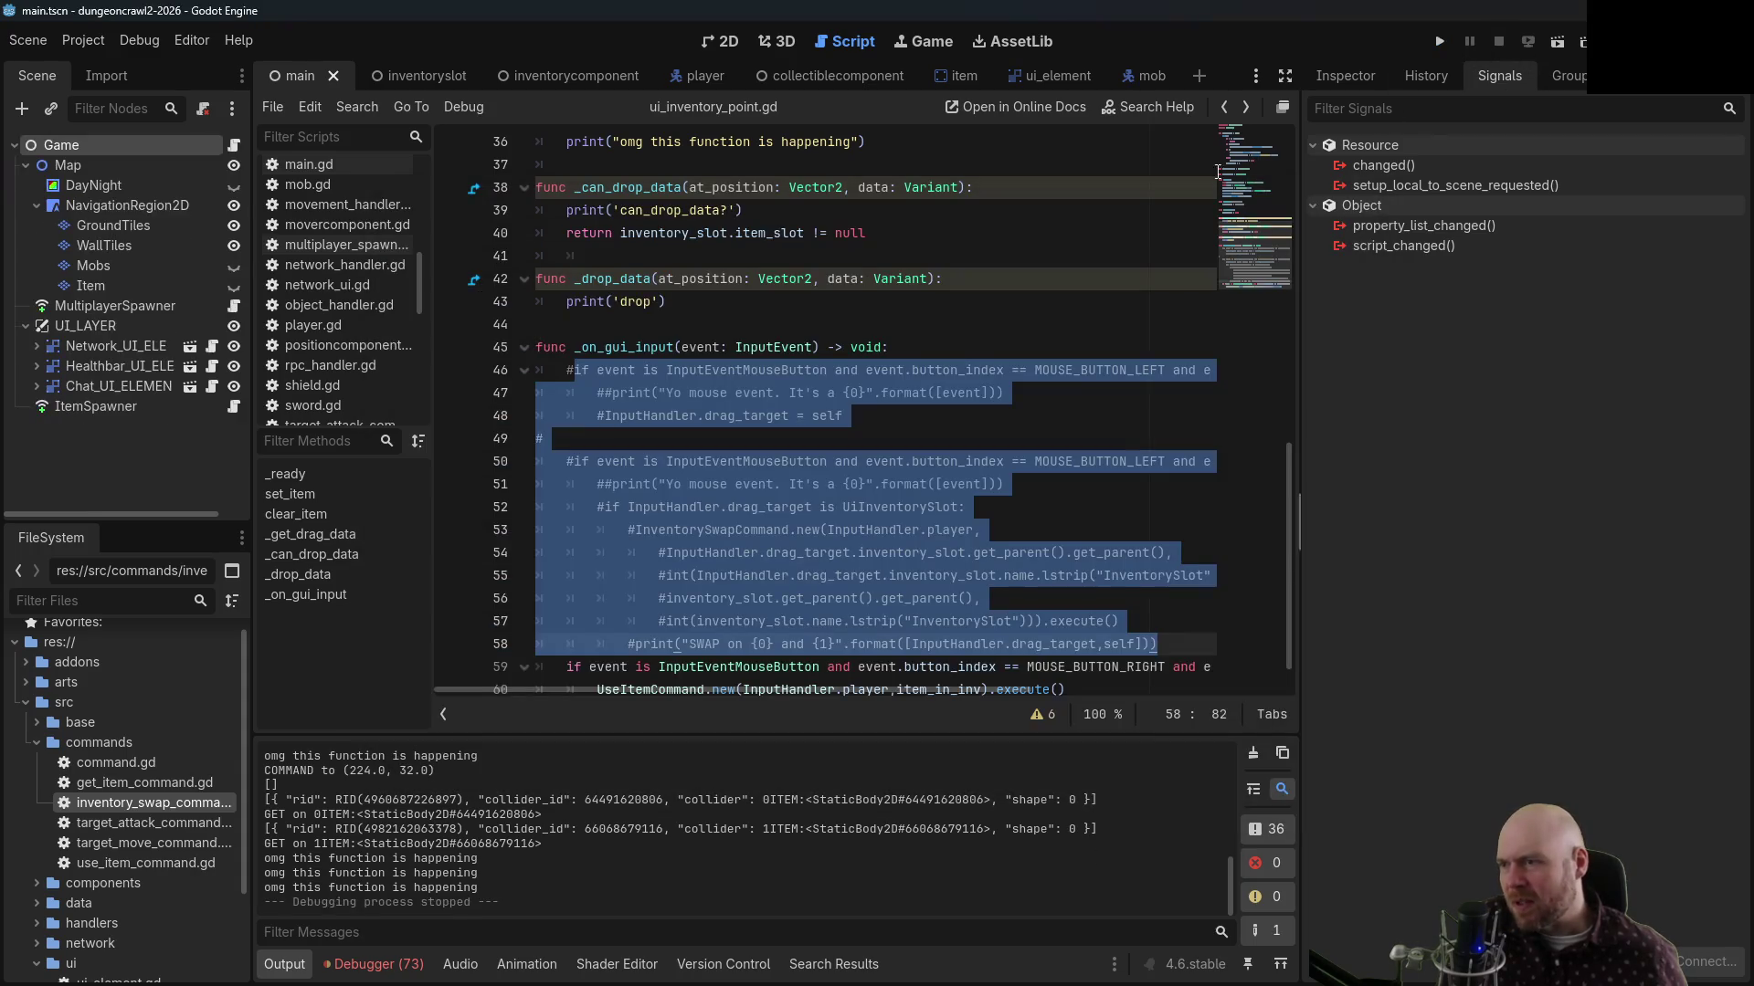
{"action": "left_click", "coordinate": [911, 374]}
{"action": "scroll", "coordinate": [911, 376], "scroll_direction": "up", "scroll_amount": 2}
{"action": "left_click", "coordinate": [911, 378]}
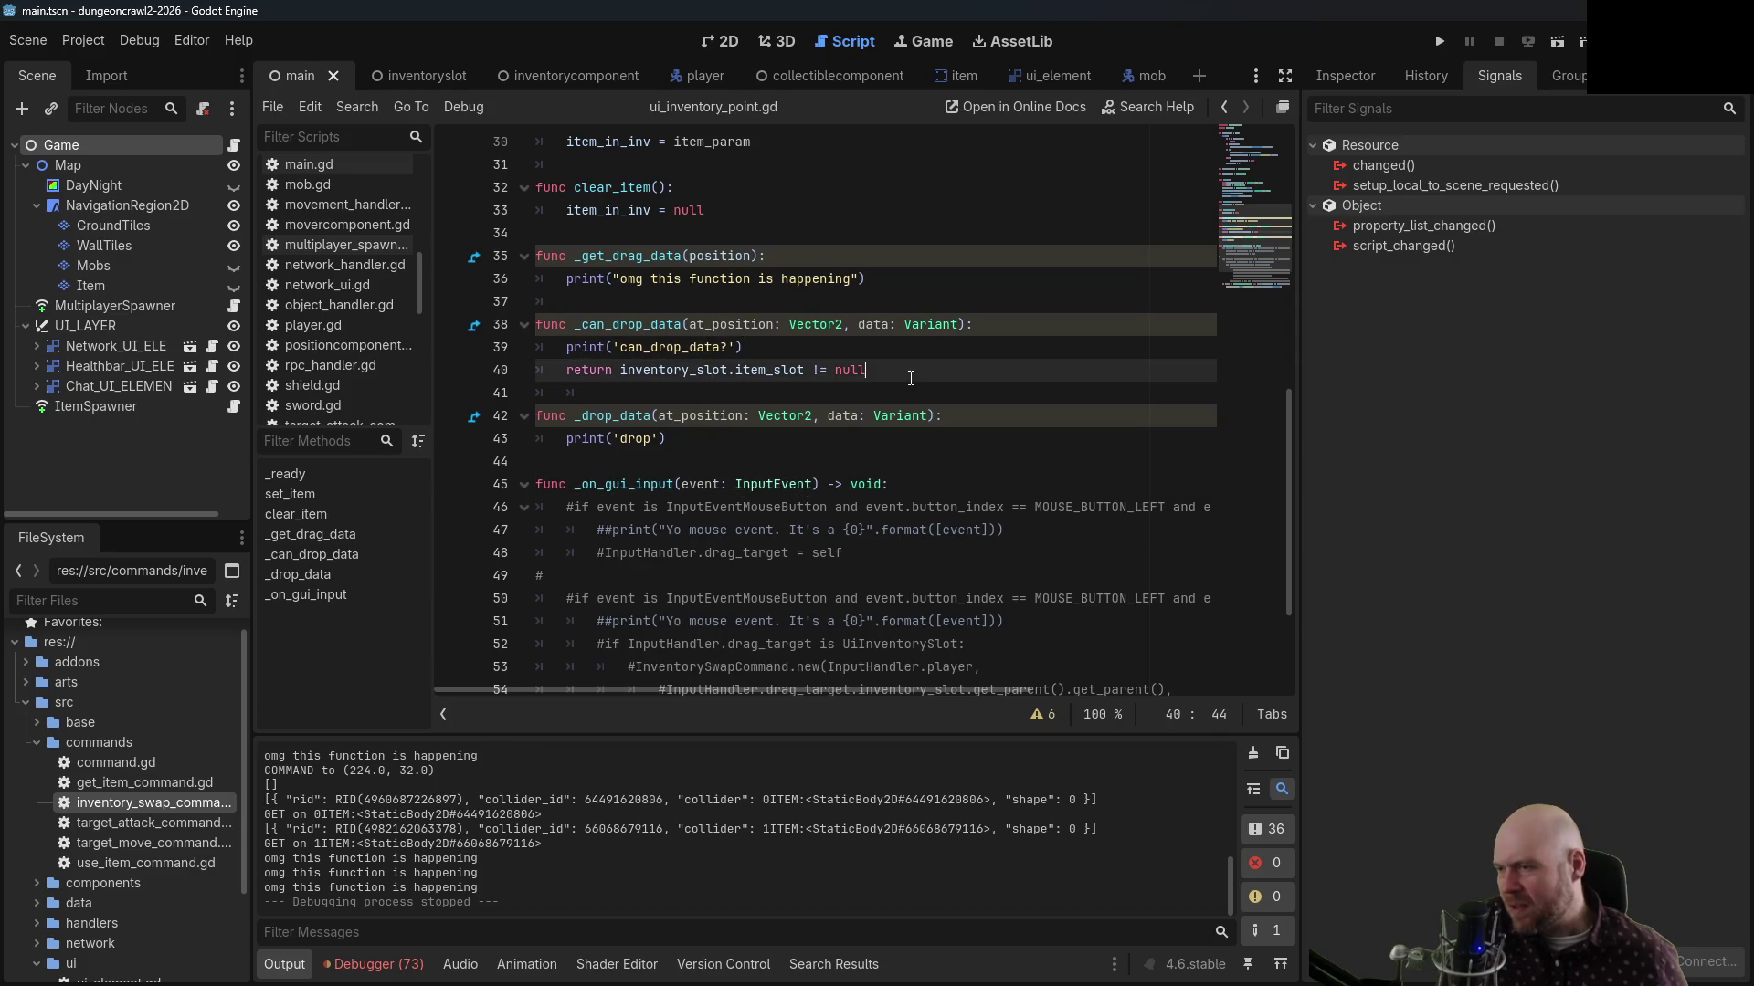
{"action": "mouse_move", "coordinate": [910, 378]}
{"action": "left_mouse_down"}
{"action": "mouse_move", "coordinate": [731, 347]}
{"action": "mouse_move", "coordinate": [568, 347]}
{"action": "mouse_move", "coordinate": [651, 325]}
{"action": "left_mouse_up"}
{"action": "left_click", "coordinate": [651, 326]}
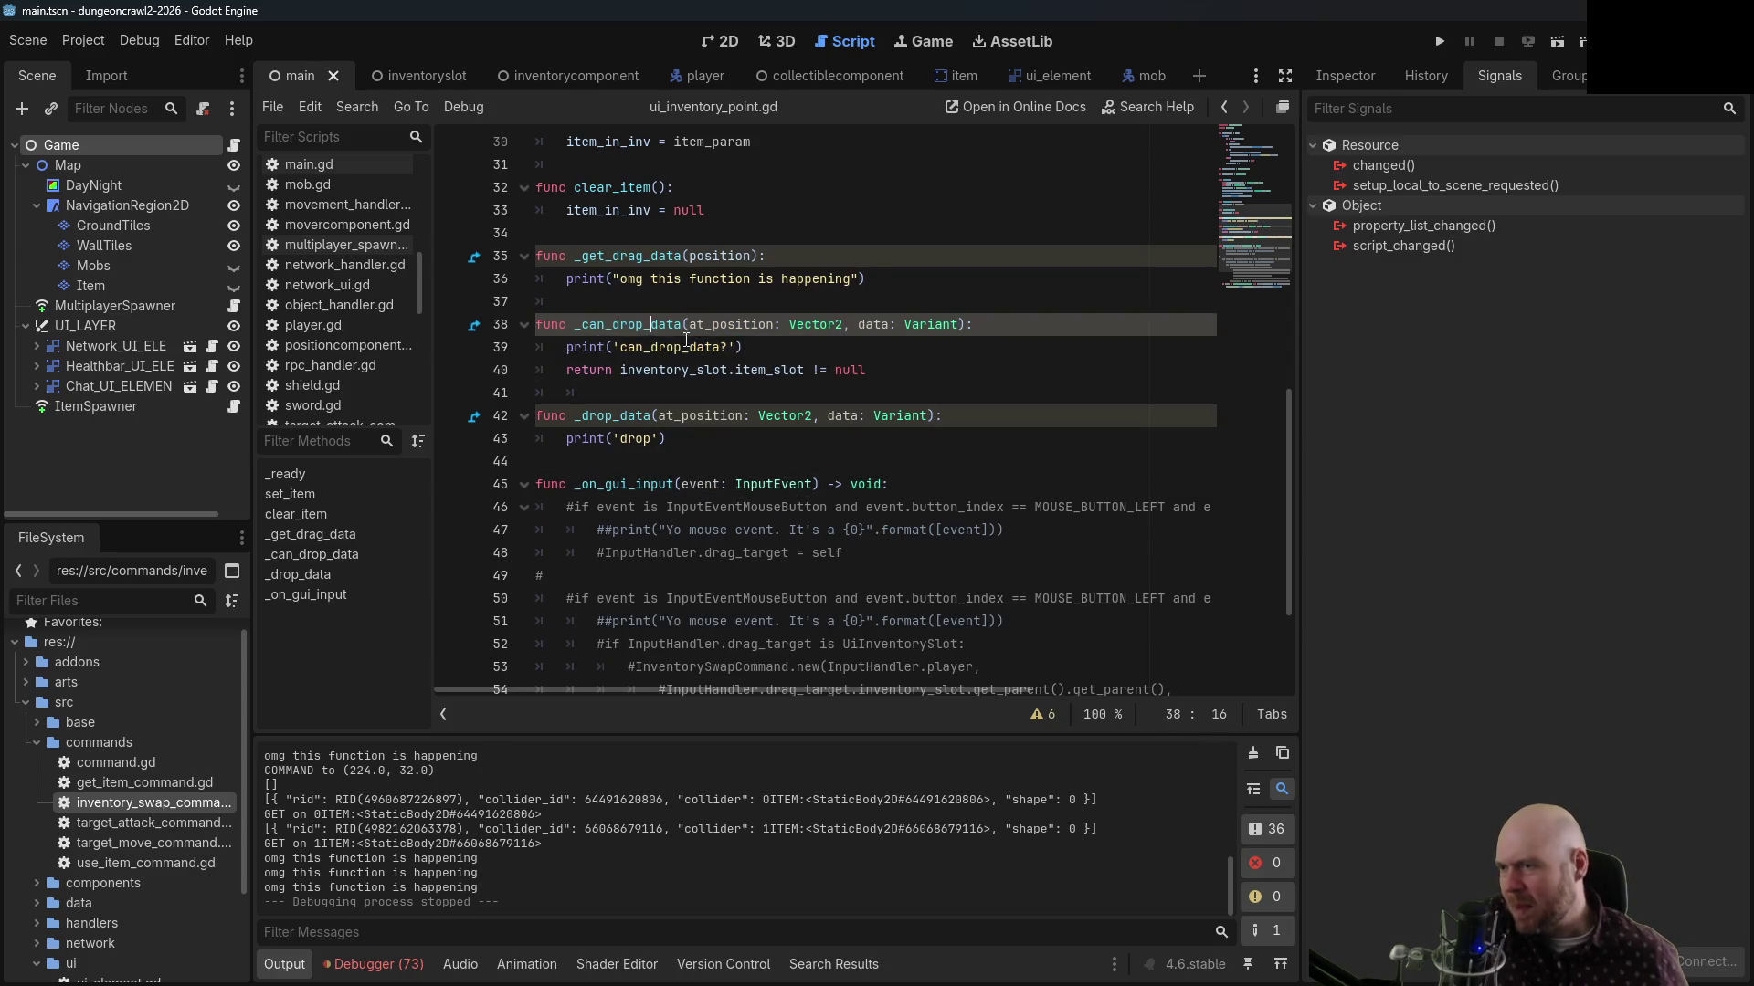
{"action": "triple_click", "coordinate": [776, 347]}
{"action": "key", "text": "BackSpace"}
{"action": "key", "text": "BackSpace"}
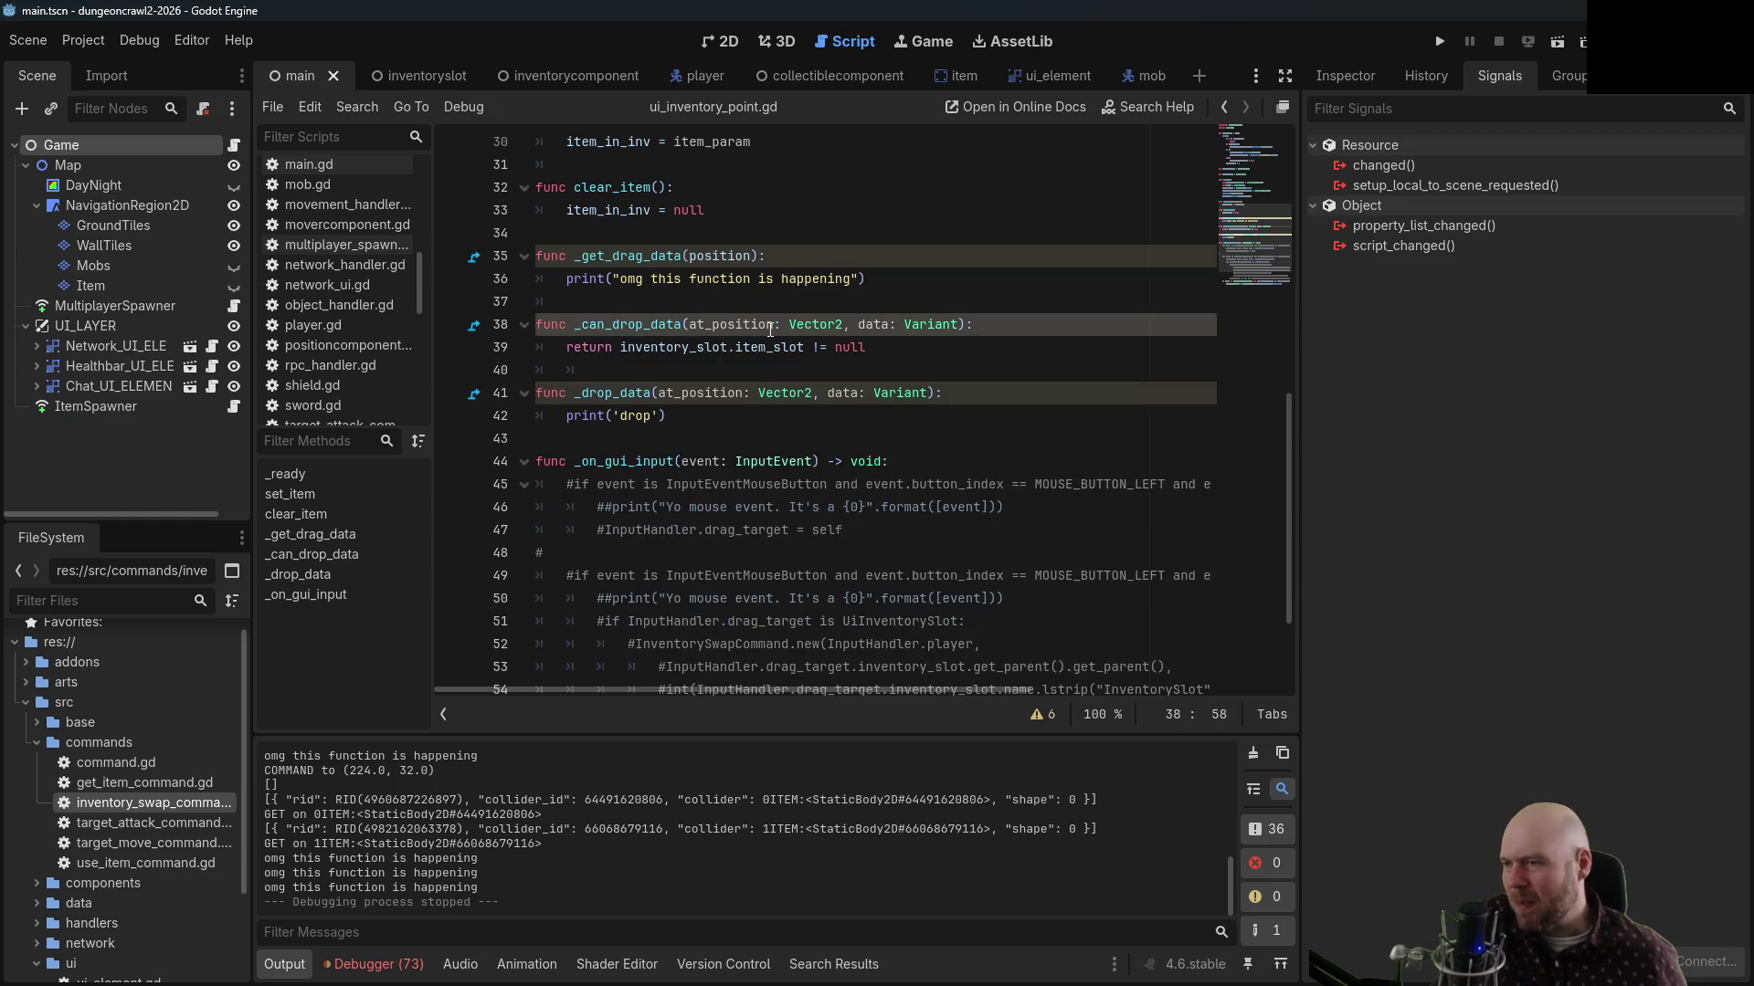
{"action": "key", "text": "ctrl+s"}
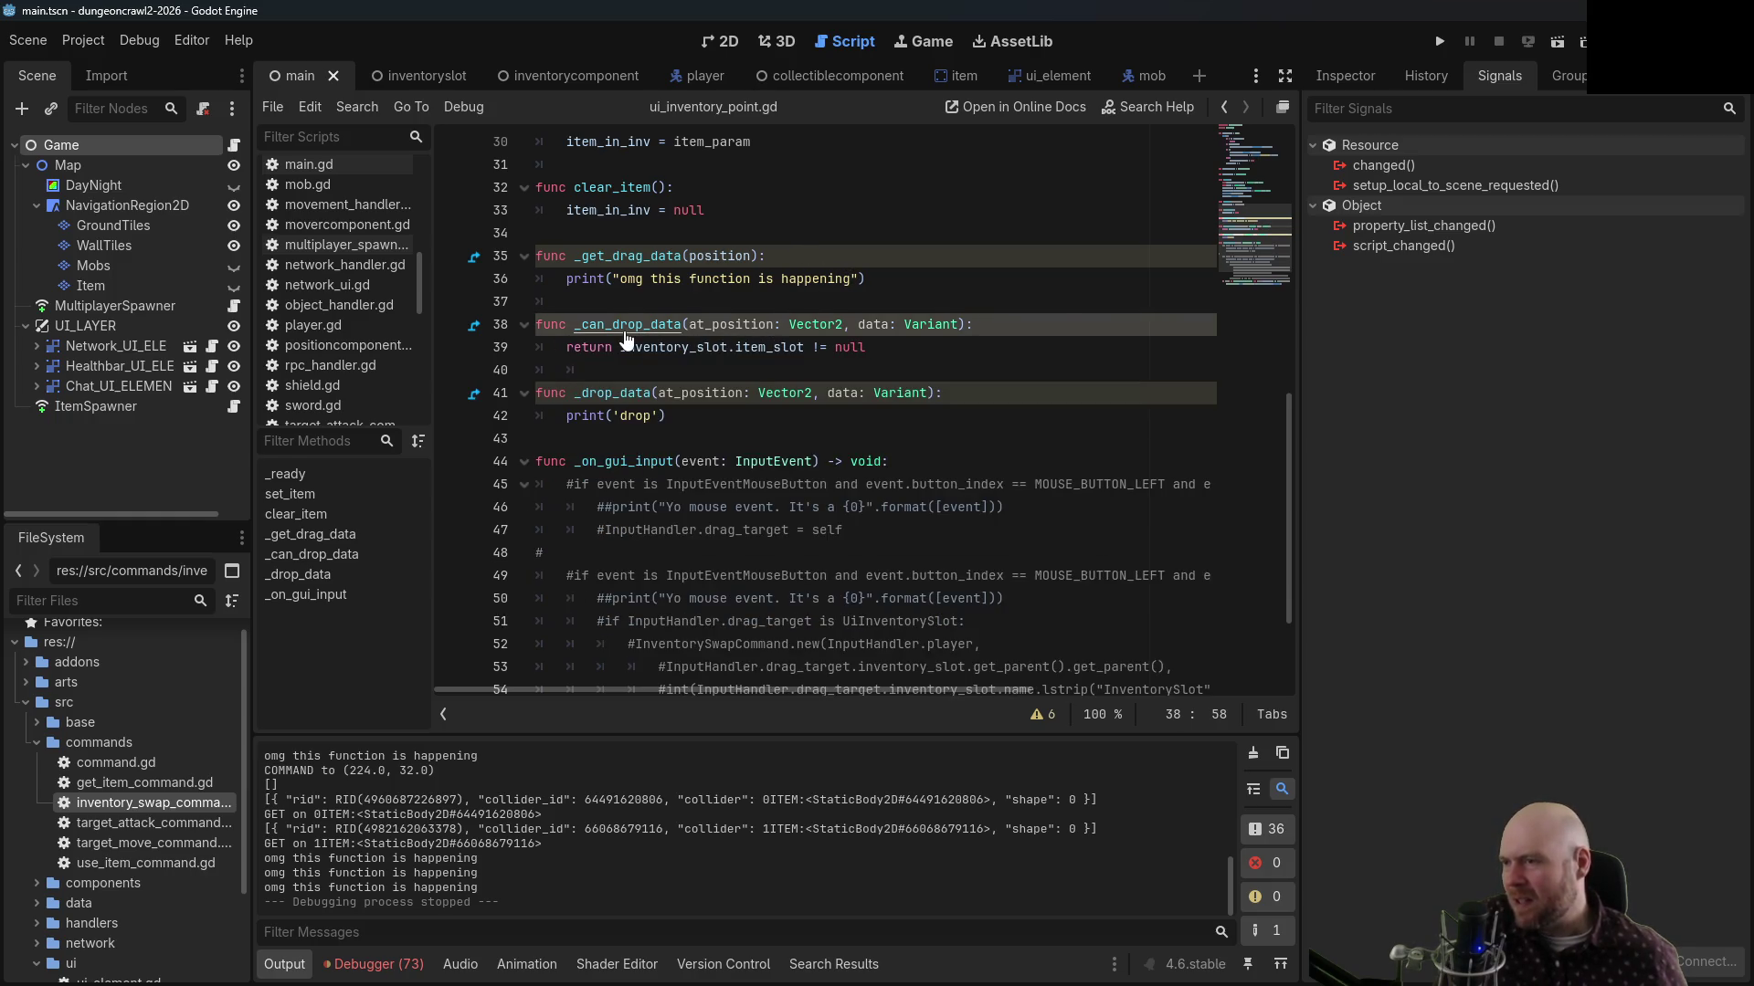
Give _can_drop_data a '-> bool:' return type after checking its docs
{"action": "left_click", "coordinate": [623, 329], "text": "ctrl"}
{"action": "left_click", "coordinate": [1223, 107]}
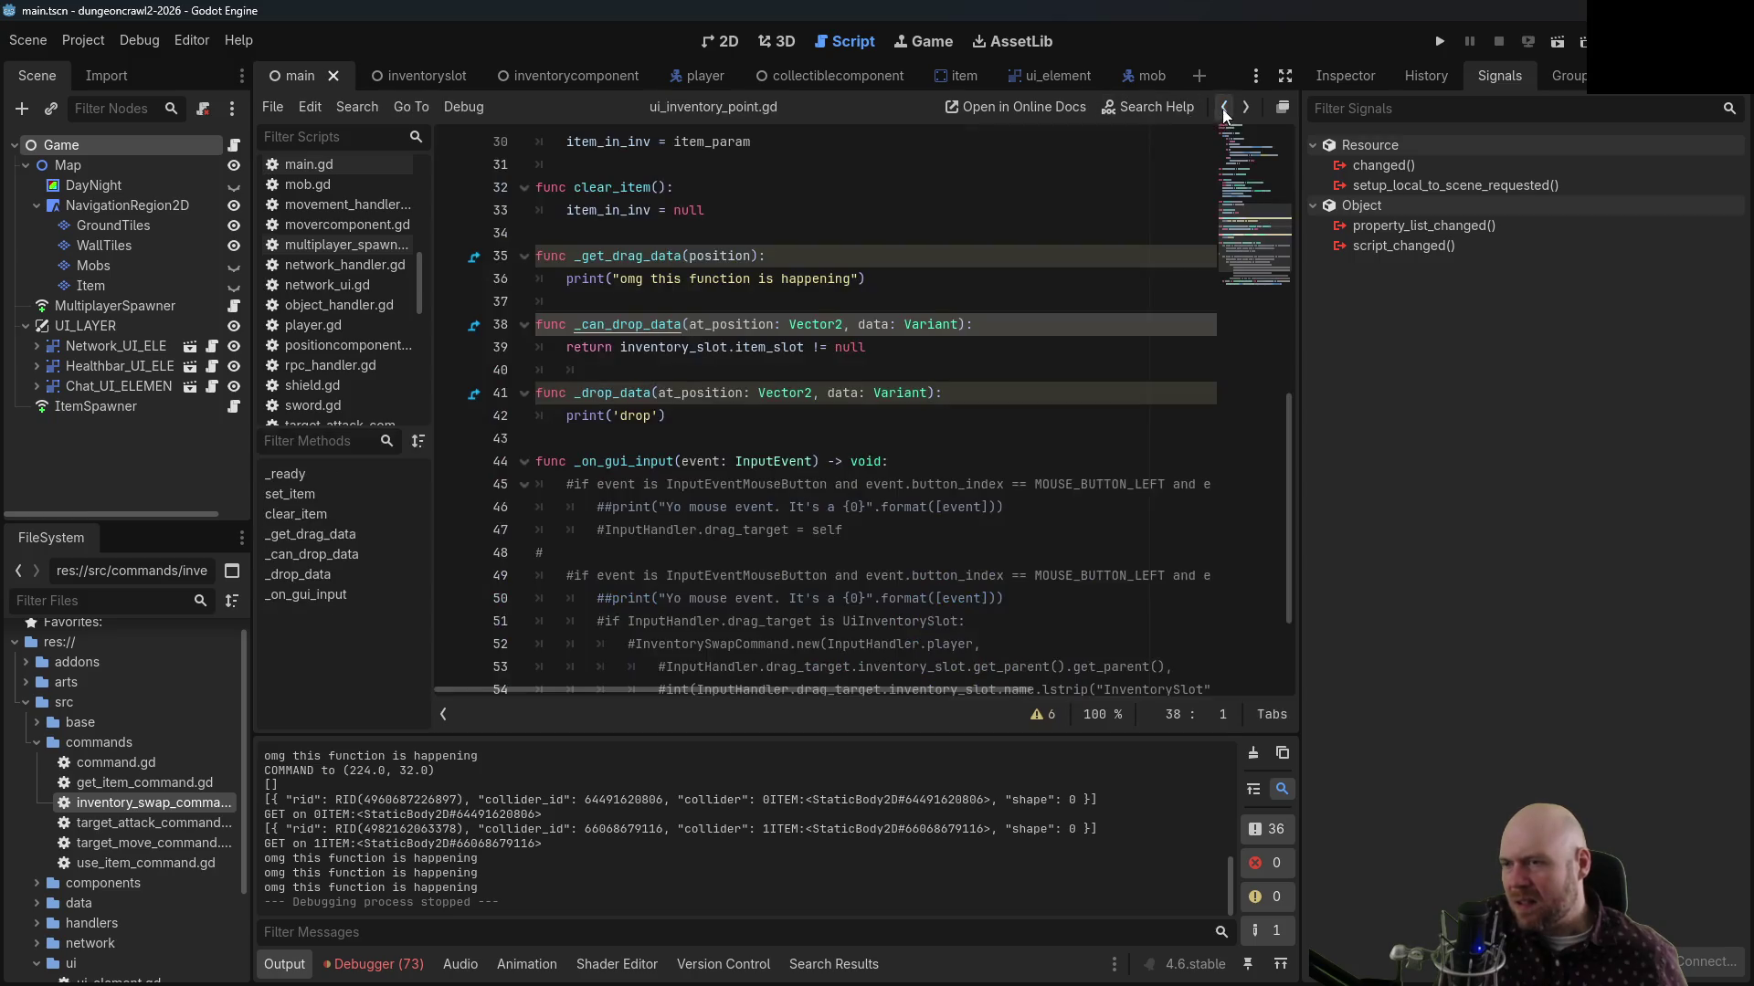
{"action": "left_click", "coordinate": [960, 325]}
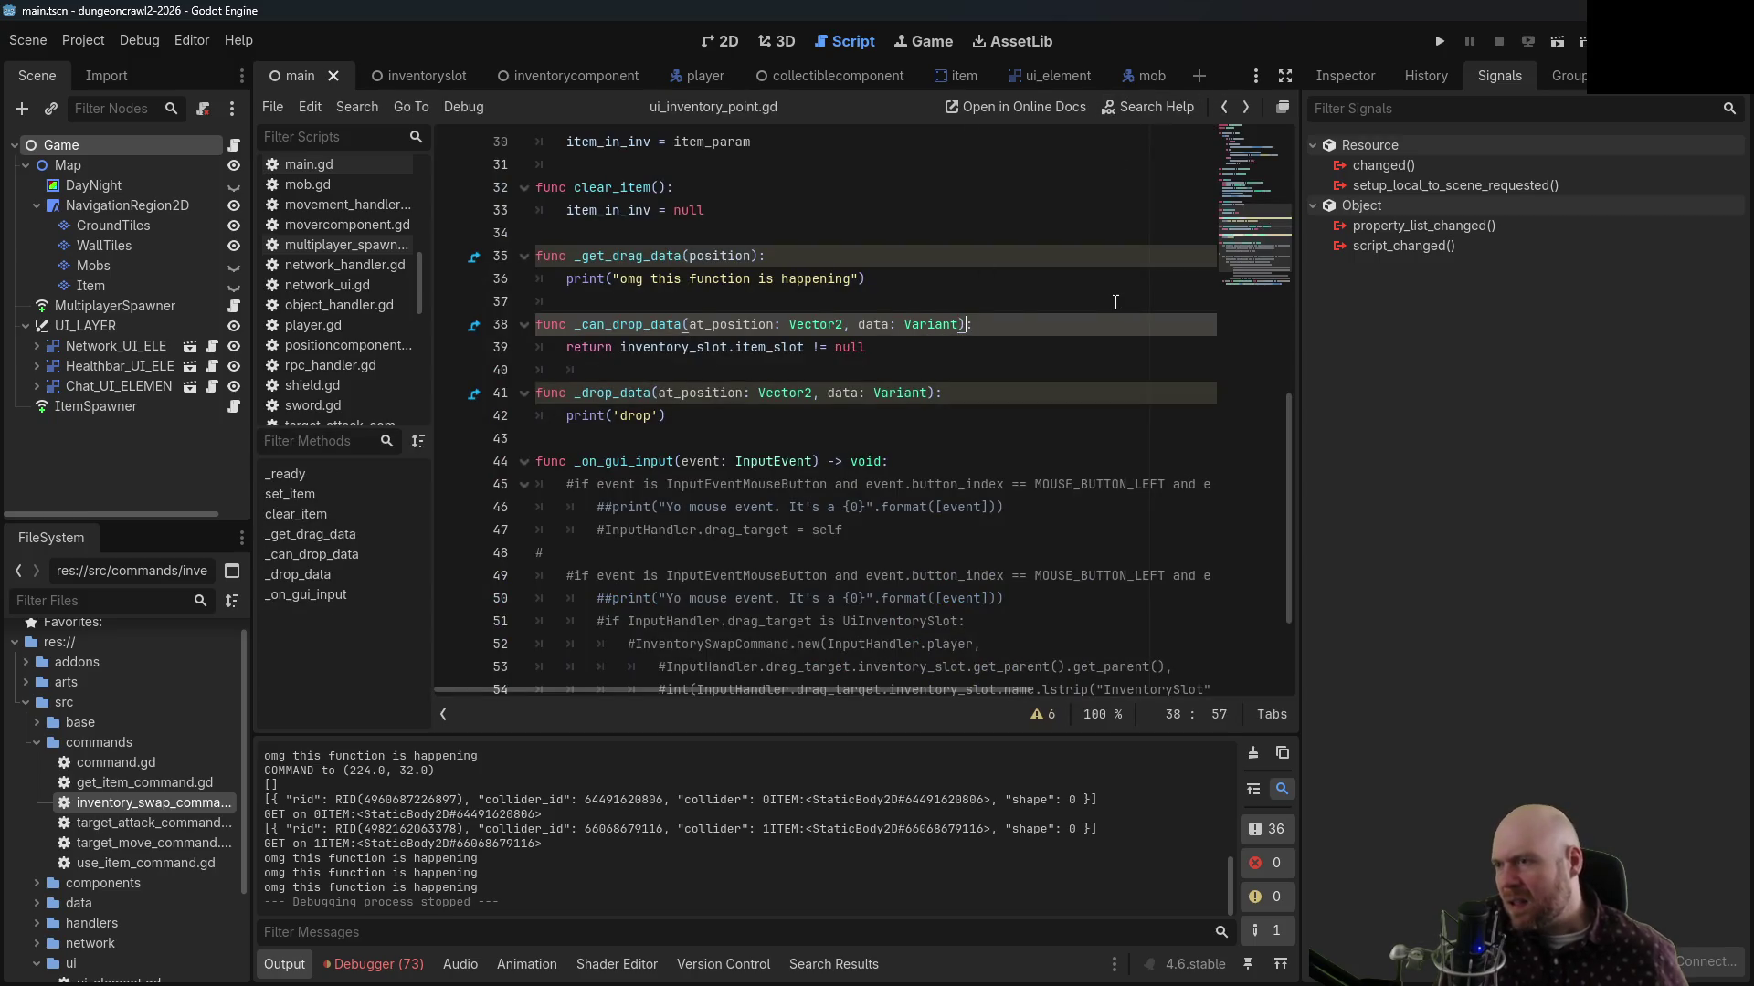
{"action": "type", "text": "->"}
{"action": "type", "text": " bool"}
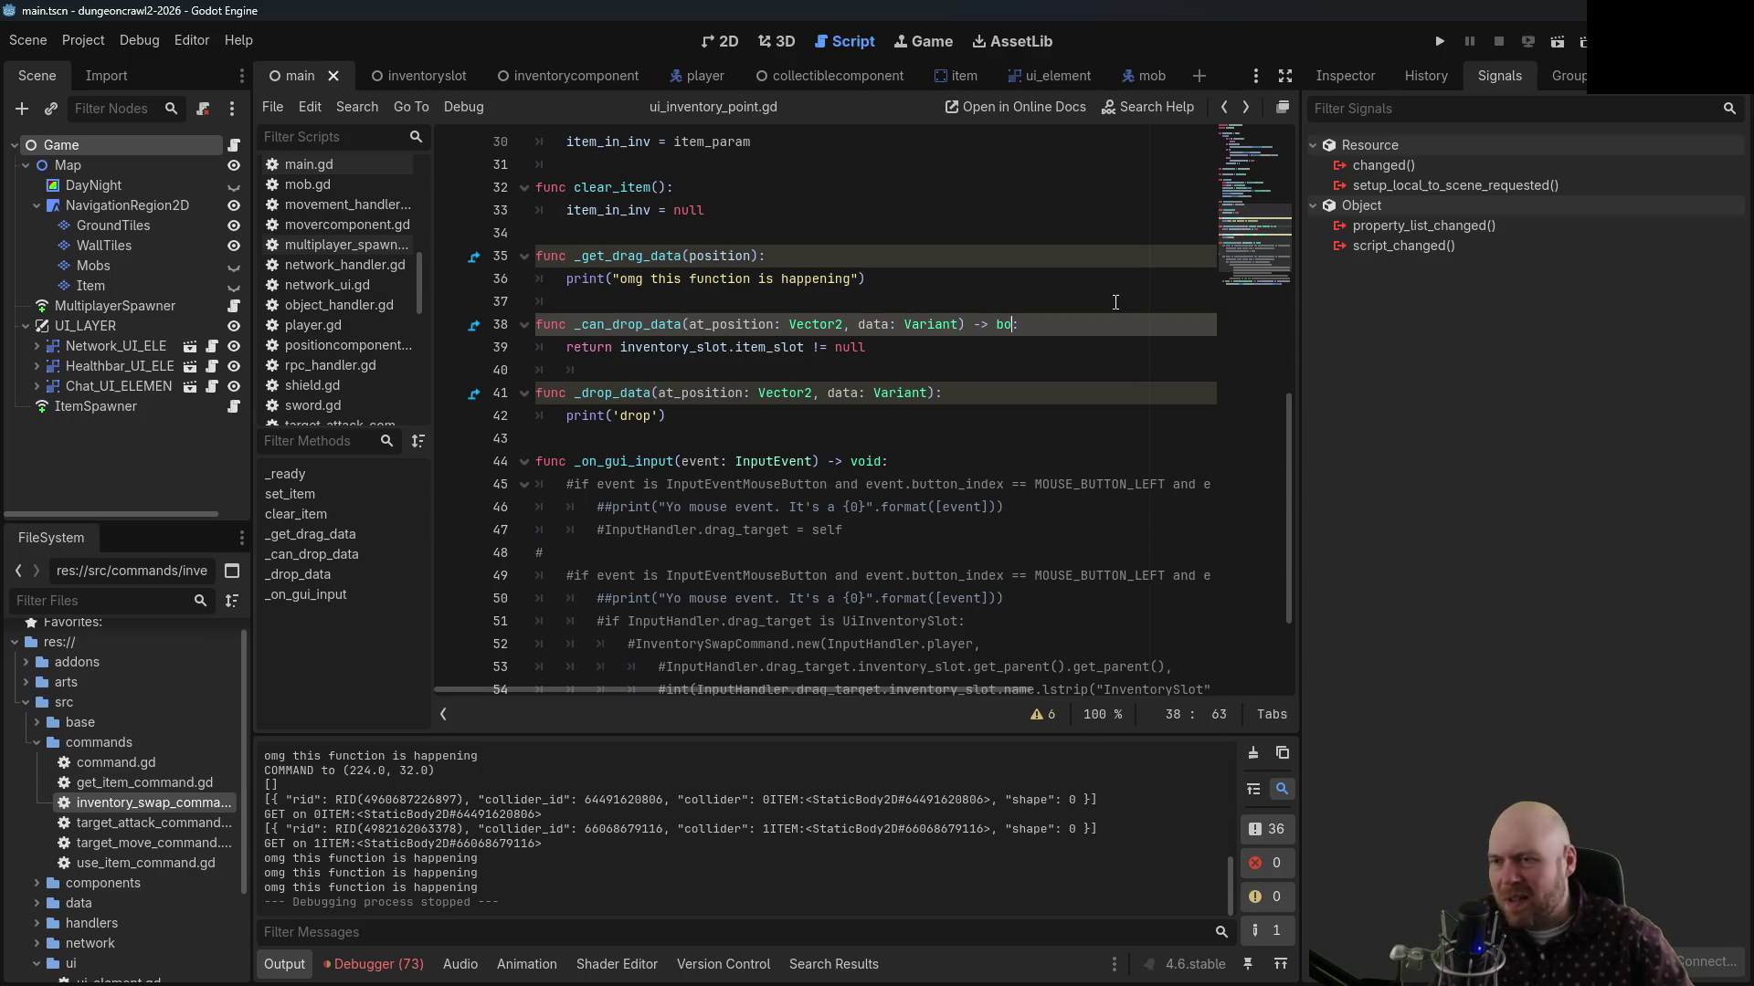
{"action": "type", "text": ":"}
{"action": "key", "text": "ctrl+s"}
{"action": "key", "text": "Escape"}
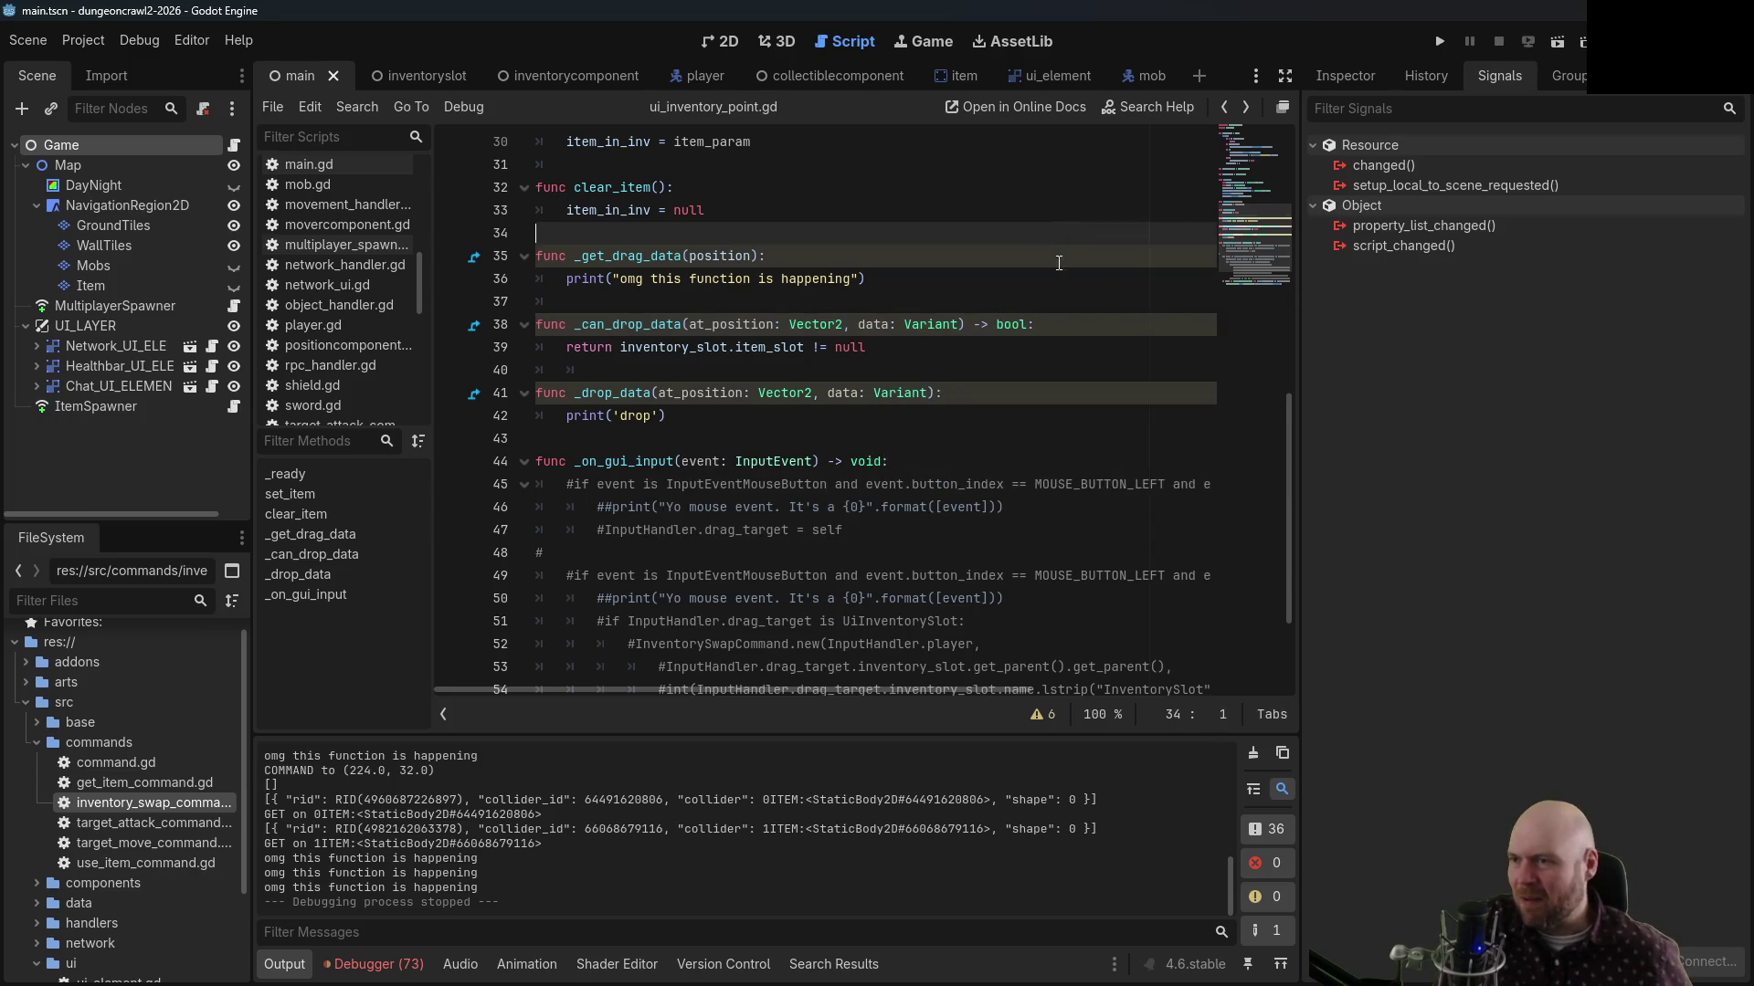
Add print("checking") inside _can_drop_data, save, and relaunch the game
{"action": "key", "text": "Return"}
{"action": "type", "text": "prin"}
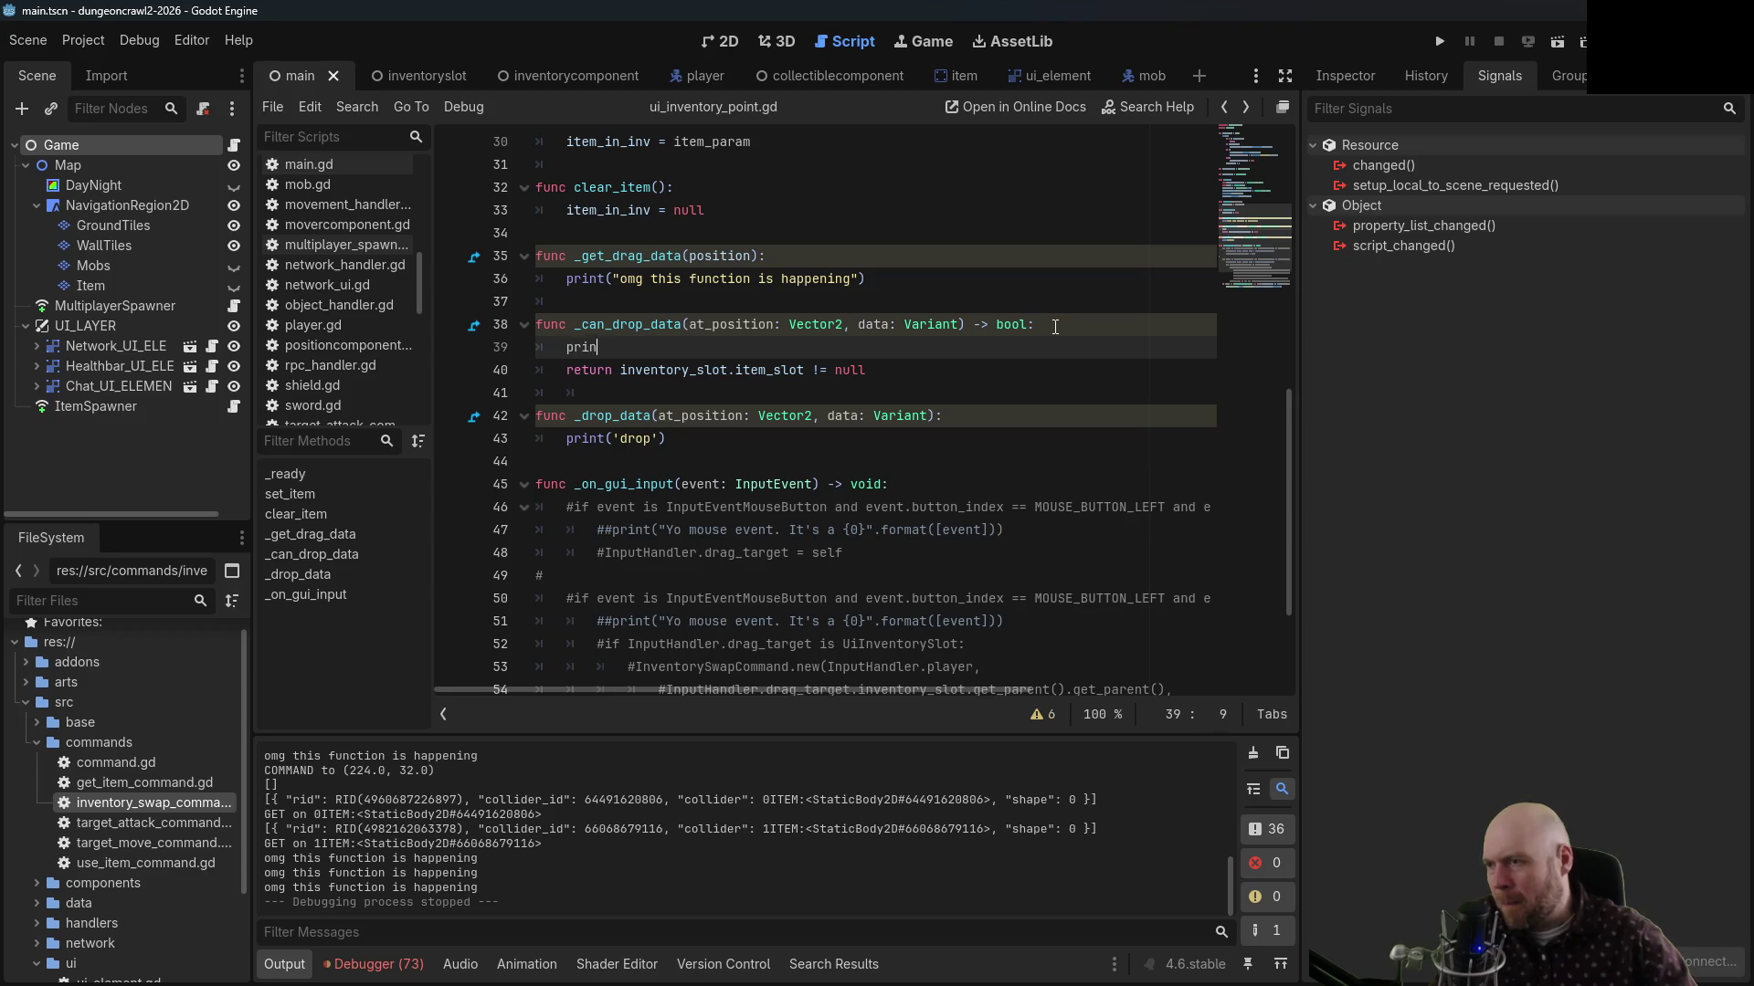
{"action": "type", "text": "t(\"checking"}
{"action": "key", "text": "ctrl+s"}
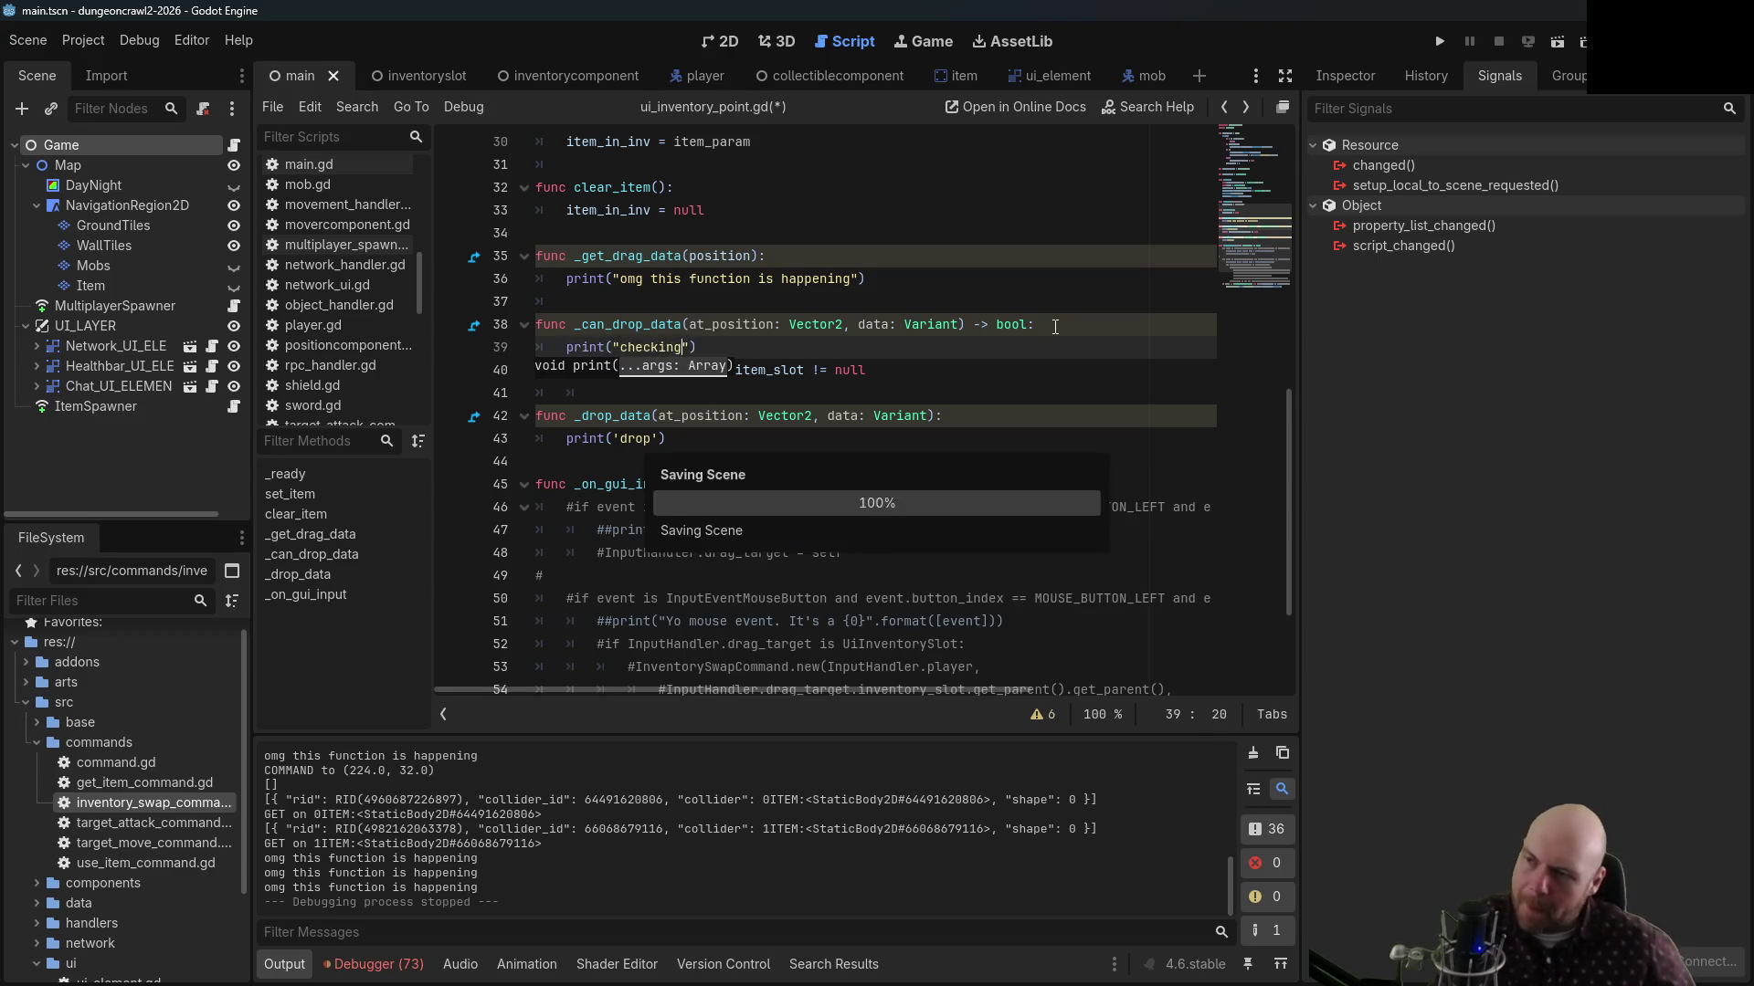
{"action": "left_click", "coordinate": [1439, 41]}
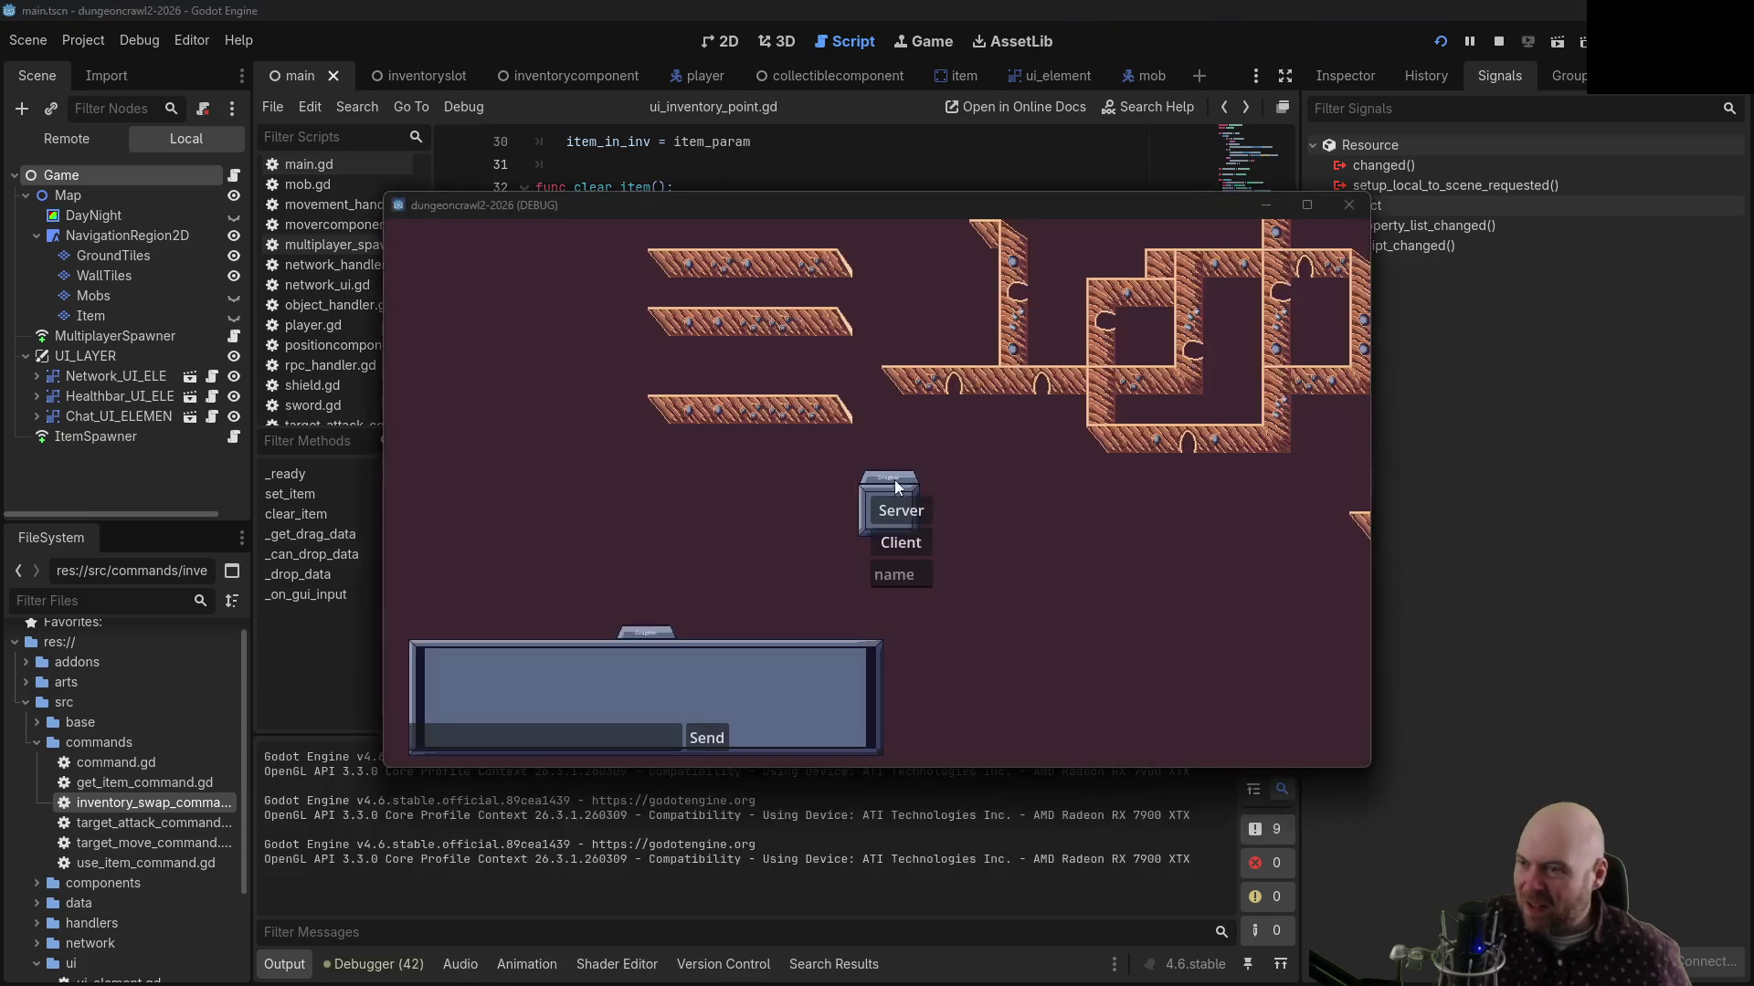
Host as server, collect three items, and drag from slot 1 and from slot 2 to 3
{"action": "left_click", "coordinate": [892, 512]}
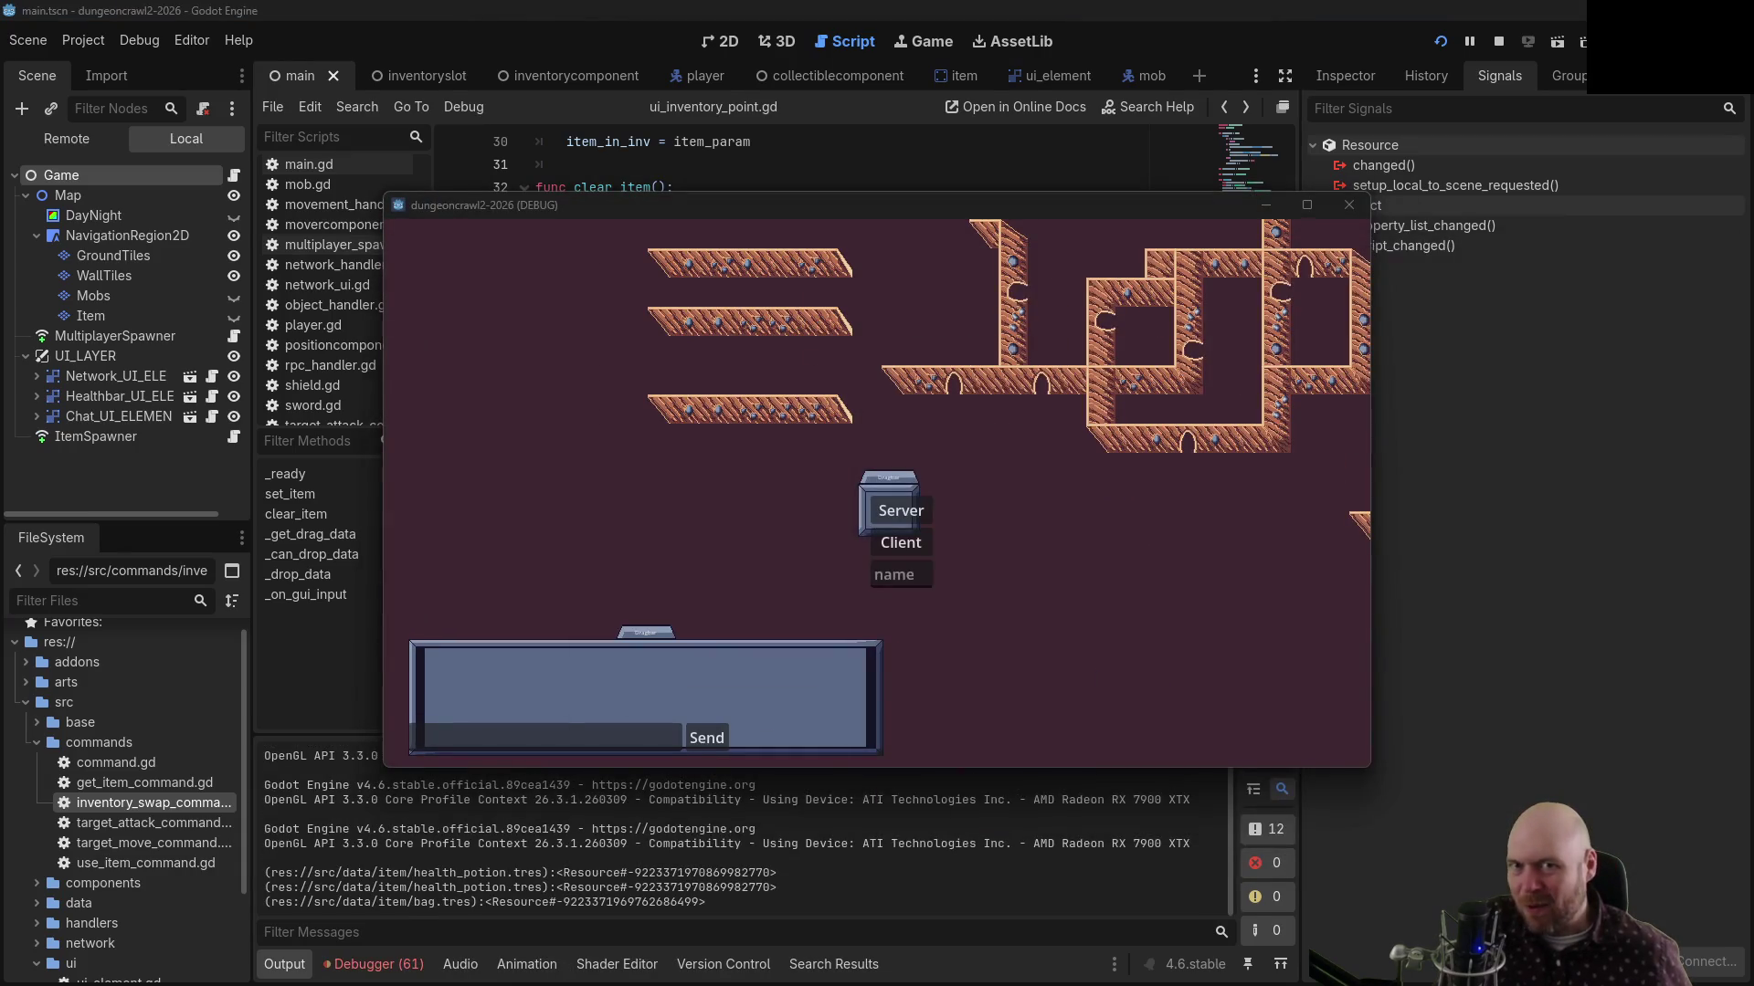
{"action": "left_click", "coordinate": [909, 535]}
{"action": "left_click", "coordinate": [955, 485]}
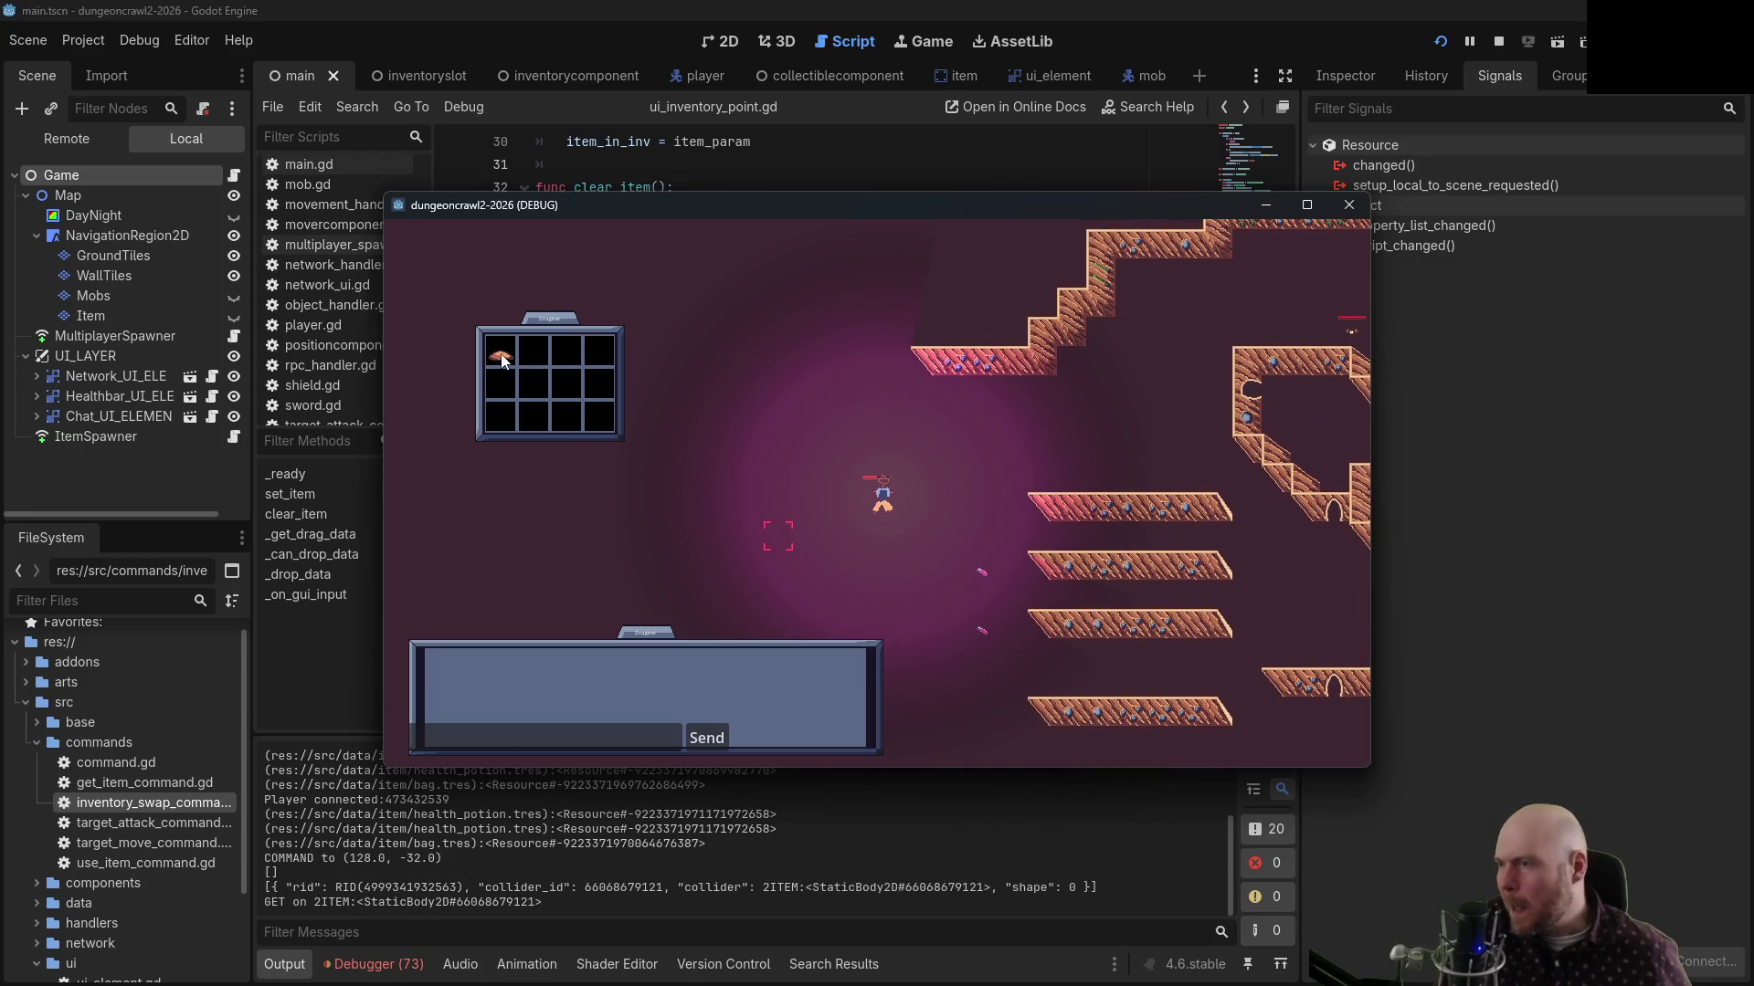
{"action": "mouse_move", "coordinate": [505, 359]}
{"action": "left_mouse_down"}
{"action": "mouse_move", "coordinate": [532, 357]}
{"action": "mouse_move", "coordinate": [532, 415]}
{"action": "left_mouse_up"}
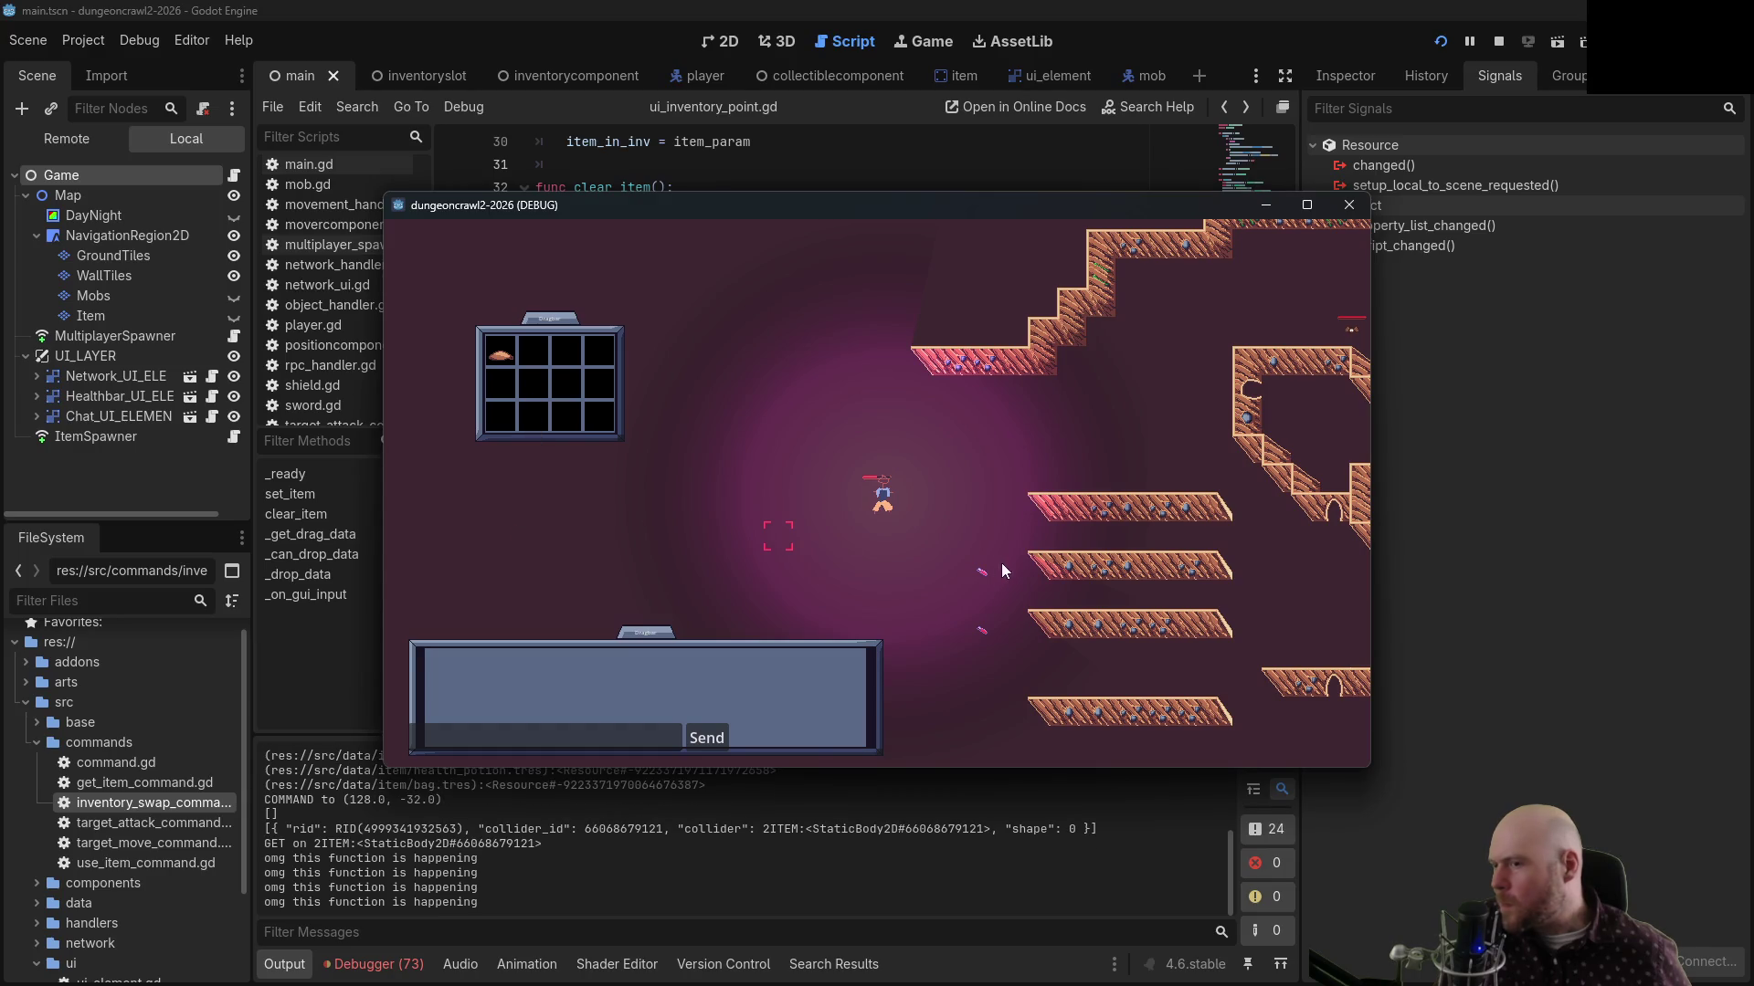
{"action": "left_click", "coordinate": [978, 571]}
{"action": "left_click", "coordinate": [979, 625]}
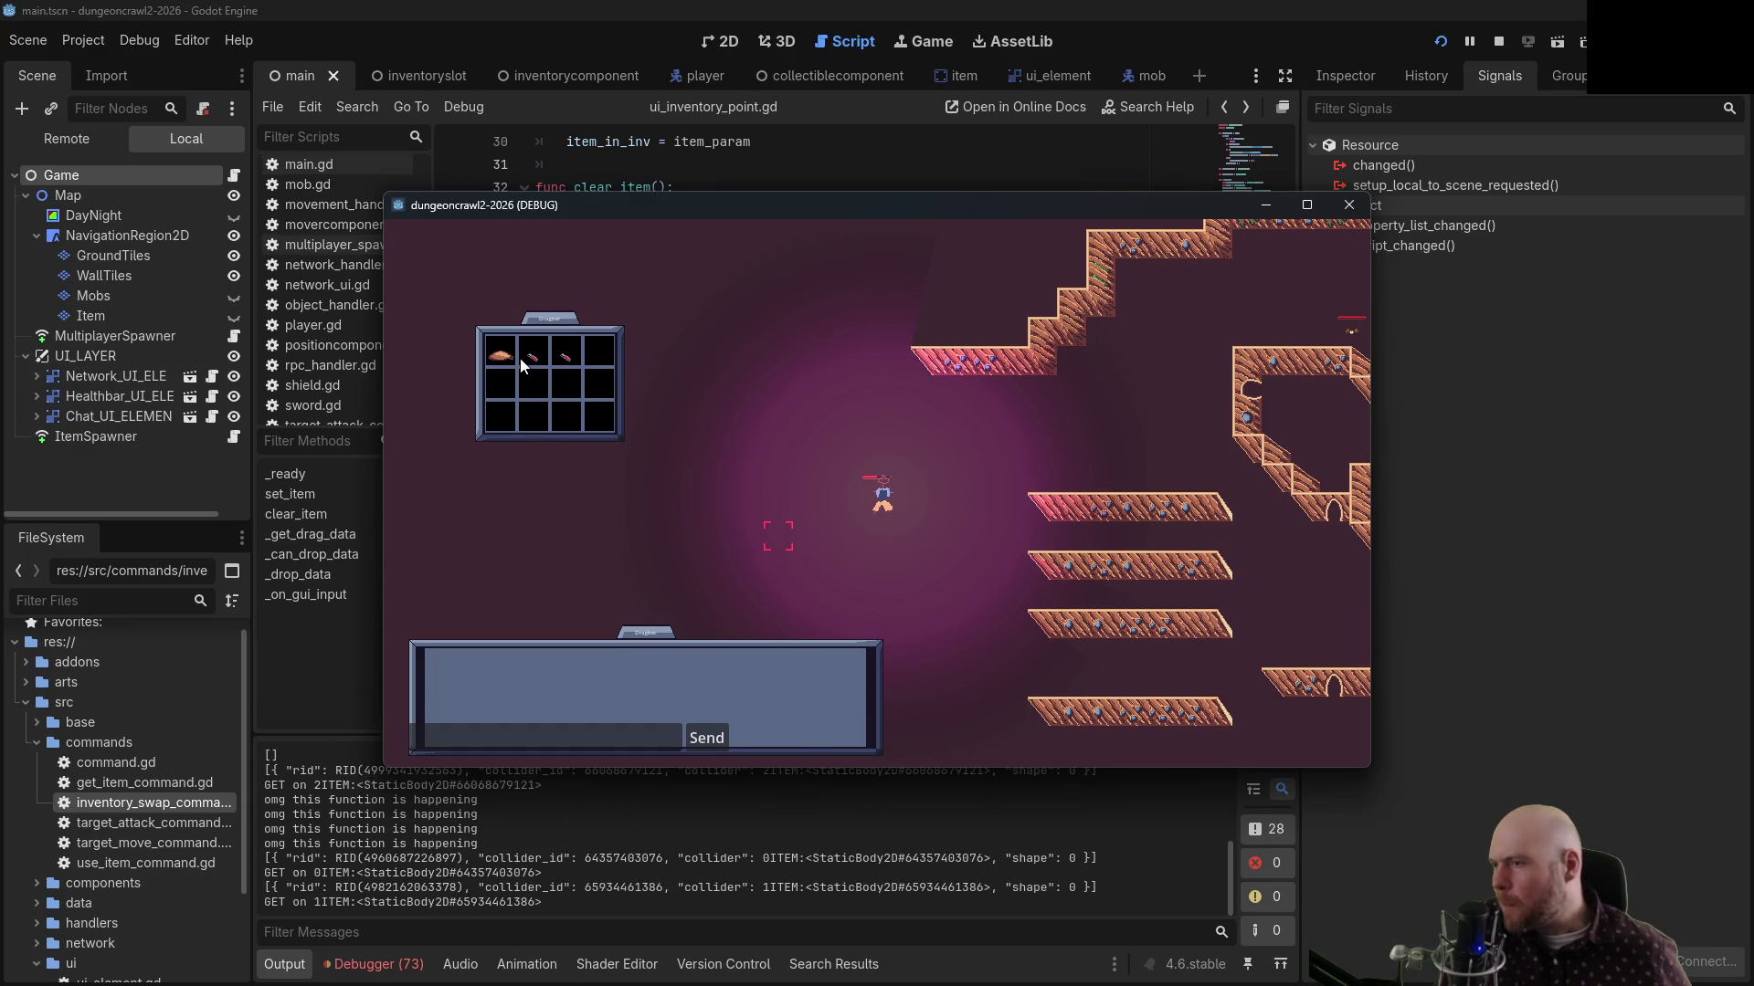
{"action": "left_click_drag", "start_coordinate": [523, 365], "coordinate": [570, 363]}
Use the items in slots 2 and 3, then stop the game and return to _can_drop_data's return line
{"action": "left_click", "coordinate": [570, 380]}
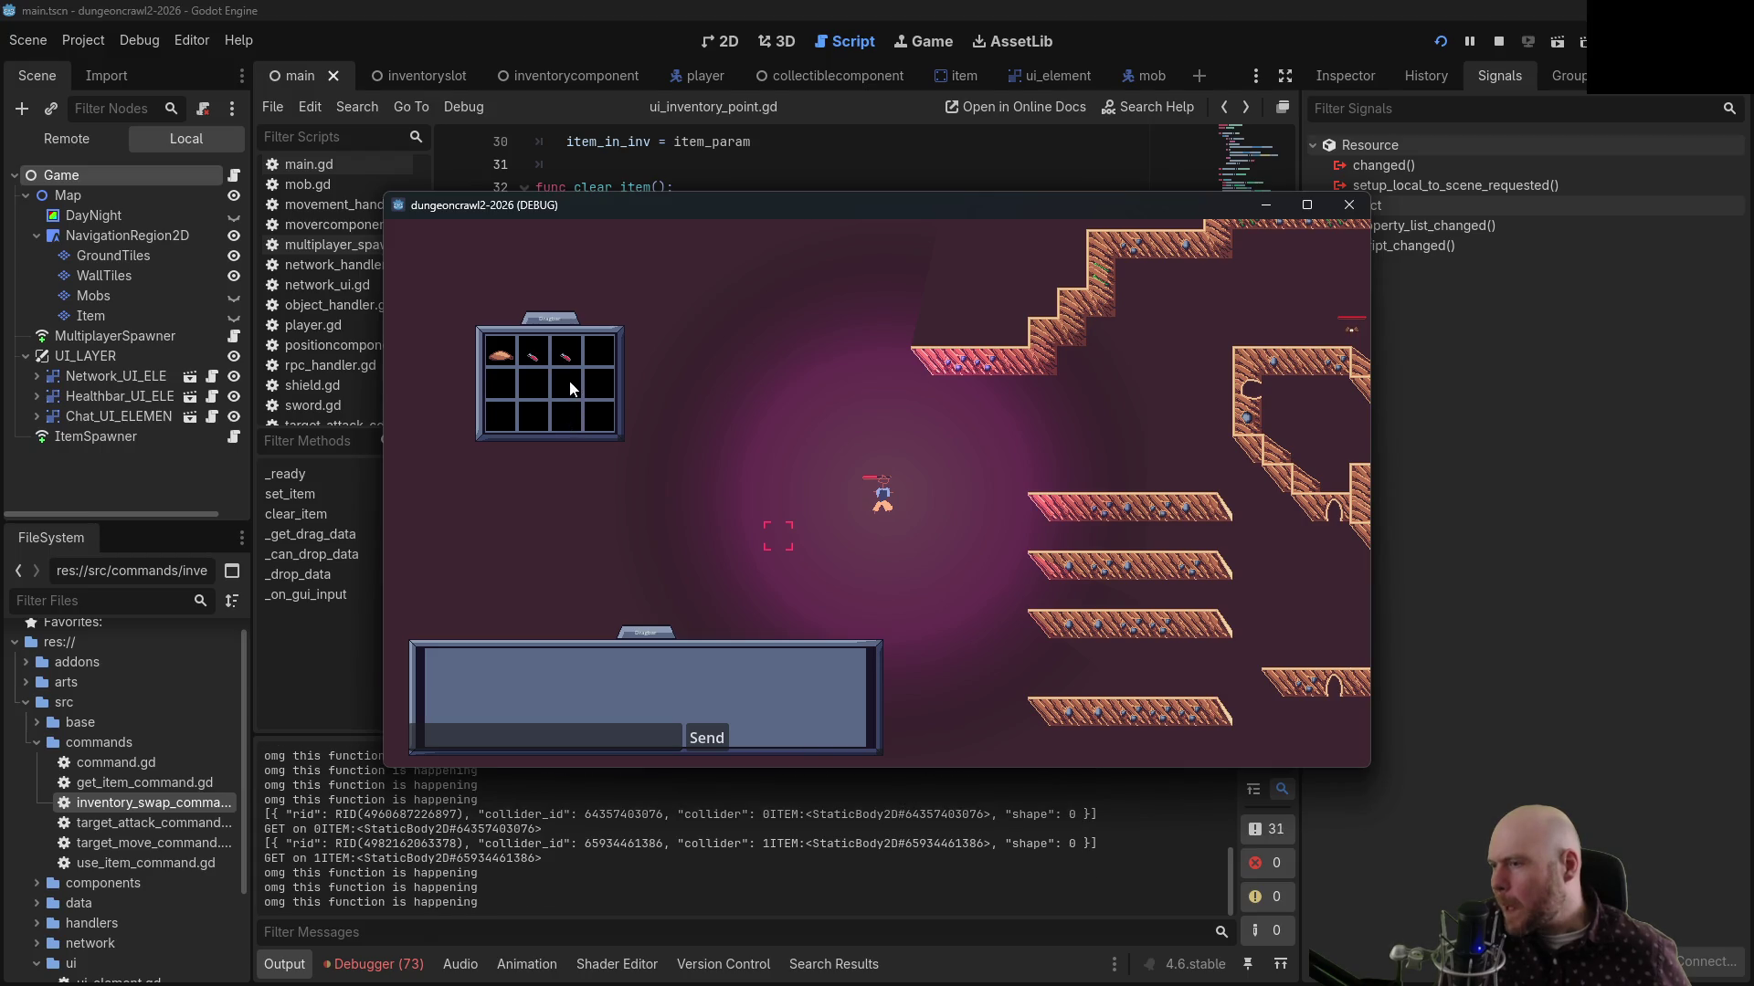
{"action": "left_click", "coordinate": [533, 381]}
{"action": "left_click", "coordinate": [500, 356]}
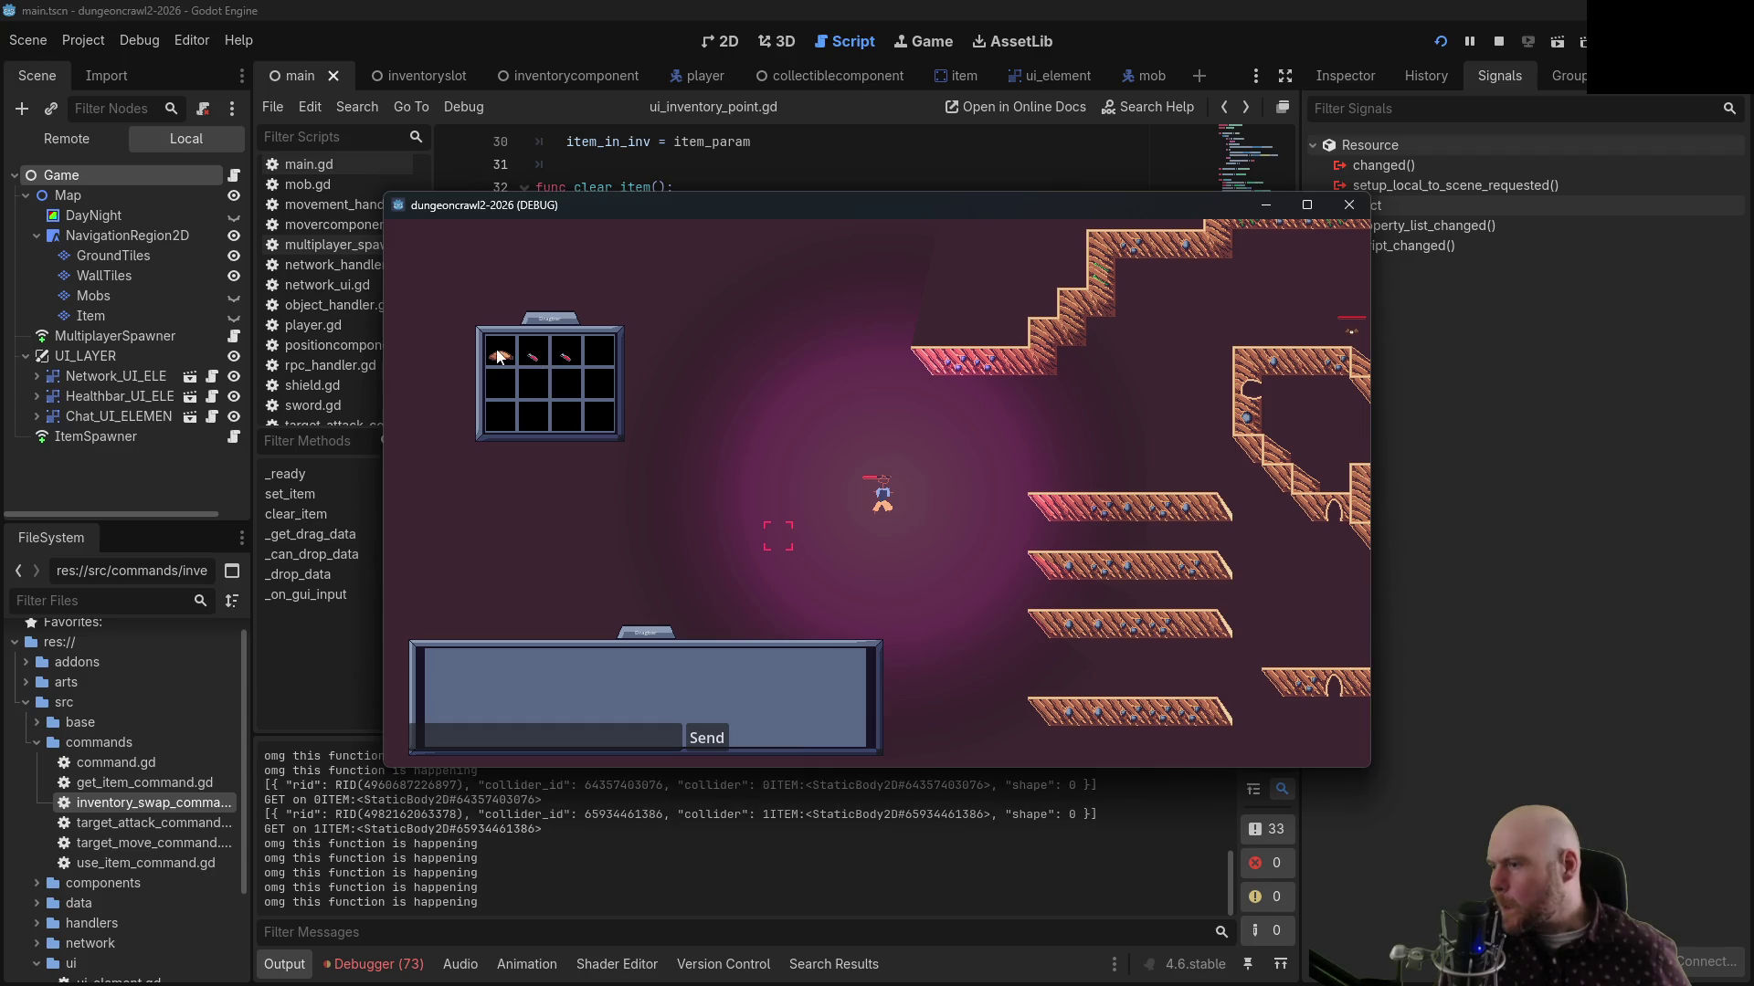
{"action": "right_click", "coordinate": [533, 358]}
{"action": "right_click", "coordinate": [560, 361]}
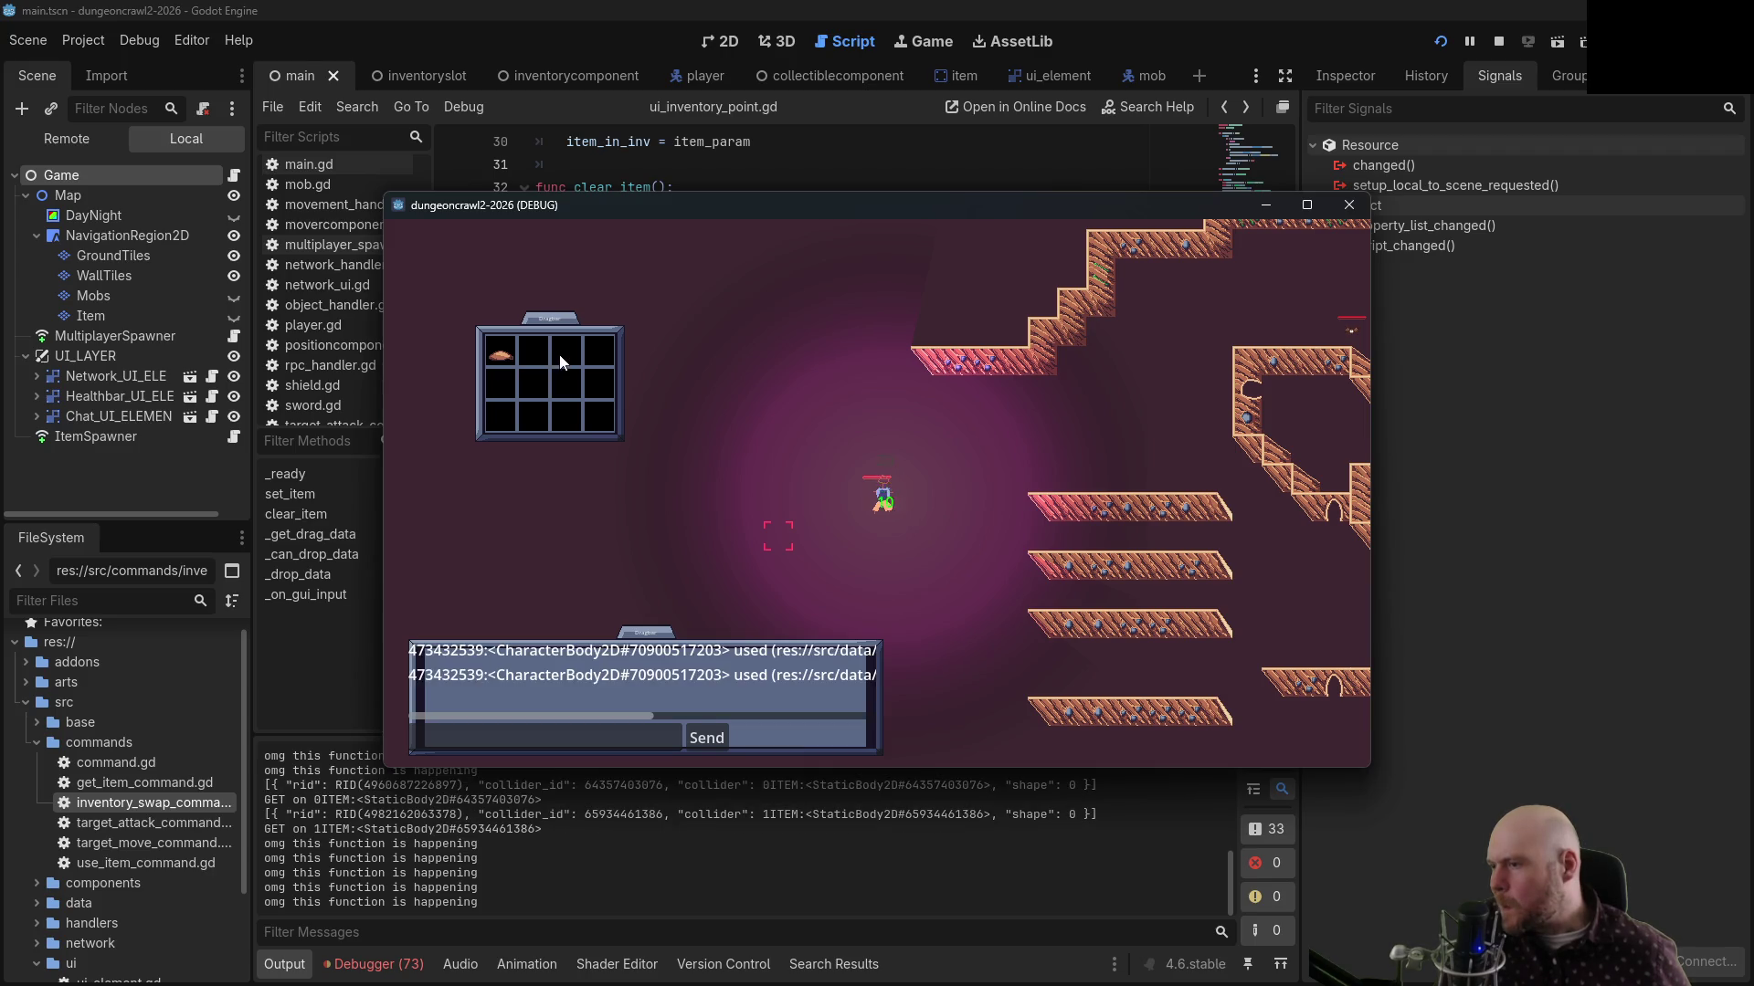
{"action": "left_click", "coordinate": [519, 351]}
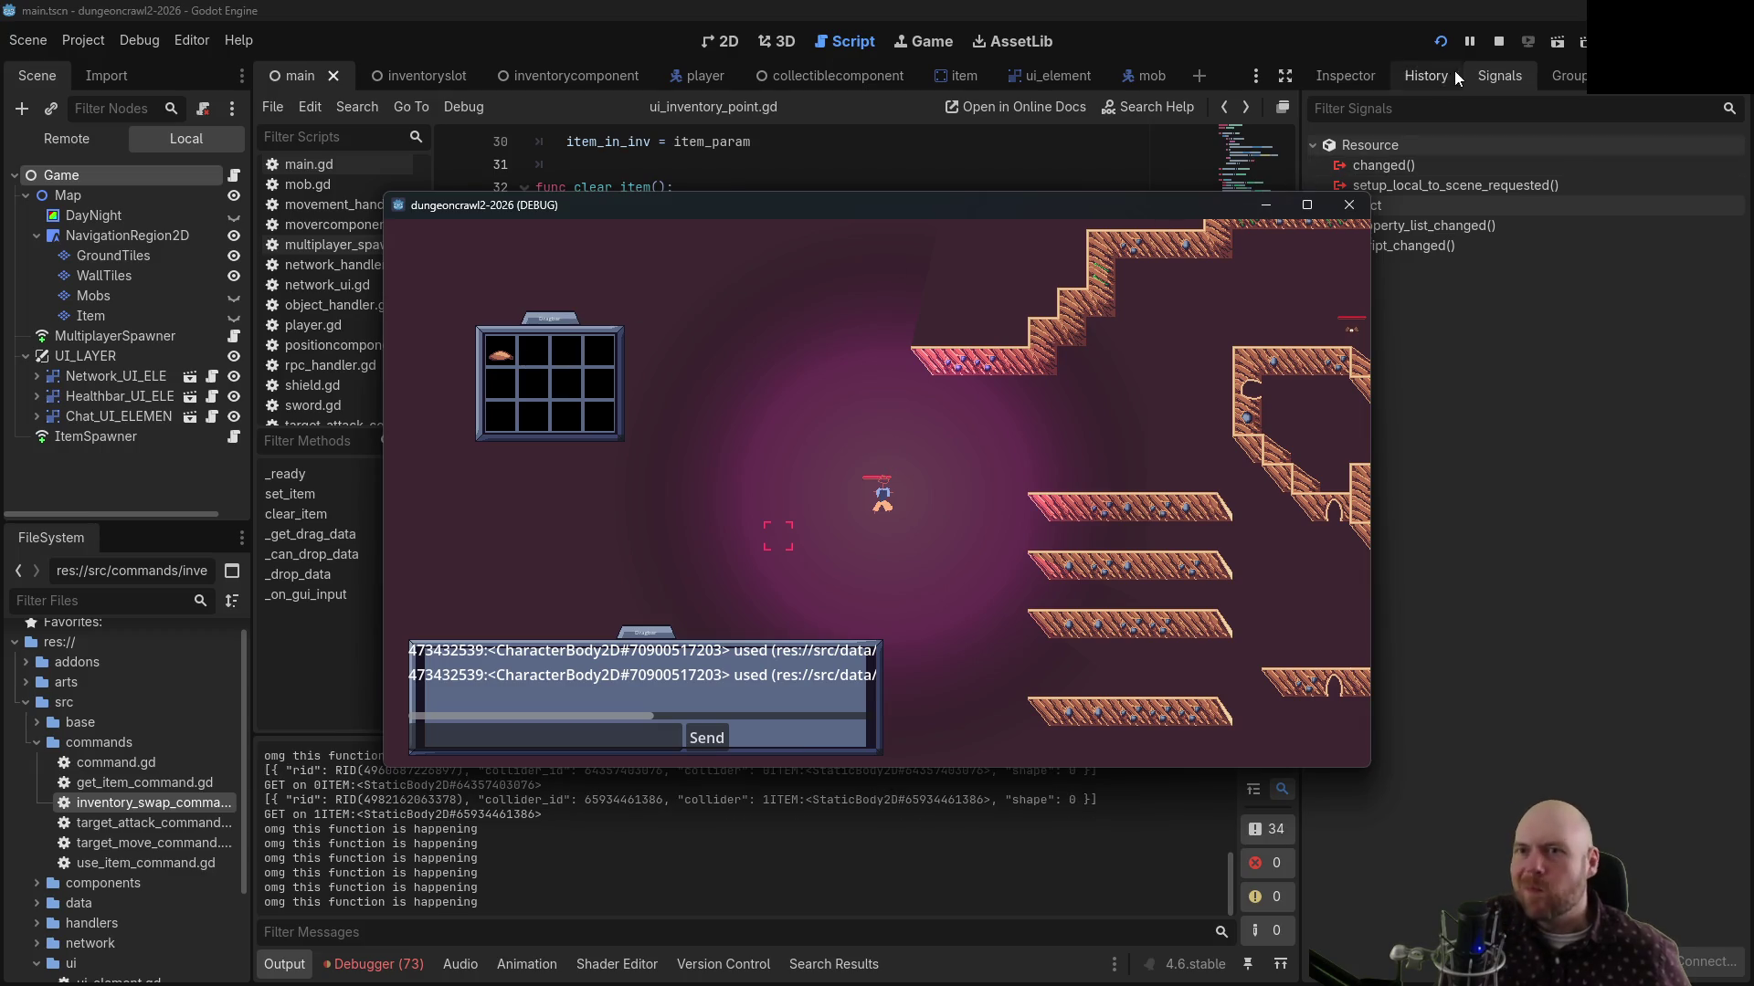
{"action": "left_click", "coordinate": [1498, 42]}
{"action": "left_click", "coordinate": [879, 371]}
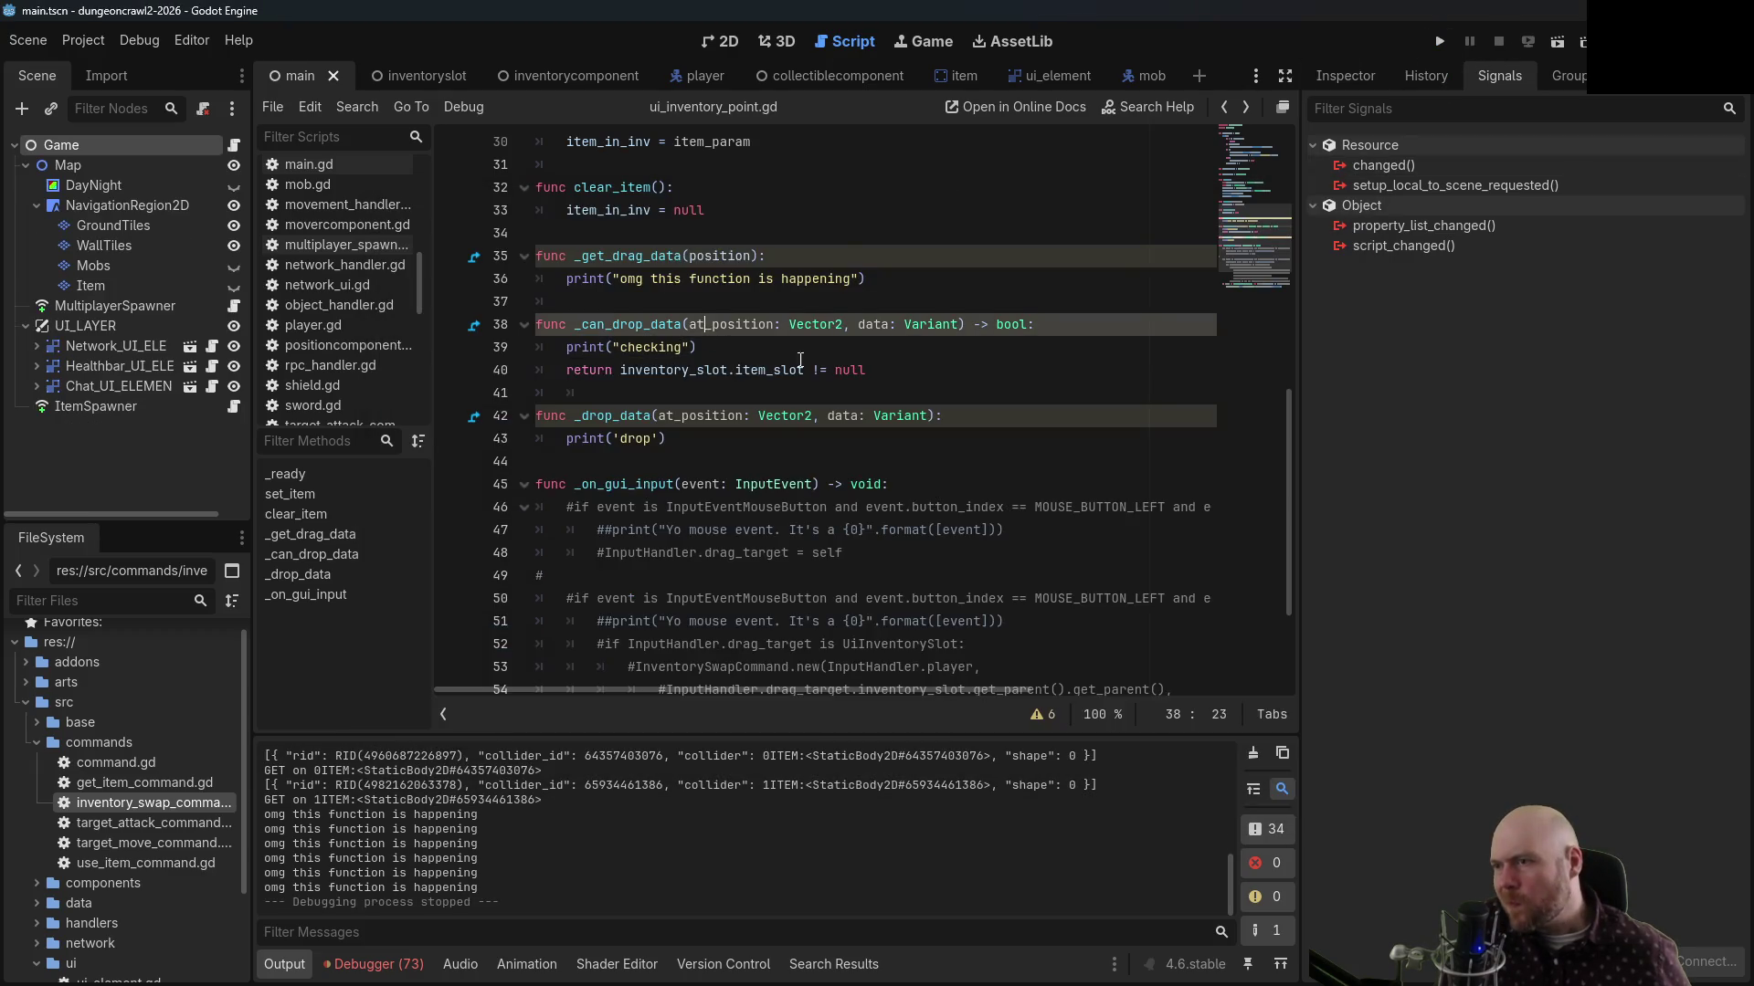
Comment out the old return in _can_drop_data and add 'return true'
{"action": "key", "text": "ctrl+k"}
{"action": "left_click", "coordinate": [877, 349]}
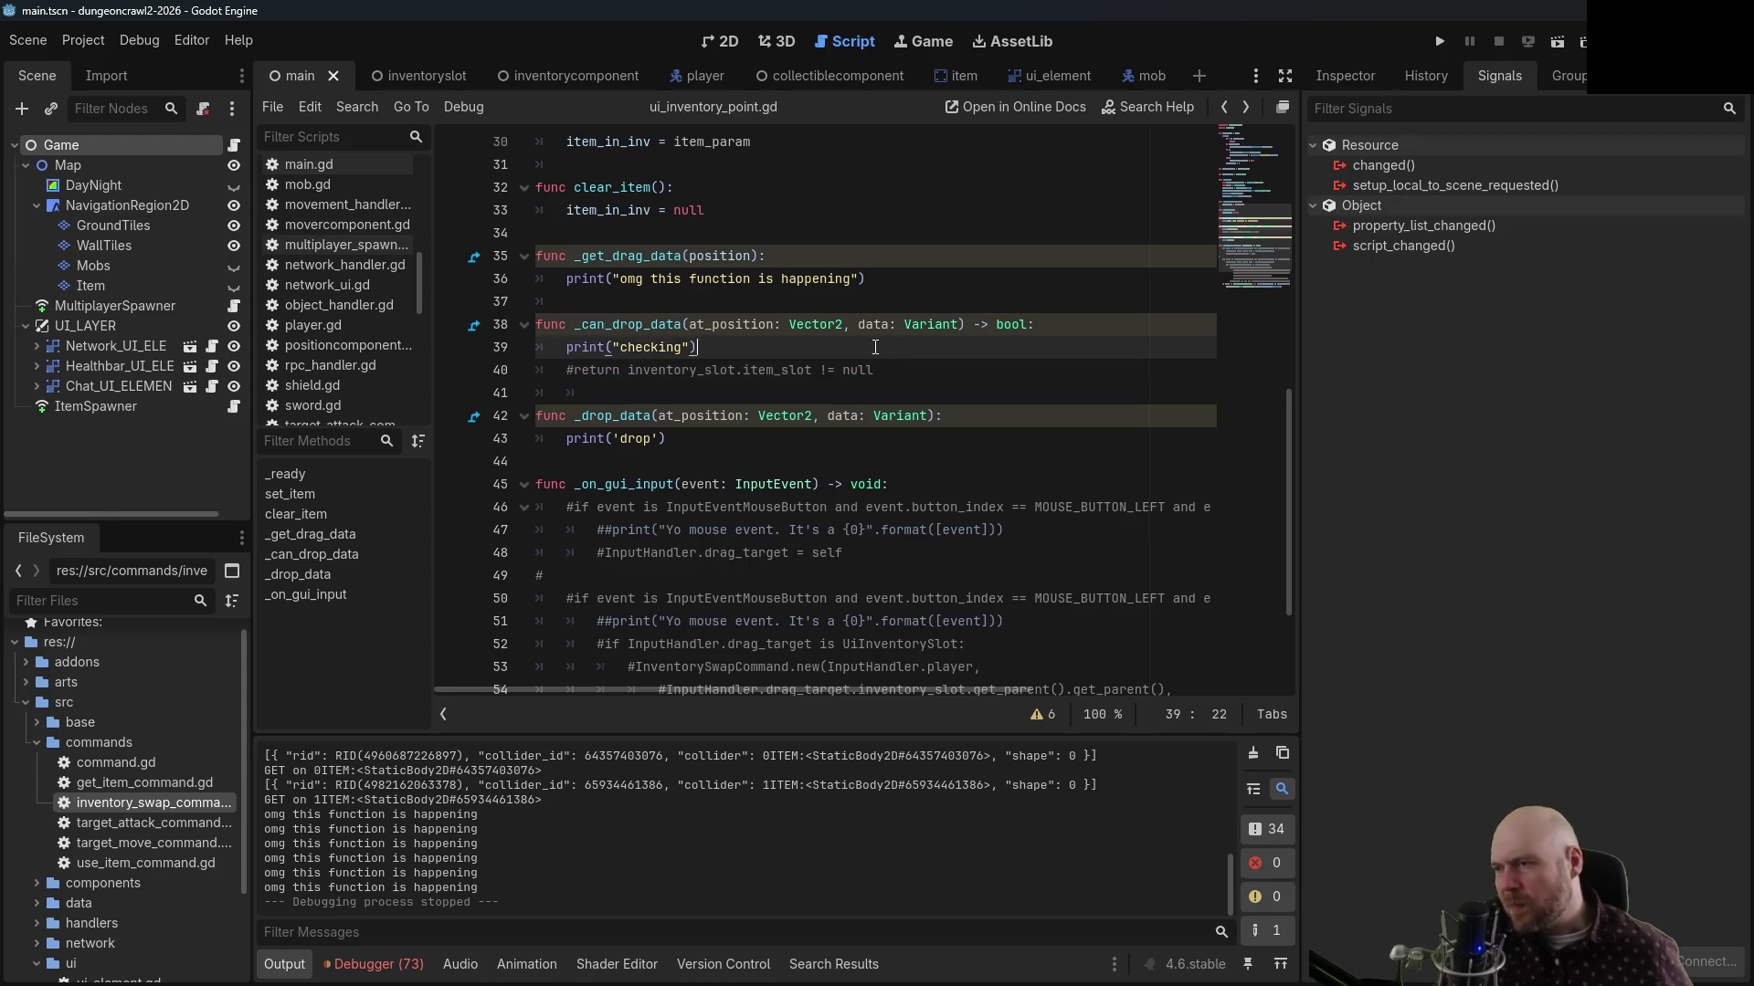
{"action": "key", "text": "Return"}
{"action": "type", "text": "return tr"}
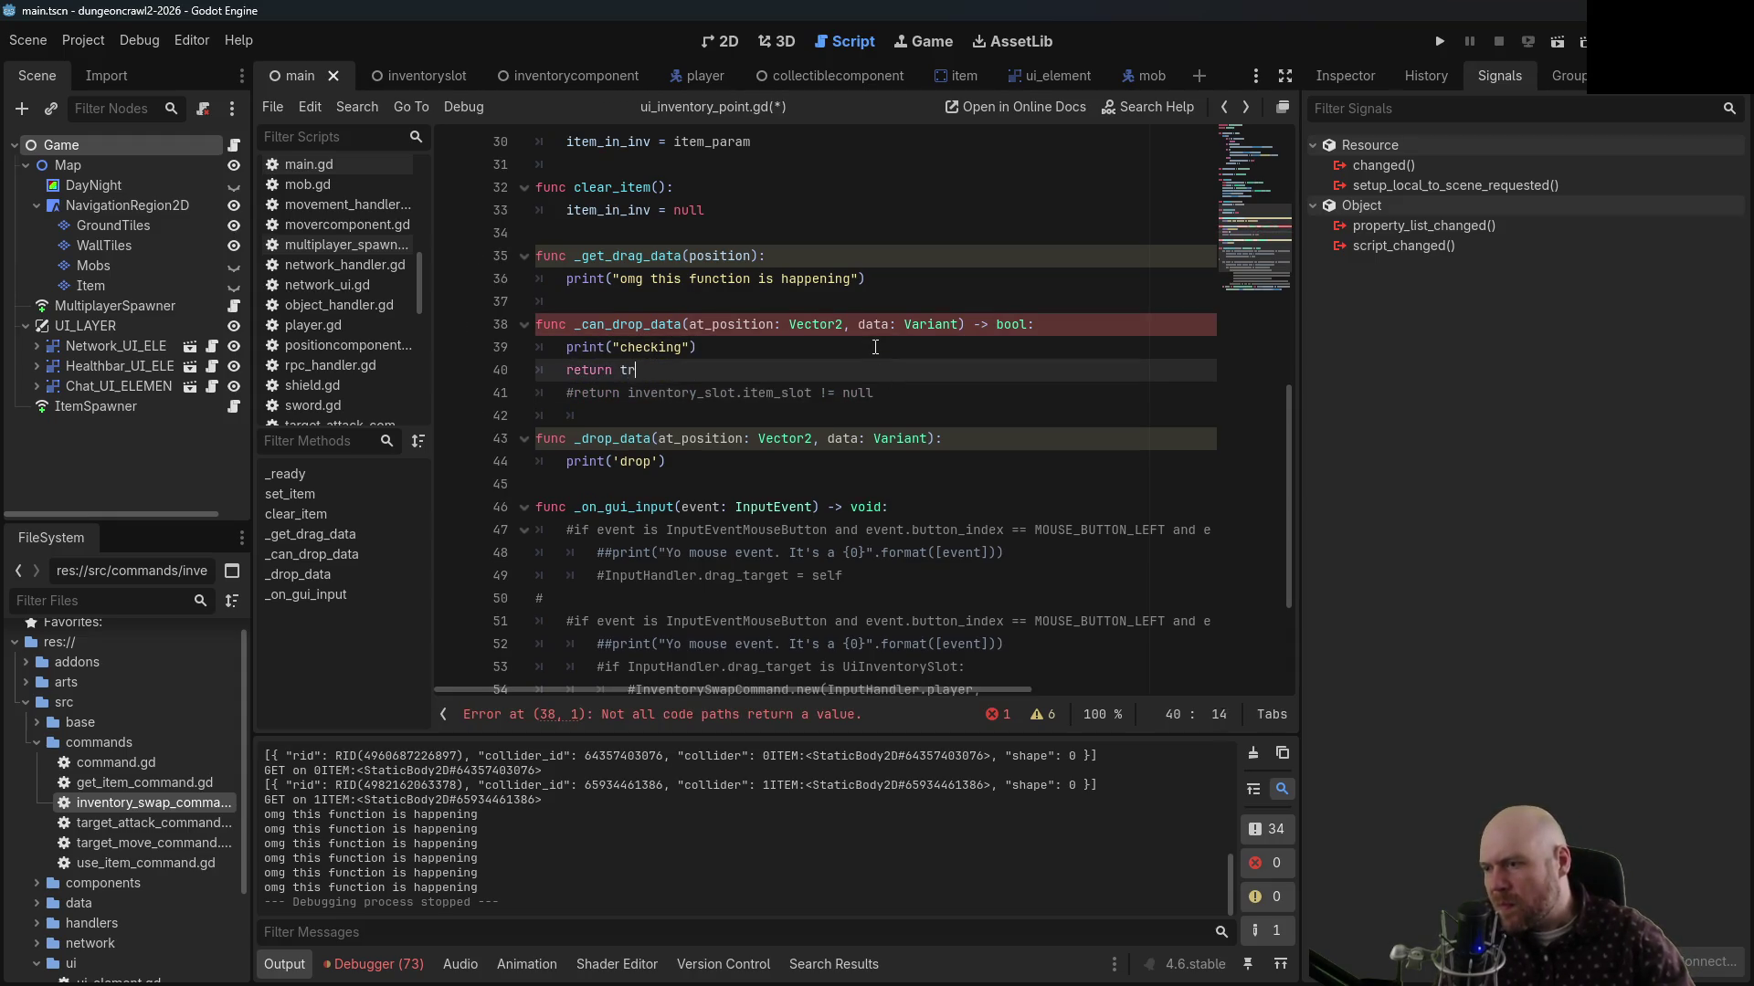
{"action": "type", "text": "ue"}
{"action": "key", "text": "Up"}
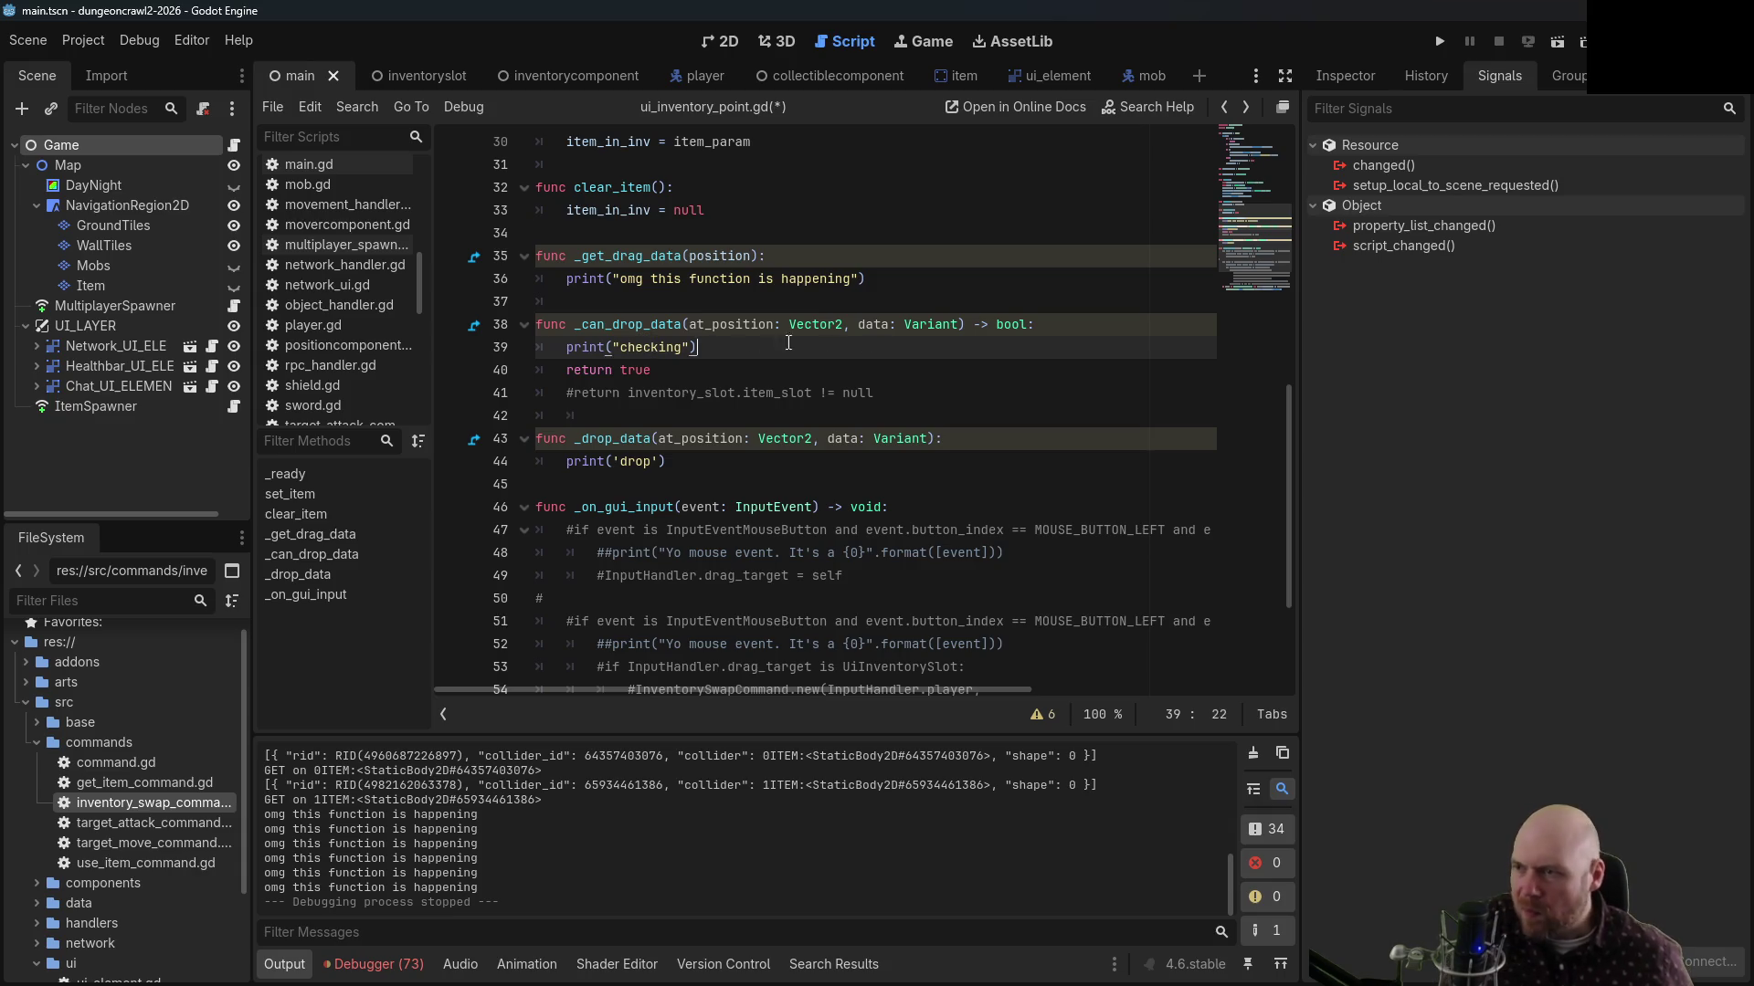
Remove the print("checking") line, review the _drop_data docs, and save and run with F5
{"action": "left_click_drag", "start_coordinate": [789, 342], "coordinate": [580, 305]}
{"action": "key", "text": "BackSpace"}
{"action": "key", "text": "ctrl+z"}
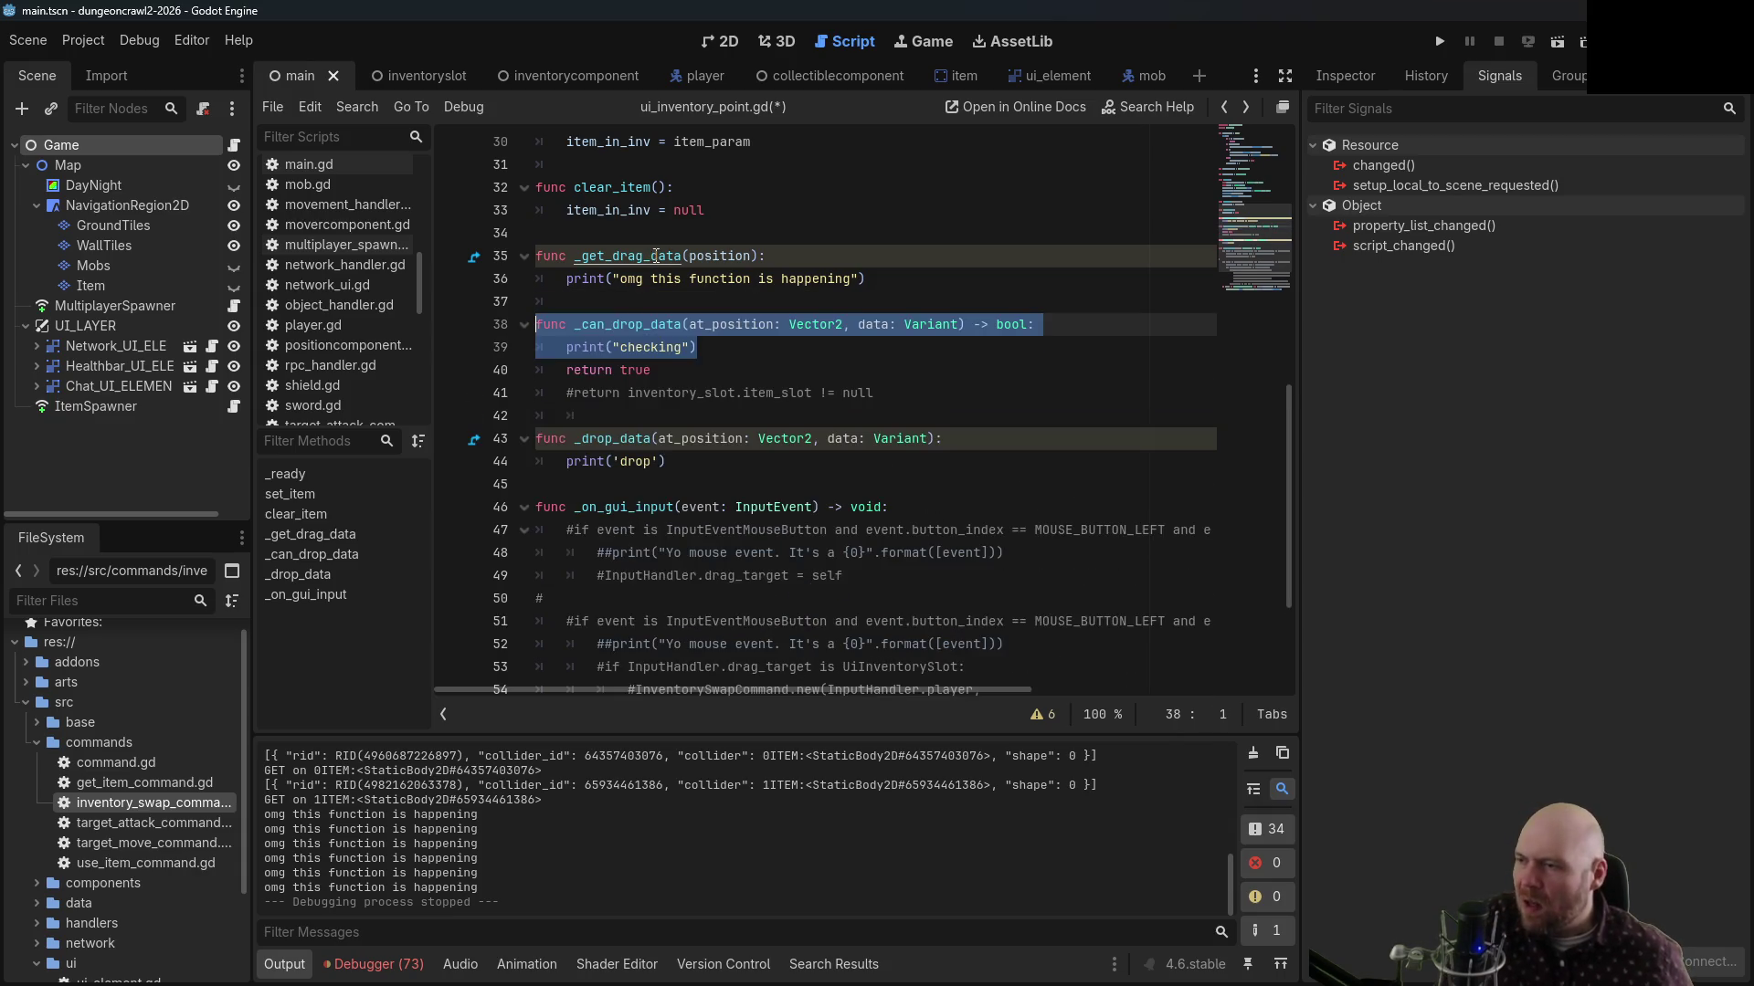
{"action": "left_click_drag", "start_coordinate": [697, 347], "coordinate": [499, 352]}
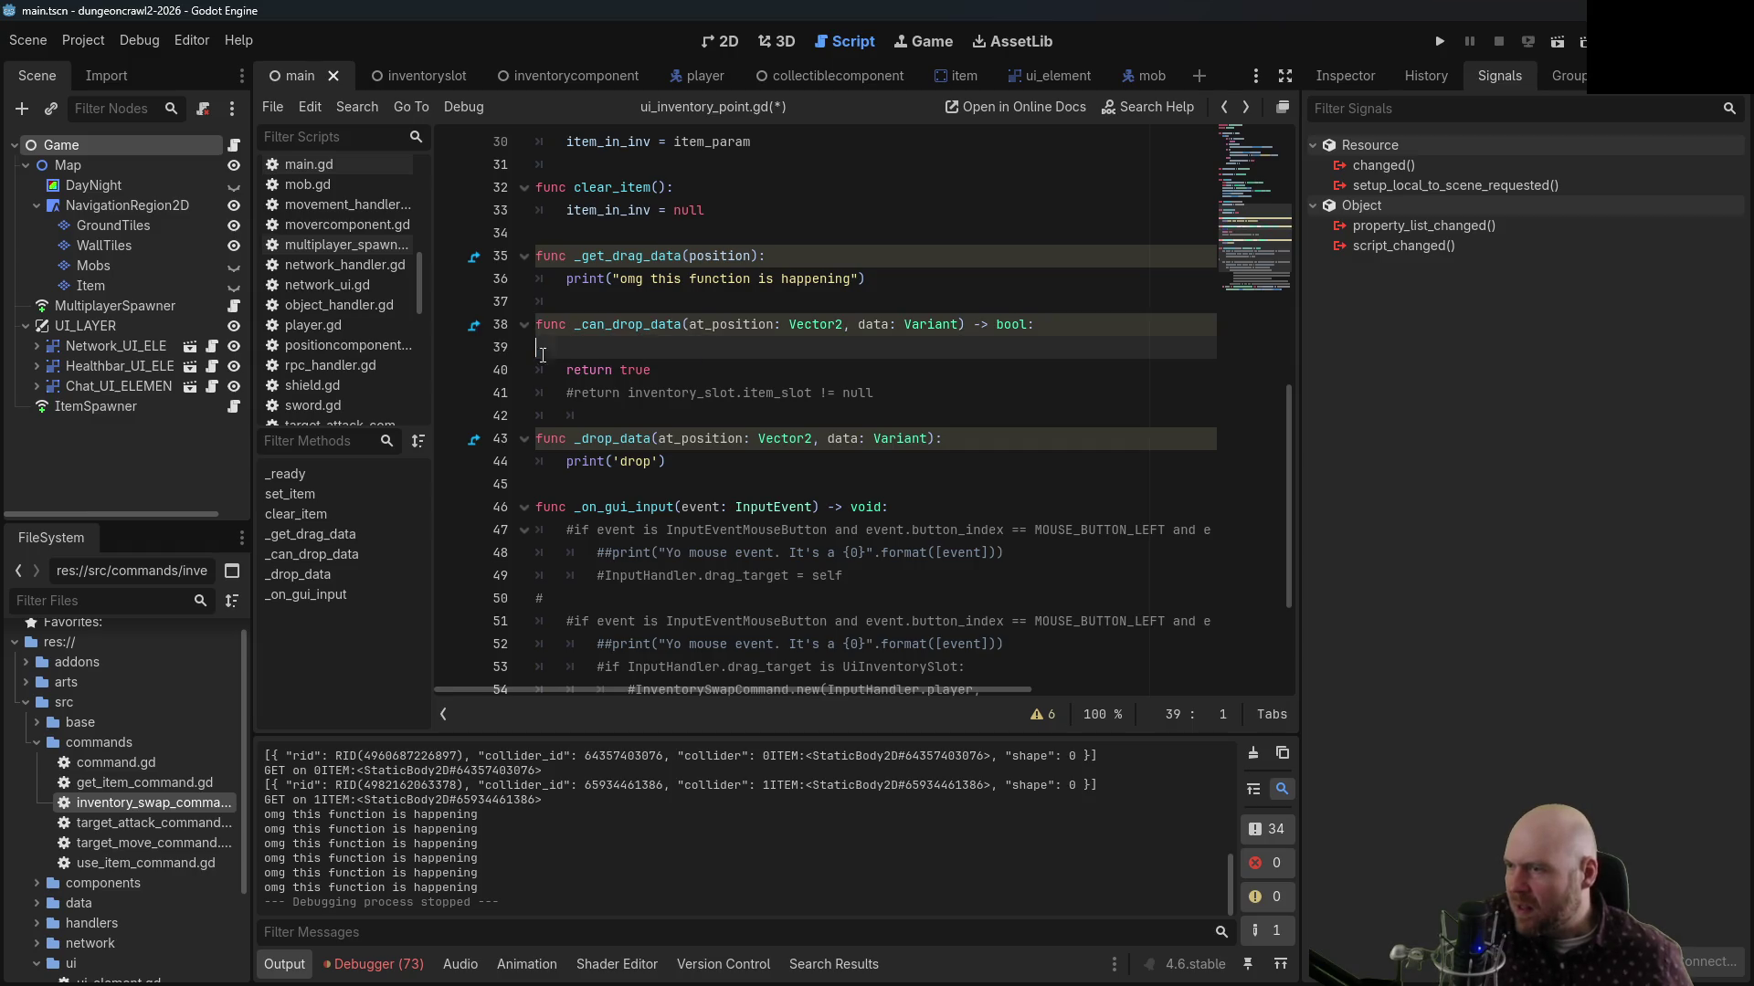
{"action": "left_click", "coordinate": [607, 438], "text": "ctrl"}
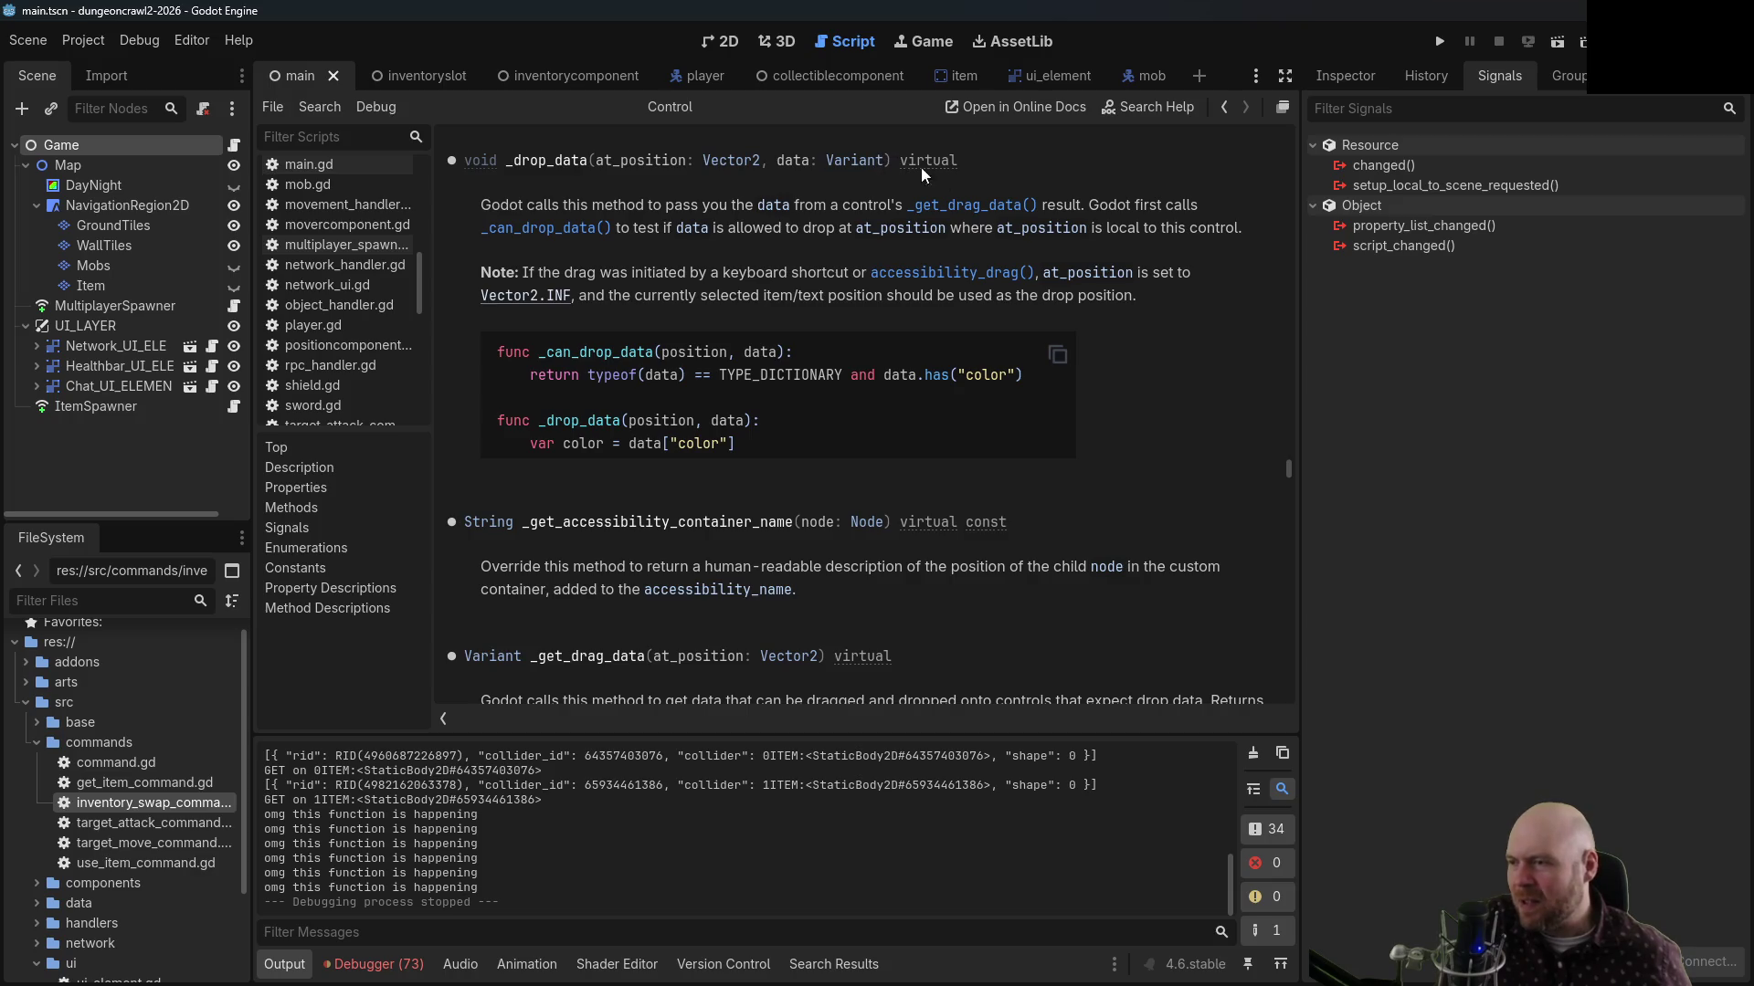
{"action": "left_click", "coordinate": [1224, 109]}
{"action": "left_click", "coordinate": [979, 420]}
{"action": "key", "text": "F5"}
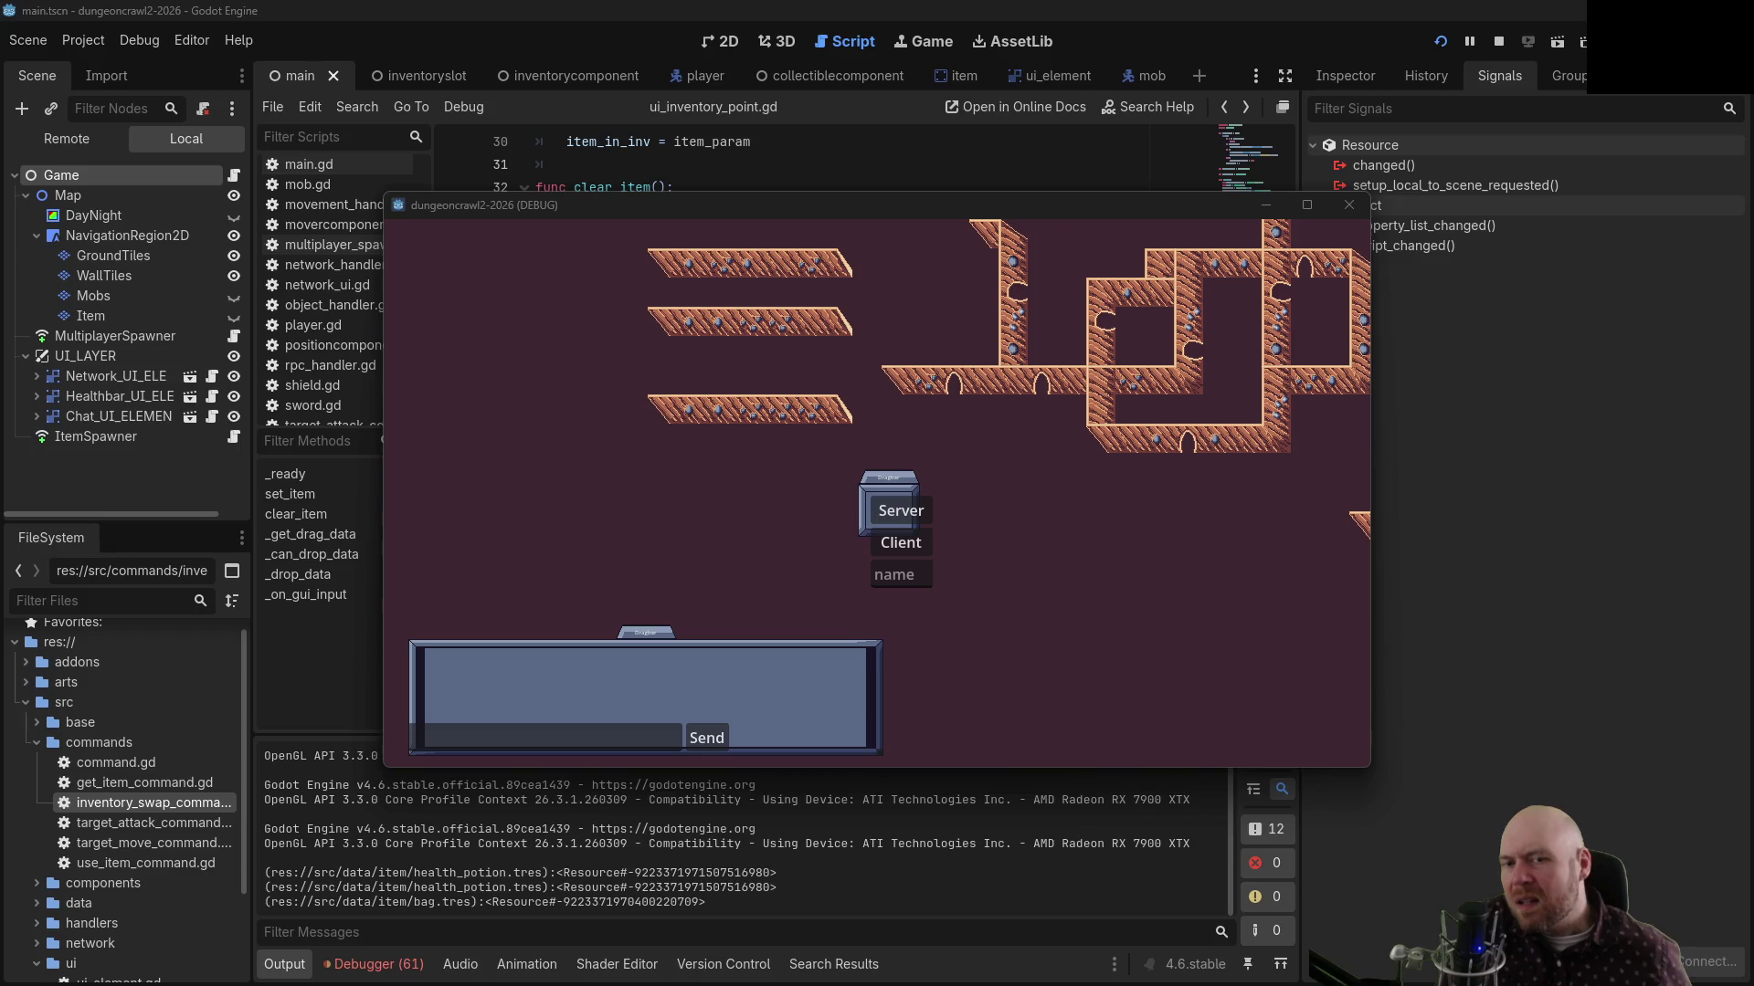
Host the game as server and try dragging from the inventory slots
{"action": "left_click", "coordinate": [900, 542]}
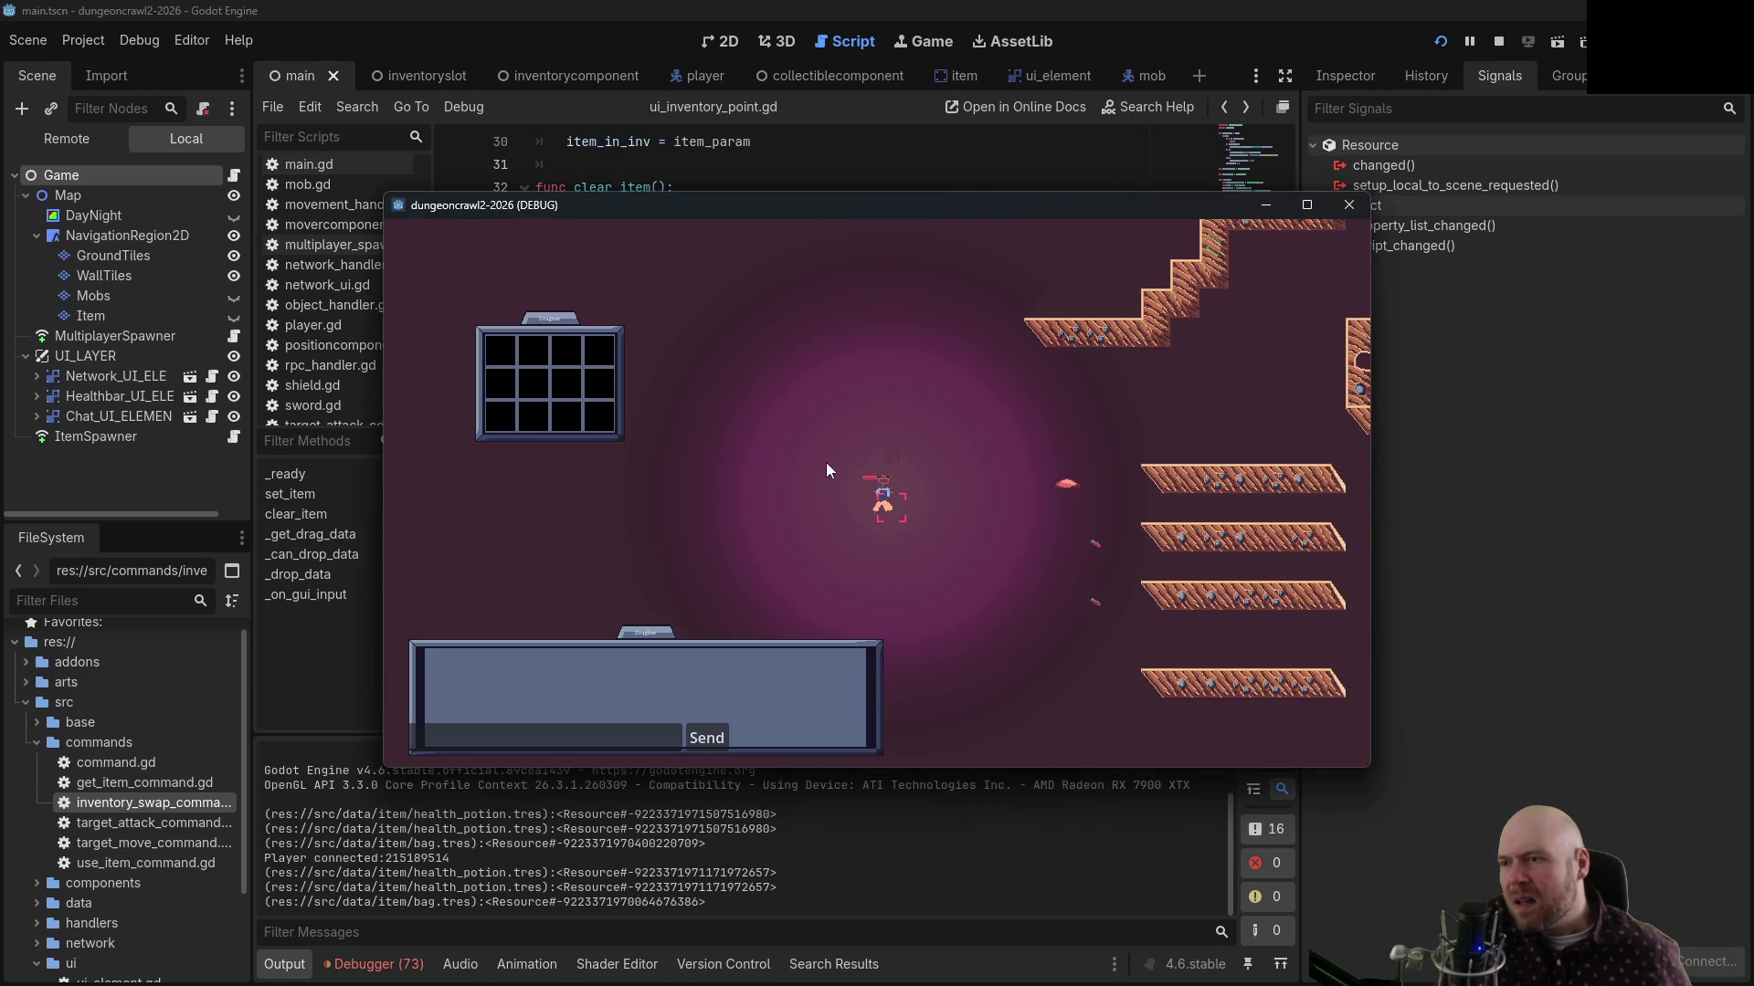
{"action": "left_click", "coordinate": [610, 390]}
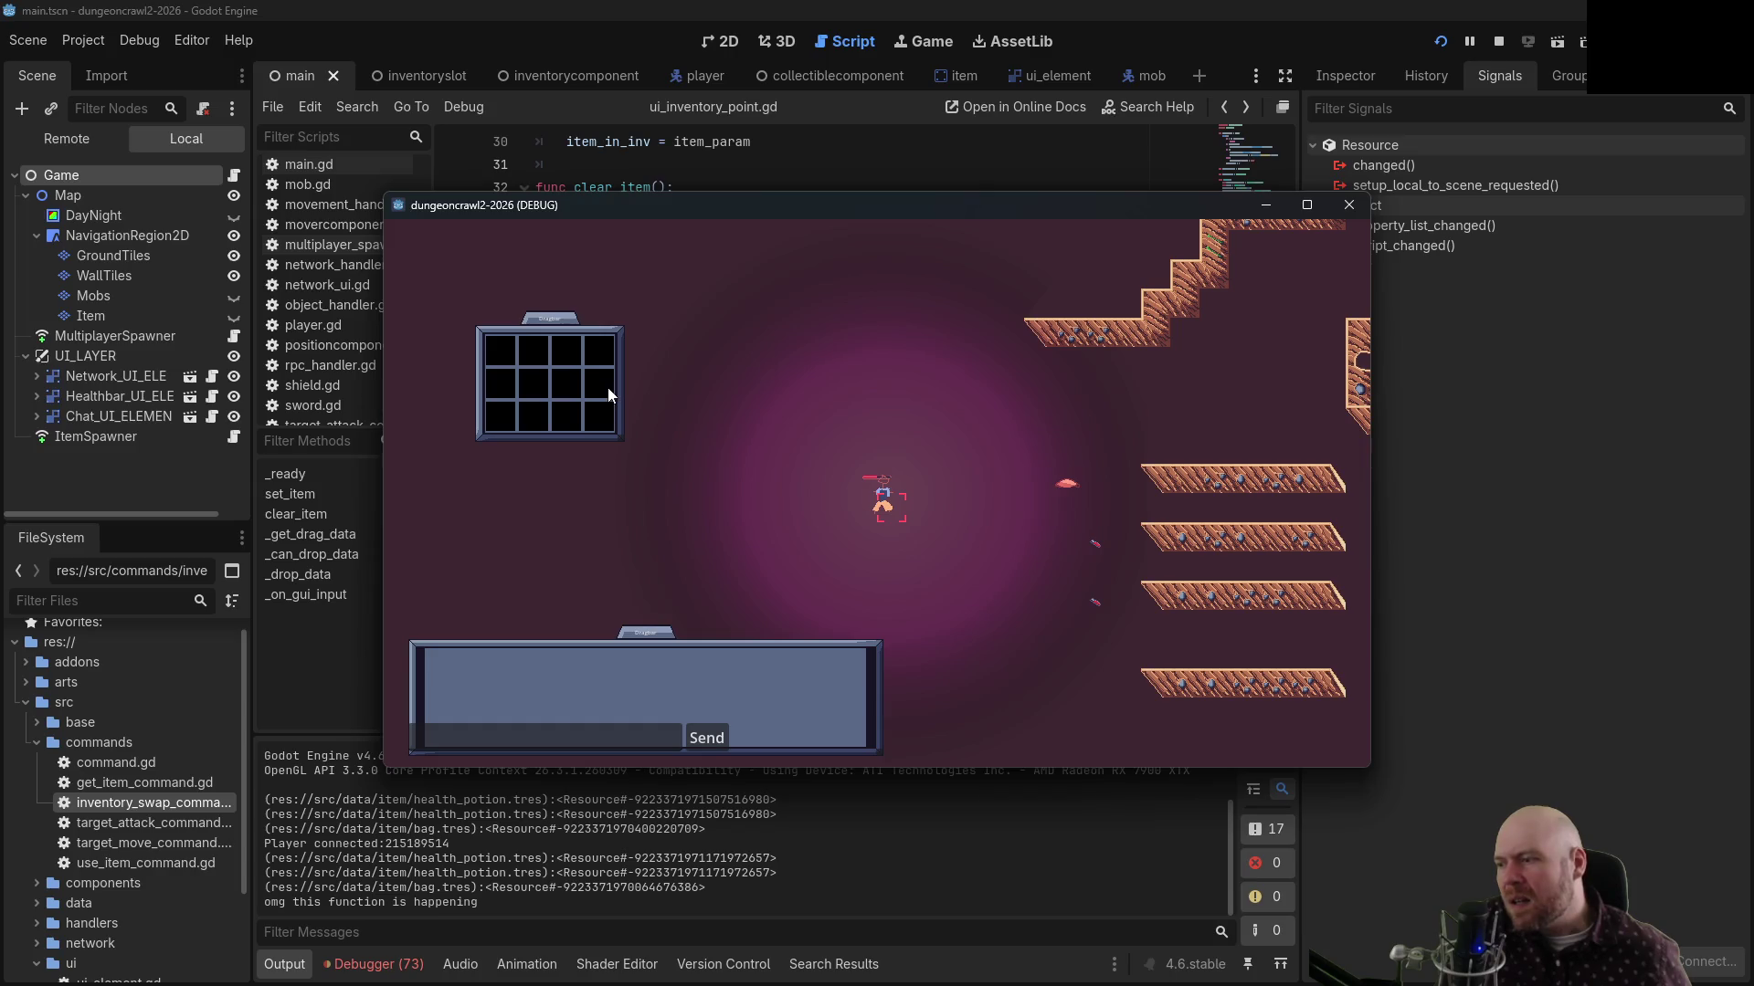
{"action": "left_click", "coordinate": [603, 387]}
{"action": "left_click", "coordinate": [603, 426]}
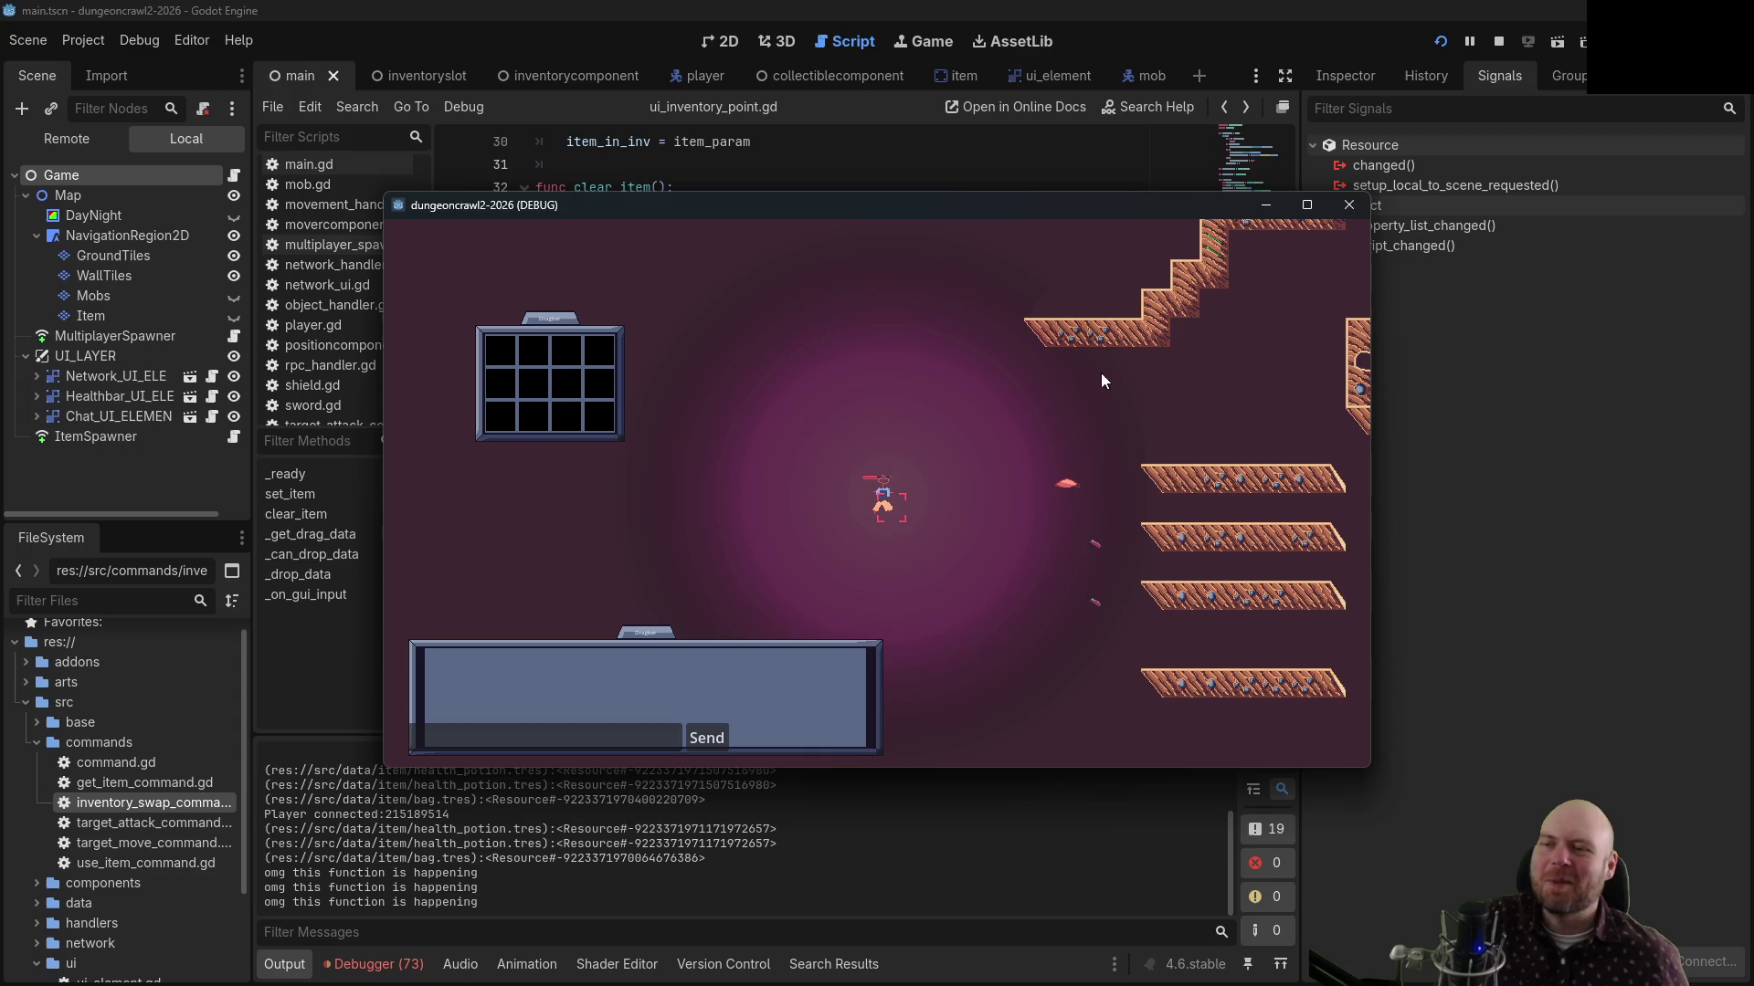
Pick up three ground items into the inventory, then close the game window
{"action": "left_click", "coordinate": [1065, 483]}
{"action": "left_click", "coordinate": [1095, 544]}
{"action": "left_click", "coordinate": [1095, 601]}
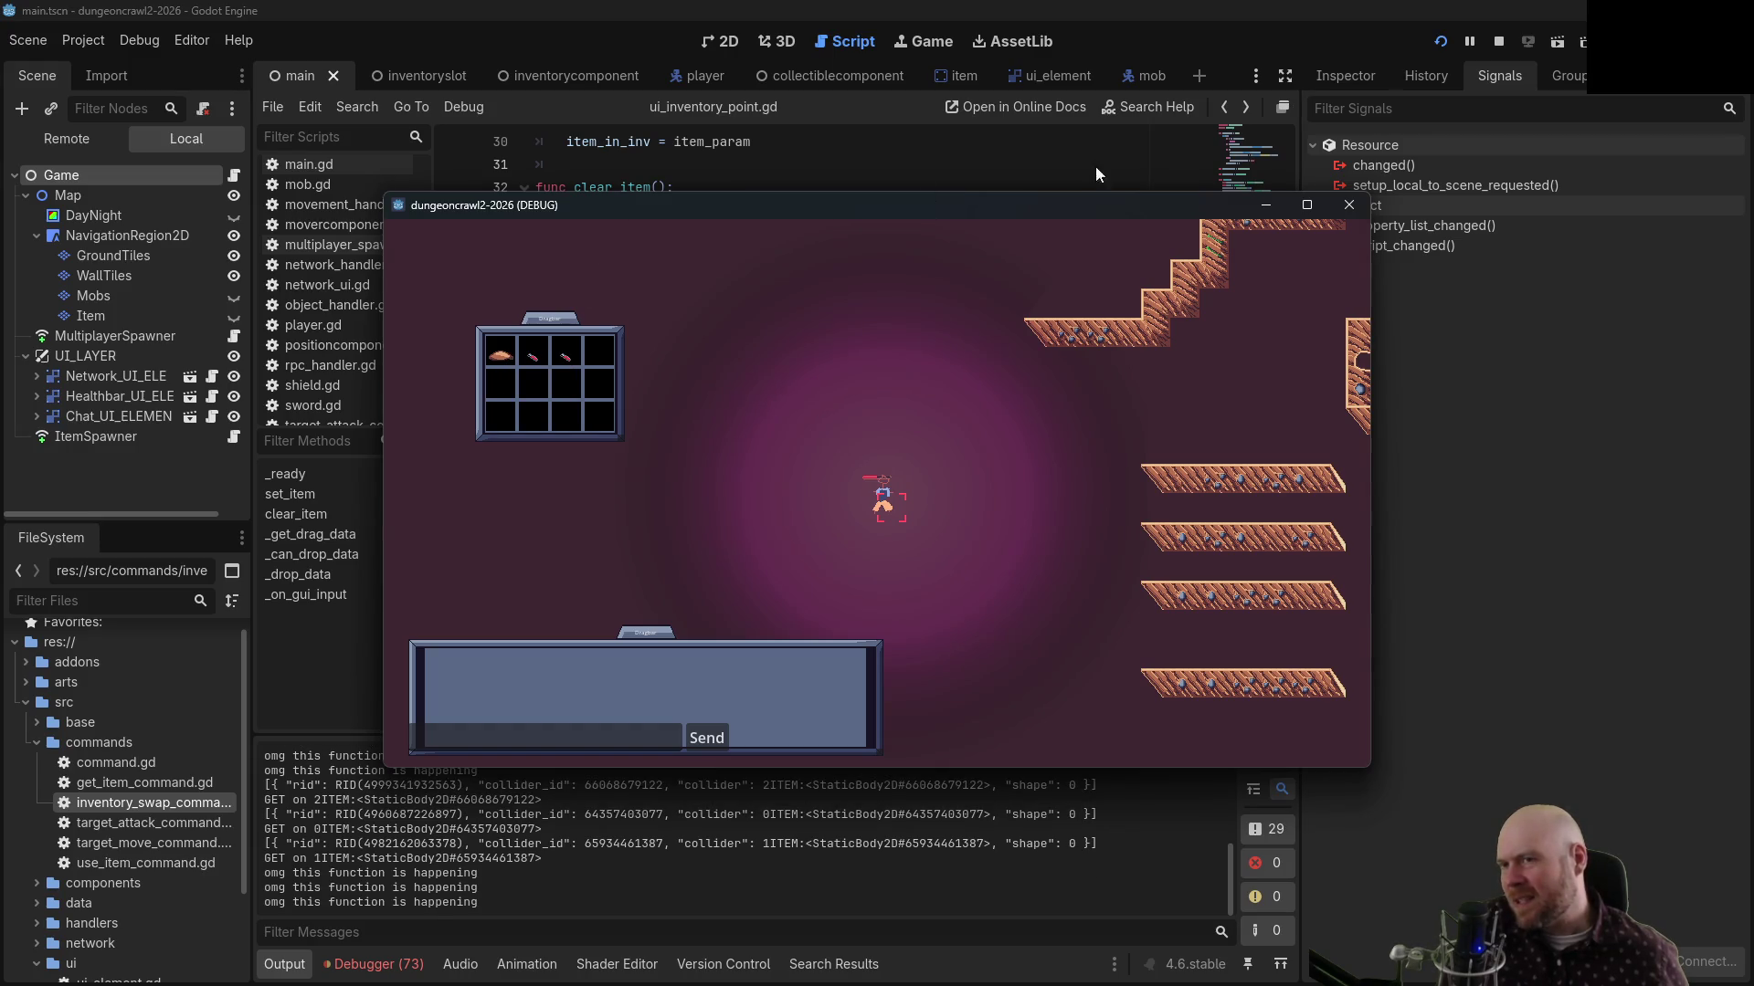
{"action": "mouse_move", "coordinate": [1153, 202]}
{"action": "left_mouse_down"}
{"action": "mouse_move", "coordinate": [1153, 334]}
{"action": "mouse_move", "coordinate": [1346, 210]}
{"action": "mouse_move", "coordinate": [694, 342]}
{"action": "mouse_move", "coordinate": [832, 477]}
{"action": "mouse_move", "coordinate": [875, 170]}
{"action": "left_mouse_up"}
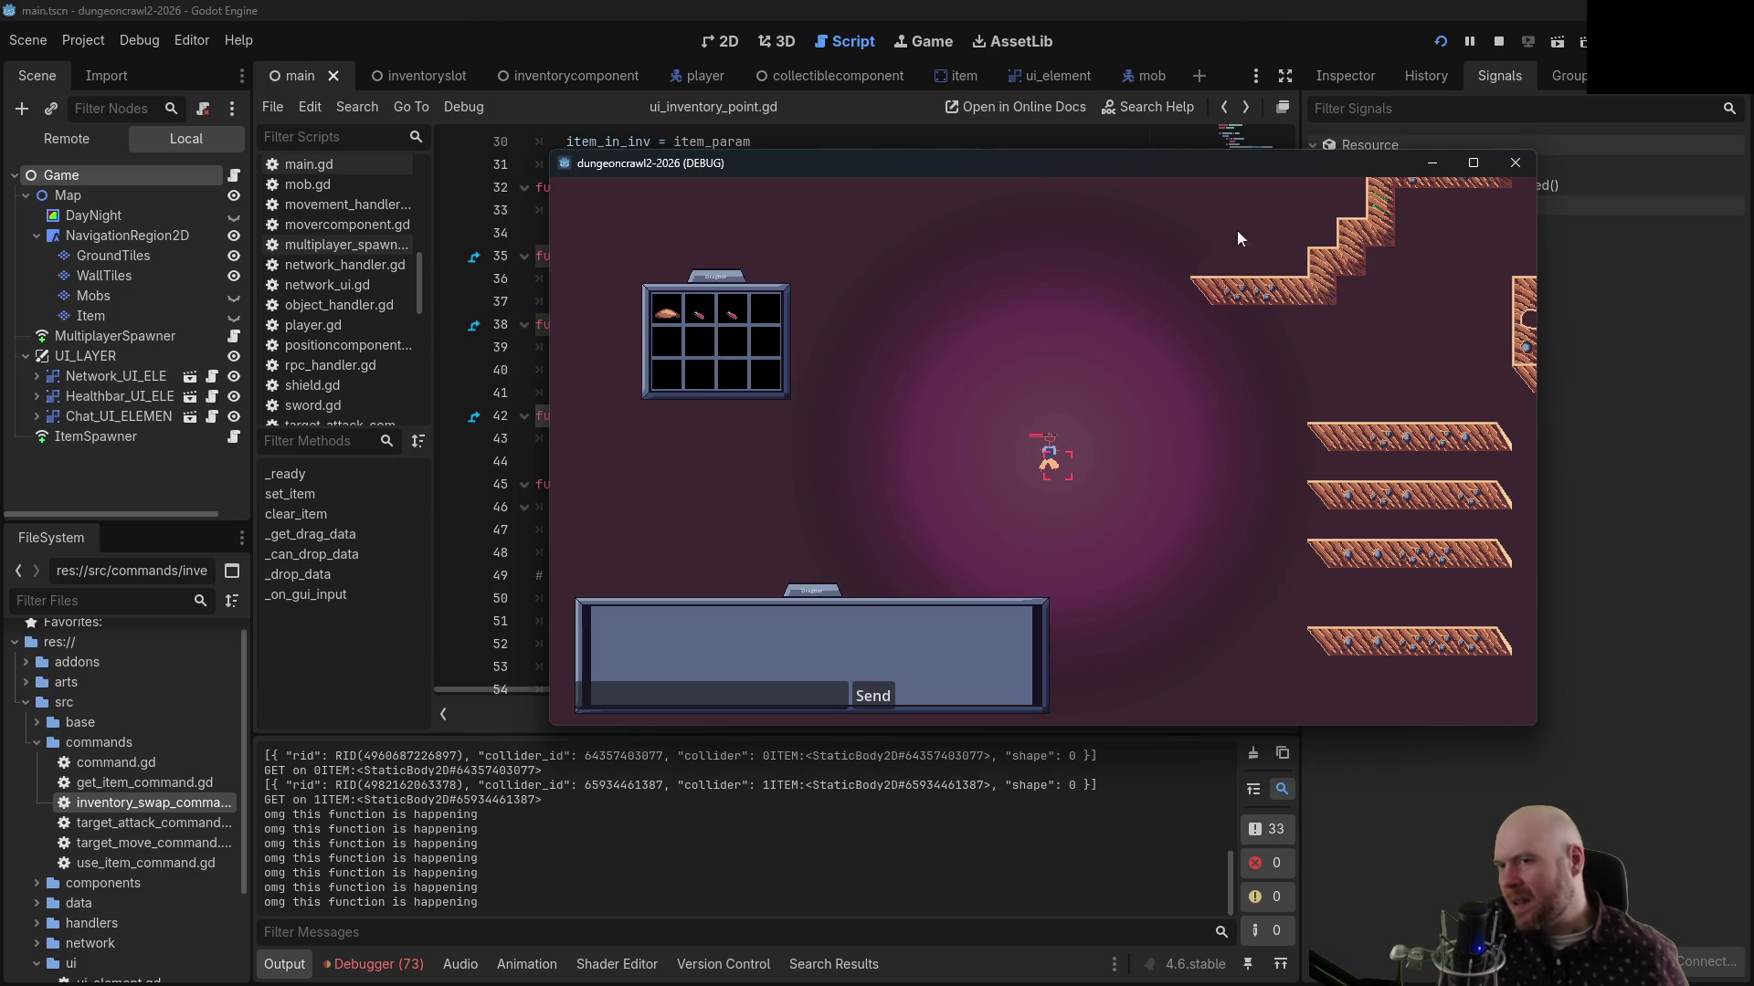
{"action": "left_click", "coordinate": [1515, 162]}
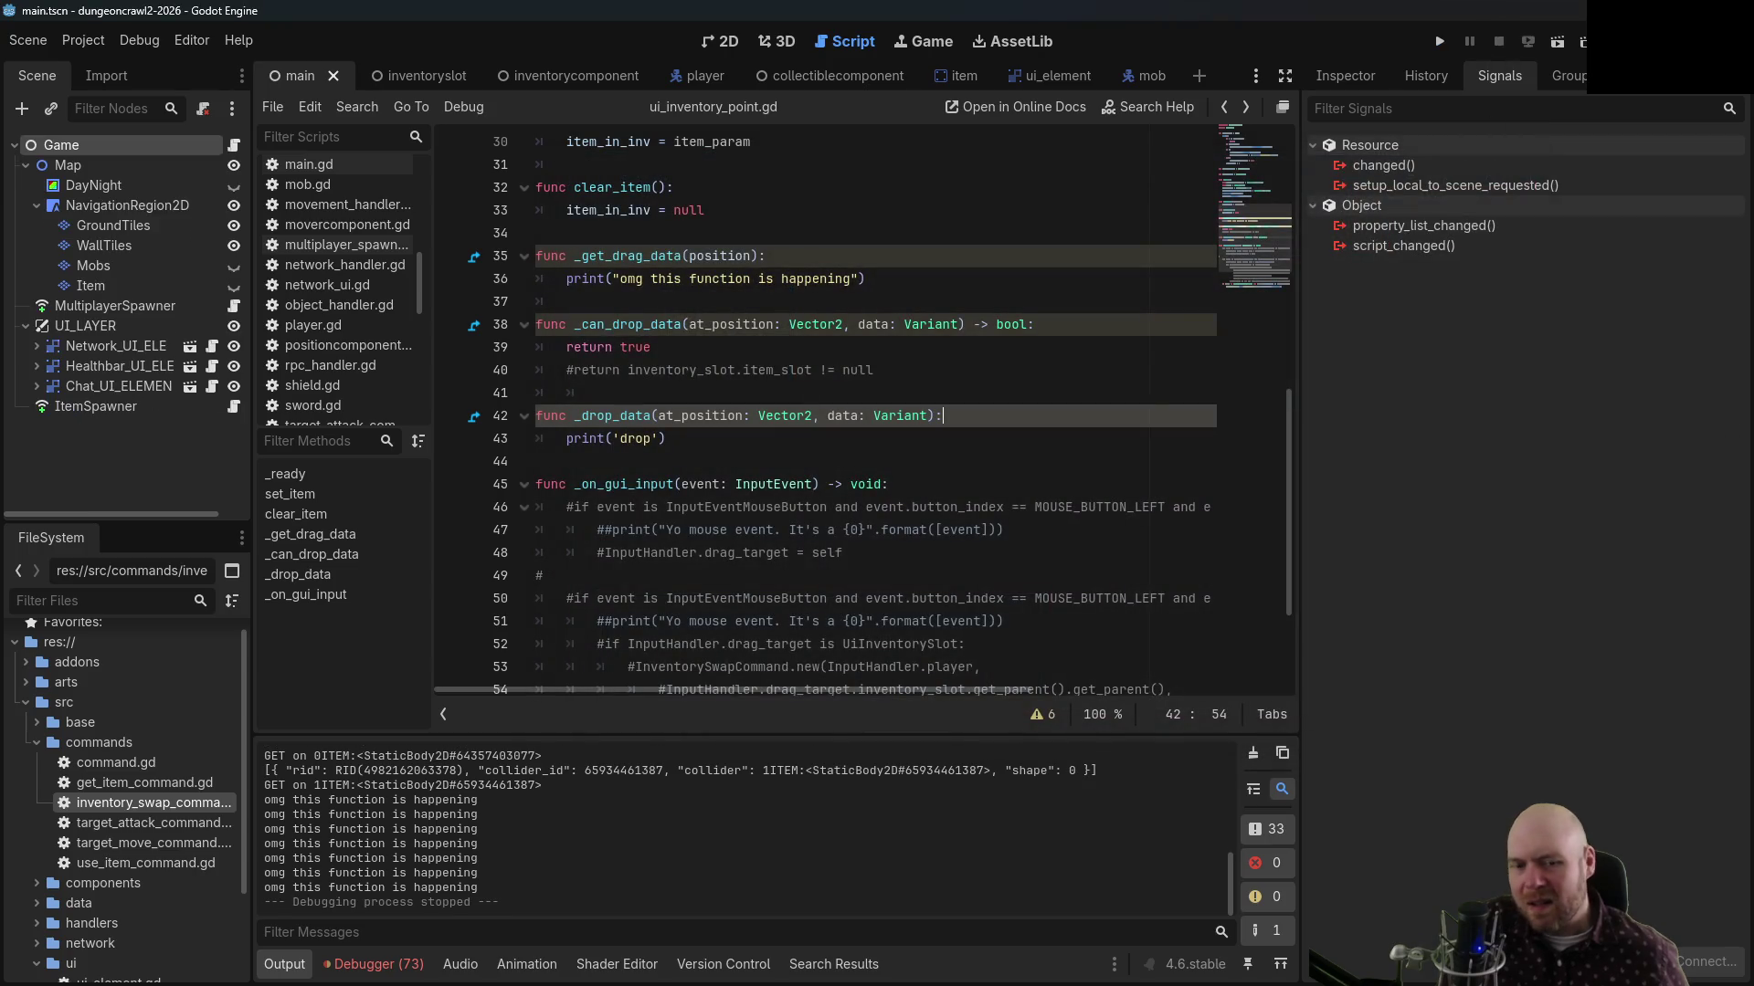
Search Google for 'drop_data not being called'
{"action": "key", "text": "alt+Tab"}
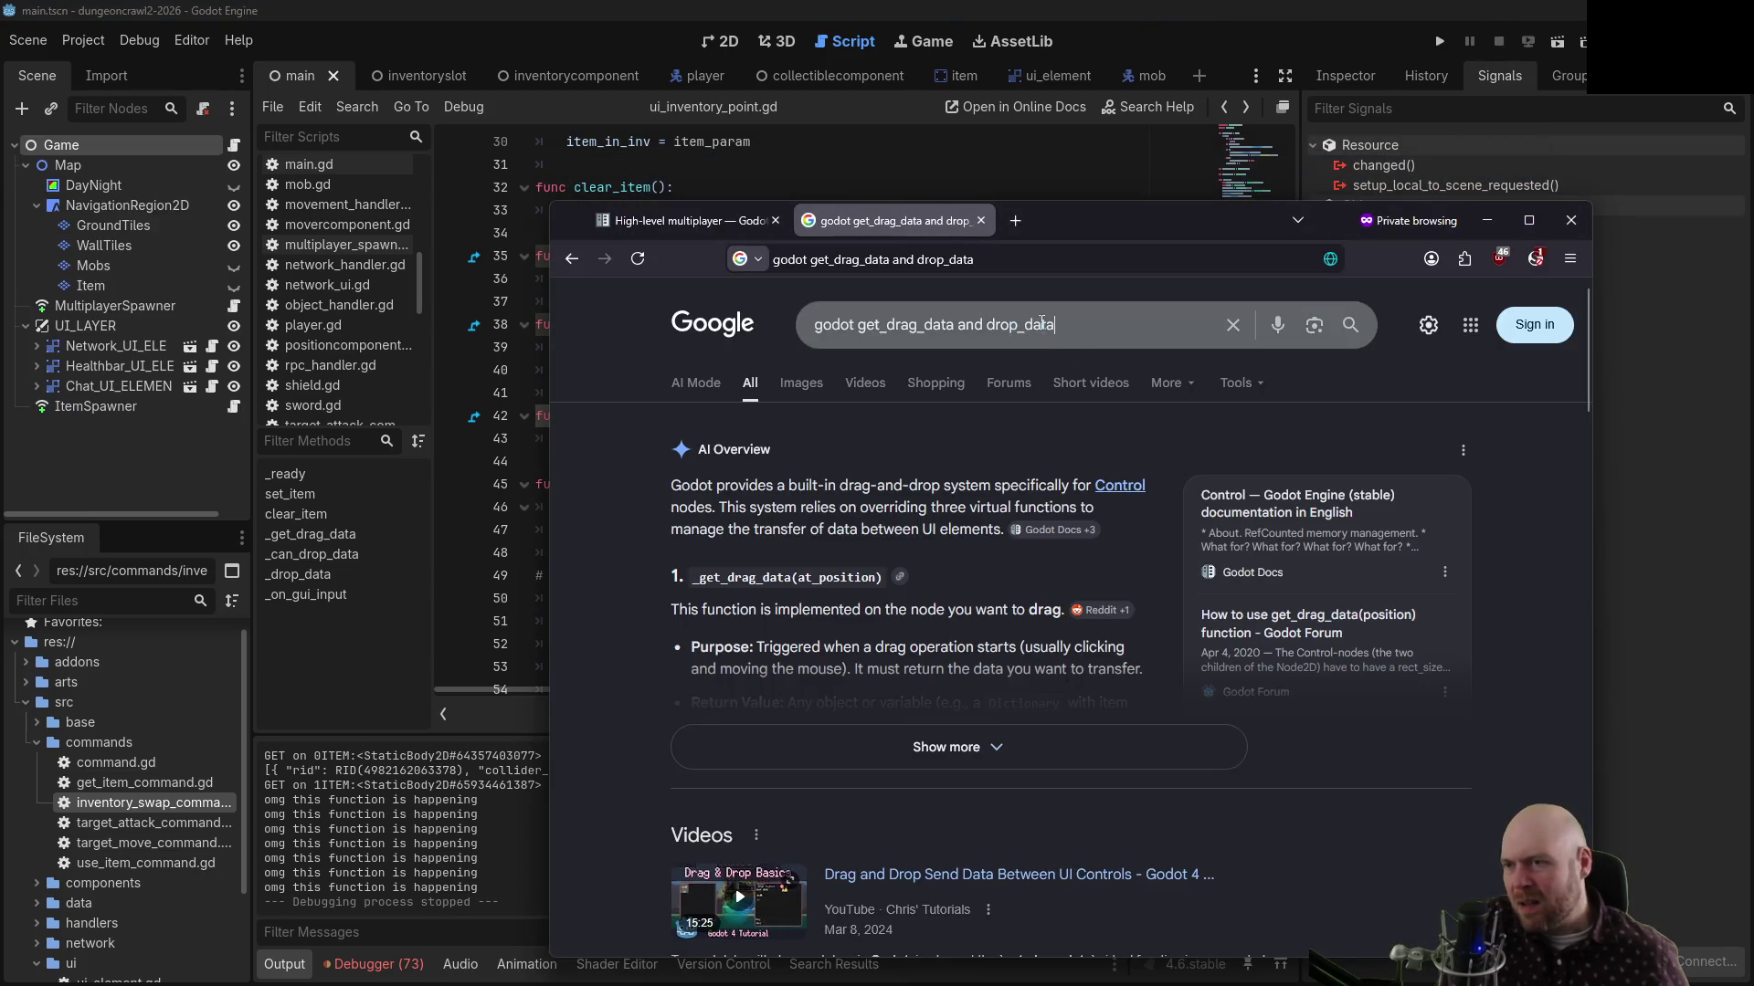
{"action": "left_click_drag", "start_coordinate": [1055, 326], "coordinate": [866, 326]}
{"action": "type", "text": "drop_da"}
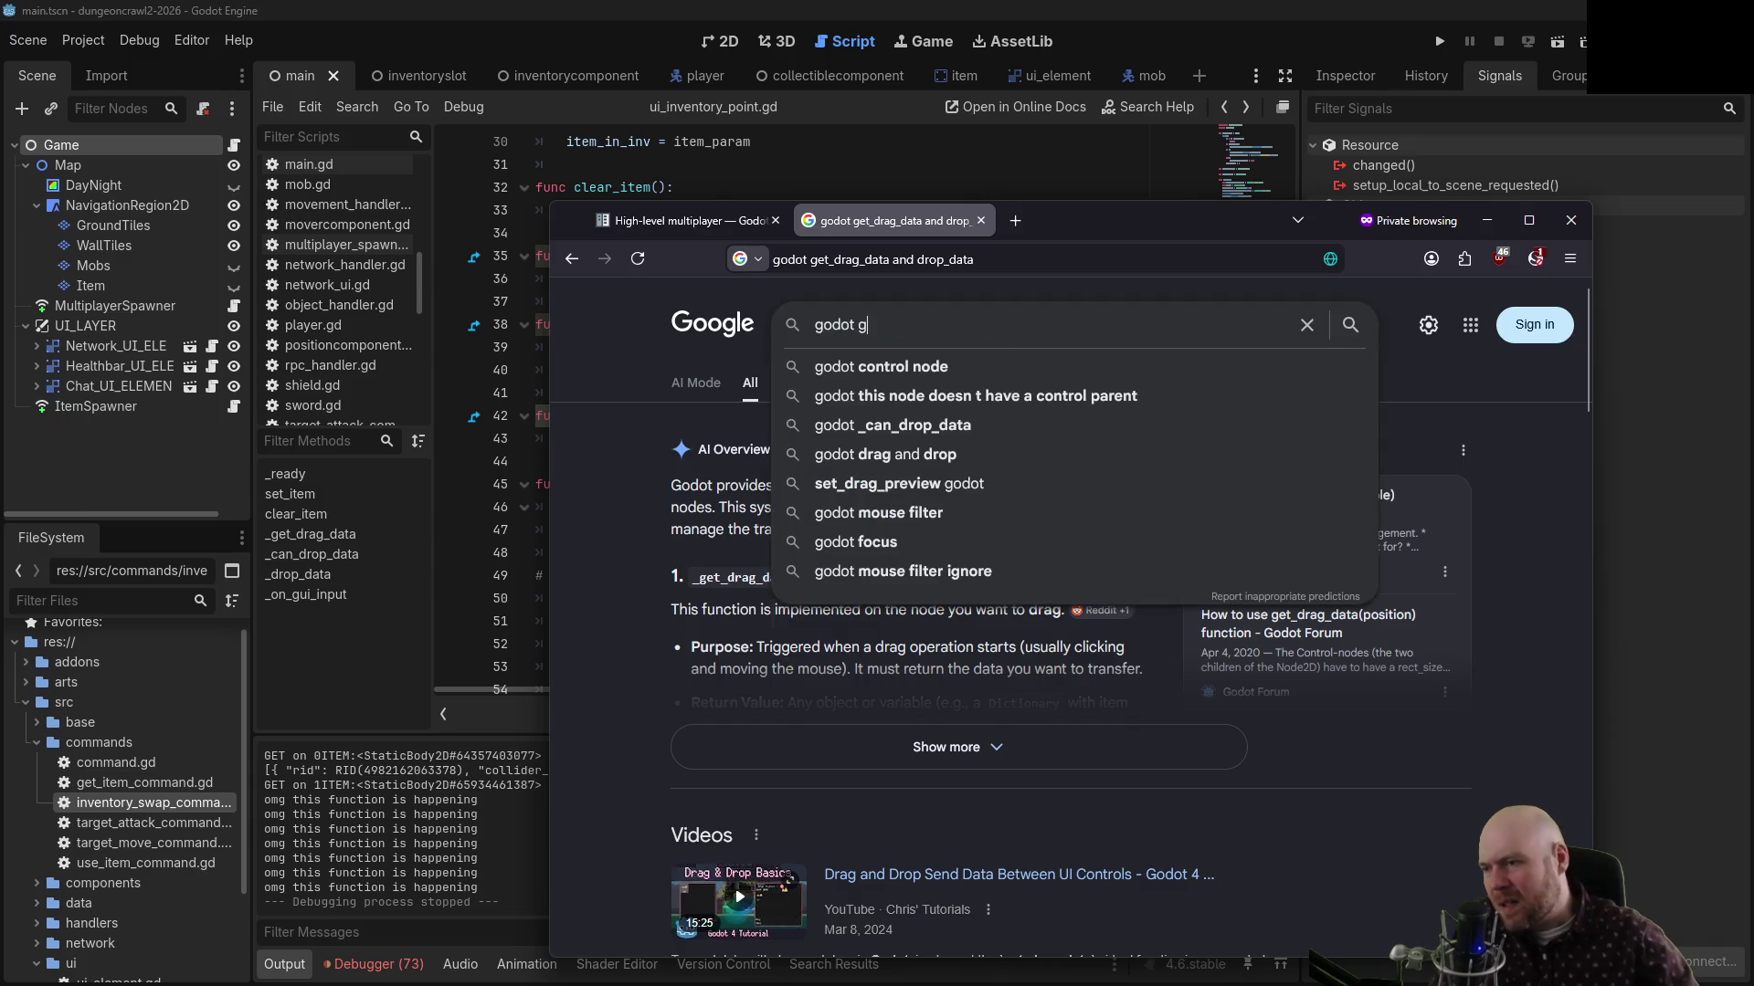
{"action": "type", "text": "ta not being called"}
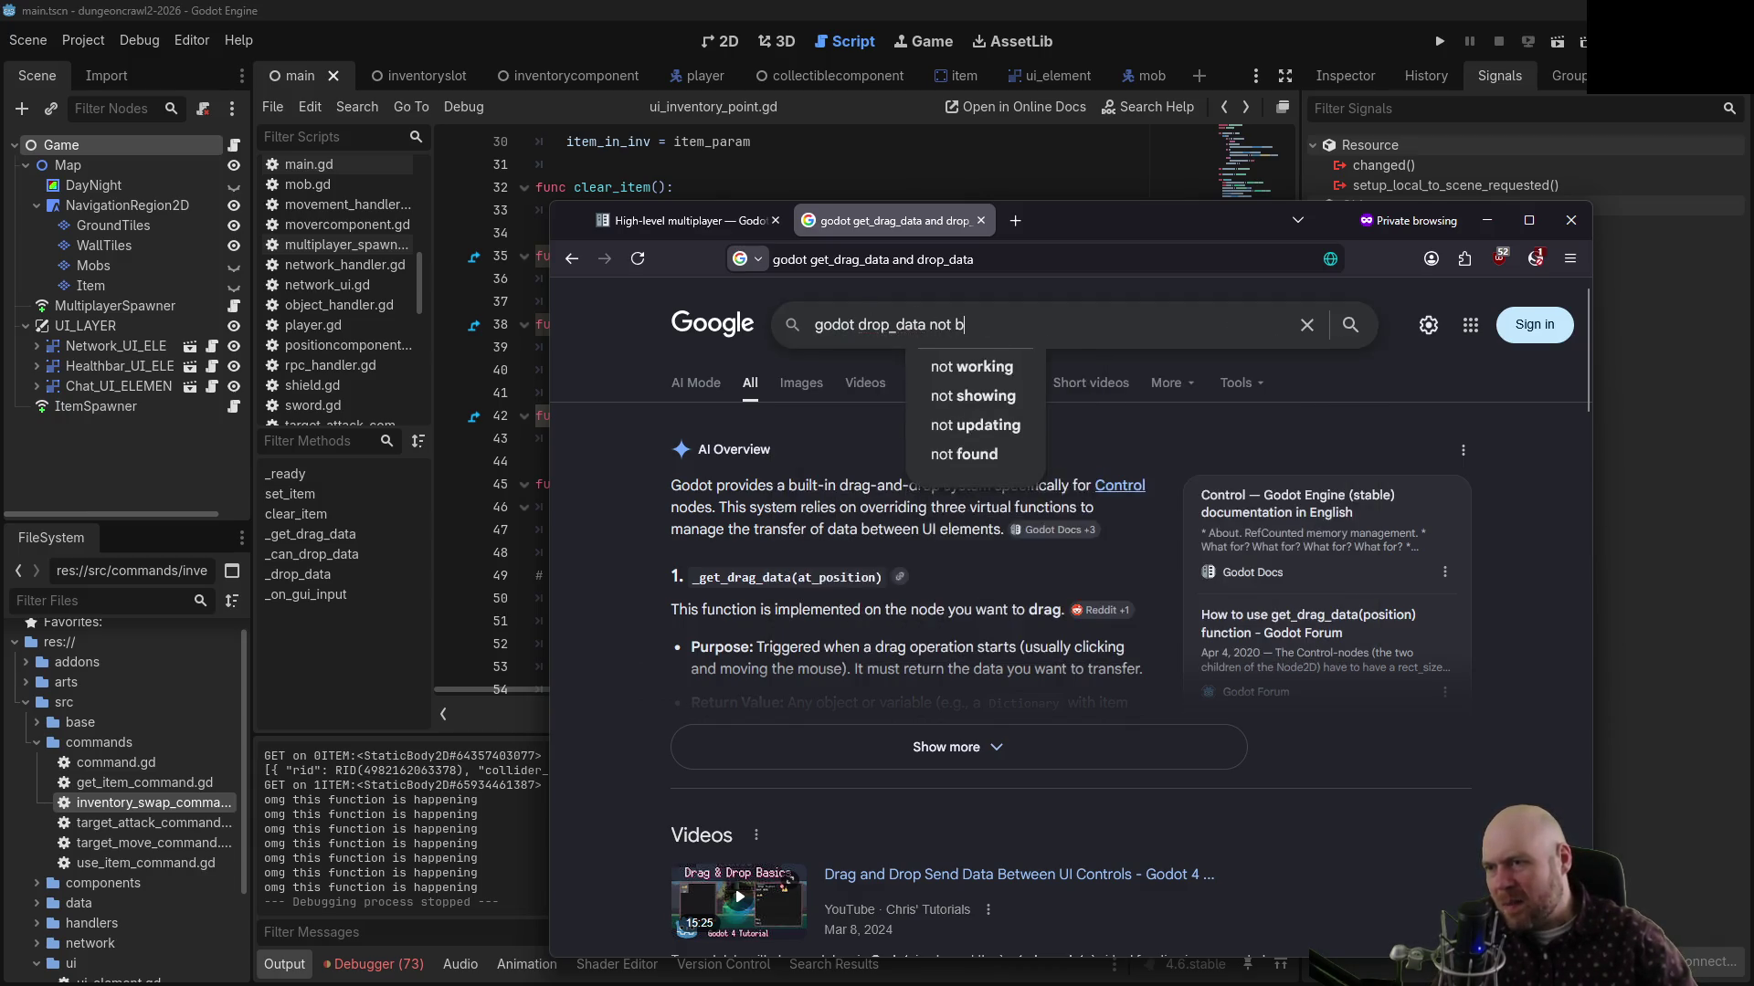
{"action": "key", "text": "Return"}
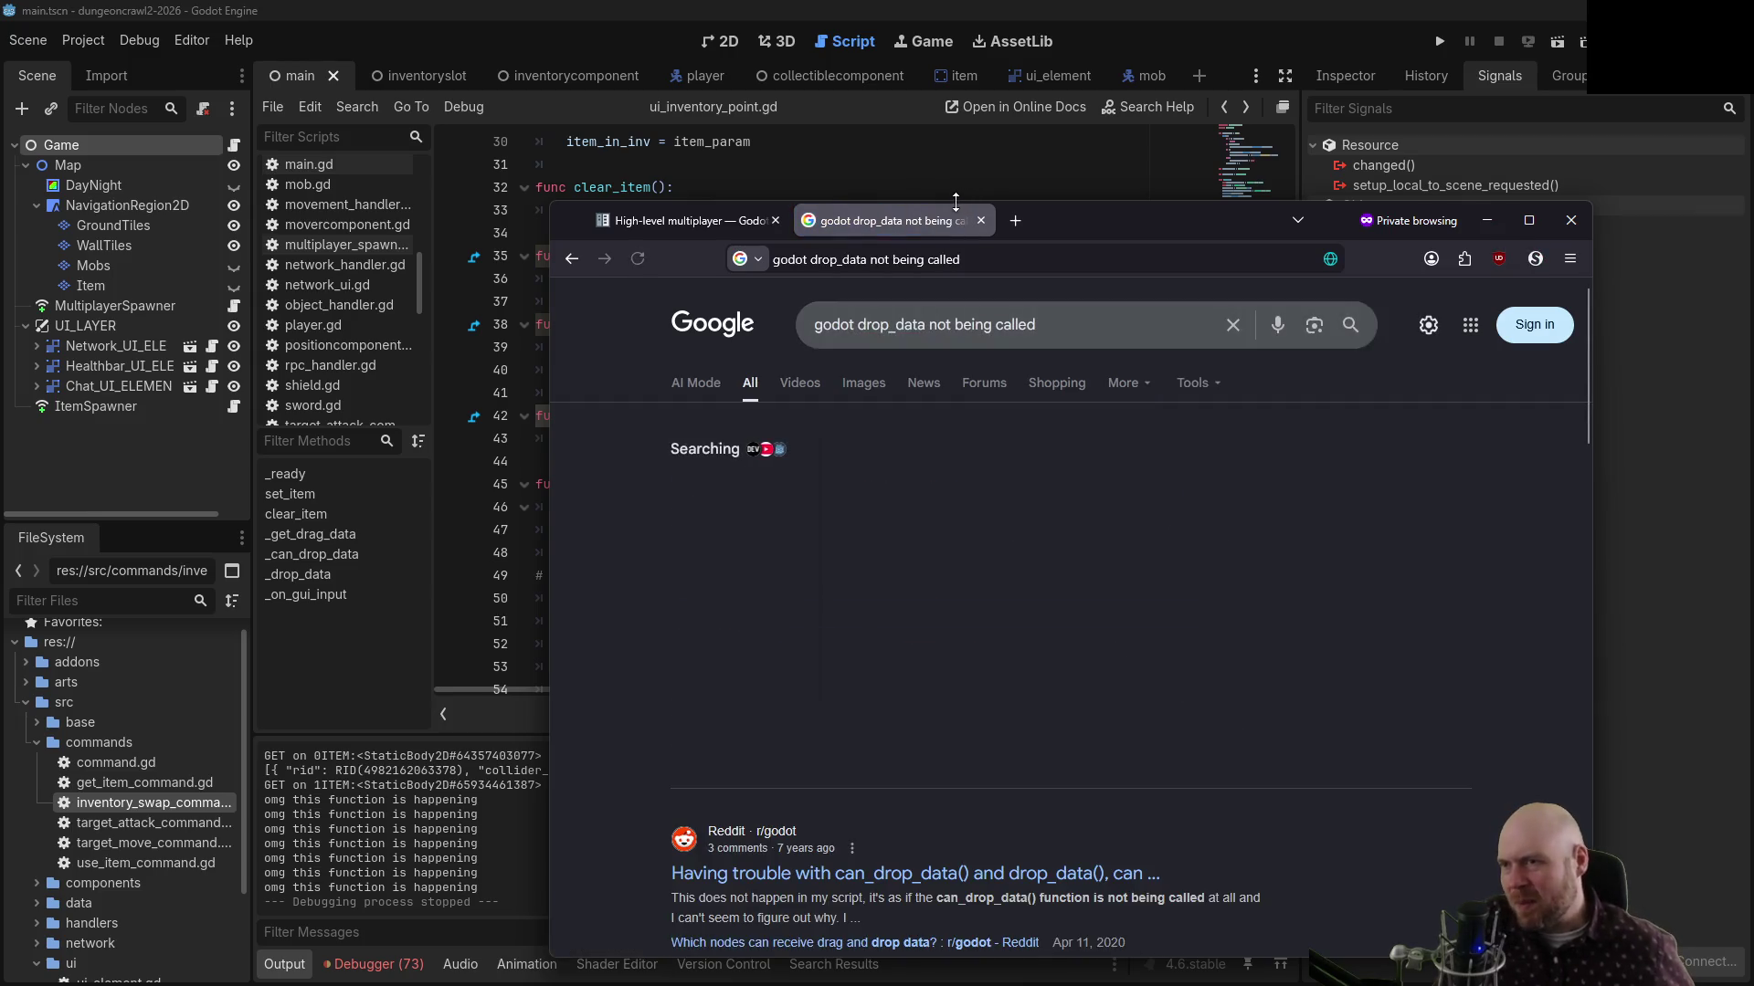
{"action": "key", "text": "alt+Tab"}
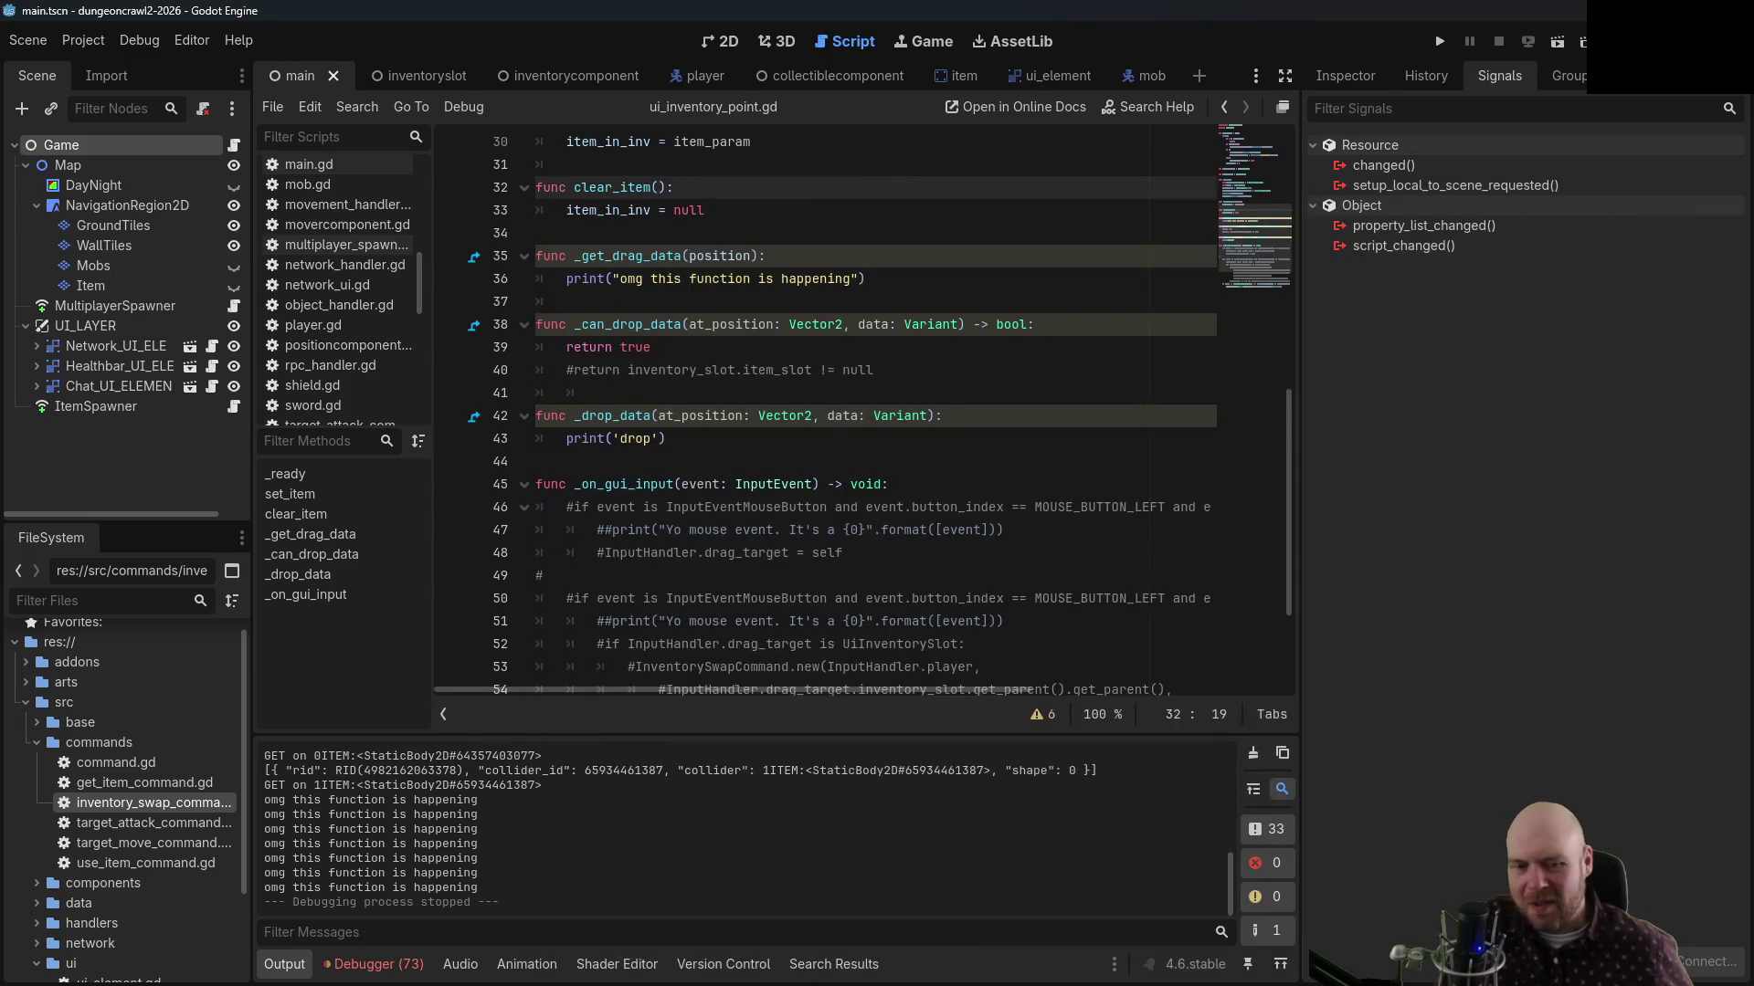
{"action": "key", "text": "alt+Tab"}
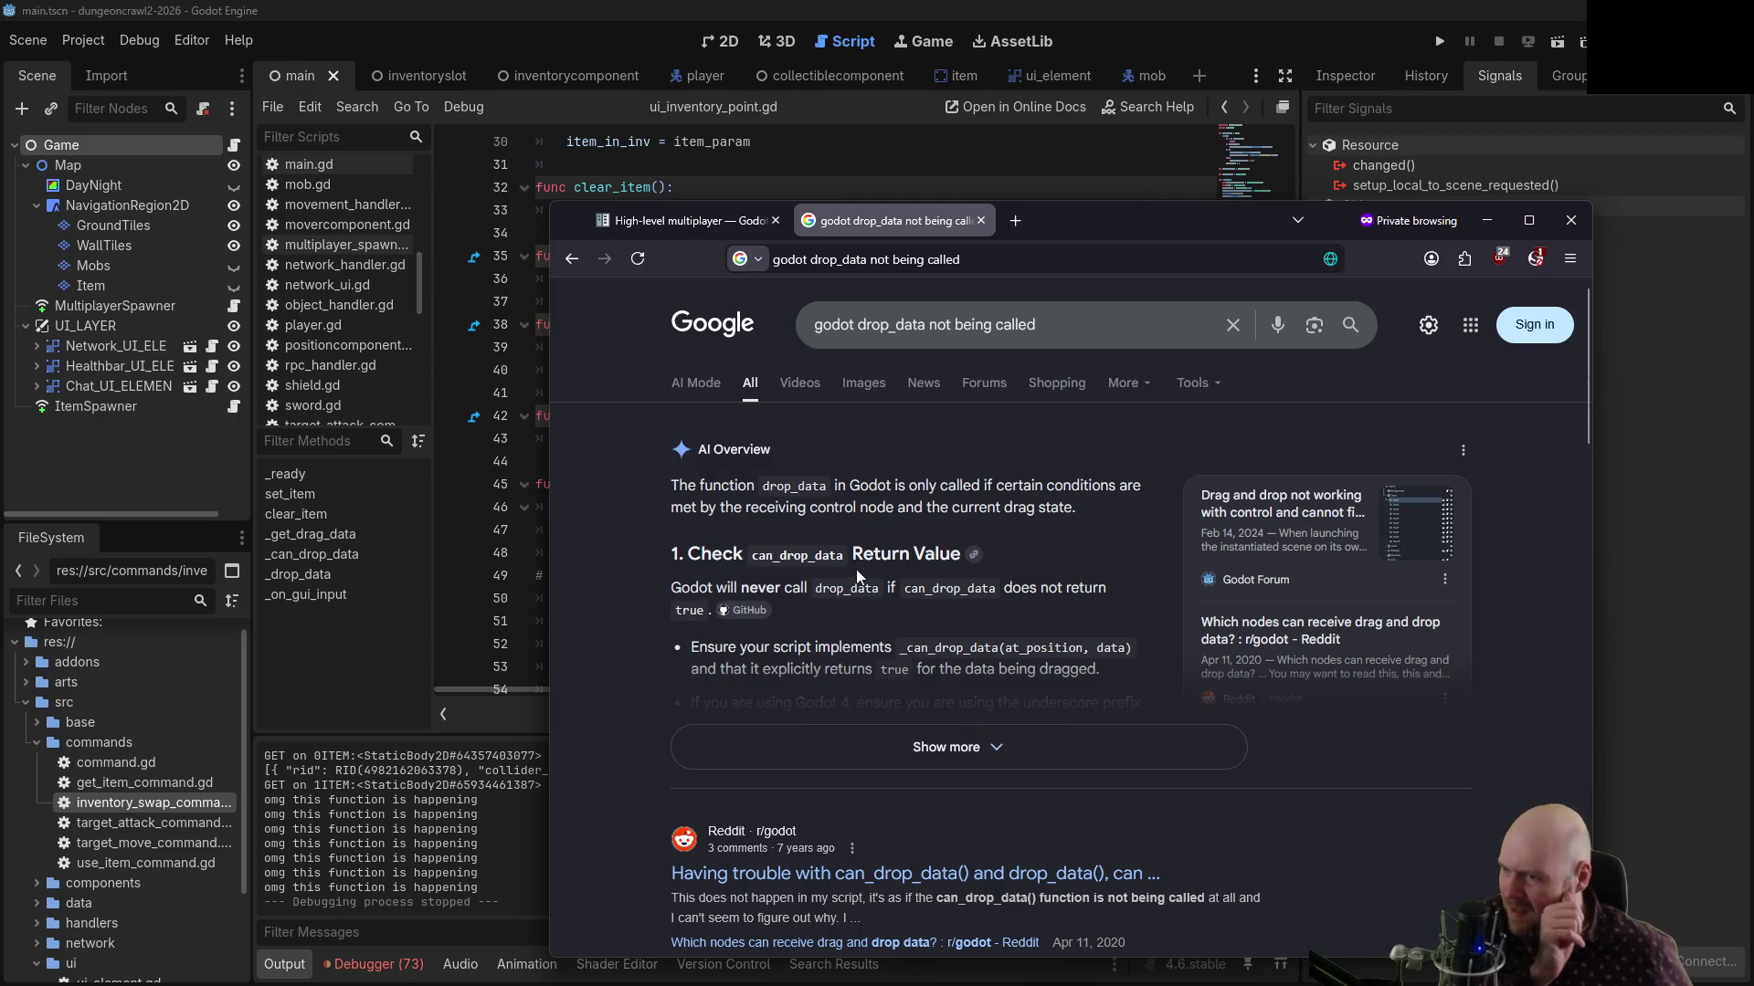
Expand the AI overview, read through it and the forum thread, then go back to the results
{"action": "scroll", "coordinate": [856, 568], "scroll_direction": "down", "scroll_amount": 1}
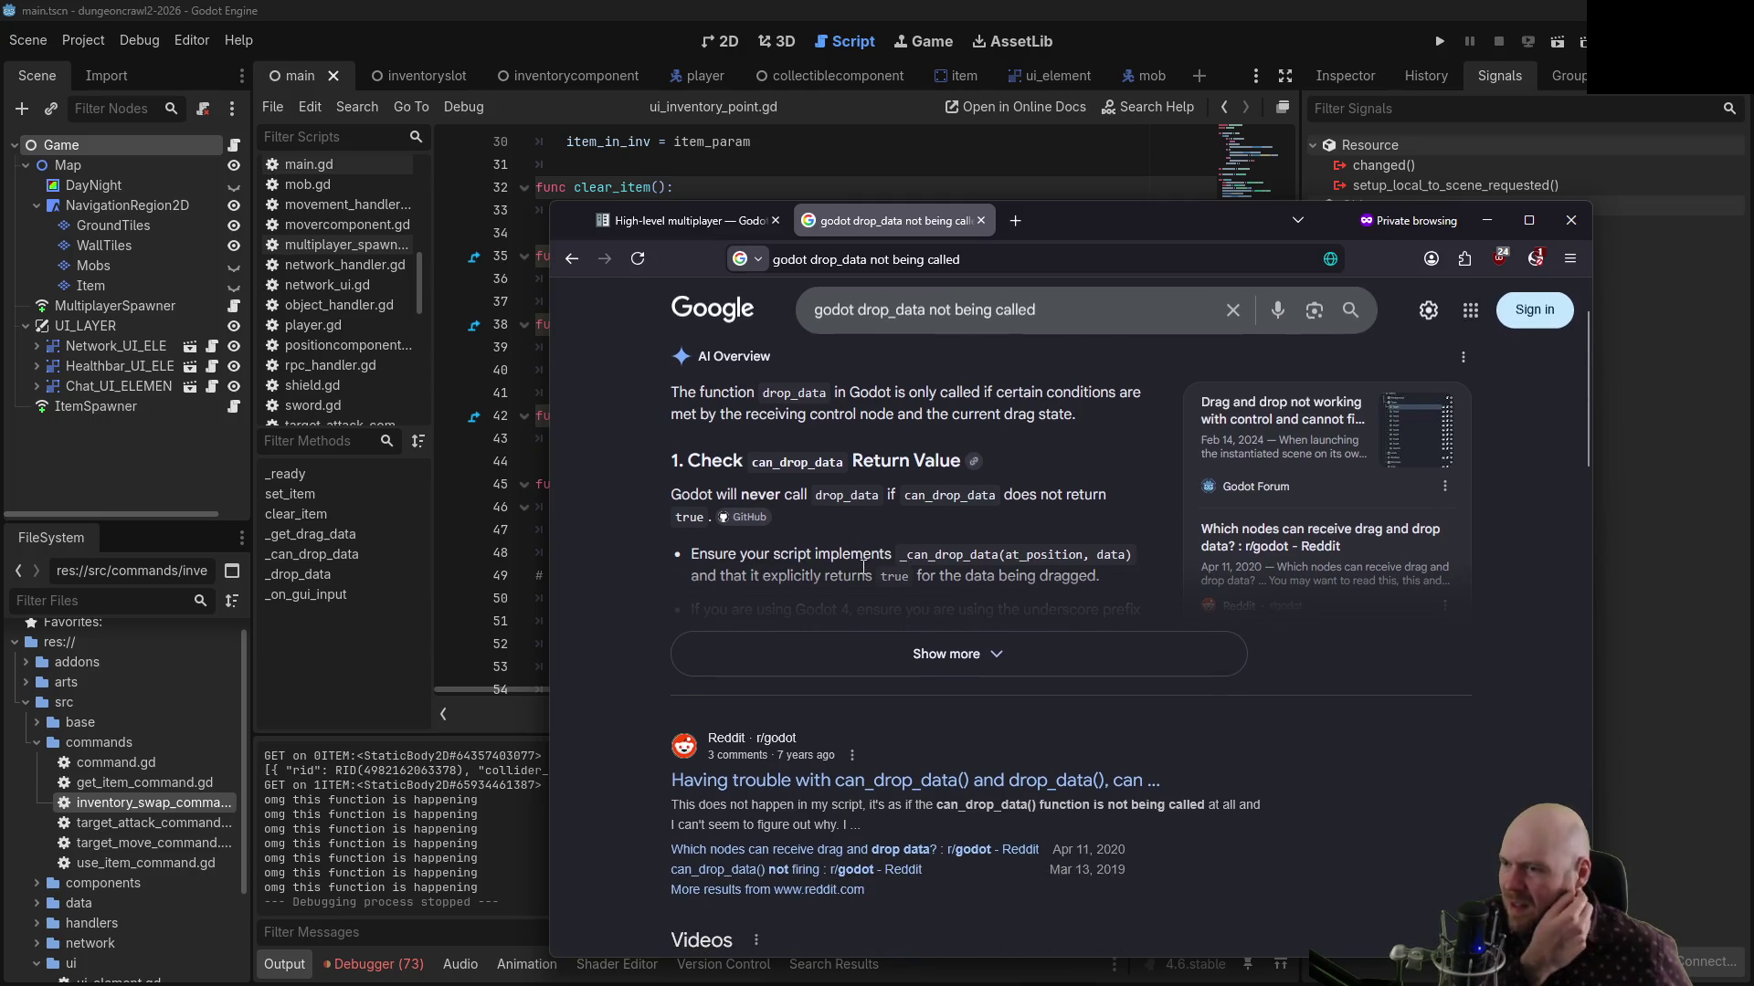
{"action": "left_click", "coordinate": [860, 651]}
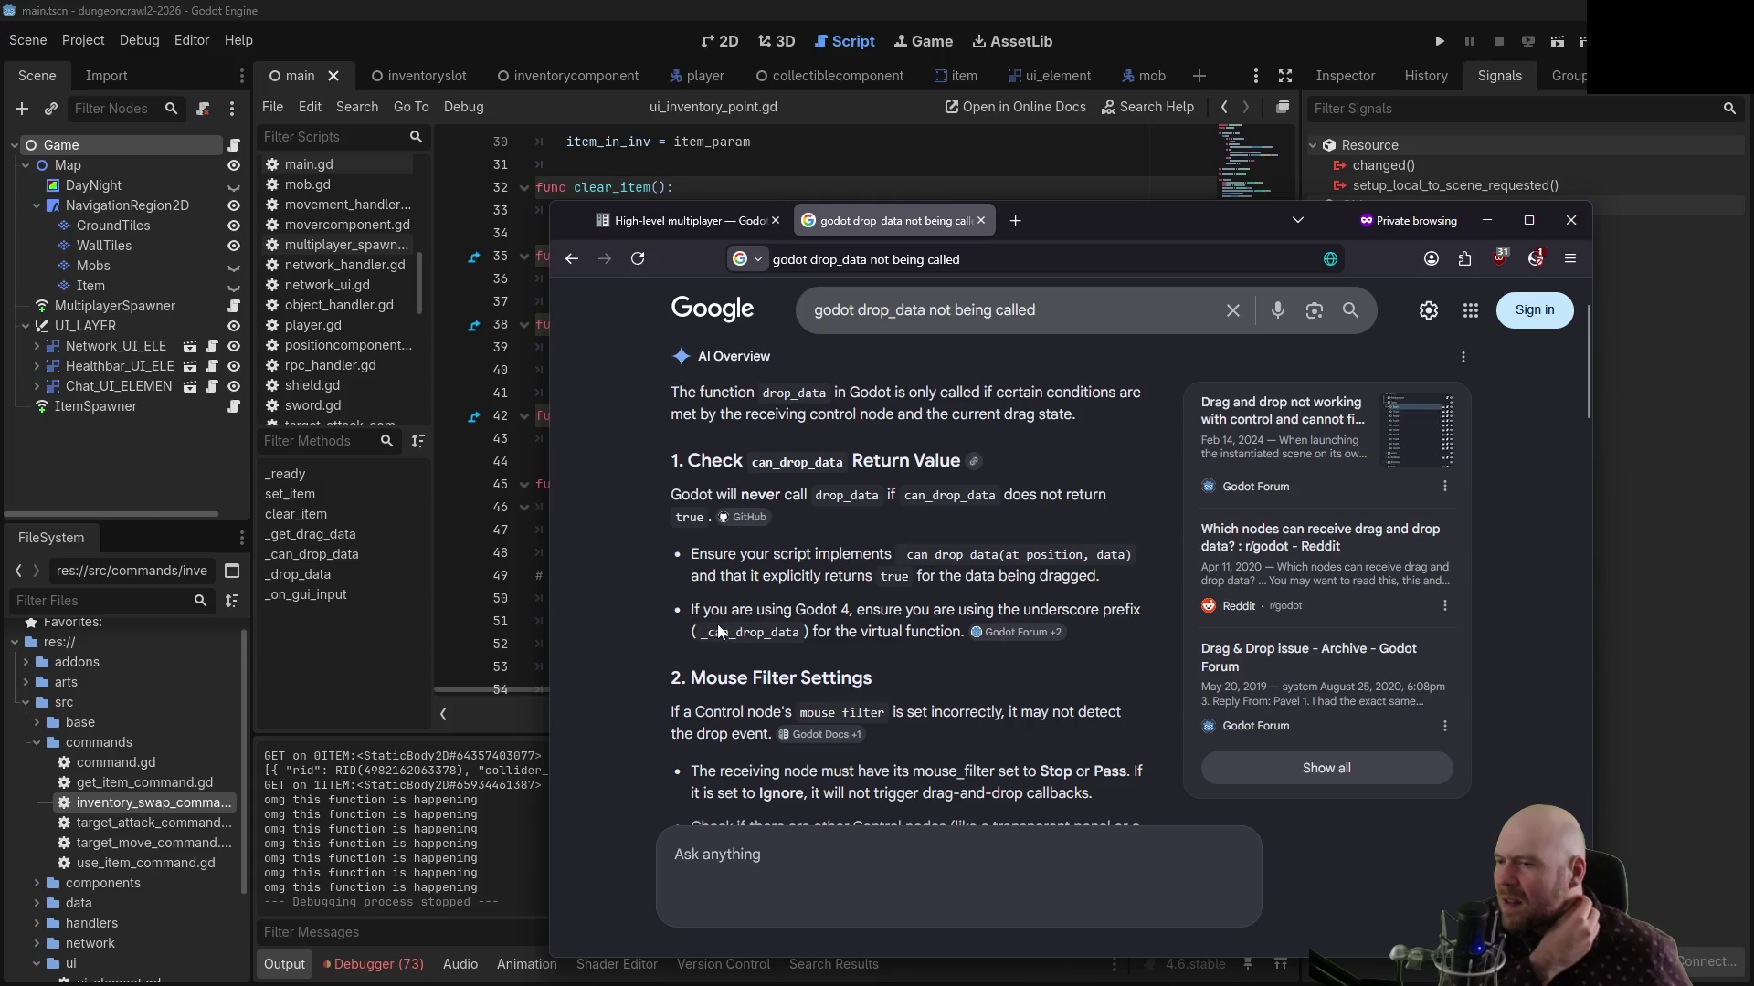
{"action": "mouse_move", "coordinate": [948, 208]}
{"action": "left_mouse_down"}
{"action": "mouse_move", "coordinate": [972, 225]}
{"action": "mouse_move", "coordinate": [1157, 174]}
{"action": "mouse_move", "coordinate": [1101, 170]}
{"action": "left_mouse_up"}
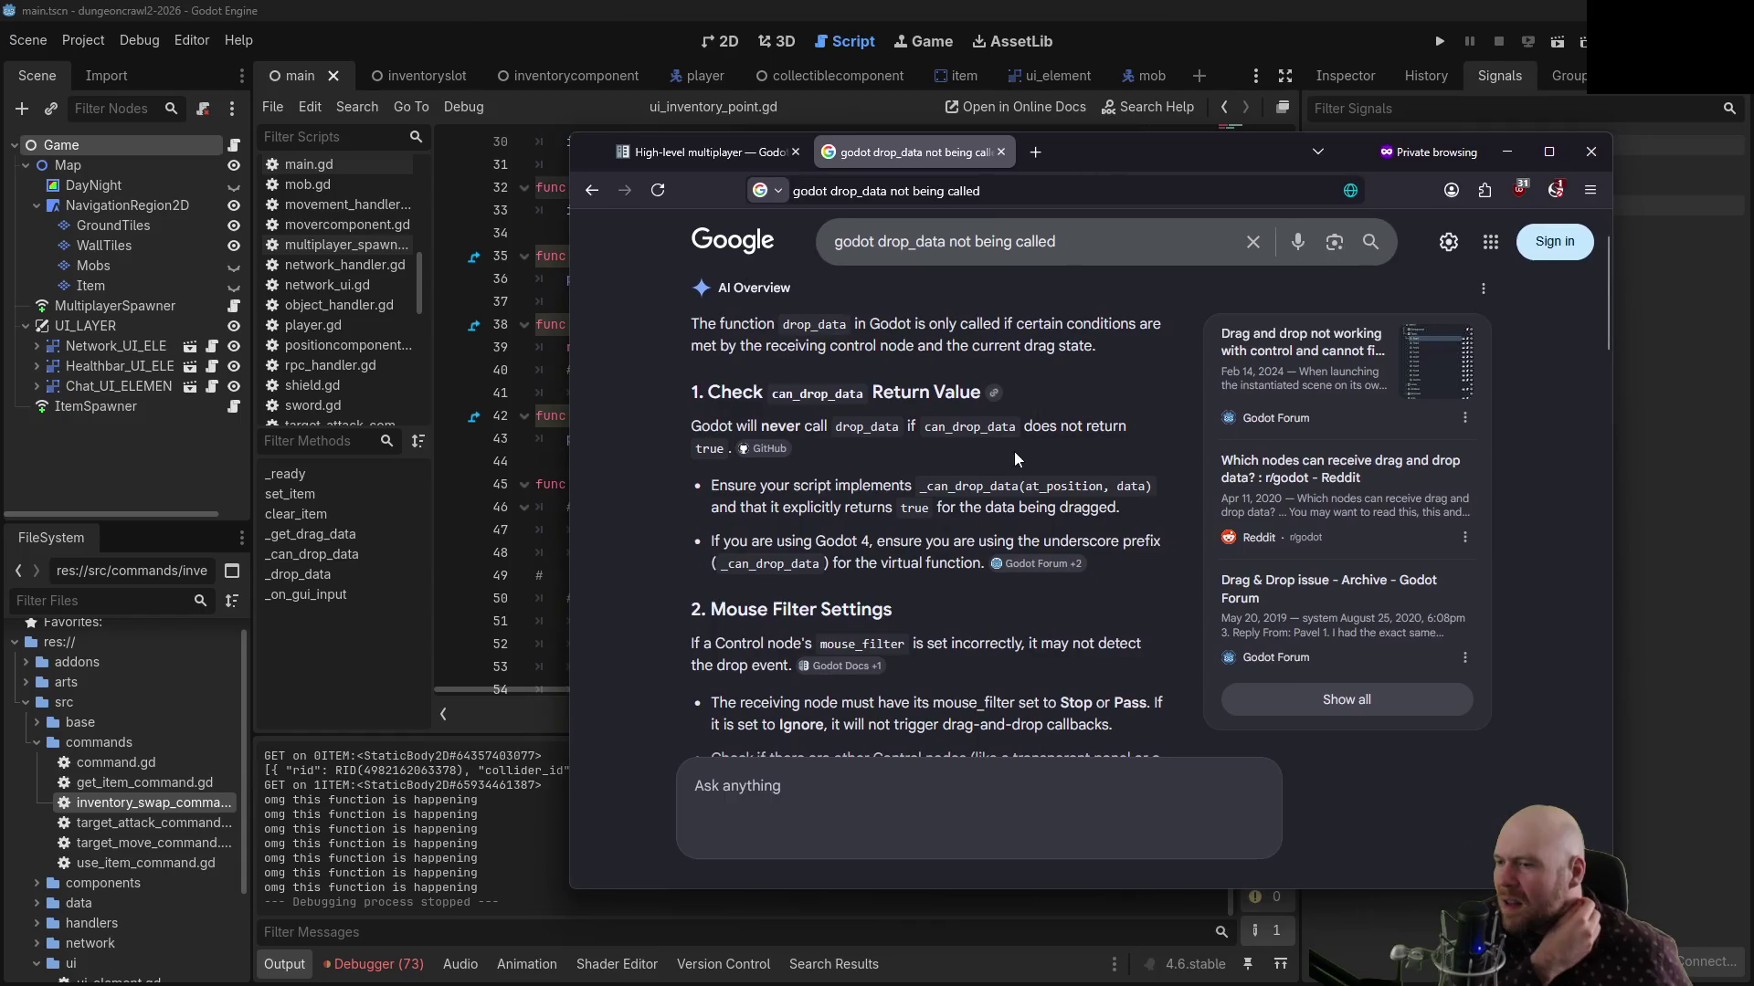
{"action": "scroll", "coordinate": [1013, 452], "scroll_direction": "down", "scroll_amount": 1}
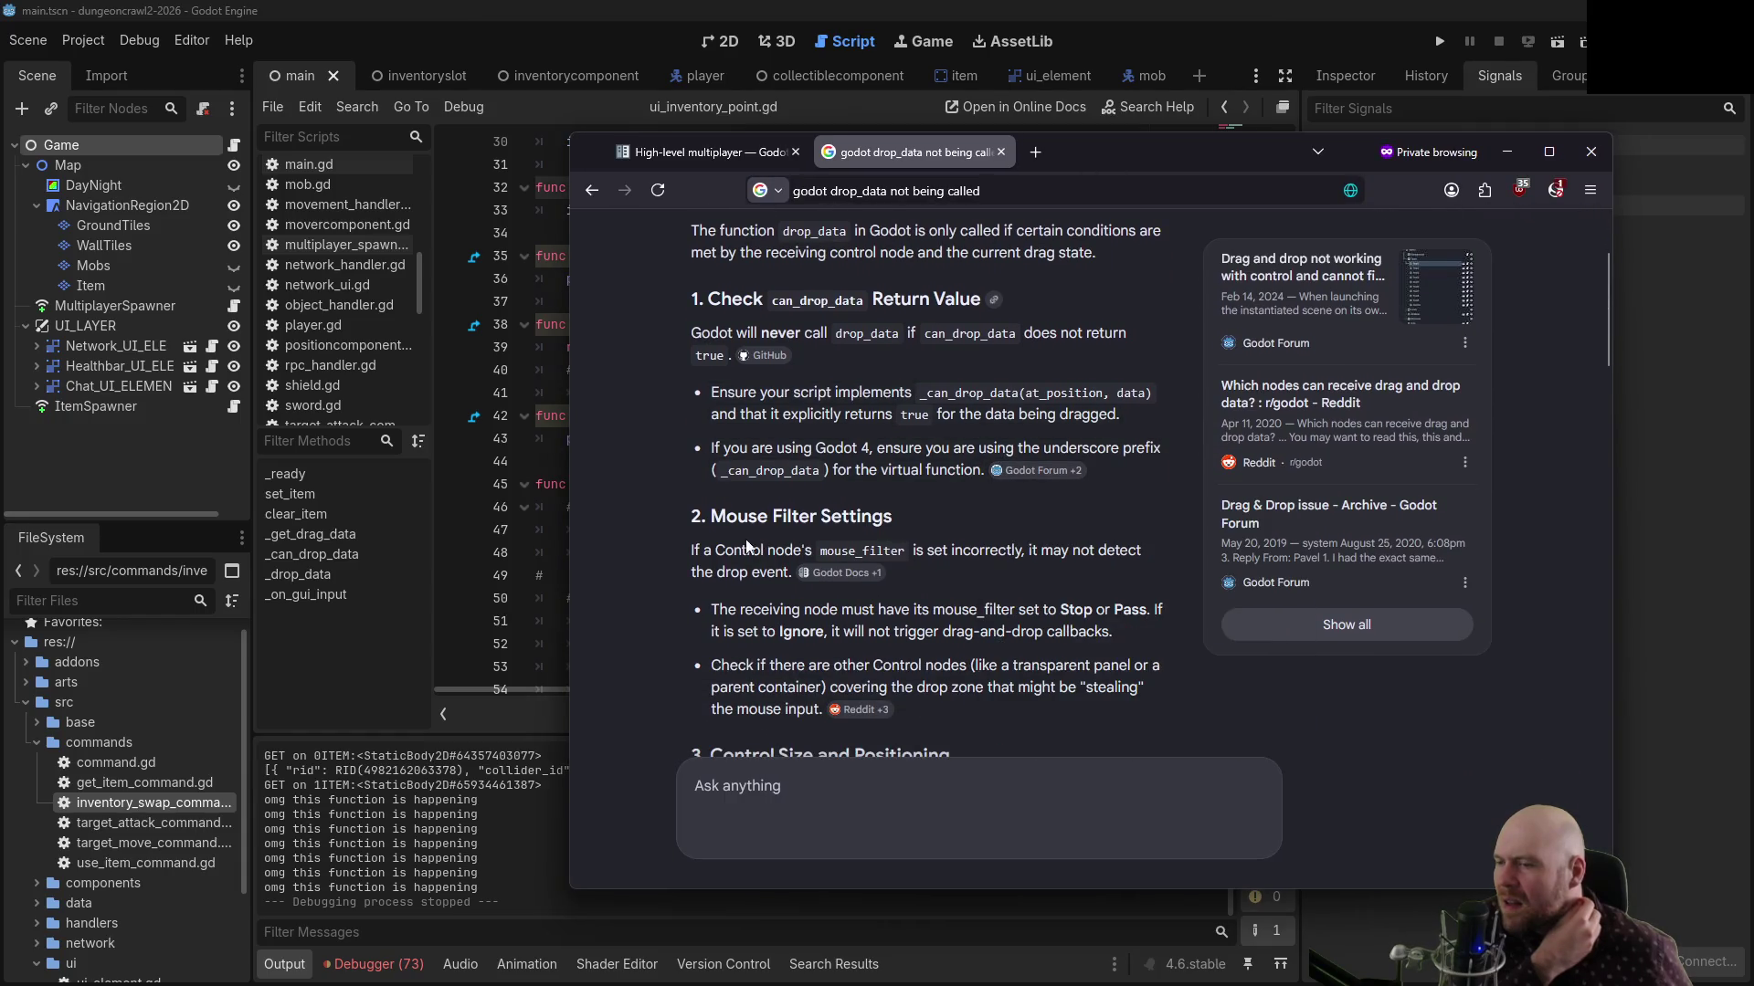
{"action": "scroll", "coordinate": [724, 552], "scroll_direction": "down", "scroll_amount": 1}
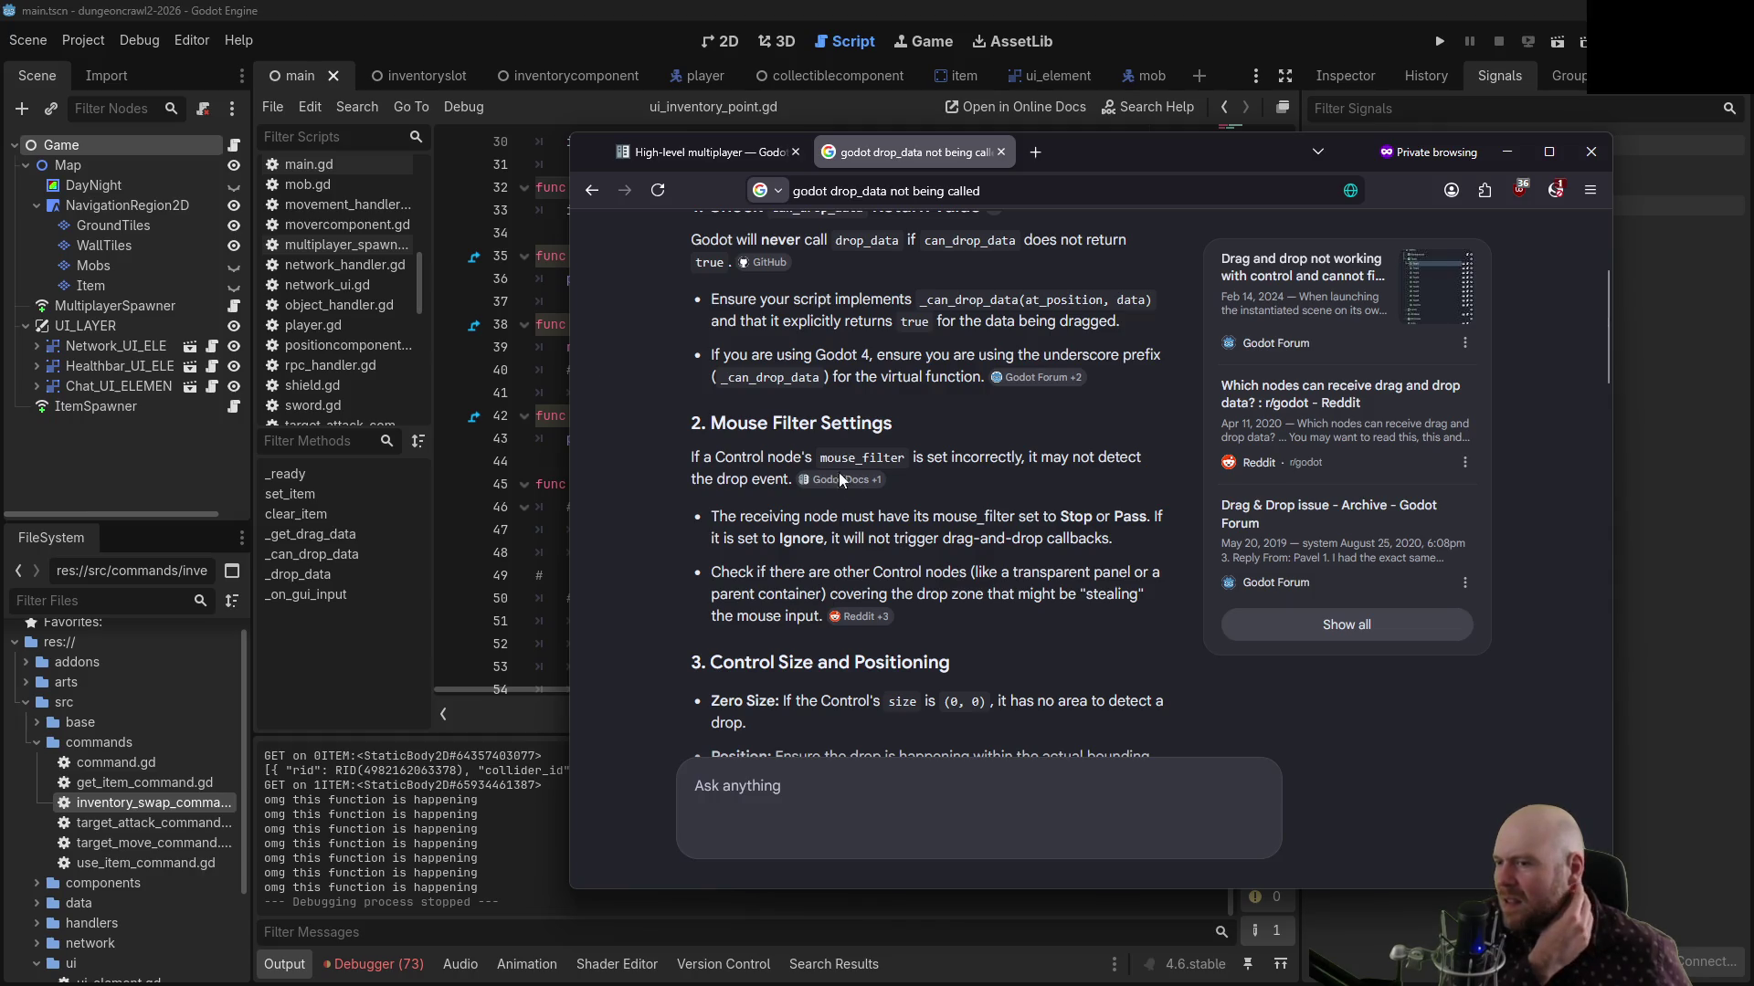
{"action": "scroll", "coordinate": [835, 503], "scroll_direction": "down", "scroll_amount": 3}
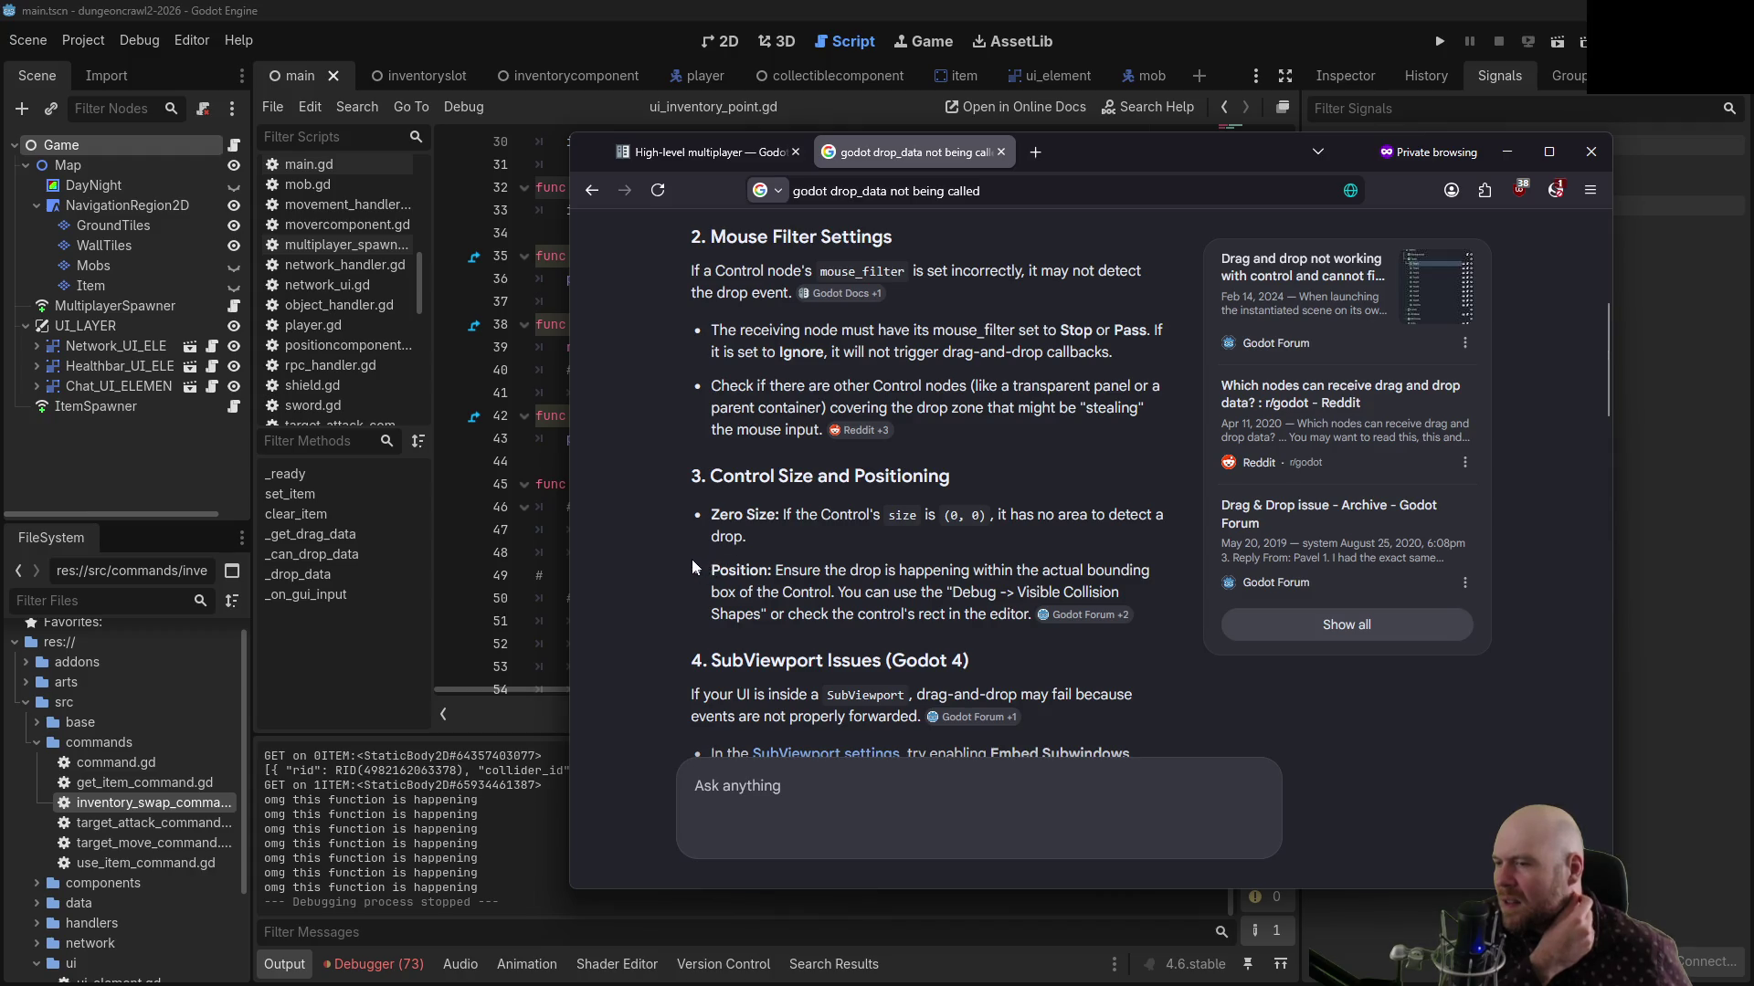
{"action": "scroll", "coordinate": [693, 567], "scroll_direction": "down", "scroll_amount": 3}
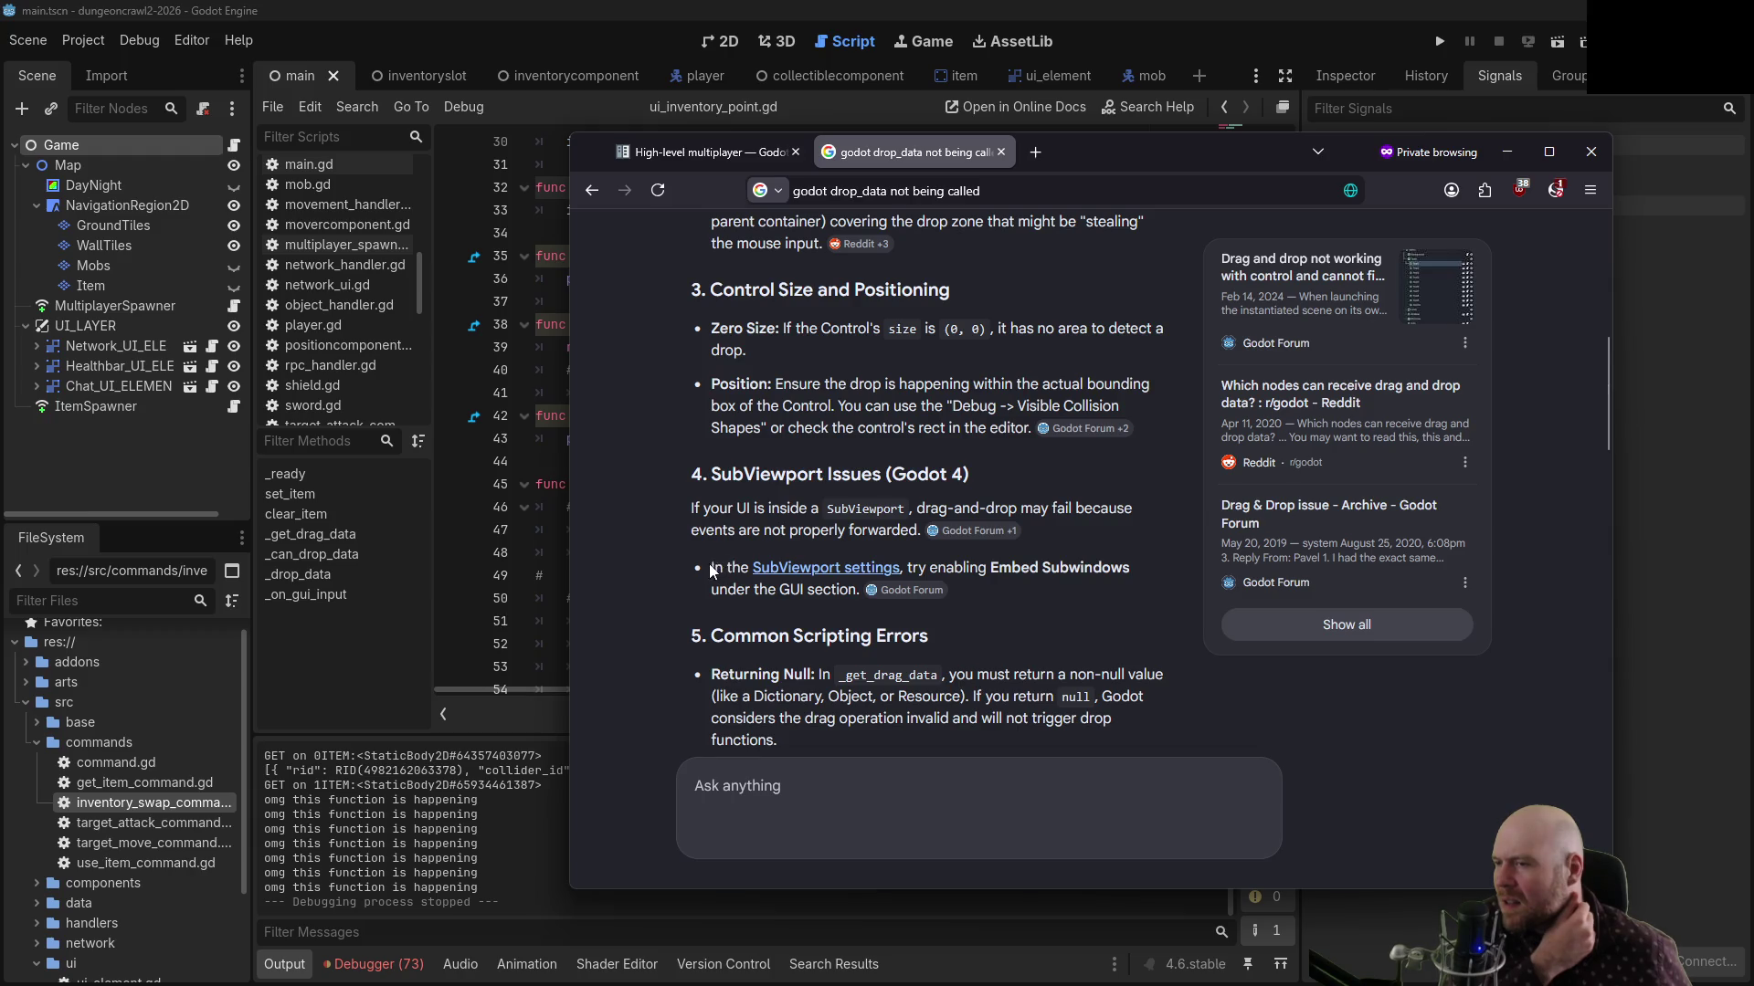
{"action": "scroll", "coordinate": [710, 569], "scroll_direction": "down", "scroll_amount": 9}
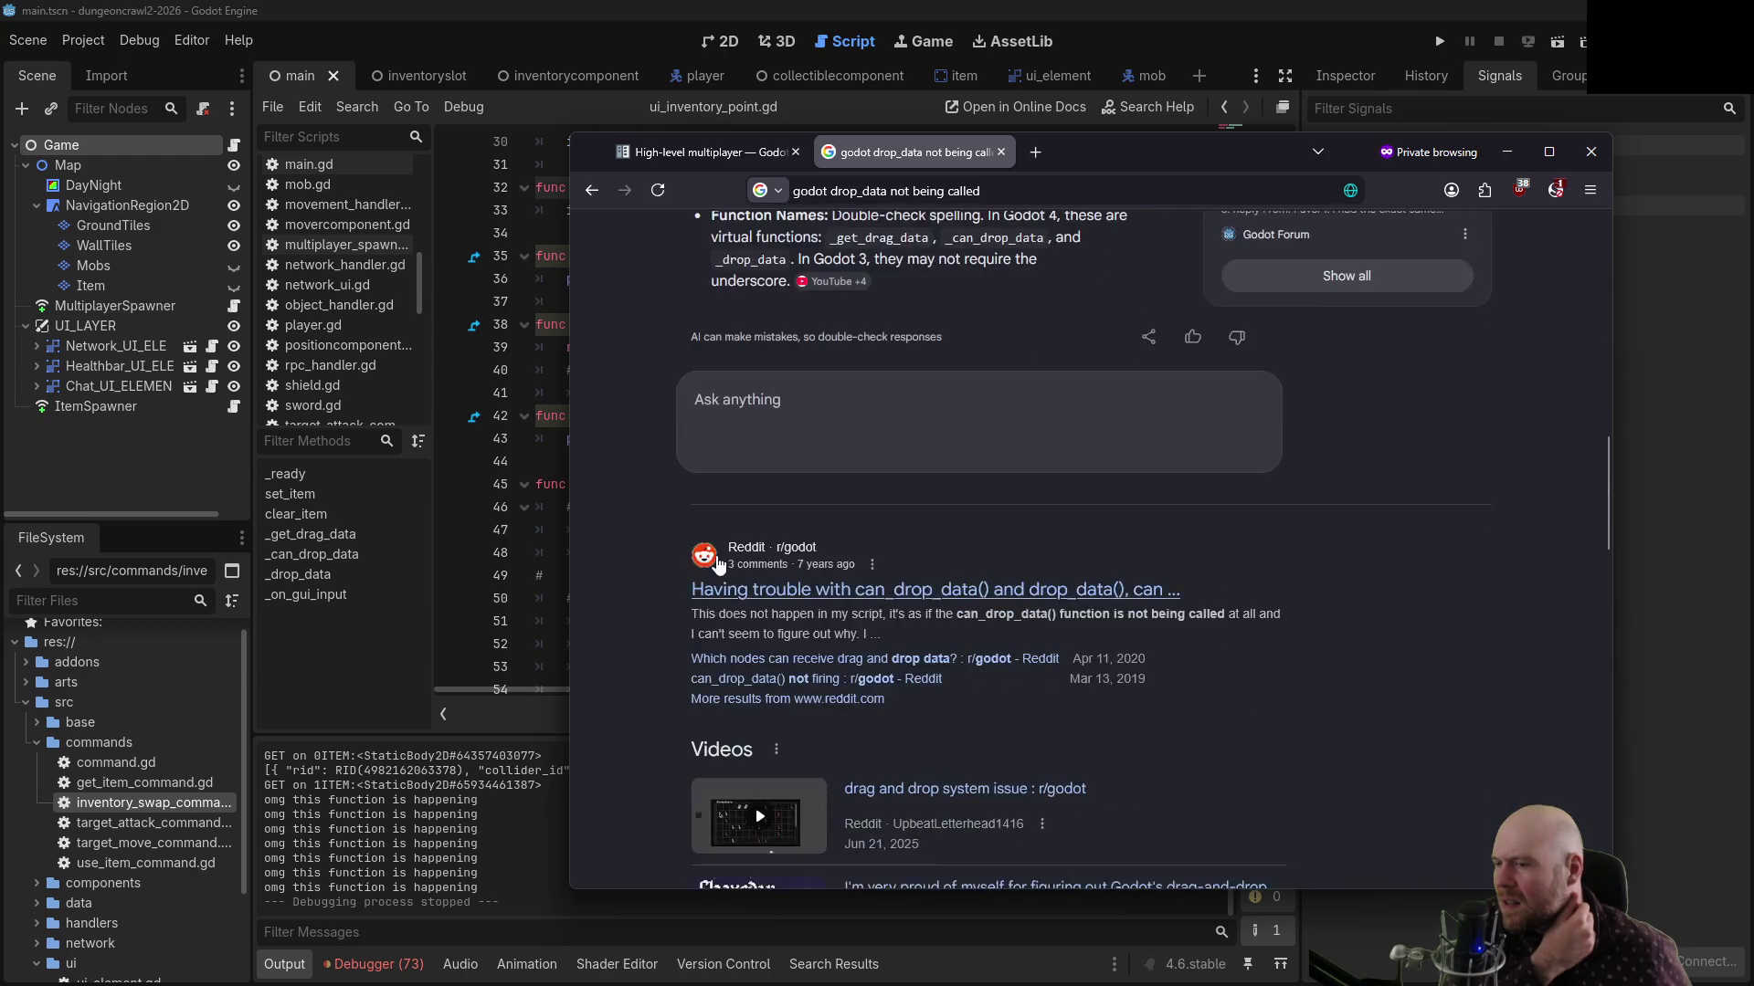
{"action": "scroll", "coordinate": [785, 573], "scroll_direction": "down", "scroll_amount": 3}
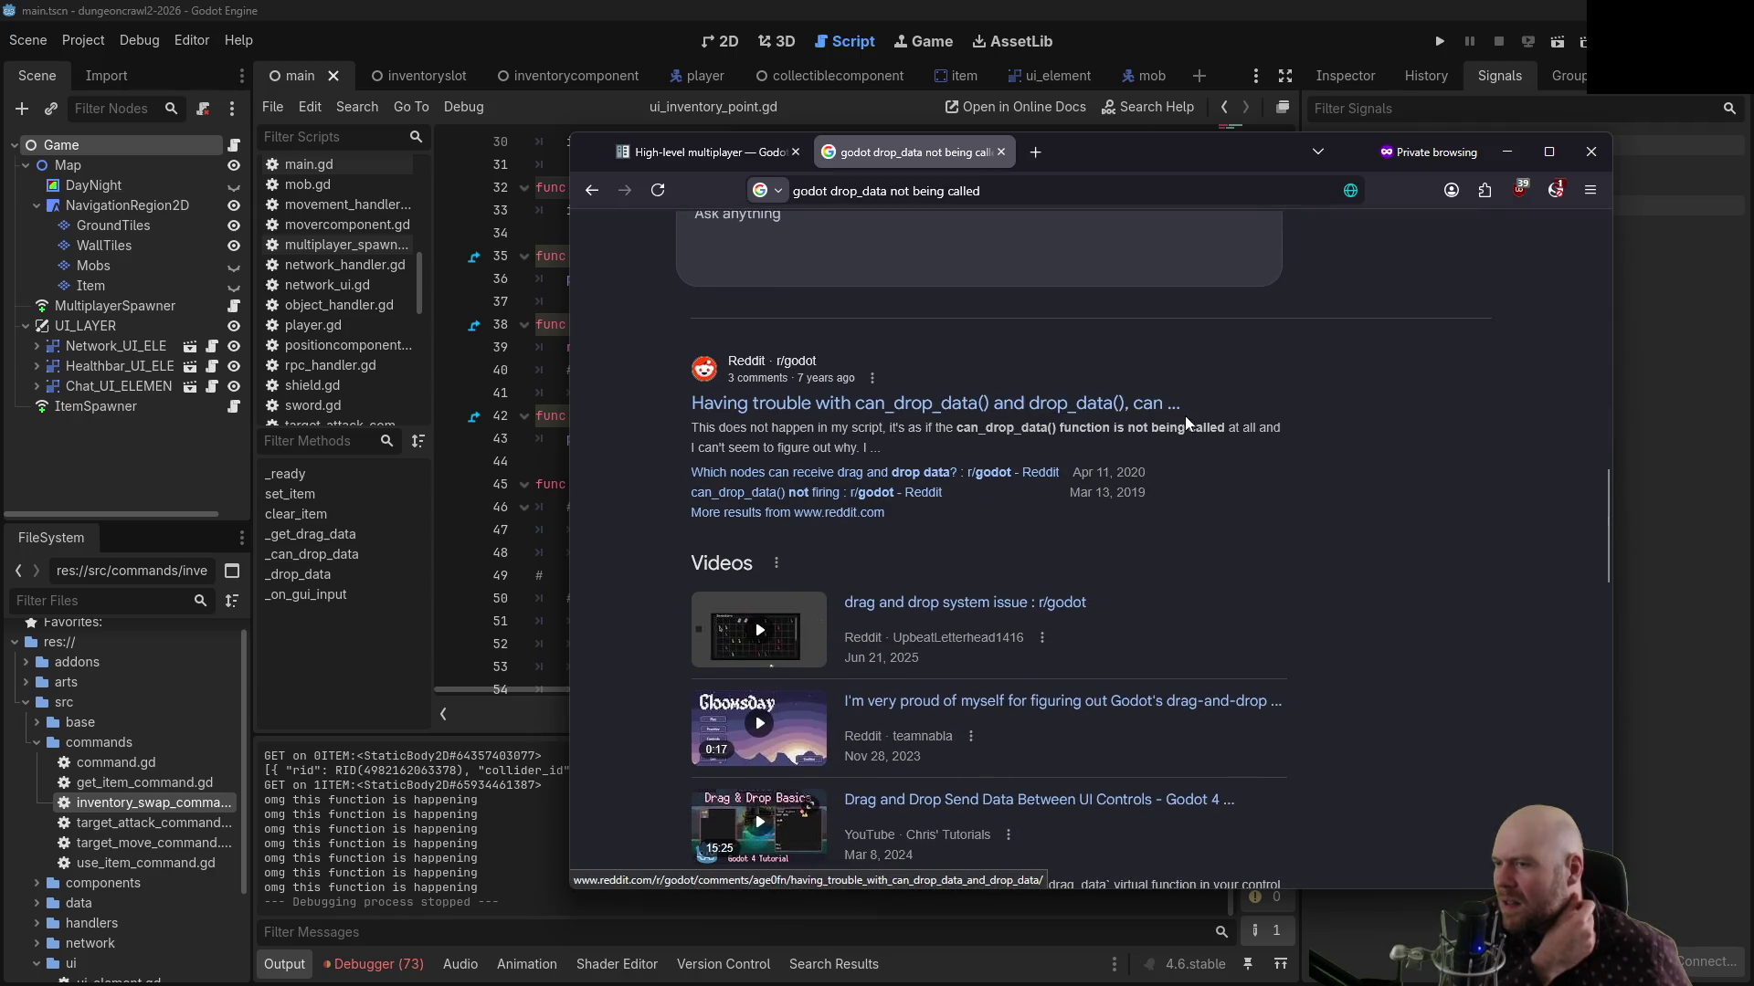
{"action": "scroll", "coordinate": [1186, 417], "scroll_direction": "down", "scroll_amount": 12}
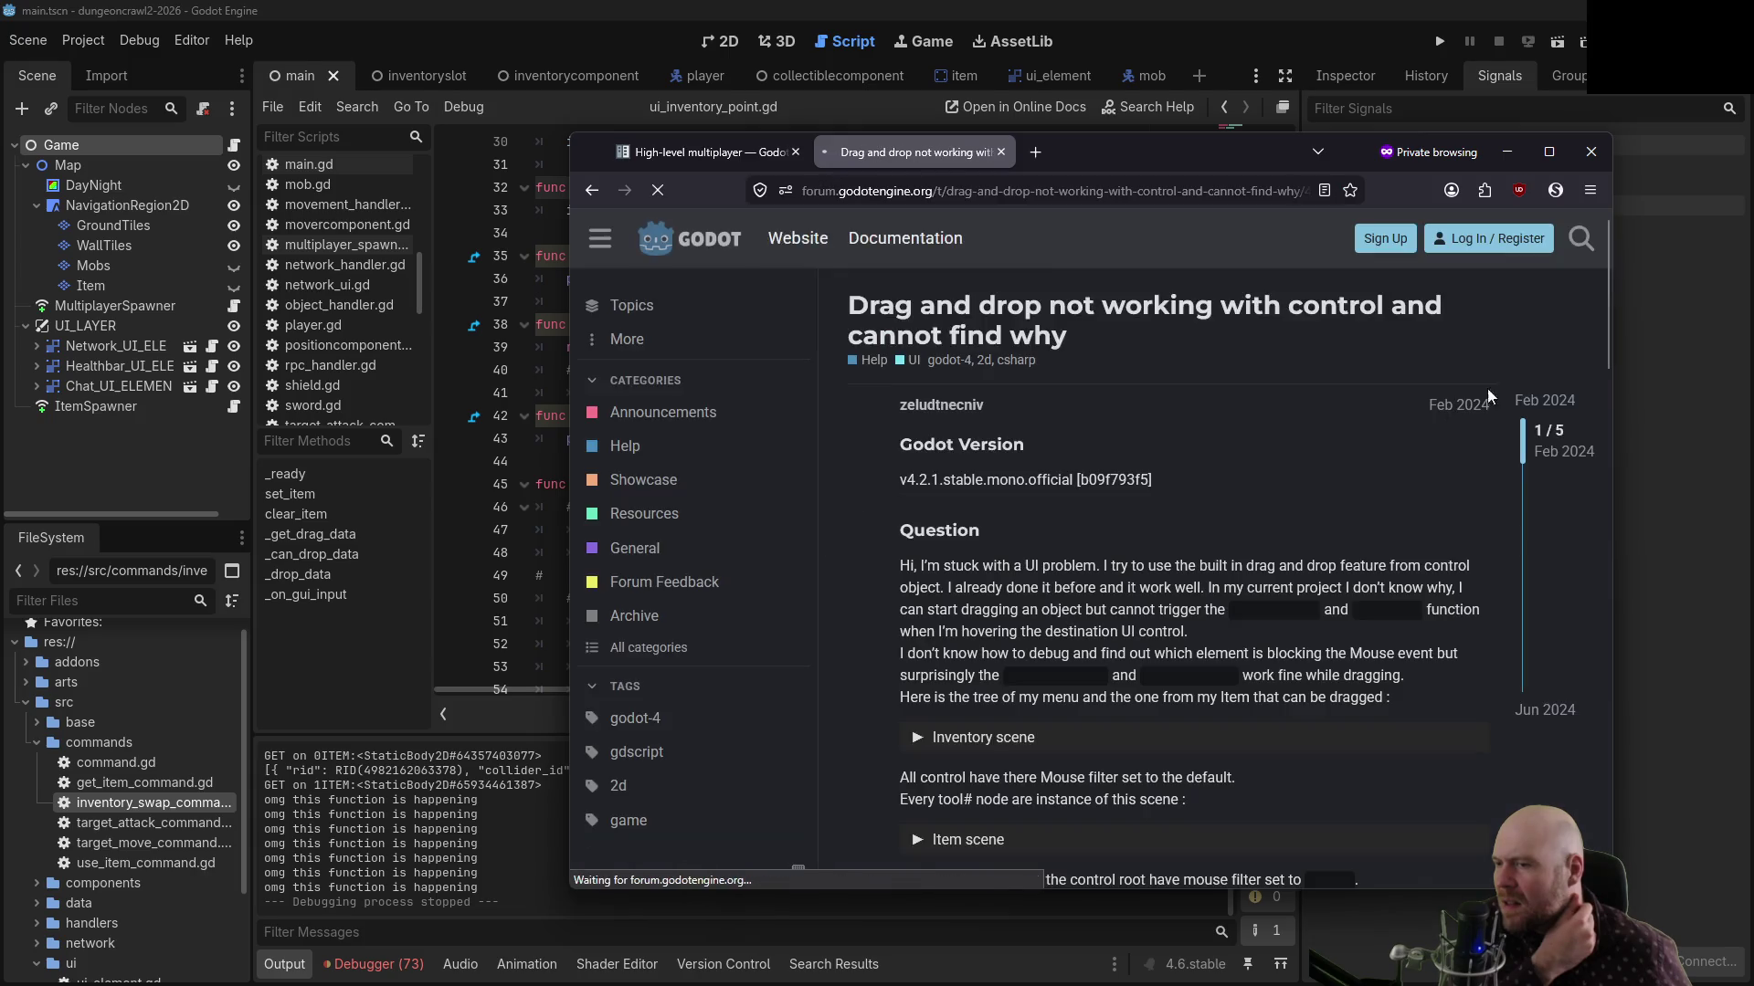
{"action": "scroll", "coordinate": [1265, 545], "scroll_direction": "down", "scroll_amount": 3}
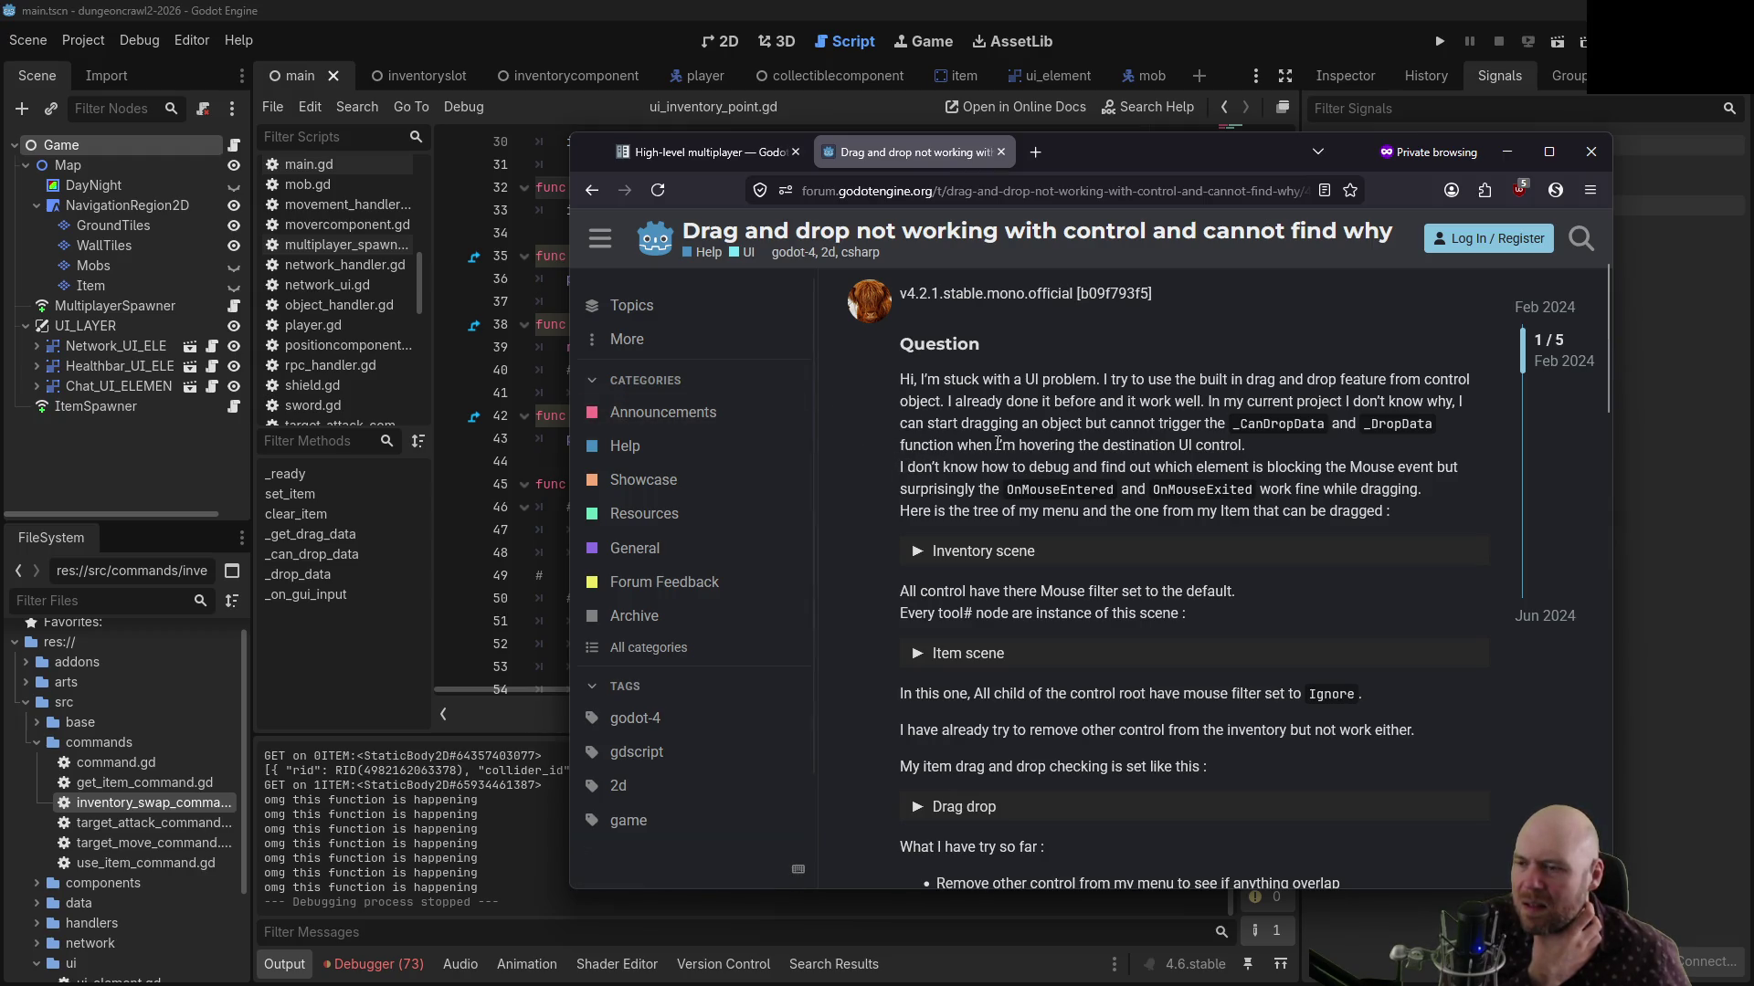
{"action": "scroll", "coordinate": [1005, 448], "scroll_direction": "down", "scroll_amount": 1}
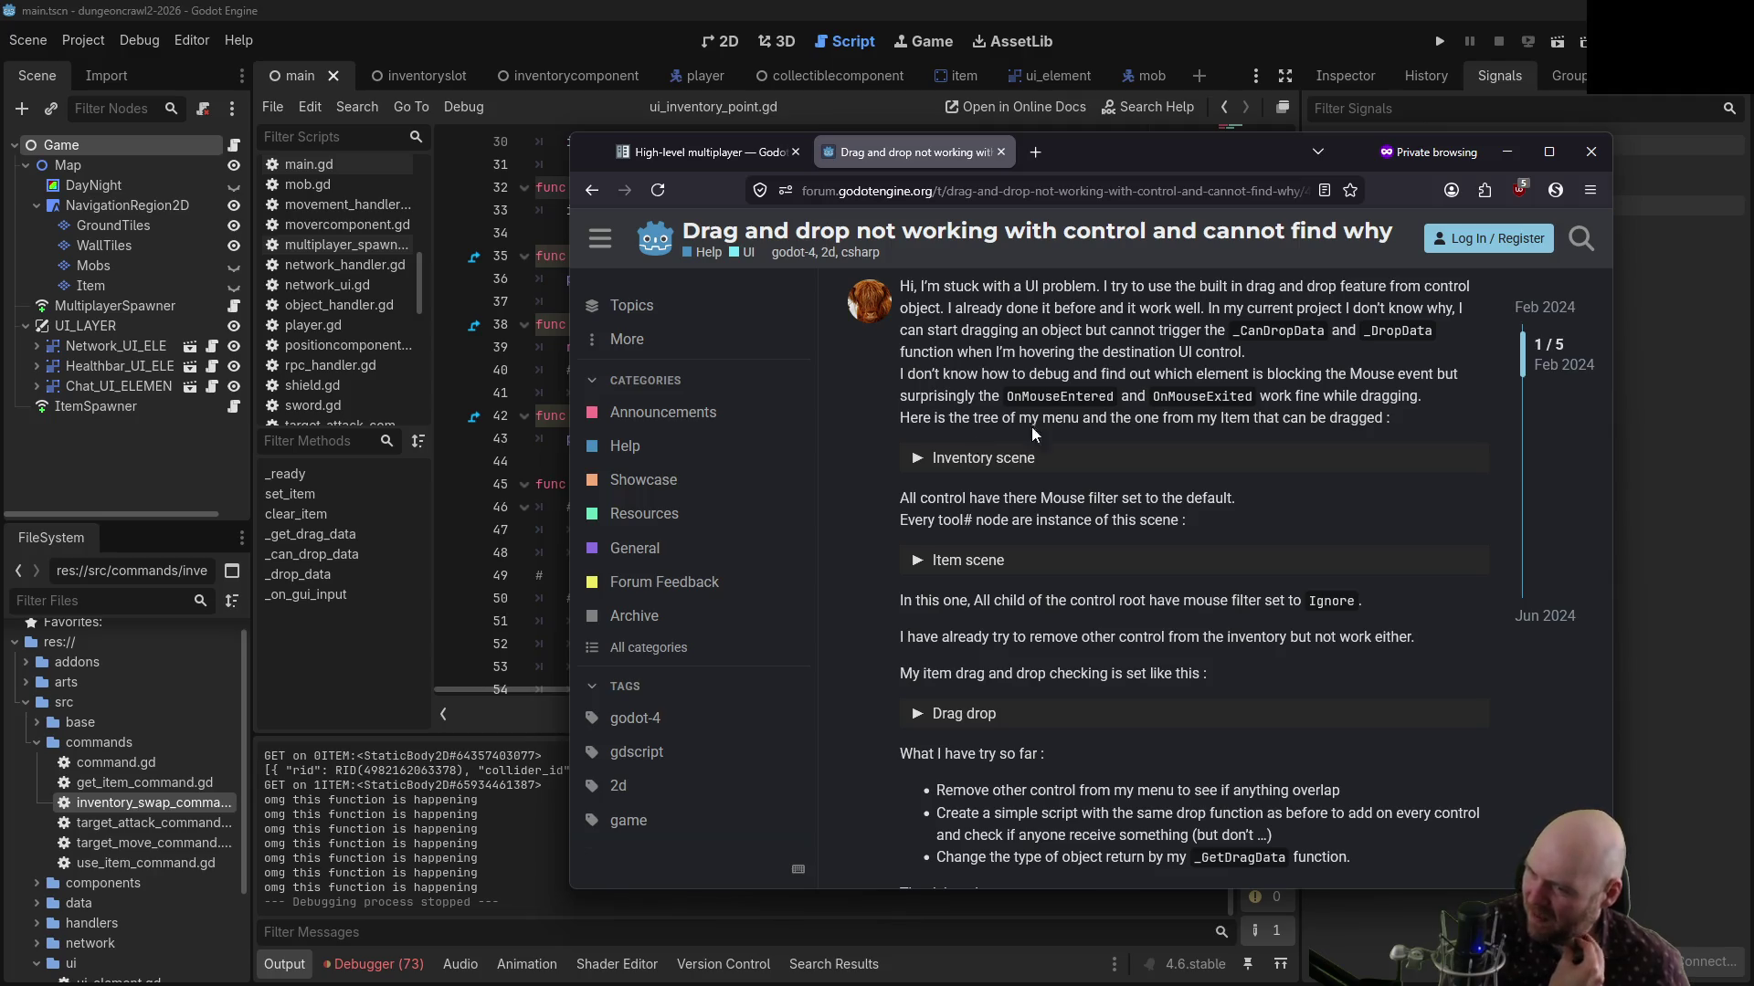
{"action": "scroll", "coordinate": [1302, 578], "scroll_direction": "down", "scroll_amount": 2}
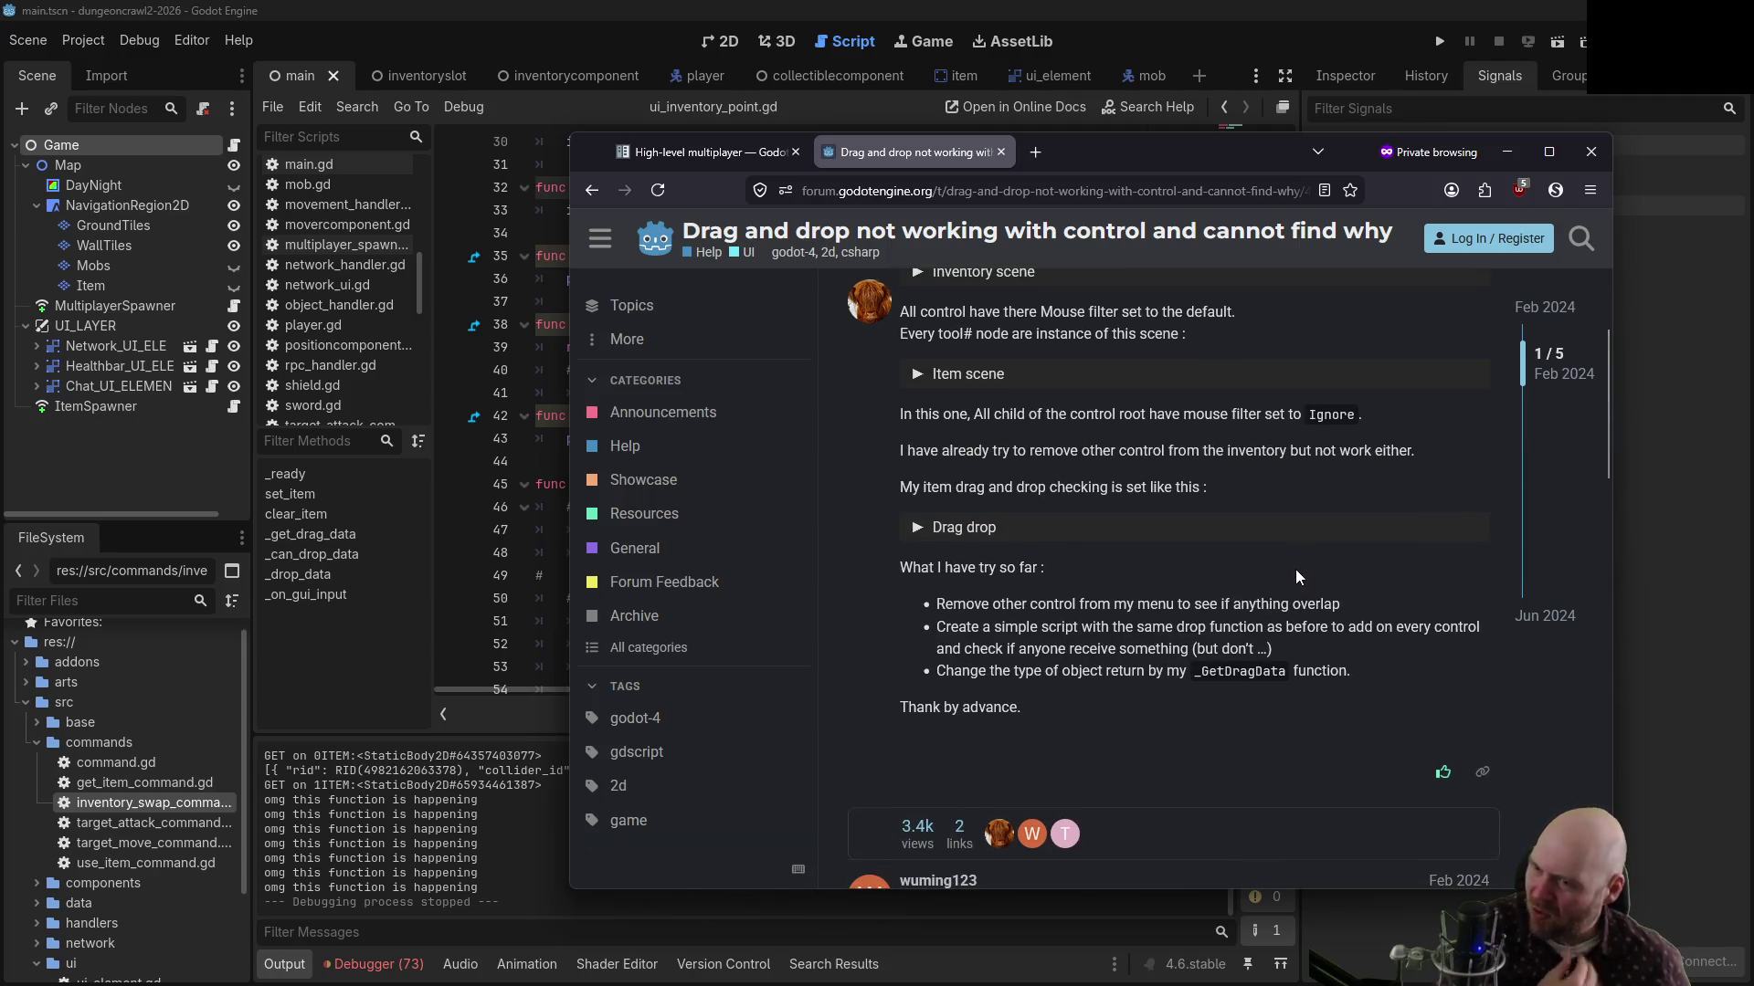
{"action": "scroll", "coordinate": [1288, 571], "scroll_direction": "down", "scroll_amount": 5}
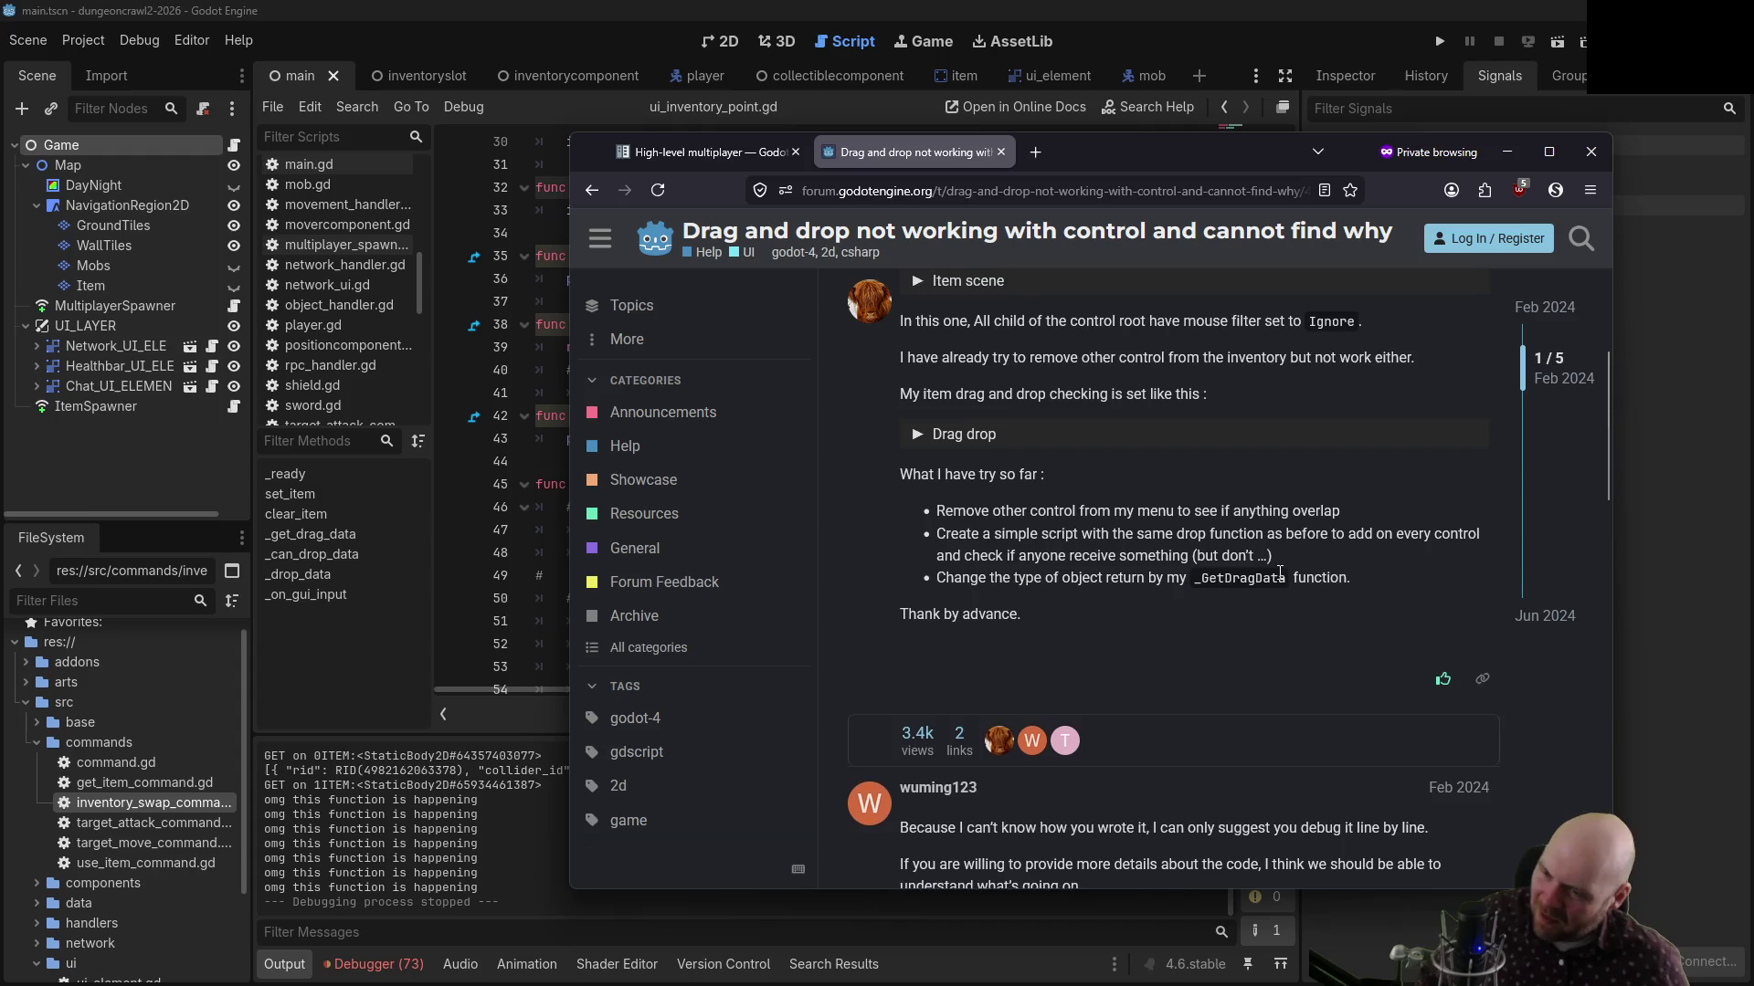
{"action": "scroll", "coordinate": [1266, 582], "scroll_direction": "down", "scroll_amount": 1}
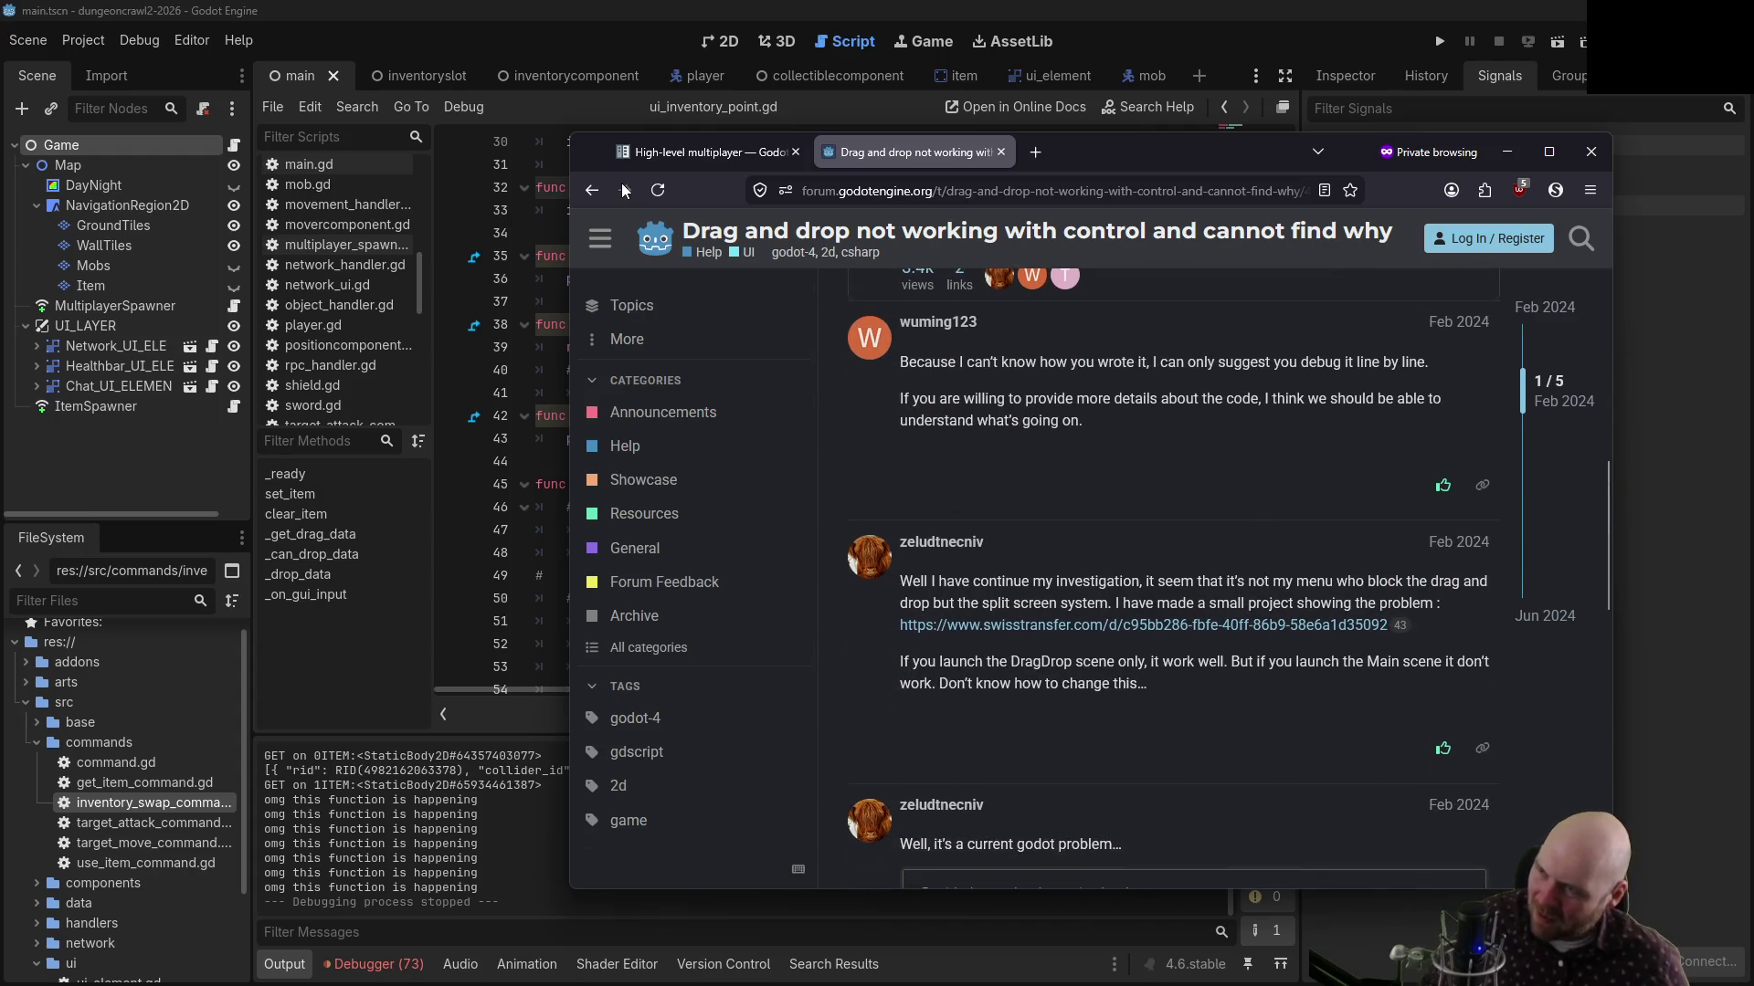
{"action": "left_click", "coordinate": [592, 190]}
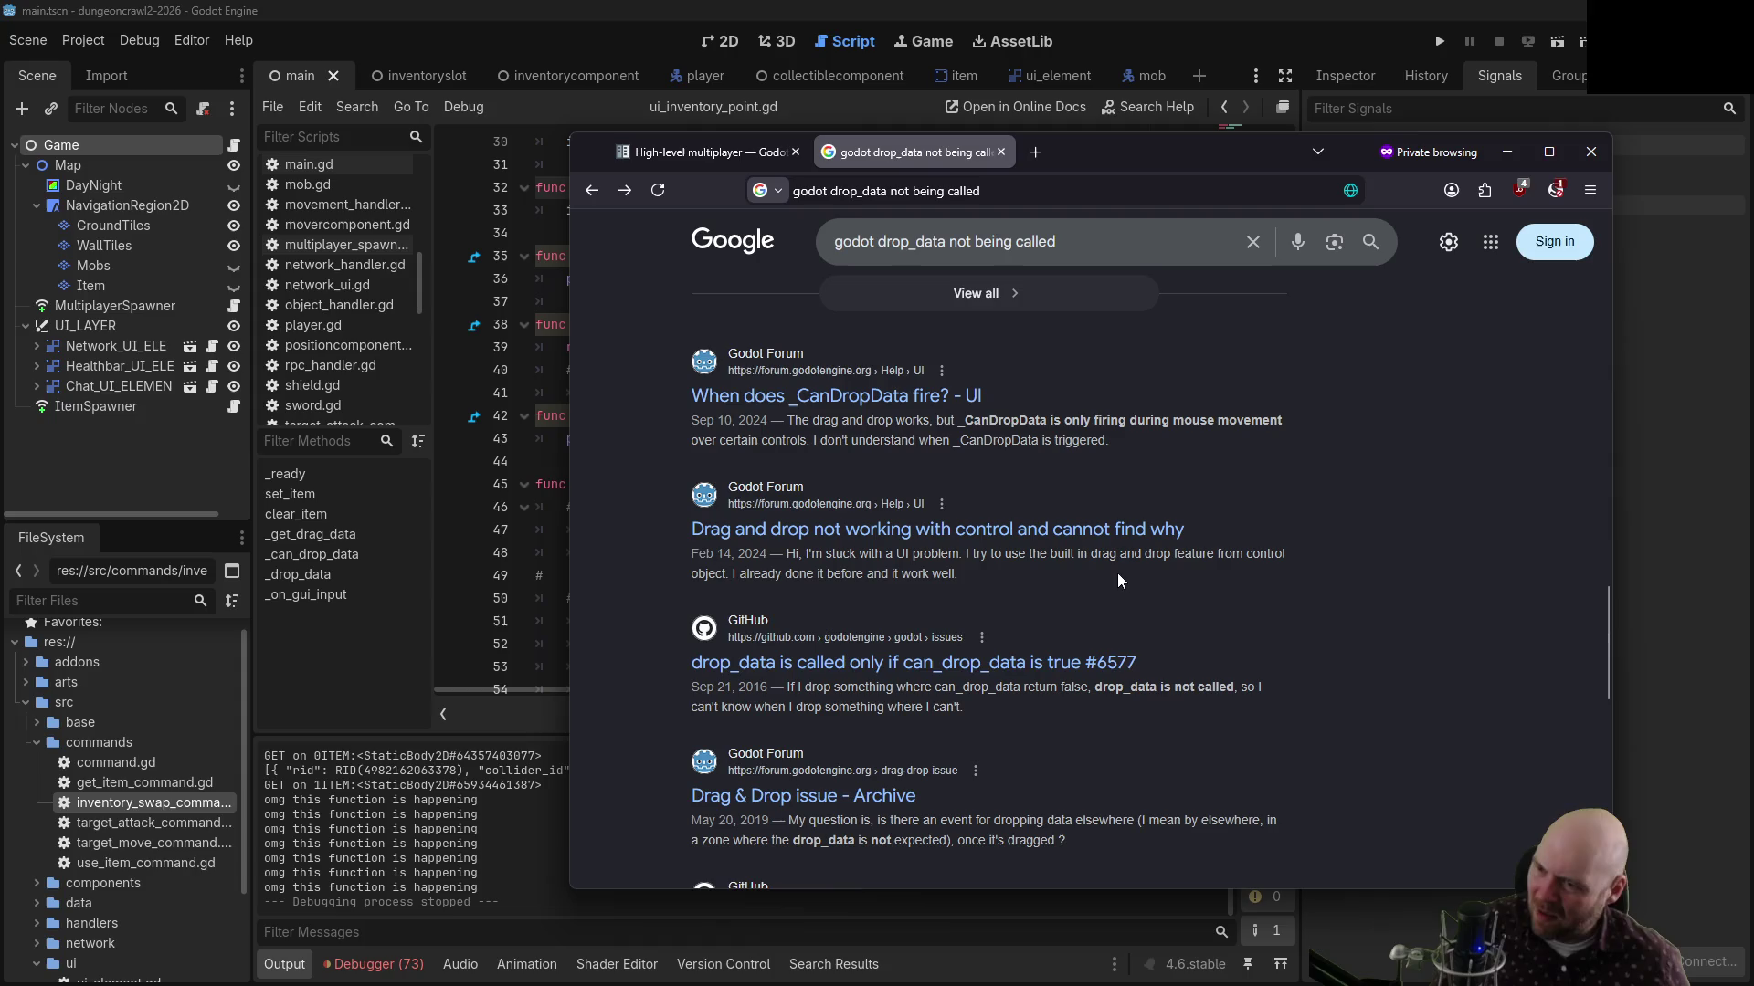
{"action": "left_click", "coordinate": [1069, 666]}
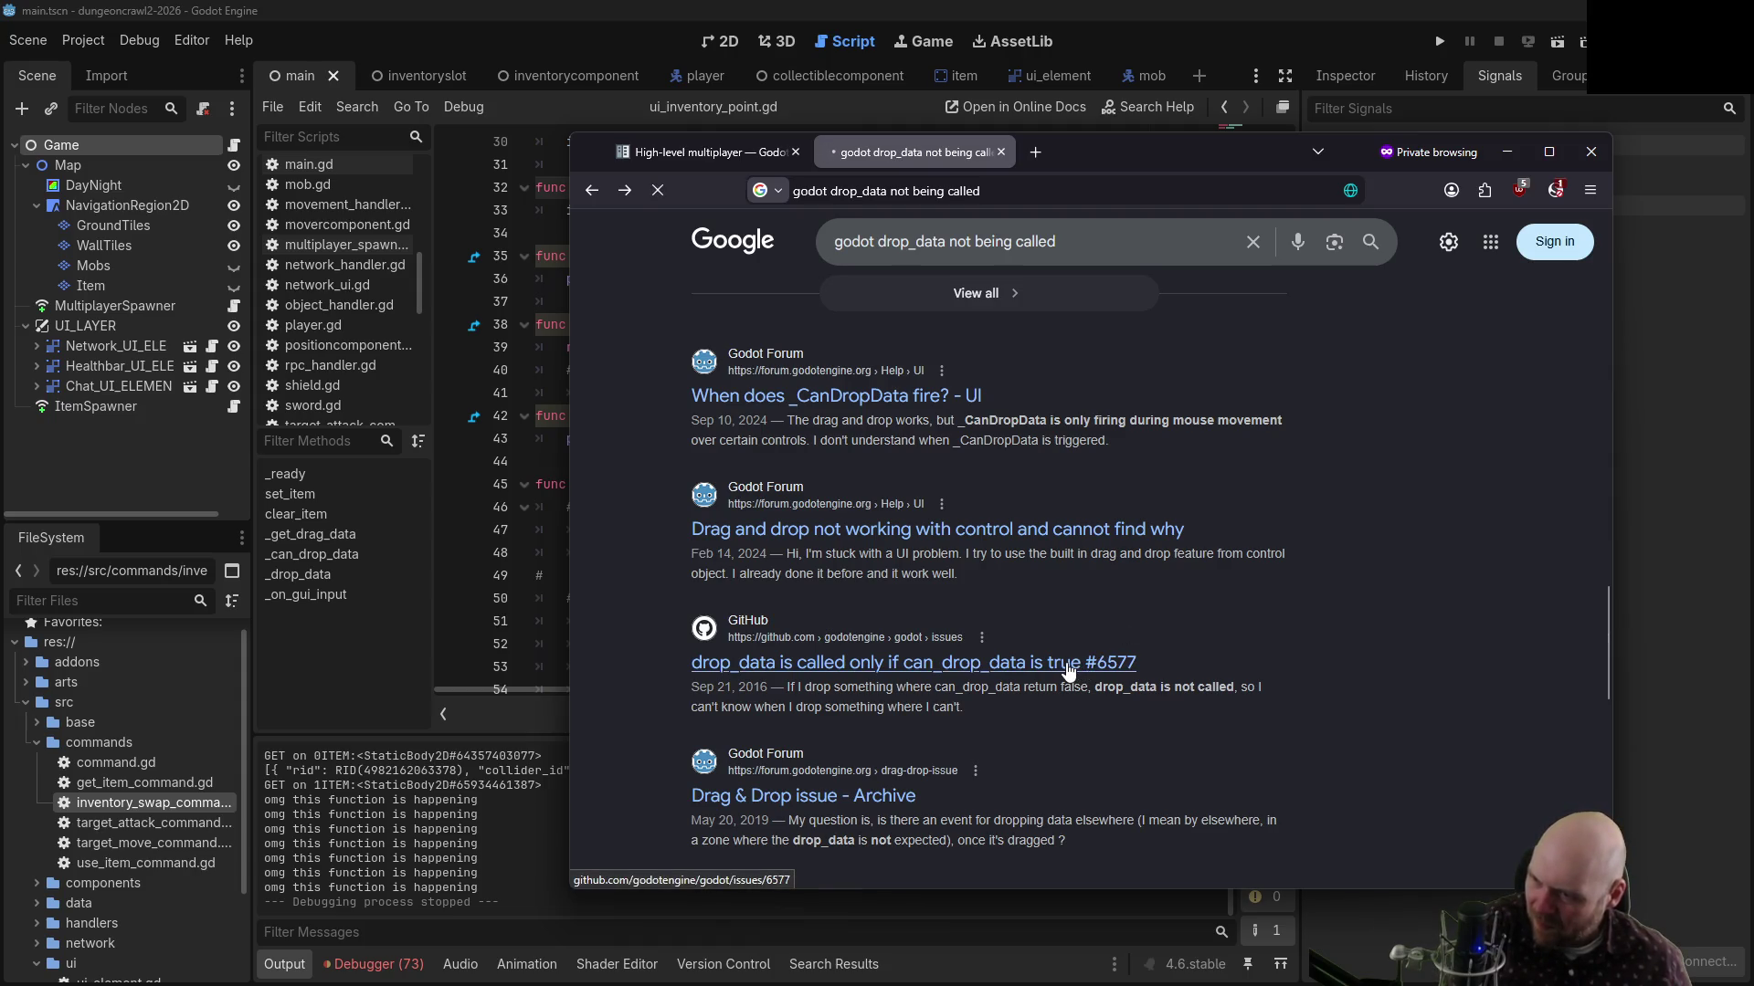
{"action": "scroll", "coordinate": [1022, 672], "scroll_direction": "down", "scroll_amount": 2}
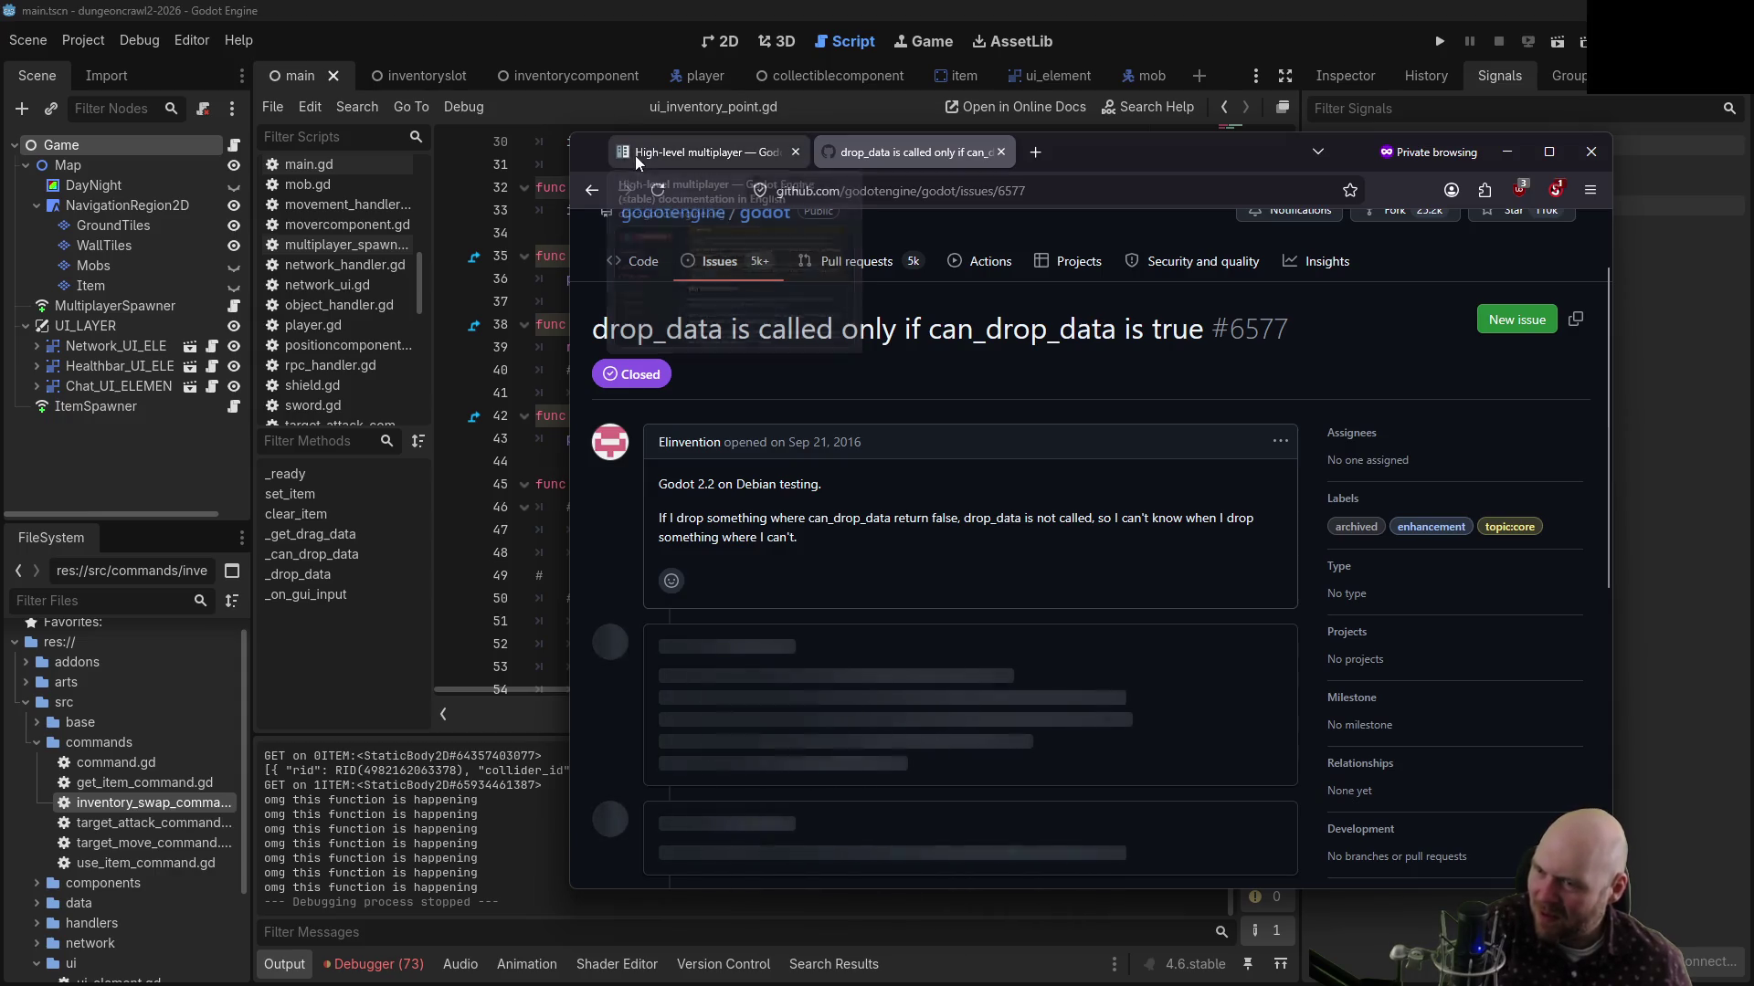
{"action": "left_click", "coordinate": [591, 189]}
{"action": "scroll", "coordinate": [816, 482], "scroll_direction": "down", "scroll_amount": 2}
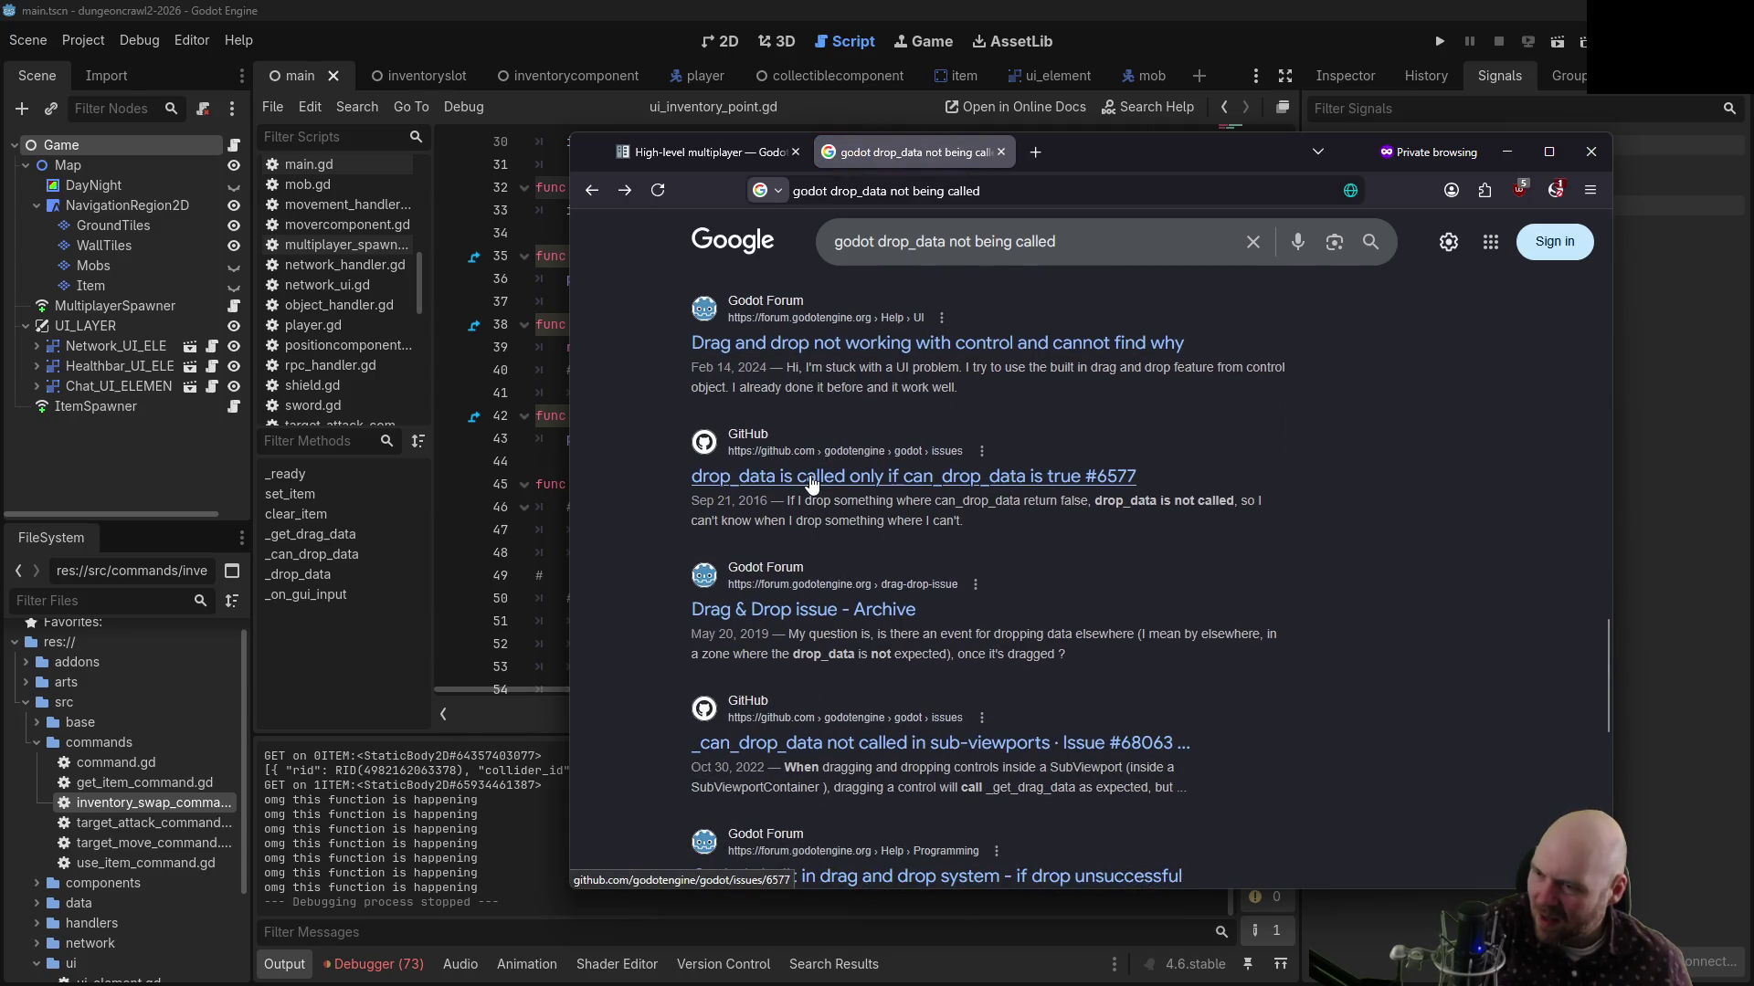
{"action": "scroll", "coordinate": [808, 484], "scroll_direction": "down", "scroll_amount": 1}
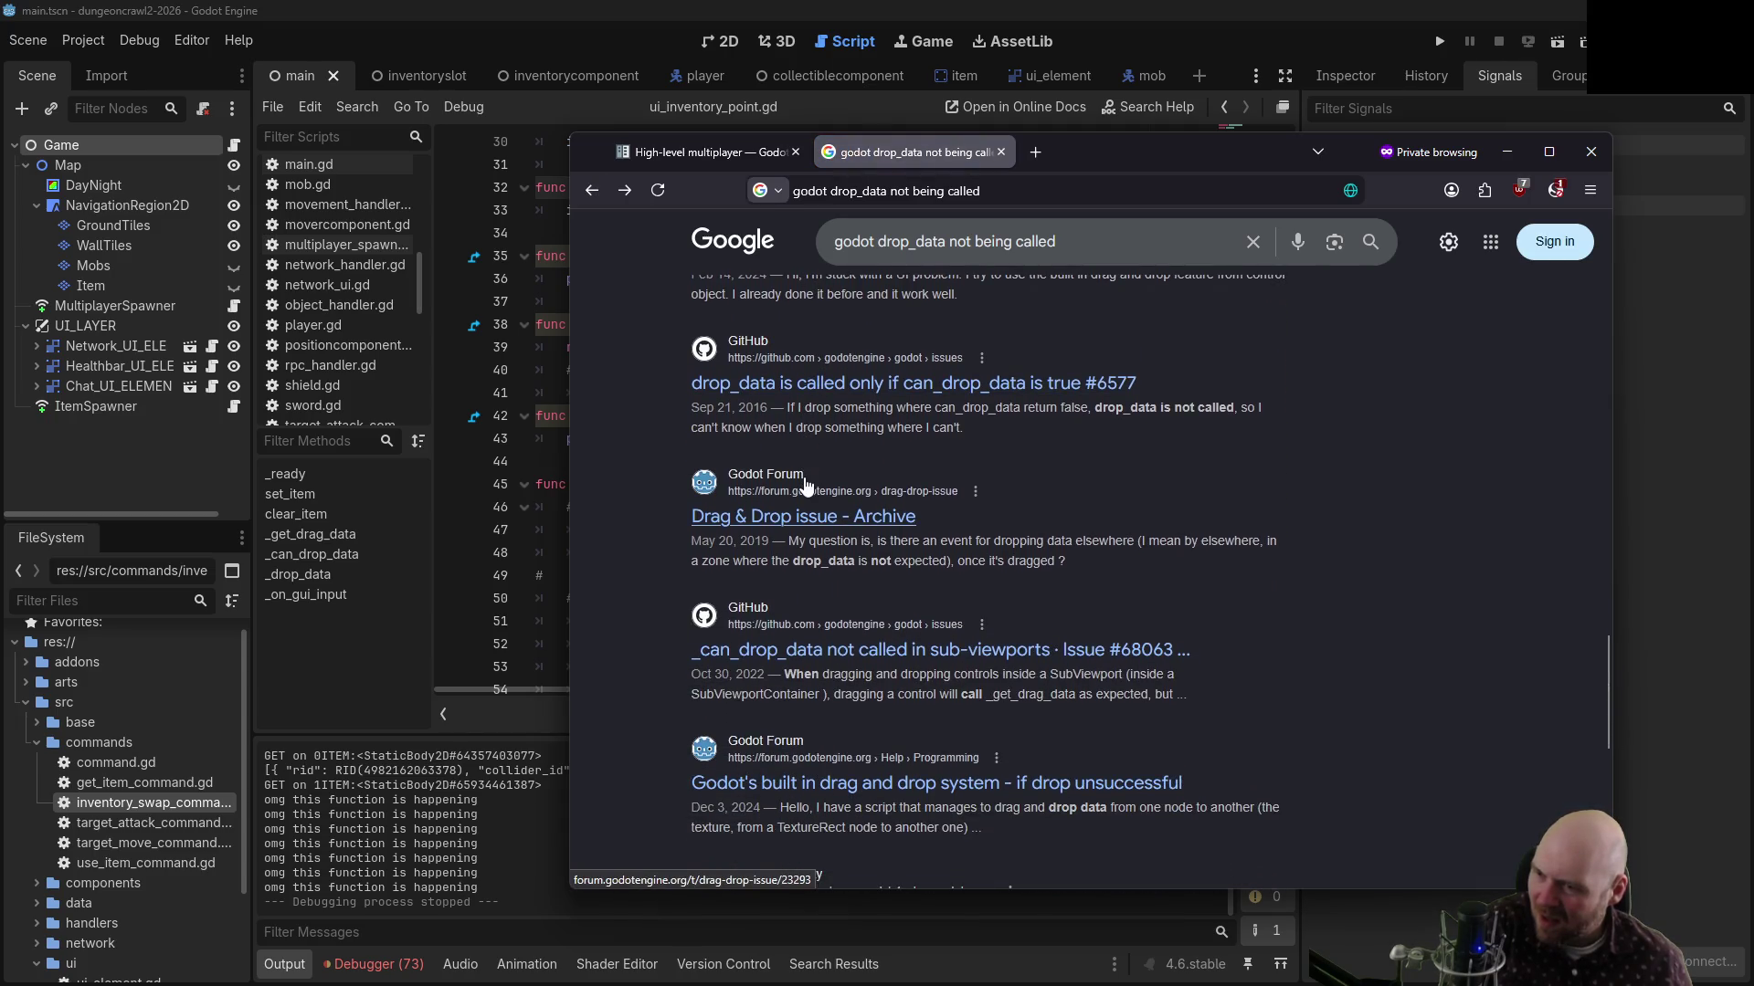
{"action": "scroll", "coordinate": [800, 477], "scroll_direction": "down", "scroll_amount": 2}
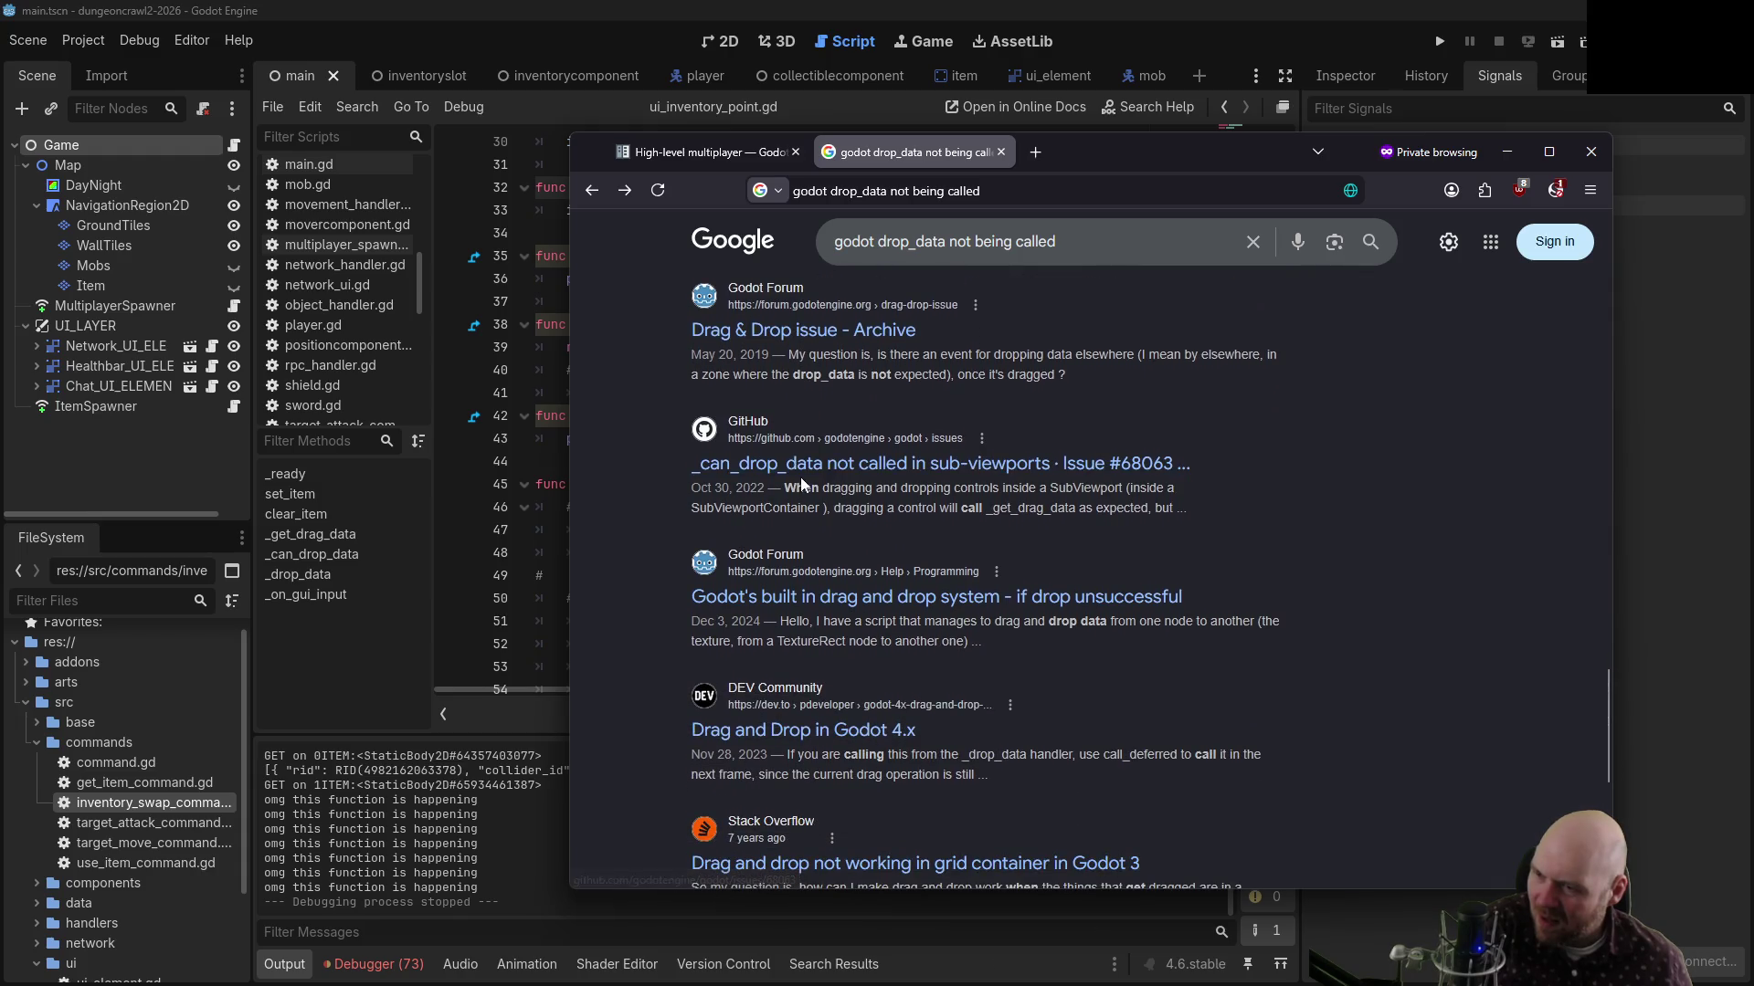
{"action": "scroll", "coordinate": [849, 584], "scroll_direction": "down", "scroll_amount": 1}
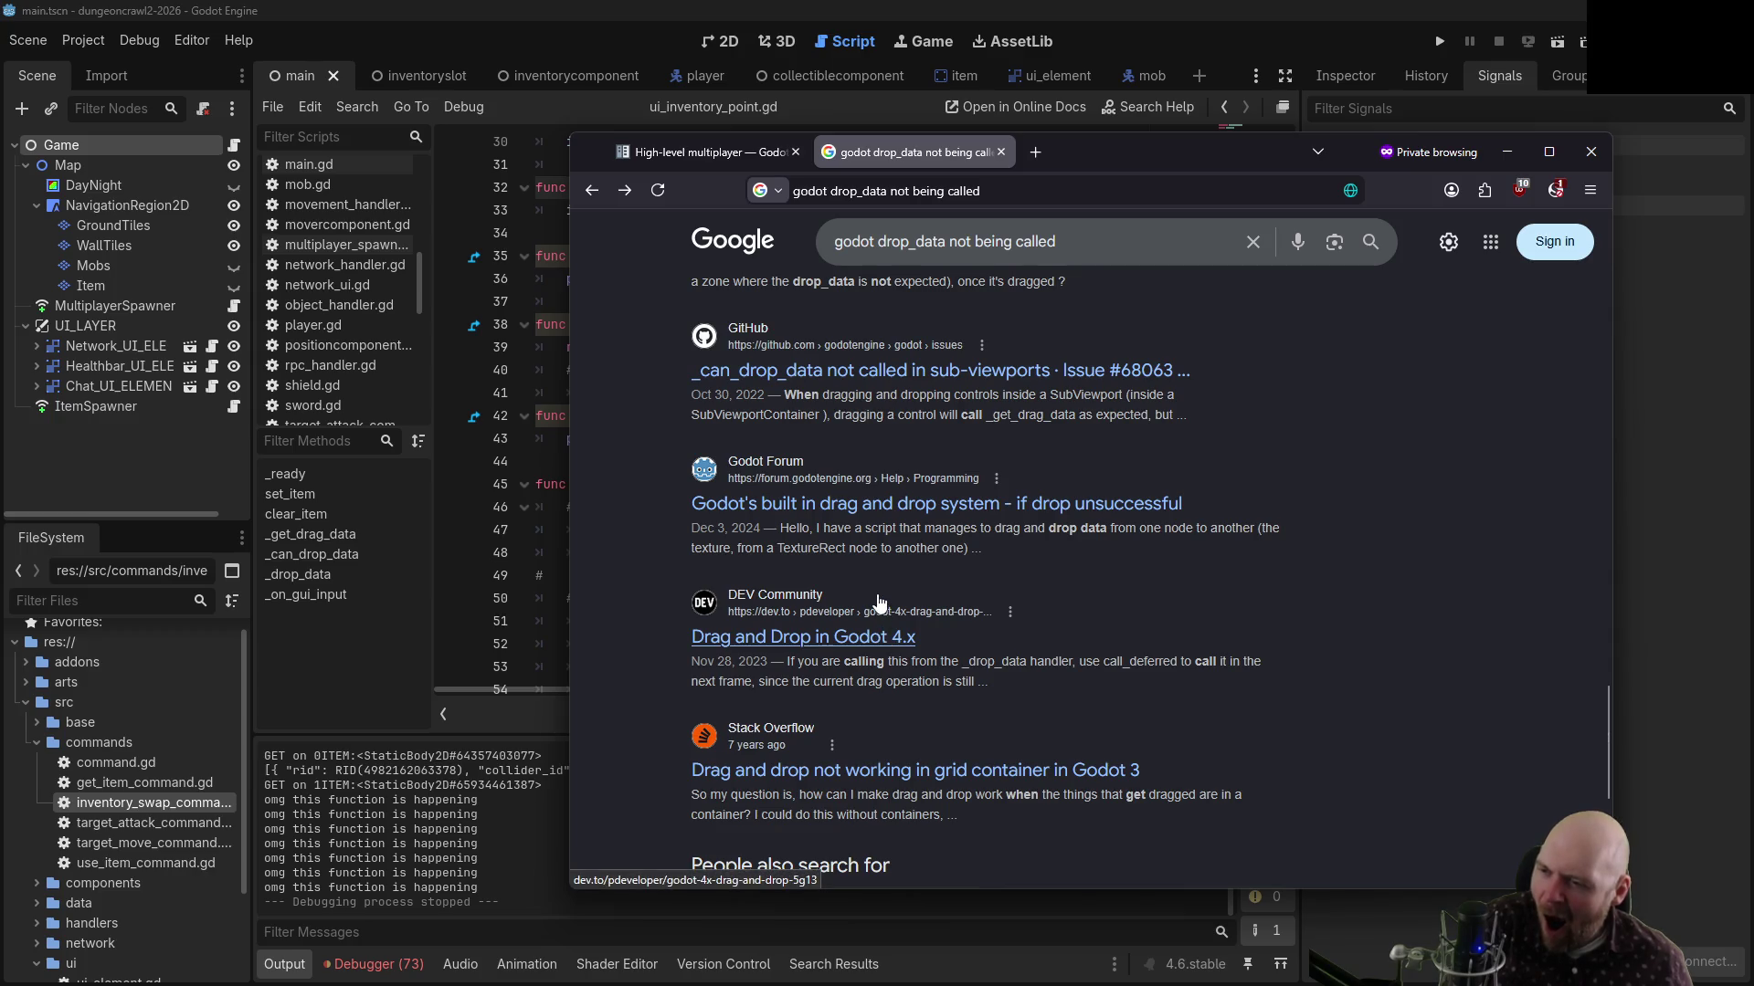
{"action": "scroll", "coordinate": [875, 593], "scroll_direction": "down", "scroll_amount": 1}
{"action": "scroll", "coordinate": [876, 585], "scroll_direction": "down", "scroll_amount": 1}
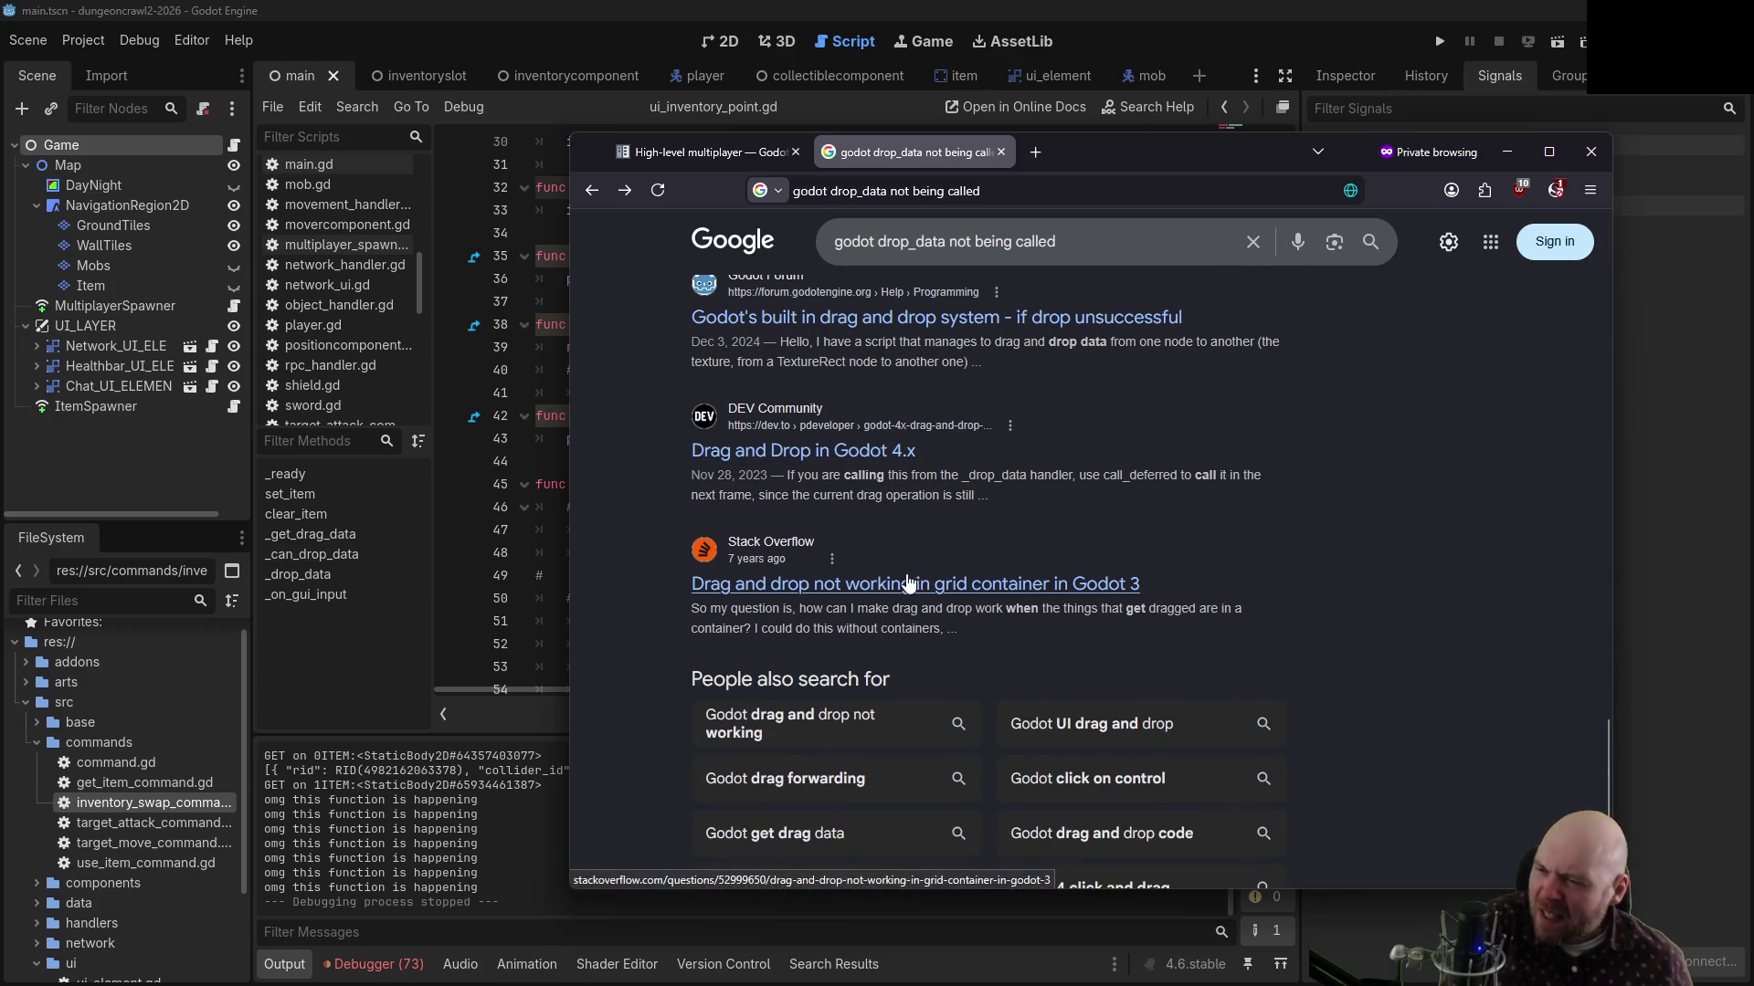
{"action": "scroll", "coordinate": [899, 573], "scroll_direction": "up", "scroll_amount": 15}
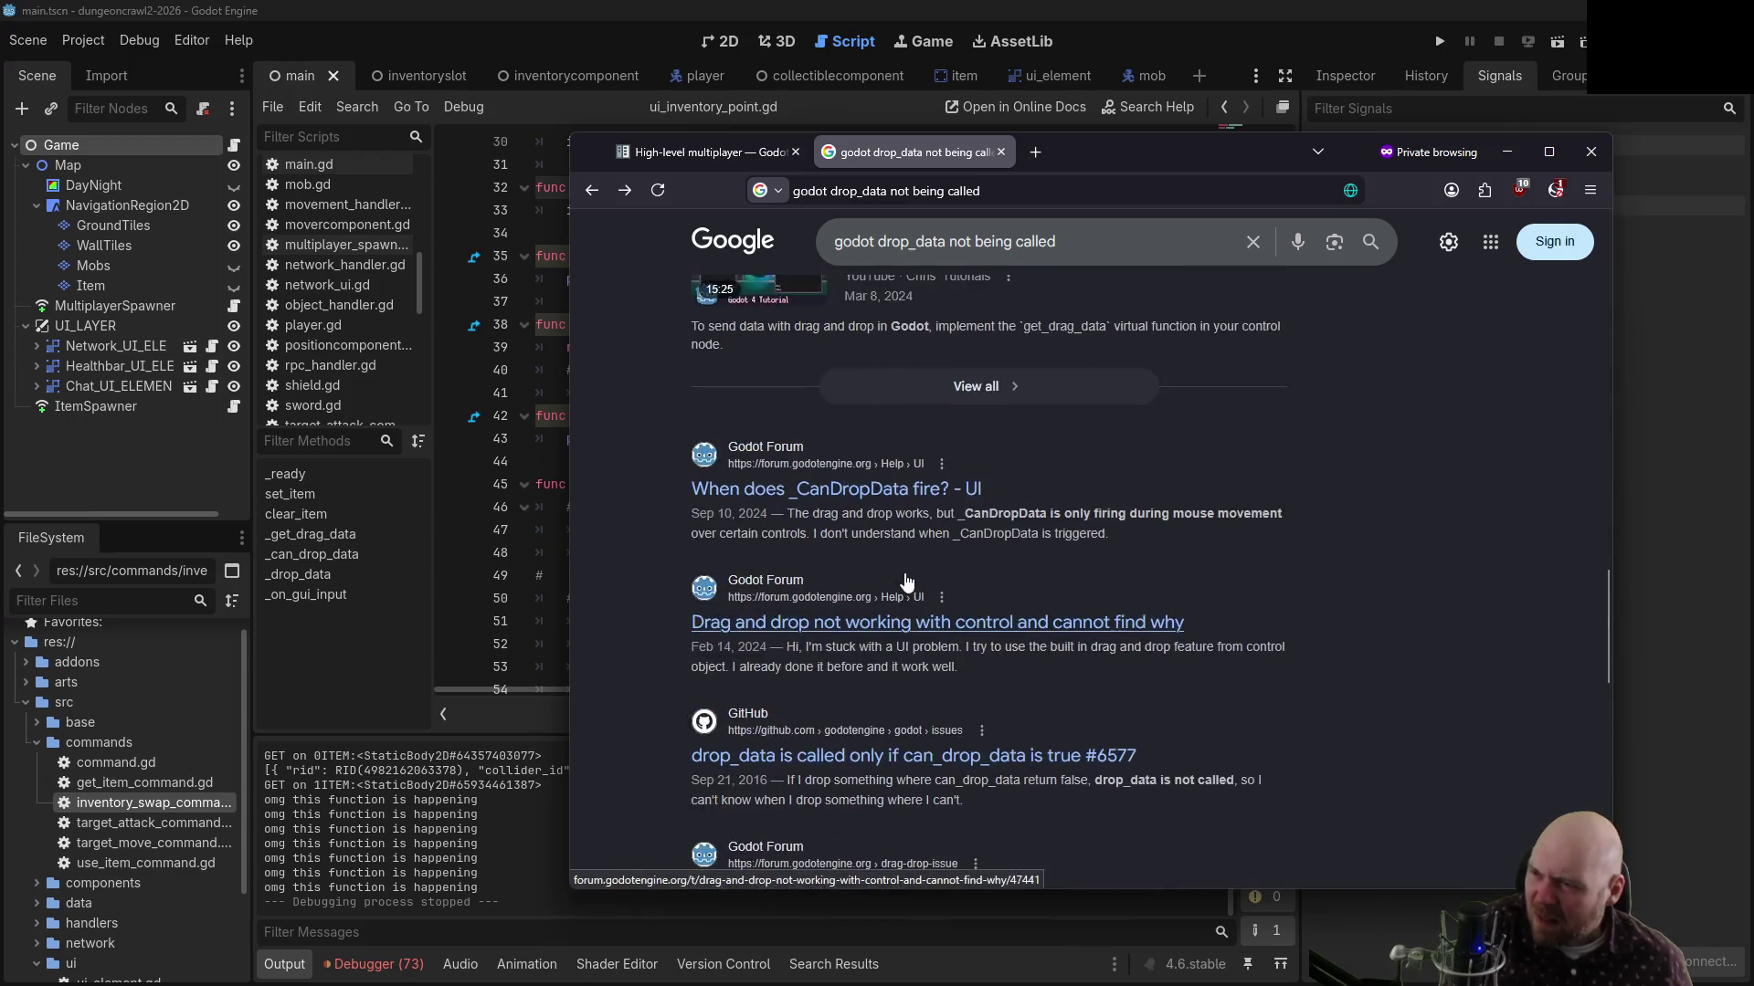
{"action": "scroll", "coordinate": [906, 581], "scroll_direction": "up", "scroll_amount": 3}
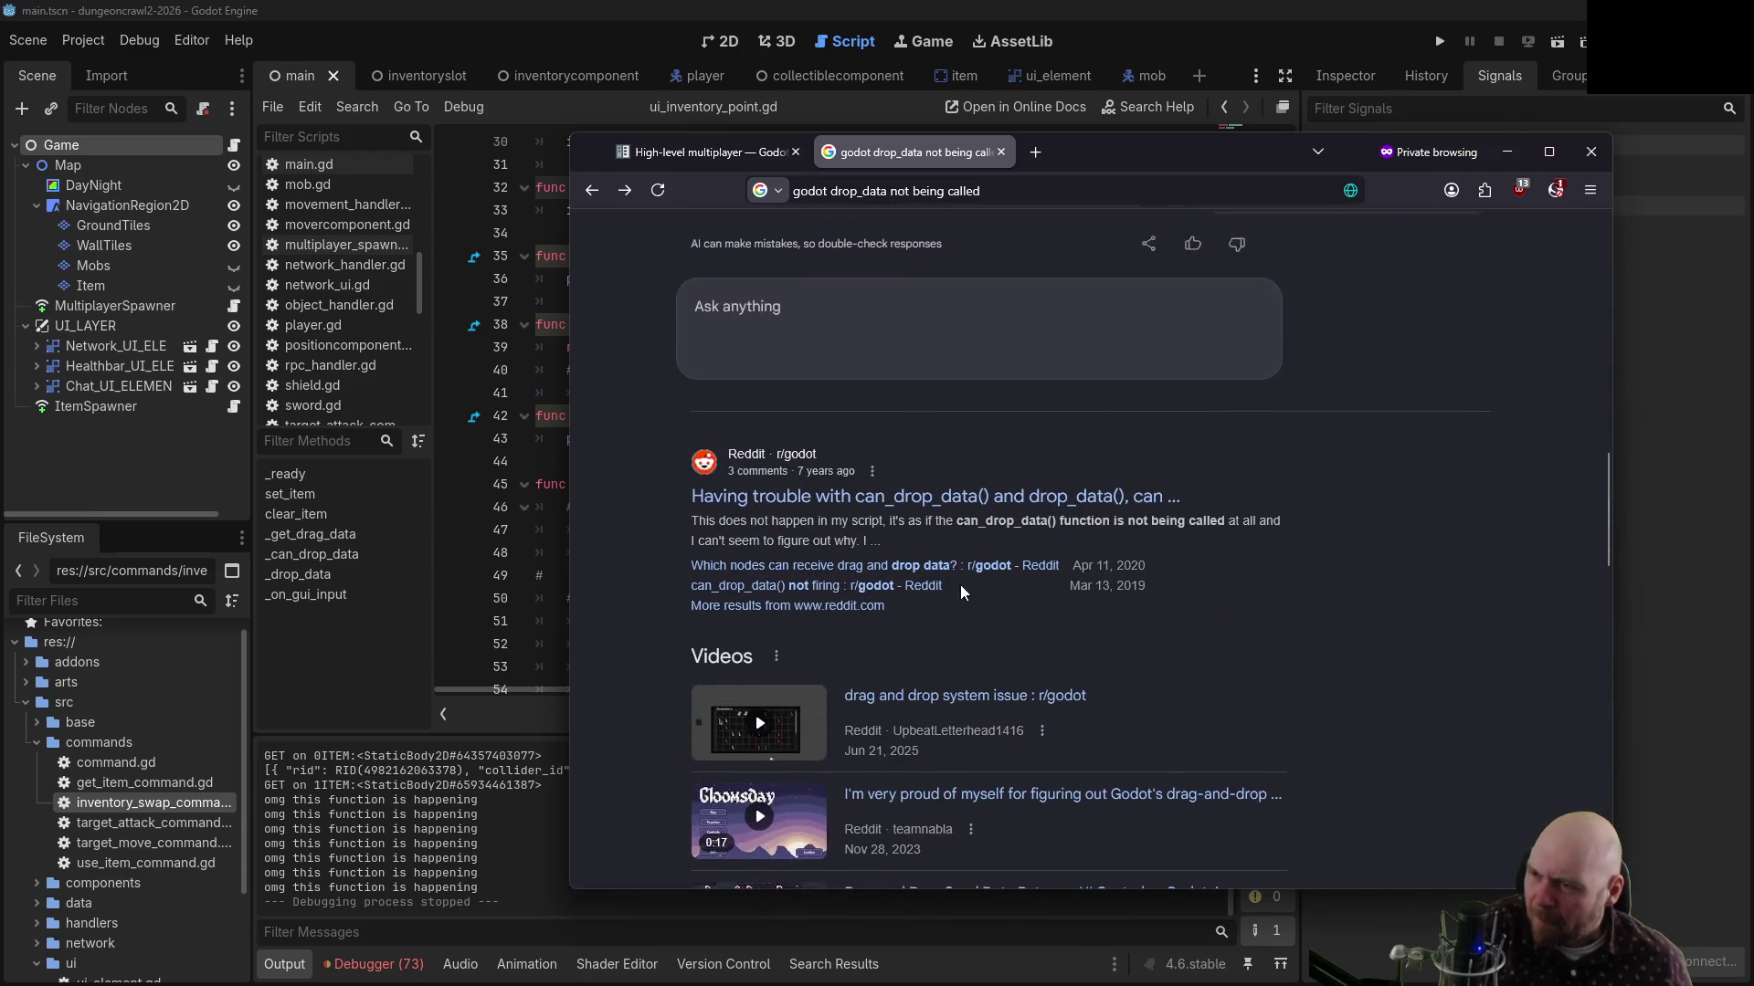
{"action": "left_click", "coordinate": [864, 586]}
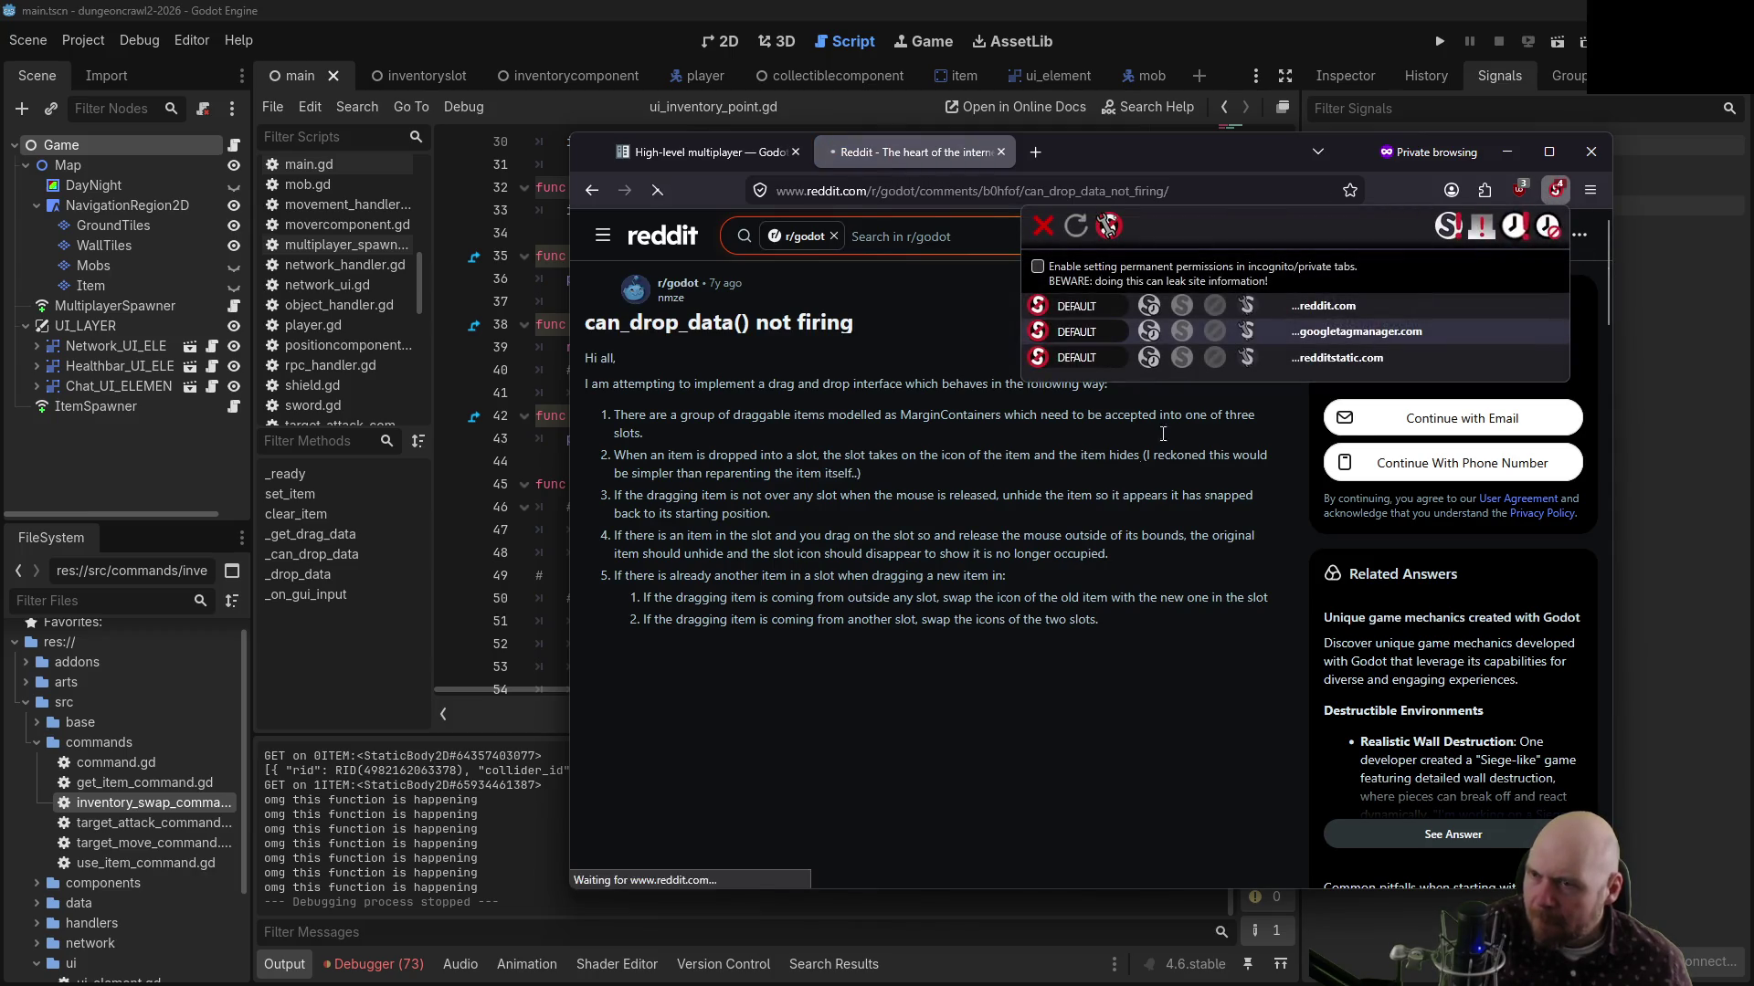
{"action": "scroll", "coordinate": [940, 447], "scroll_direction": "down", "scroll_amount": 2}
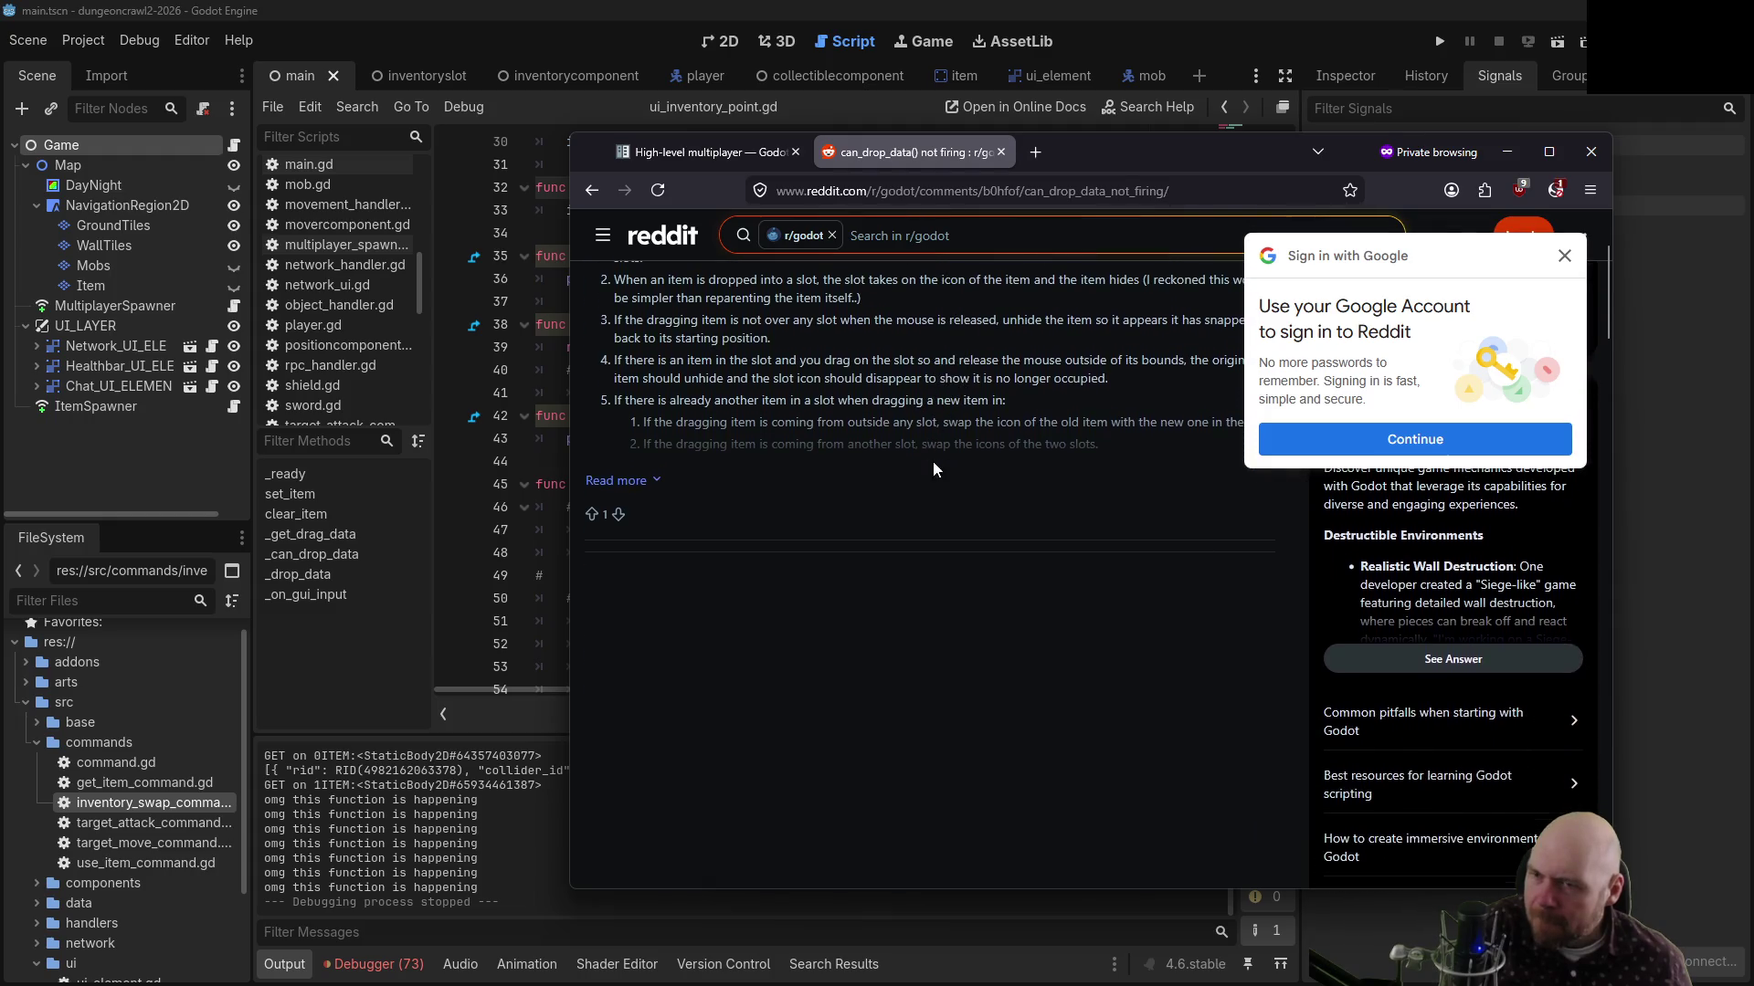
{"action": "left_click", "coordinate": [1563, 255]}
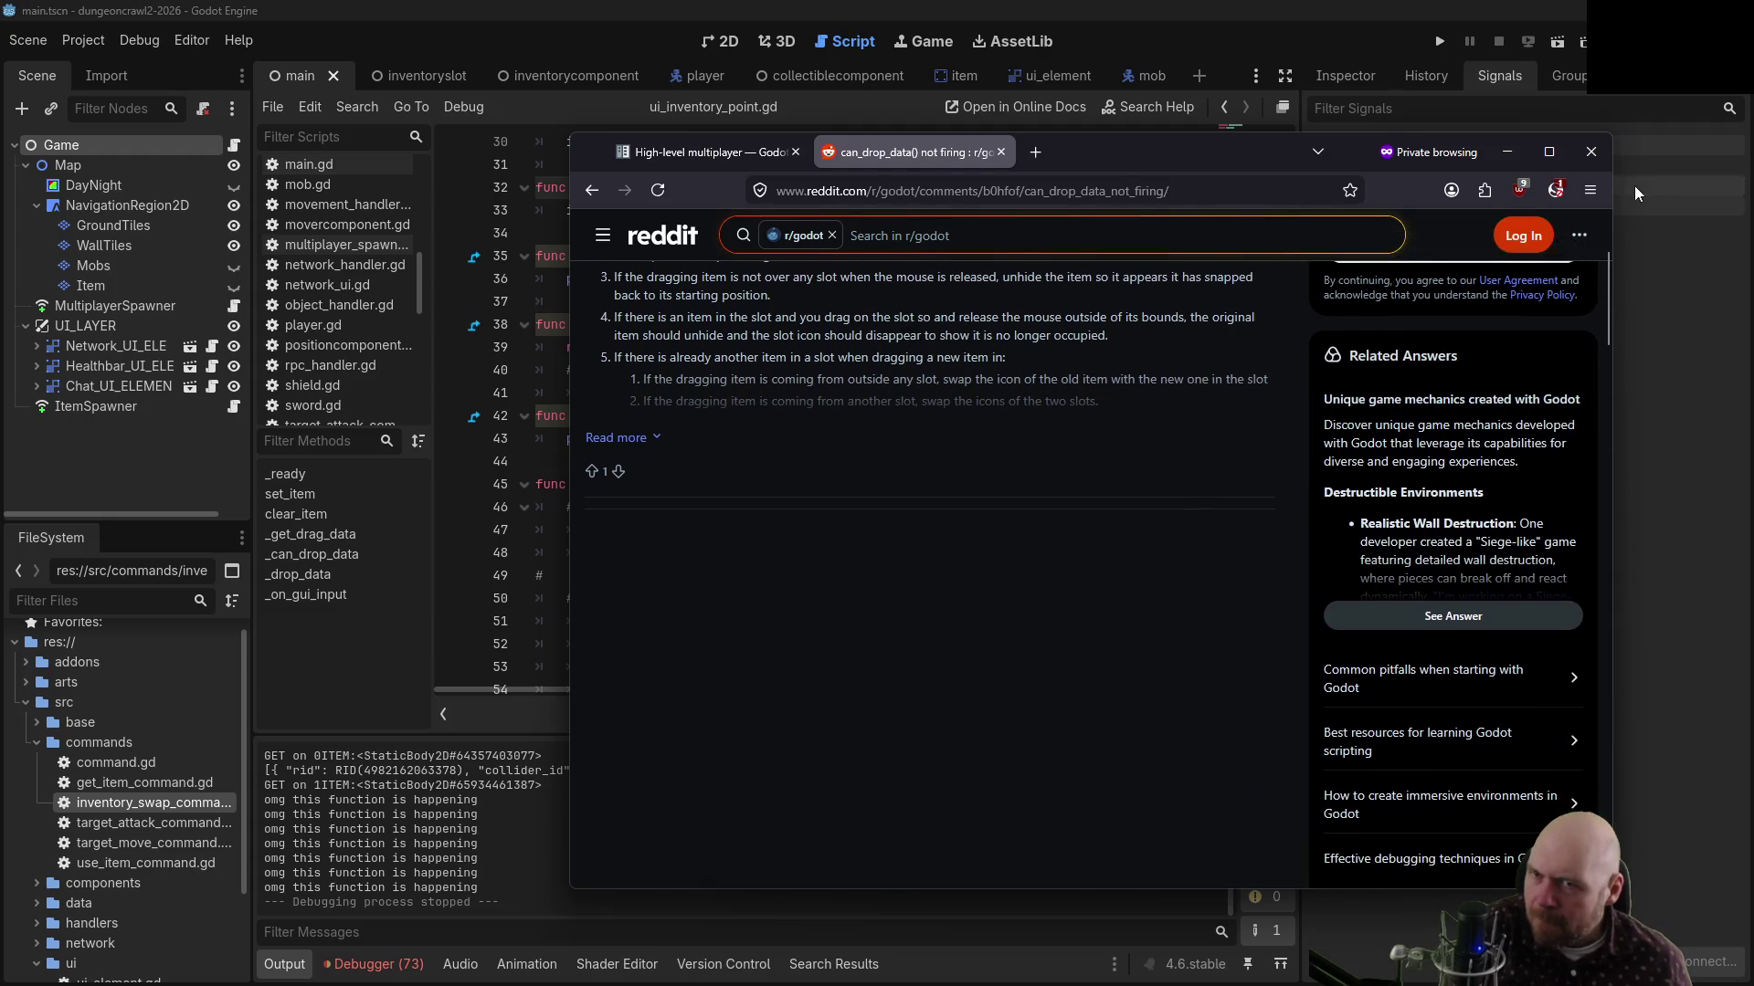
{"action": "left_click", "coordinate": [1564, 192]}
{"action": "left_click", "coordinate": [1516, 229]}
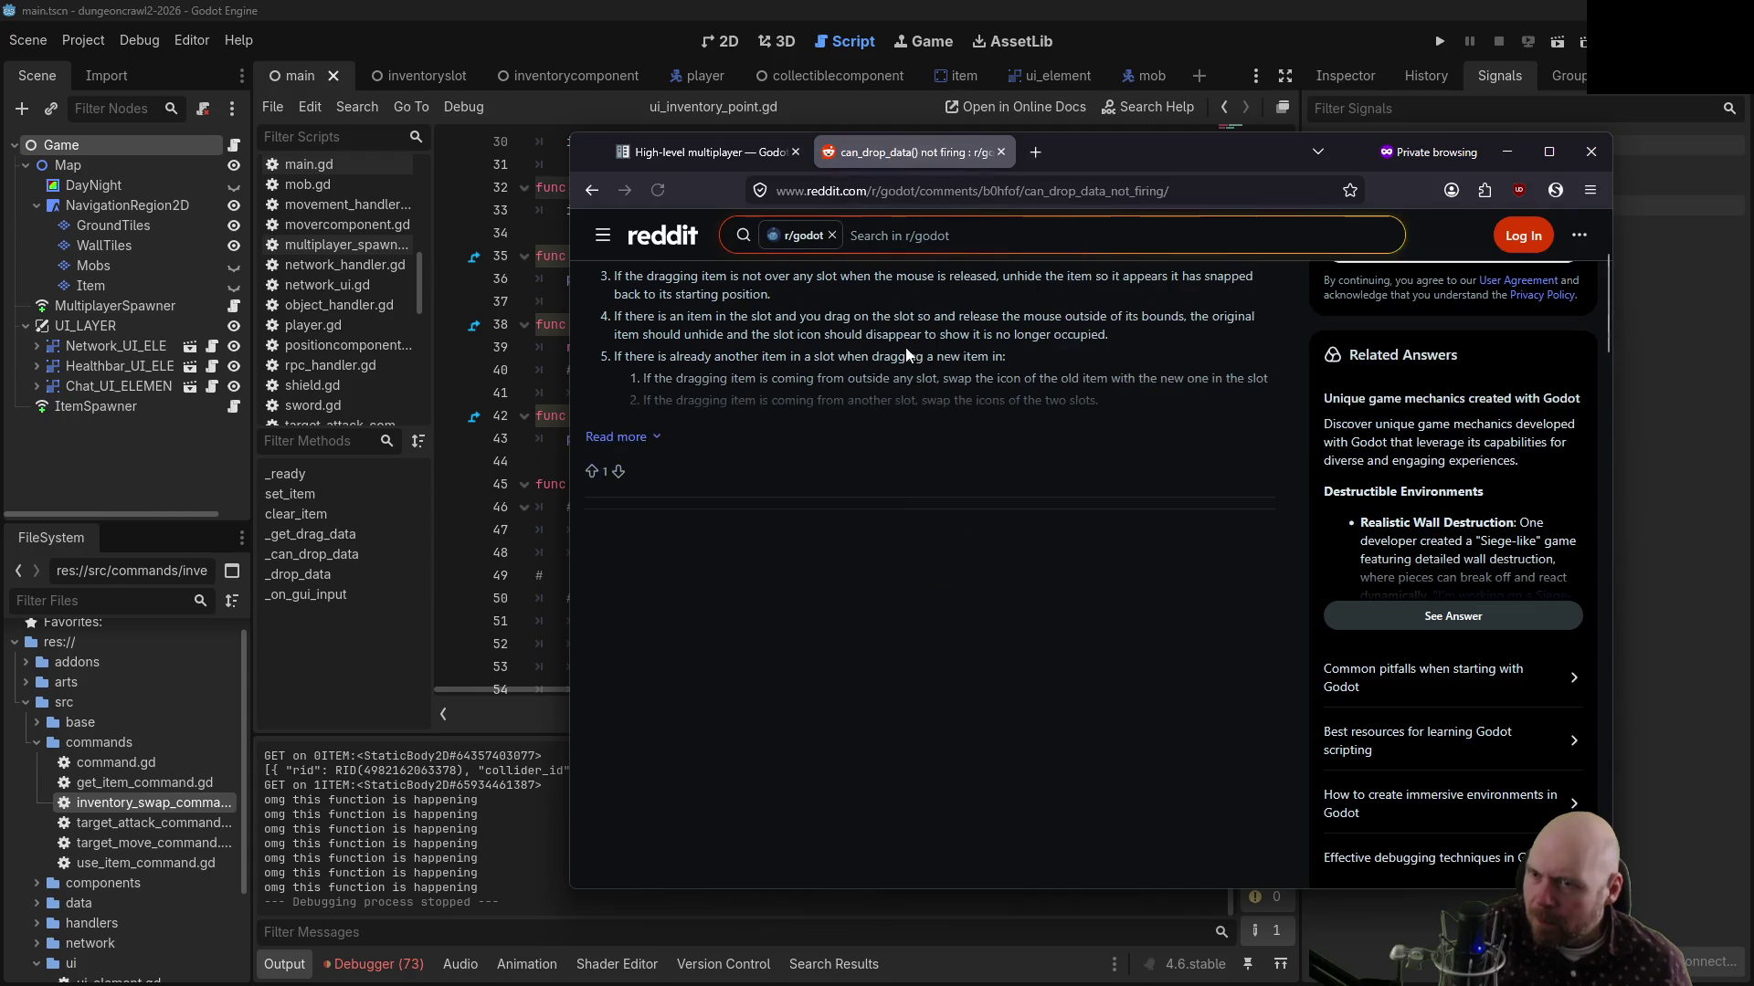
{"action": "scroll", "coordinate": [791, 375], "scroll_direction": "down", "scroll_amount": 2}
{"action": "left_click", "coordinate": [639, 283]}
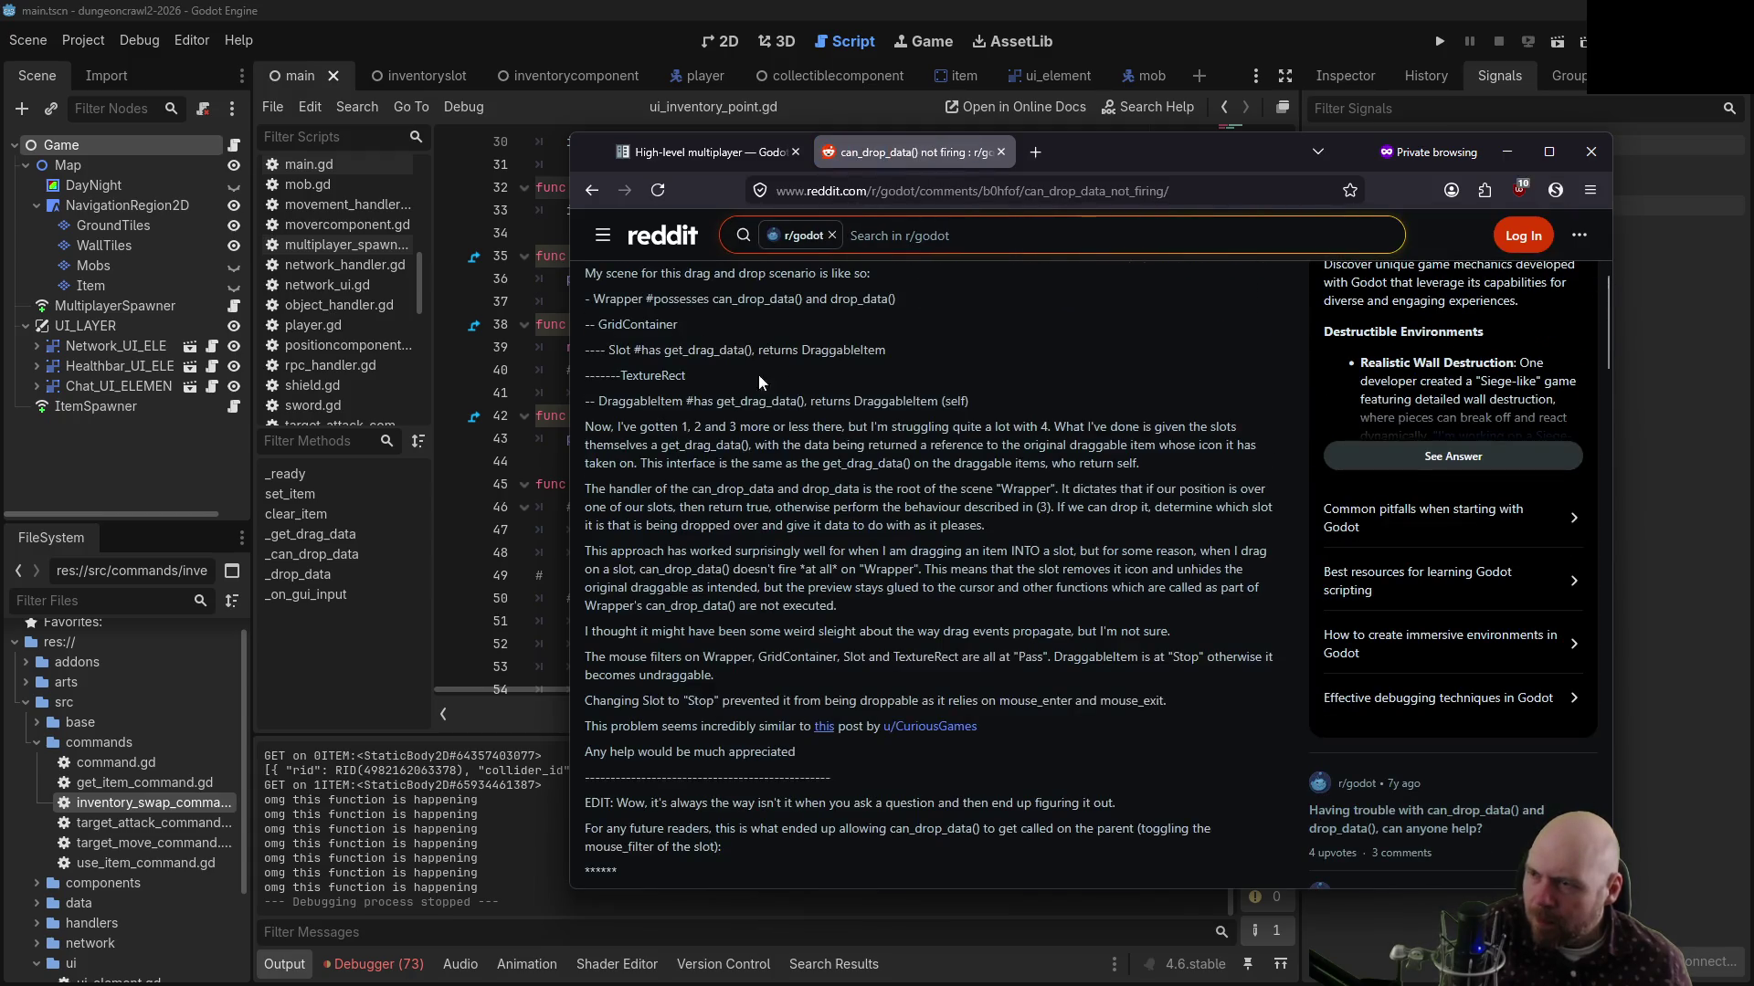
{"action": "scroll", "coordinate": [863, 365], "scroll_direction": "up", "scroll_amount": 3}
{"action": "scroll", "coordinate": [858, 388], "scroll_direction": "up", "scroll_amount": 2}
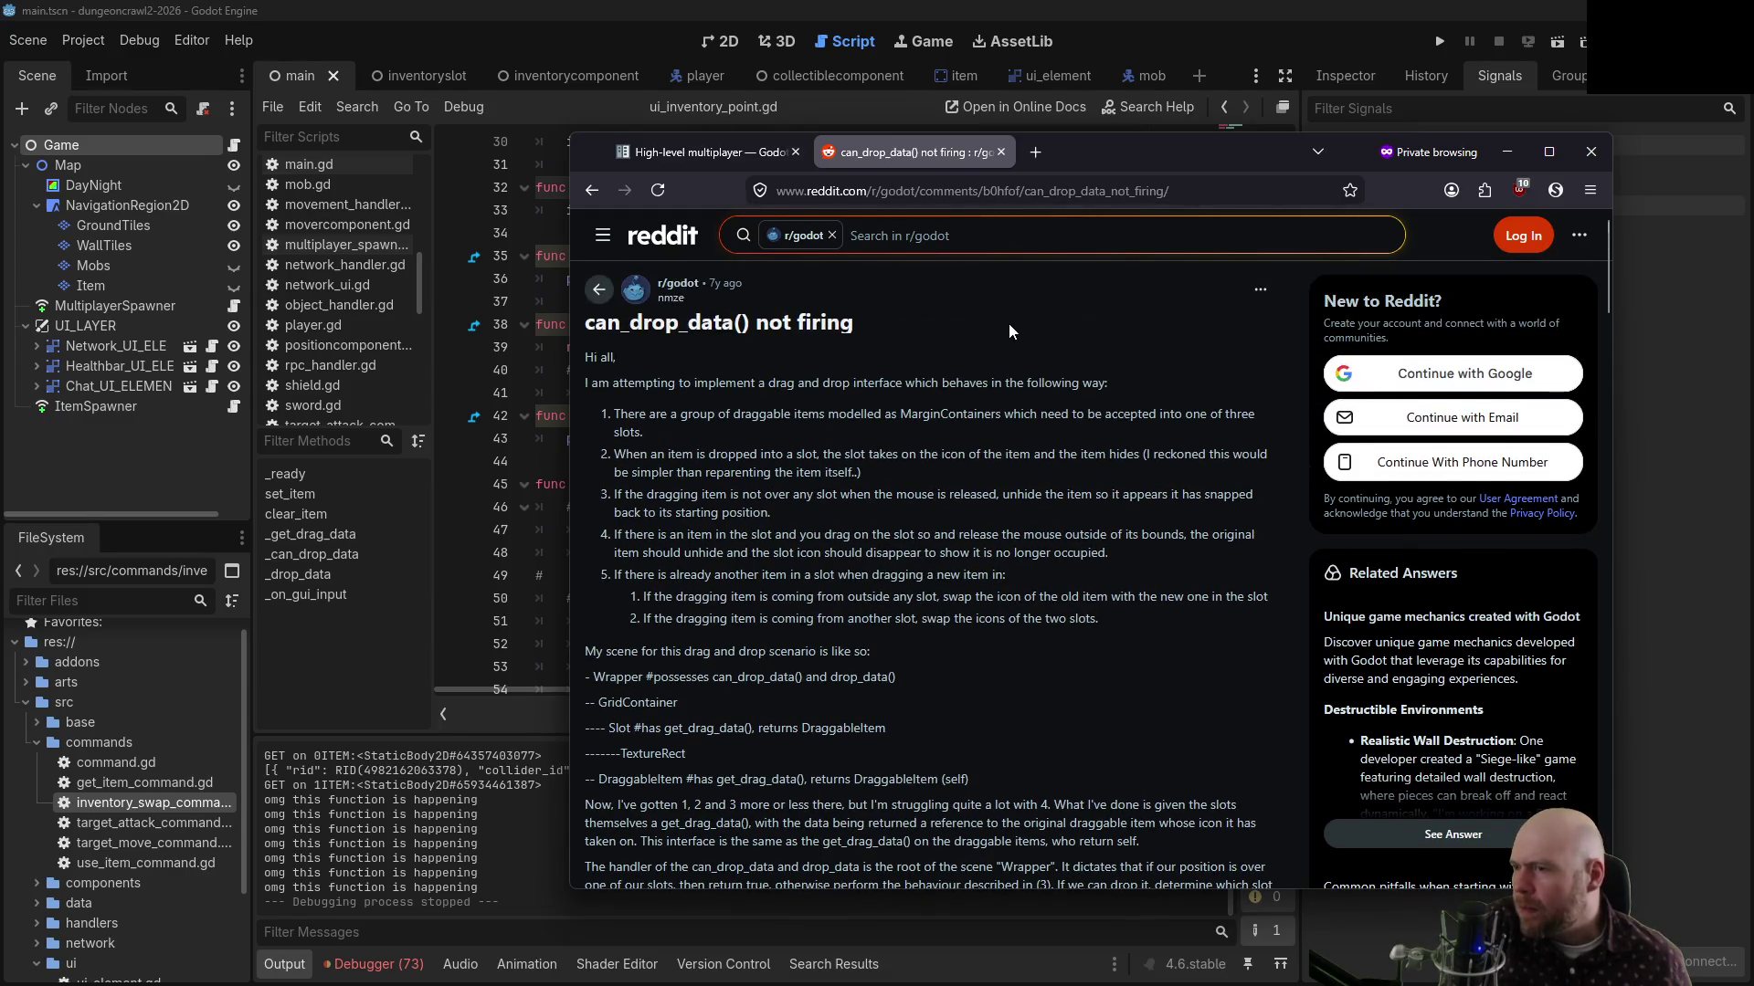
{"action": "middle_click", "coordinate": [1002, 321]}
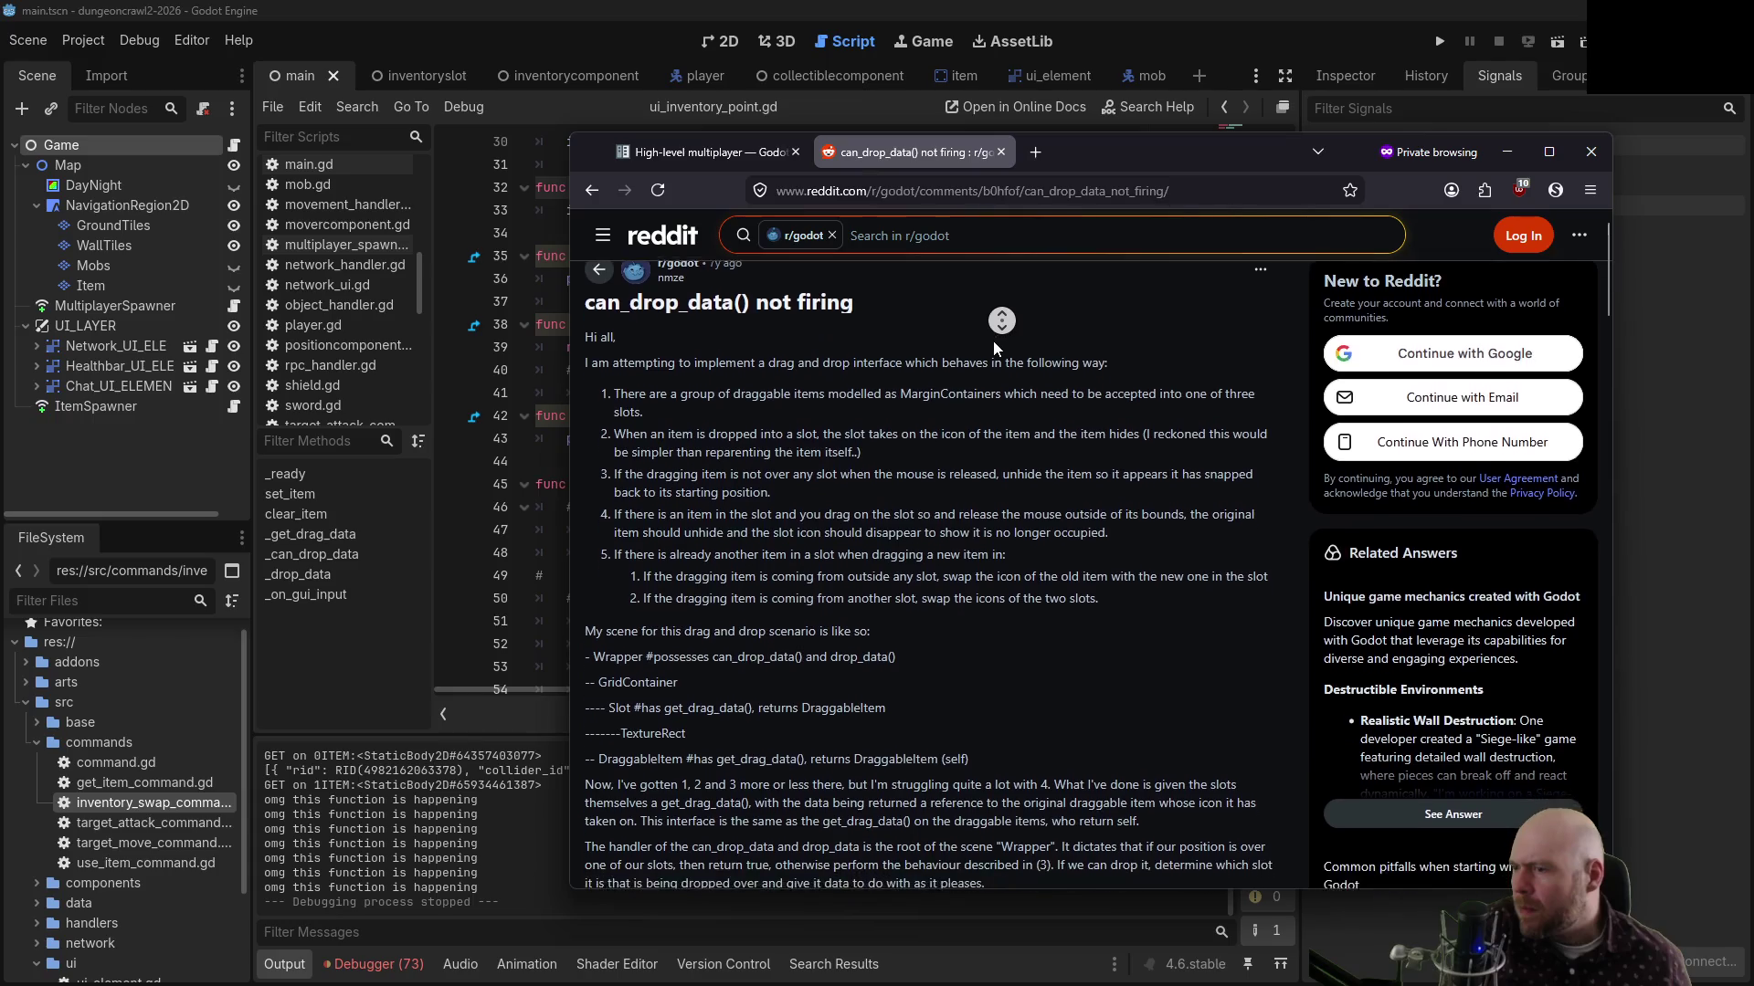
{"action": "middle_click", "coordinate": [904, 371]}
{"action": "middle_click", "coordinate": [893, 362]}
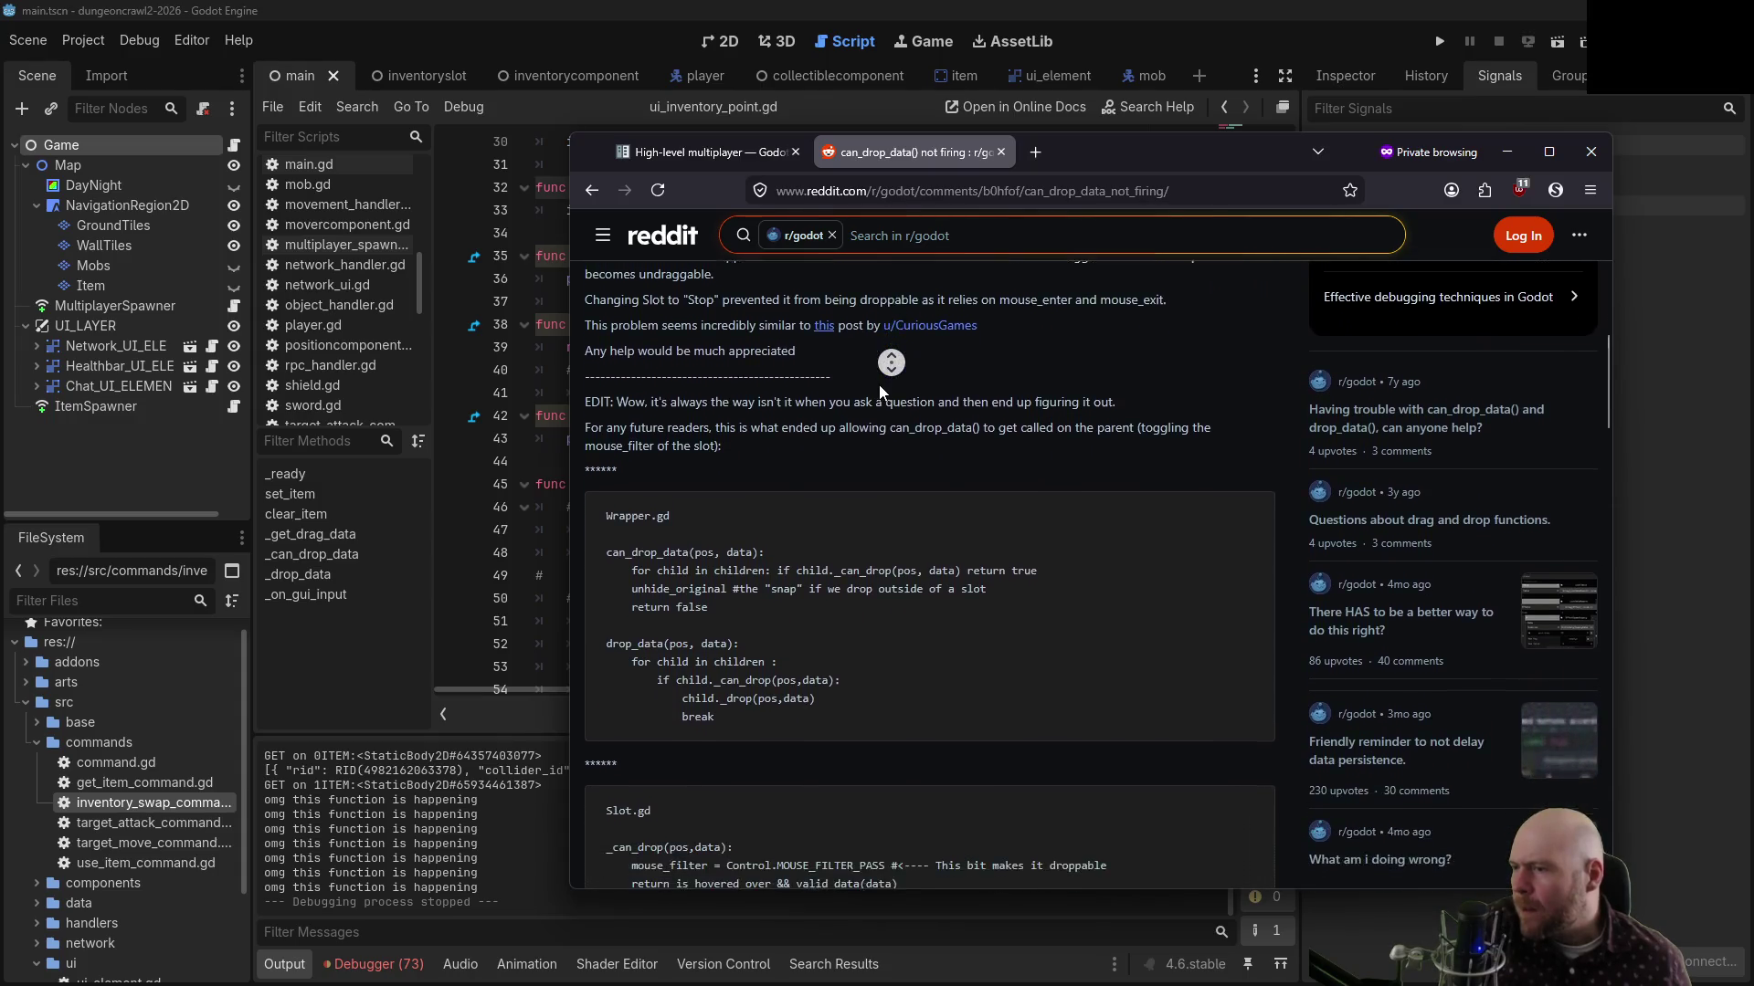
{"action": "middle_click", "coordinate": [890, 517]}
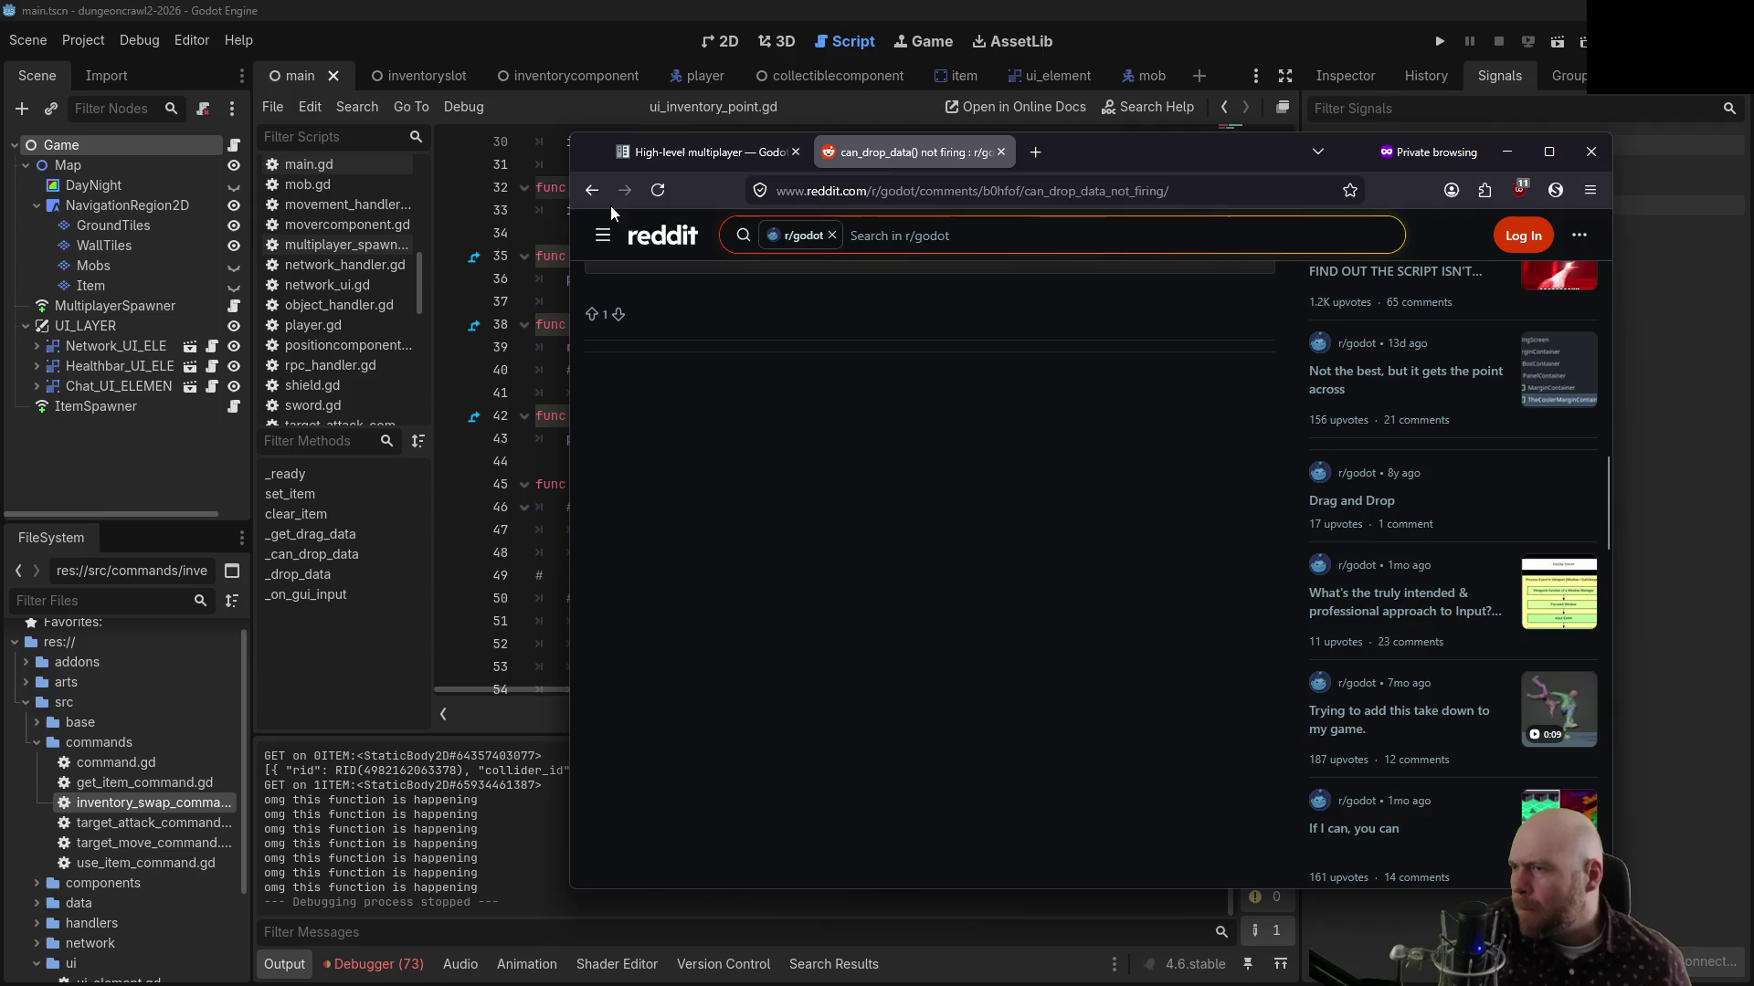
{"action": "left_click", "coordinate": [591, 190]}
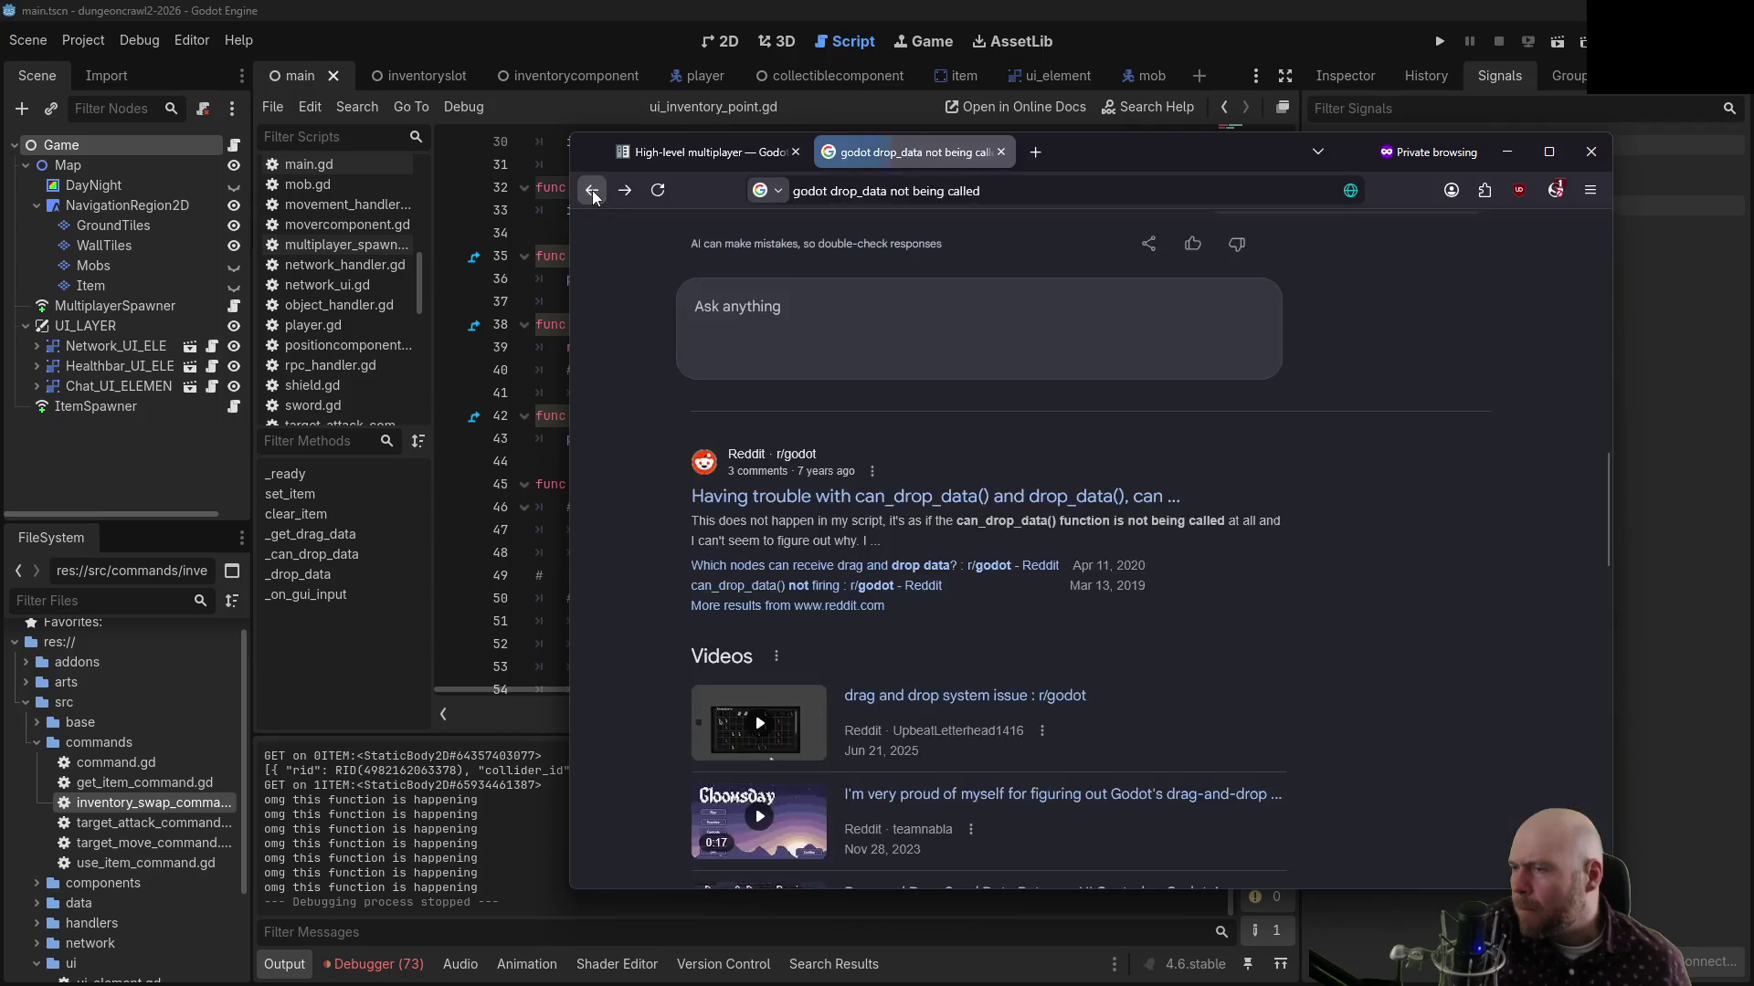
{"action": "left_click", "coordinate": [867, 499]}
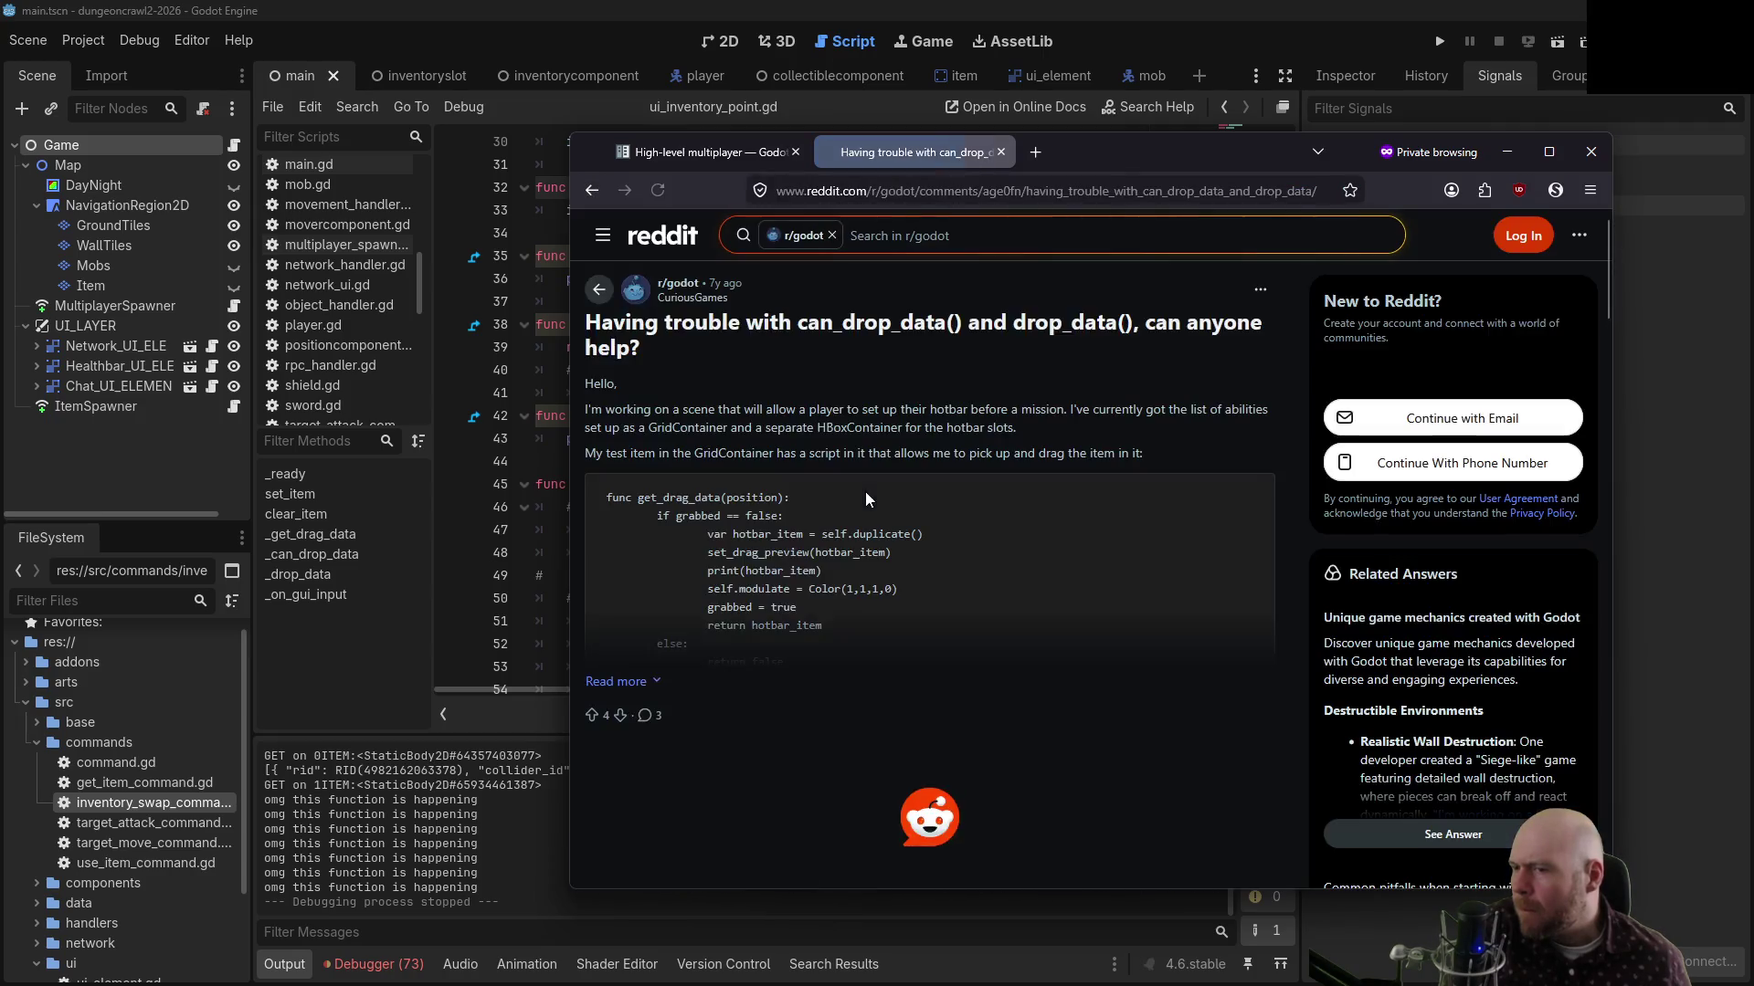
{"action": "scroll", "coordinate": [907, 497], "scroll_direction": "down", "scroll_amount": 5}
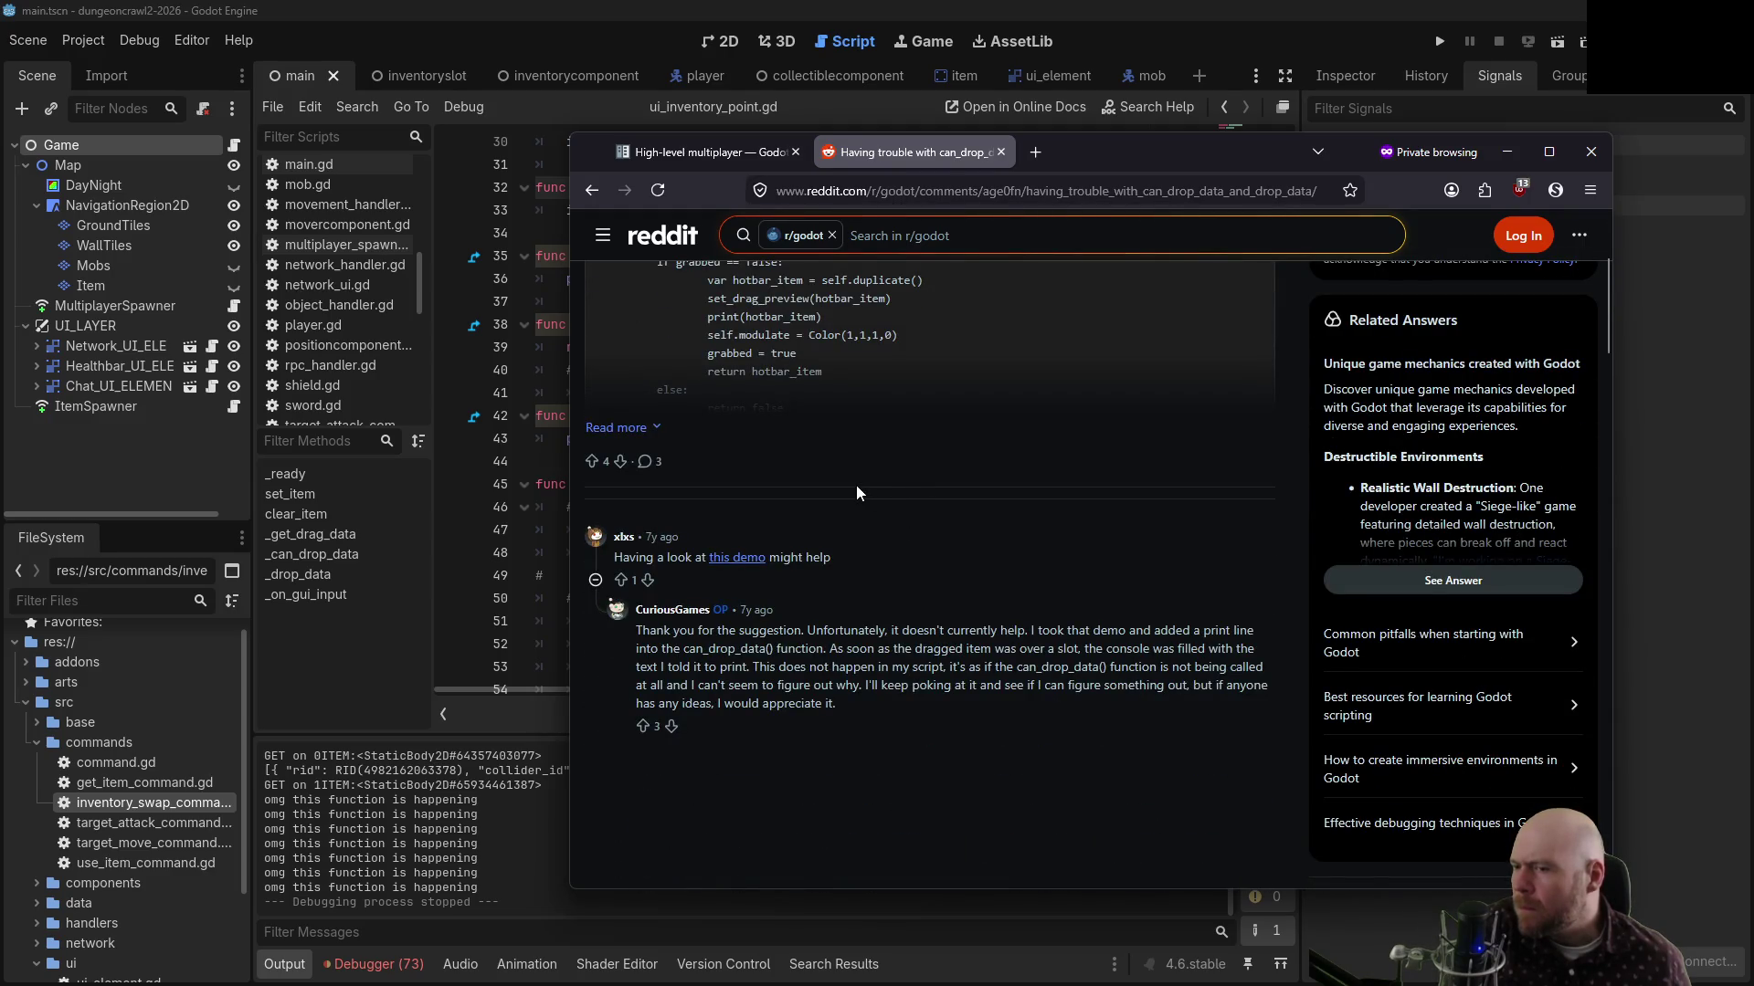
{"action": "middle_click", "coordinate": [917, 565]}
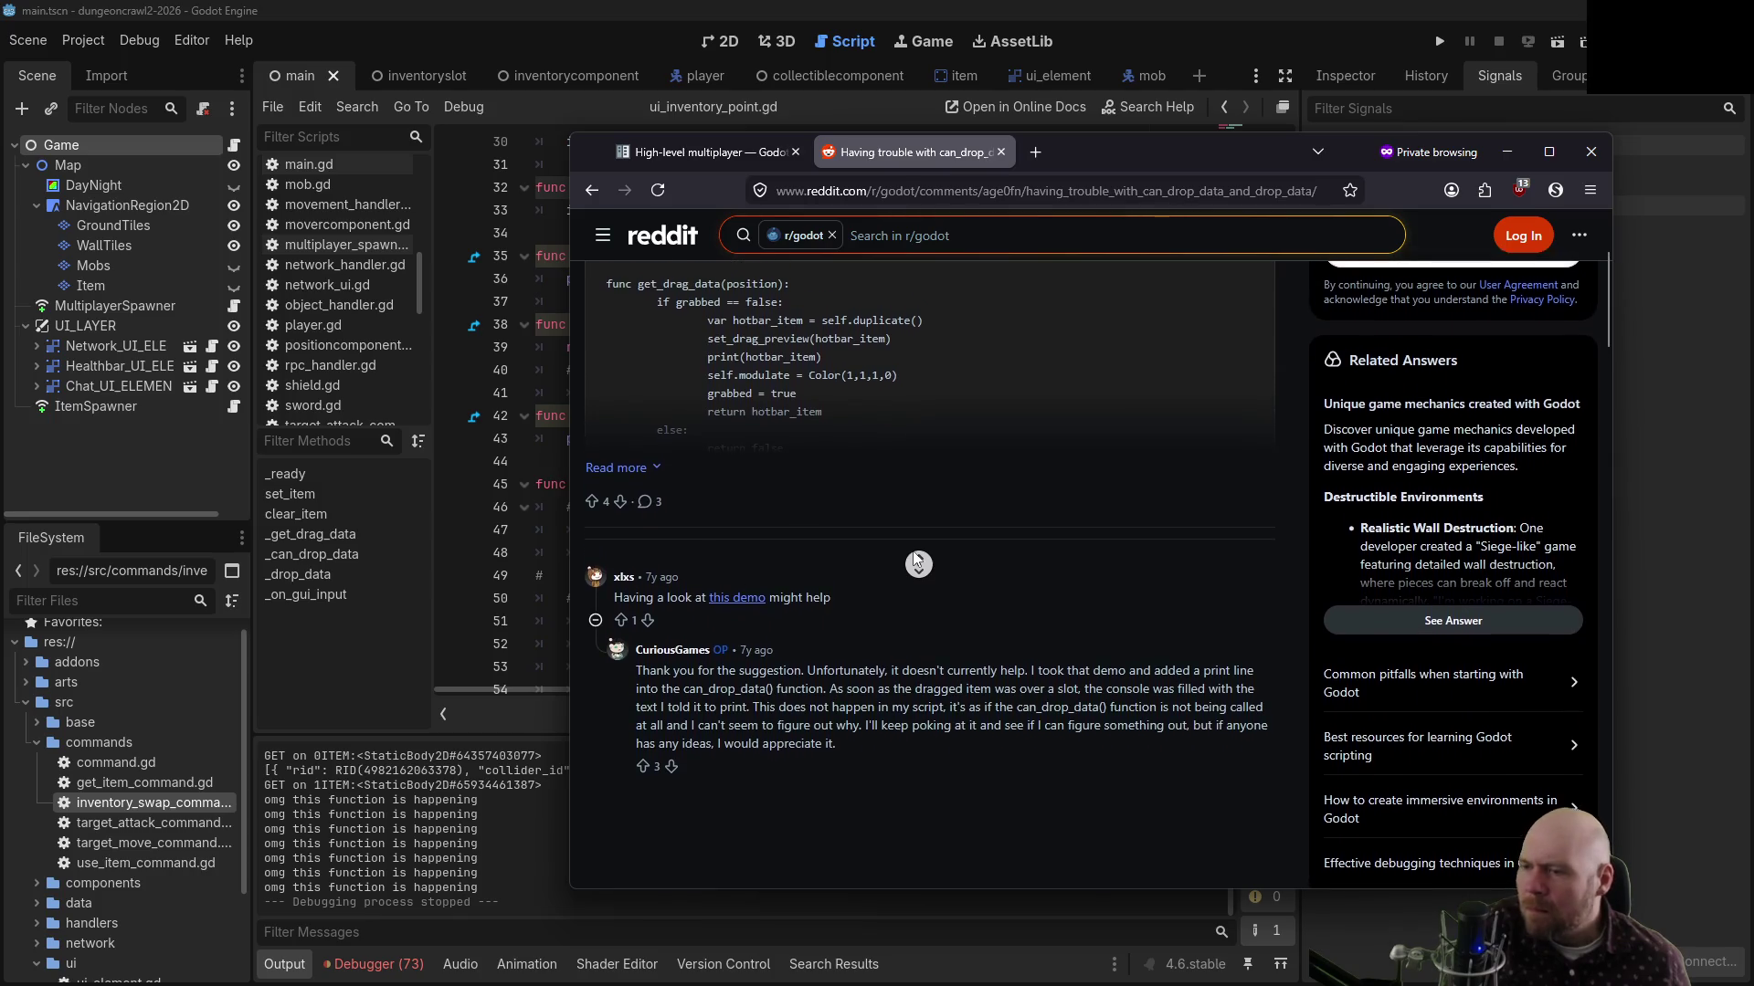
{"action": "left_click", "coordinate": [747, 252]}
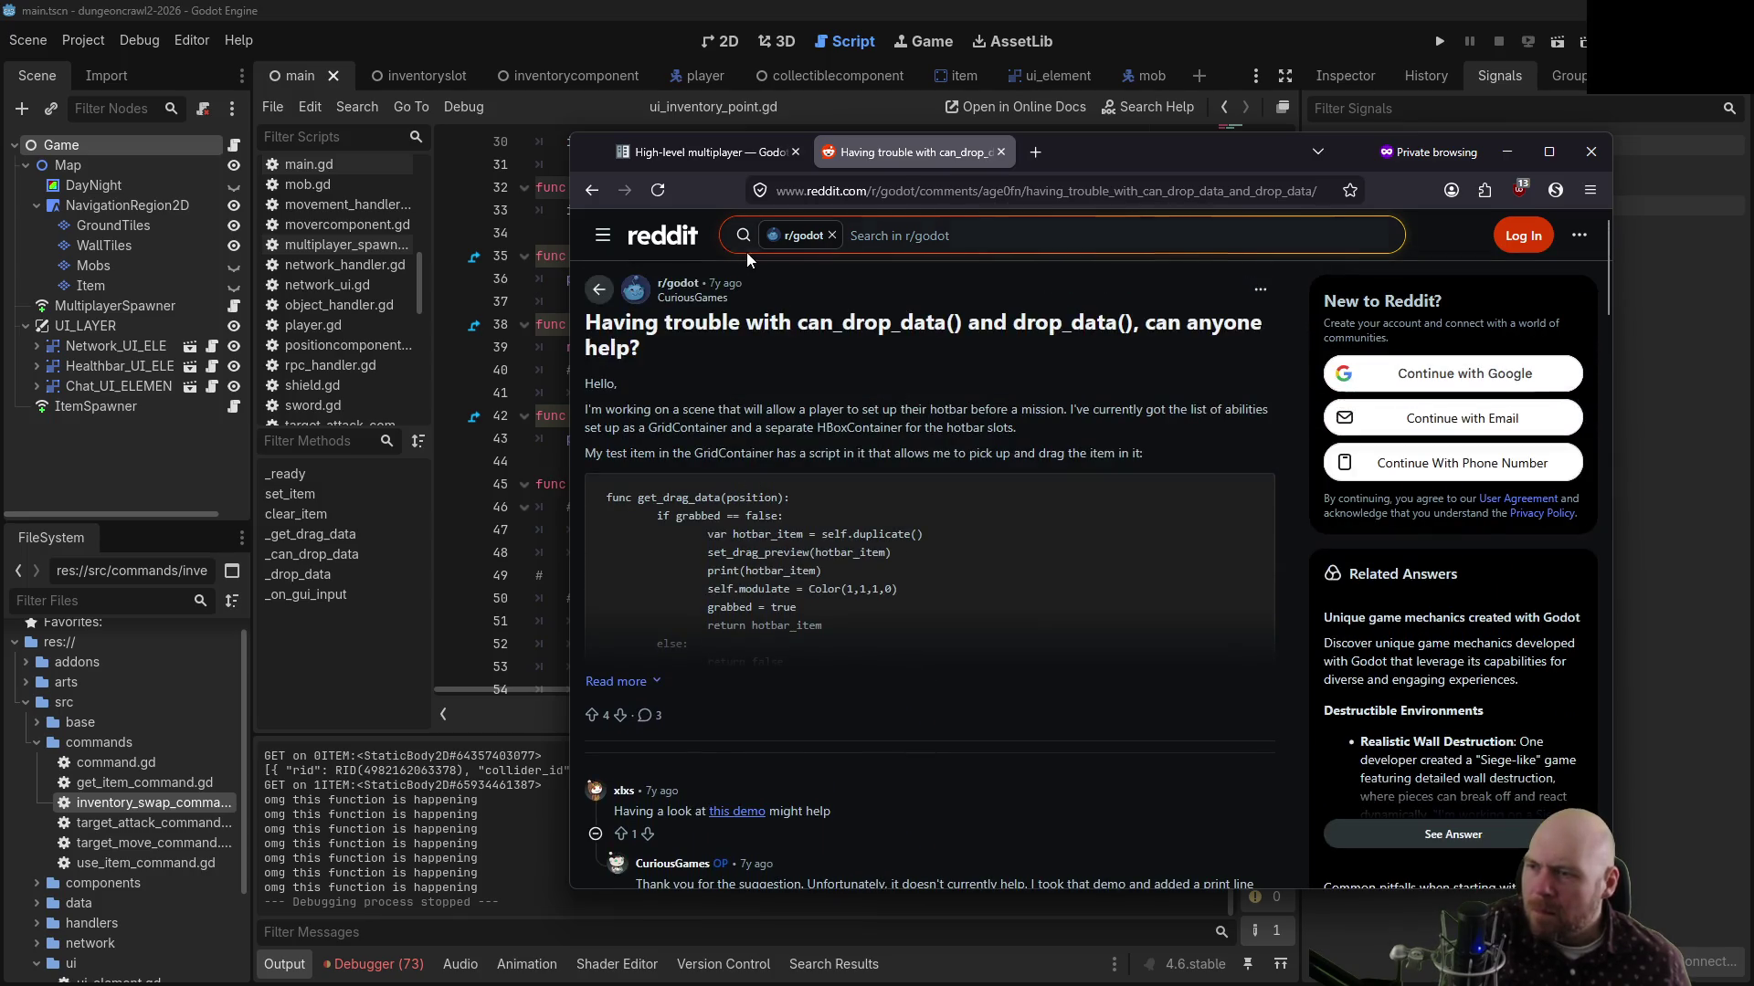
{"action": "left_click", "coordinate": [614, 681]}
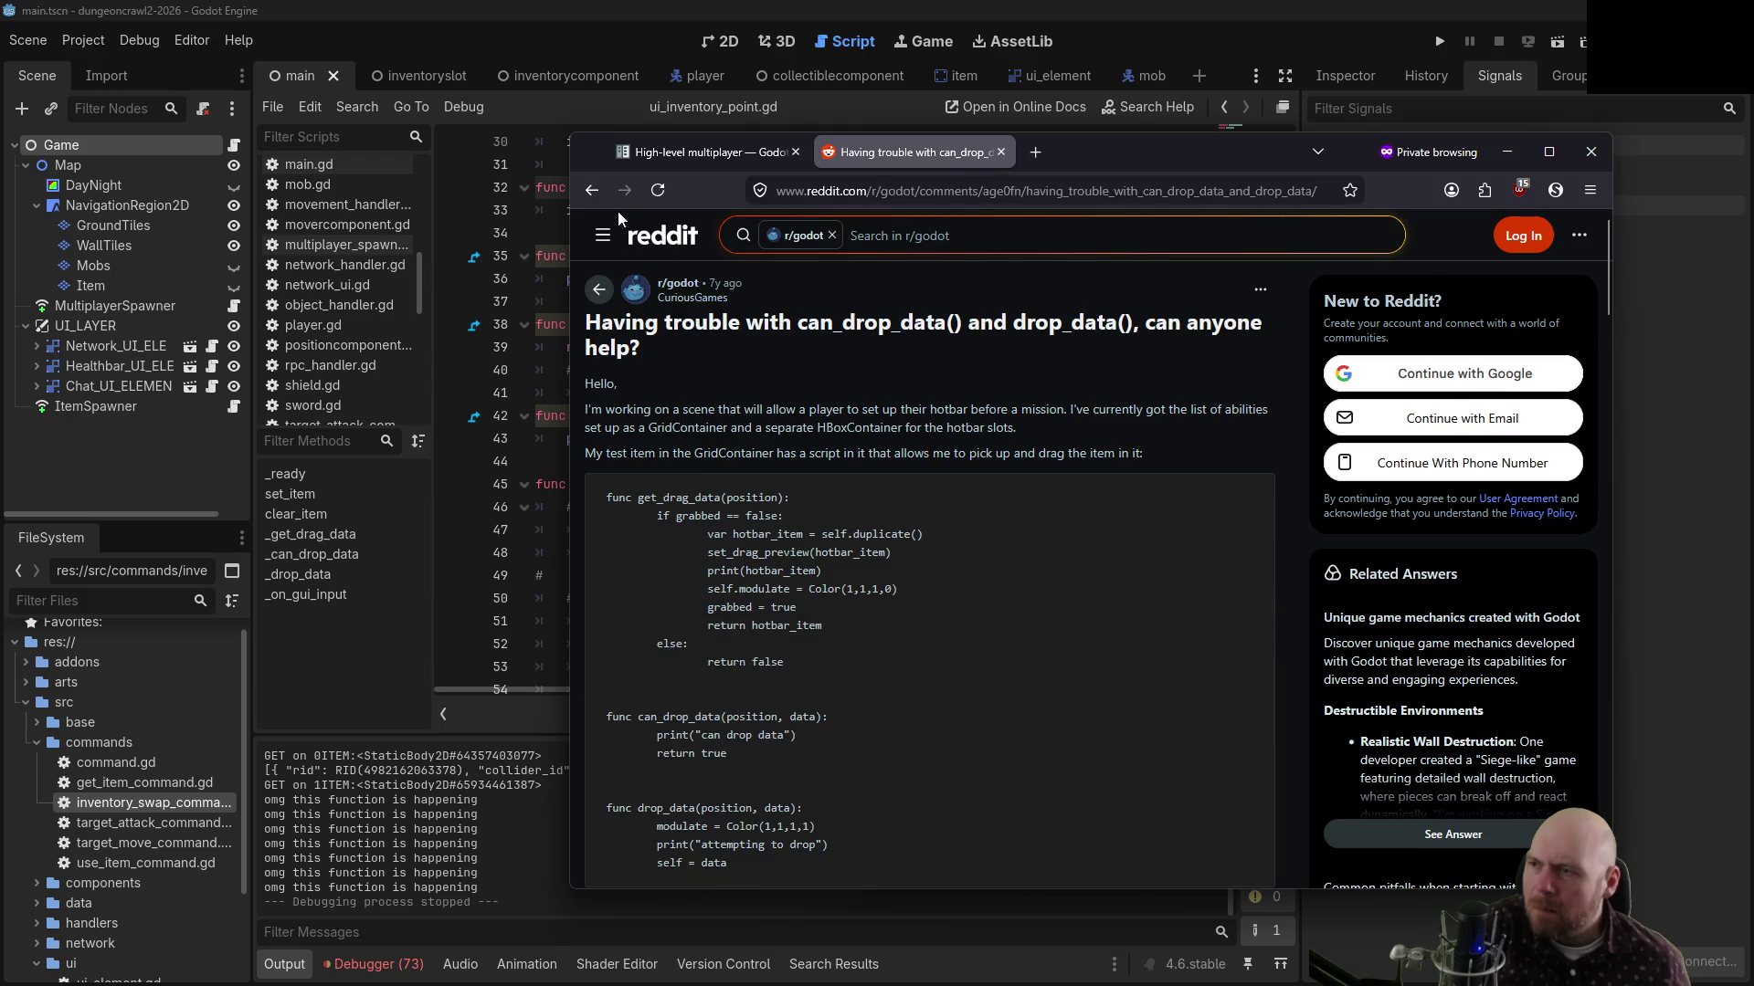
{"action": "left_click", "coordinate": [594, 190]}
{"action": "middle_click", "coordinate": [636, 419]}
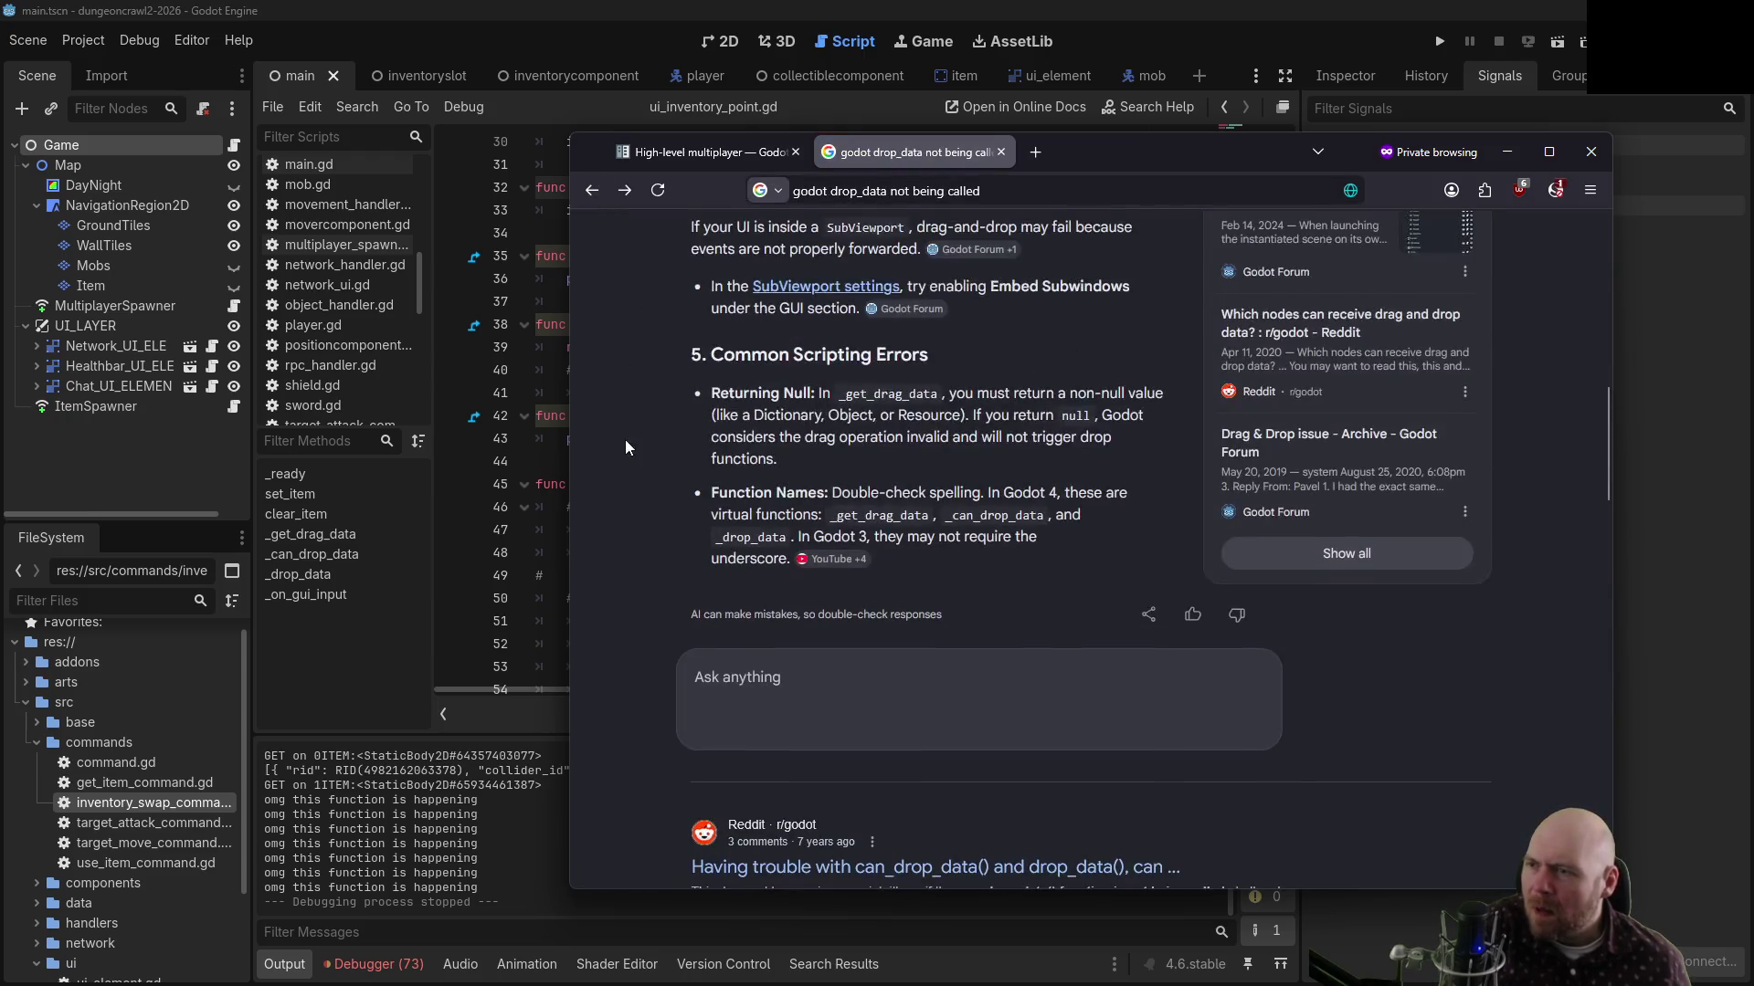
Open several search results in new tabs and load the next results page
{"action": "middle_click", "coordinate": [875, 572]}
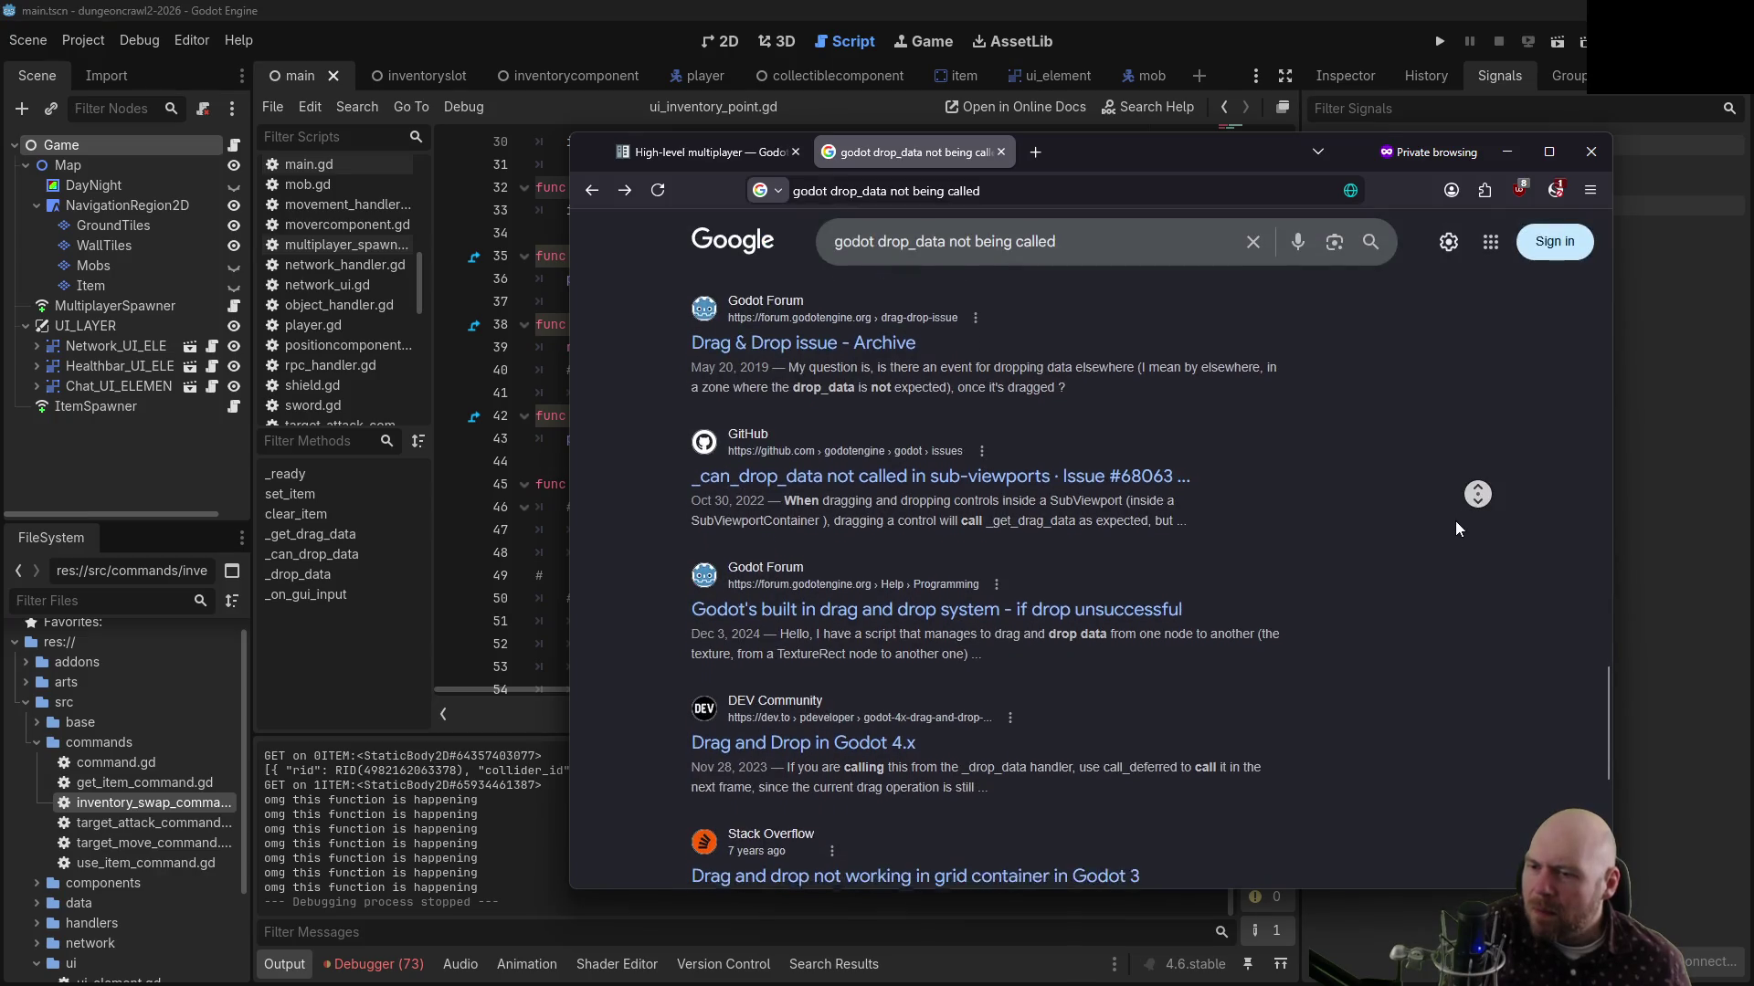
{"action": "middle_click", "coordinate": [1386, 702]}
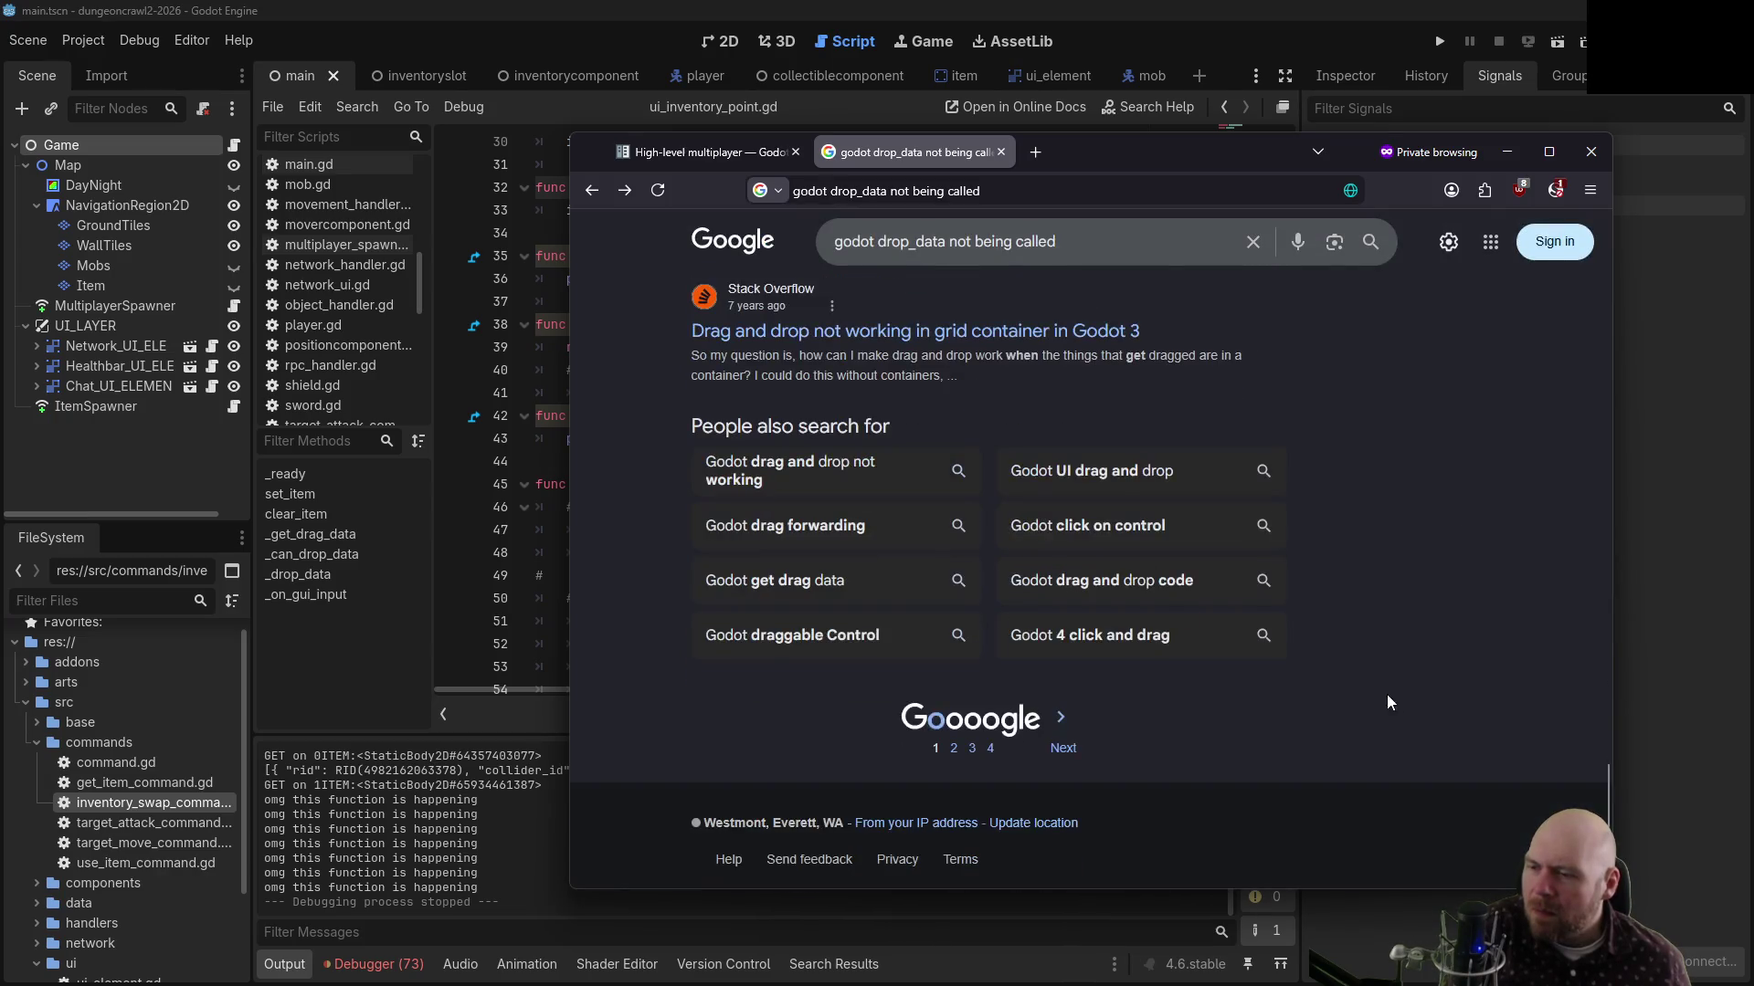
{"action": "left_click", "coordinate": [1026, 731]}
{"action": "scroll", "coordinate": [1425, 594], "scroll_direction": "up", "scroll_amount": 10}
{"action": "middle_click", "coordinate": [707, 425]}
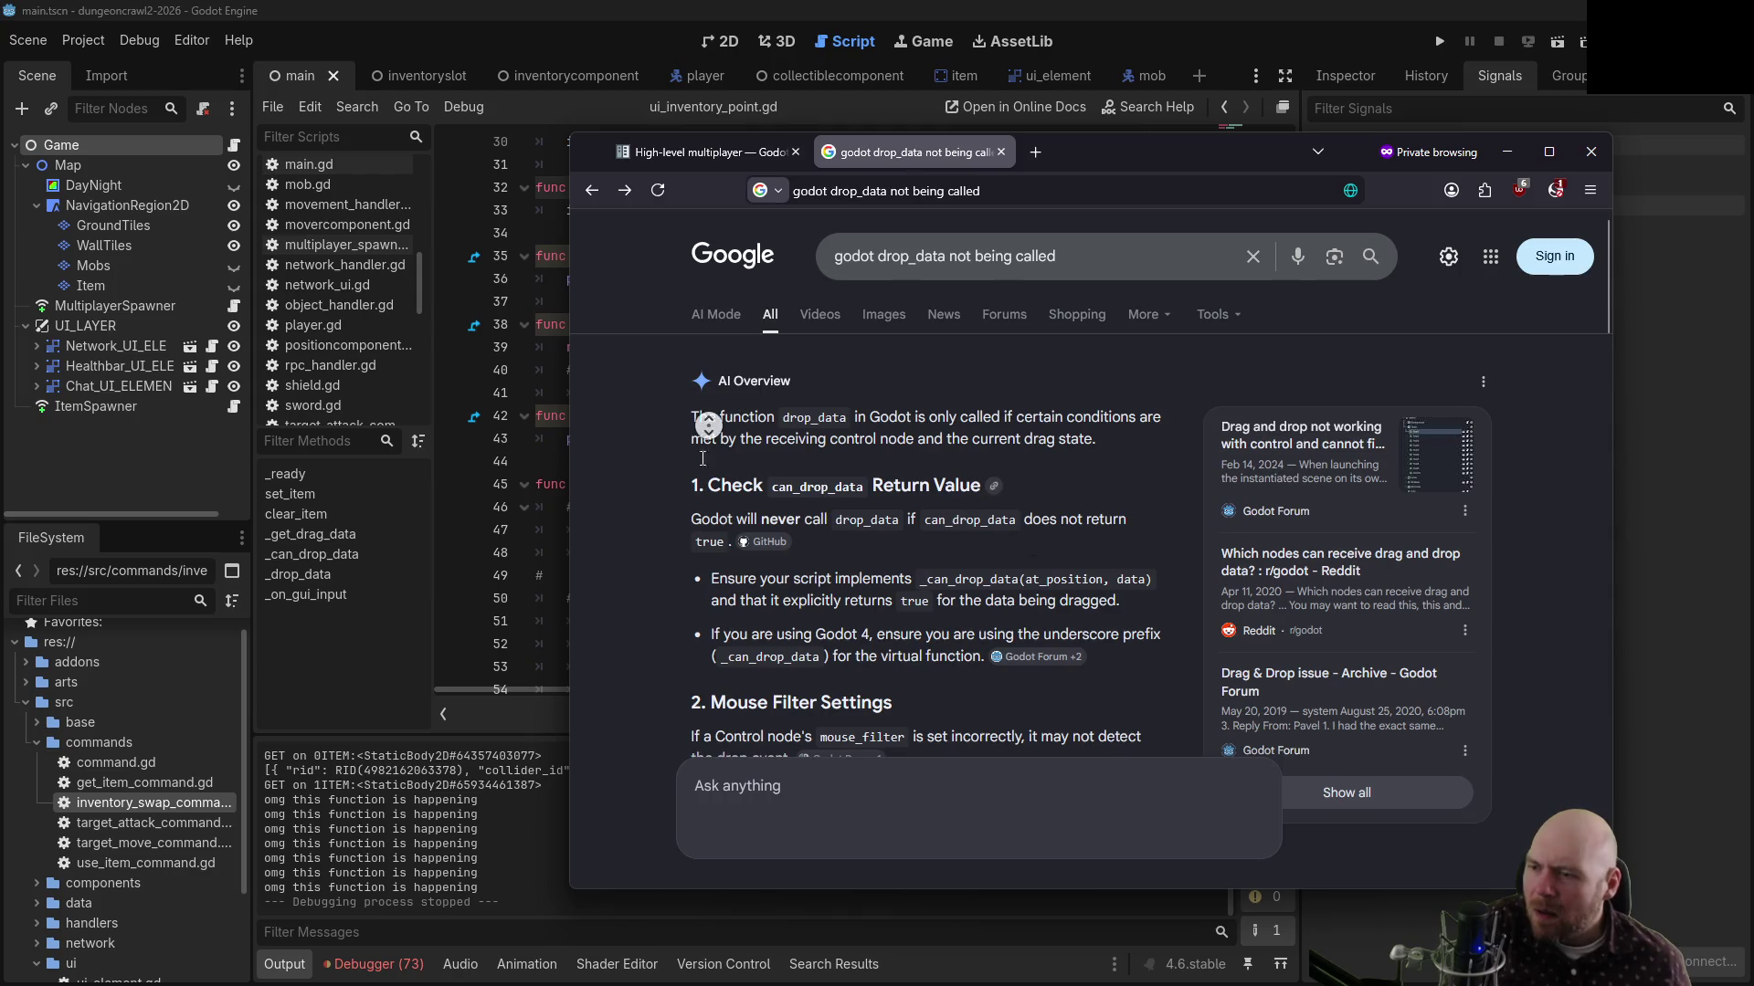
{"action": "left_click", "coordinate": [637, 535]}
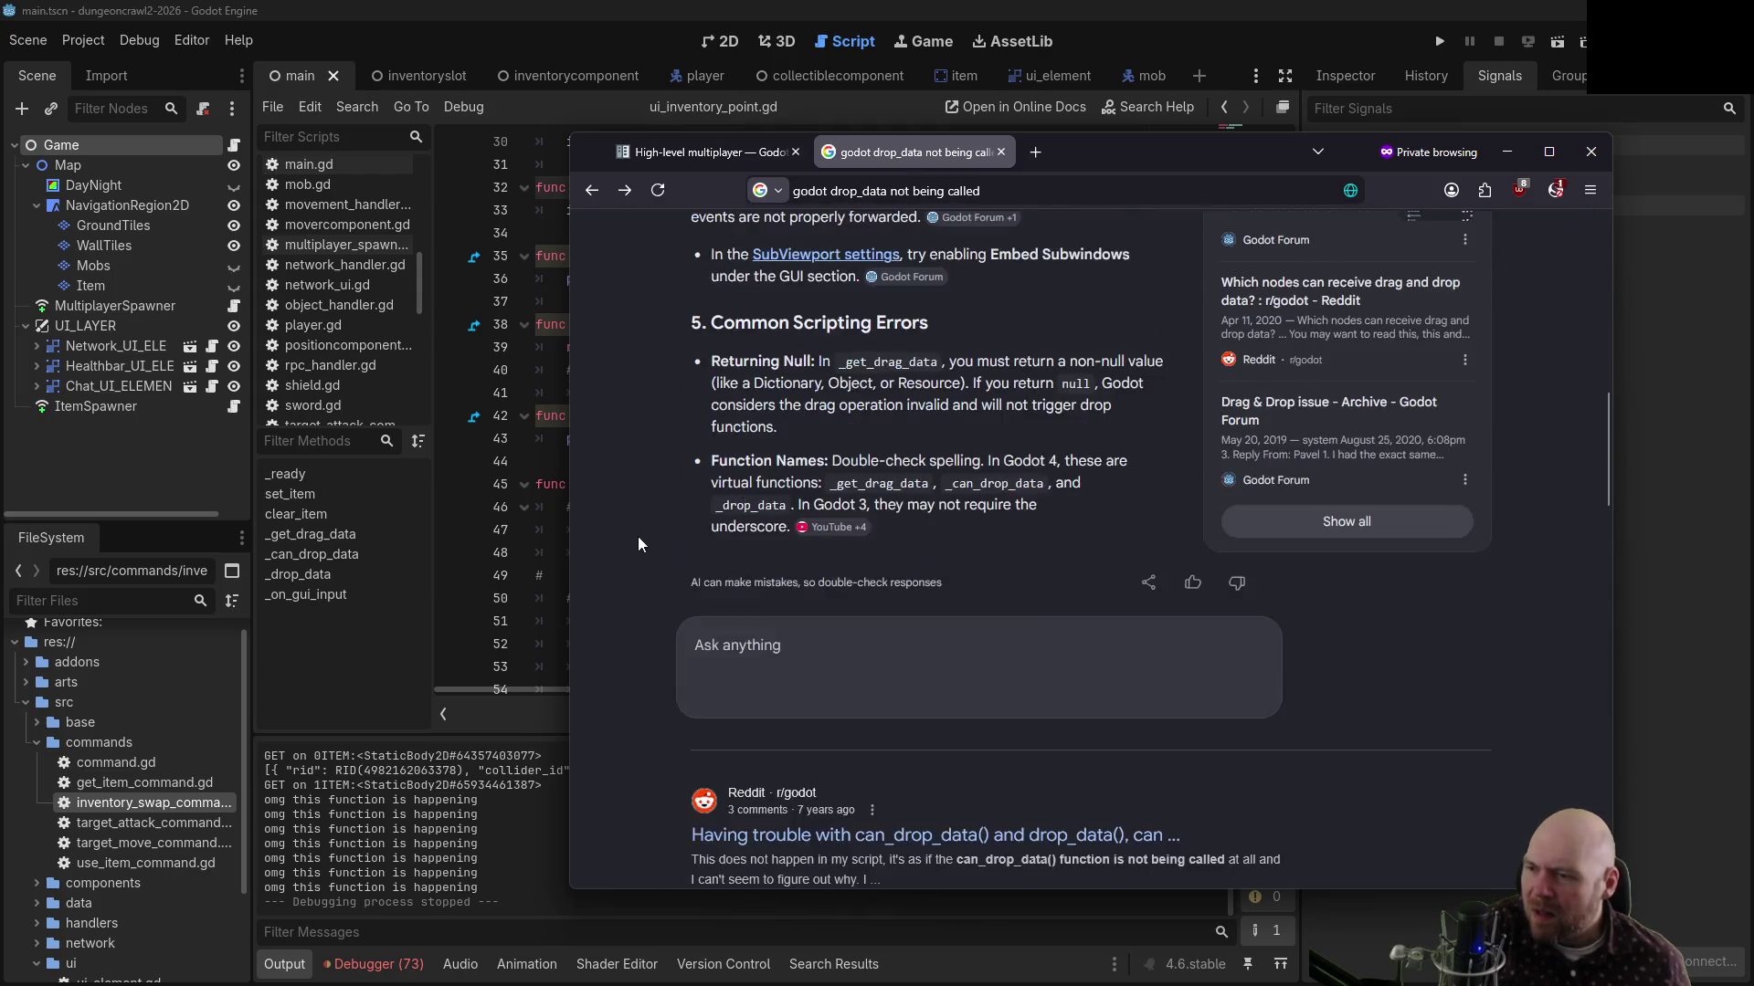
{"action": "middle_click", "coordinate": [633, 523]}
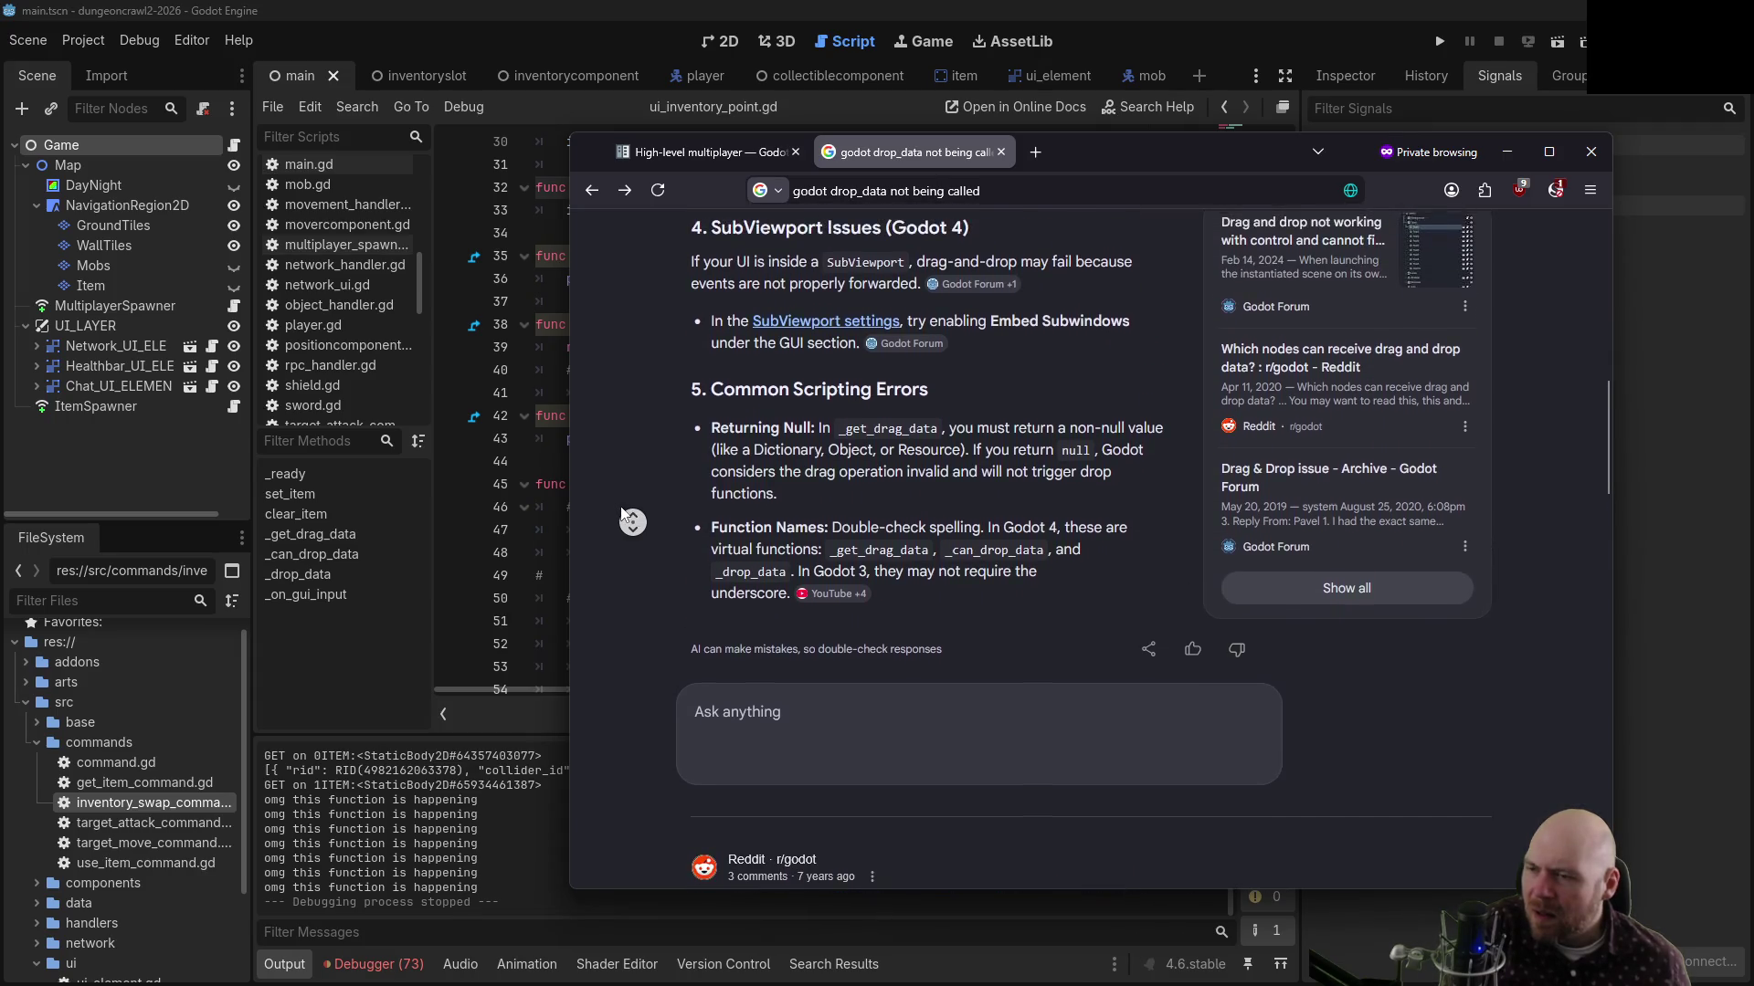
Bring the Godot script back and put the caret in the _can_drop_data parameters
{"action": "scroll", "coordinate": [618, 514], "scroll_direction": "up", "scroll_amount": 5}
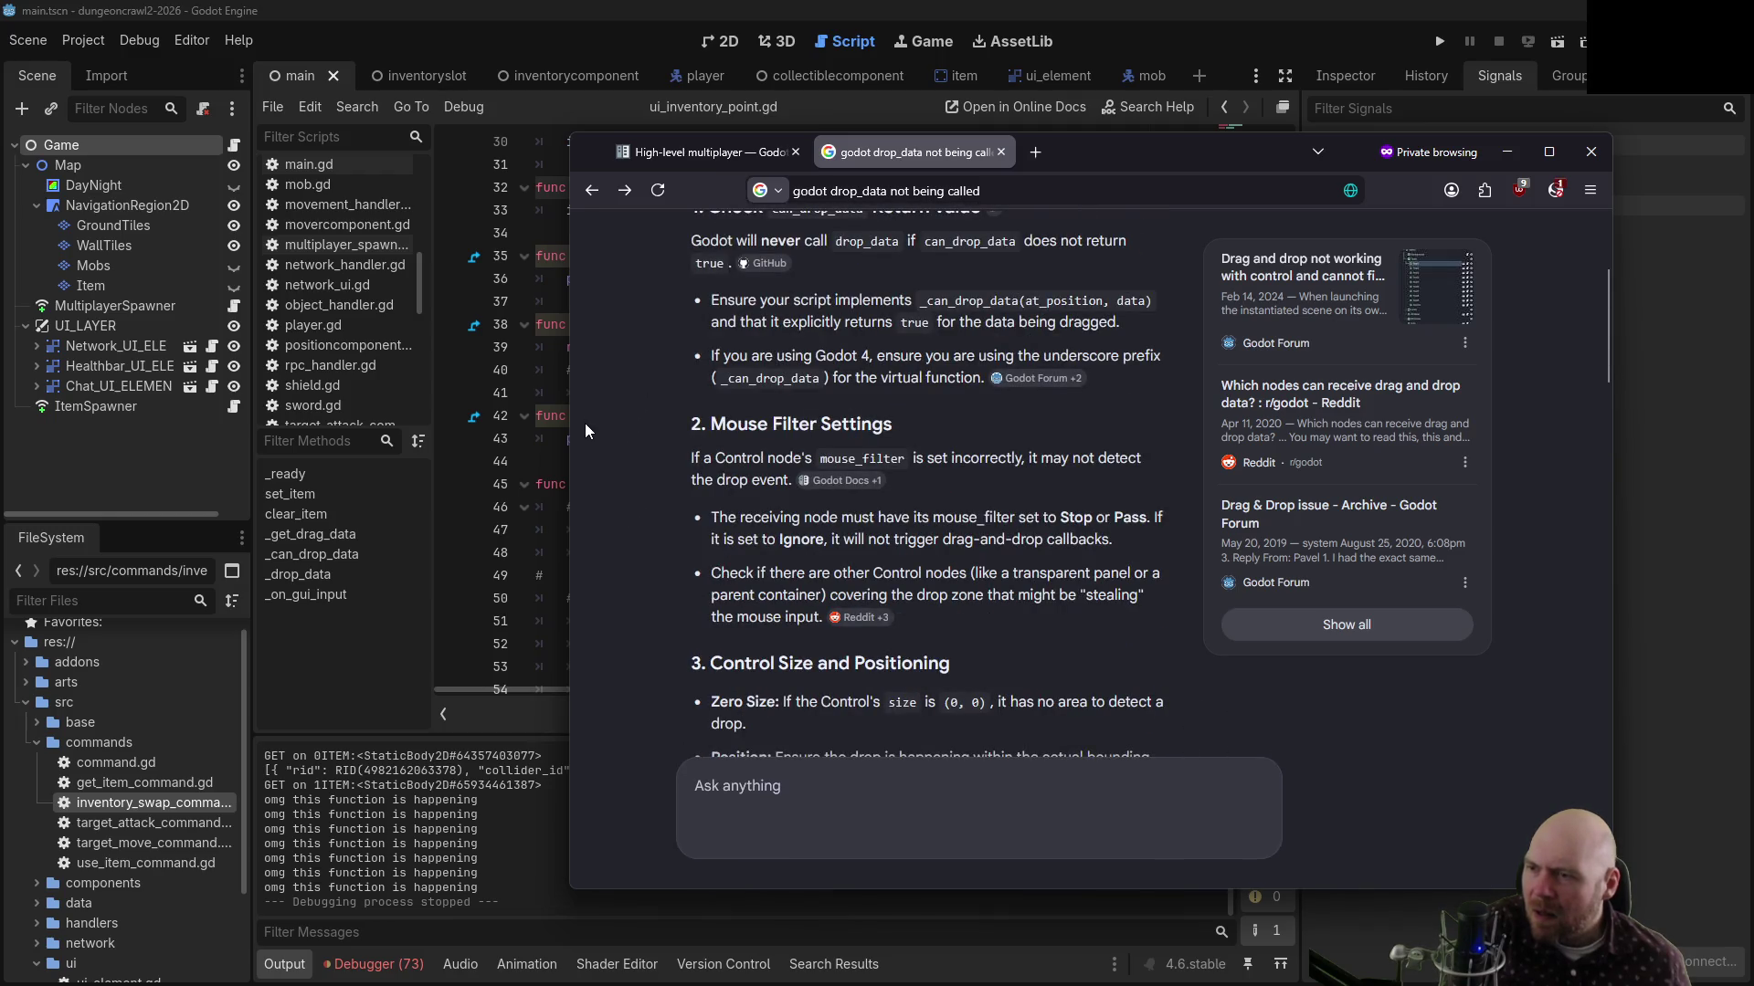
{"action": "scroll", "coordinate": [585, 424], "scroll_direction": "up", "scroll_amount": 2}
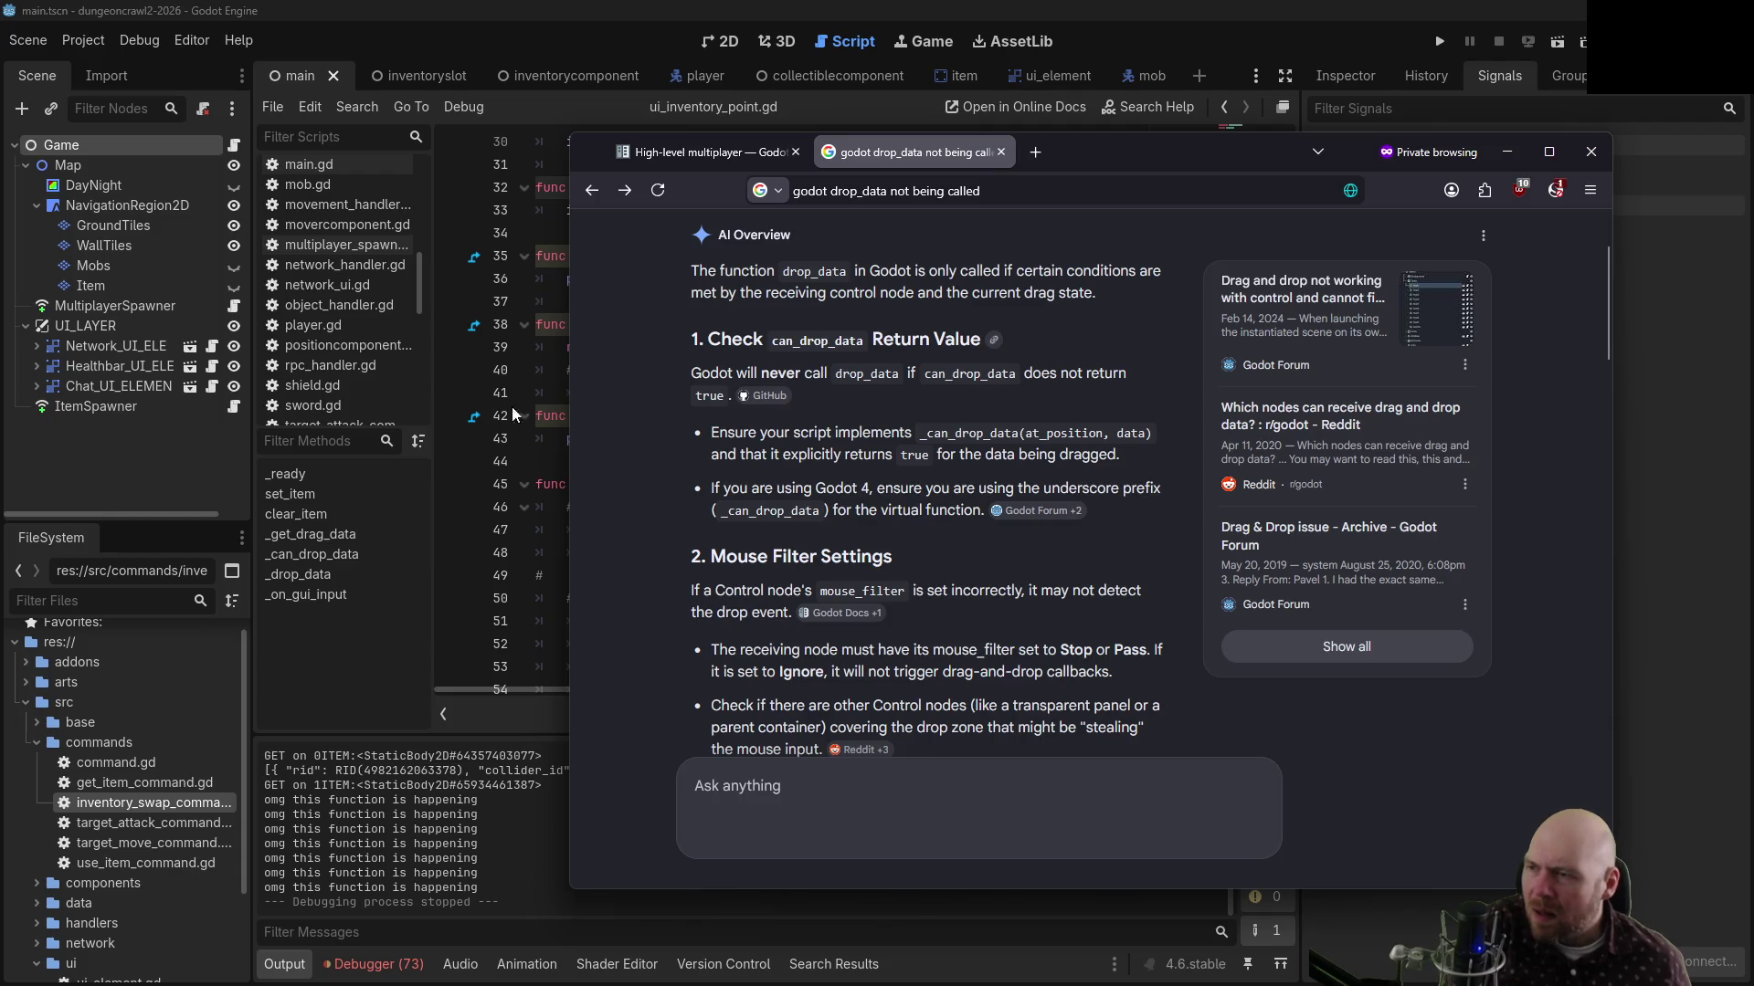
{"action": "left_click", "coordinate": [551, 374]}
{"action": "left_click", "coordinate": [763, 325]}
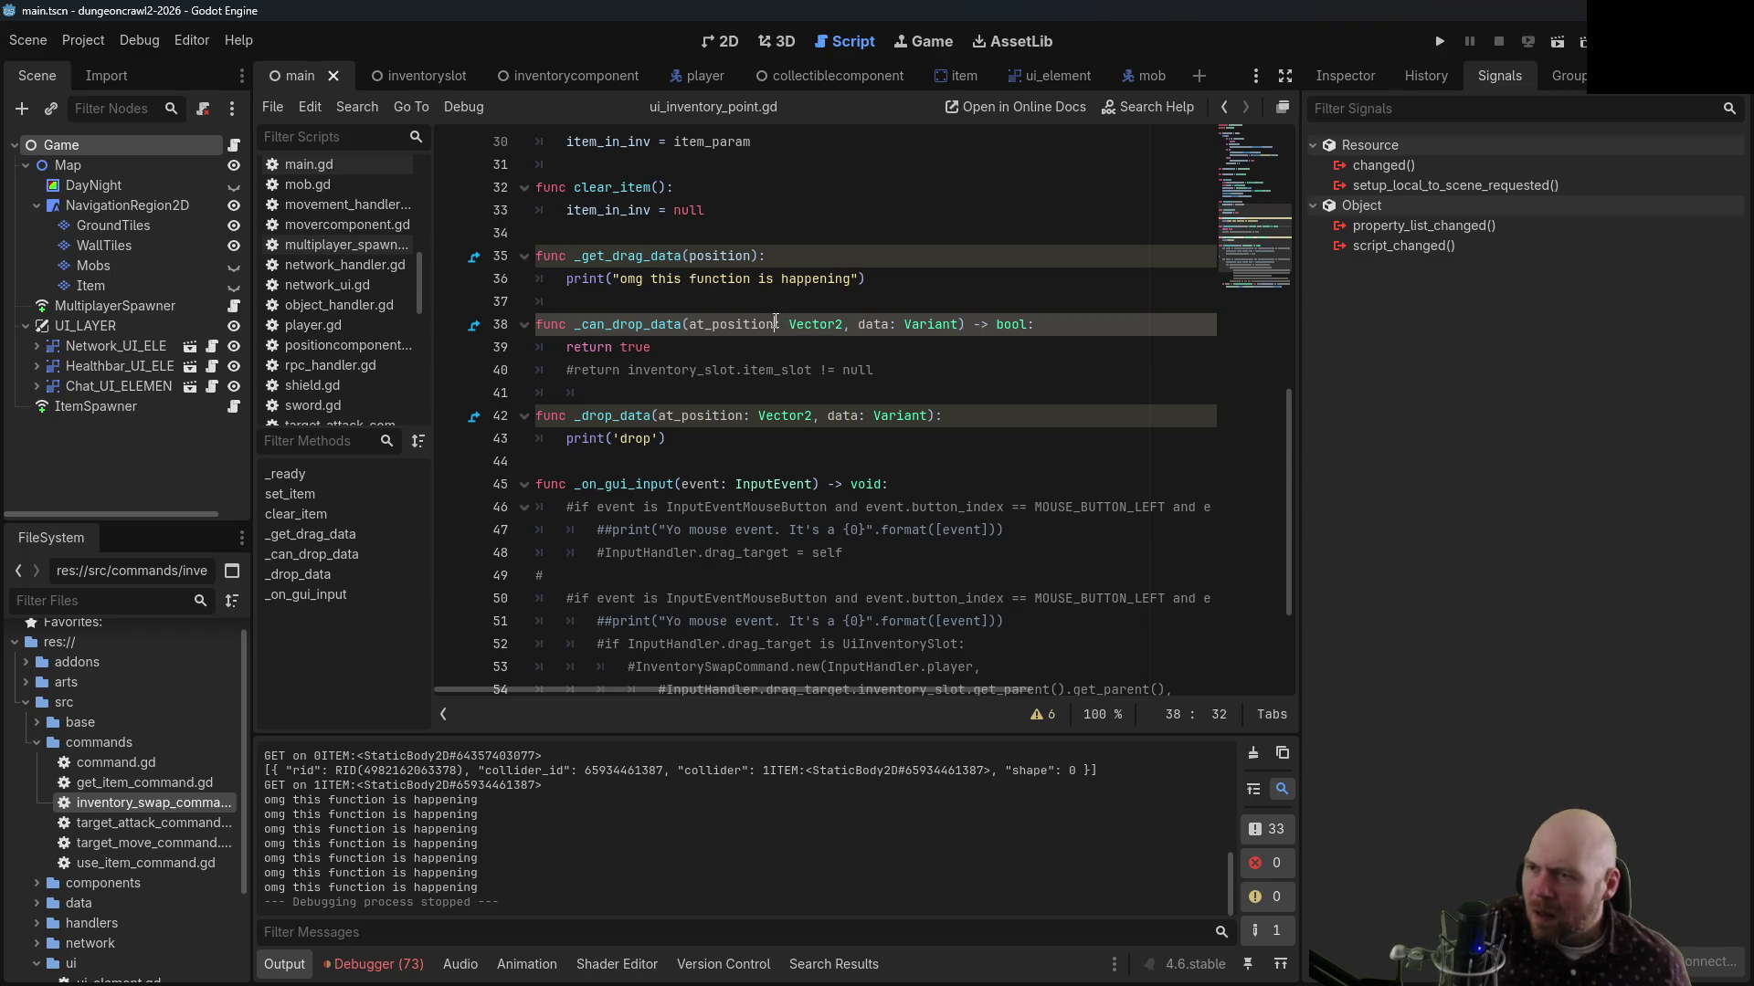
Remove the at_position type hint from the line 38 signature and save
{"action": "left_click_drag", "start_coordinate": [775, 324], "coordinate": [883, 327]}
{"action": "key", "text": "BackSpace"}
{"action": "key", "text": "BackSpace"}
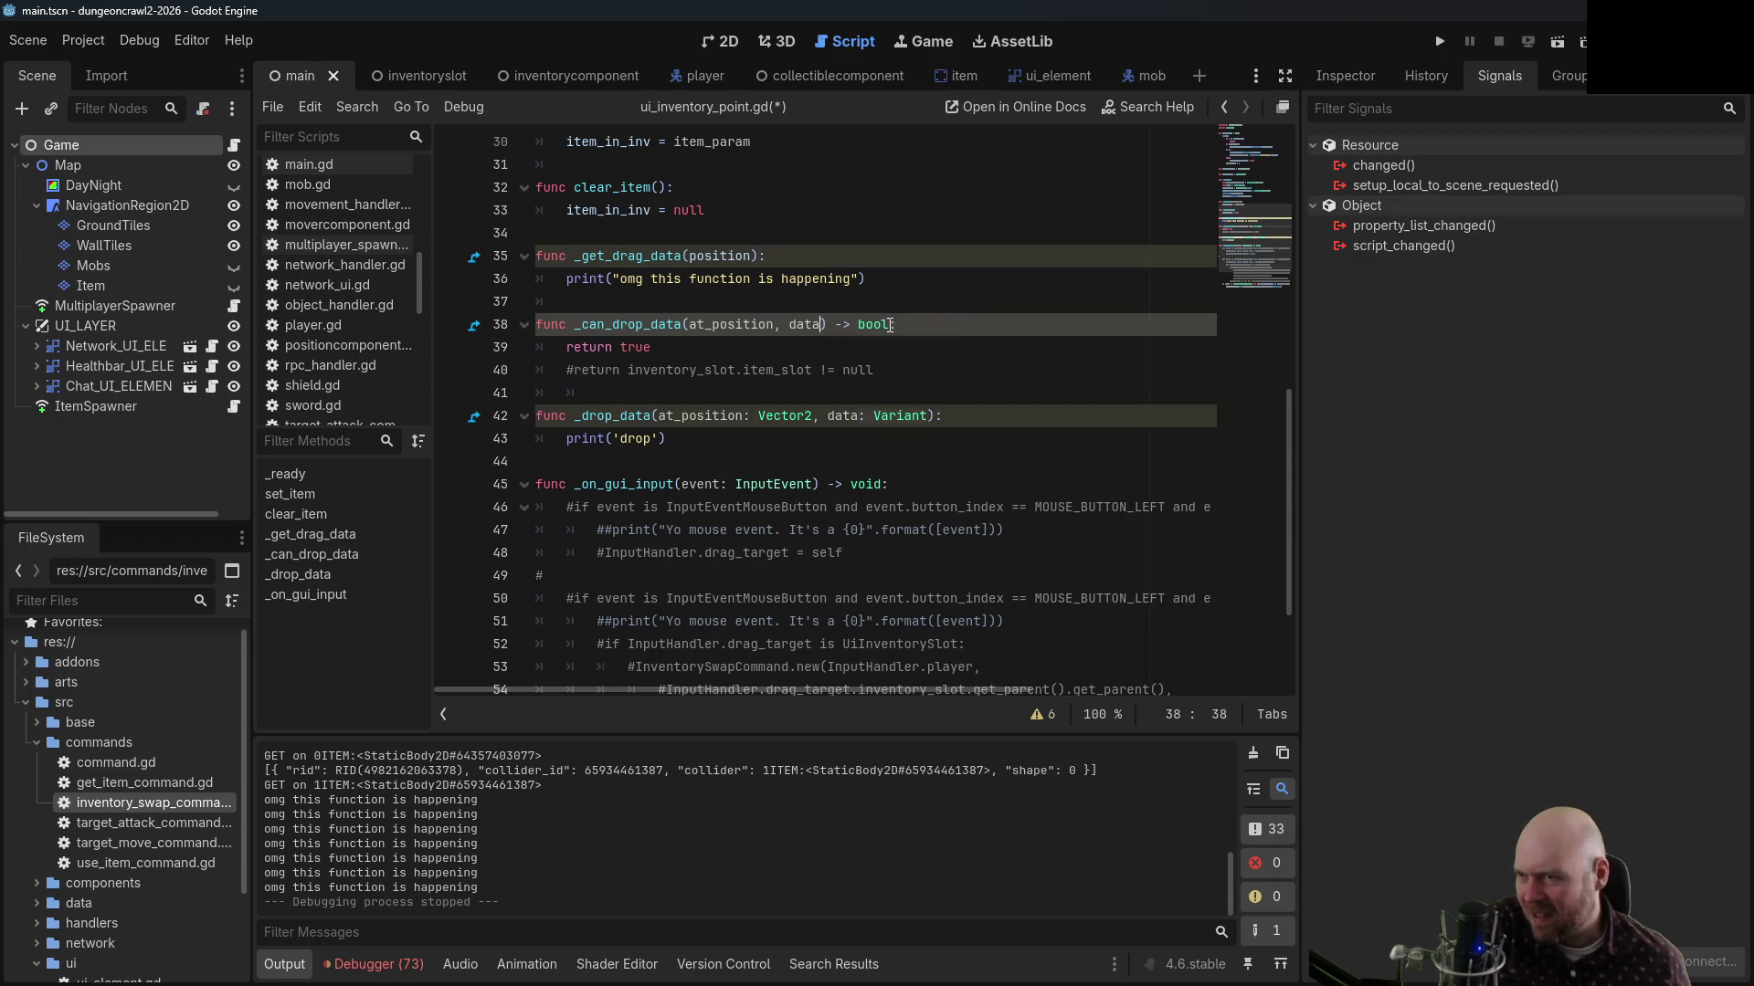
{"action": "key", "text": "ctrl+s"}
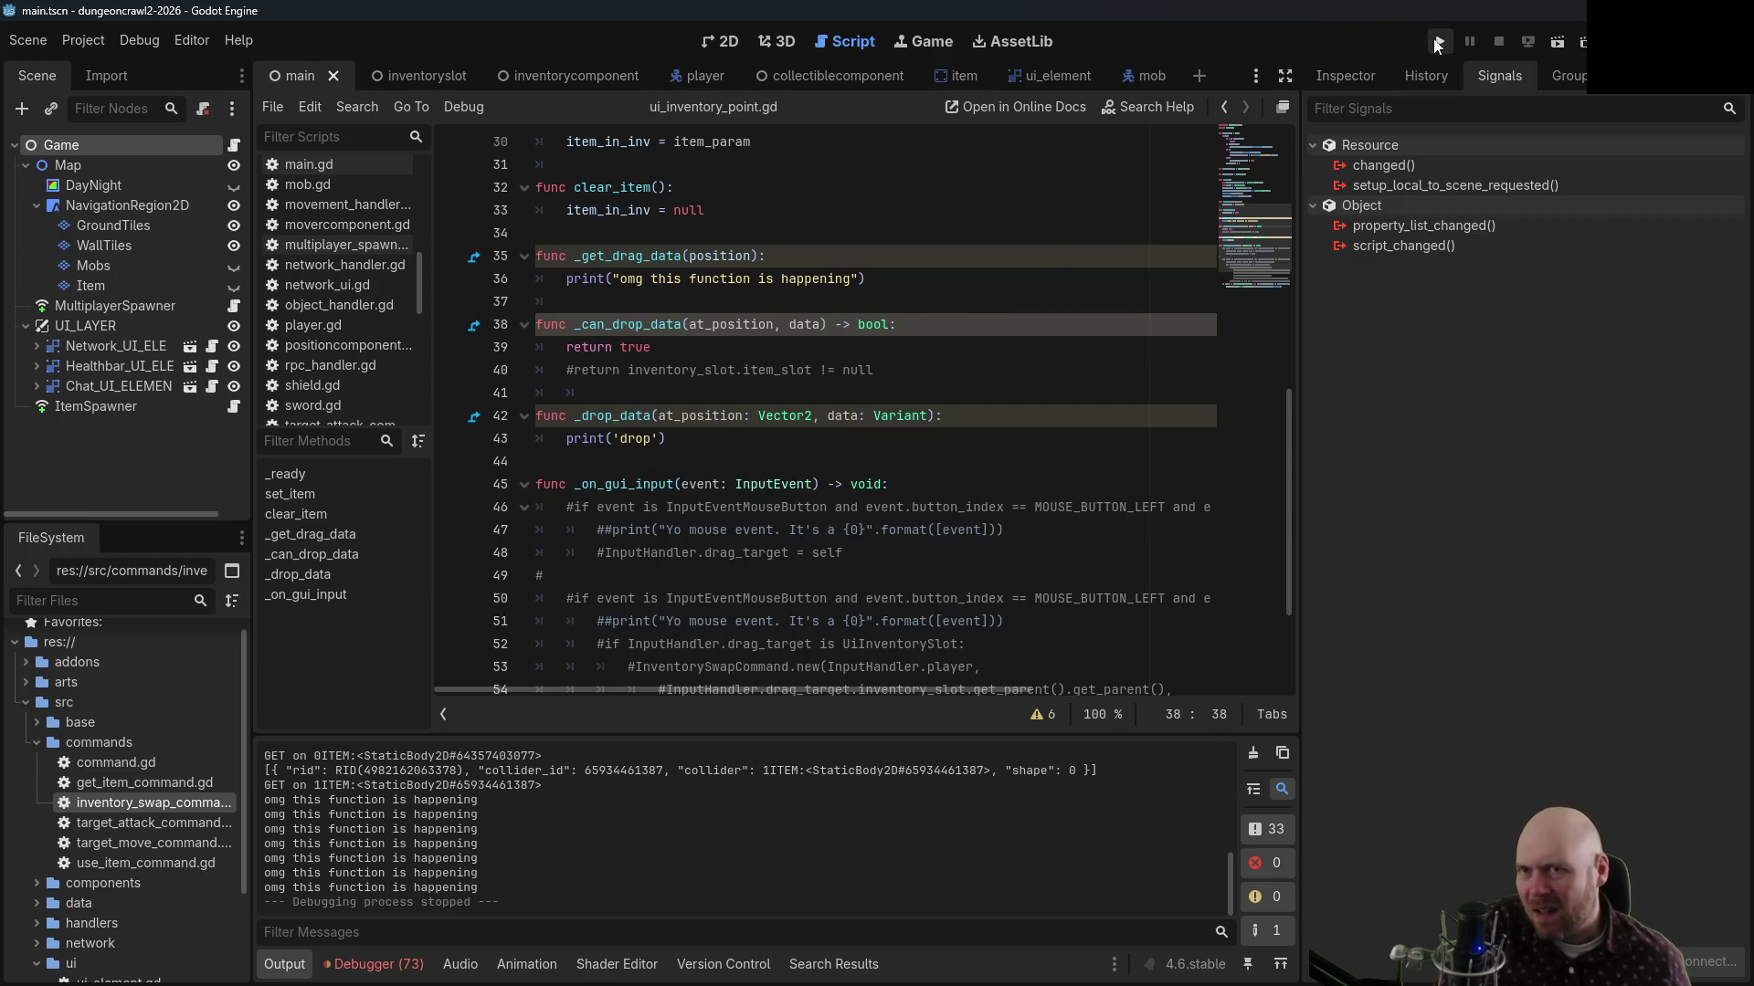
Run the game as server and client, test dragging inventory slots, then stop it
{"action": "left_click", "coordinate": [1440, 41]}
{"action": "left_click", "coordinate": [914, 526]}
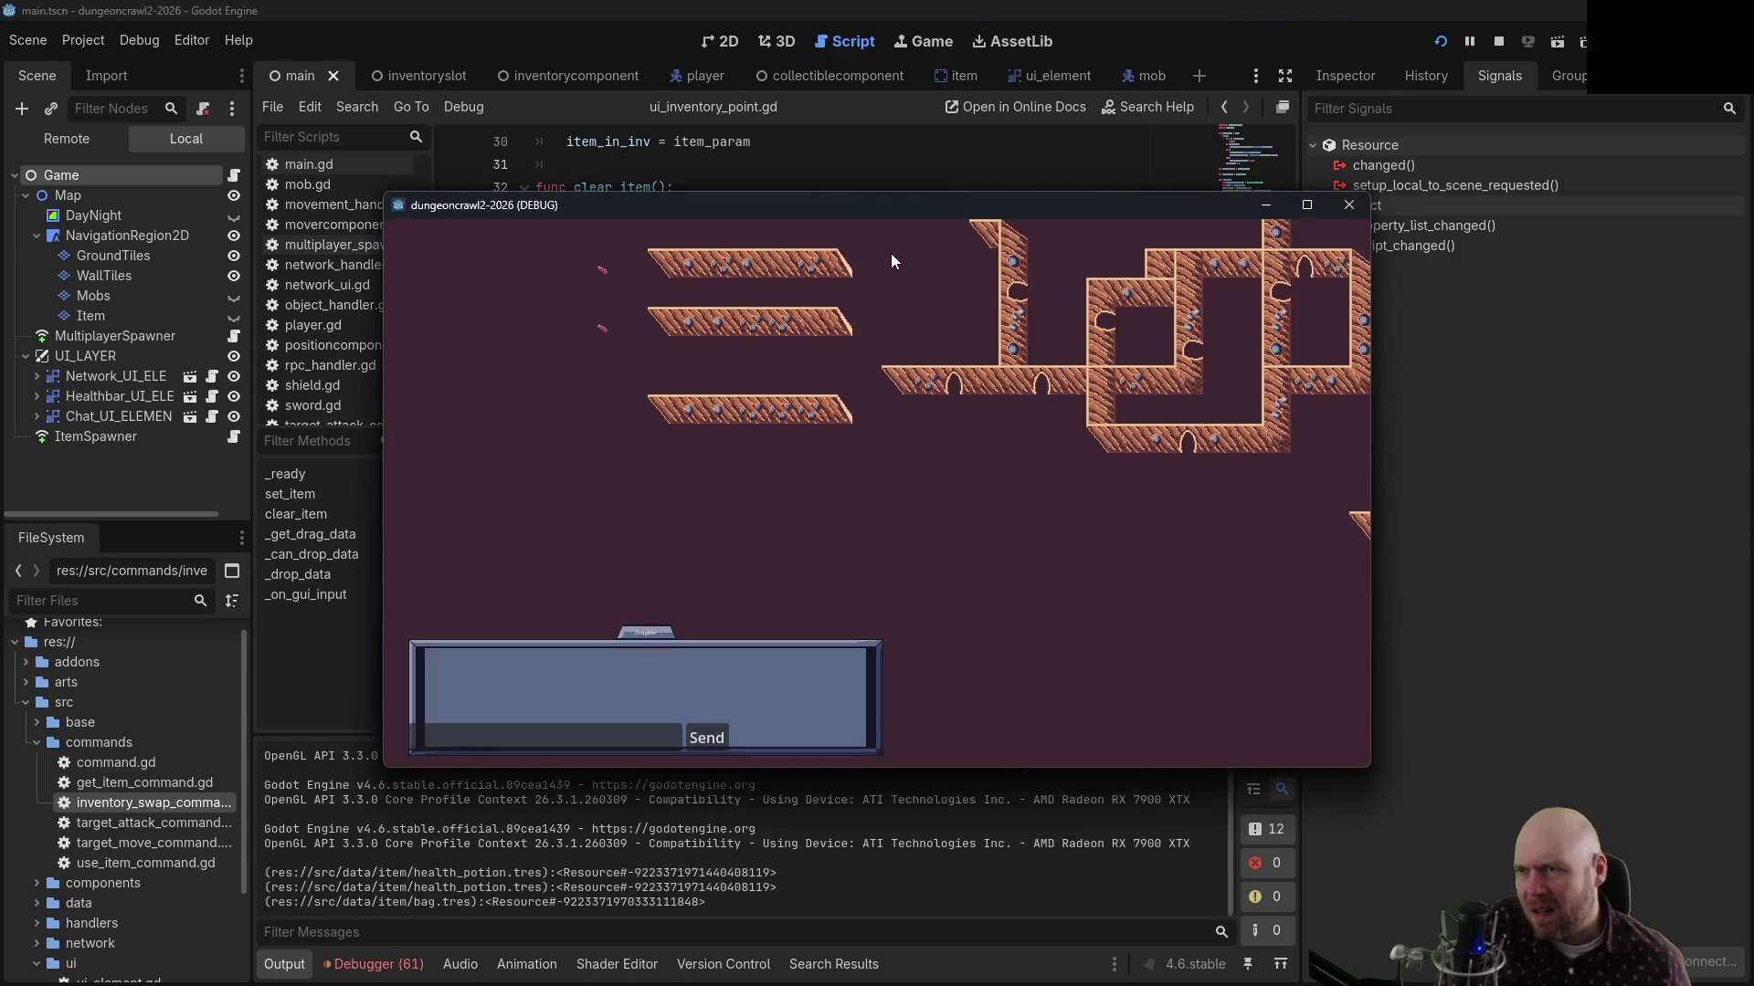
{"action": "left_click", "coordinate": [871, 546]}
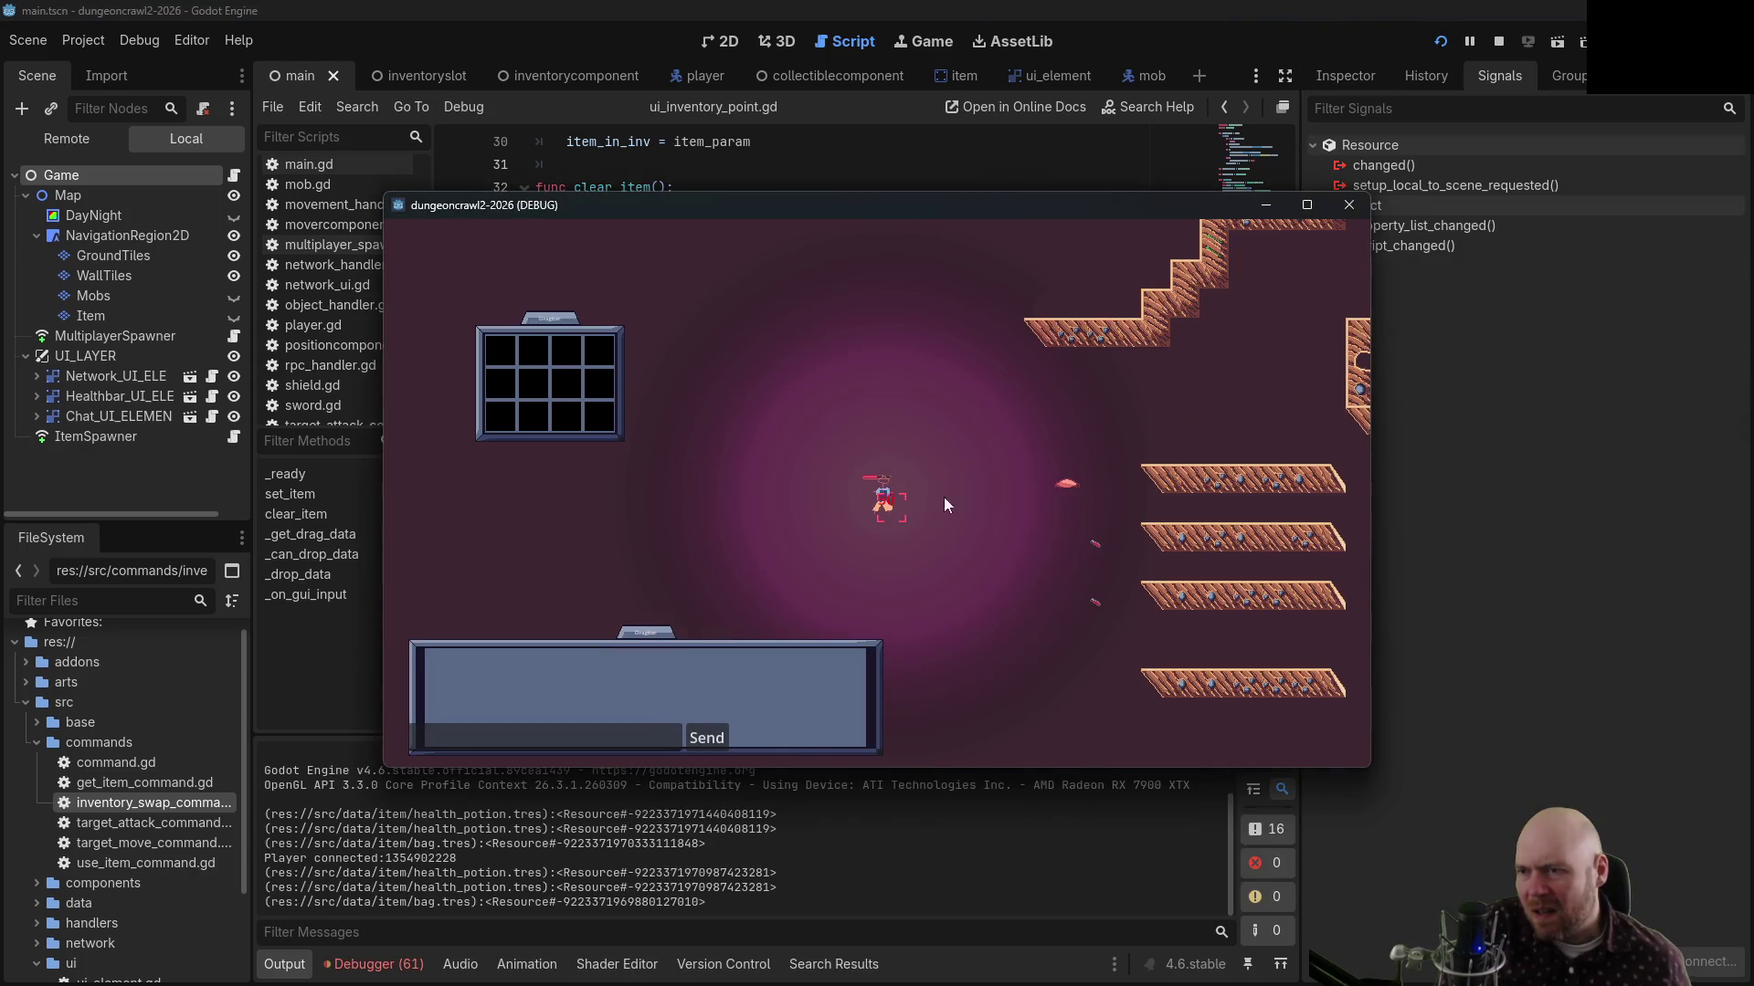
{"action": "left_click", "coordinate": [570, 380]}
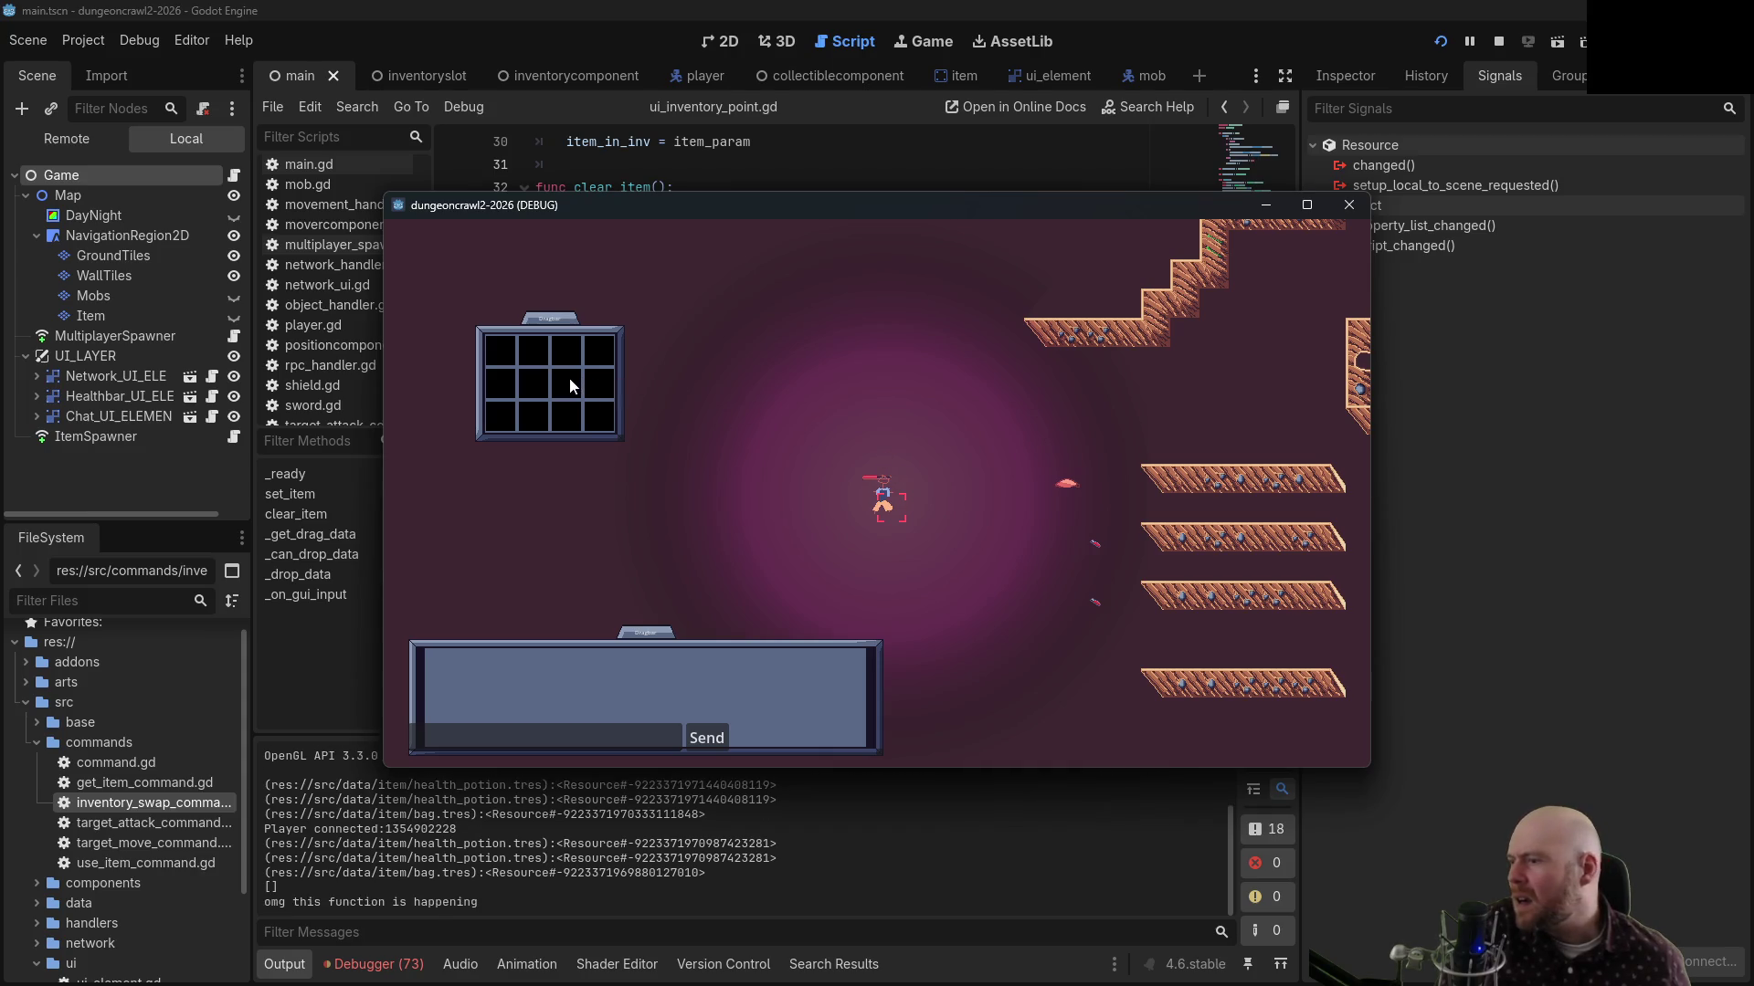
{"action": "left_click", "coordinate": [591, 390]}
{"action": "left_click", "coordinate": [611, 411]}
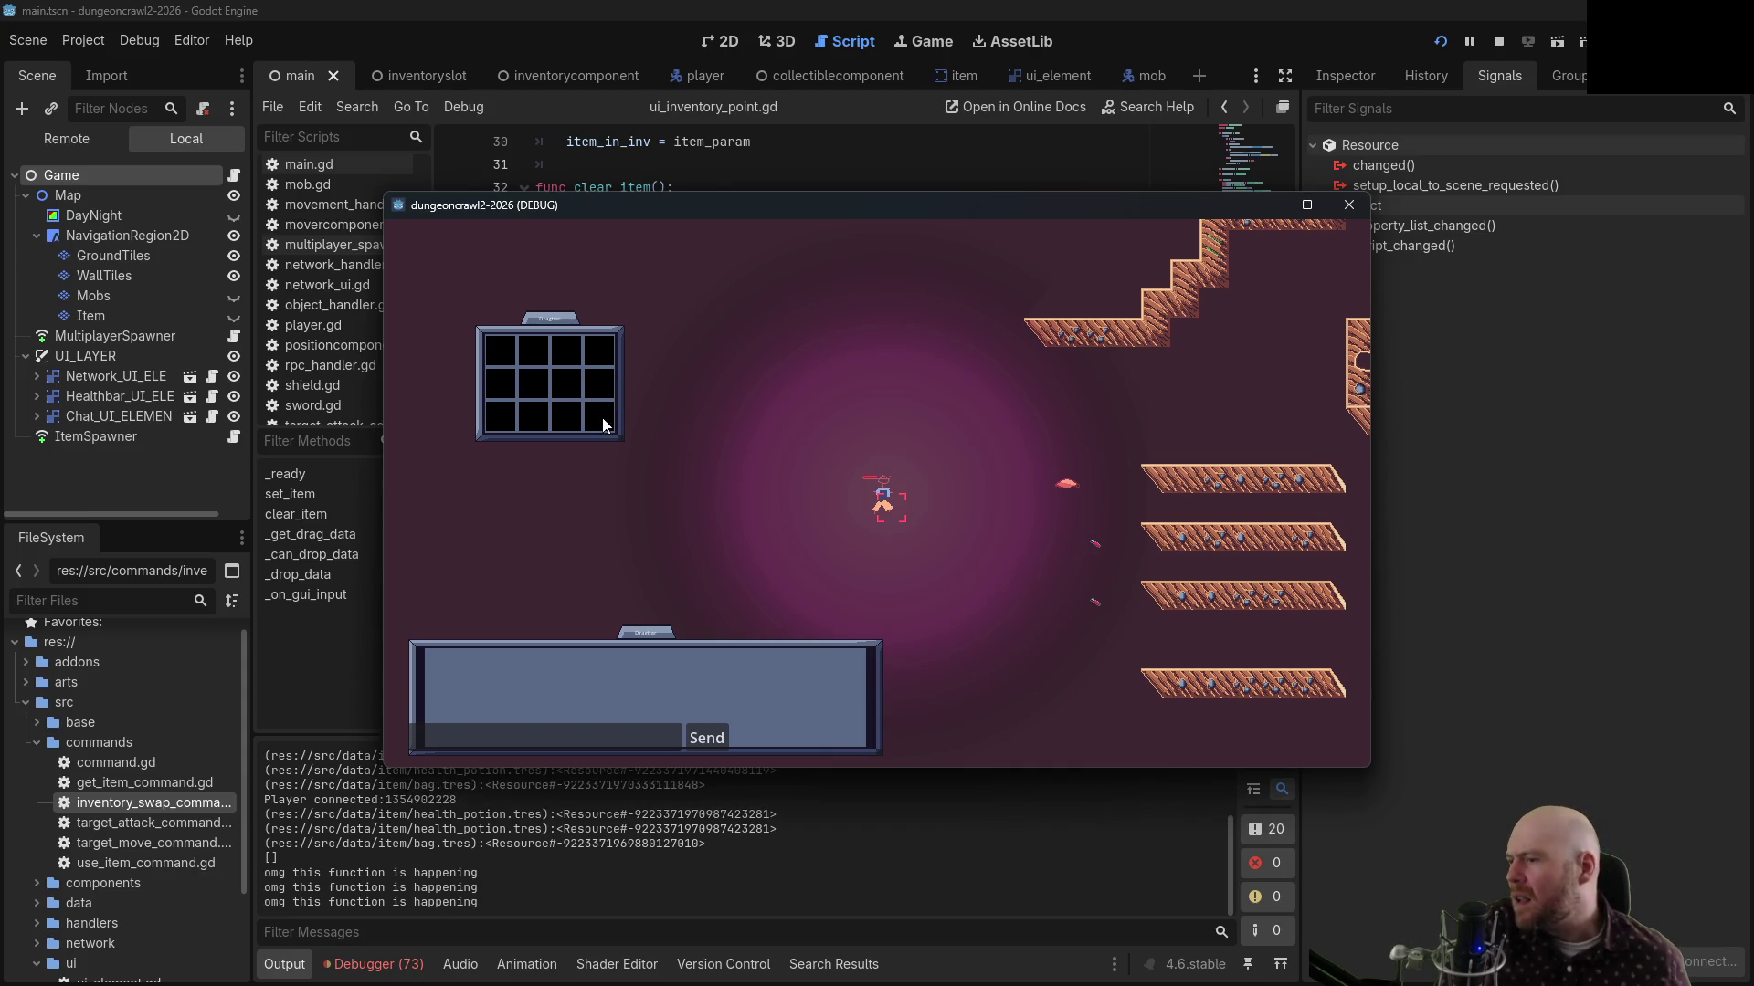
{"action": "left_click", "coordinate": [611, 412]}
{"action": "left_click", "coordinate": [1498, 41]}
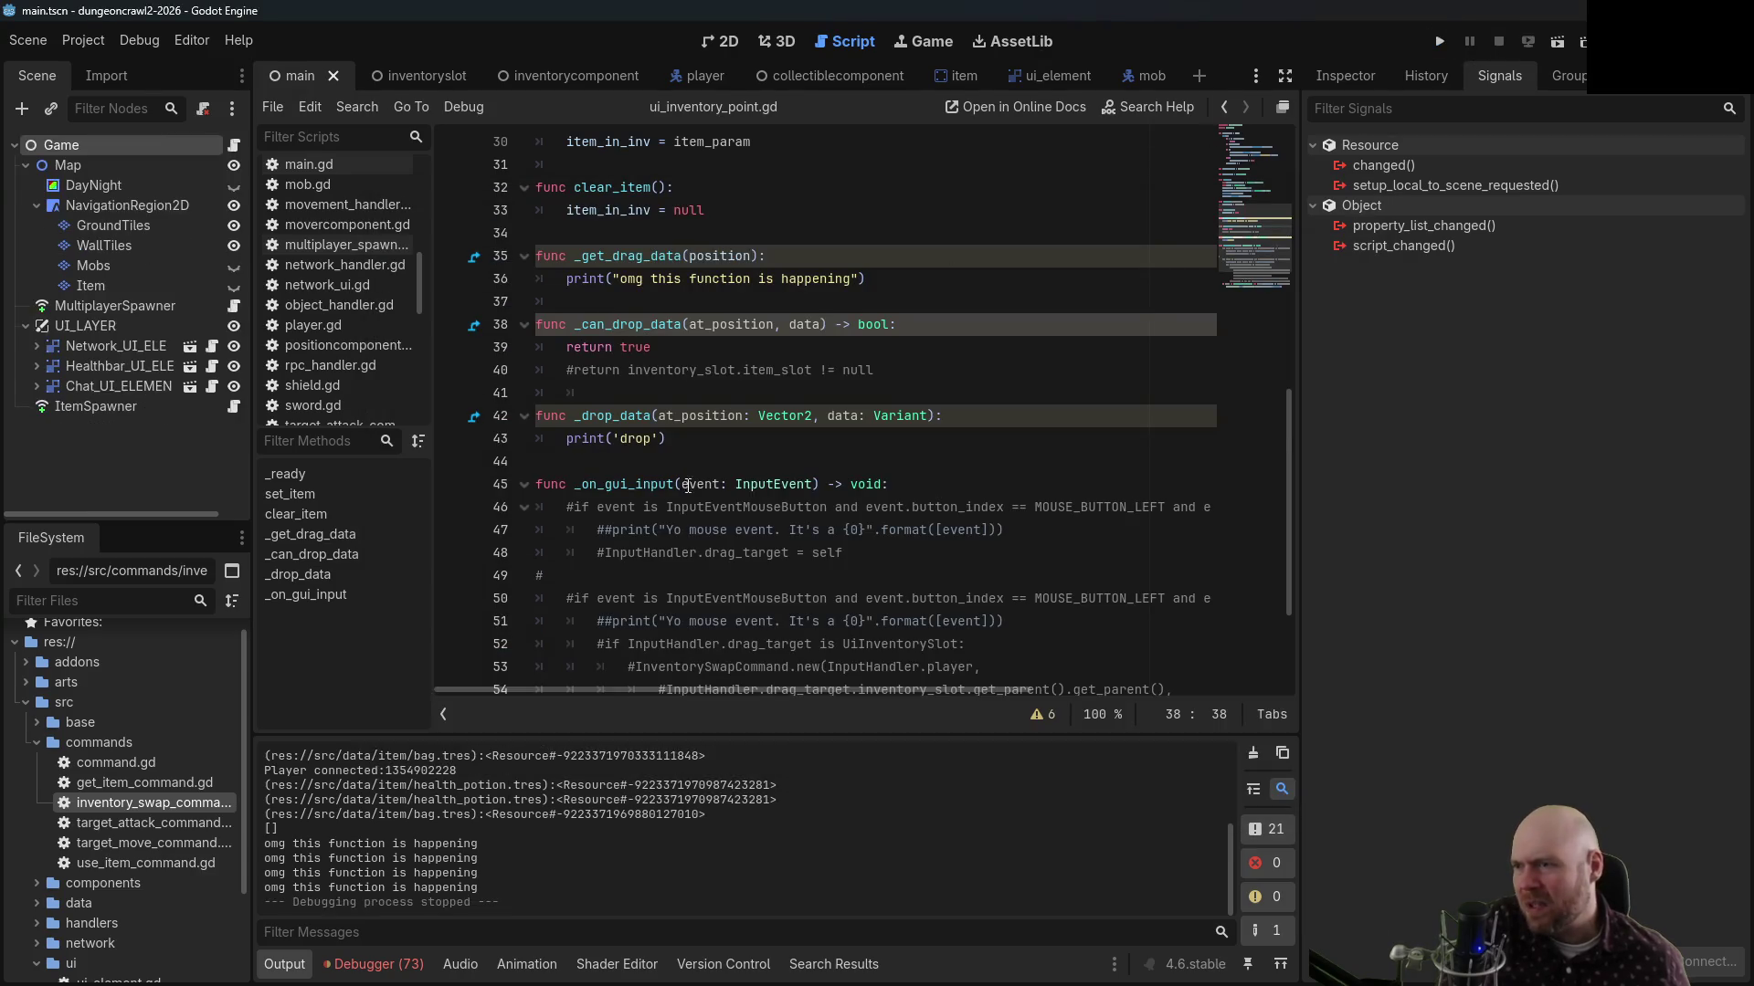
Delete the Vector2 and Variant type hints from _drop_data on line 42 and run with F5
{"action": "left_click_drag", "start_coordinate": [745, 416], "coordinate": [859, 415]}
{"action": "key", "text": "BackSpace"}
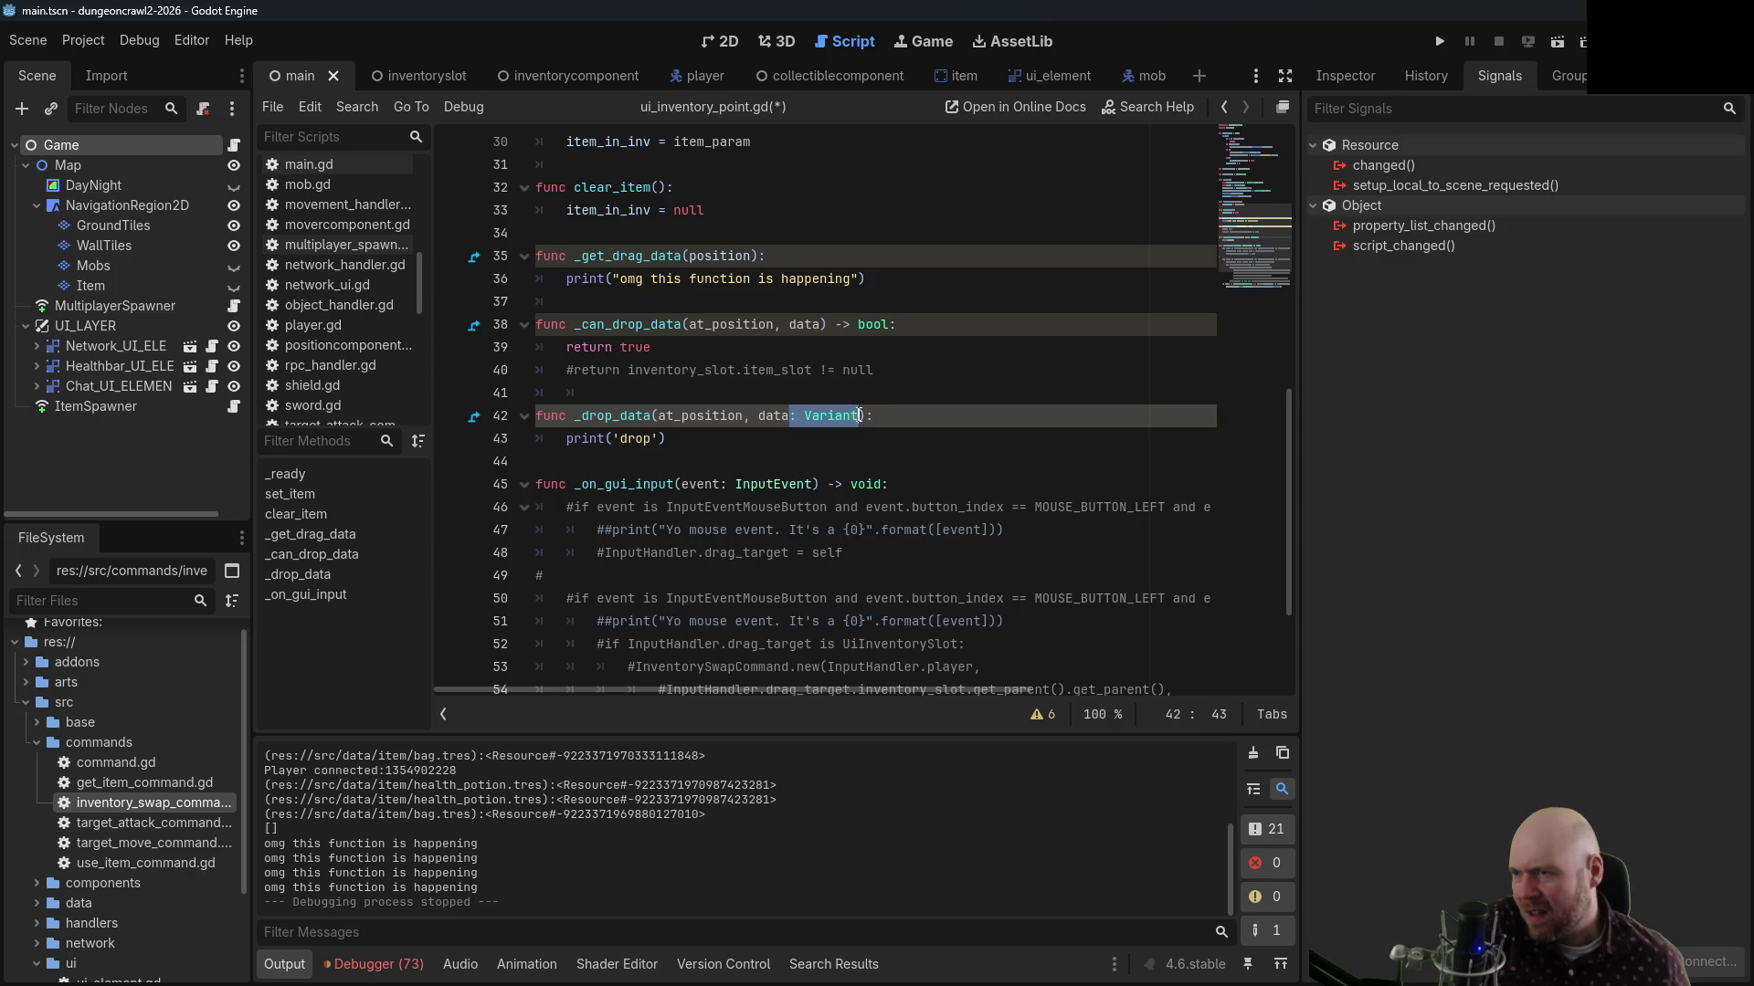
{"action": "key", "text": "BackSpace"}
{"action": "key", "text": "F5"}
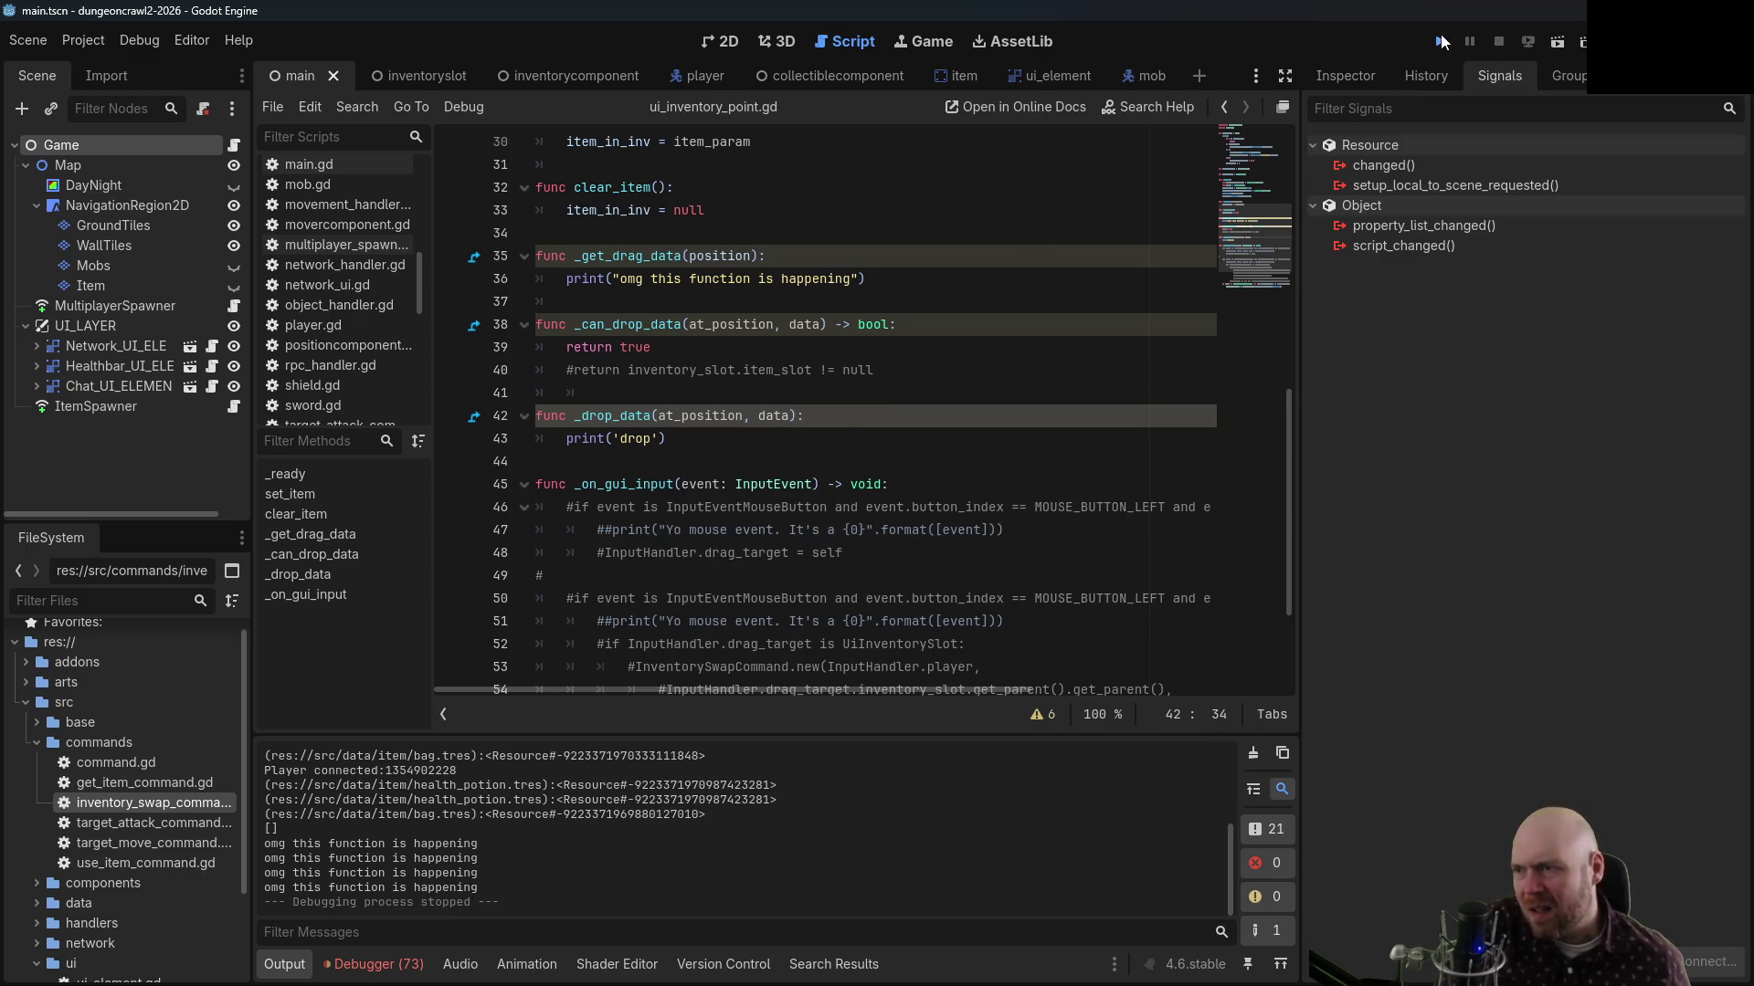
Host as server, join as client, and try dragging from several inventory slots
{"action": "left_click", "coordinate": [920, 500]}
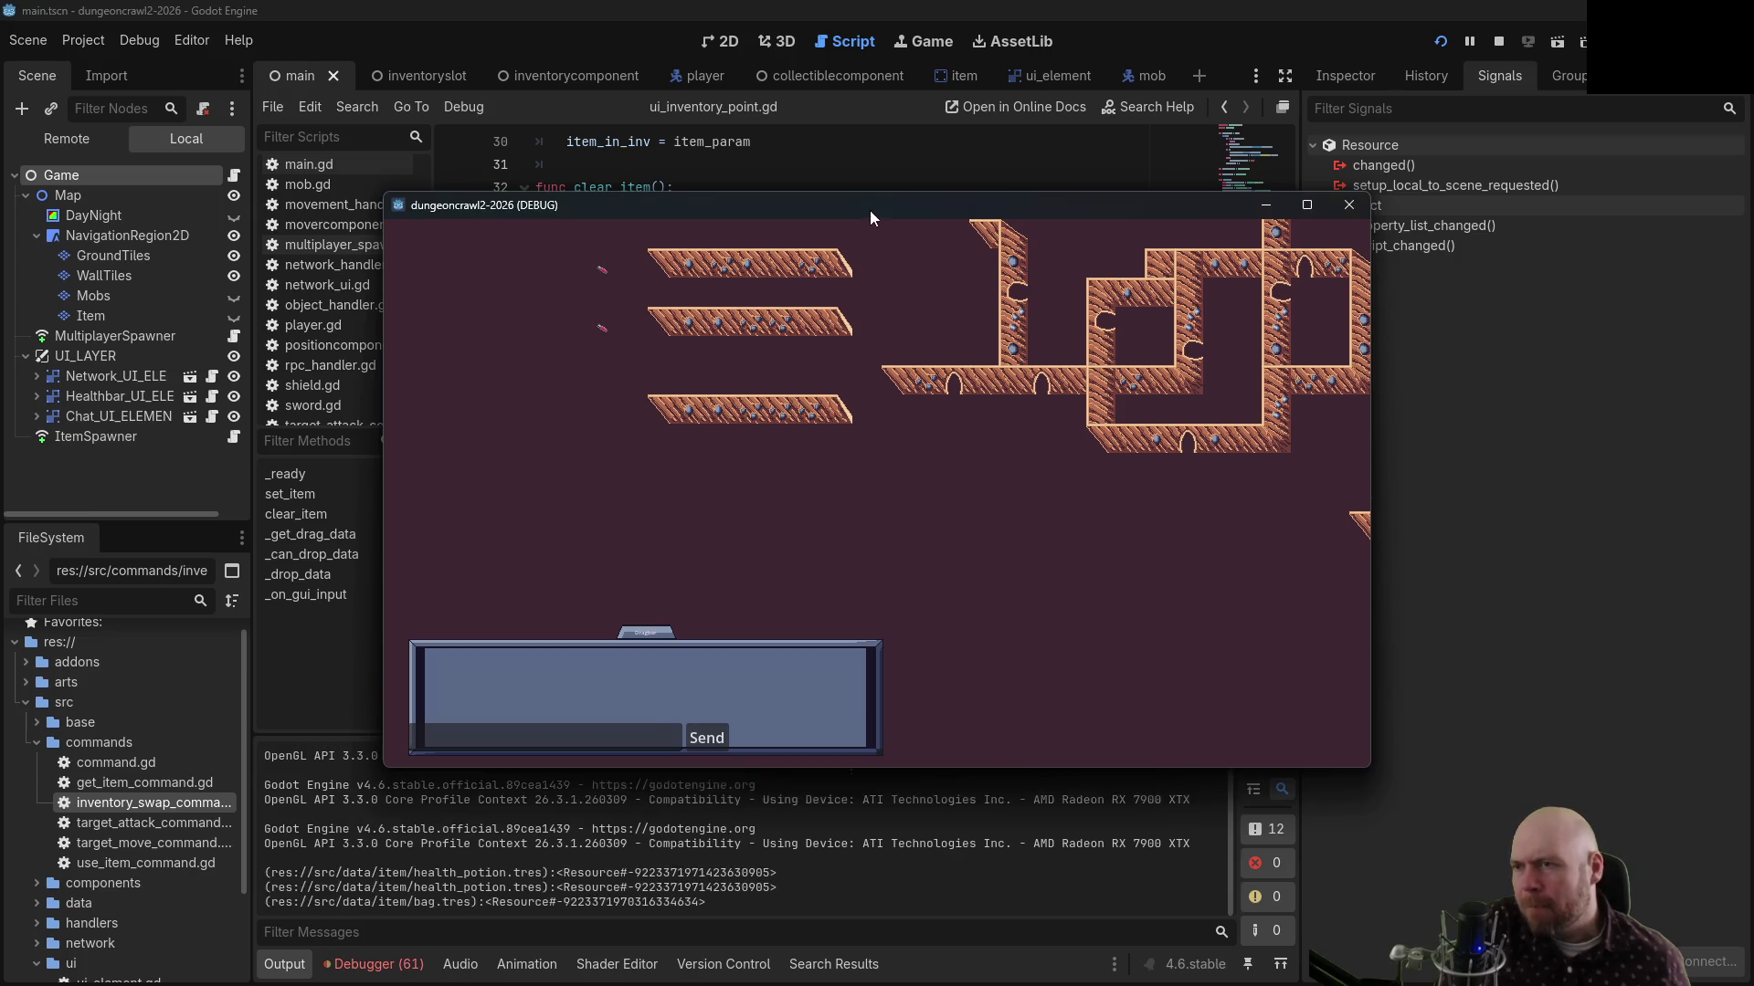
{"action": "left_click", "coordinate": [915, 545]}
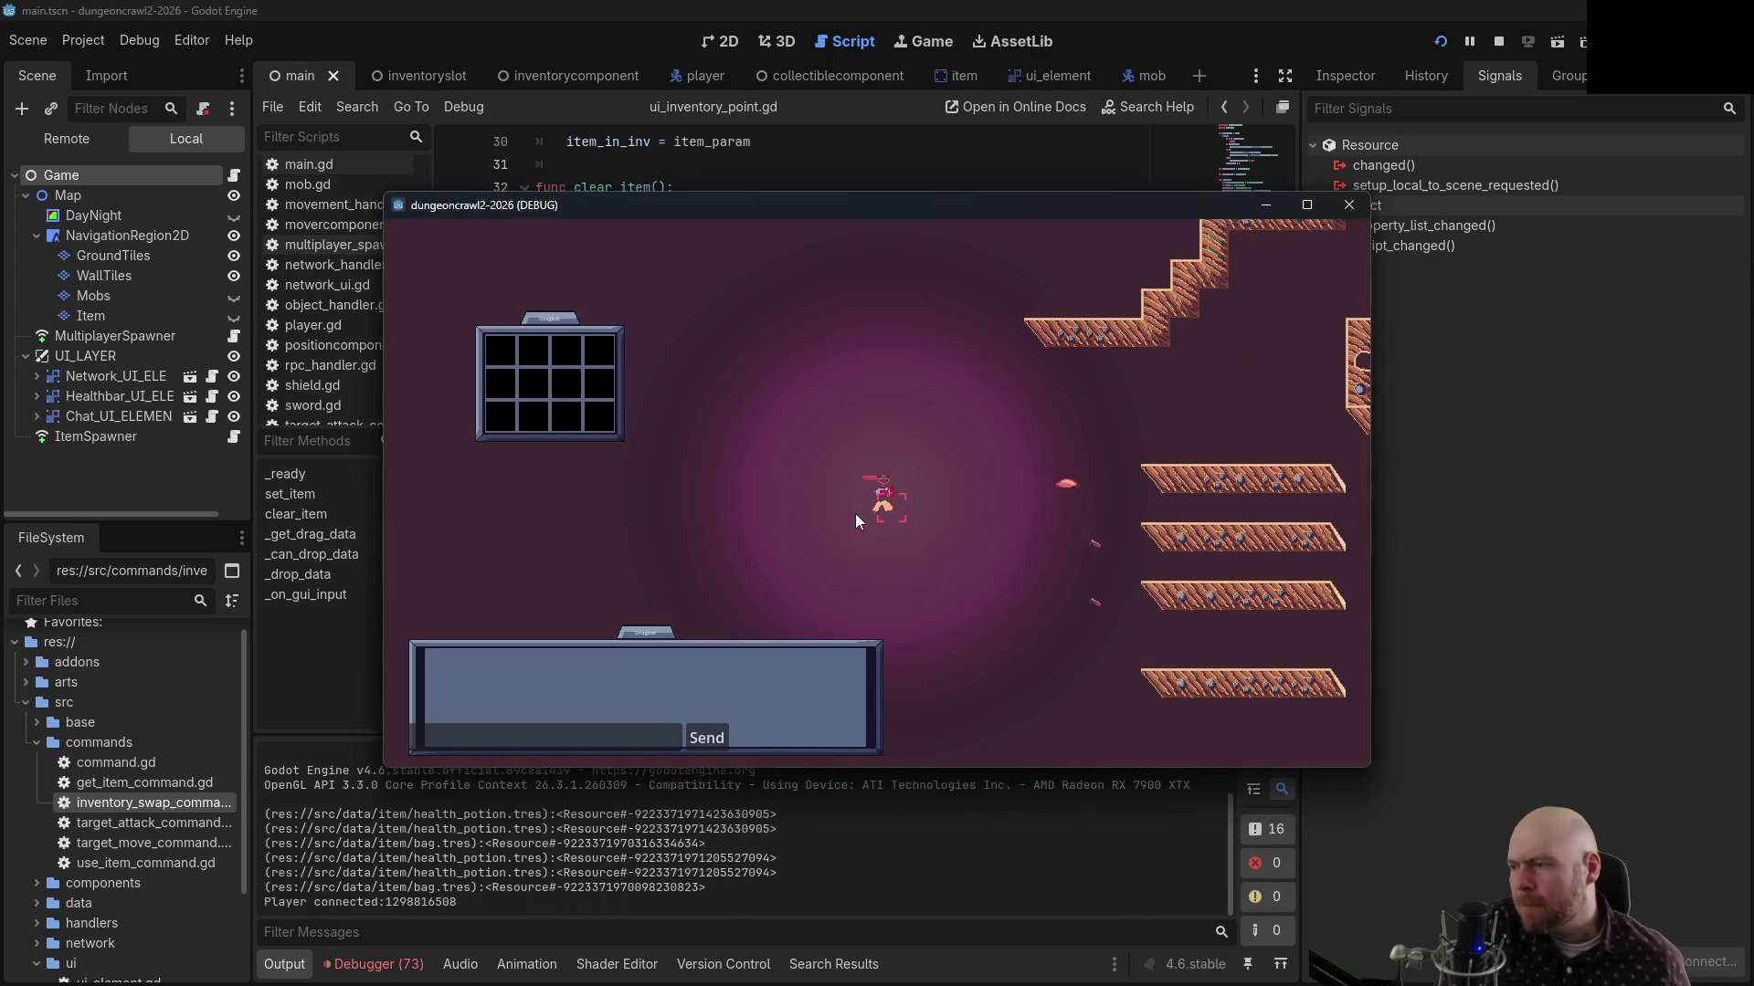
{"action": "left_click", "coordinate": [572, 414]}
{"action": "left_click", "coordinate": [575, 393]}
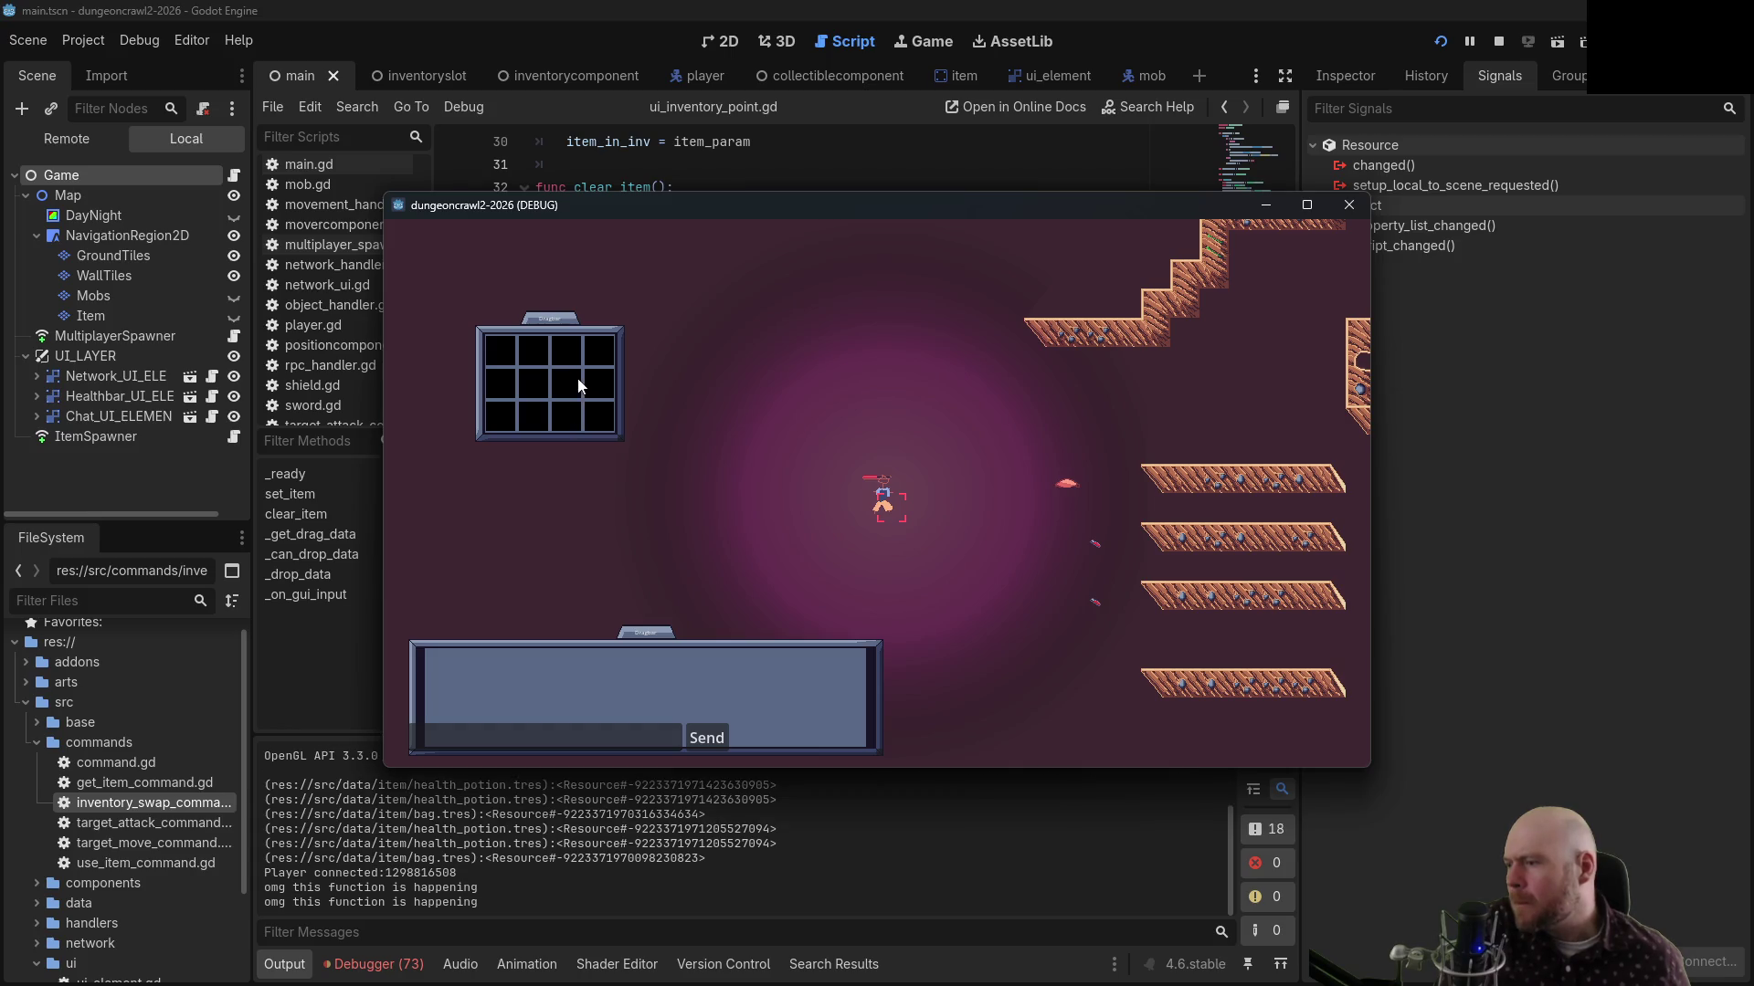
{"action": "left_click", "coordinate": [571, 372]}
{"action": "left_click", "coordinate": [569, 356]}
{"action": "left_click", "coordinate": [598, 356]}
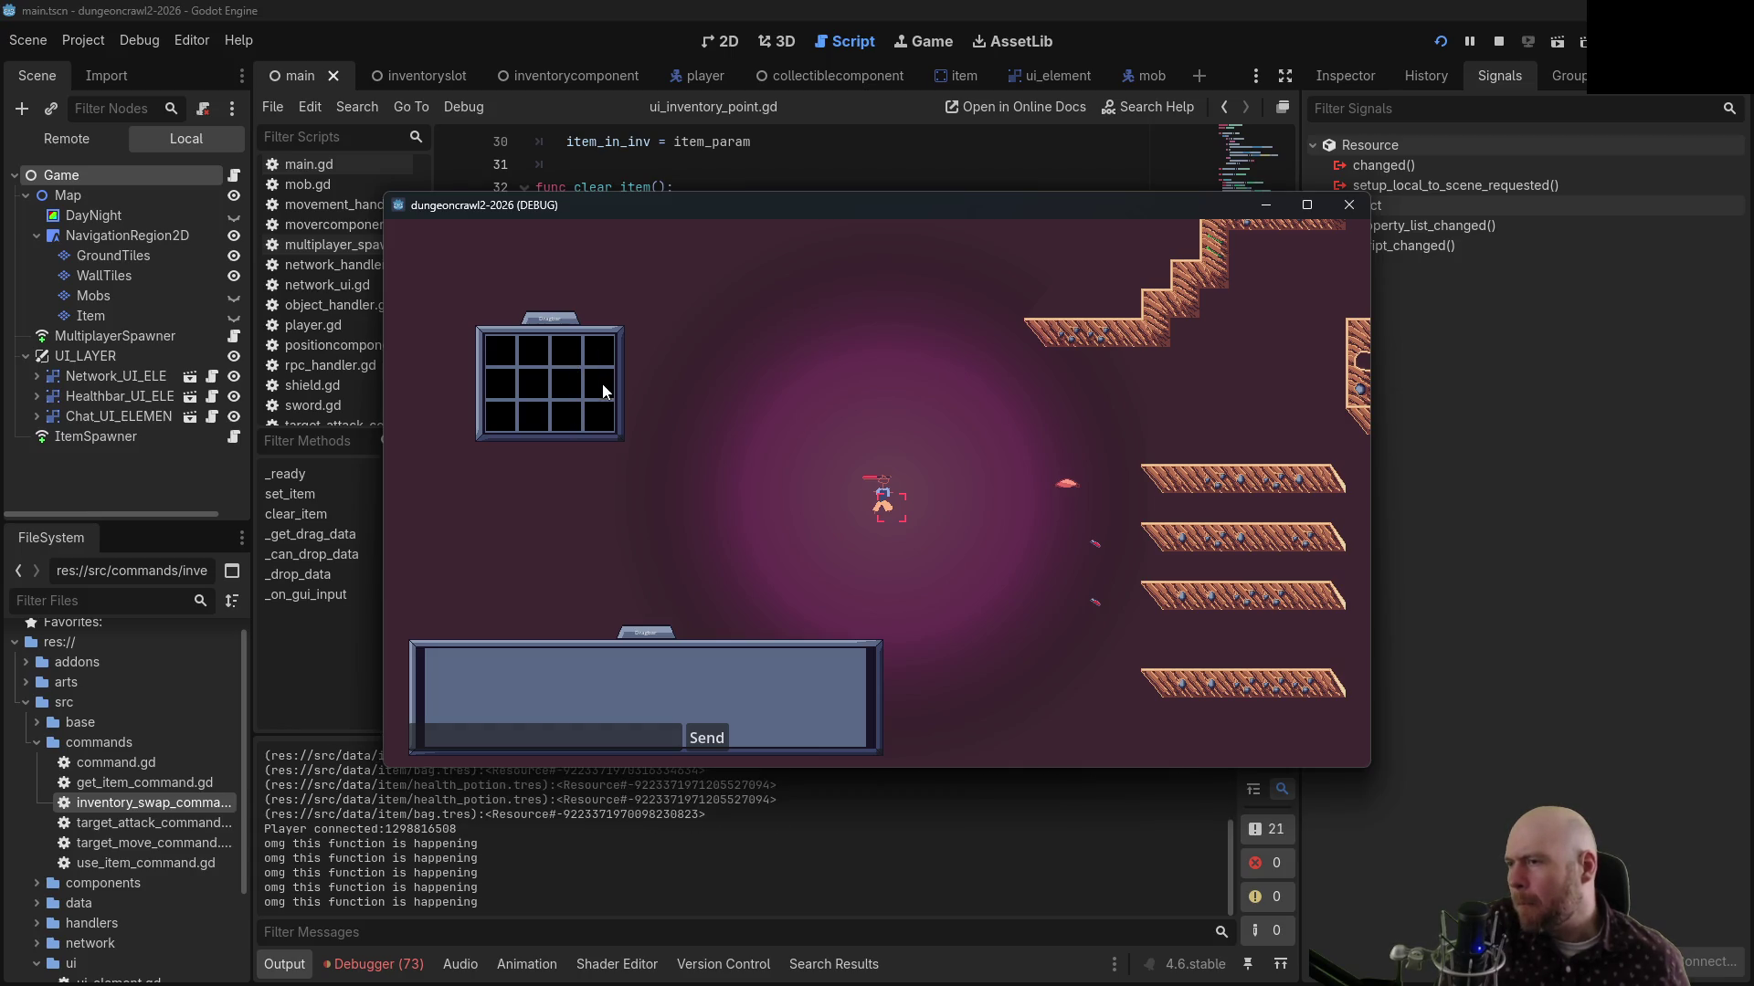
{"action": "left_click", "coordinate": [602, 357]}
{"action": "left_click", "coordinate": [542, 356]}
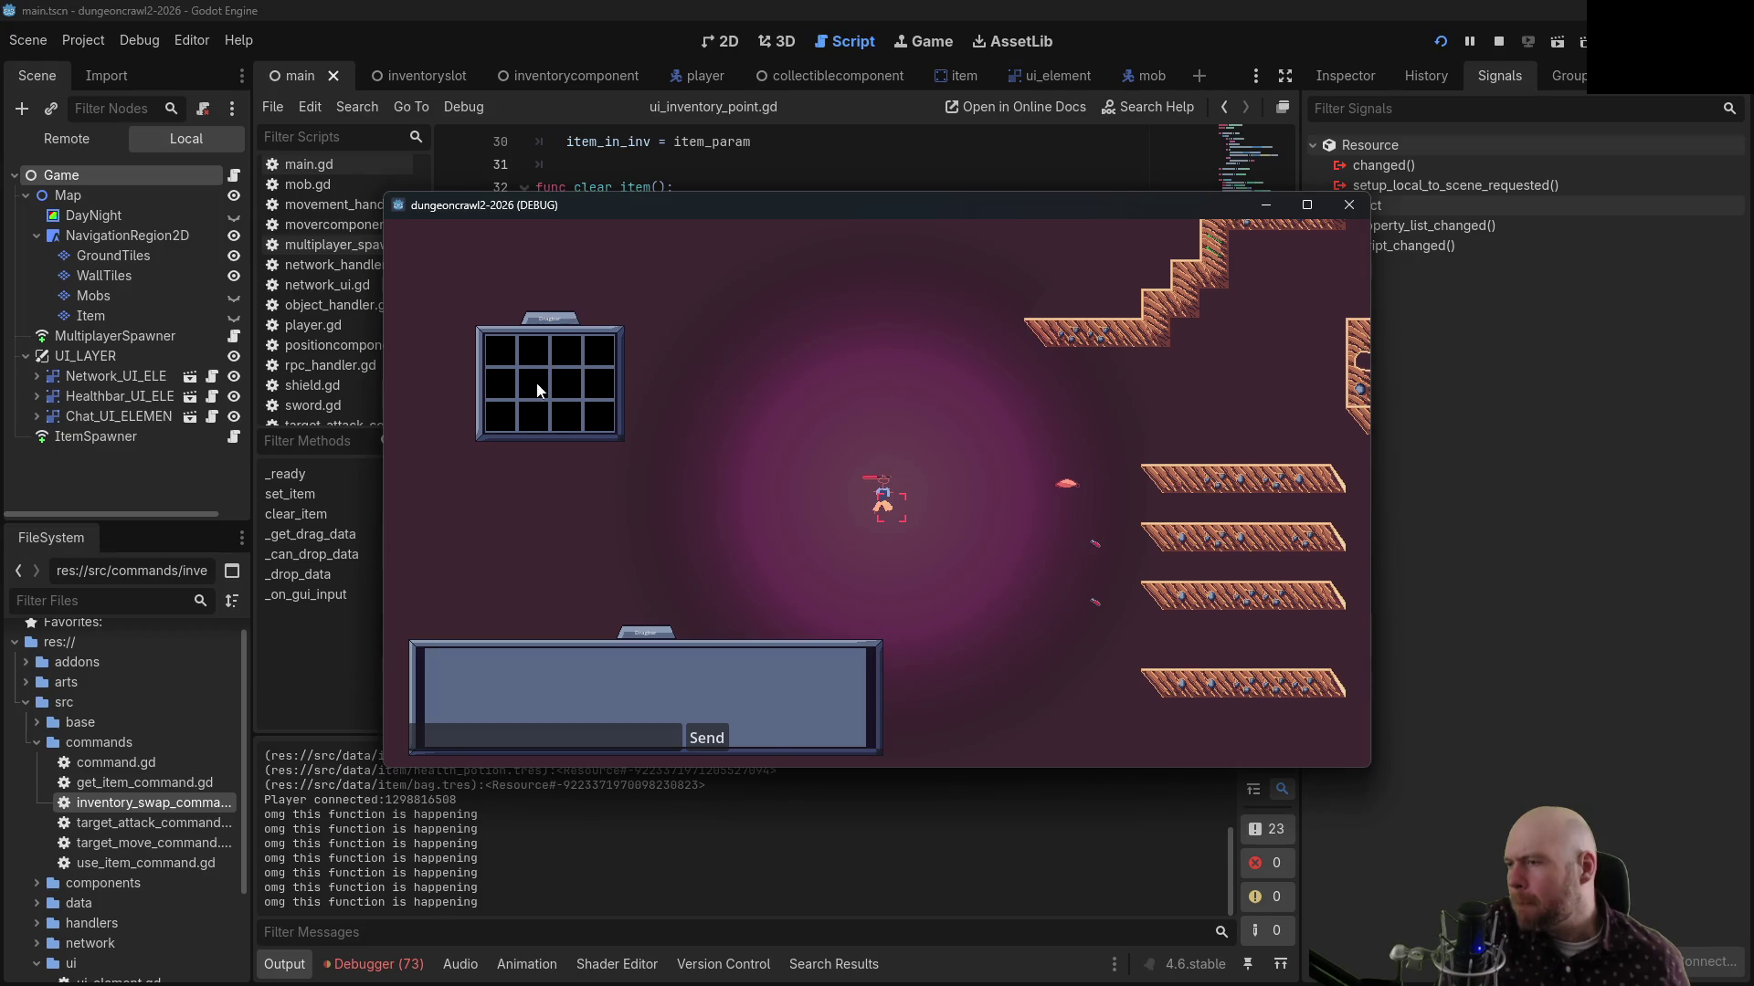
{"action": "left_click", "coordinate": [540, 389]}
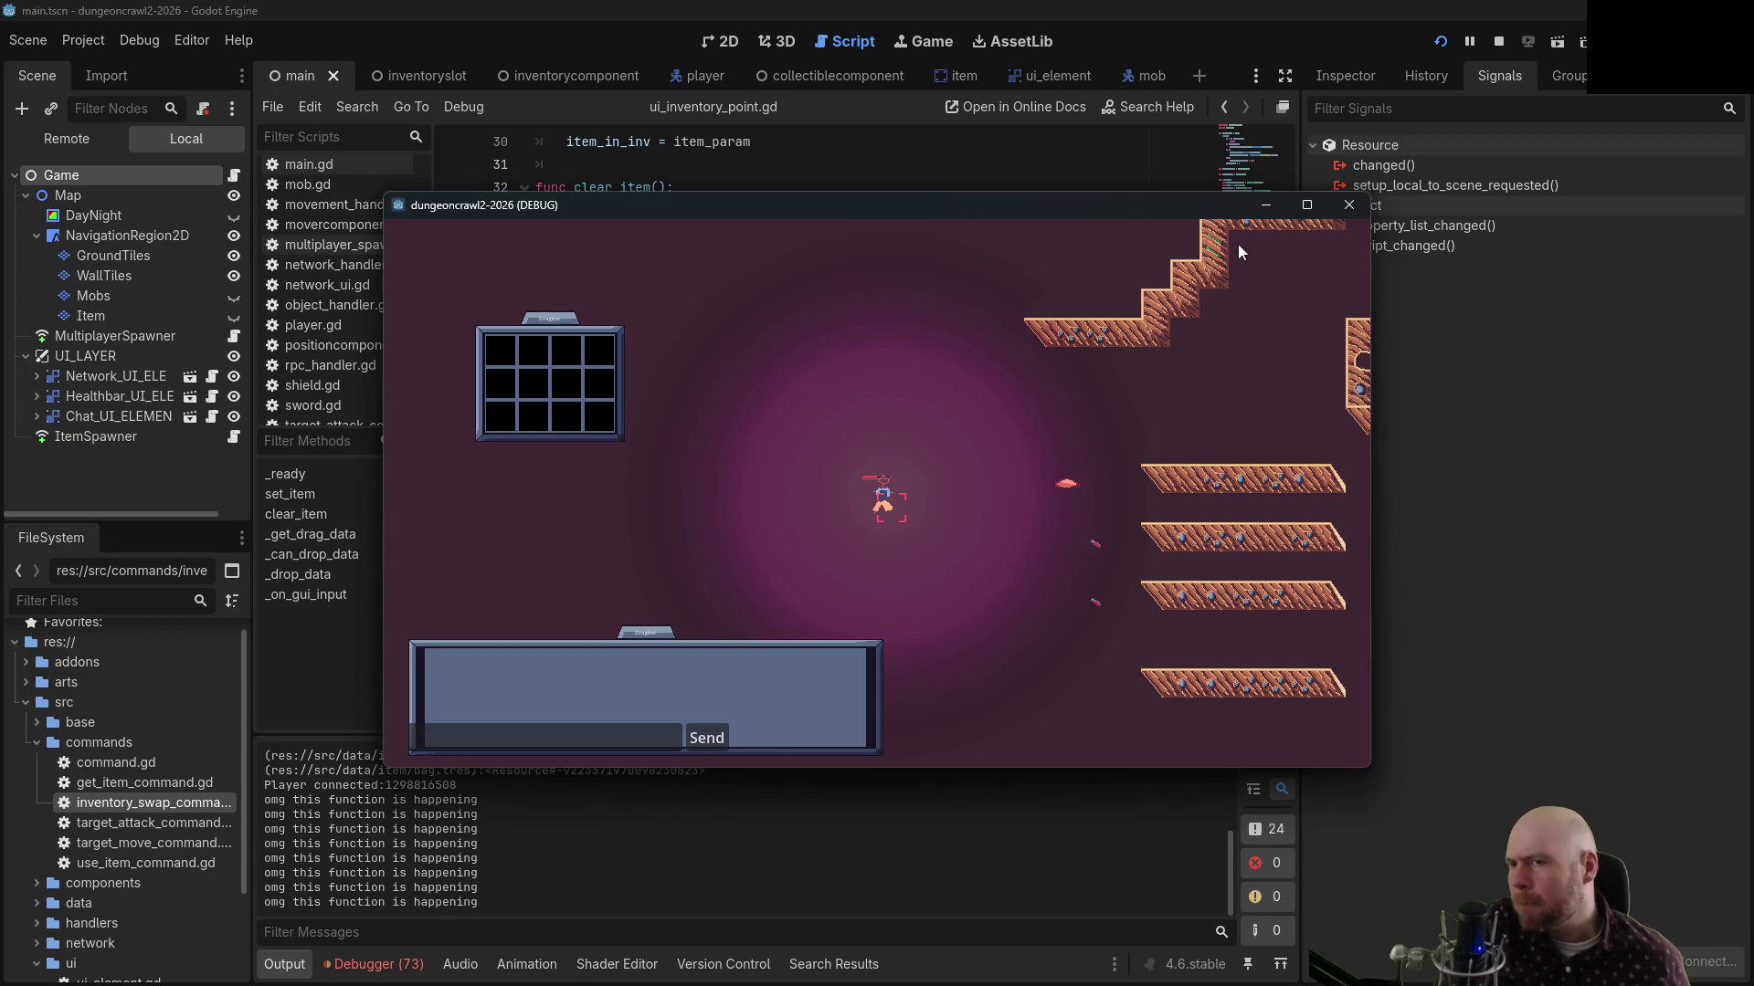
{"action": "left_click", "coordinate": [618, 354]}
Pick up the pink item into the first slot, try dragging it, and stop the game
{"action": "left_click", "coordinate": [1068, 485]}
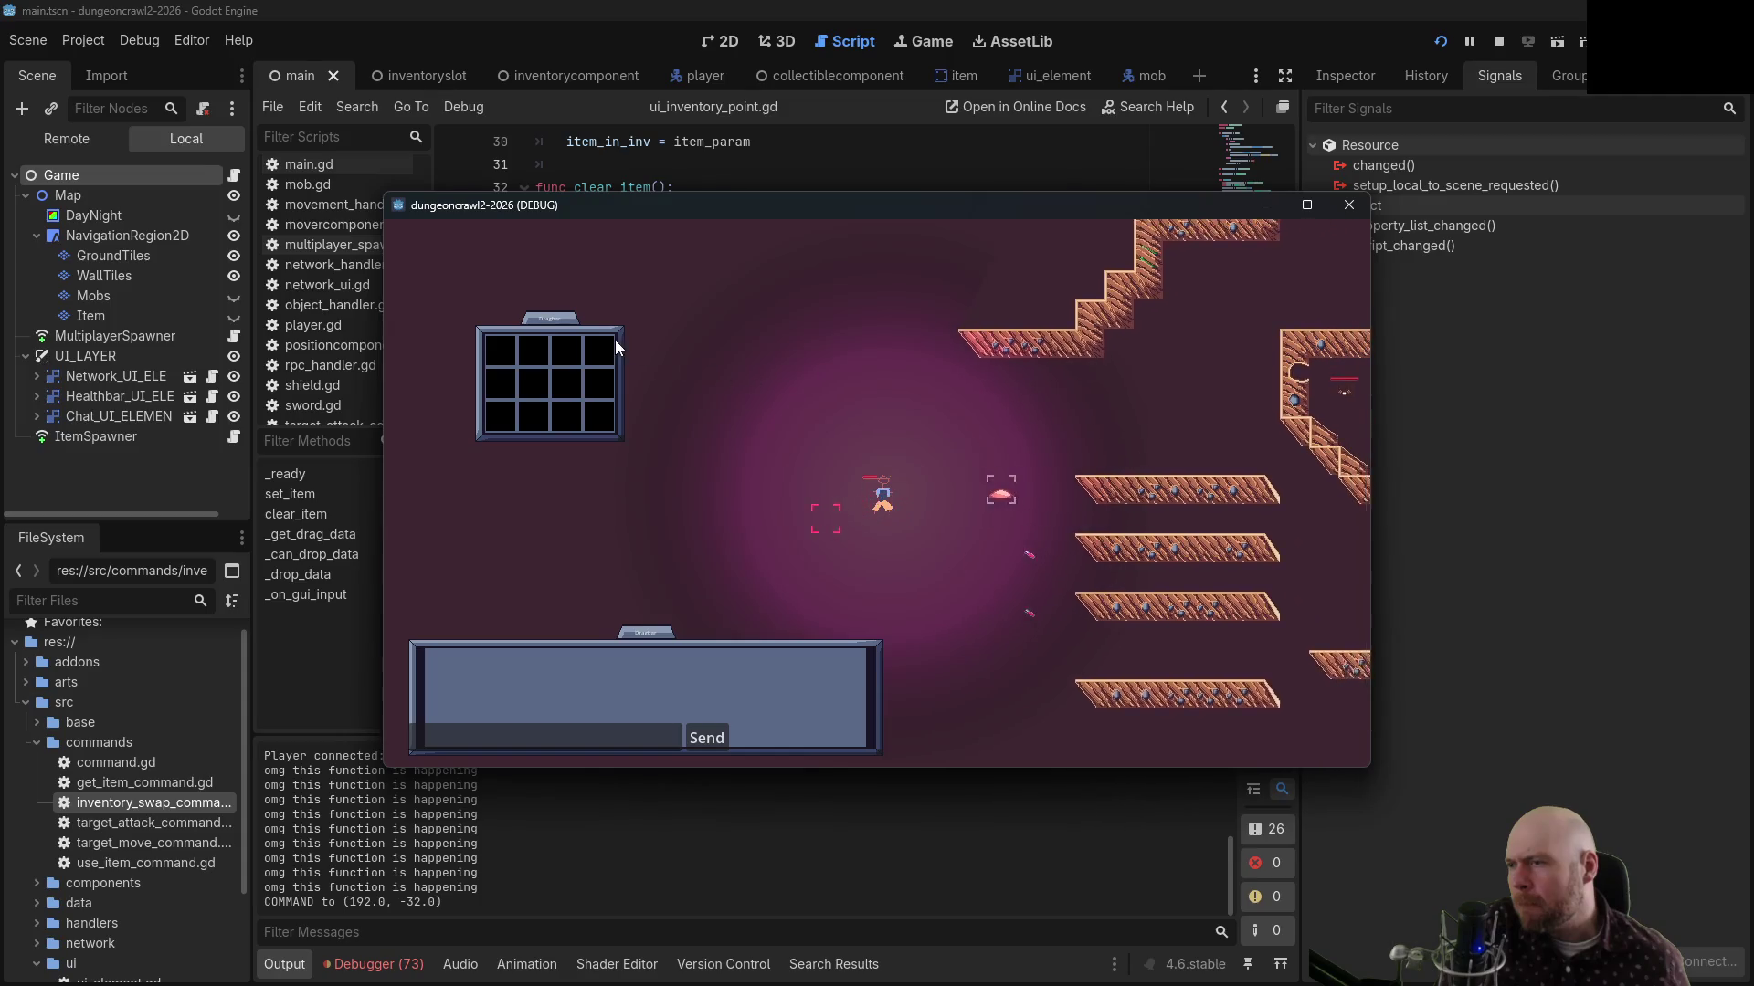
{"action": "left_click", "coordinate": [892, 509]}
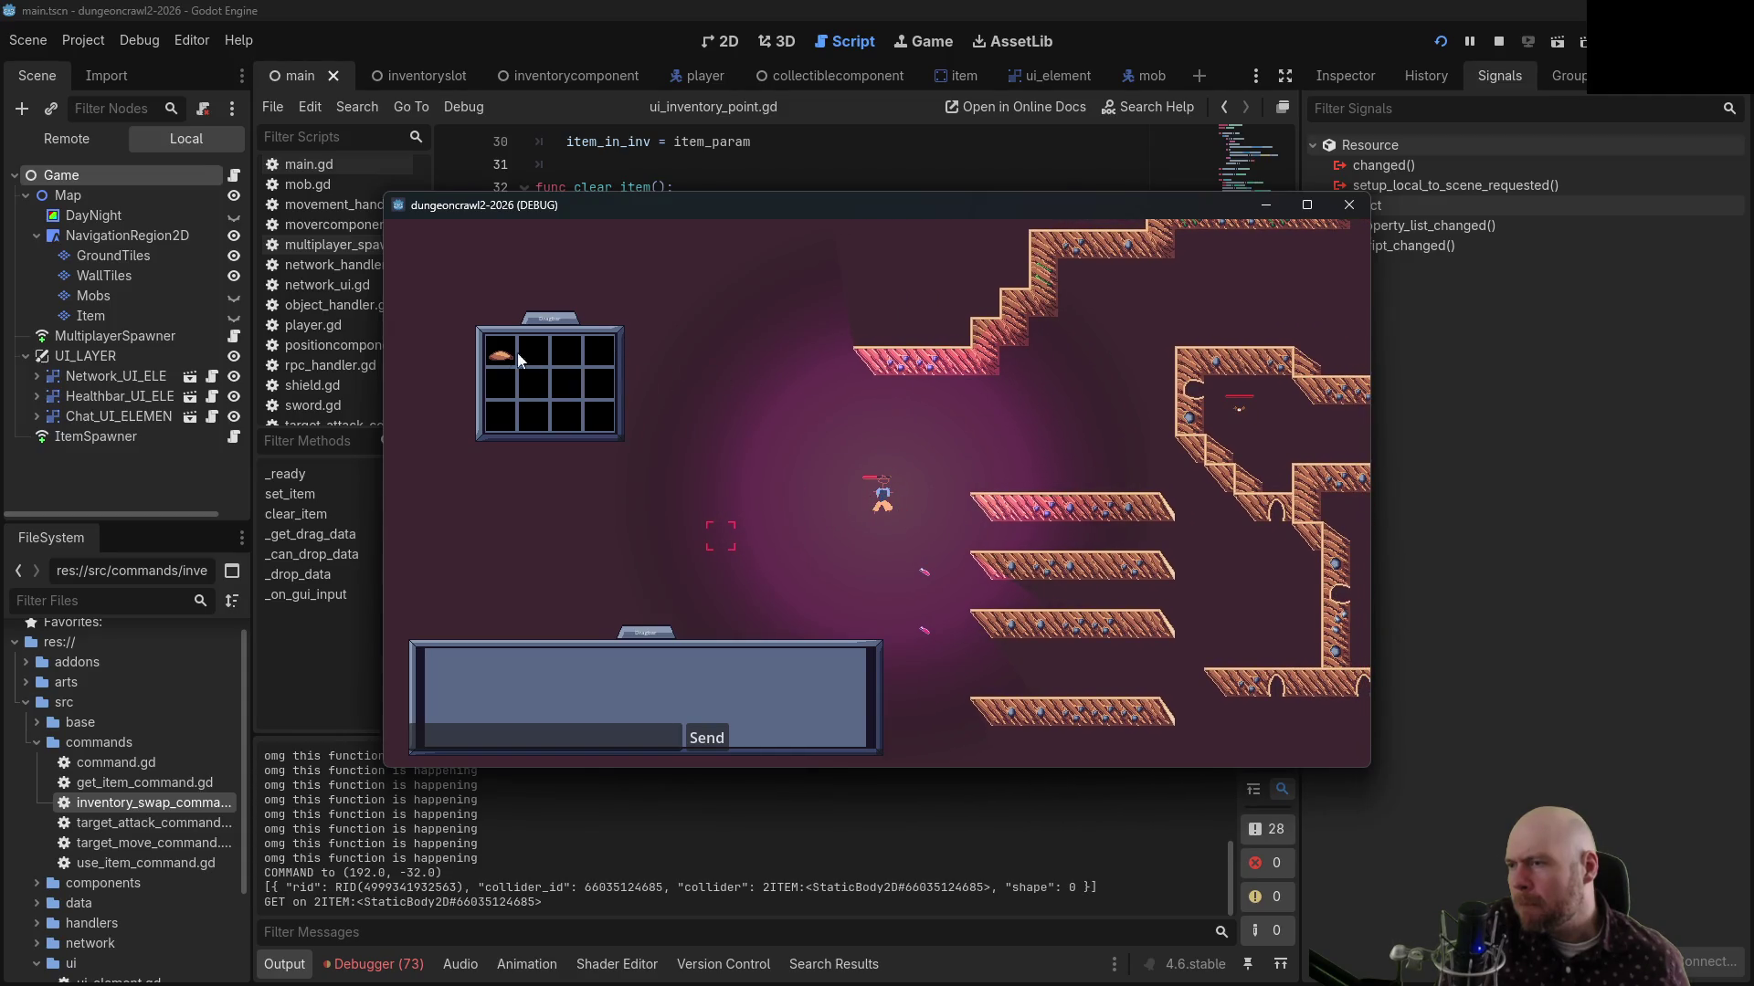
{"action": "left_click", "coordinate": [531, 385]}
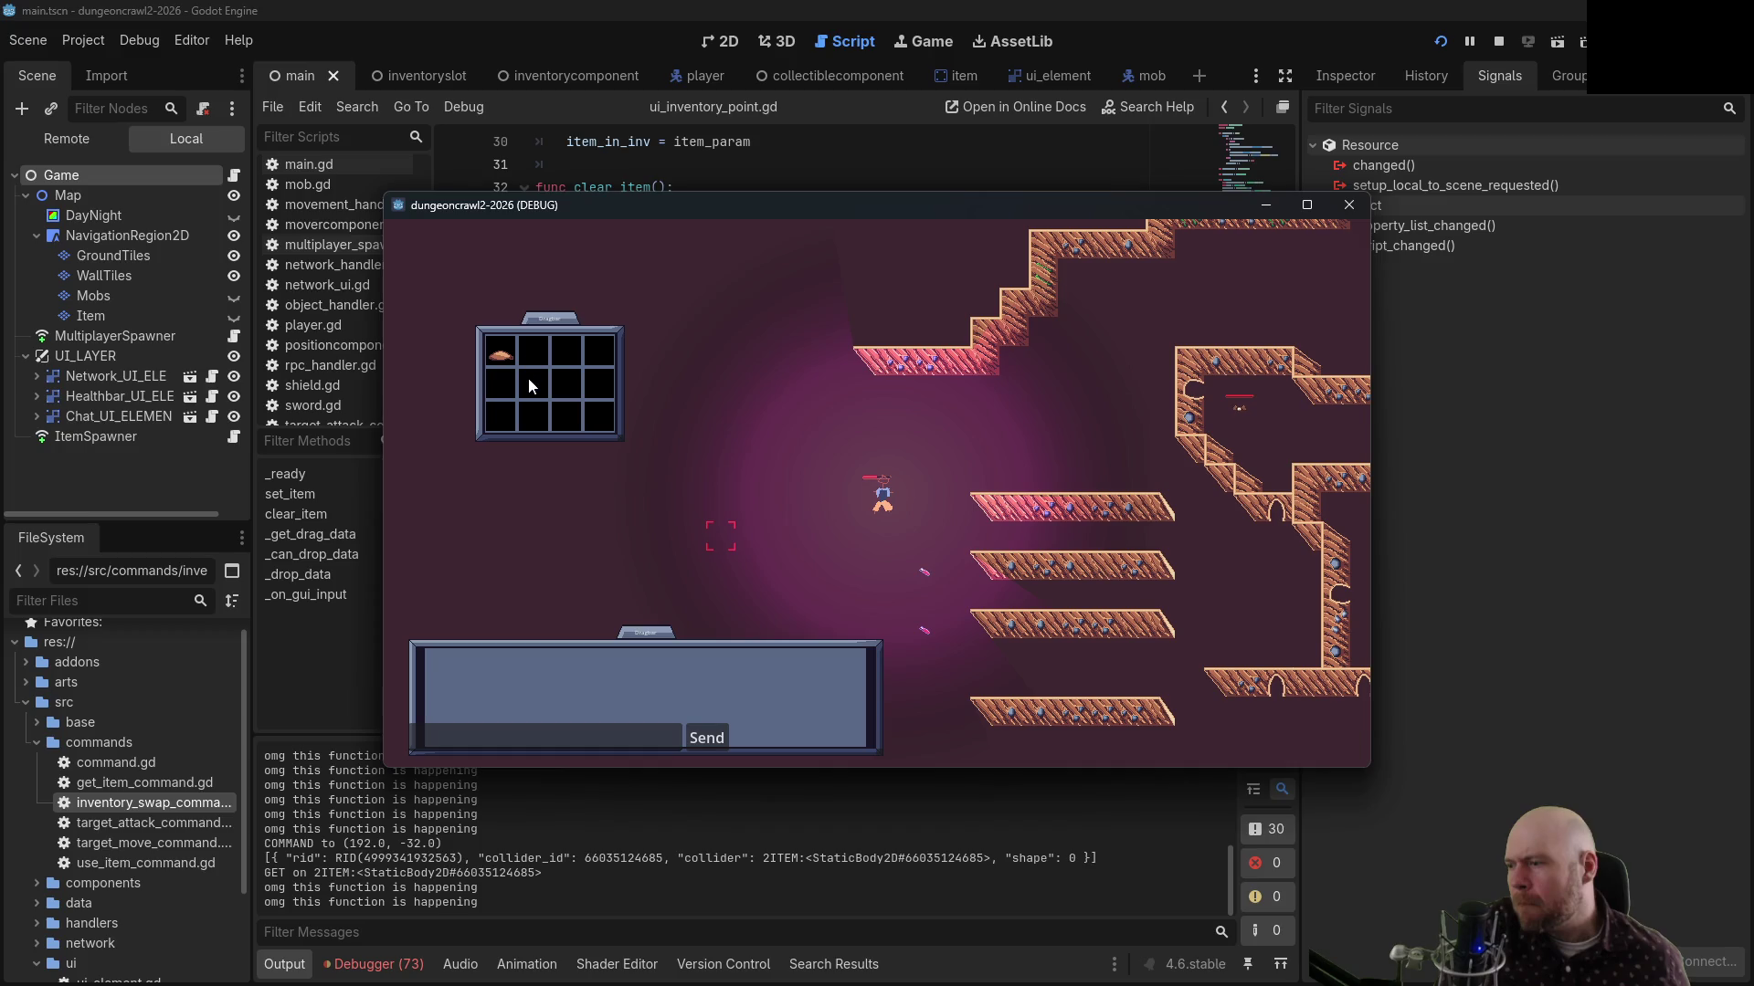
{"action": "left_click", "coordinate": [1496, 41]}
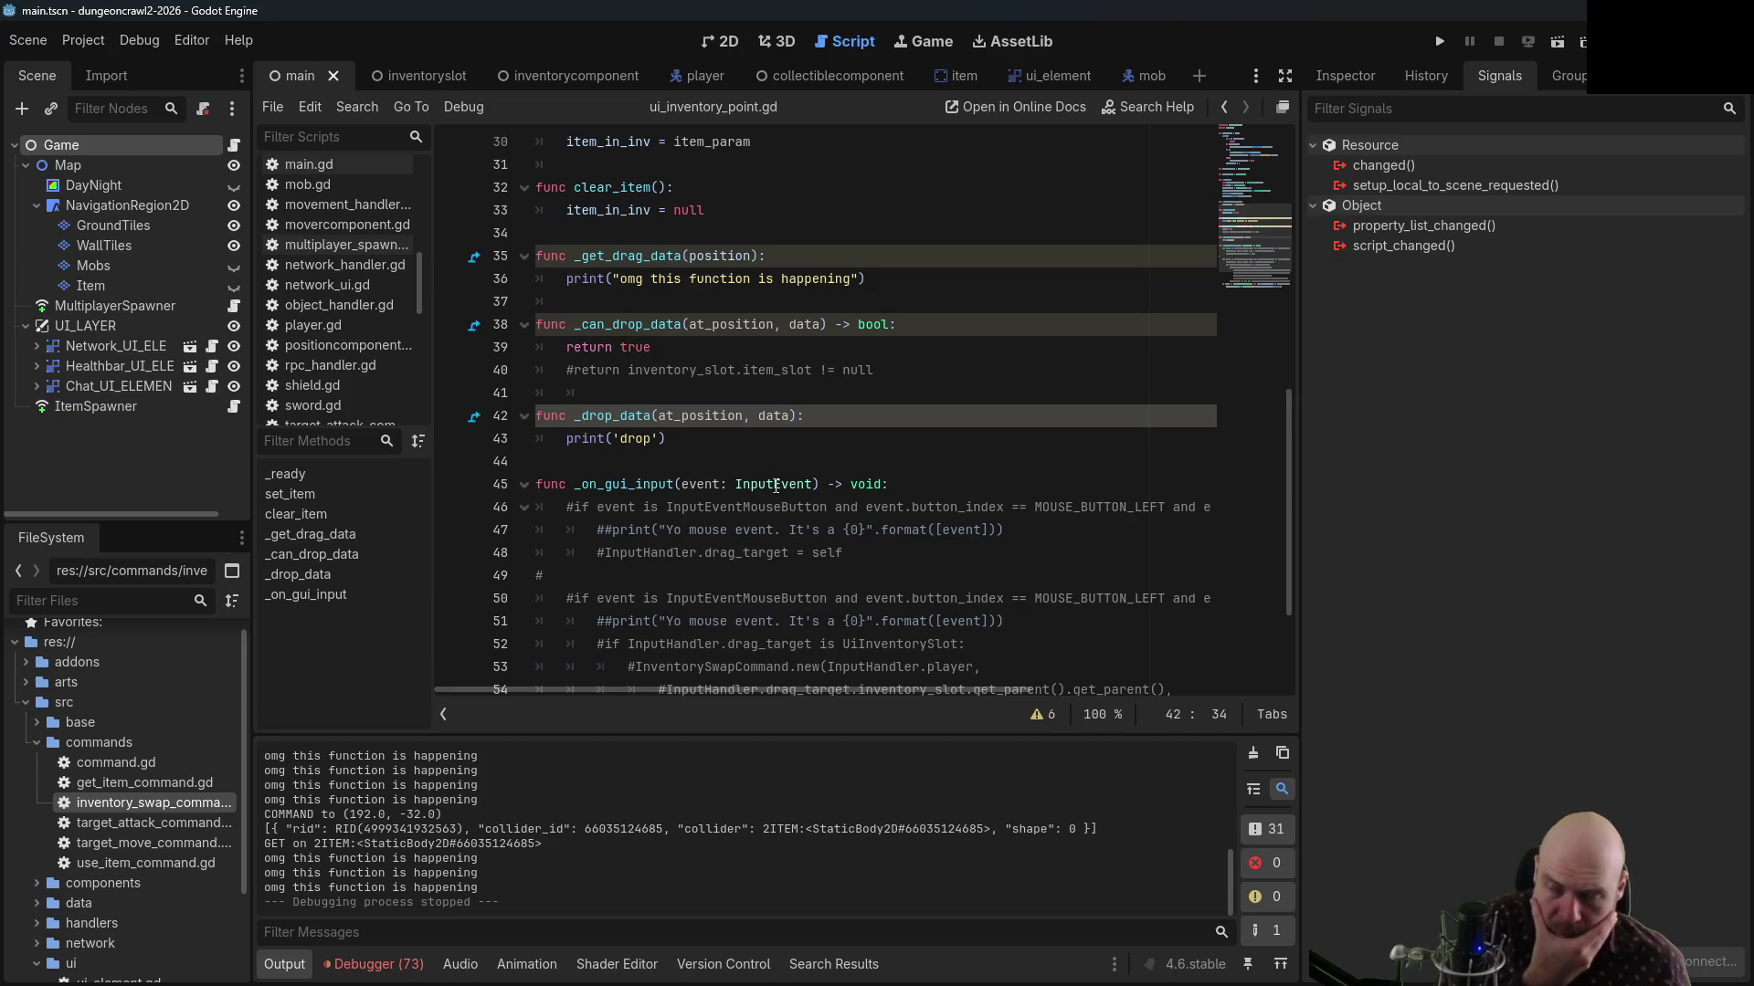
Open the Control documentation from _can_drop_data and scroll through the drag-and-drop methods
{"action": "left_click", "coordinate": [652, 328], "text": "ctrl"}
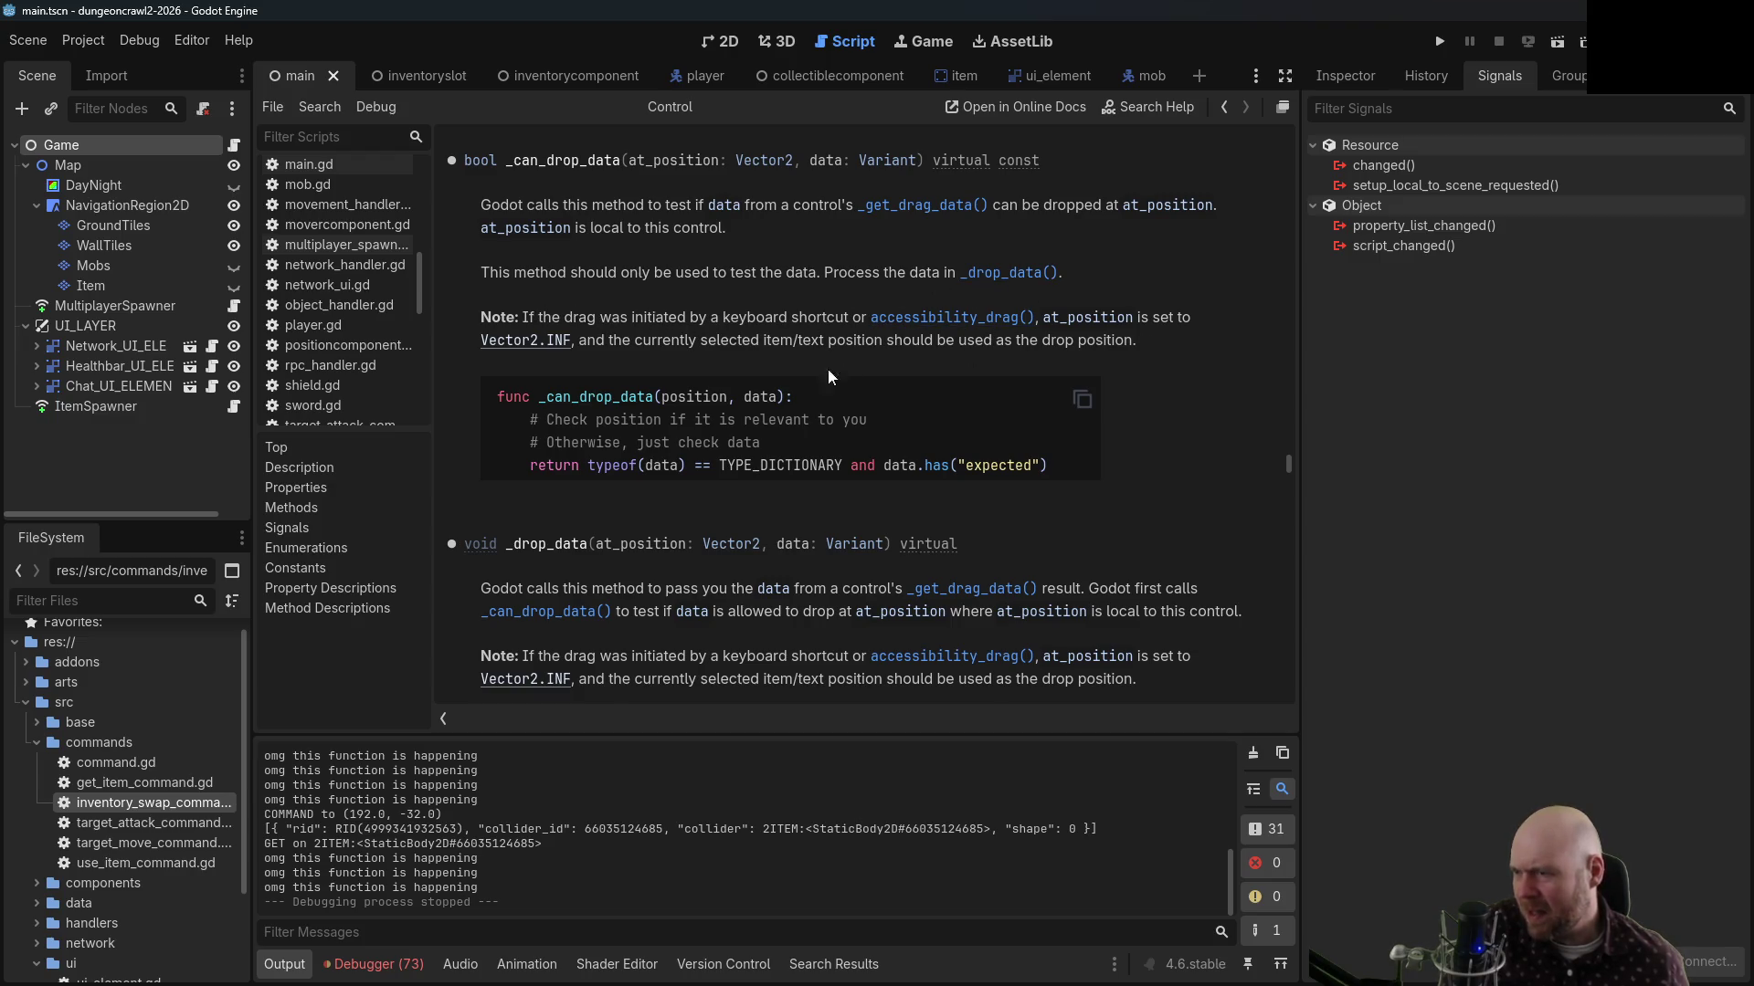
{"action": "scroll", "coordinate": [766, 425], "scroll_direction": "up", "scroll_amount": 3}
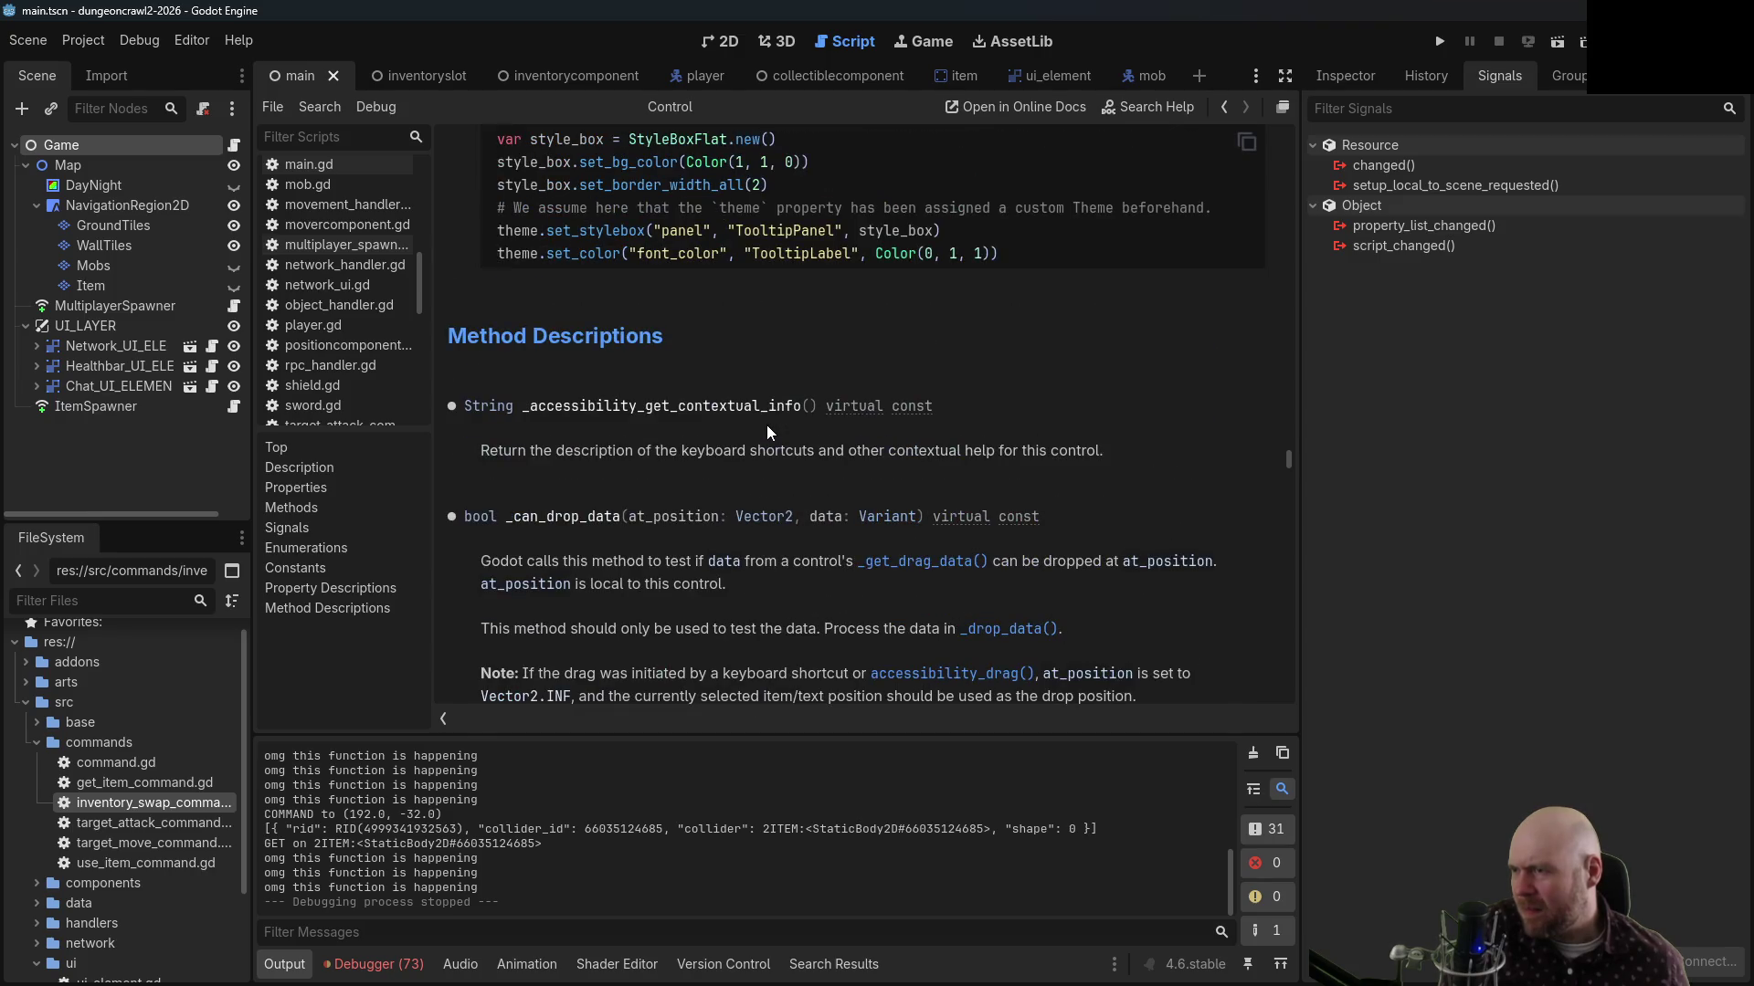
{"action": "scroll", "coordinate": [765, 429], "scroll_direction": "down", "scroll_amount": 3}
{"action": "scroll", "coordinate": [765, 429], "scroll_direction": "down", "scroll_amount": 3}
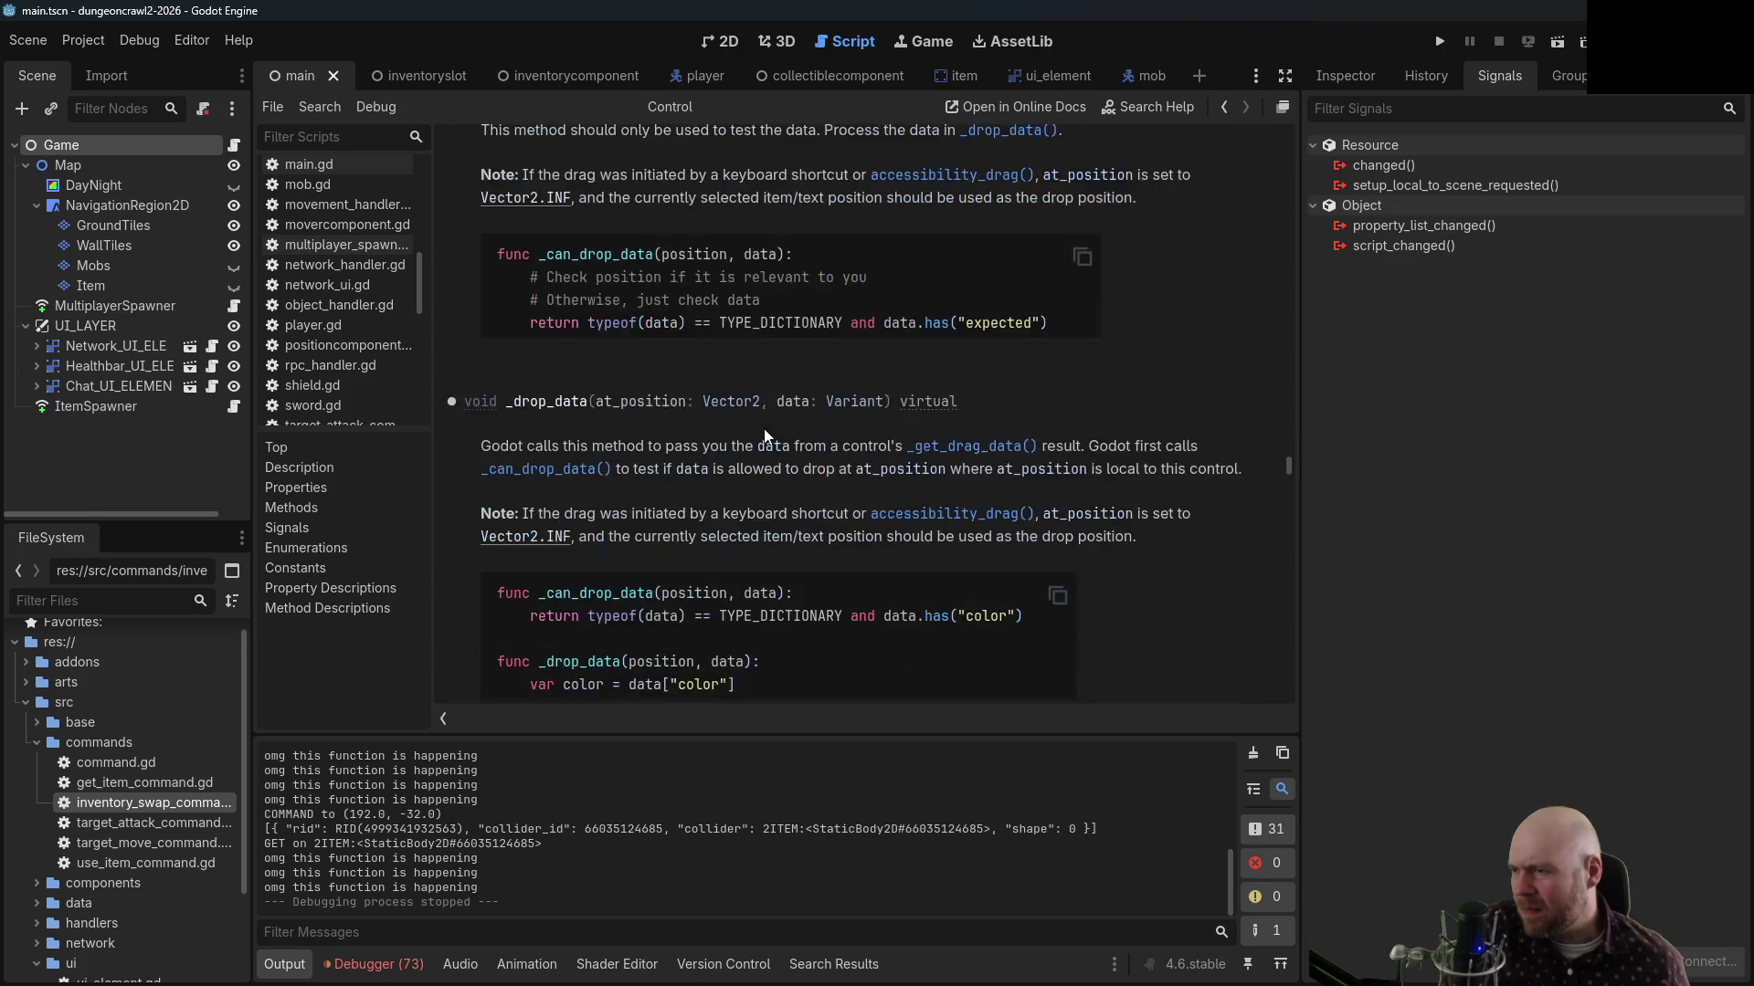
{"action": "scroll", "coordinate": [639, 452], "scroll_direction": "down", "scroll_amount": 1}
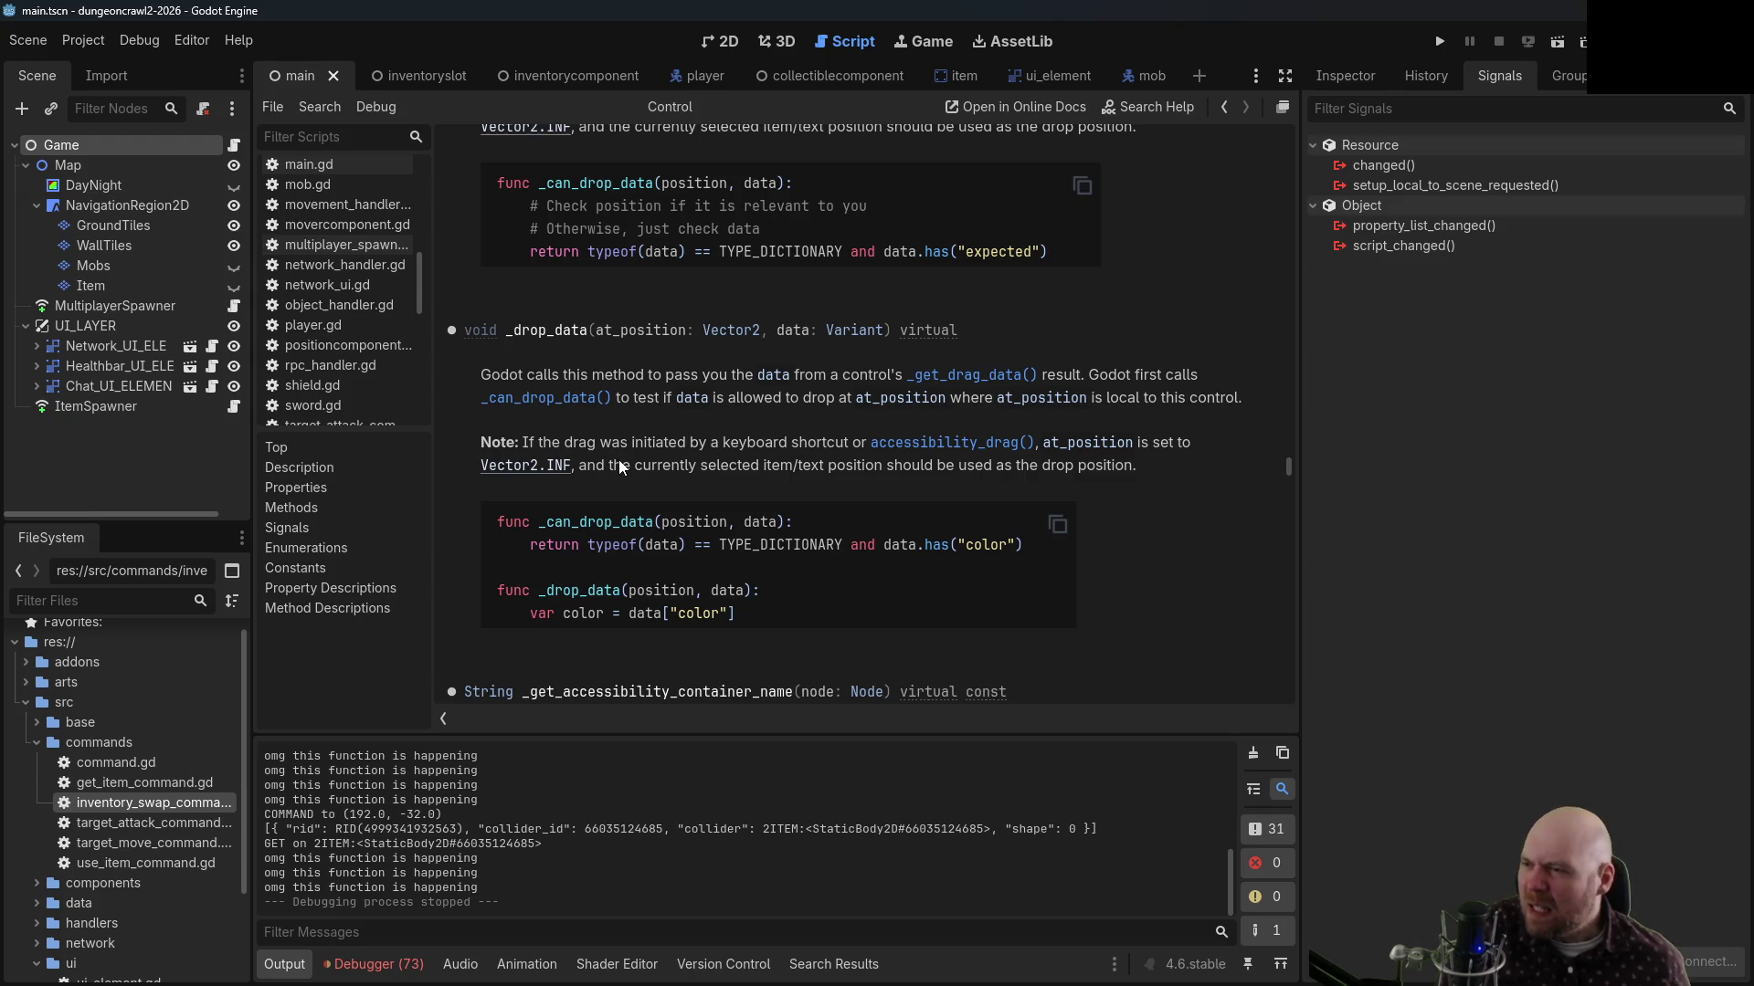
{"action": "scroll", "coordinate": [619, 458], "scroll_direction": "down", "scroll_amount": 3}
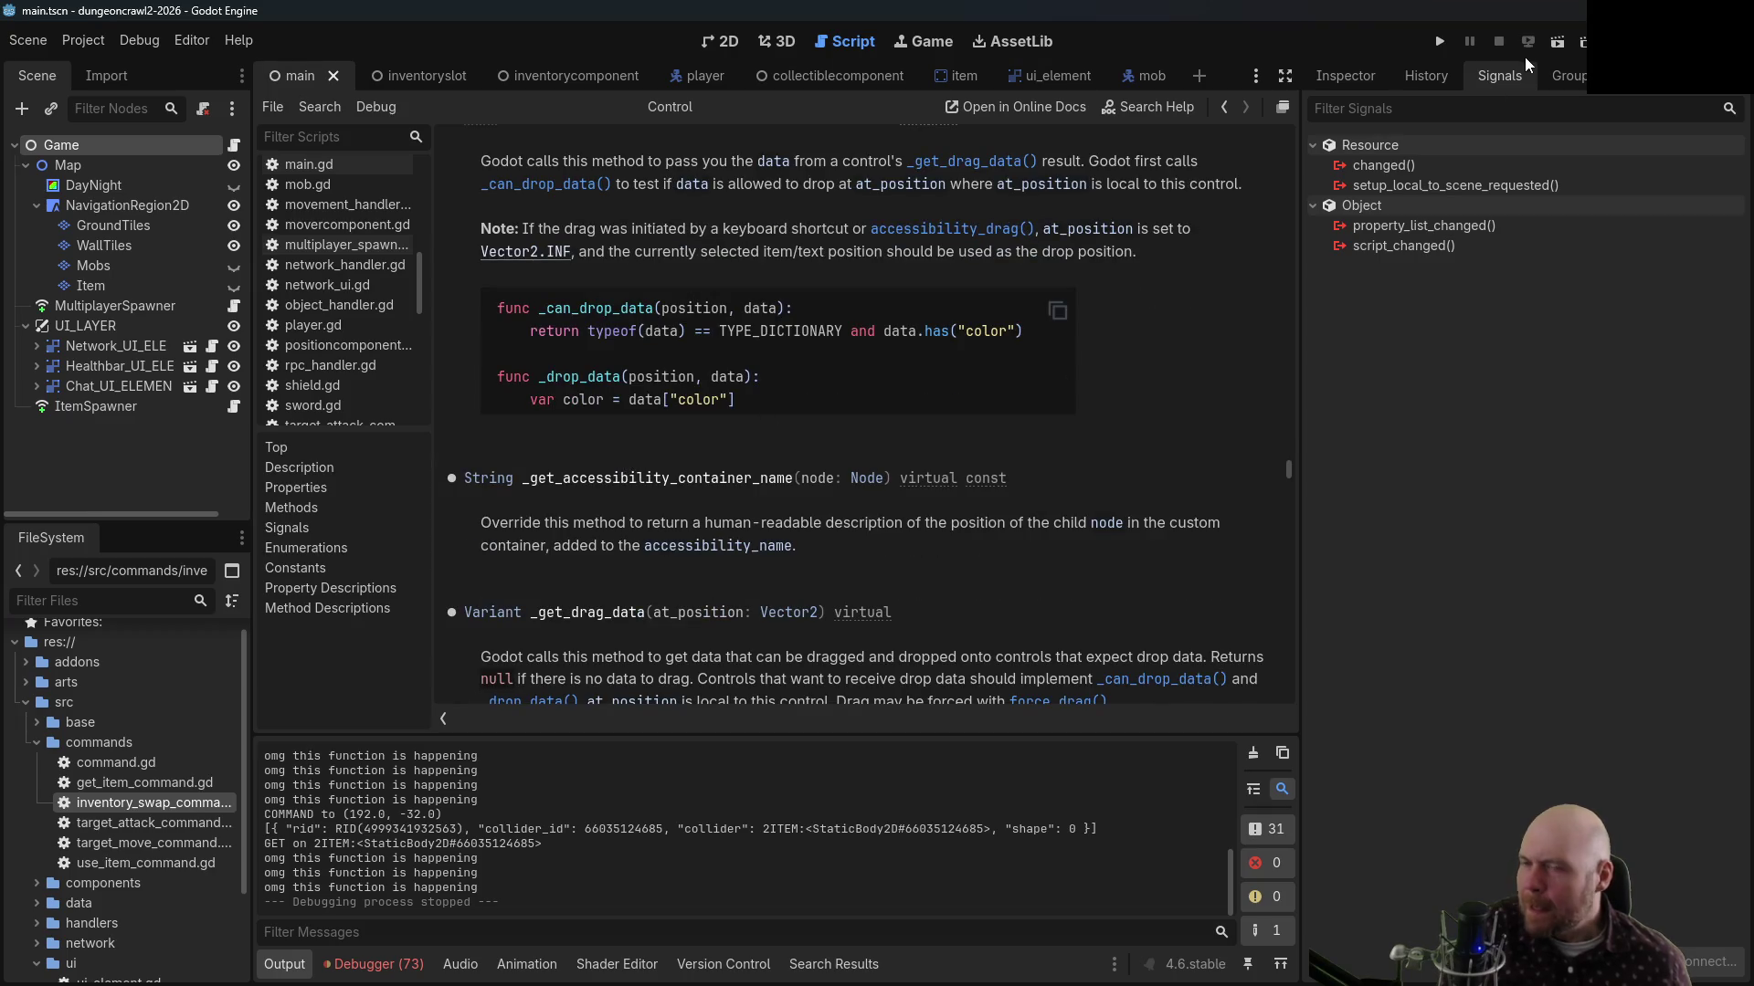
{"action": "scroll", "coordinate": [851, 348], "scroll_direction": "down", "scroll_amount": 1}
{"action": "scroll", "coordinate": [851, 354], "scroll_direction": "down", "scroll_amount": 1}
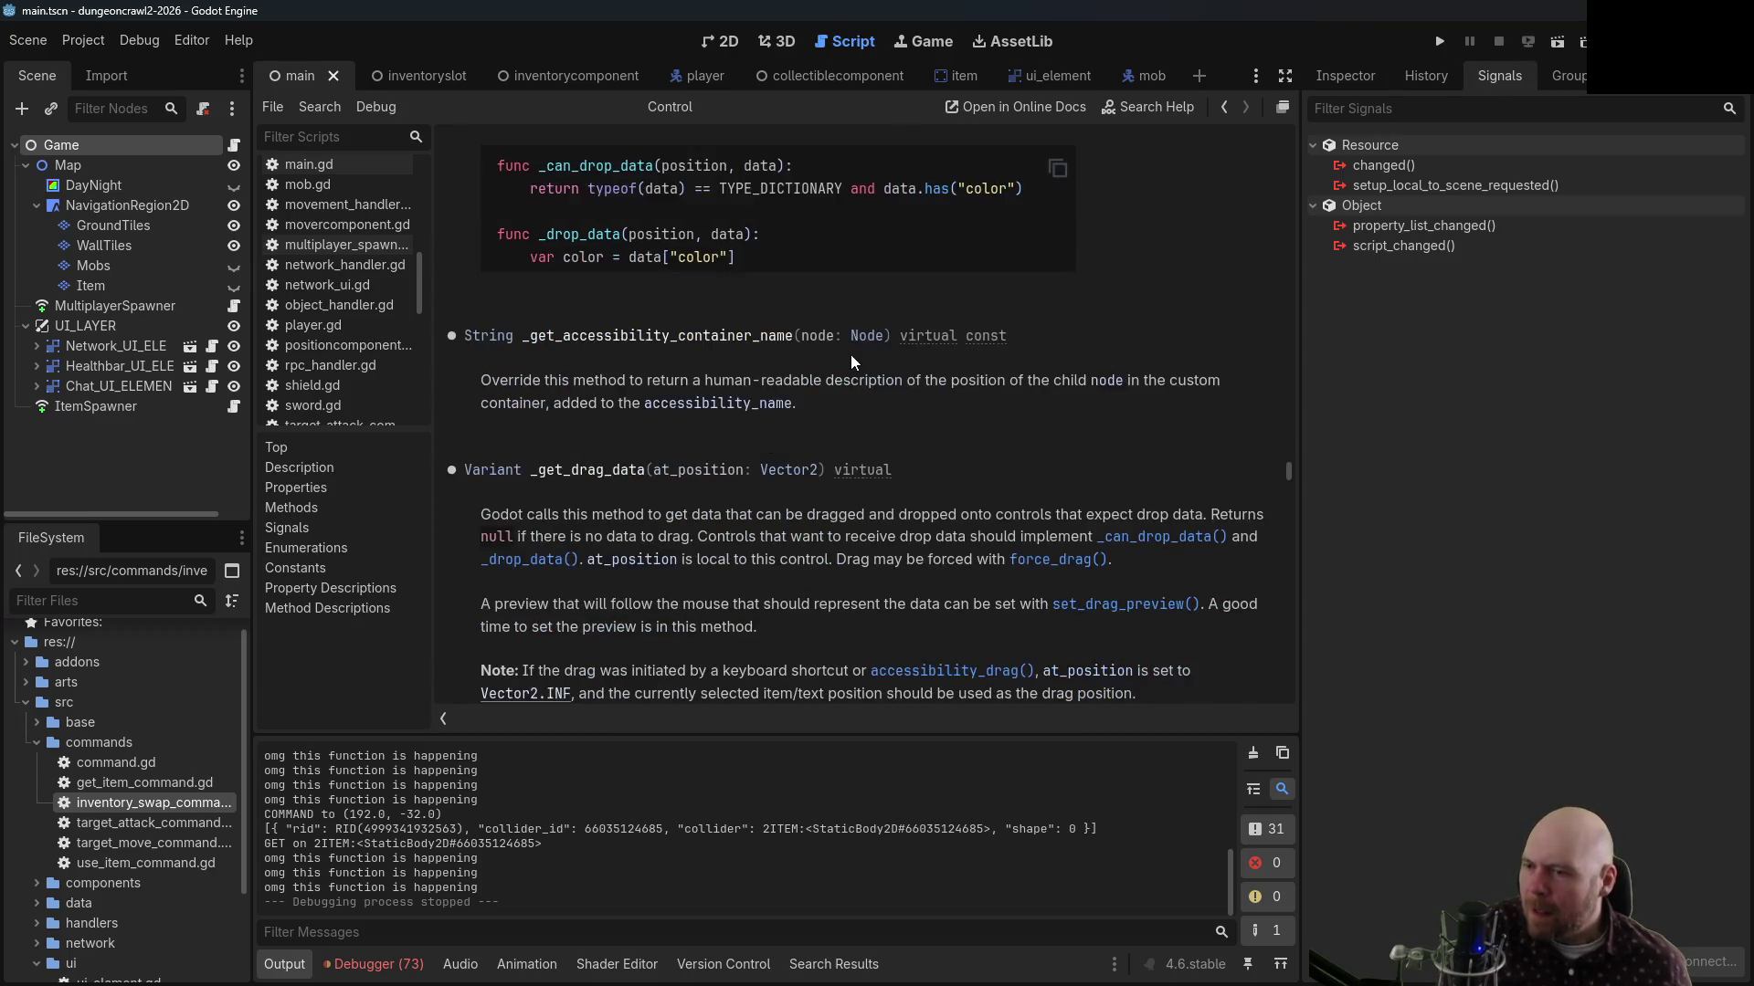
{"action": "scroll", "coordinate": [851, 362], "scroll_direction": "down", "scroll_amount": 1}
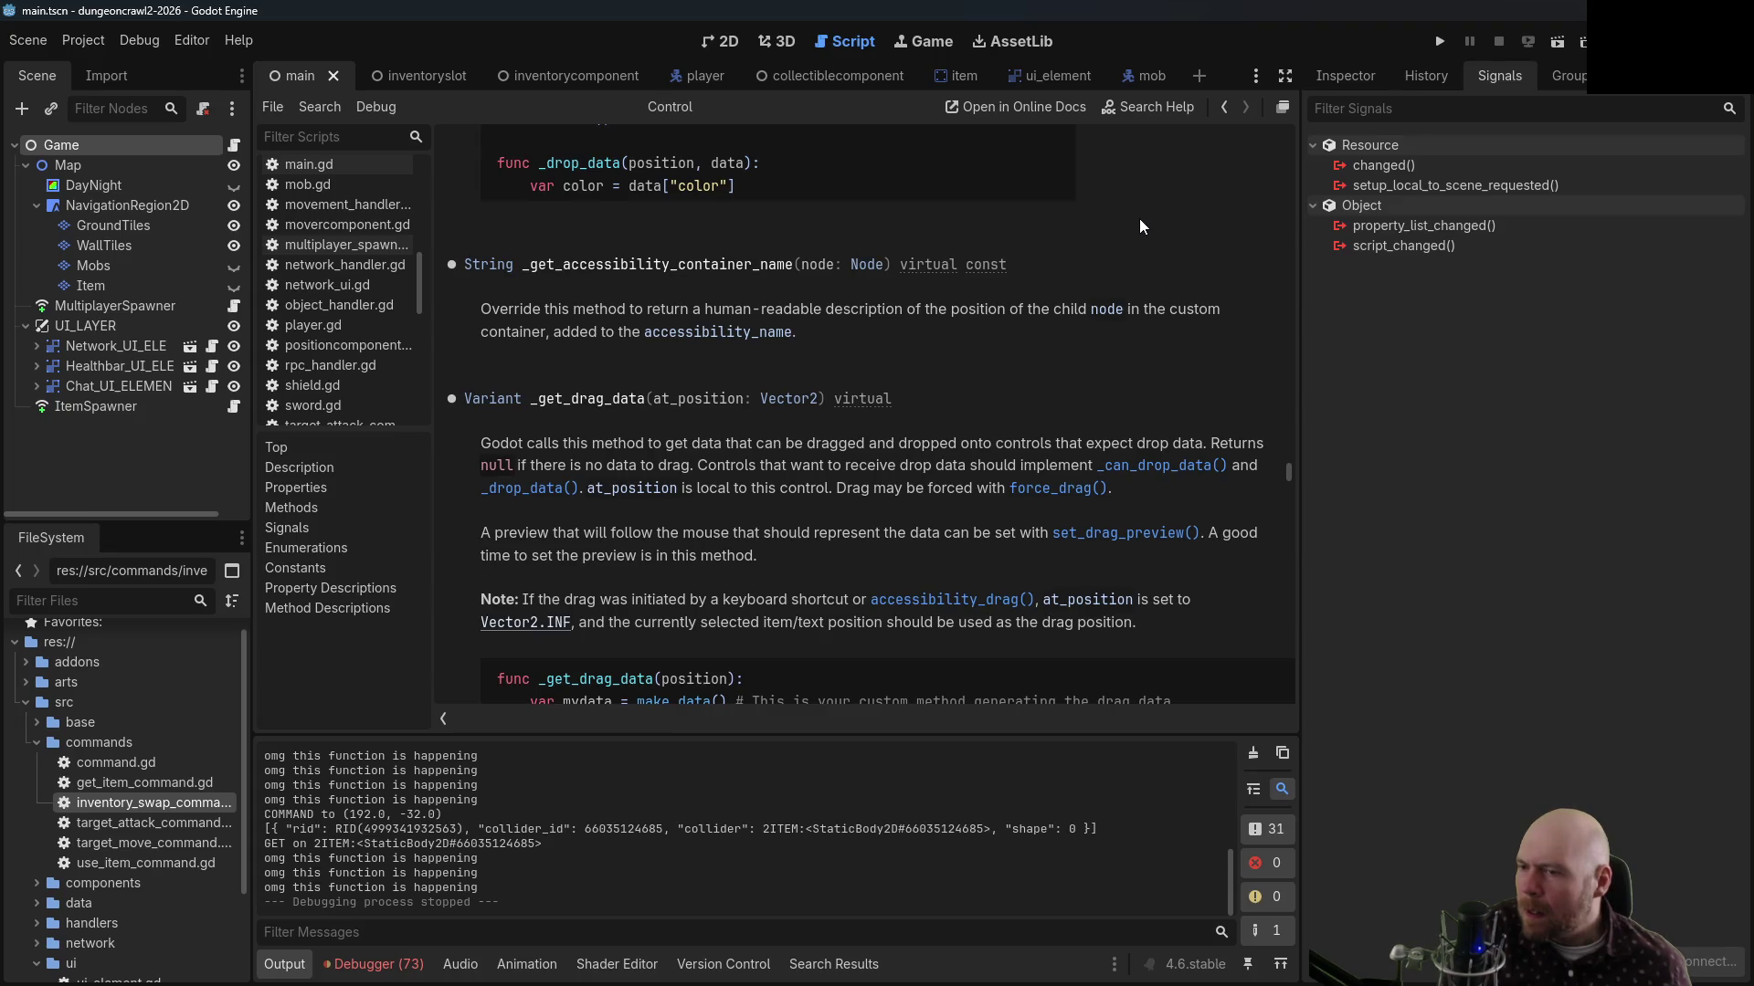
Copy the set_drag_preview signature from its description and go back in the help history
{"action": "left_click", "coordinate": [1141, 535]}
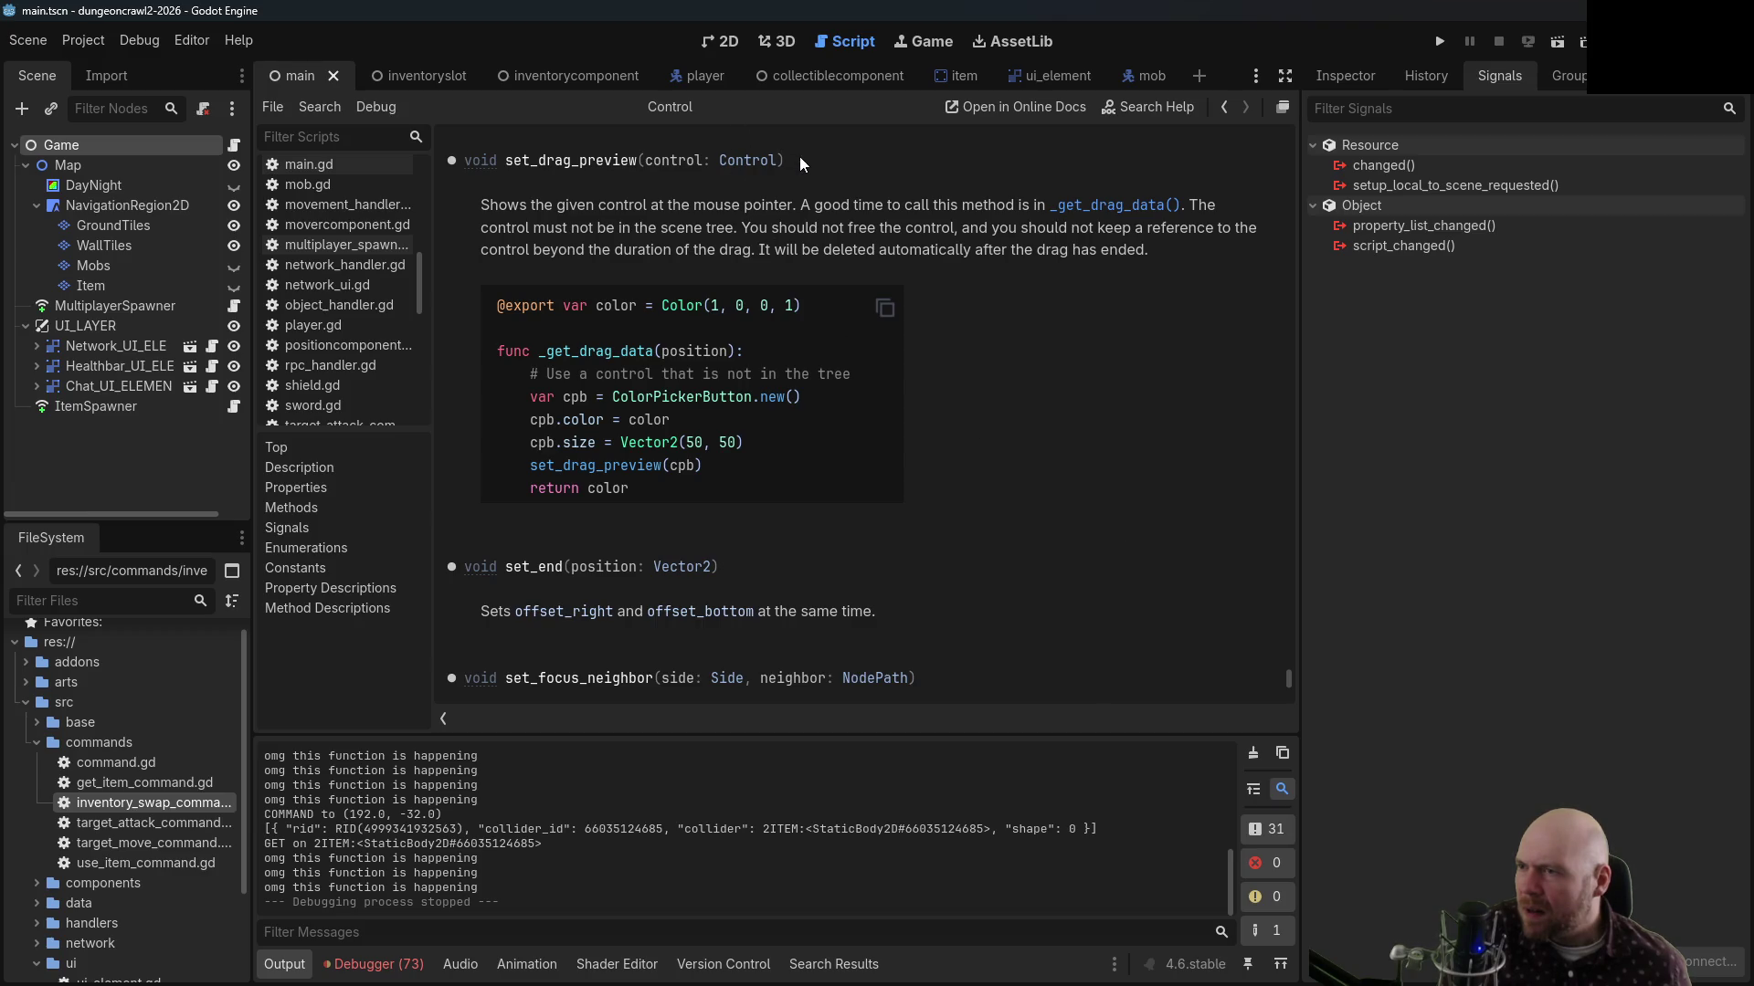
{"action": "left_click_drag", "start_coordinate": [783, 160], "coordinate": [467, 164]}
{"action": "right_click", "coordinate": [551, 163]}
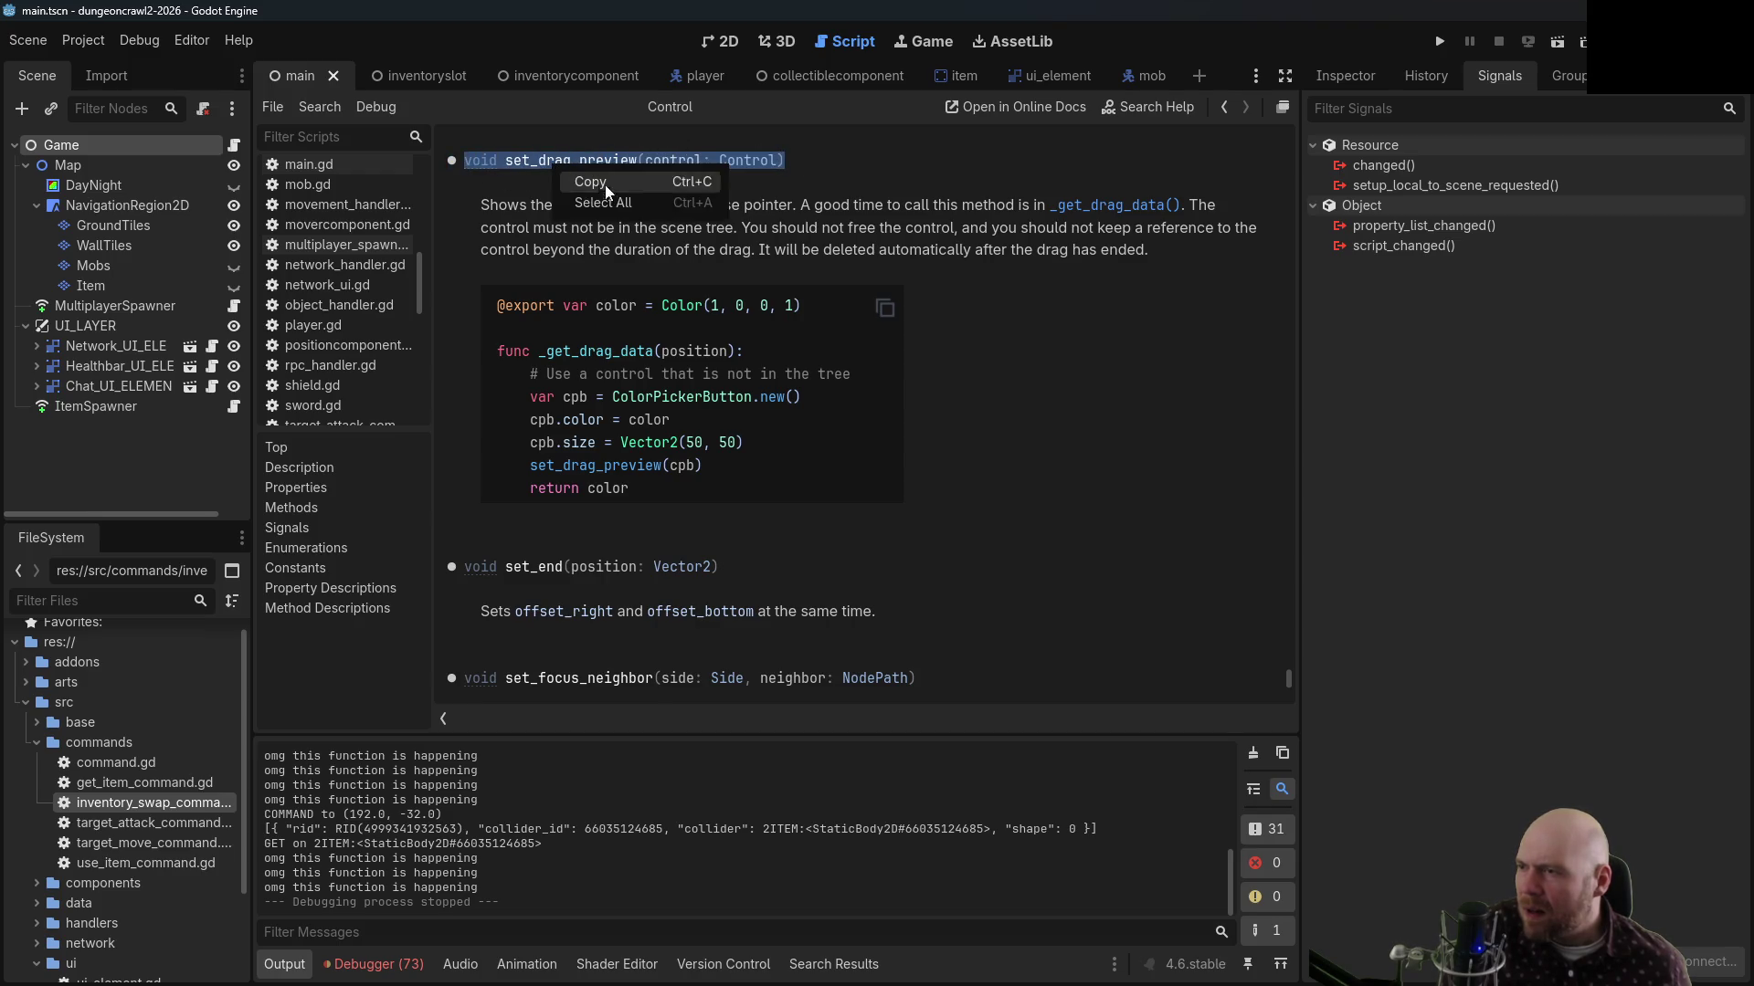
{"action": "left_click", "coordinate": [616, 181]}
{"action": "scroll", "coordinate": [862, 349], "scroll_direction": "up", "scroll_amount": 2}
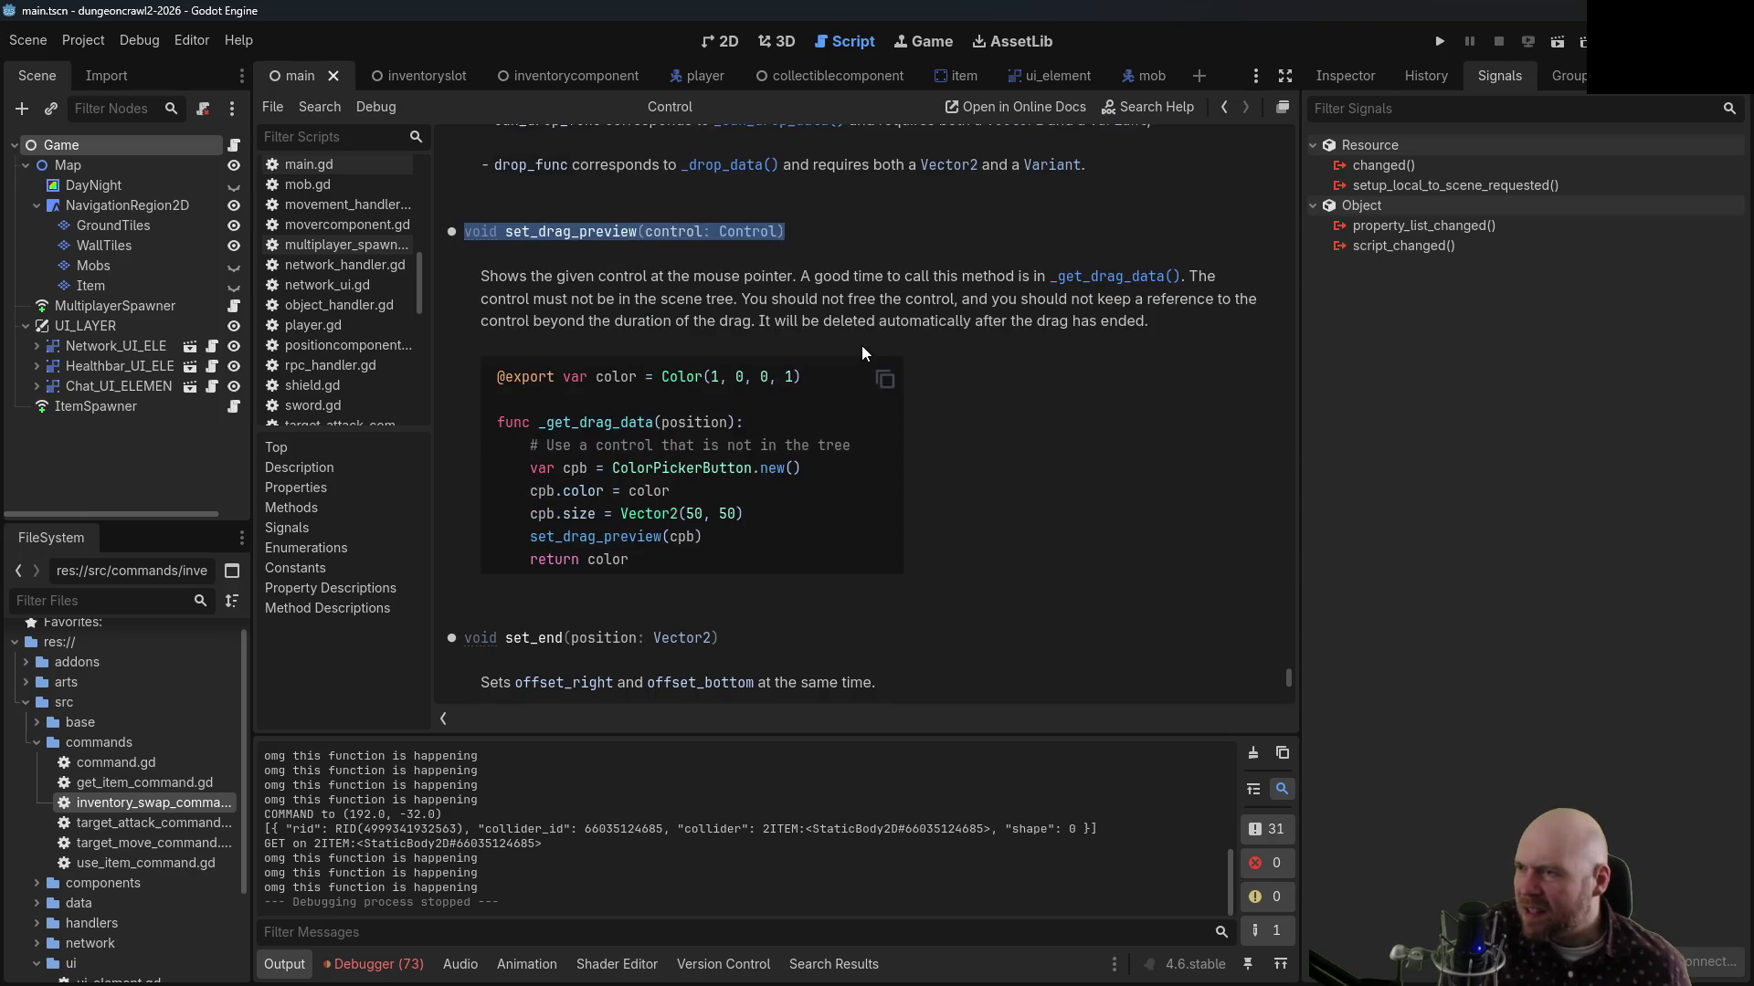
{"action": "left_click", "coordinate": [1220, 113]}
Paste the set_drag_preview signature on a new line below clear_item, ending it with a colon
{"action": "left_click", "coordinate": [1220, 112]}
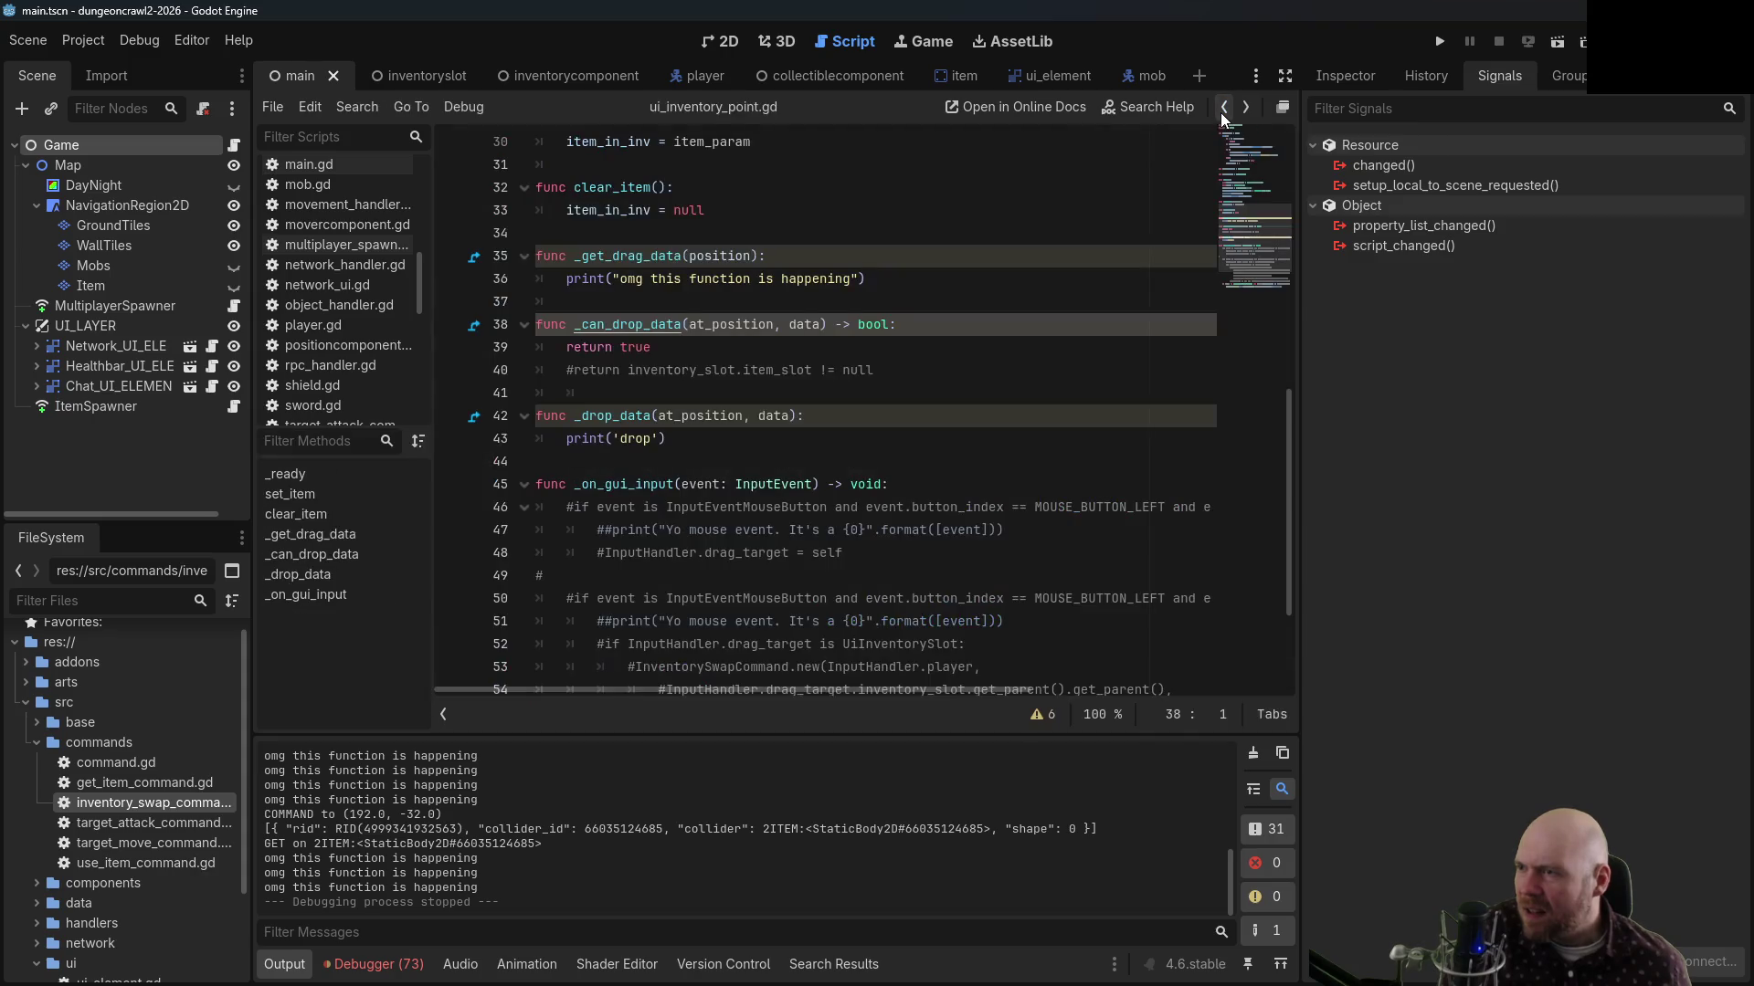
{"action": "left_click", "coordinate": [868, 439]}
{"action": "left_click", "coordinate": [876, 237]}
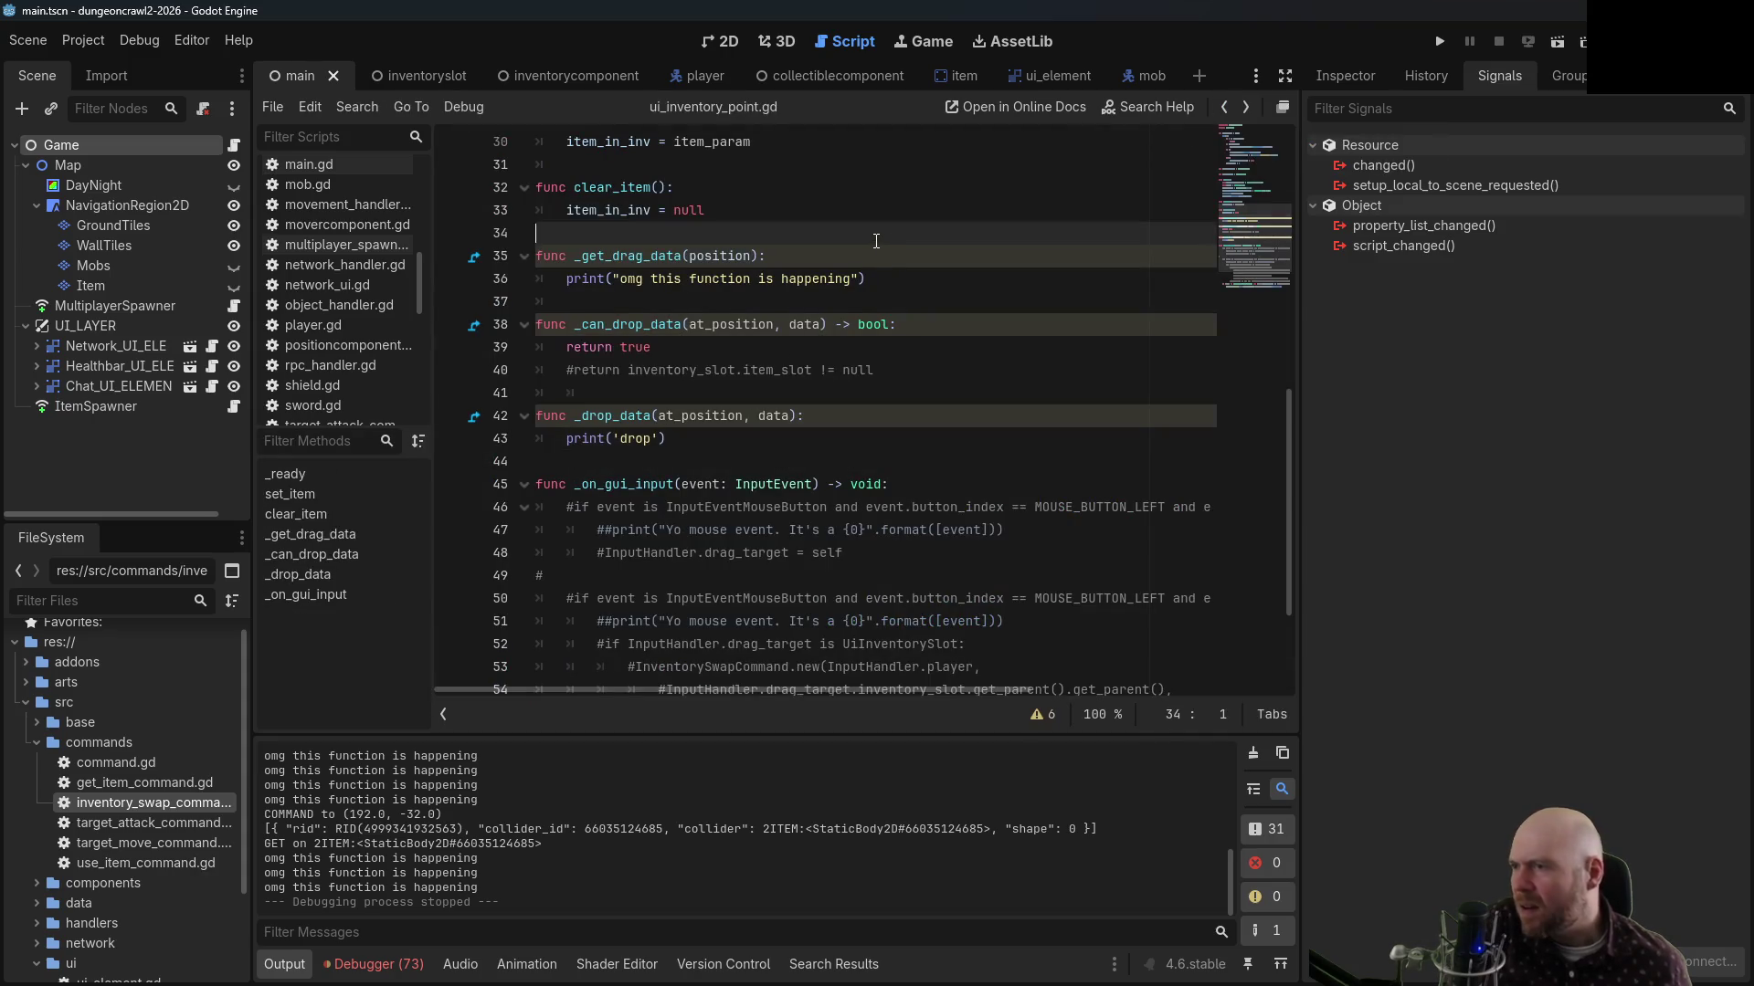
{"action": "key", "text": "Return"}
{"action": "key", "text": "Return"}
{"action": "key", "text": "Up"}
{"action": "key", "text": "ctrl+v"}
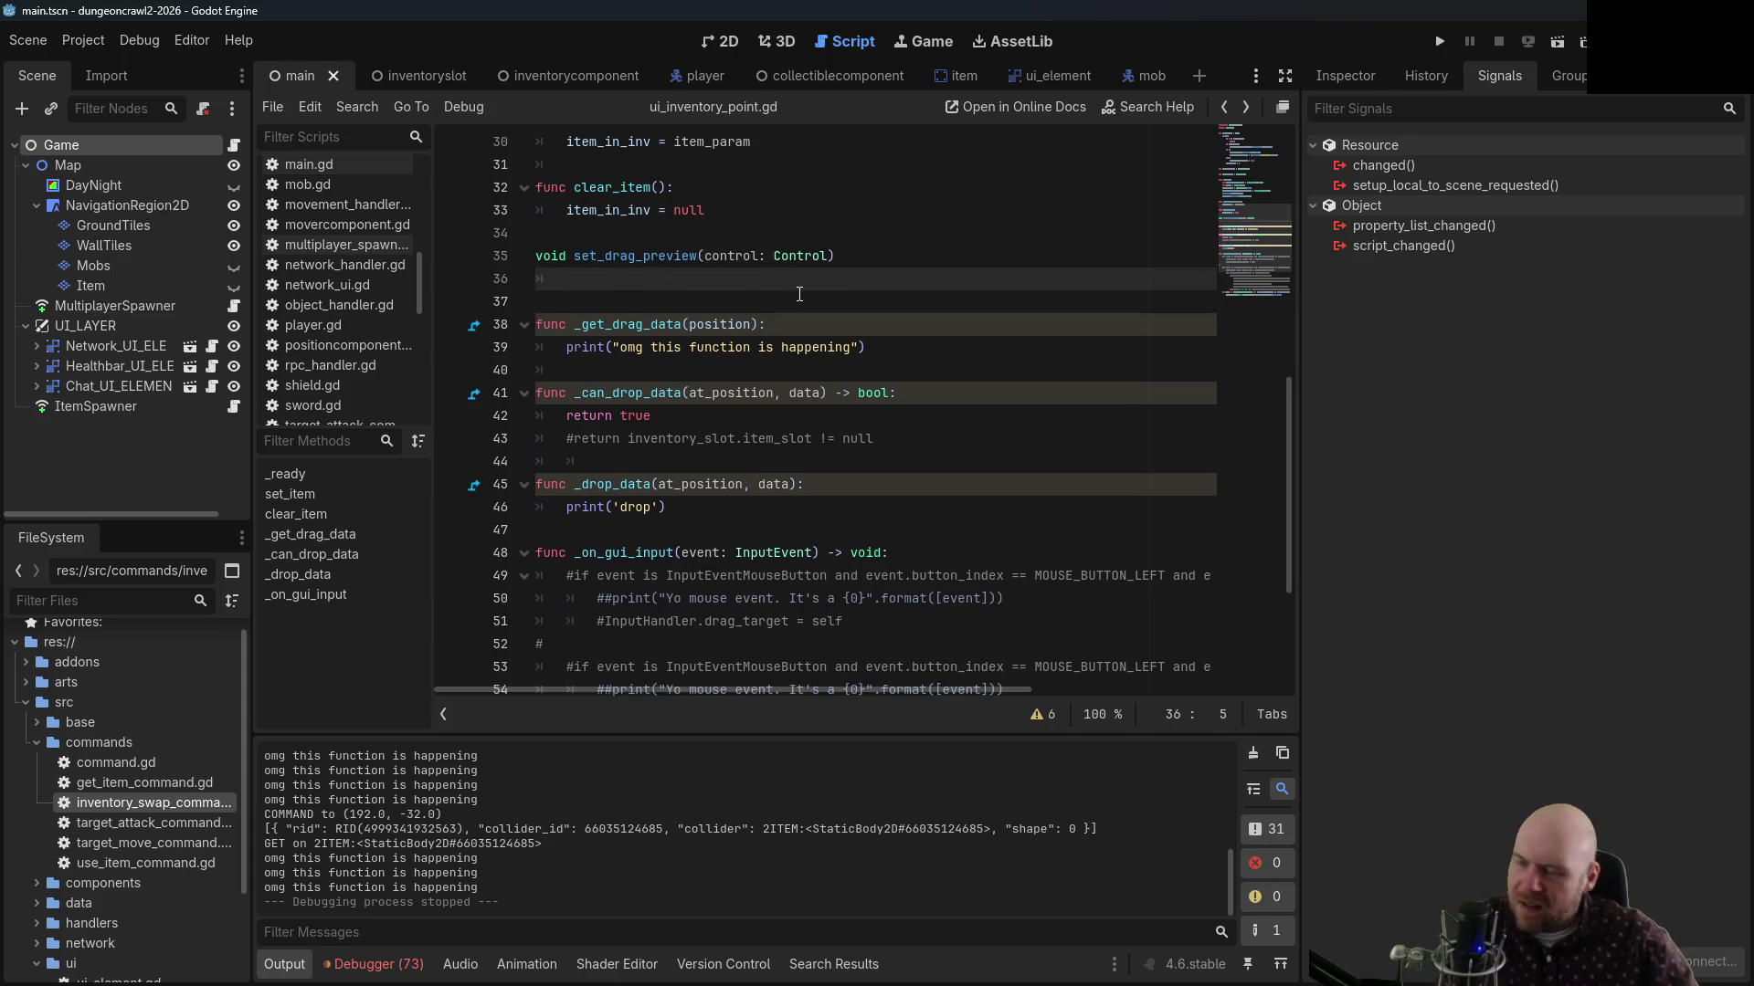
{"action": "key", "text": "Tab"}
{"action": "key", "text": "Up"}
{"action": "key", "text": "End"}
{"action": "type", "text": ":"}
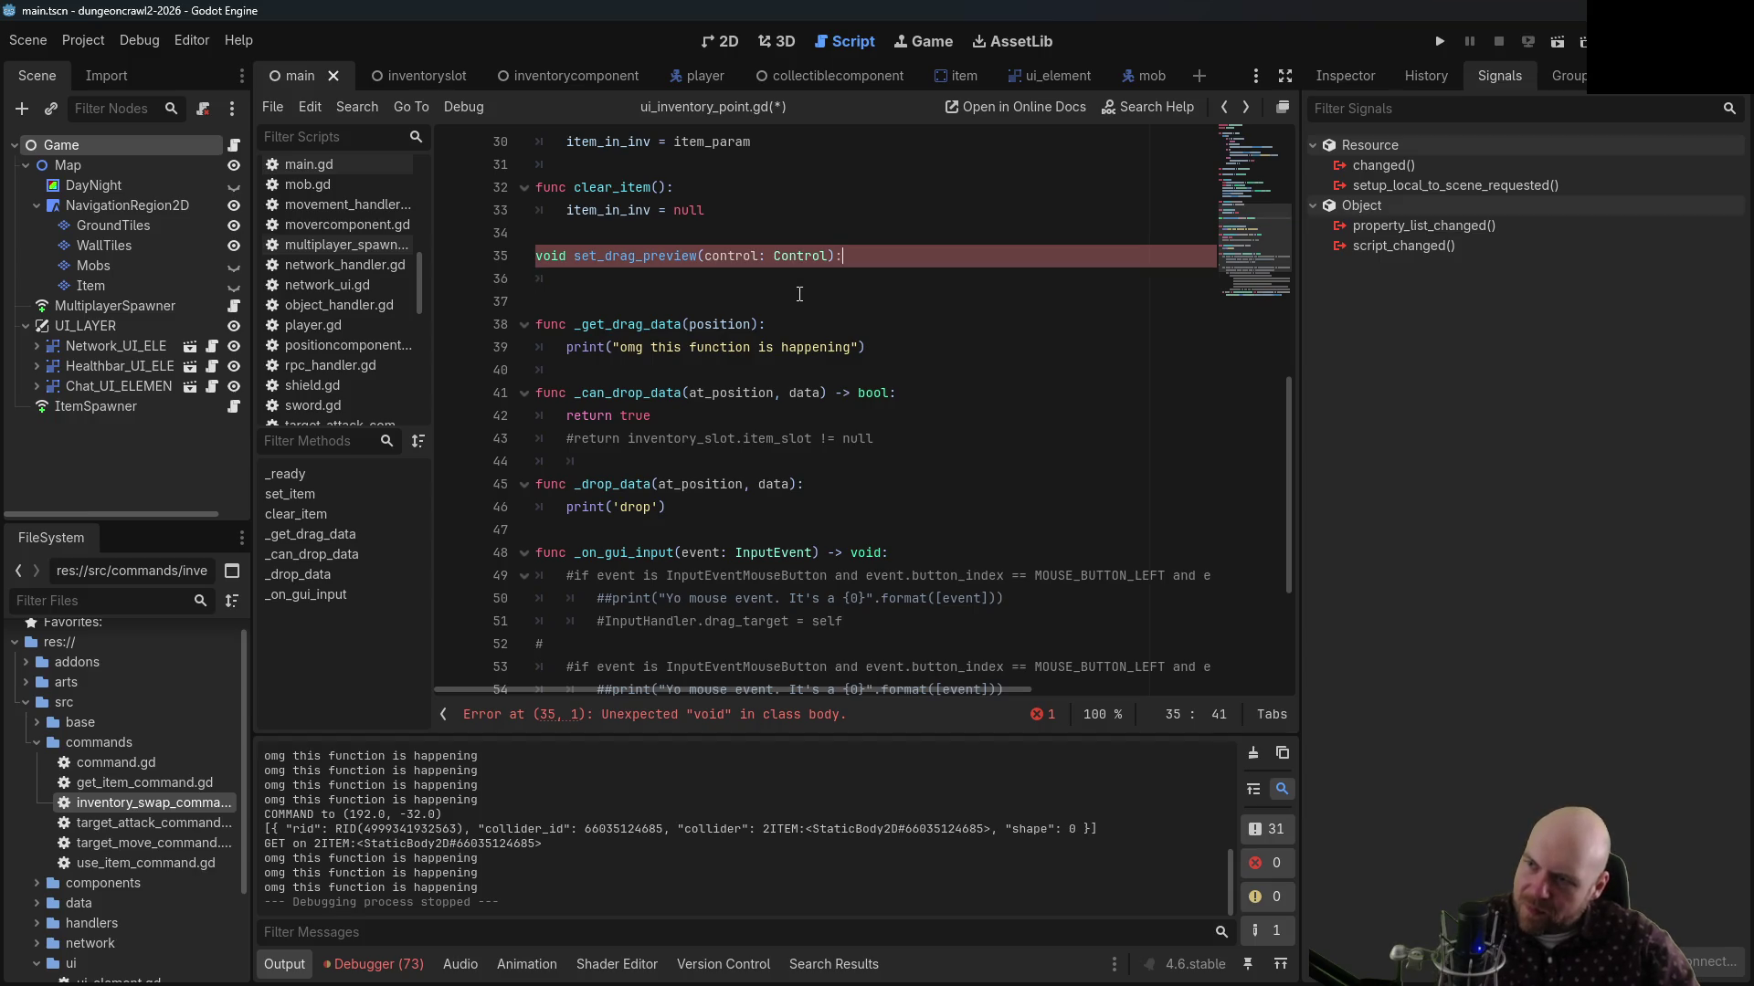
{"action": "key", "text": "Down"}
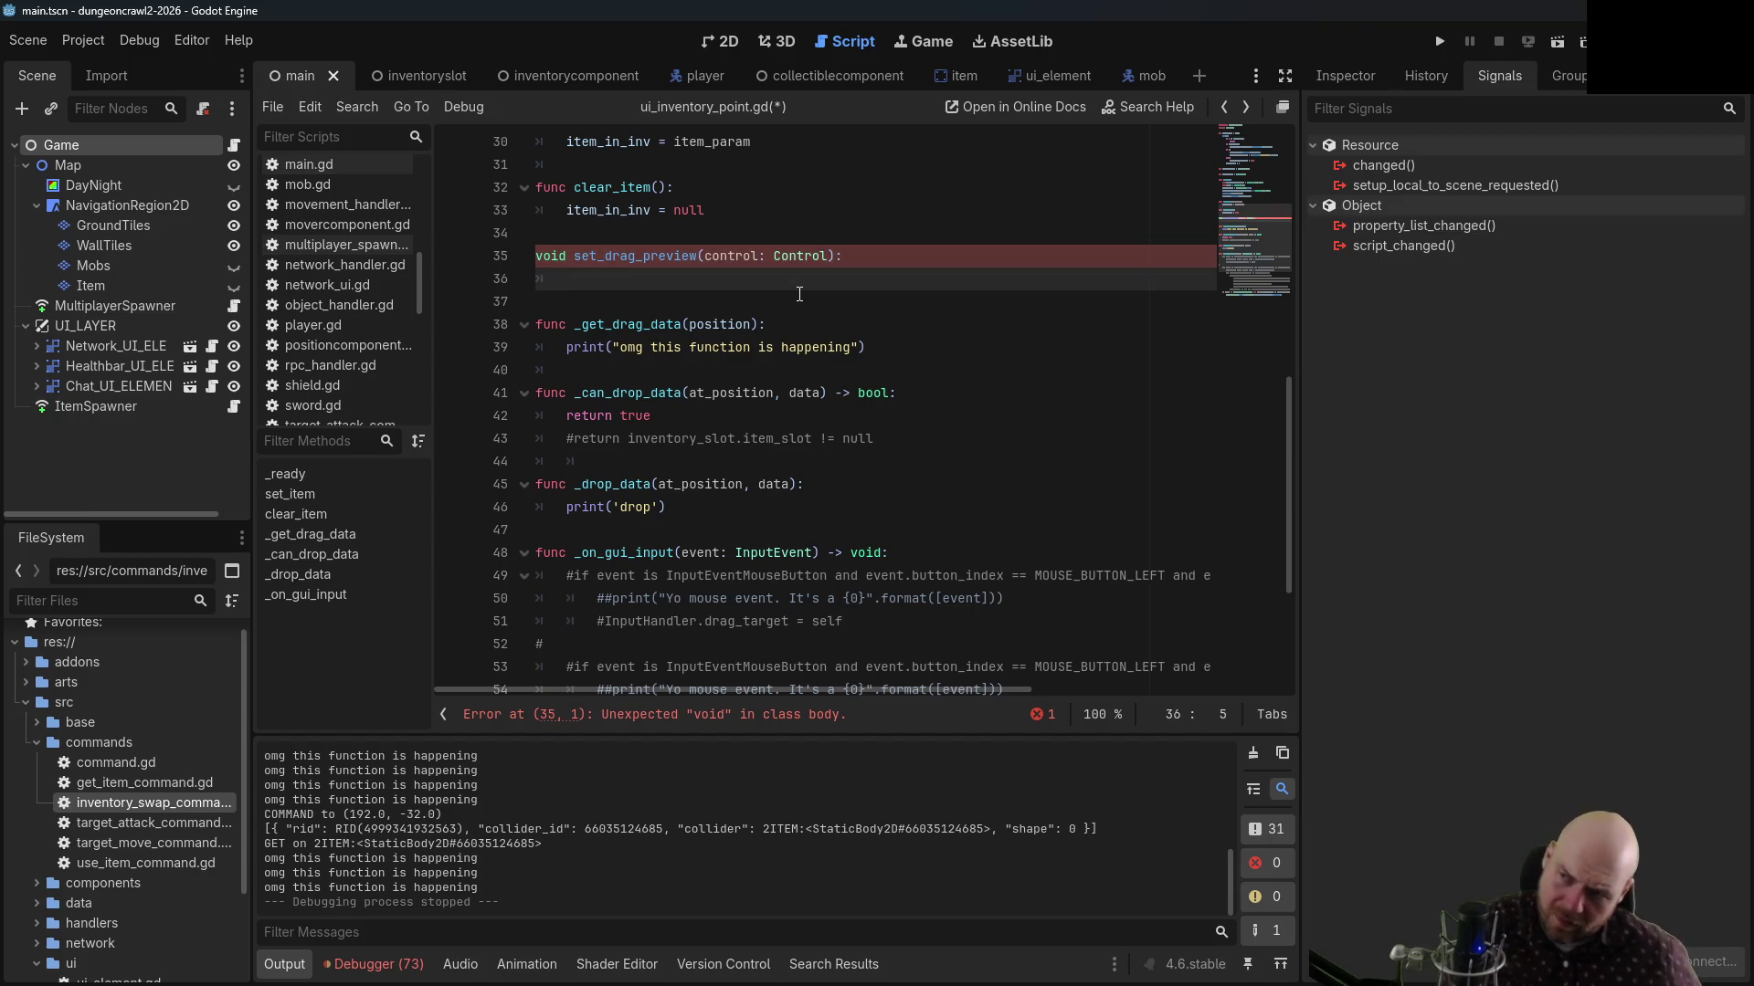
{"action": "left_click", "coordinate": [658, 257]}
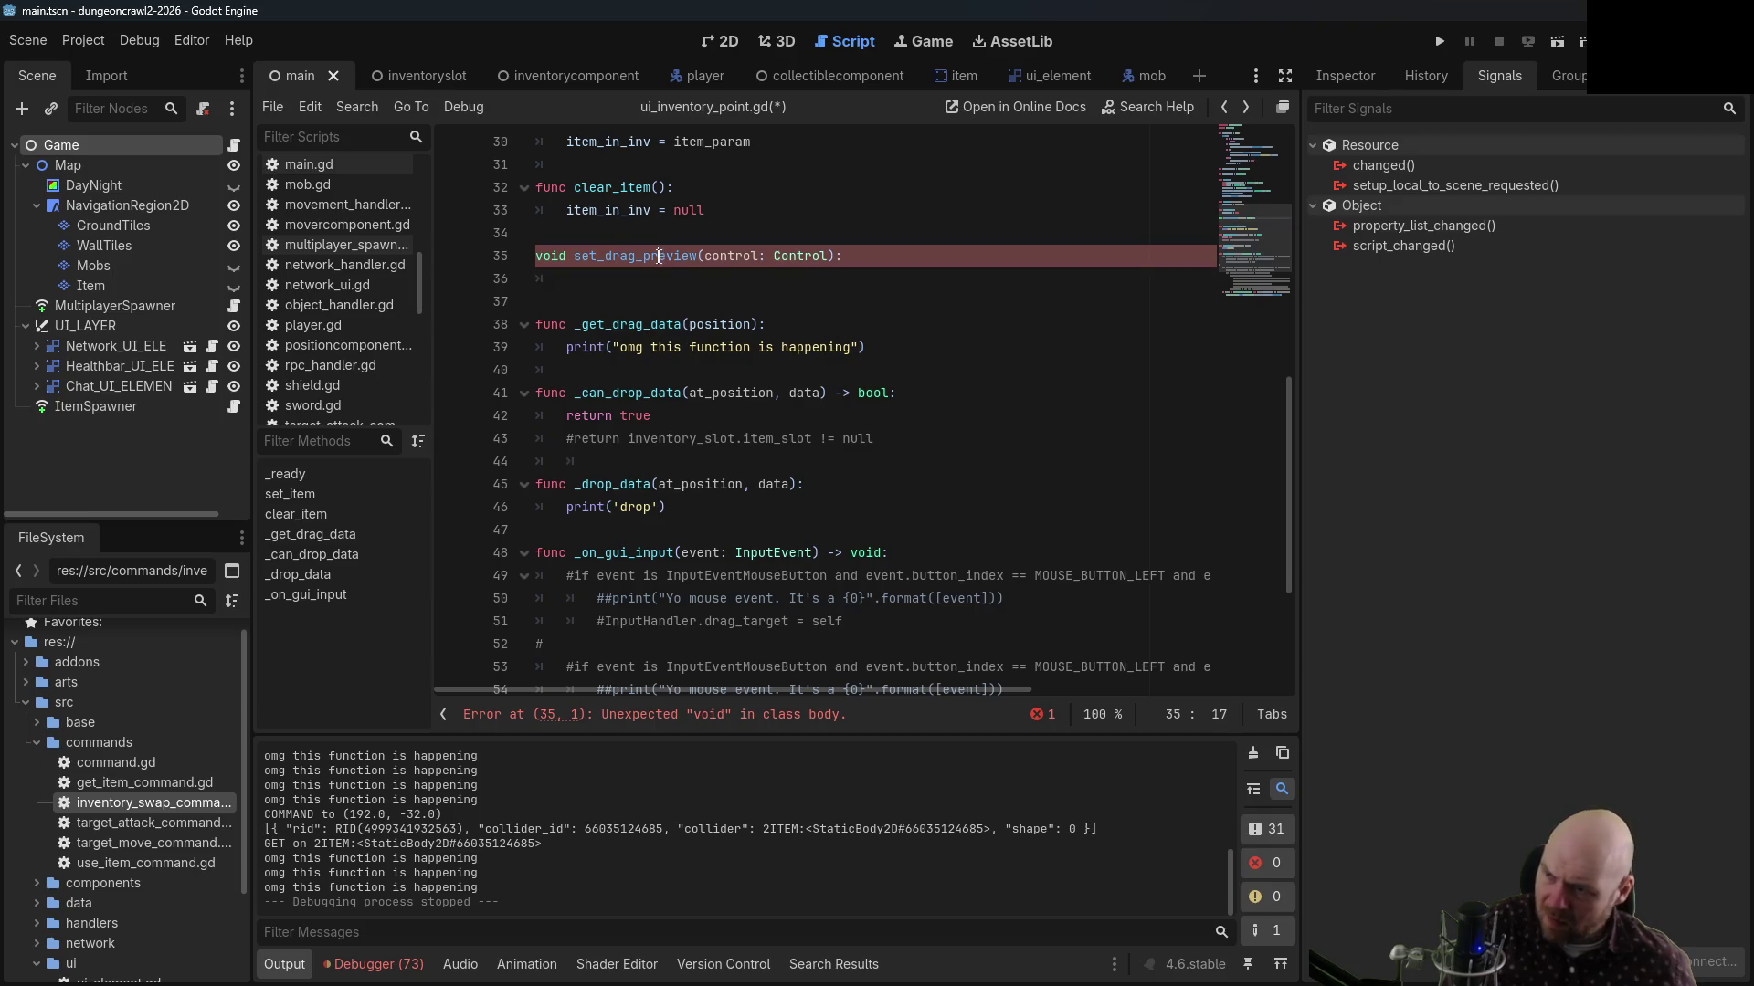
After checking the docs, turn the pasted signature into the call set_drag_preview(self)
{"action": "left_click", "coordinate": [1244, 103]}
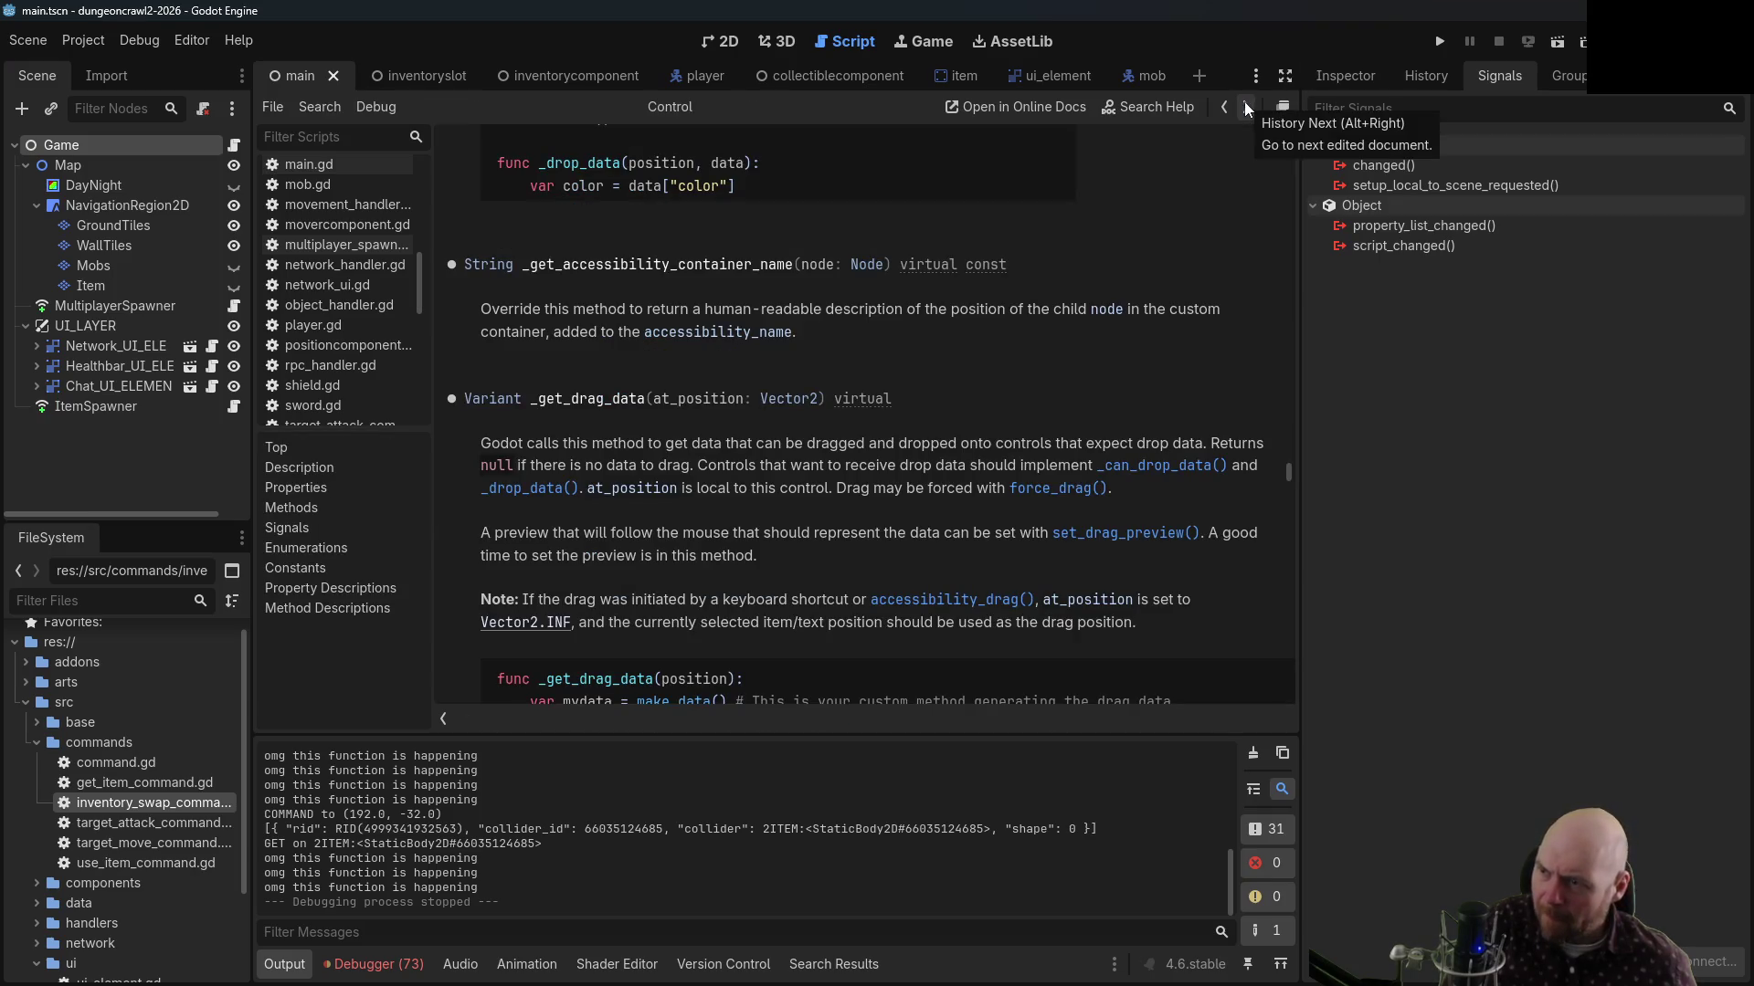
{"action": "scroll", "coordinate": [1094, 292], "scroll_direction": "down", "scroll_amount": 5}
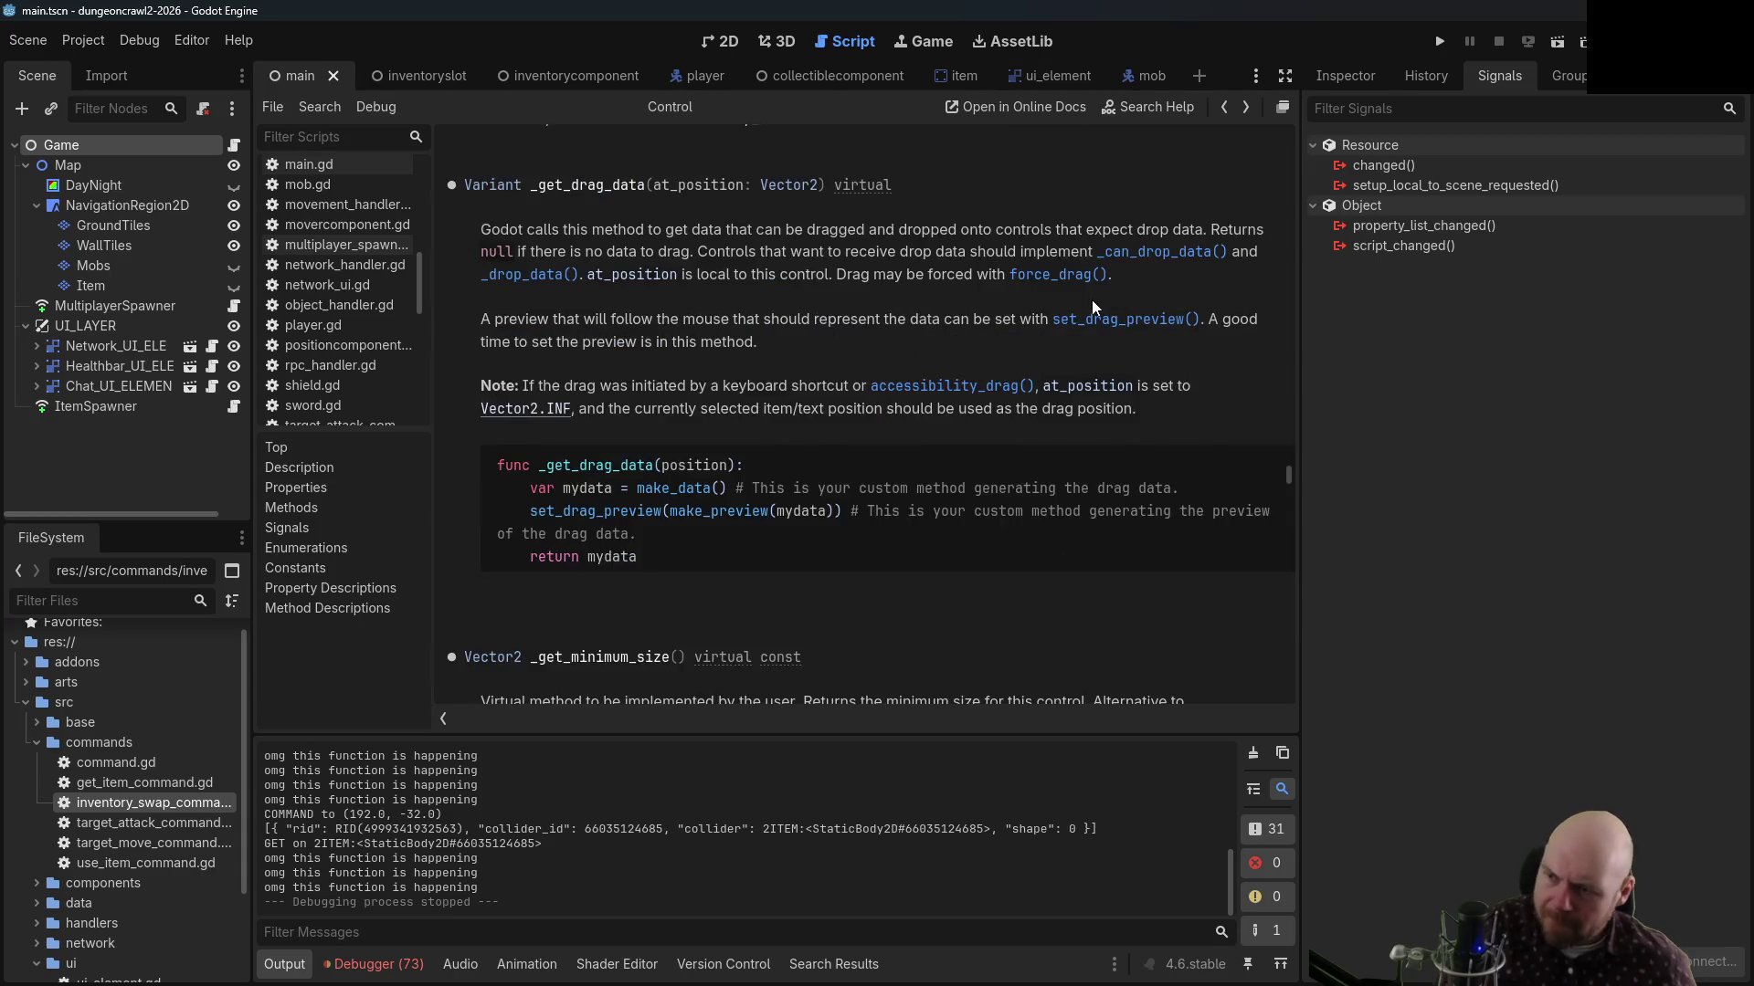
{"action": "scroll", "coordinate": [1092, 301], "scroll_direction": "down", "scroll_amount": 2}
{"action": "scroll", "coordinate": [1093, 310], "scroll_direction": "down", "scroll_amount": 5}
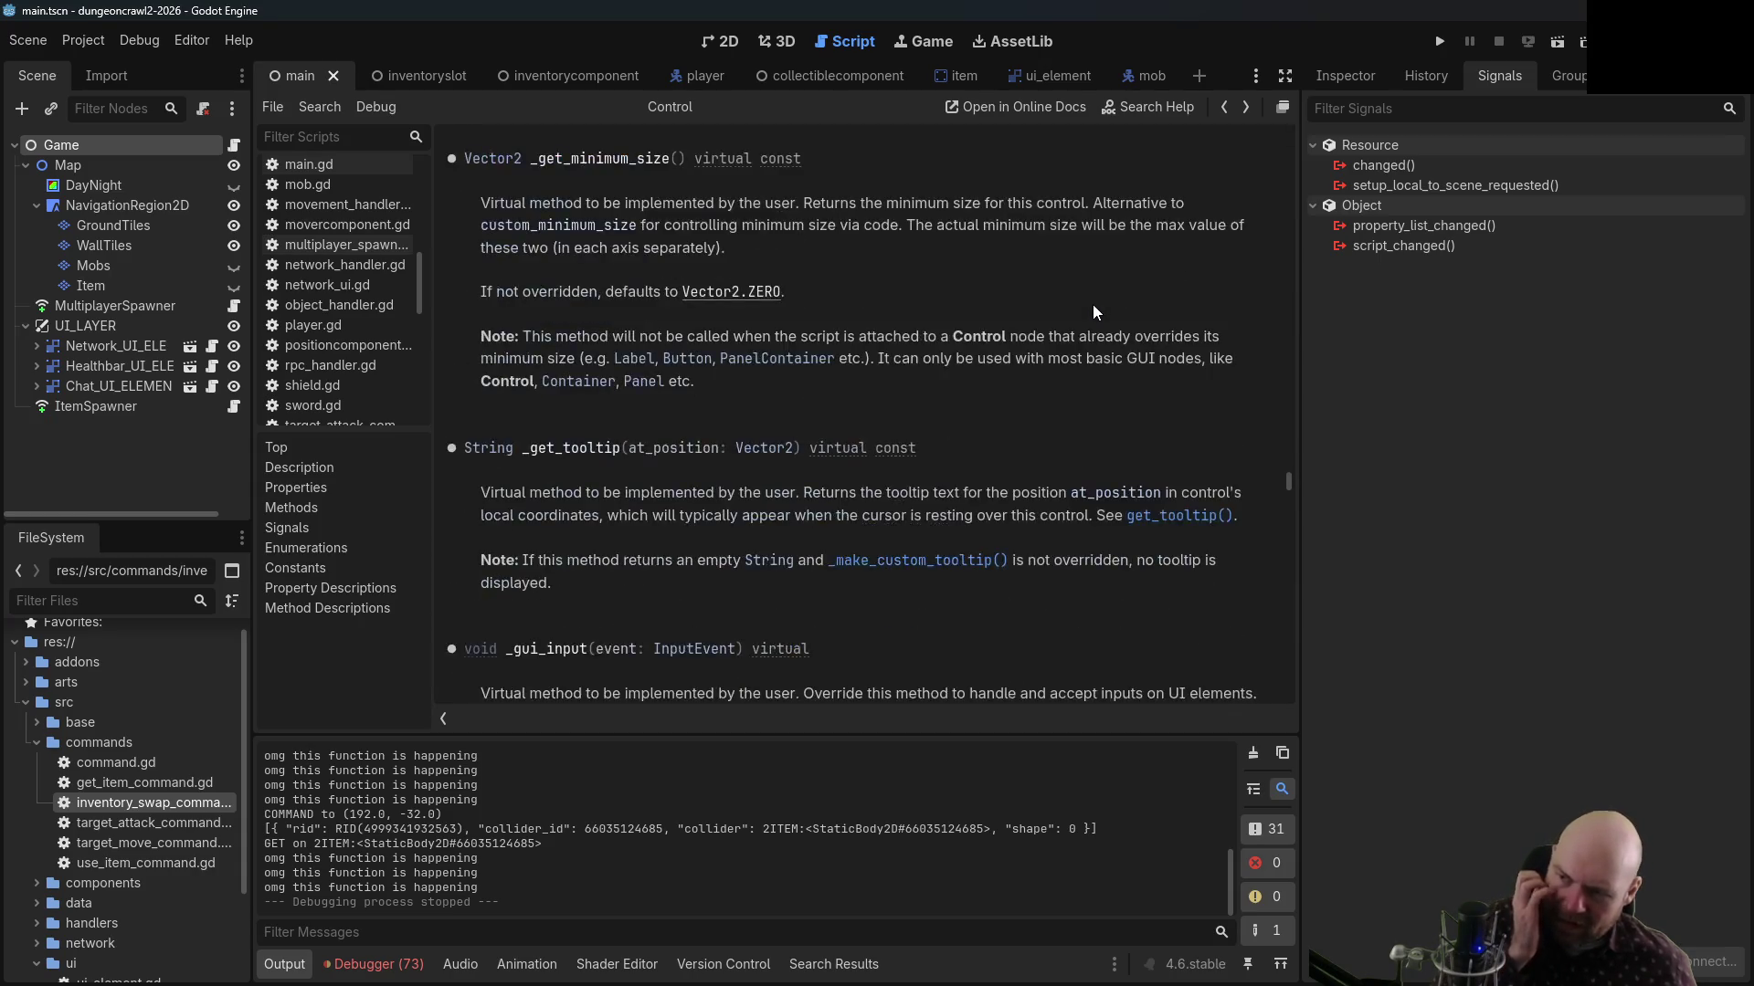
{"action": "left_click", "coordinate": [1224, 107]}
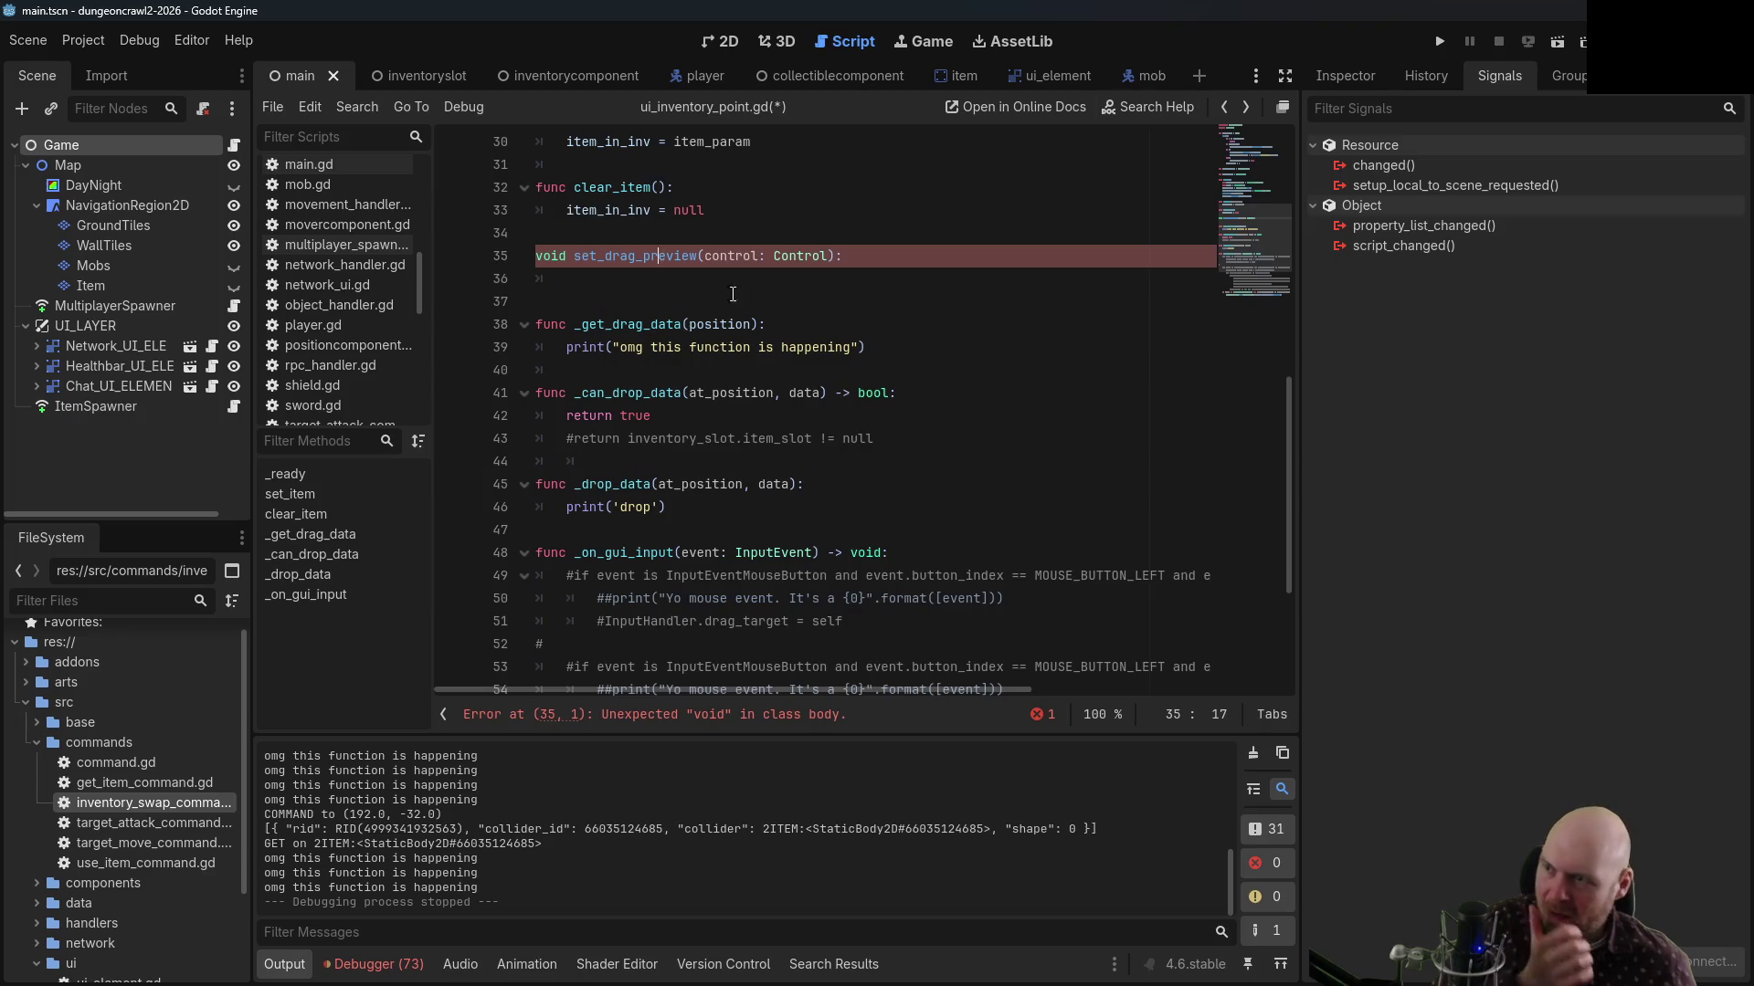
{"action": "left_click_drag", "start_coordinate": [574, 256], "coordinate": [524, 256]}
{"action": "key", "text": "BackSpace"}
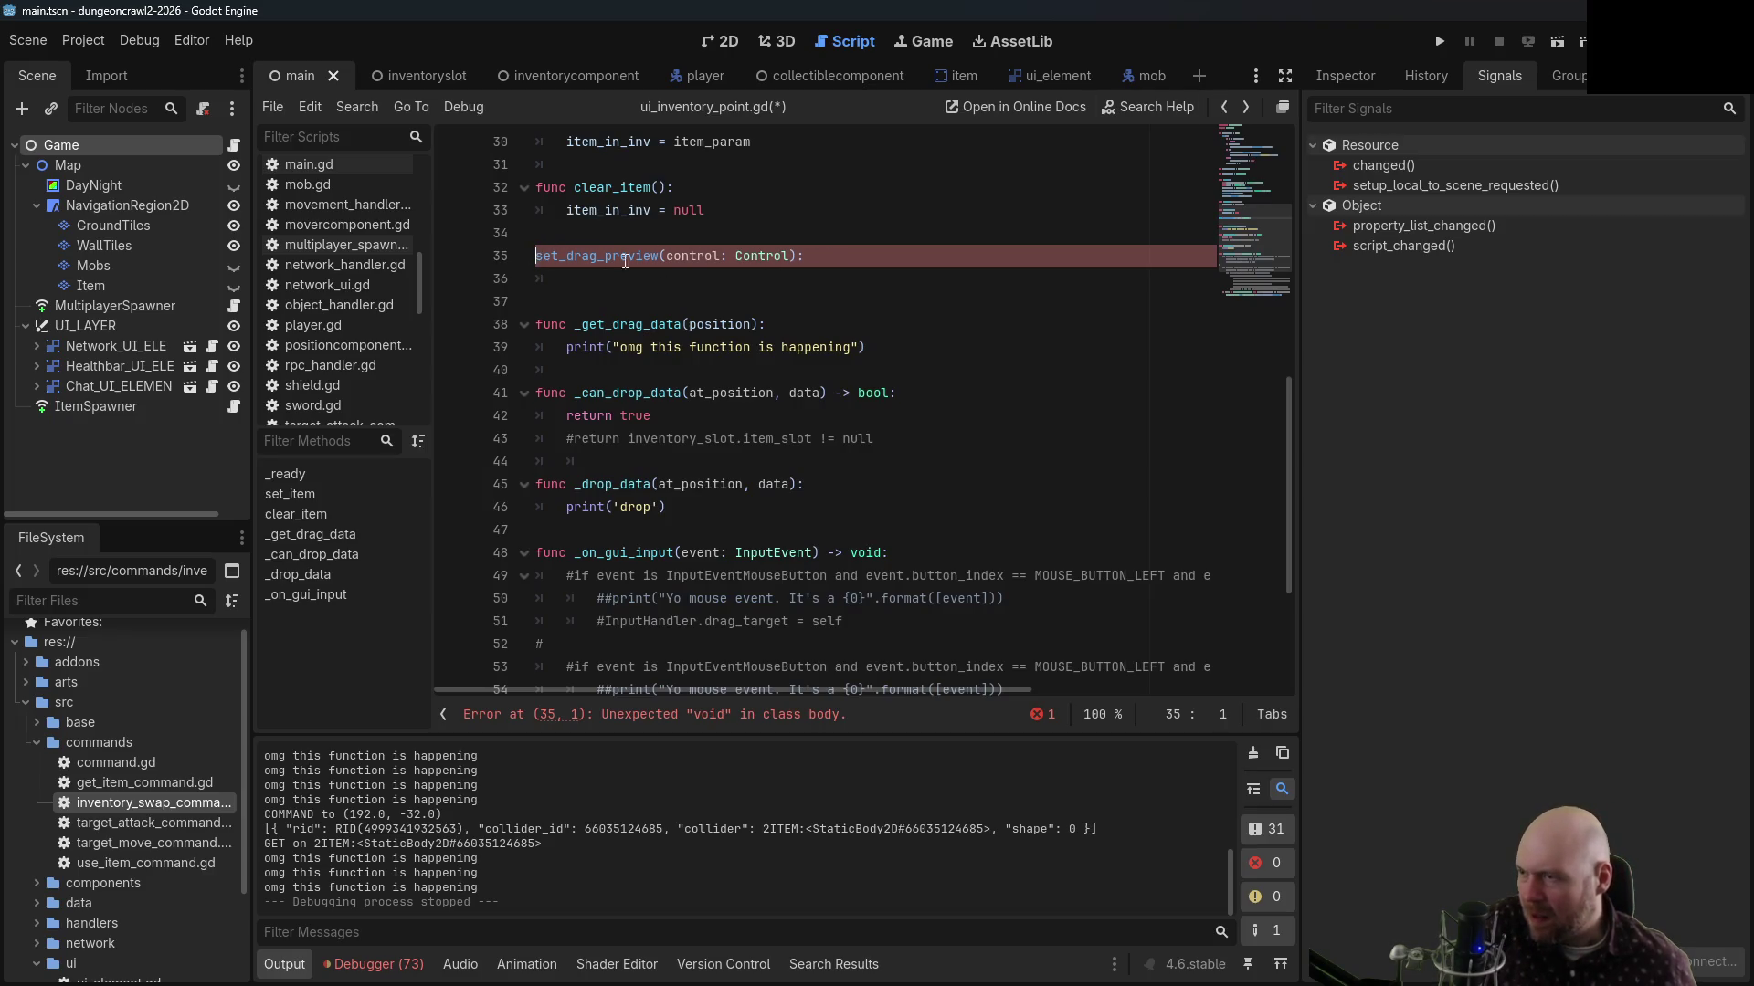
{"action": "left_click_drag", "start_coordinate": [666, 256], "coordinate": [792, 256]}
{"action": "type", "text": "self"}
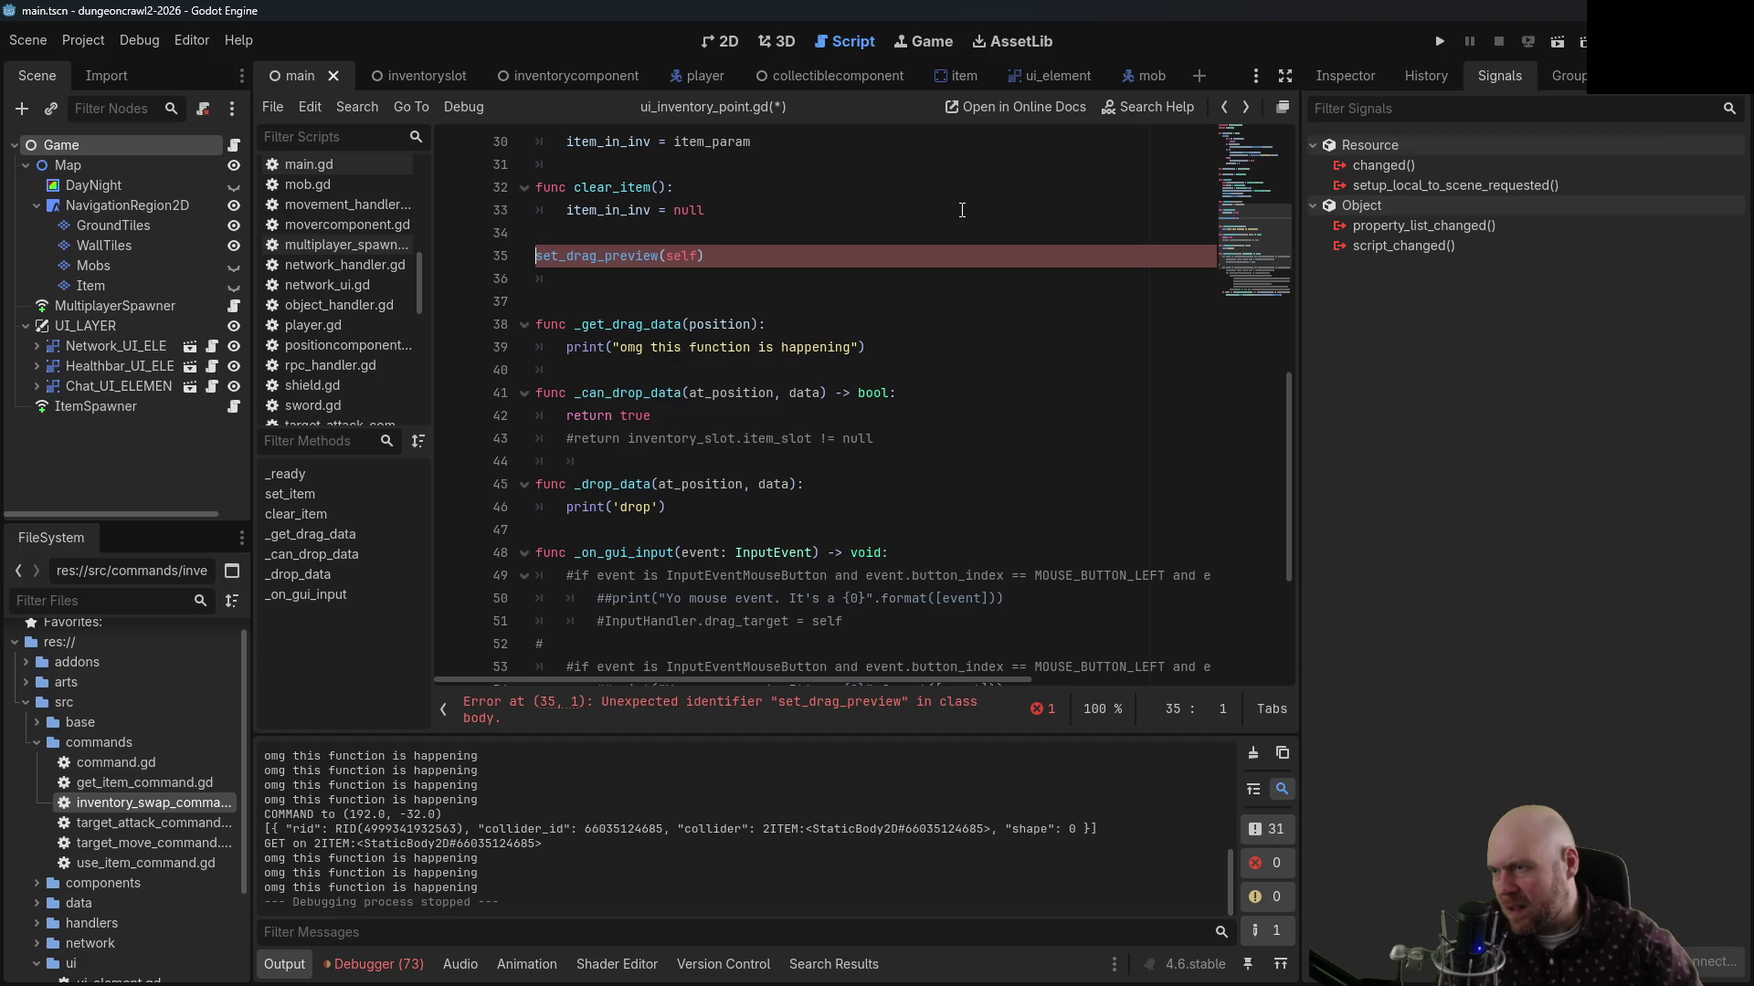
Move set_drag_preview(self) into _ready right after gui_input.connect and save the script
{"action": "left_click_drag", "start_coordinate": [705, 255], "coordinate": [734, 242]}
{"action": "key", "text": "ctrl+c"}
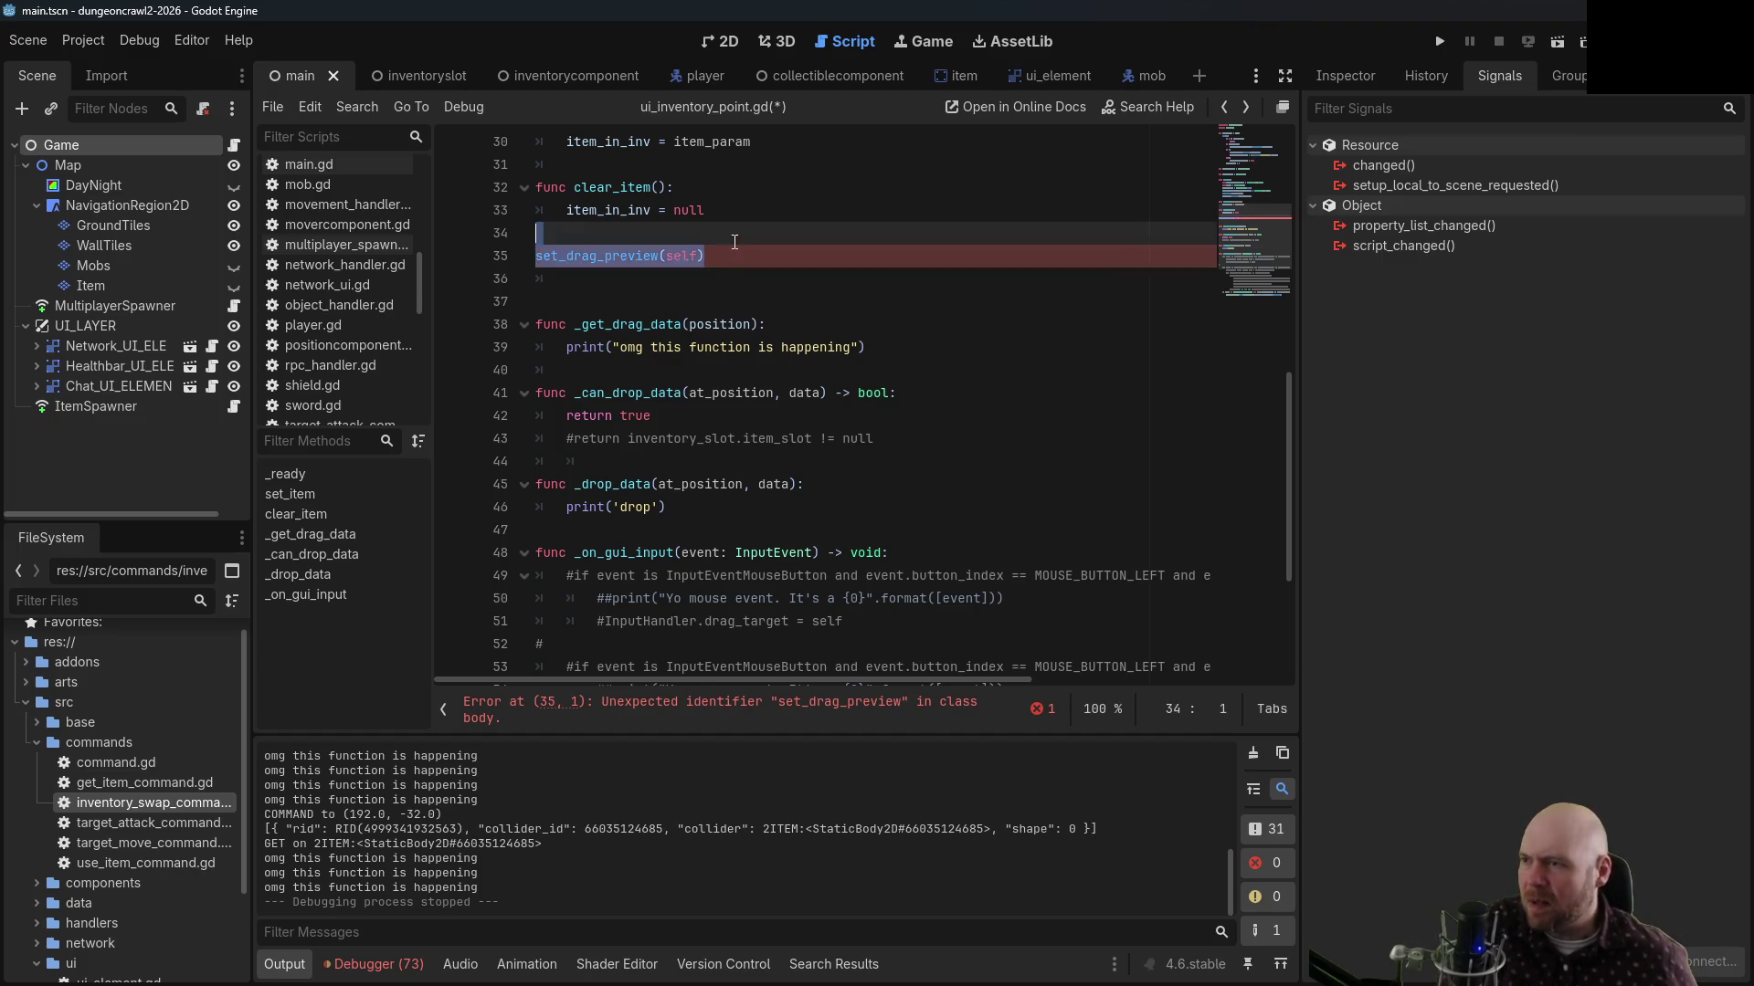
{"action": "key", "text": "BackSpace"}
{"action": "scroll", "coordinate": [767, 264], "scroll_direction": "up", "scroll_amount": 2}
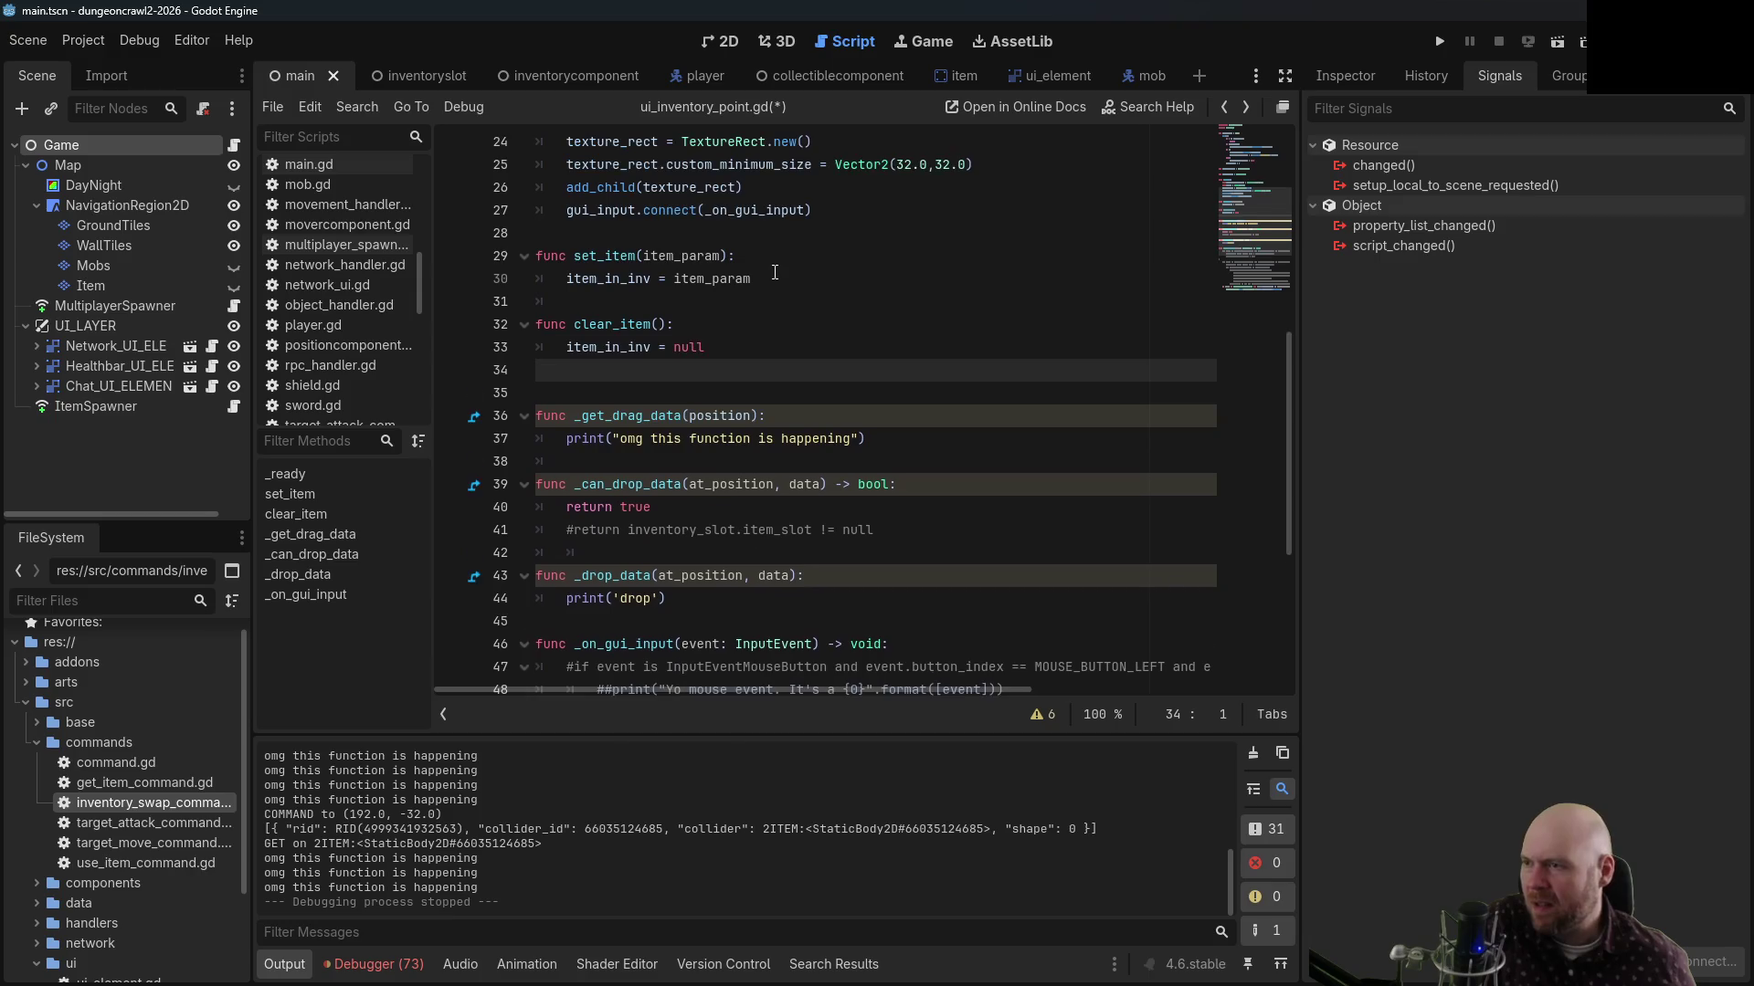
{"action": "scroll", "coordinate": [774, 273], "scroll_direction": "up", "scroll_amount": 3}
{"action": "left_click", "coordinate": [854, 418]}
{"action": "key", "text": "Return"}
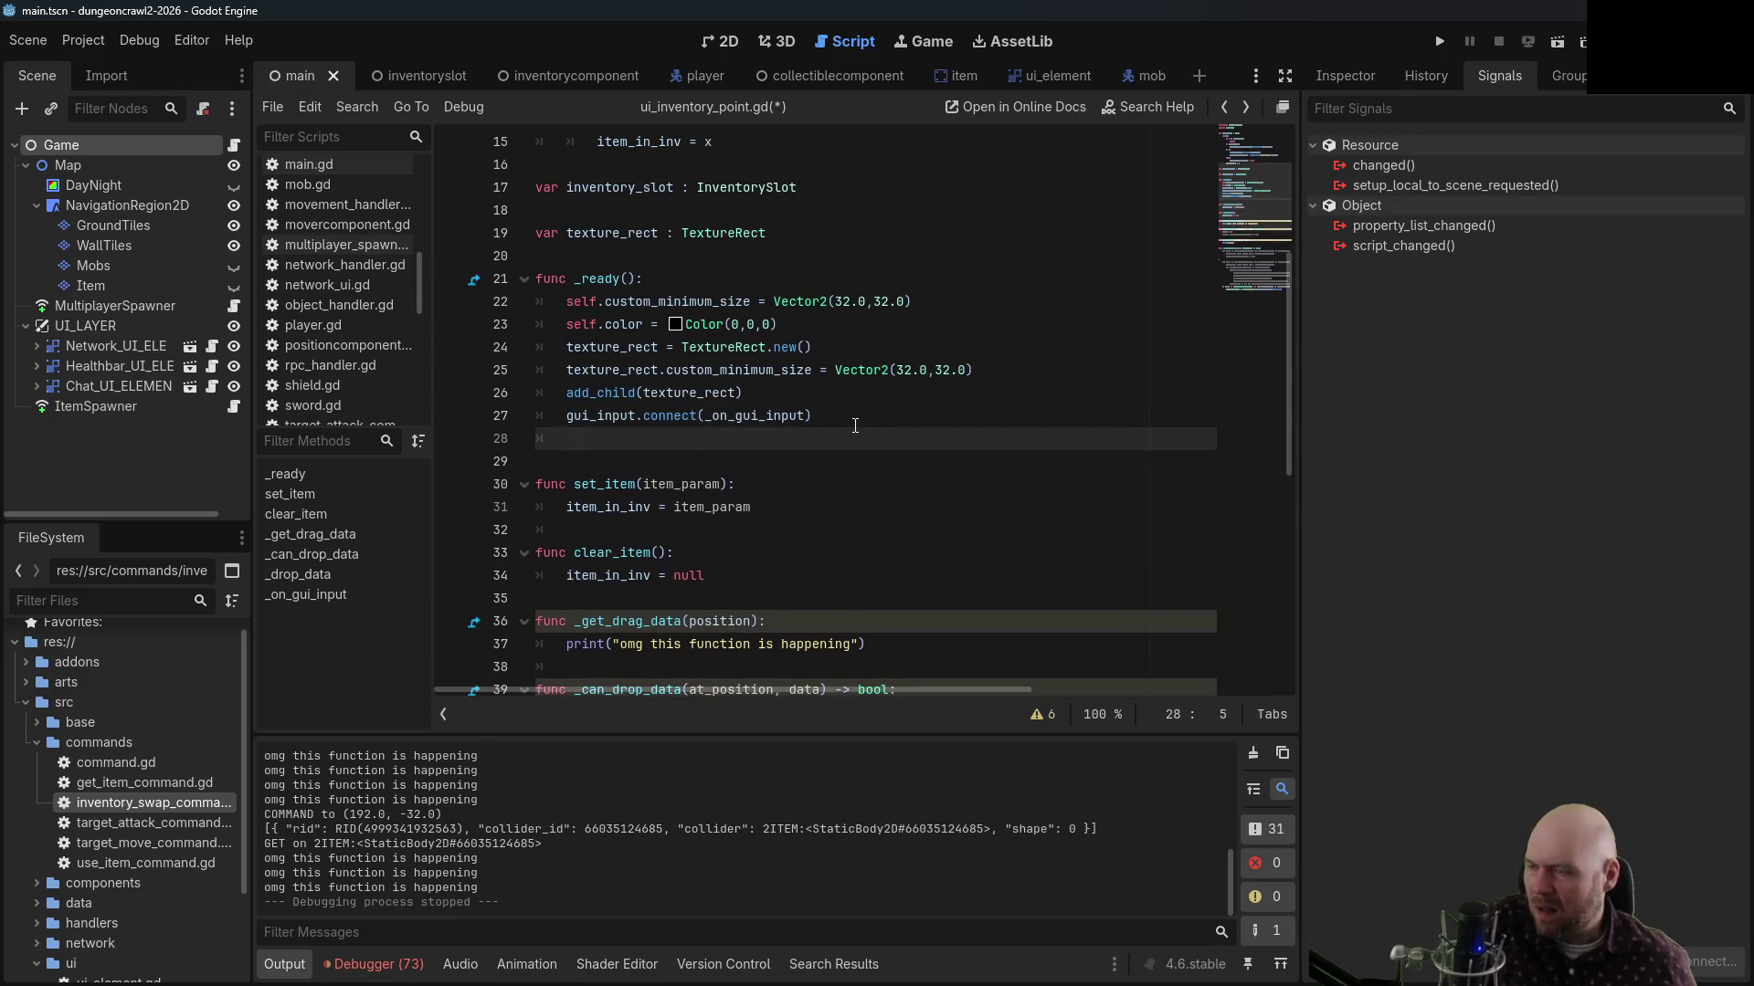
{"action": "key", "text": "ctrl+v"}
{"action": "left_click", "coordinate": [542, 465]}
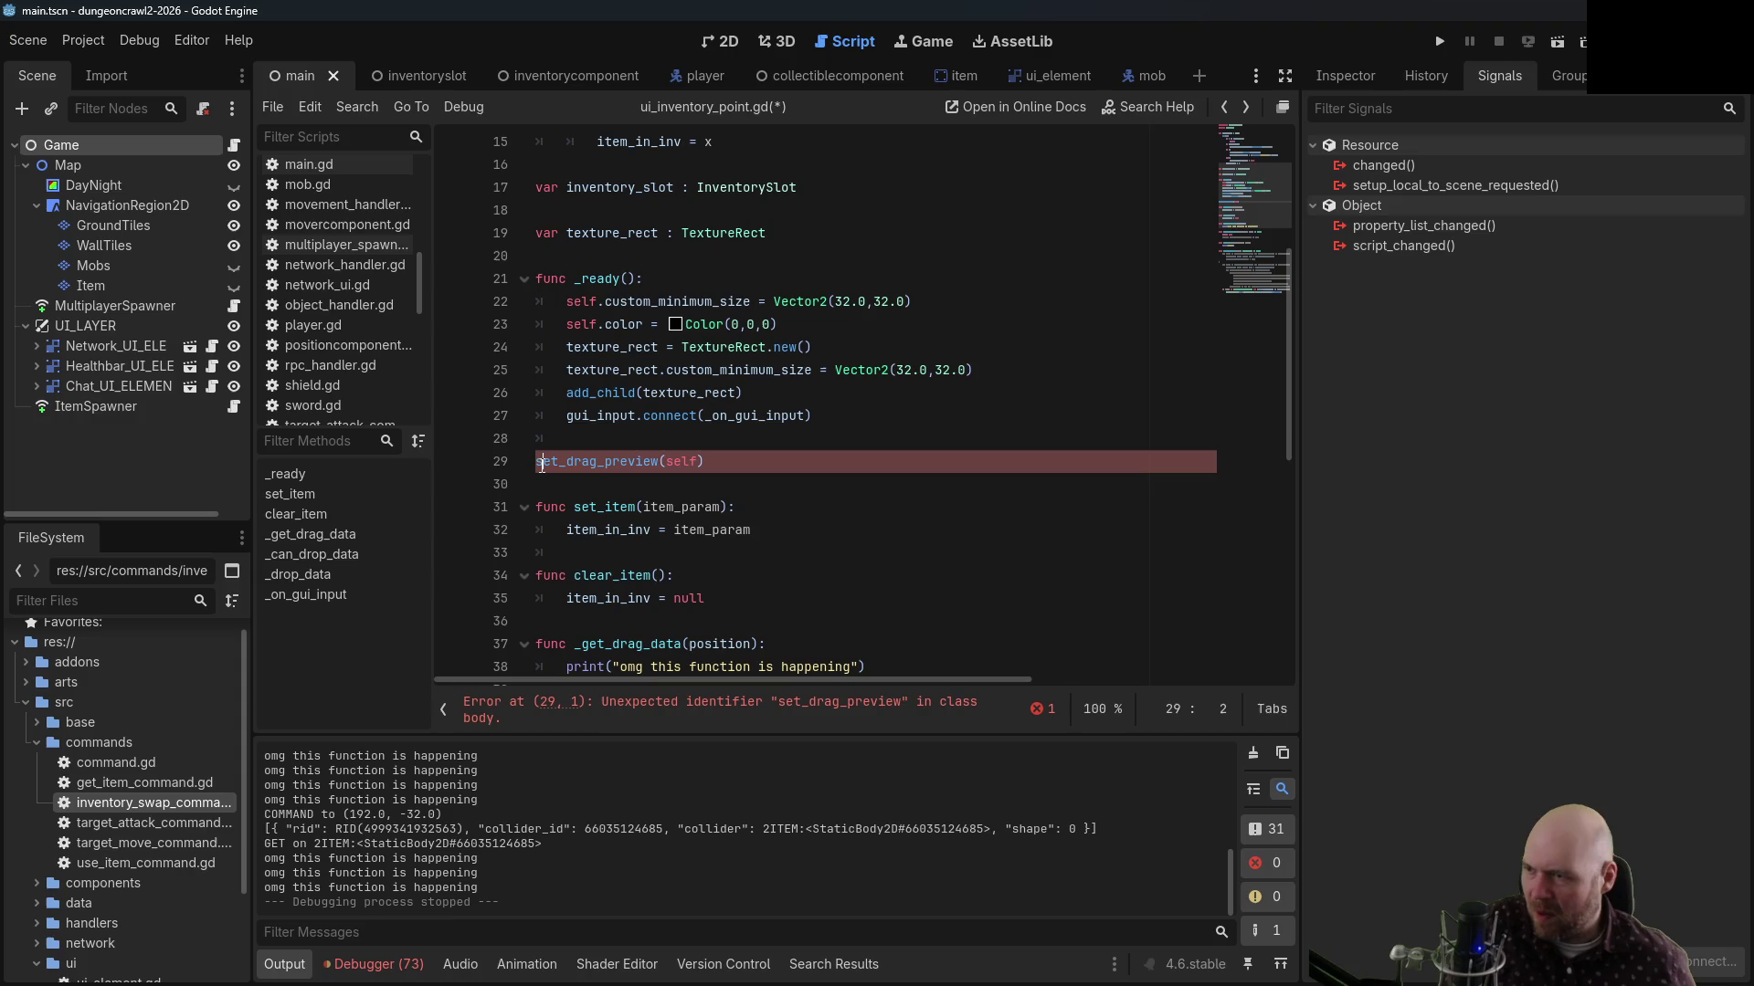
{"action": "key", "text": "BackSpace"}
{"action": "key", "text": "Up"}
{"action": "key", "text": "End"}
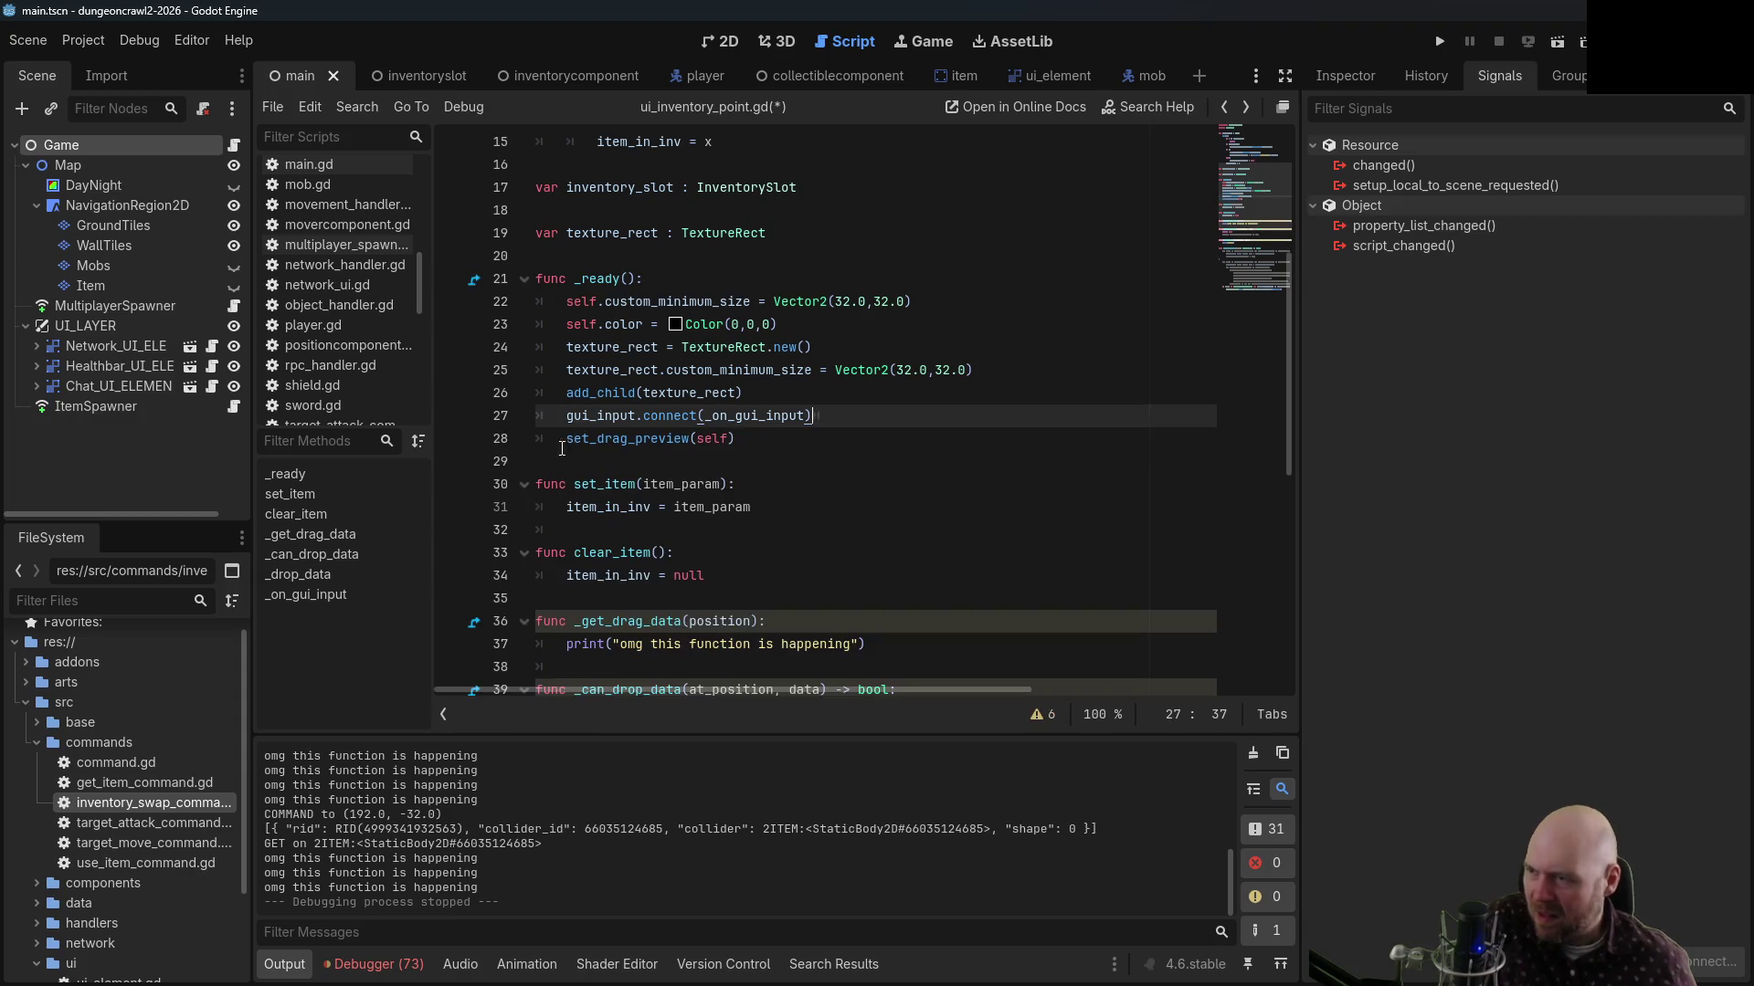
{"action": "key", "text": "ctrl+s"}
{"action": "left_click", "coordinate": [1438, 42]}
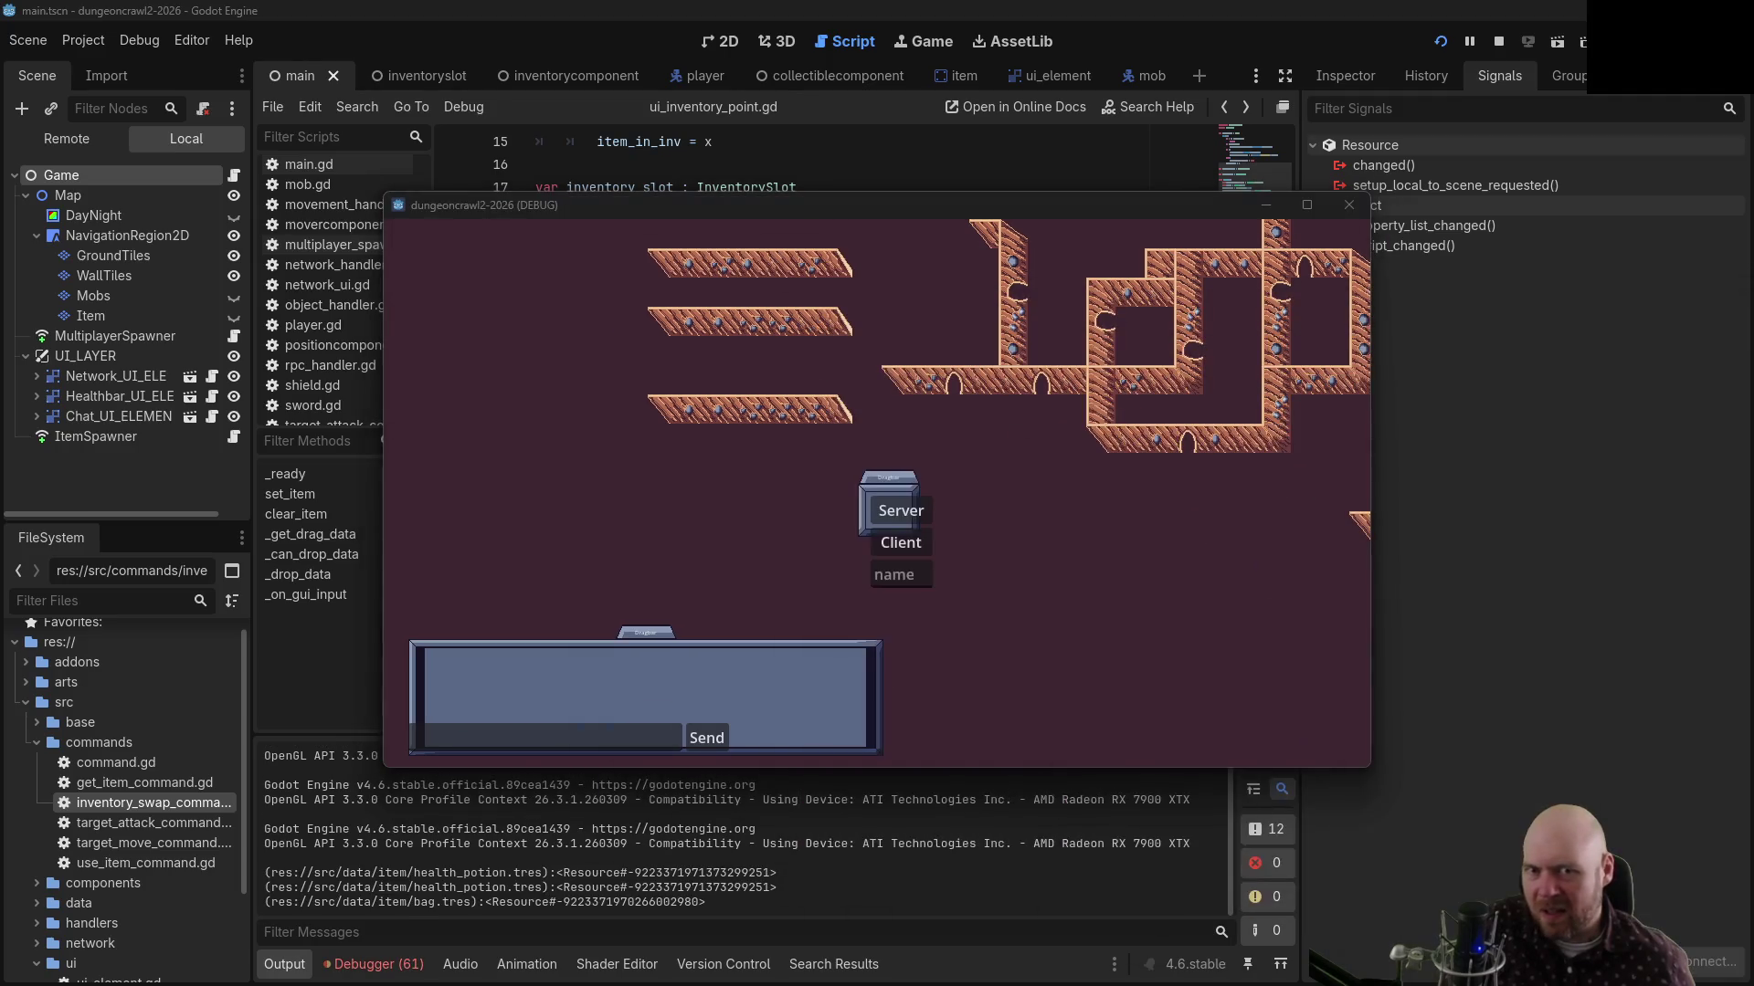
Join the game as a client and pick up the items on the ground
{"action": "left_click", "coordinate": [920, 541]}
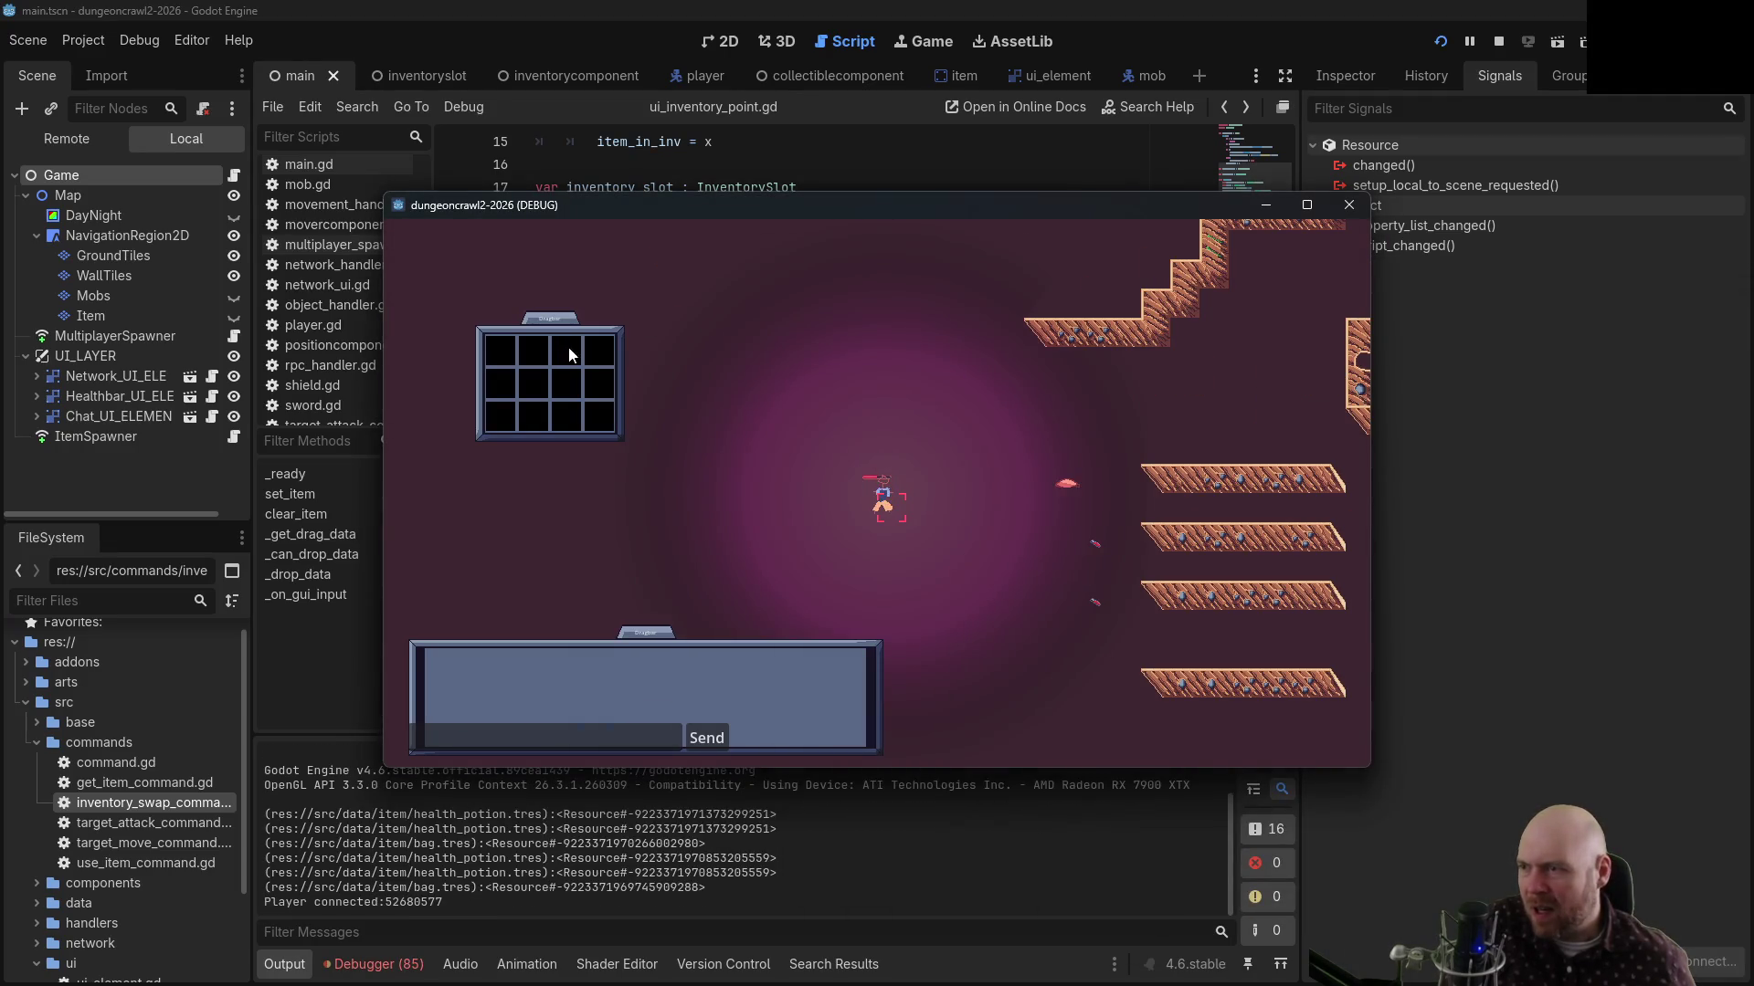
{"action": "left_click", "coordinate": [1009, 484]}
{"action": "left_click", "coordinate": [981, 623]}
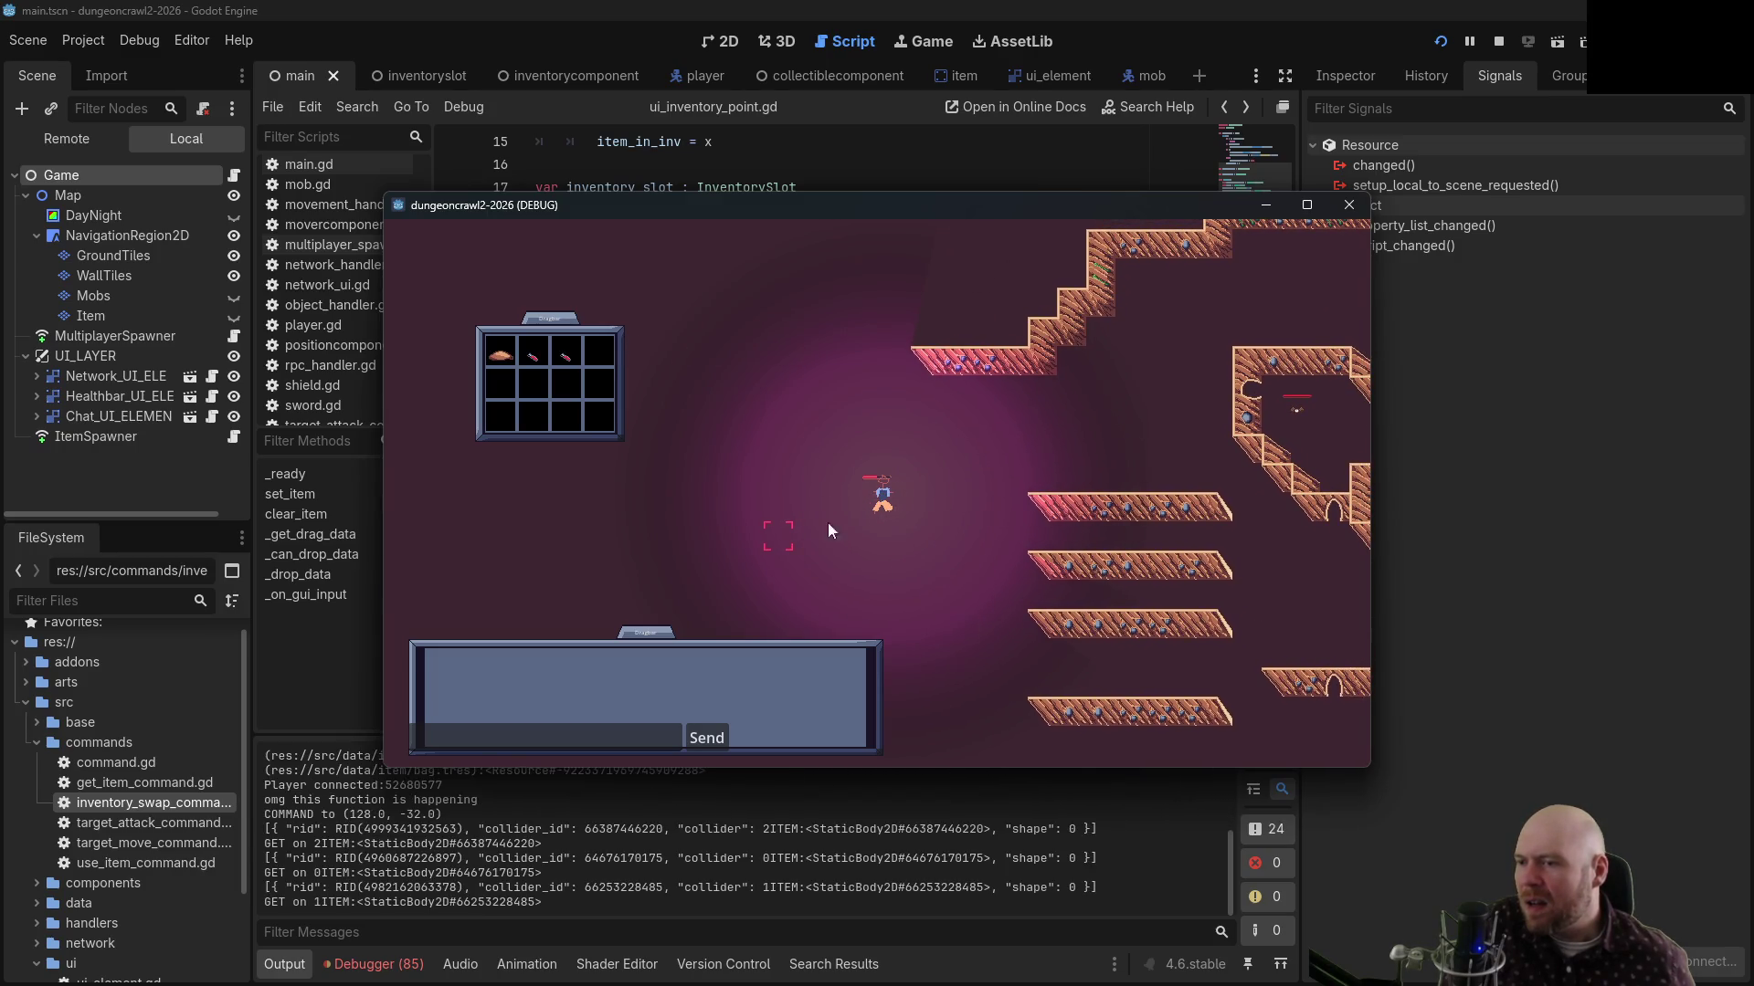
Try dragging two inventory slots, stop the game, and reopen the set_drag_preview docs
{"action": "left_click", "coordinate": [507, 358]}
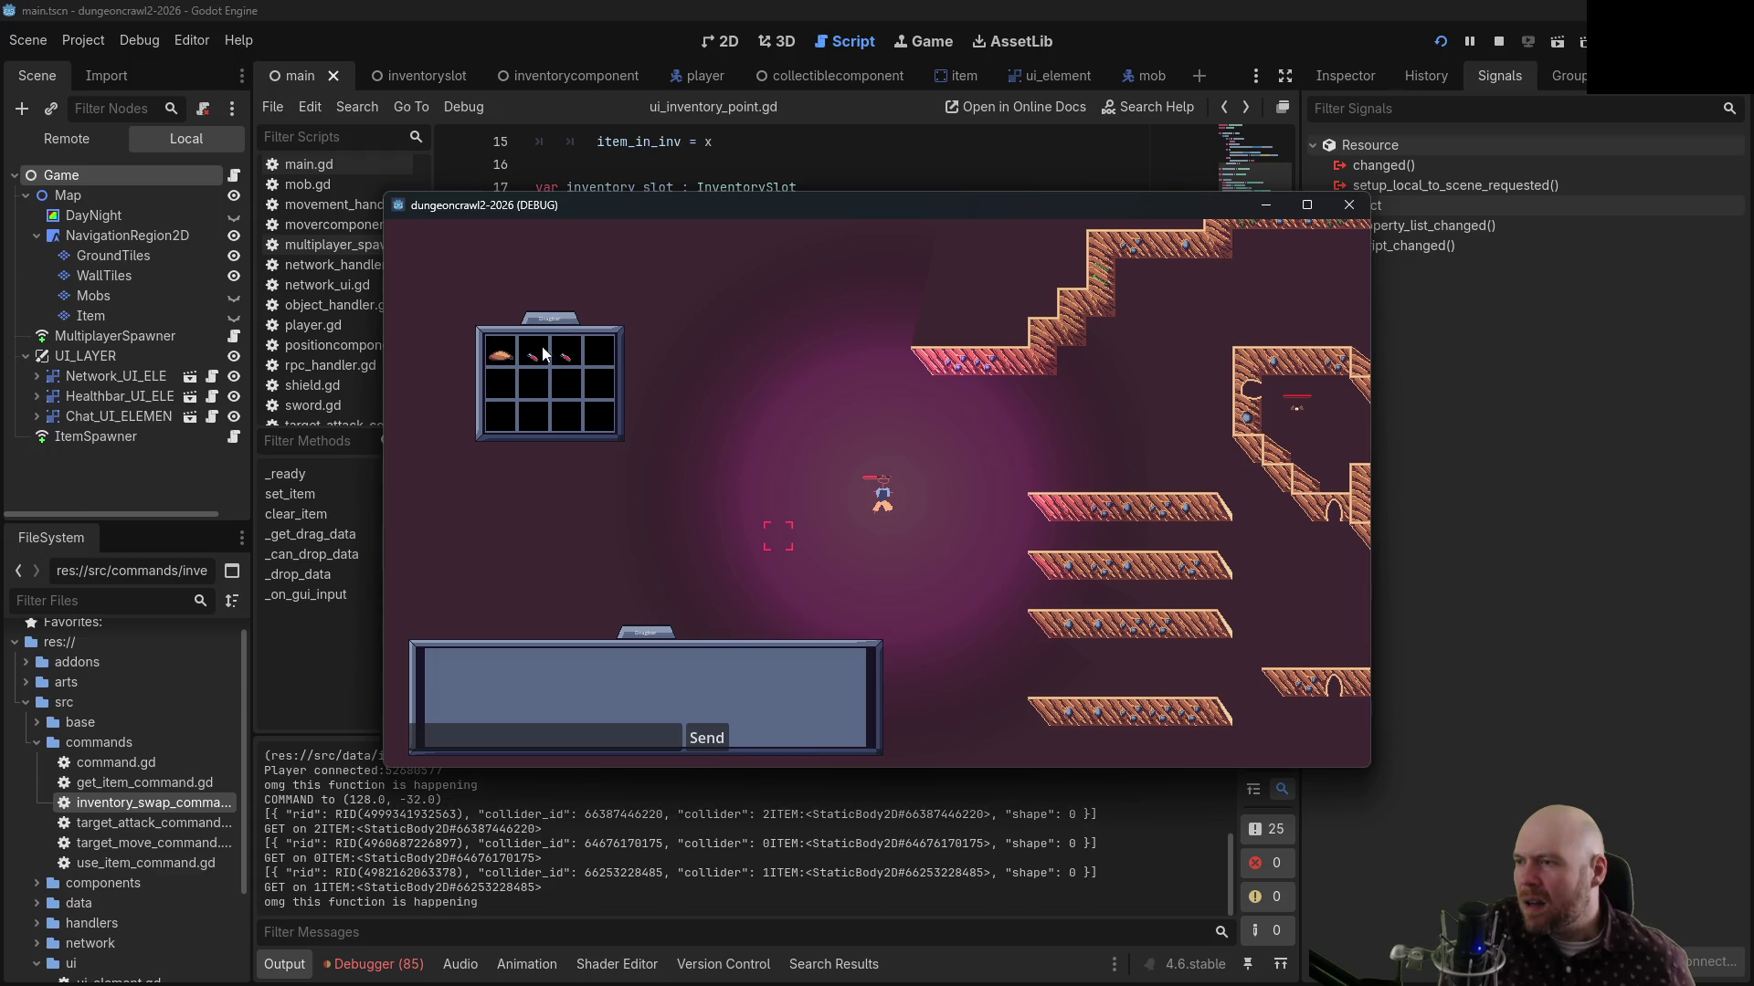
{"action": "left_click", "coordinate": [609, 370]}
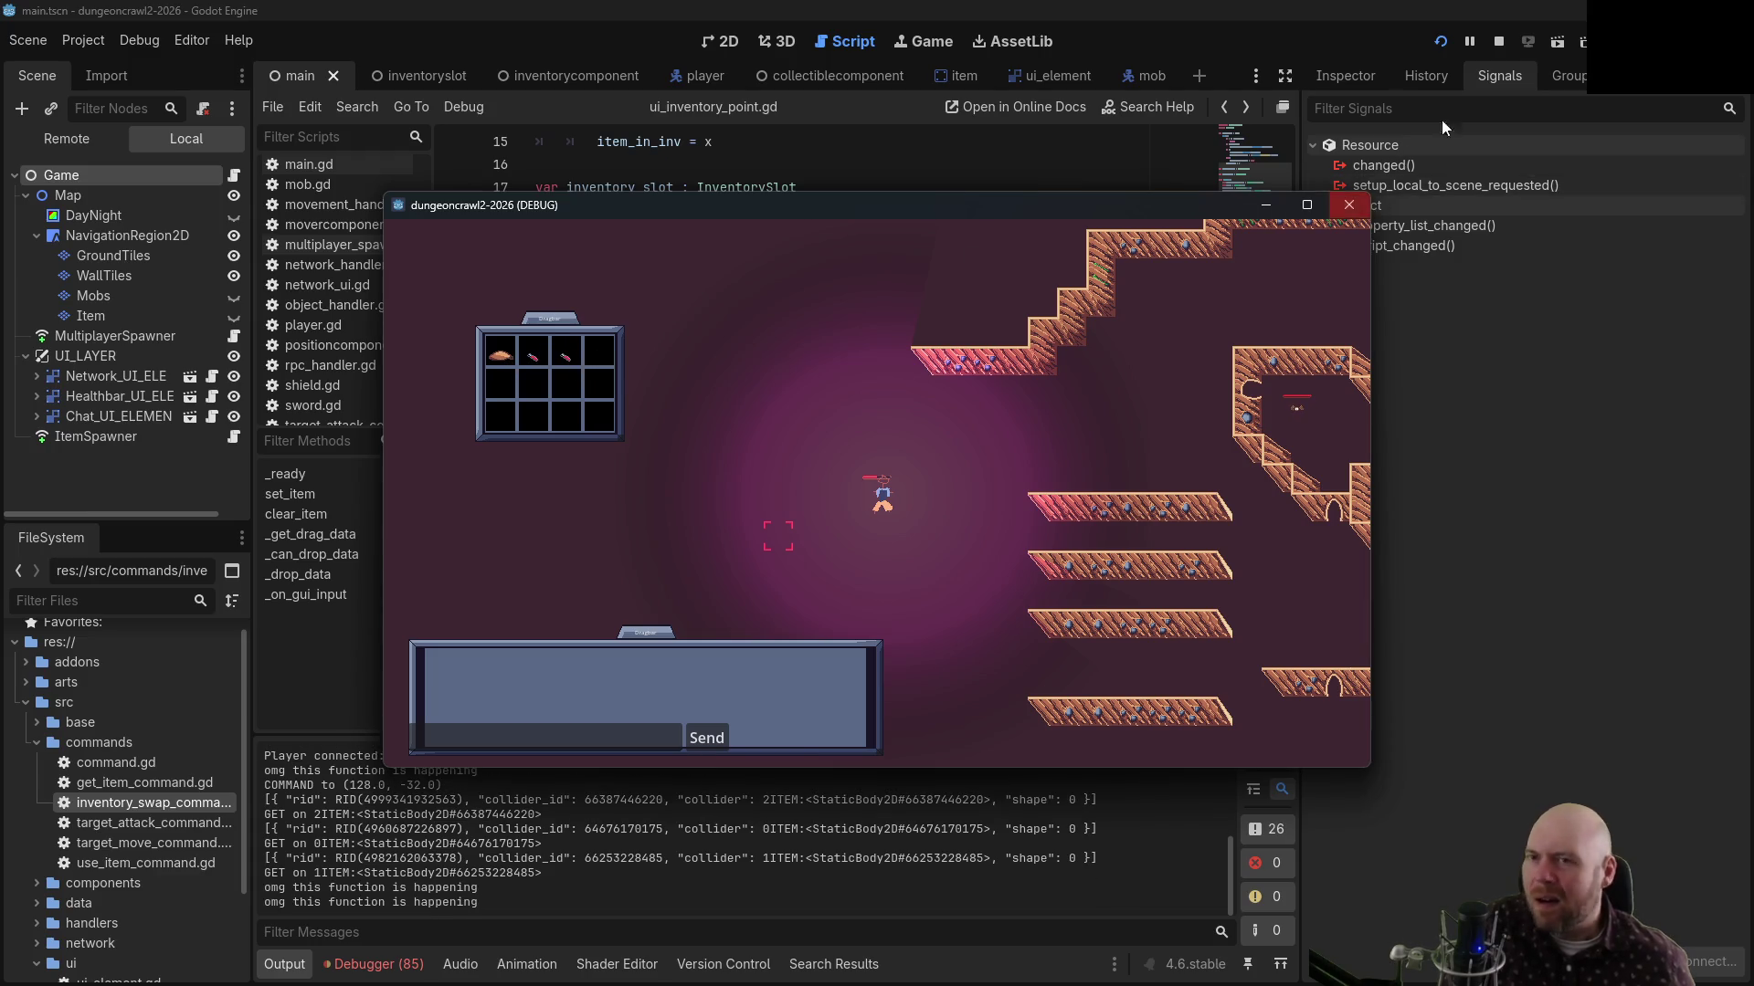
{"action": "left_click", "coordinate": [1499, 42]}
{"action": "left_click", "coordinate": [654, 439], "text": "ctrl"}
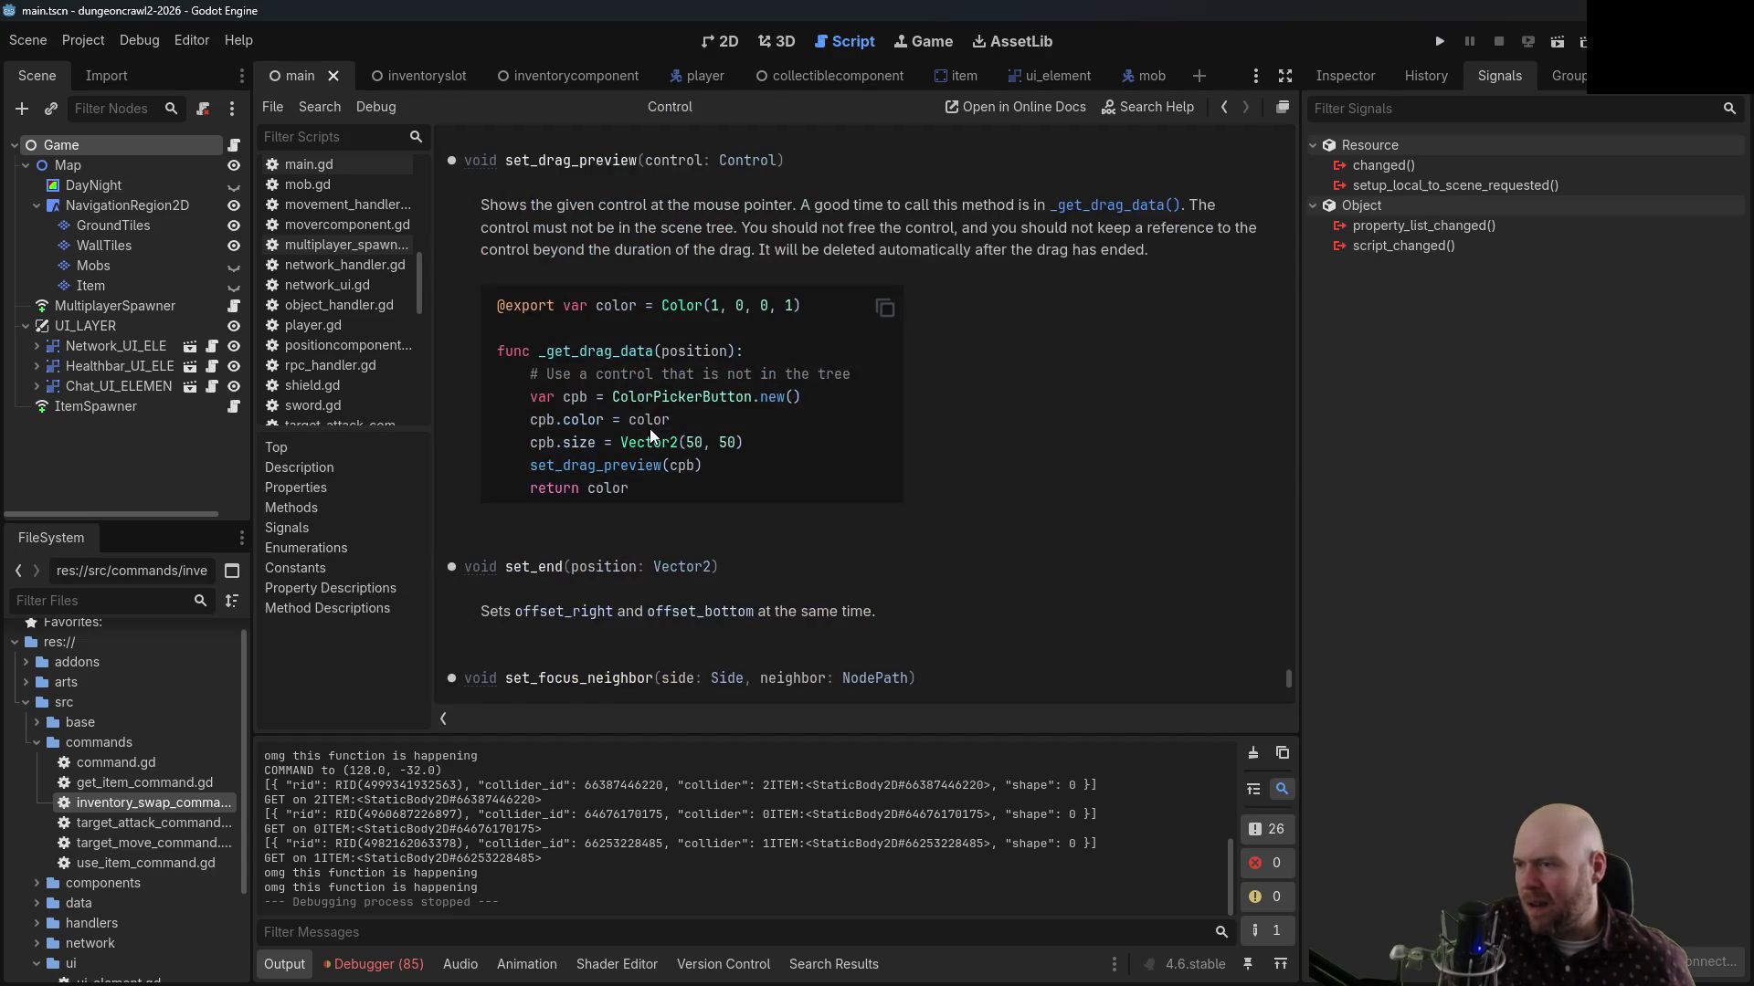
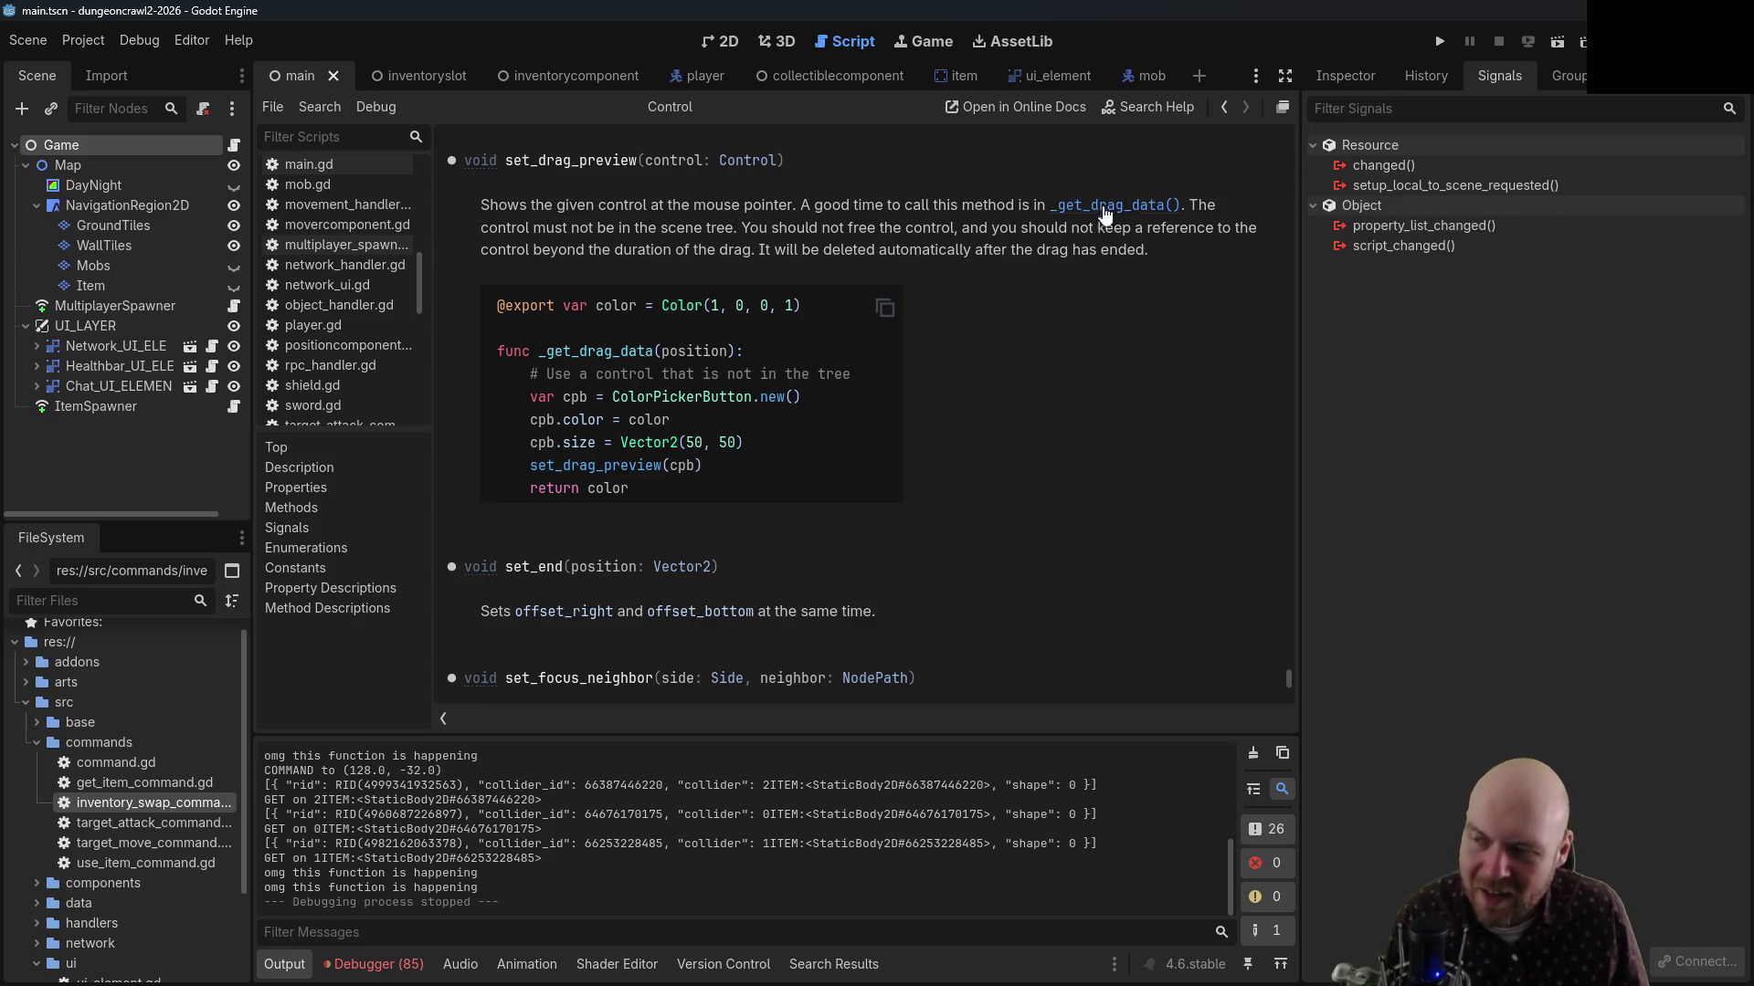
Delete the set_drag_preview(self) call from _ready in ui_inventory_point.gd
{"action": "left_click", "coordinate": [1223, 107]}
{"action": "left_click_drag", "start_coordinate": [739, 440], "coordinate": [566, 440]}
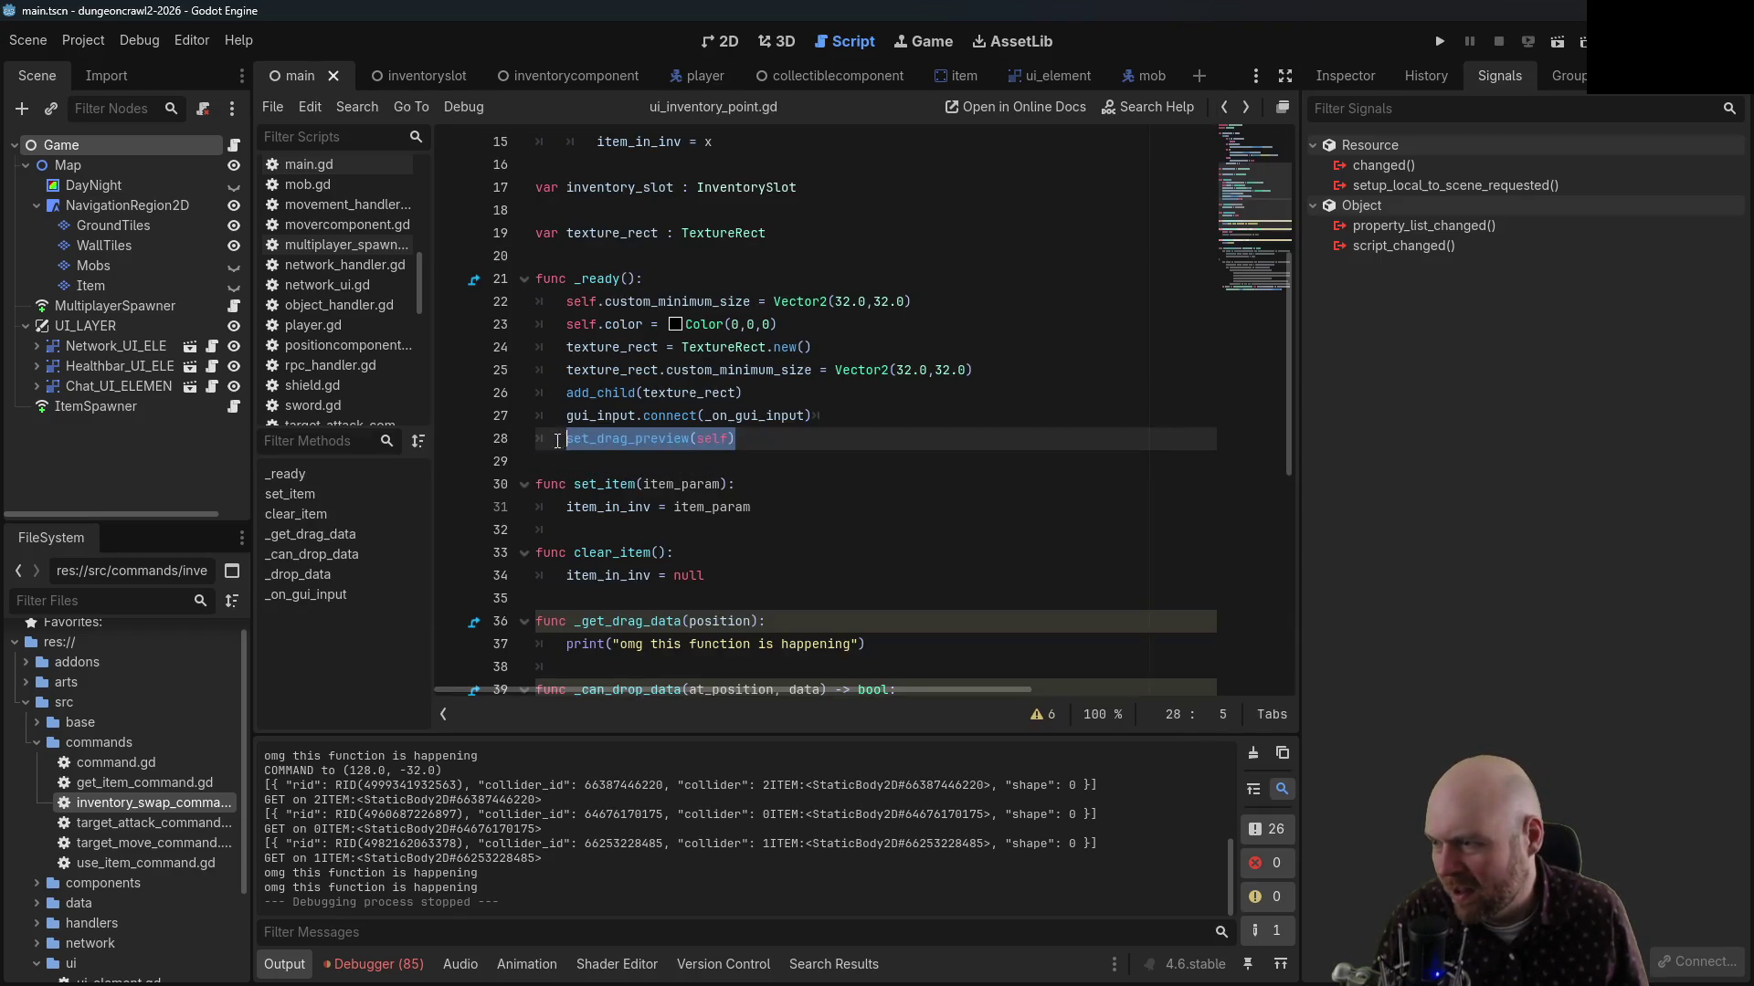
{"action": "key", "text": "BackSpace"}
{"action": "key", "text": "BackSpace"}
{"action": "key", "text": "BackSpace"}
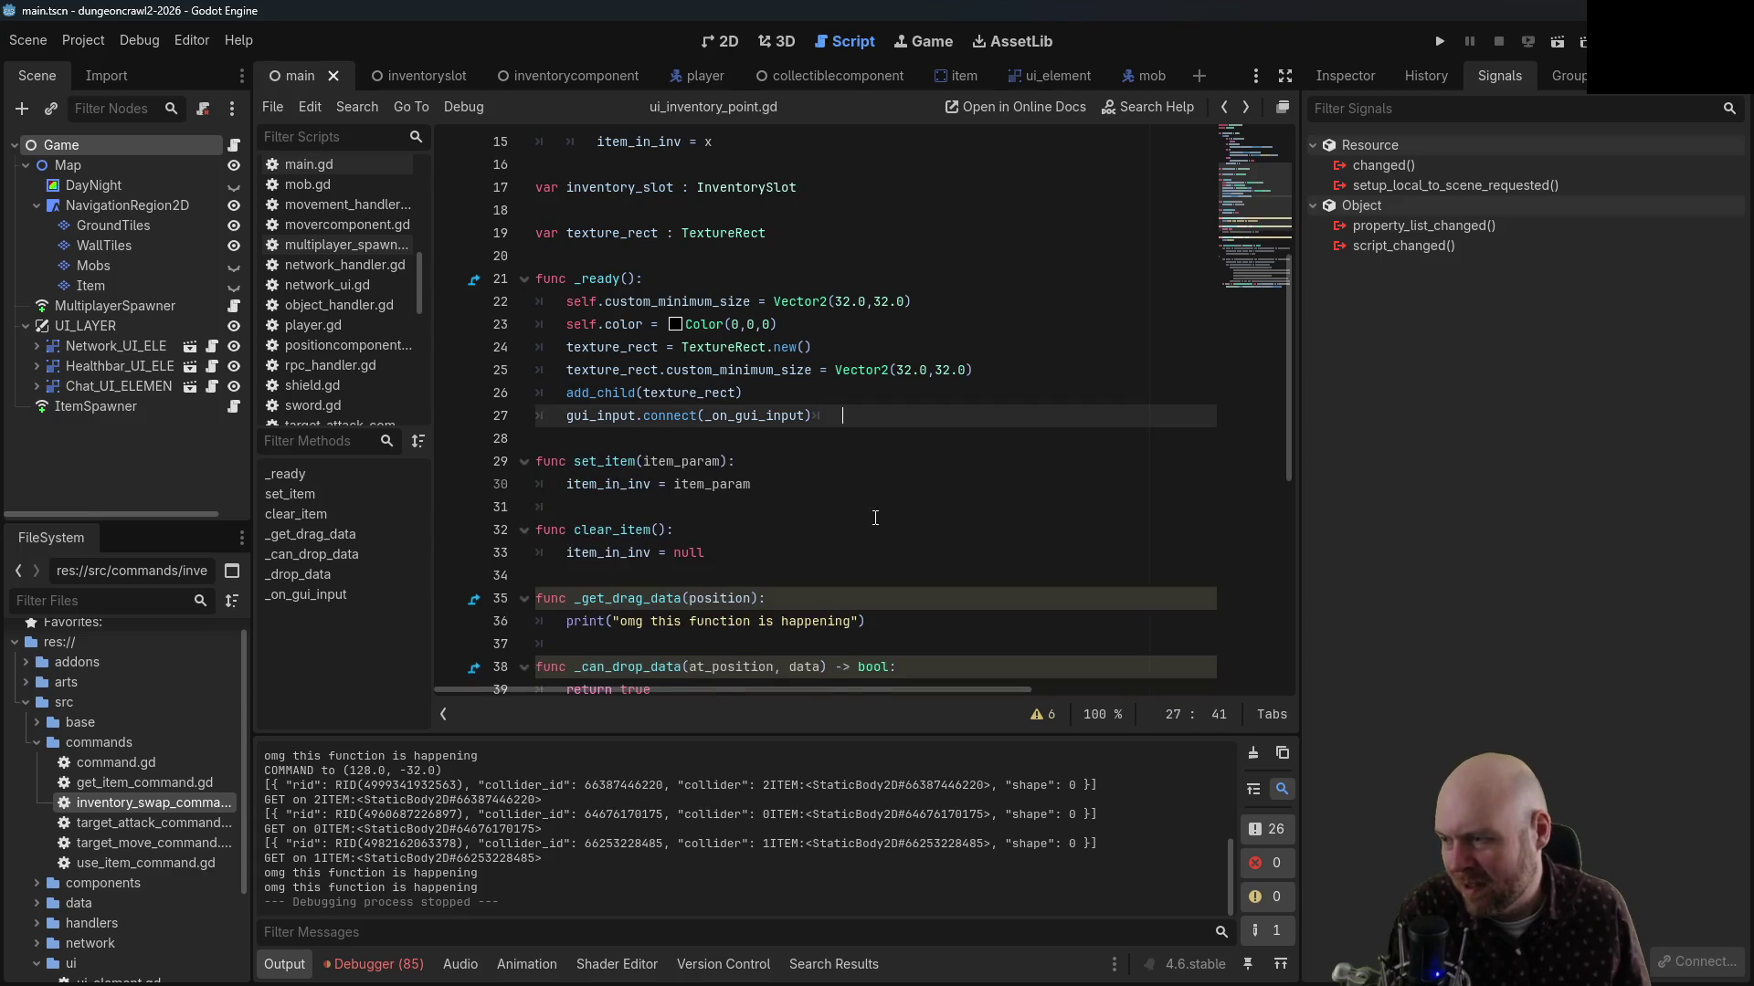
{"action": "scroll", "coordinate": [849, 508], "scroll_direction": "down", "scroll_amount": 4}
{"action": "scroll", "coordinate": [876, 507], "scroll_direction": "down", "scroll_amount": 2}
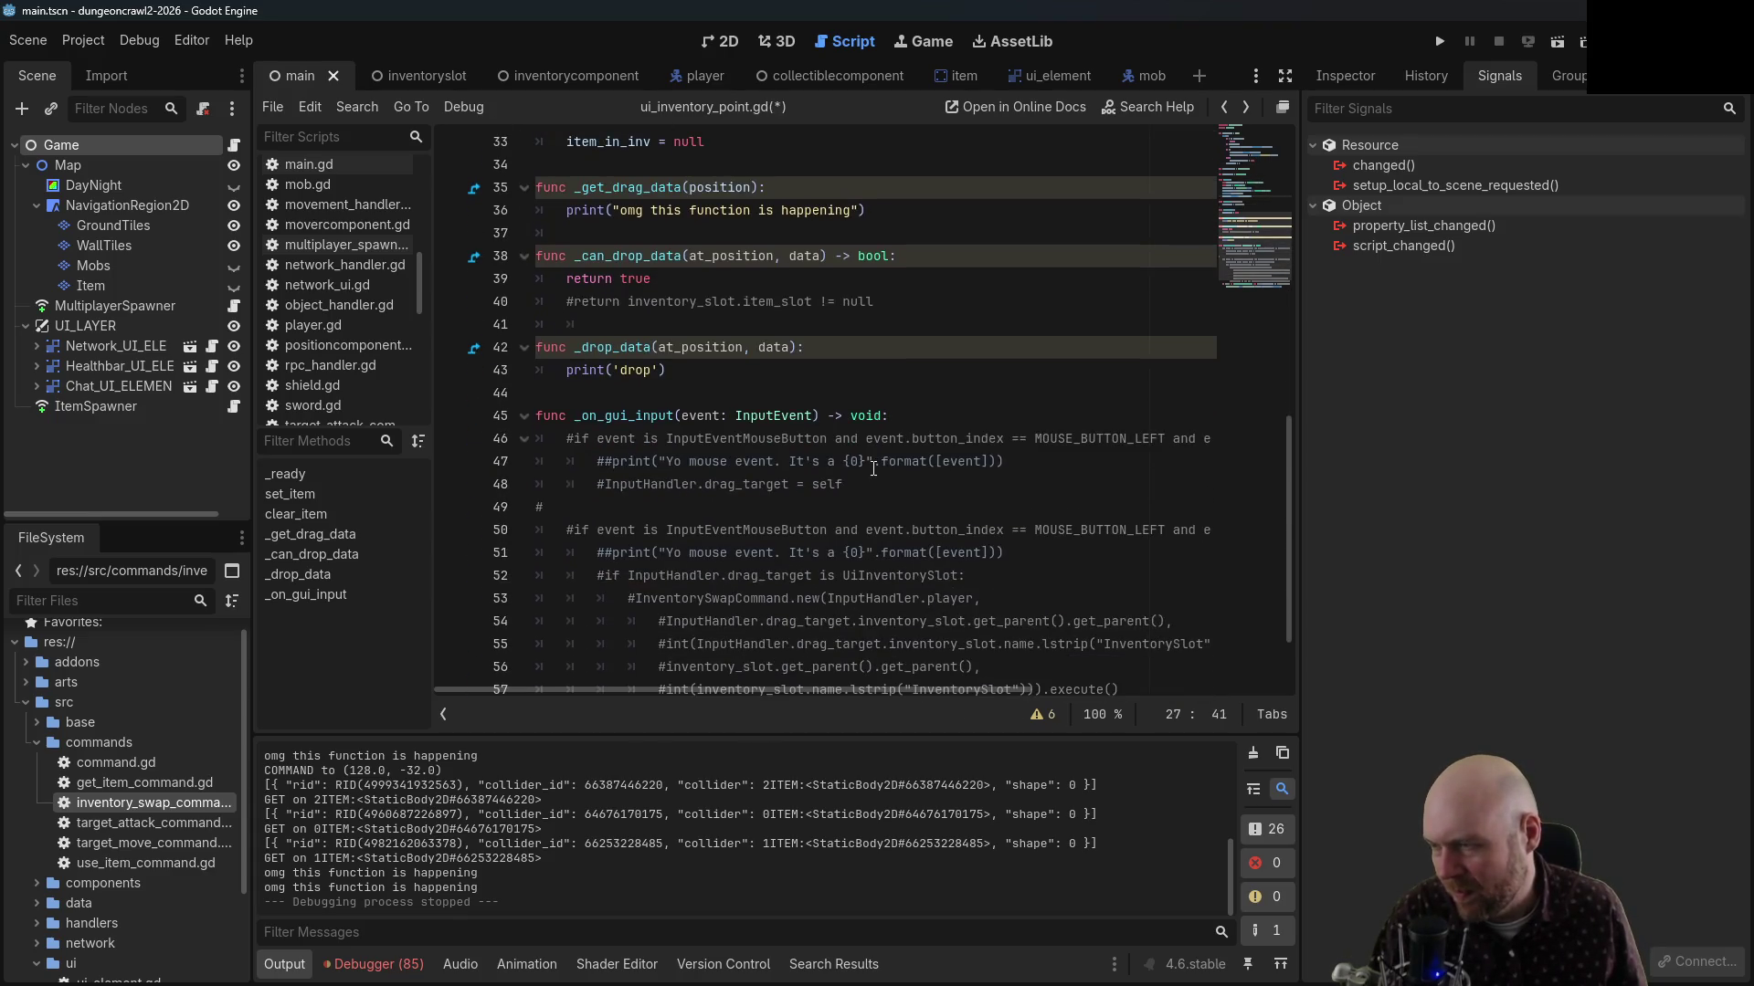
{"action": "scroll", "coordinate": [873, 469], "scroll_direction": "up", "scroll_amount": 1}
{"action": "scroll", "coordinate": [868, 442], "scroll_direction": "up", "scroll_amount": 1}
Add an empty set_drag_preview() call under the print in _get_drag_data and read its documentation
{"action": "left_click", "coordinate": [959, 347]}
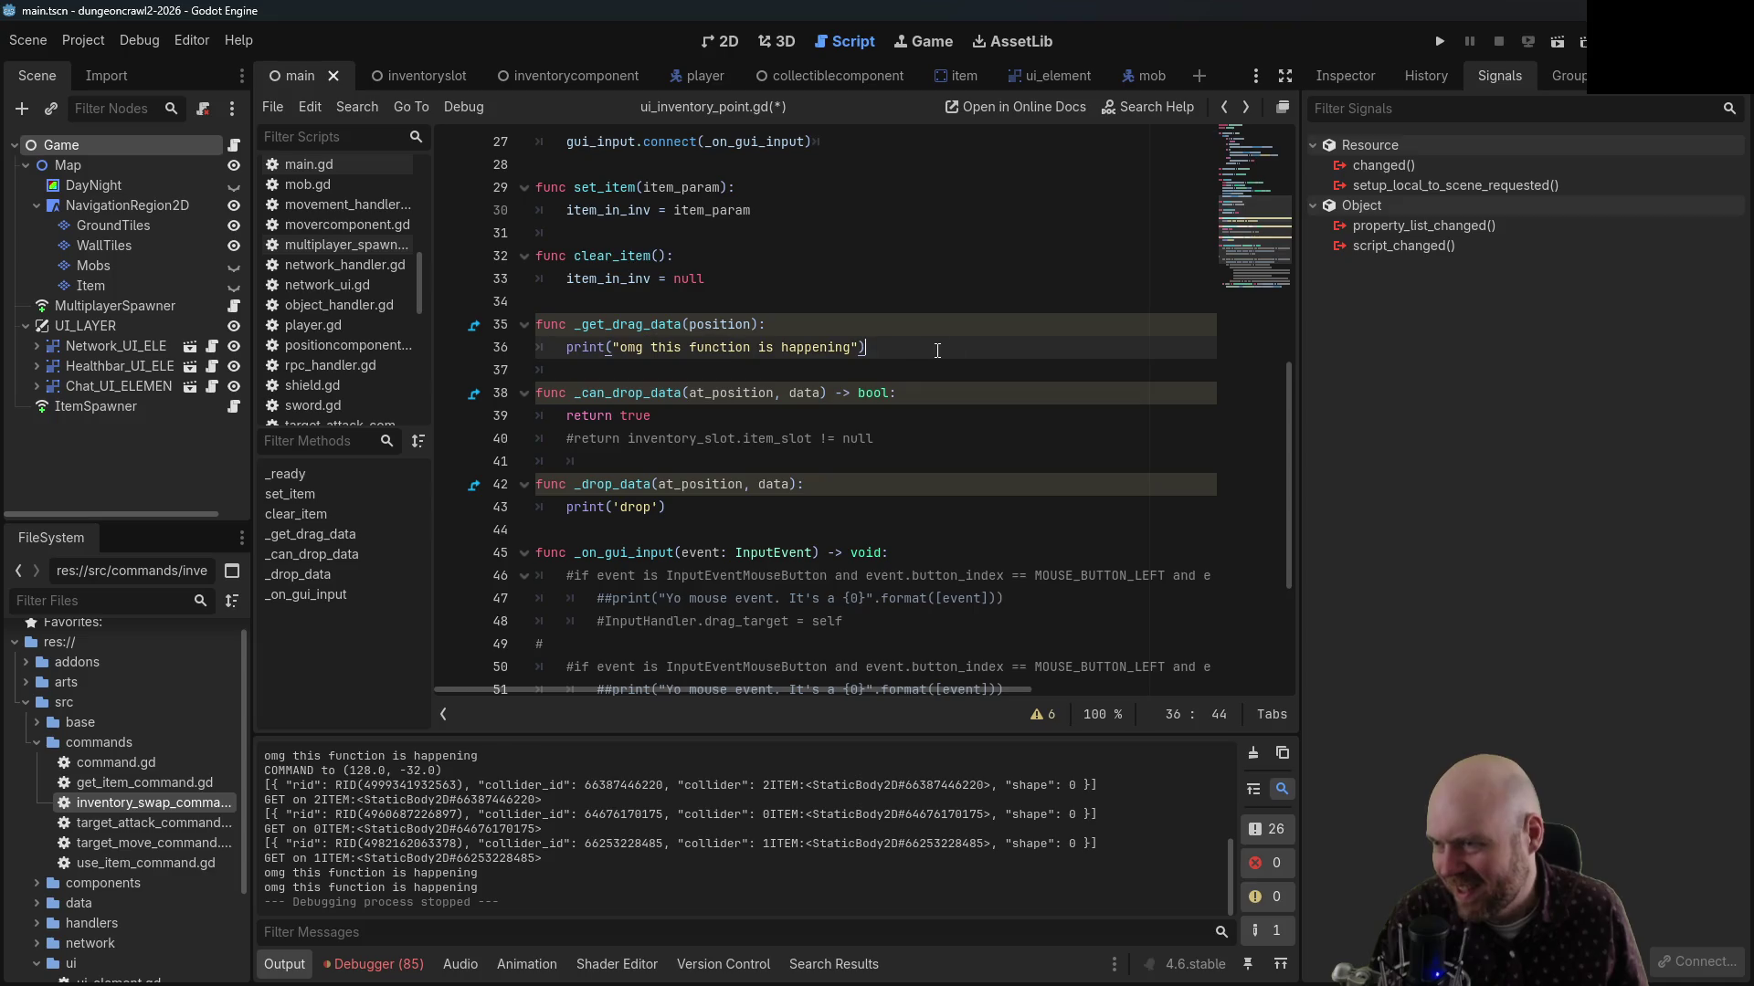
{"action": "key", "text": "Return"}
{"action": "type", "text": "set_drag_preview(self)"}
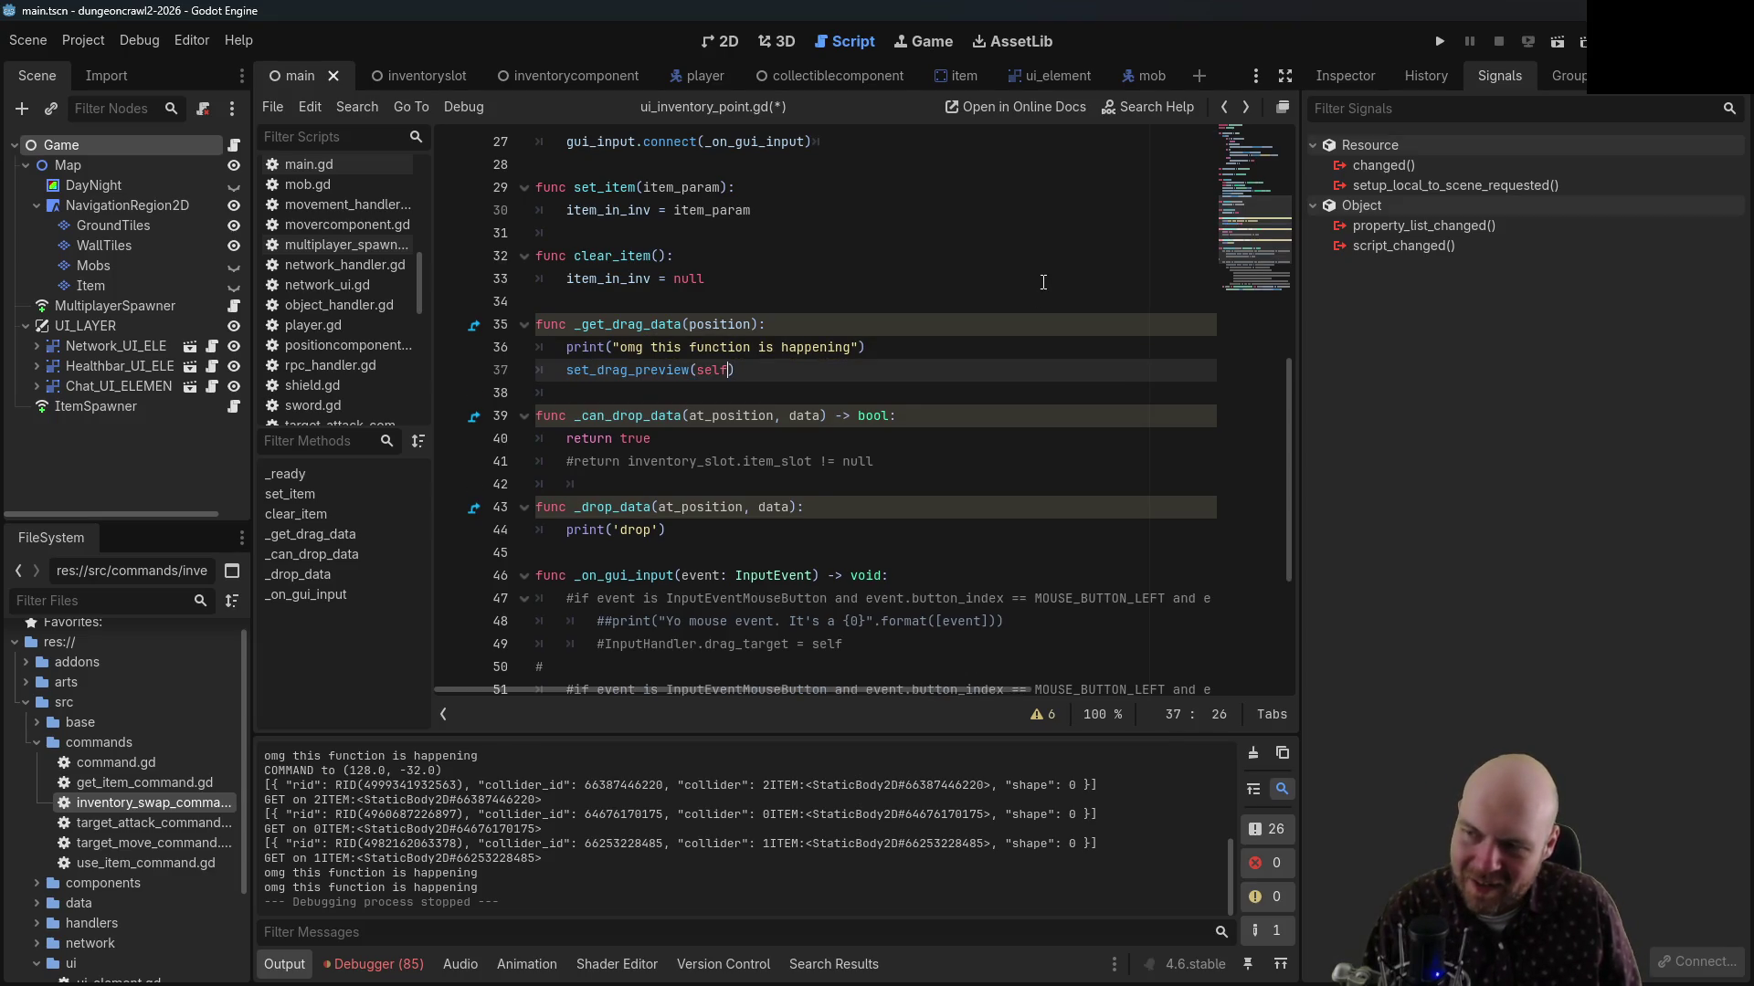
{"action": "key", "text": "BackSpace"}
{"action": "key", "text": "BackSpace"}
{"action": "key", "text": "BackSpace"}
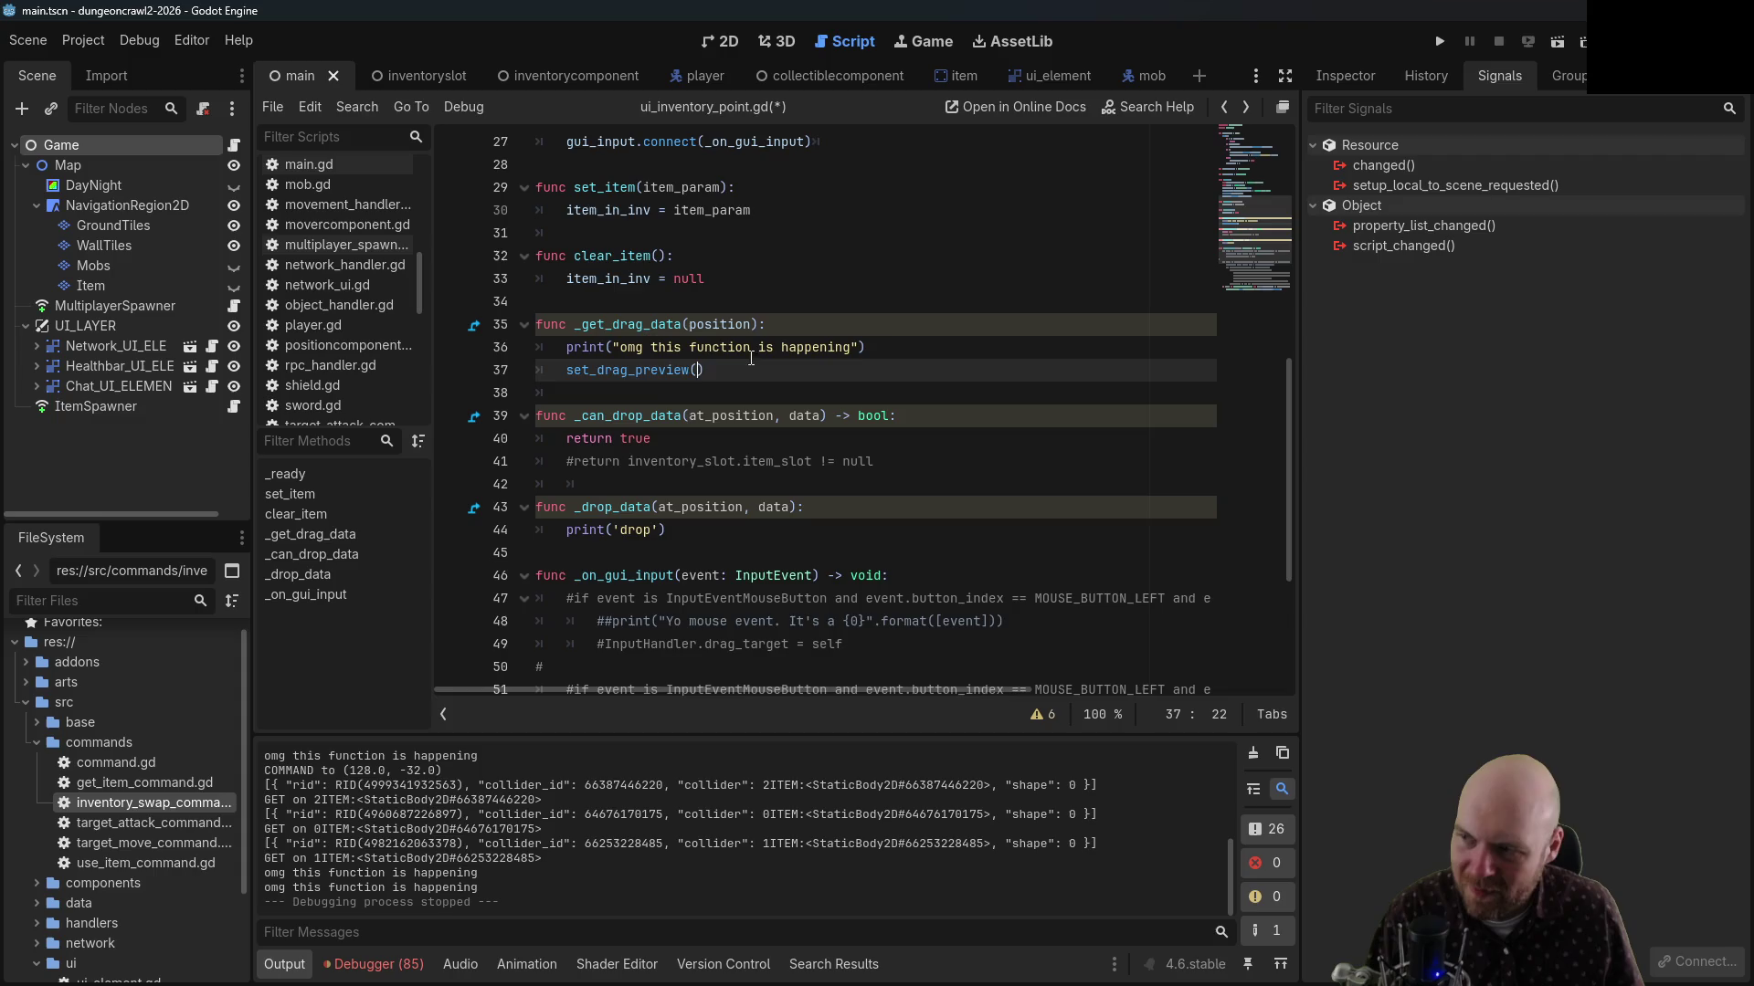
{"action": "left_click", "coordinate": [672, 372], "text": "ctrl"}
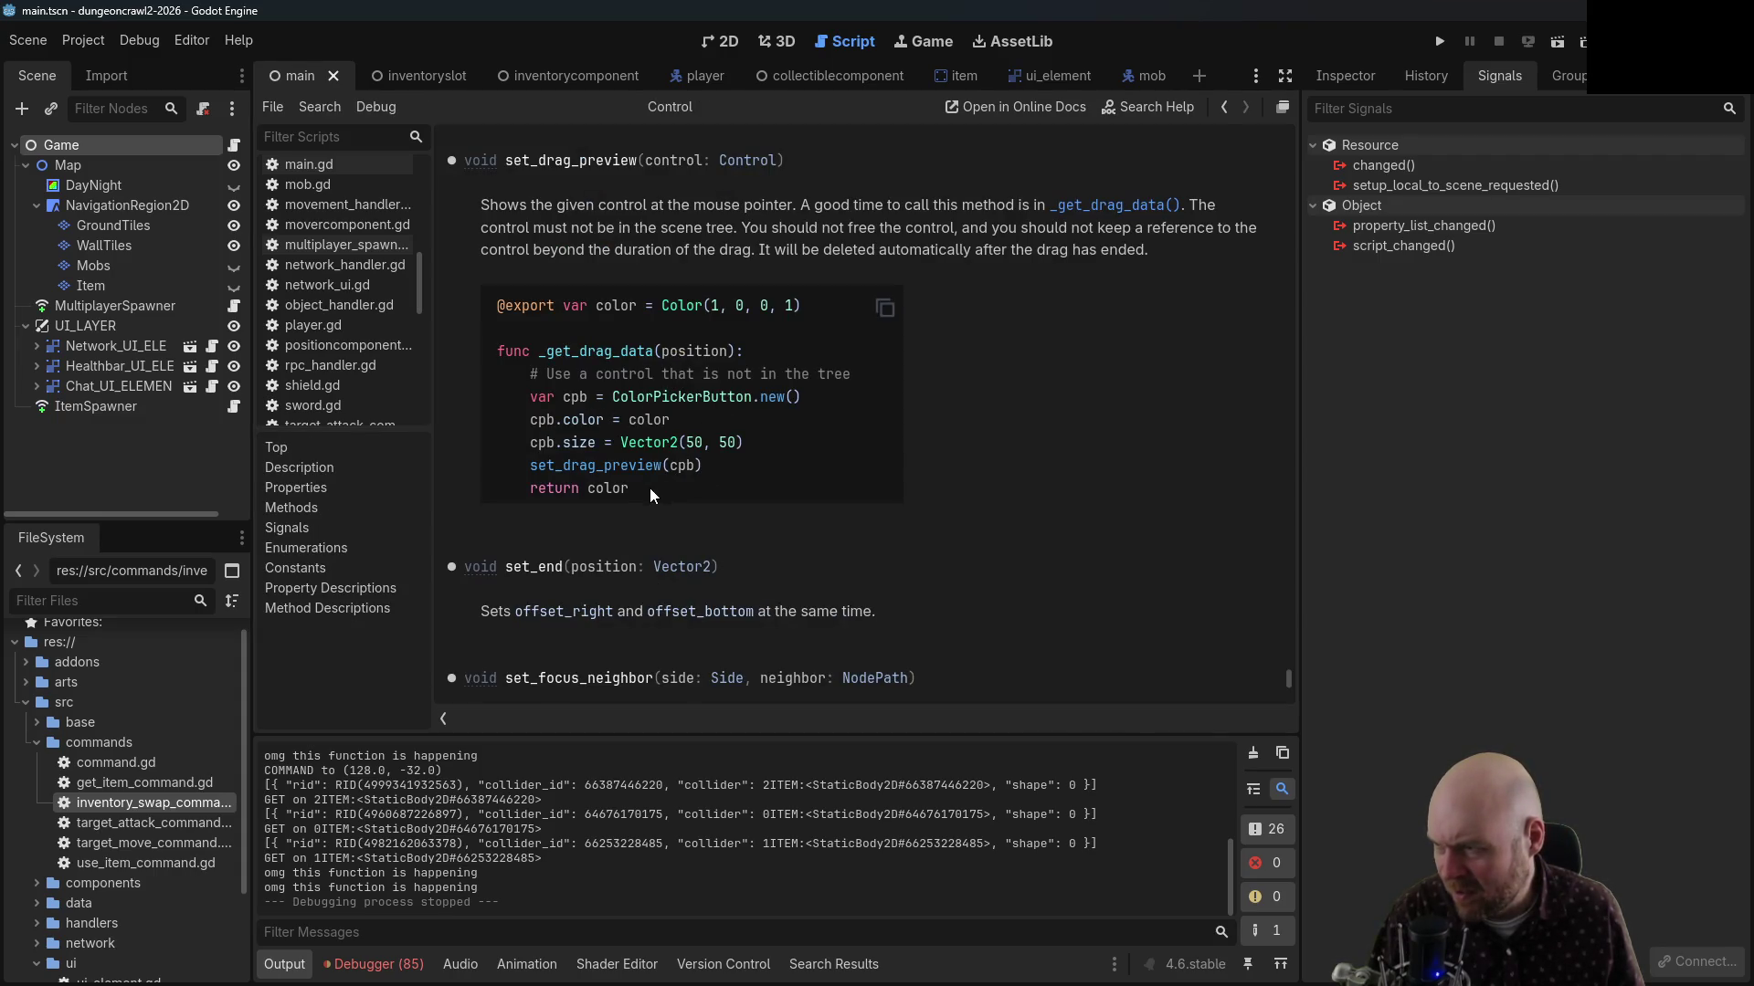
{"action": "mouse_move", "coordinate": [649, 488]}
{"action": "left_mouse_down"}
{"action": "mouse_move", "coordinate": [529, 442]}
{"action": "mouse_move", "coordinate": [498, 306]}
{"action": "mouse_move", "coordinate": [538, 402]}
{"action": "mouse_move", "coordinate": [504, 402]}
{"action": "left_mouse_up"}
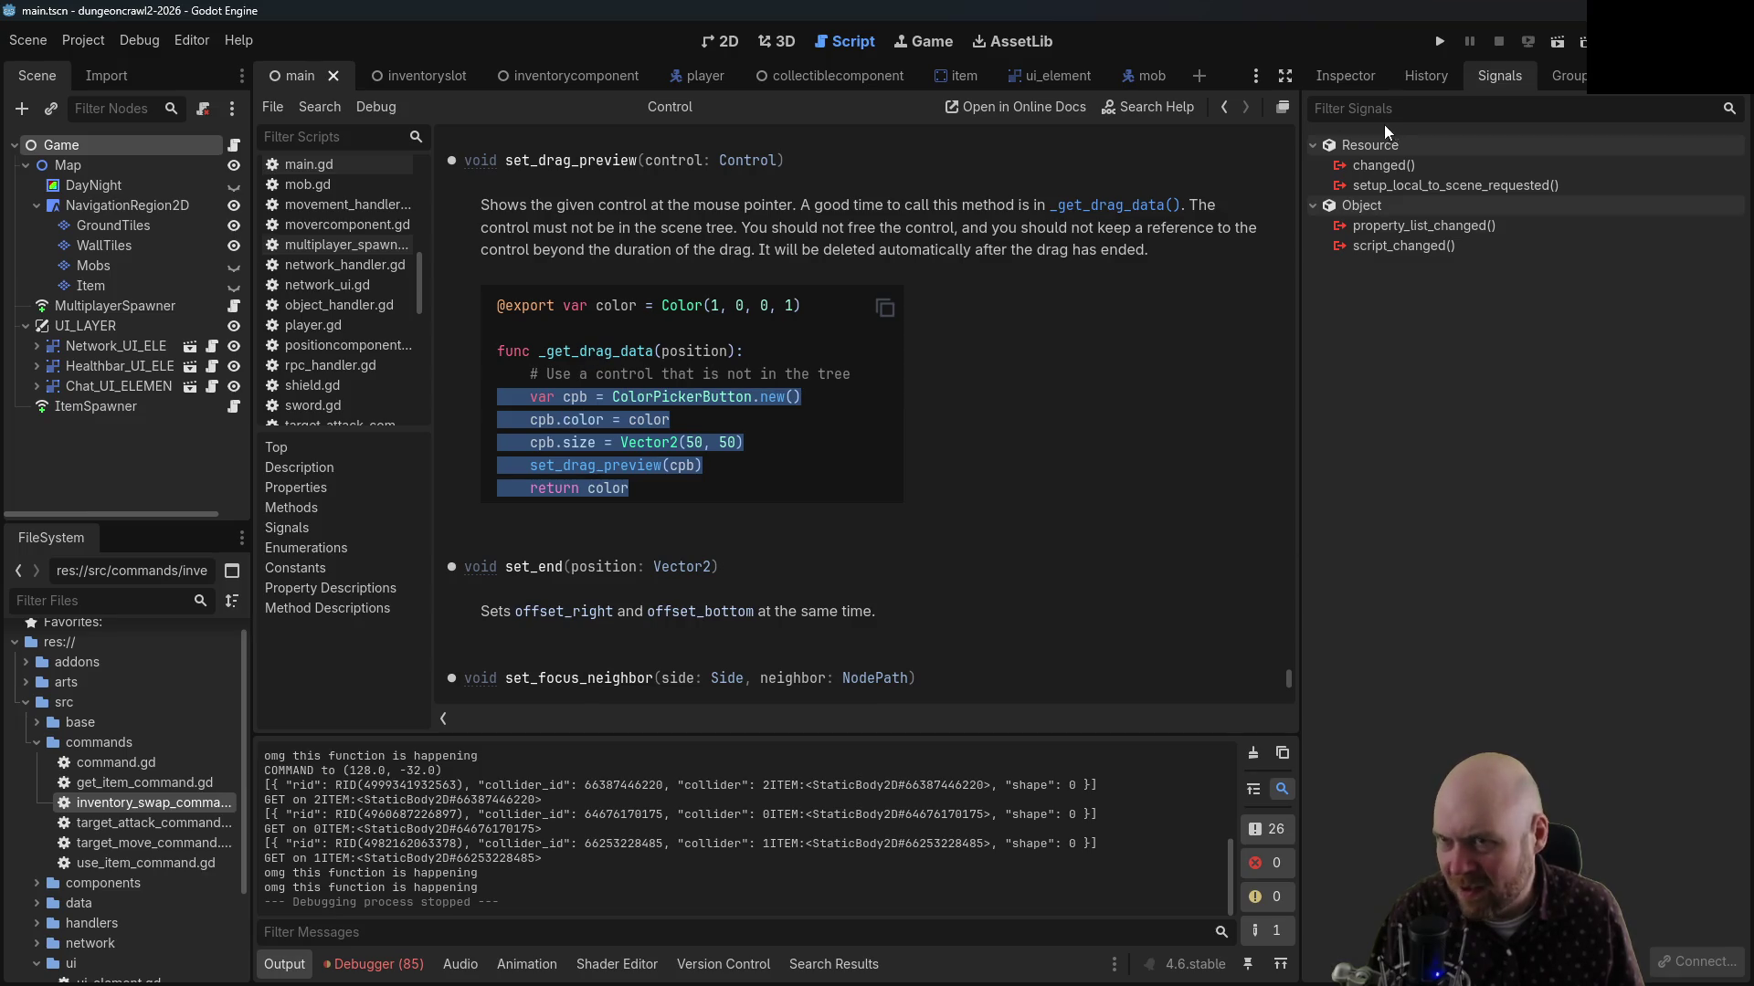
{"action": "left_click", "coordinate": [1225, 108]}
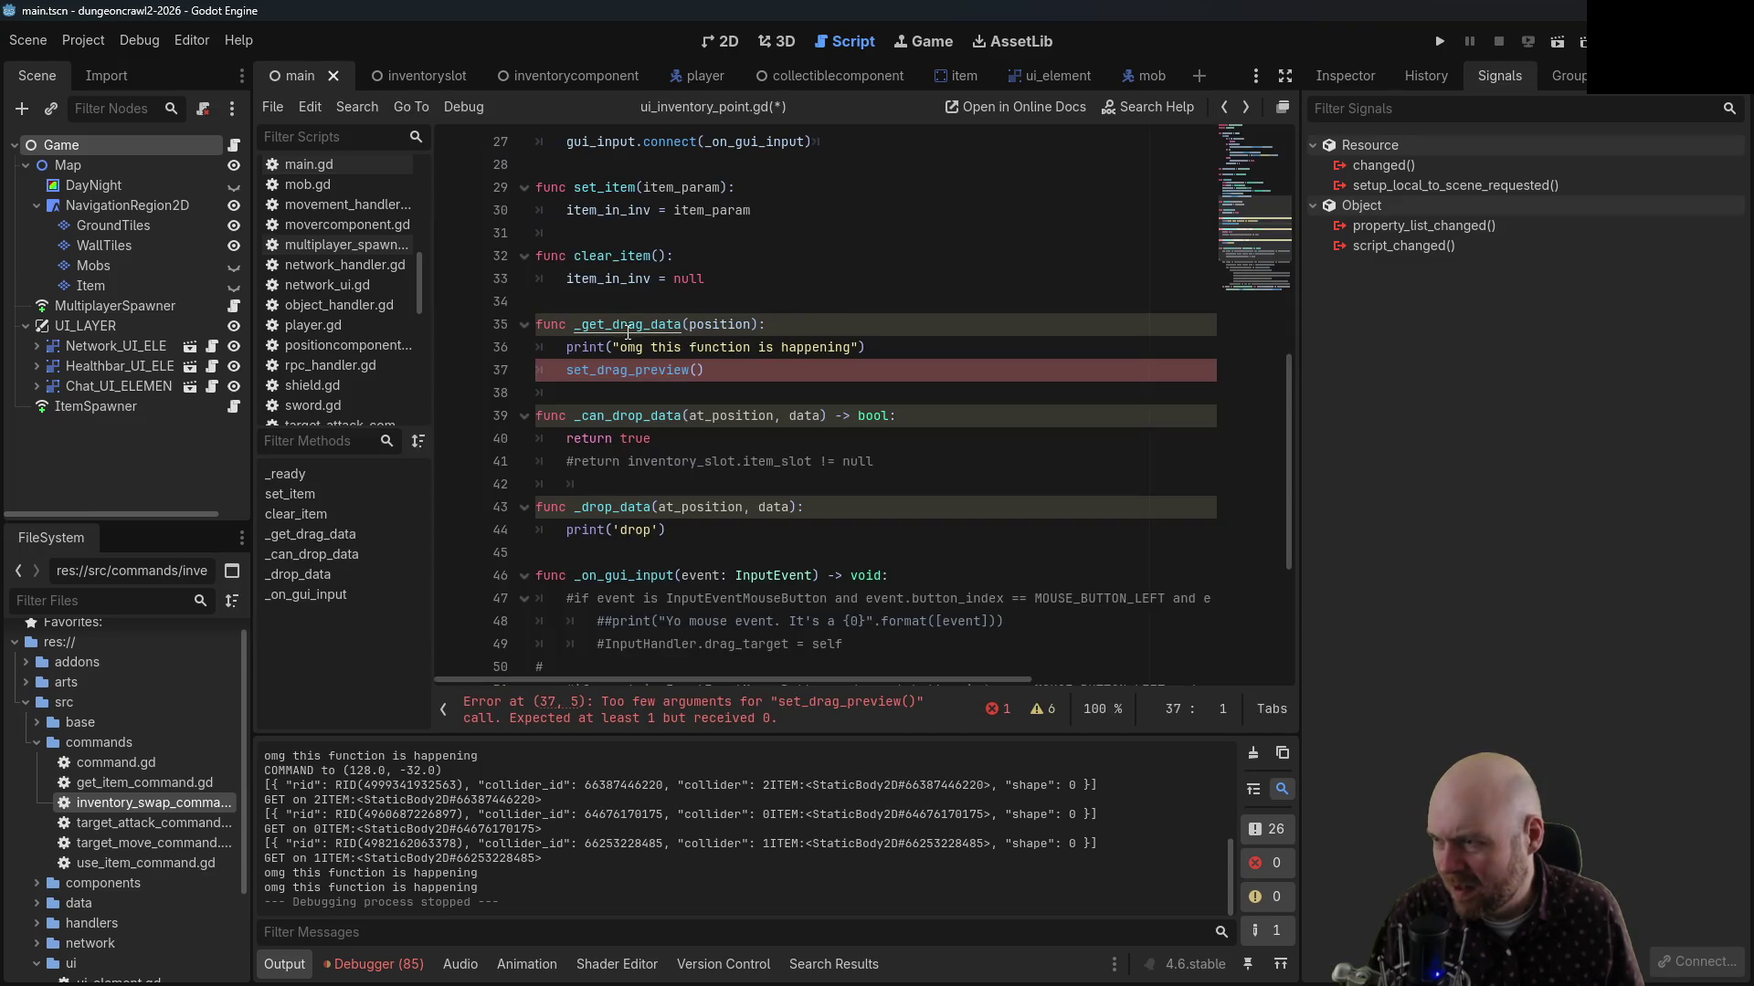
Read the _get_drag_data docs and copy the ColorPickerButton example from the set_drag_preview docs
{"action": "left_click", "coordinate": [628, 327], "text": "ctrl"}
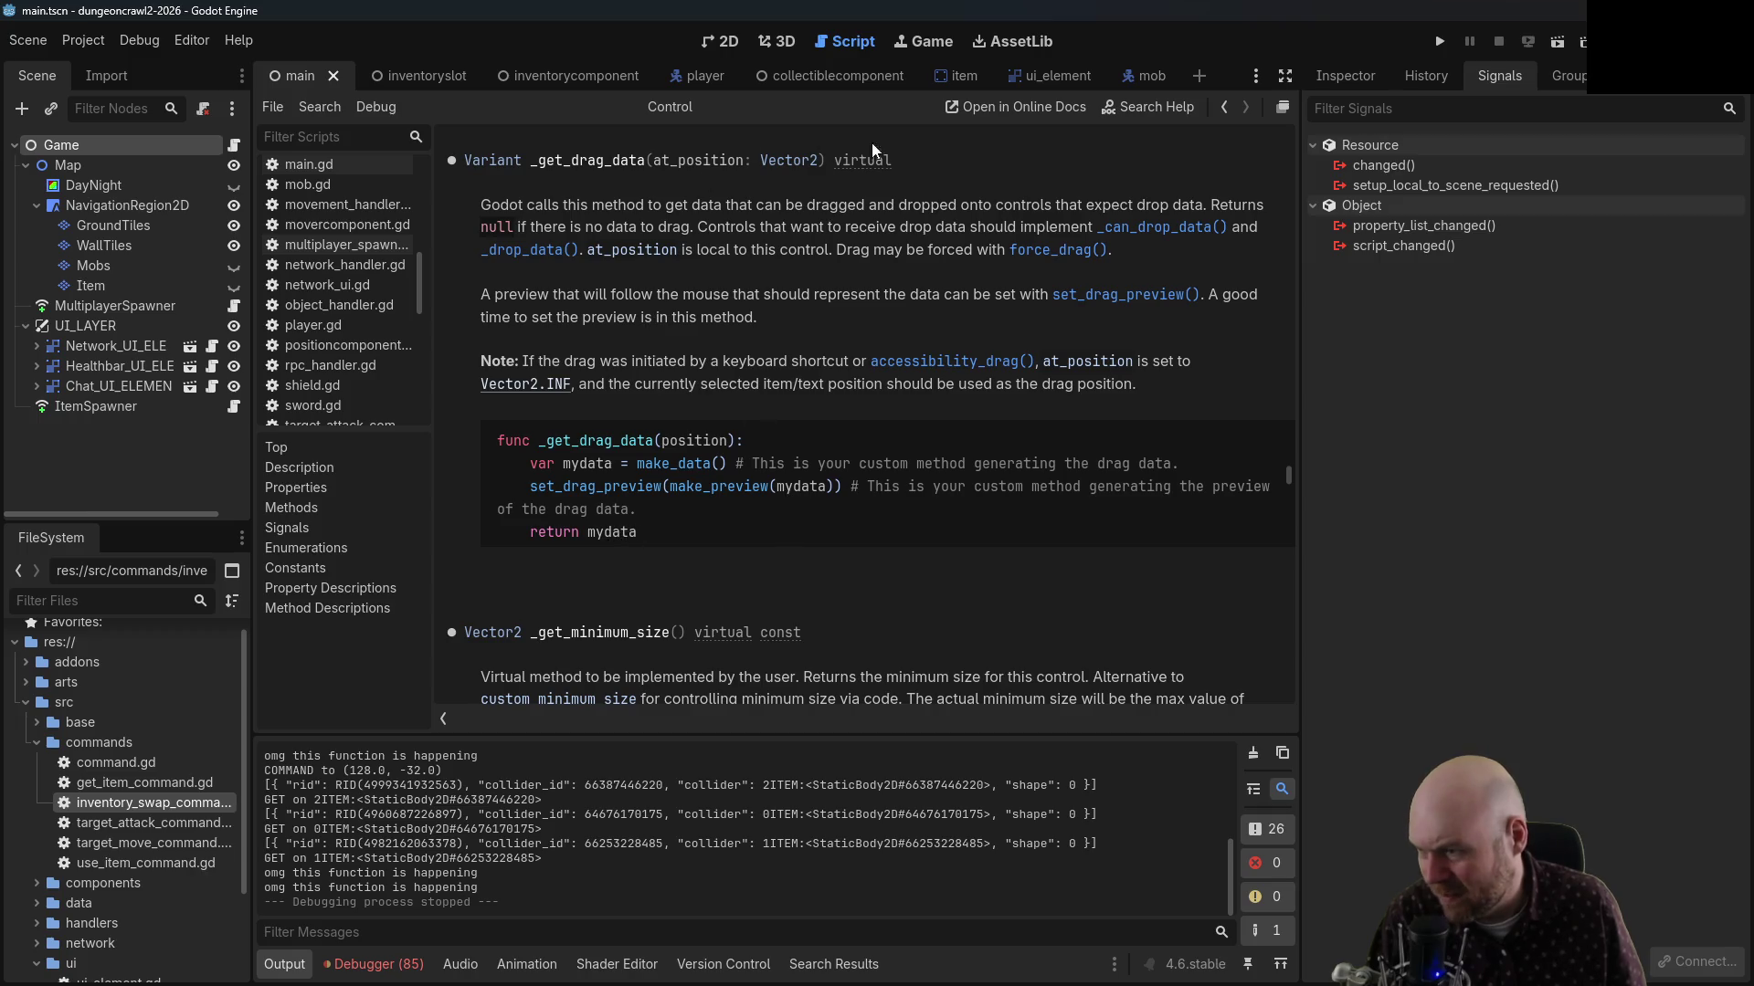
{"action": "left_click", "coordinate": [1222, 107]}
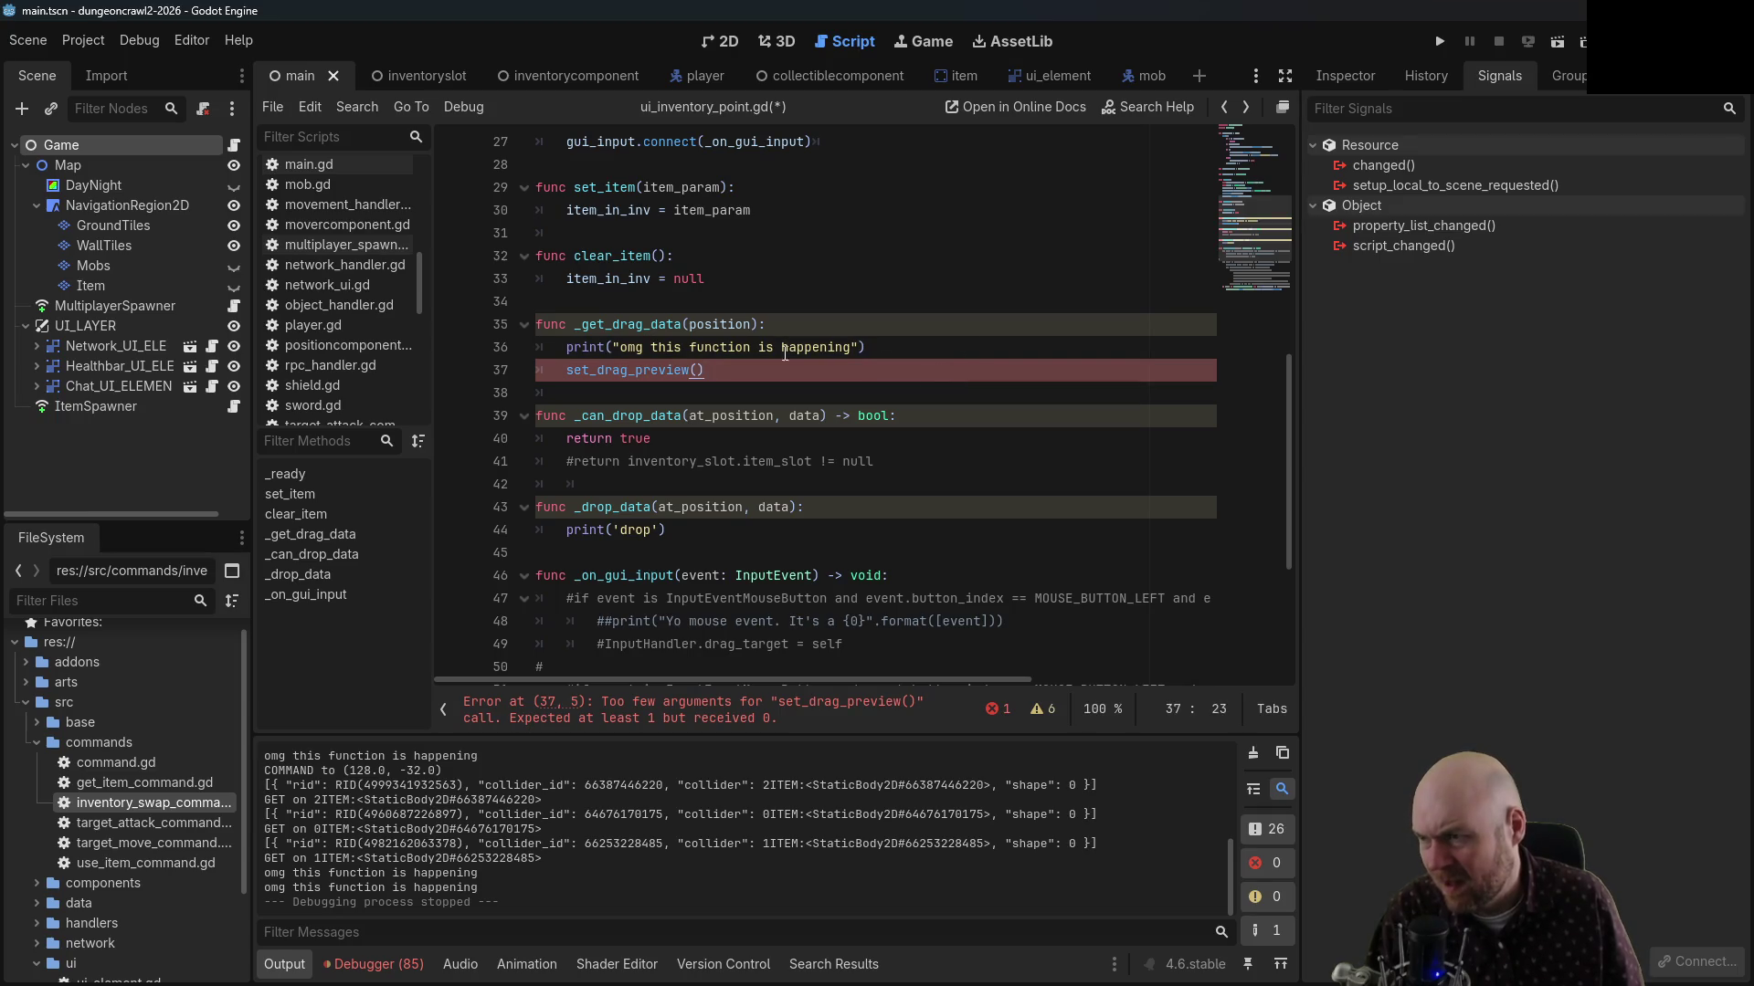
{"action": "left_click", "coordinate": [634, 372], "text": "ctrl"}
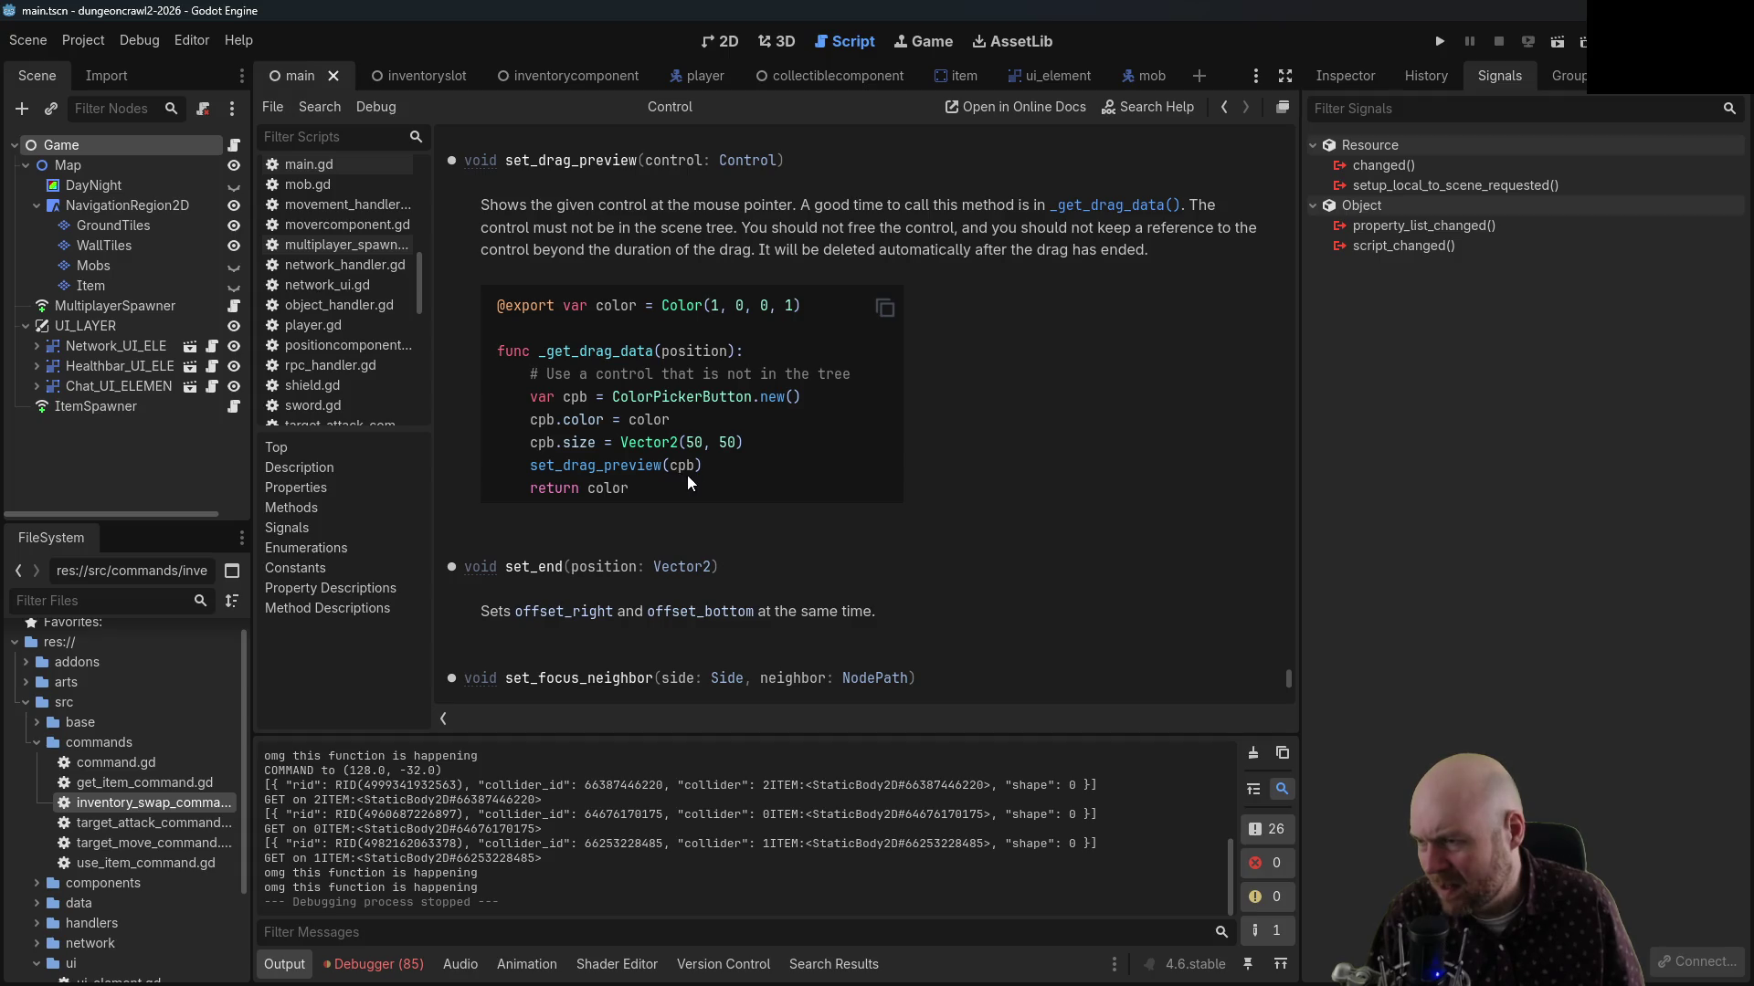
{"action": "mouse_move", "coordinate": [687, 476]}
{"action": "left_mouse_down"}
{"action": "mouse_move", "coordinate": [500, 393]}
{"action": "mouse_move", "coordinate": [493, 307]}
{"action": "left_mouse_up"}
{"action": "left_click", "coordinate": [642, 451]}
{"action": "left_click_drag", "start_coordinate": [709, 468], "coordinate": [489, 403]}
{"action": "key", "text": "ctrl+c"}
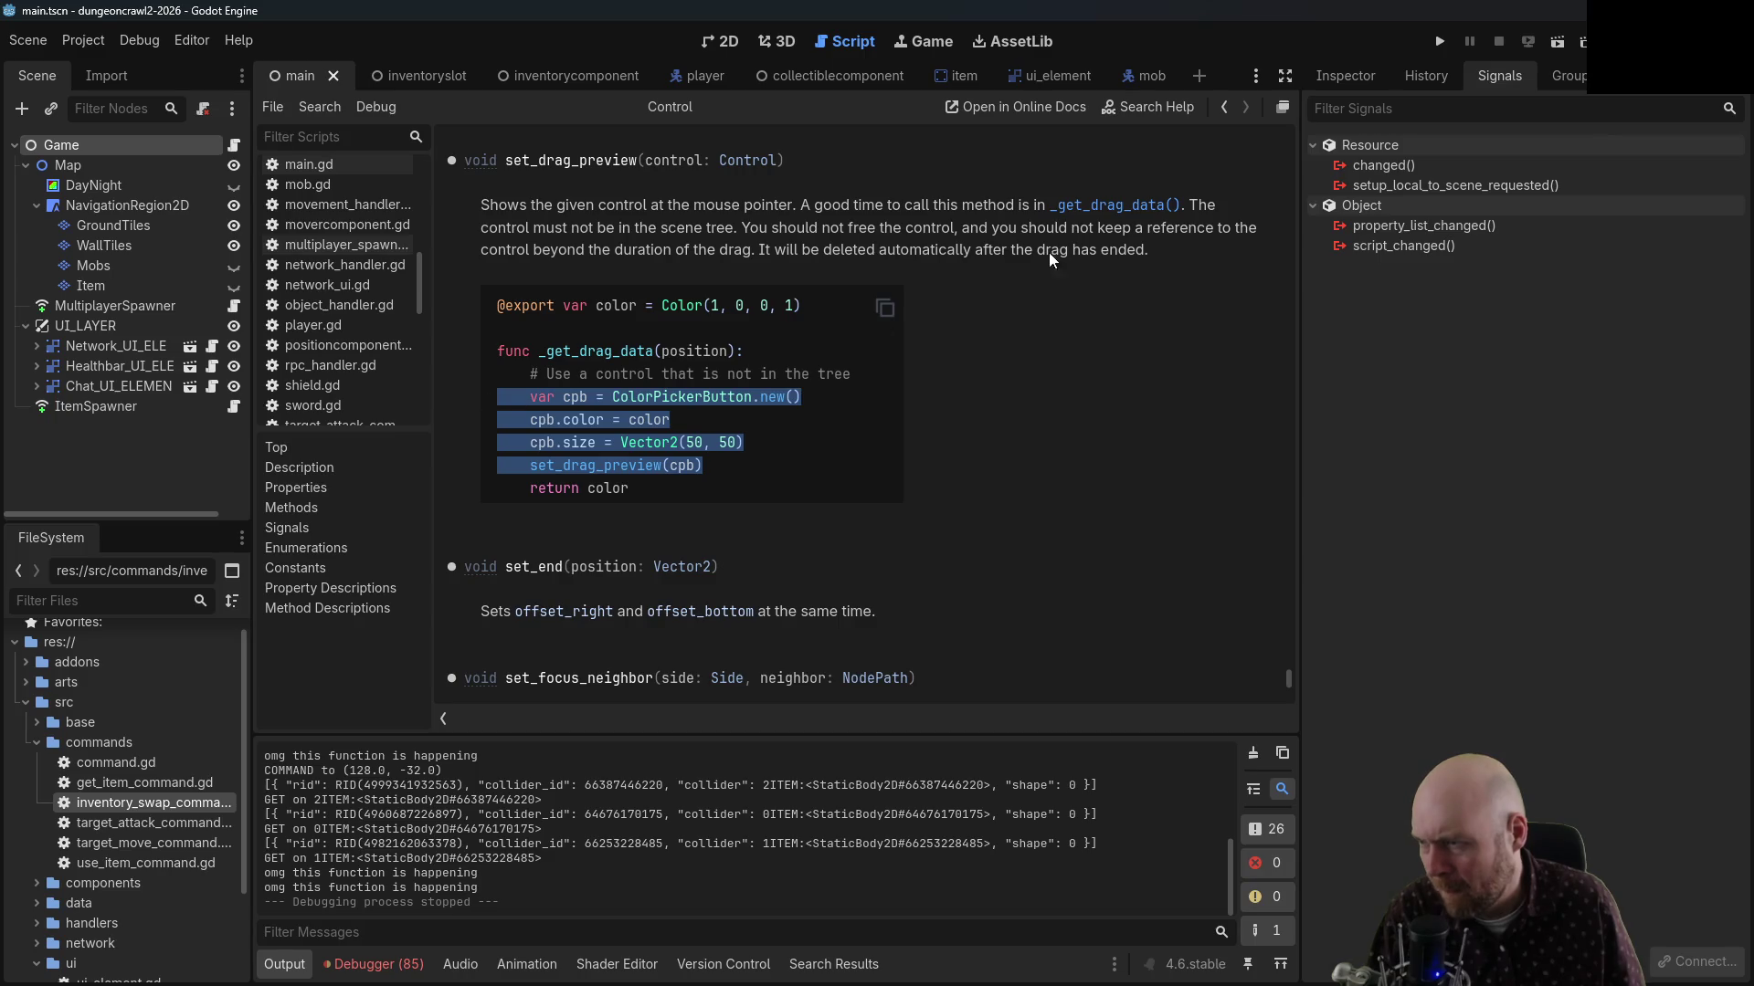
Replace the empty set_drag_preview() line with the pasted ColorPickerButton code and add 'return self'
{"action": "left_click", "coordinate": [1223, 107]}
{"action": "left_click_drag", "start_coordinate": [714, 380], "coordinate": [516, 378]}
{"action": "key", "text": "ctrl+v"}
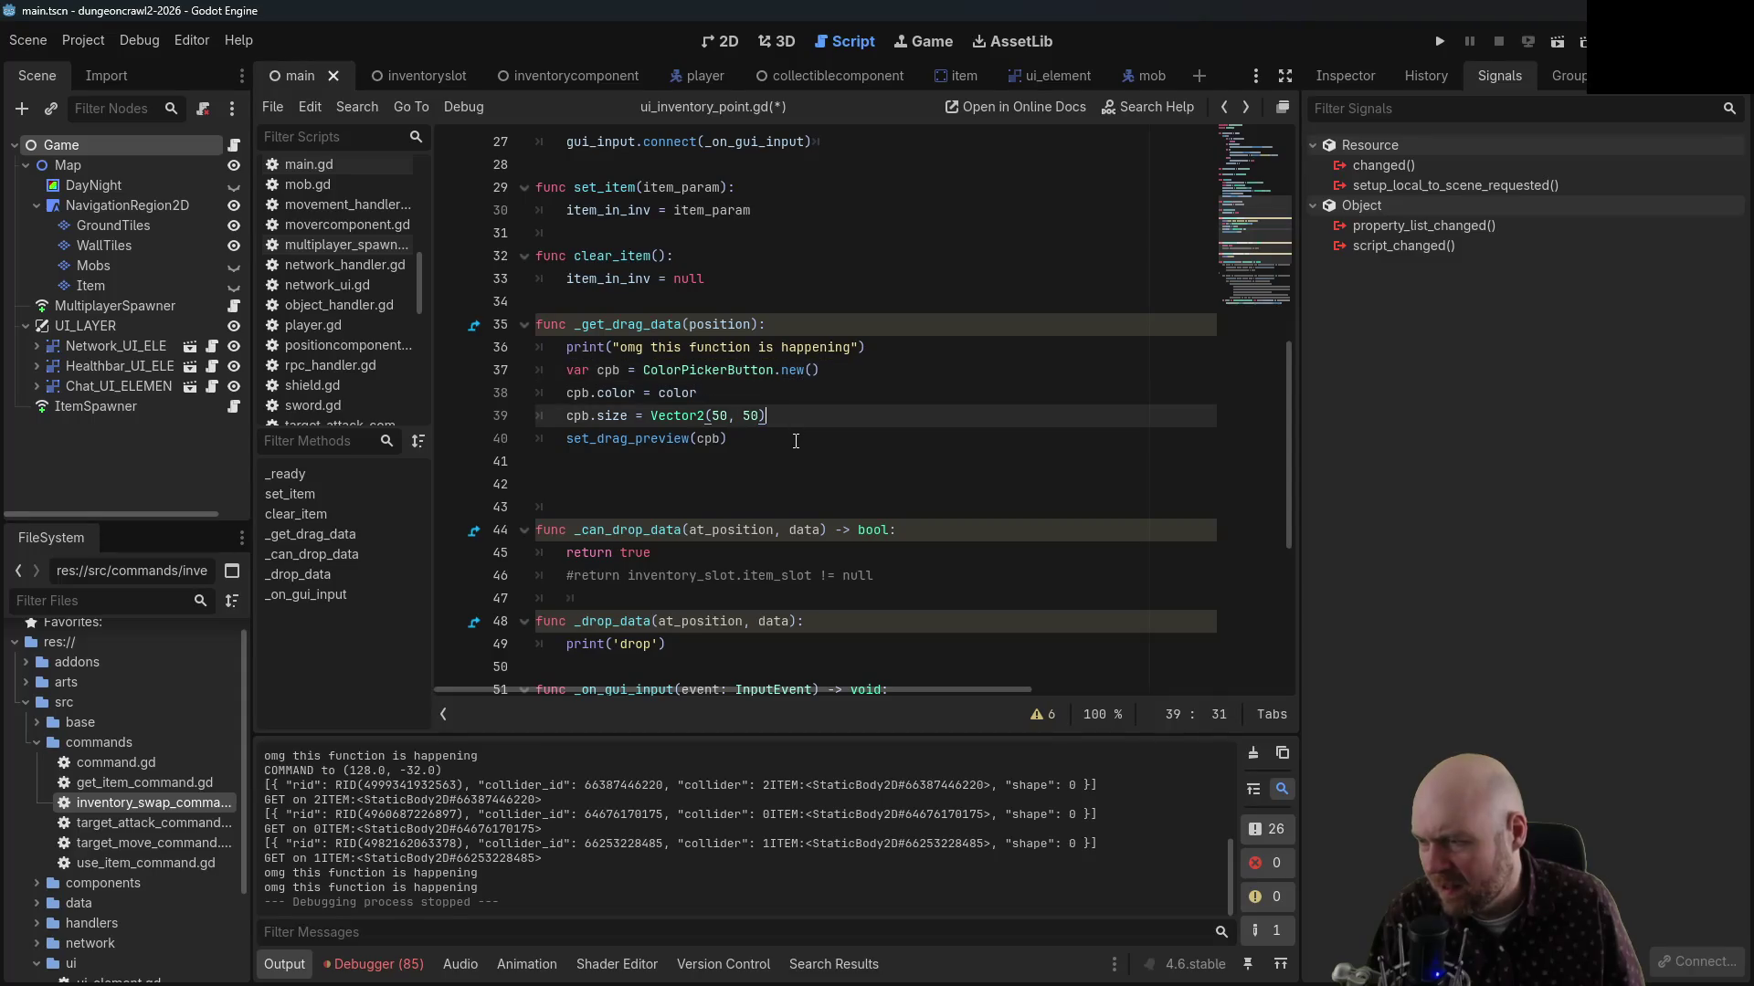
{"action": "left_click", "coordinate": [793, 440]}
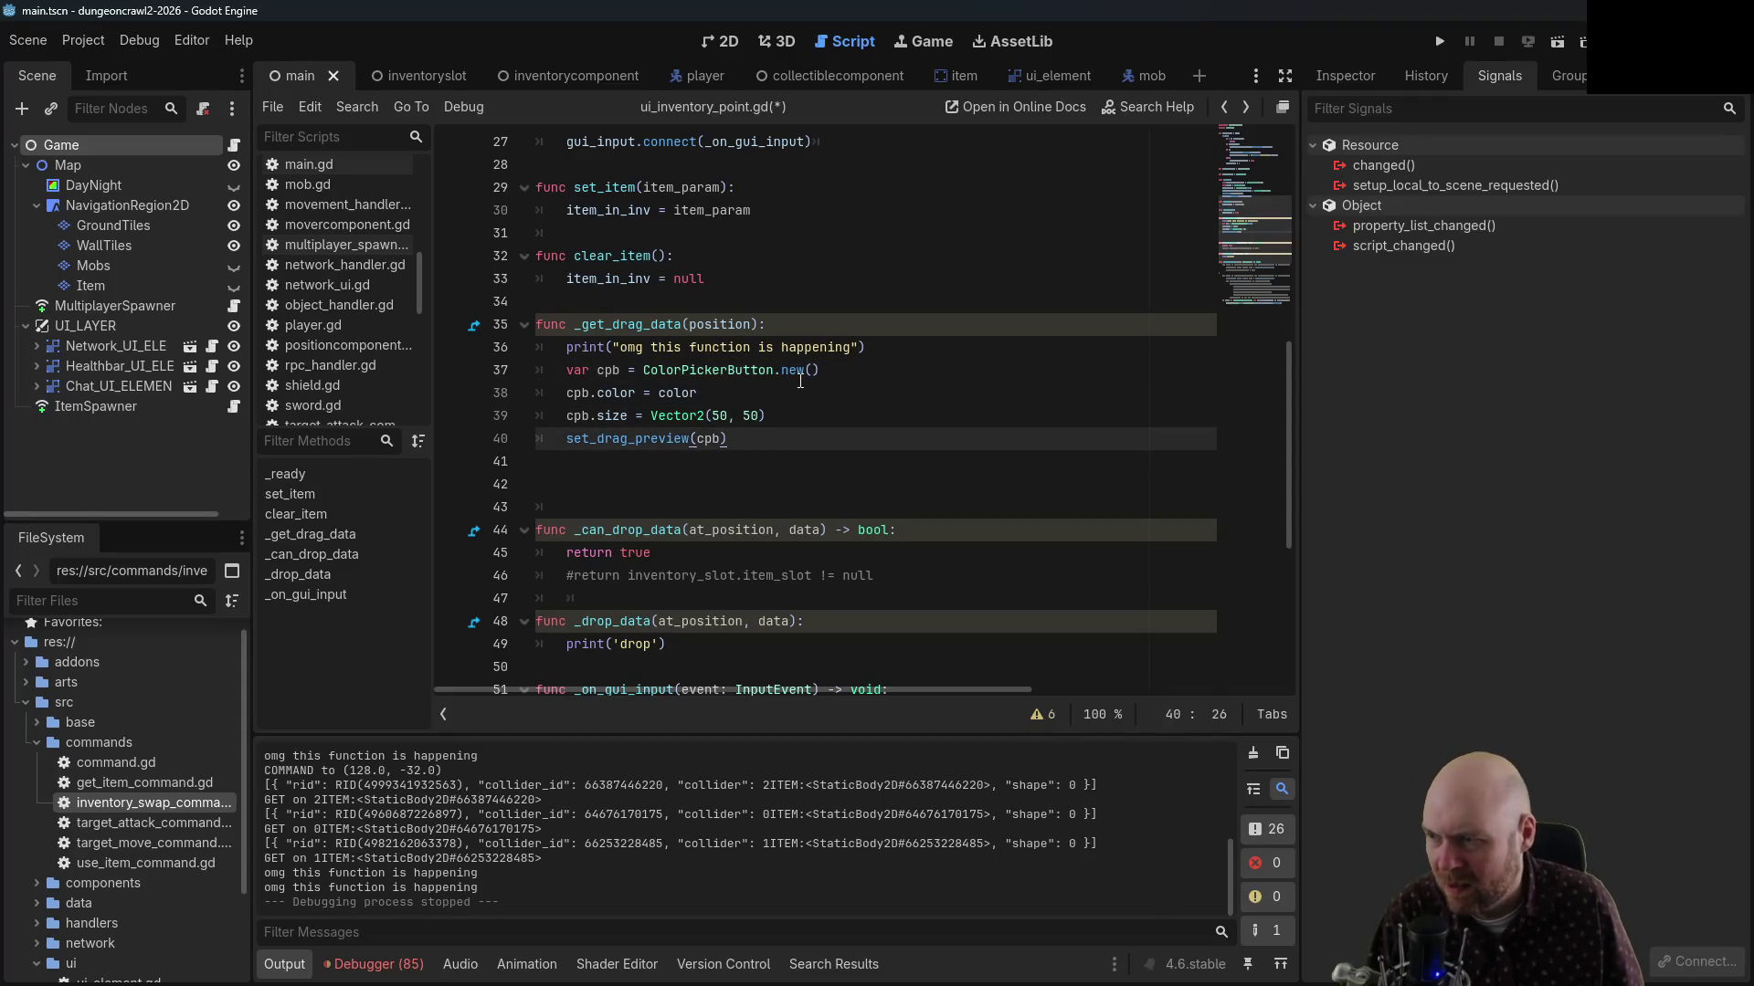
{"action": "key", "text": "Return"}
{"action": "type", "text": "return self"}
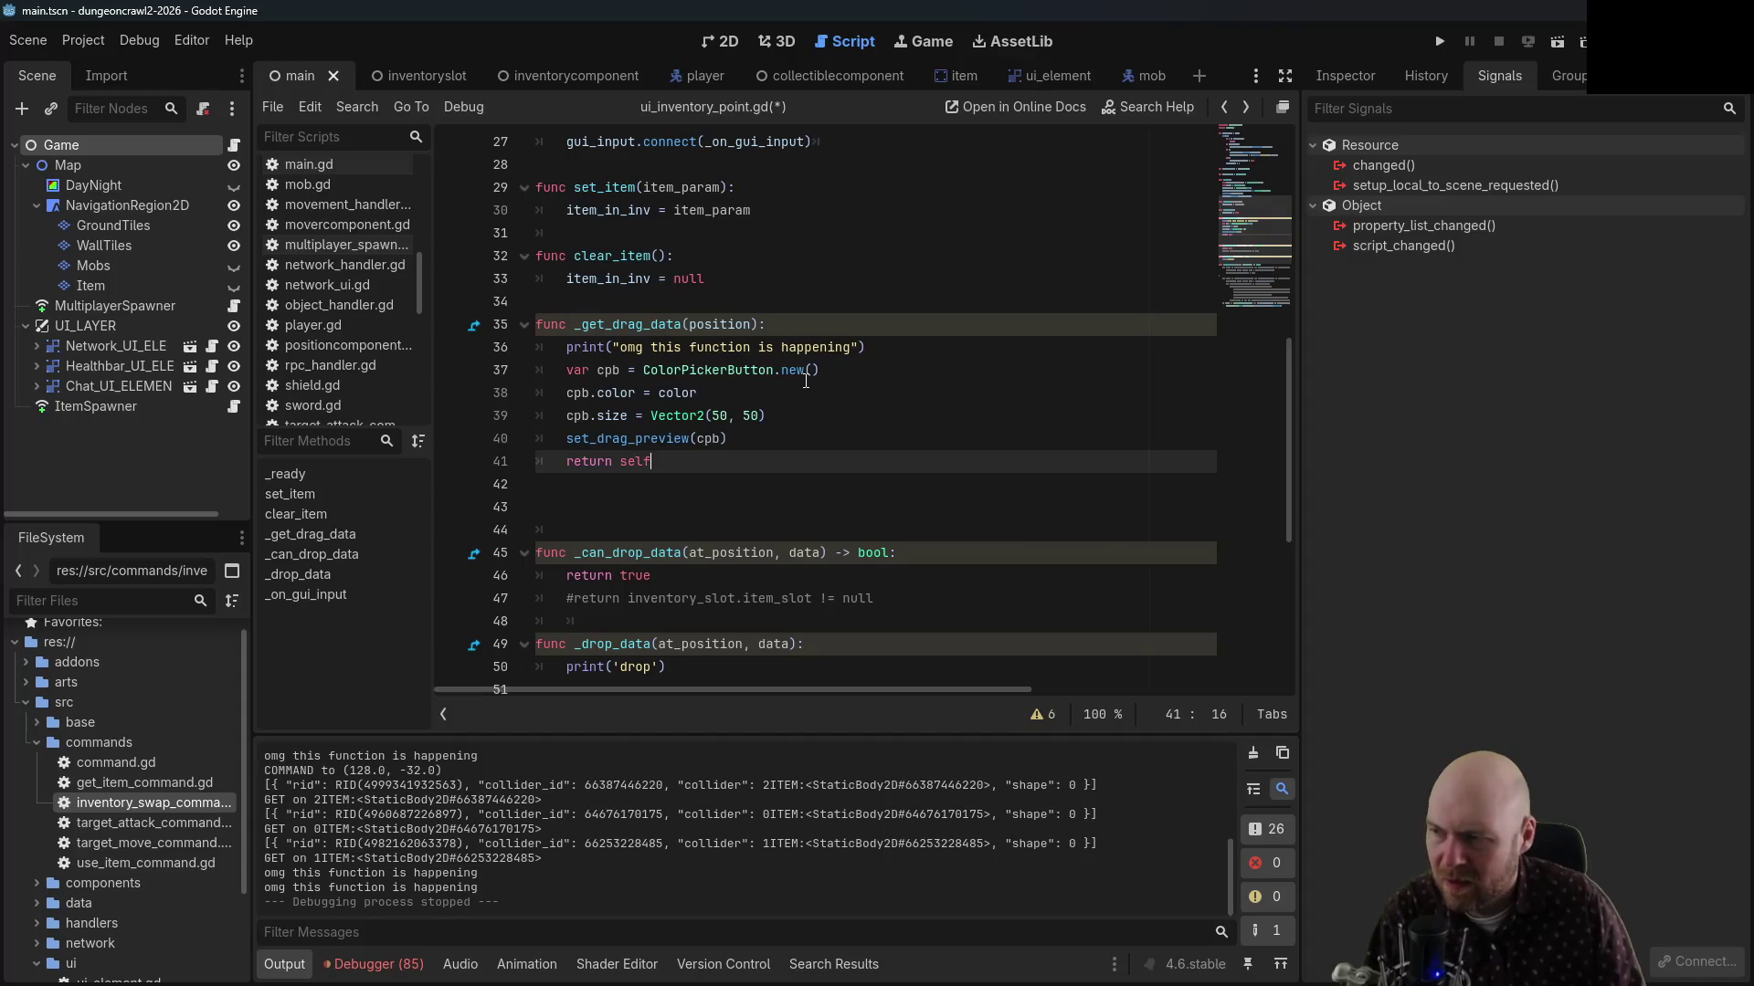
{"action": "key", "text": "Escape"}
{"action": "key", "text": "Delete"}
{"action": "key", "text": "Delete"}
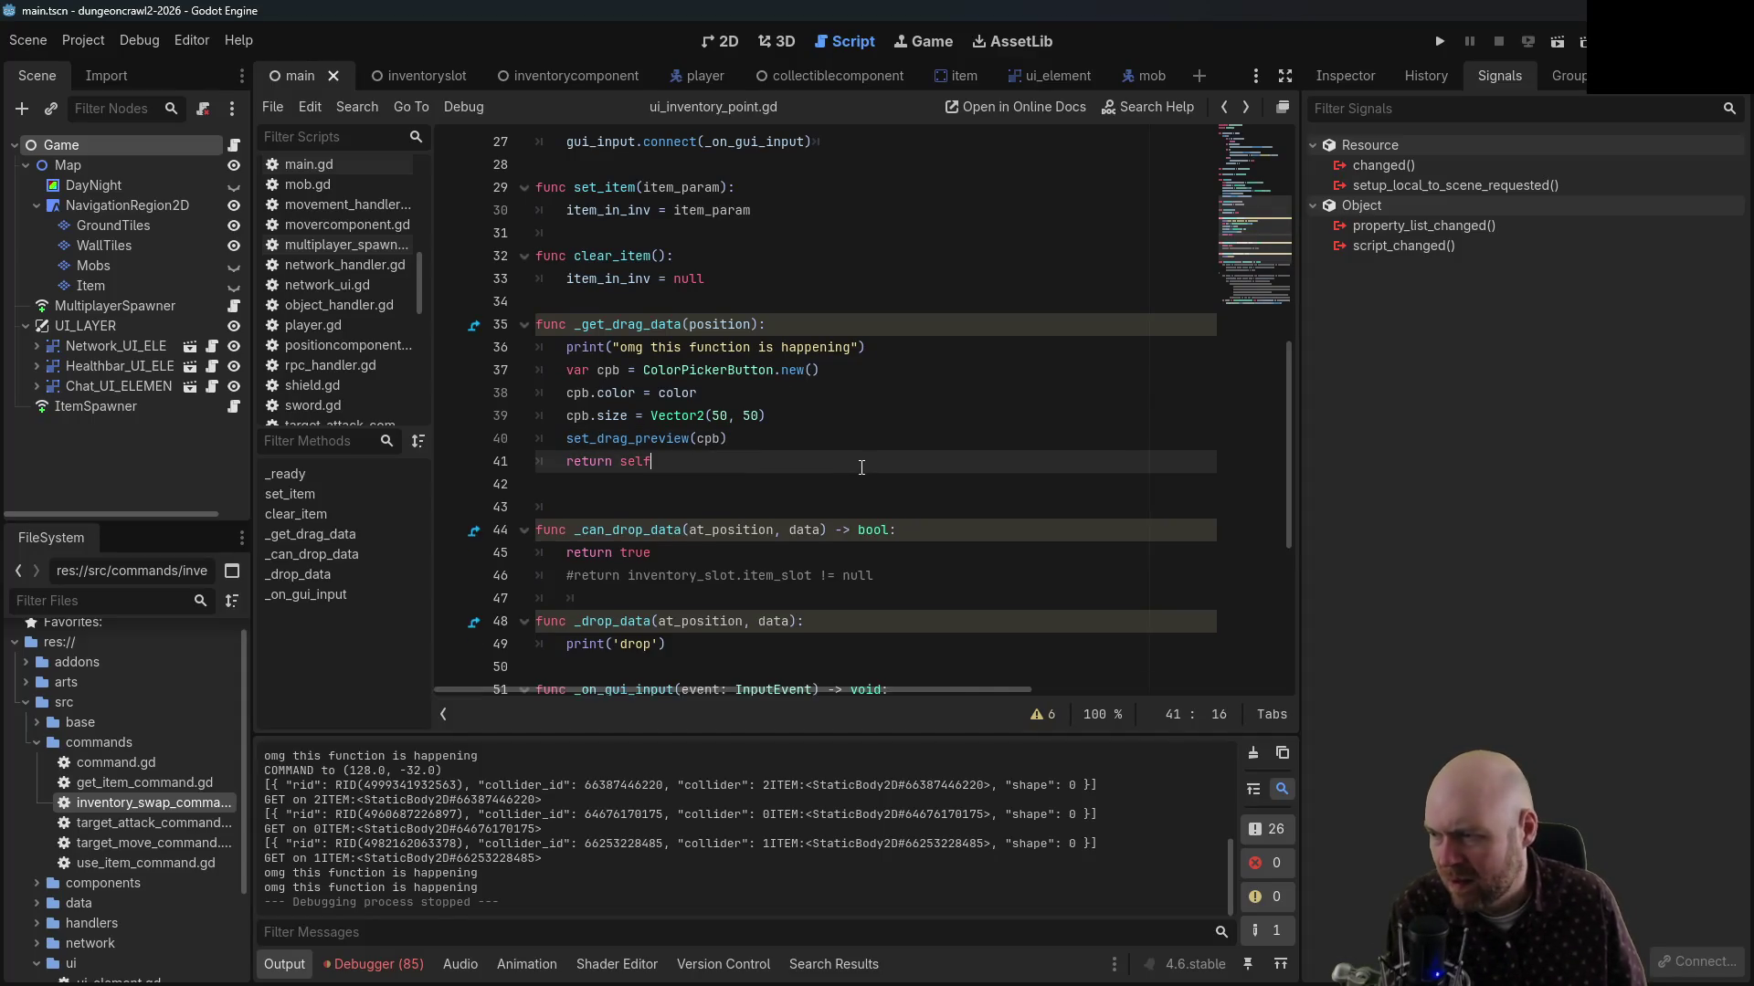
Run the project as a server and a client, then try dragging an empty inventory slot
{"action": "left_click", "coordinate": [1443, 42]}
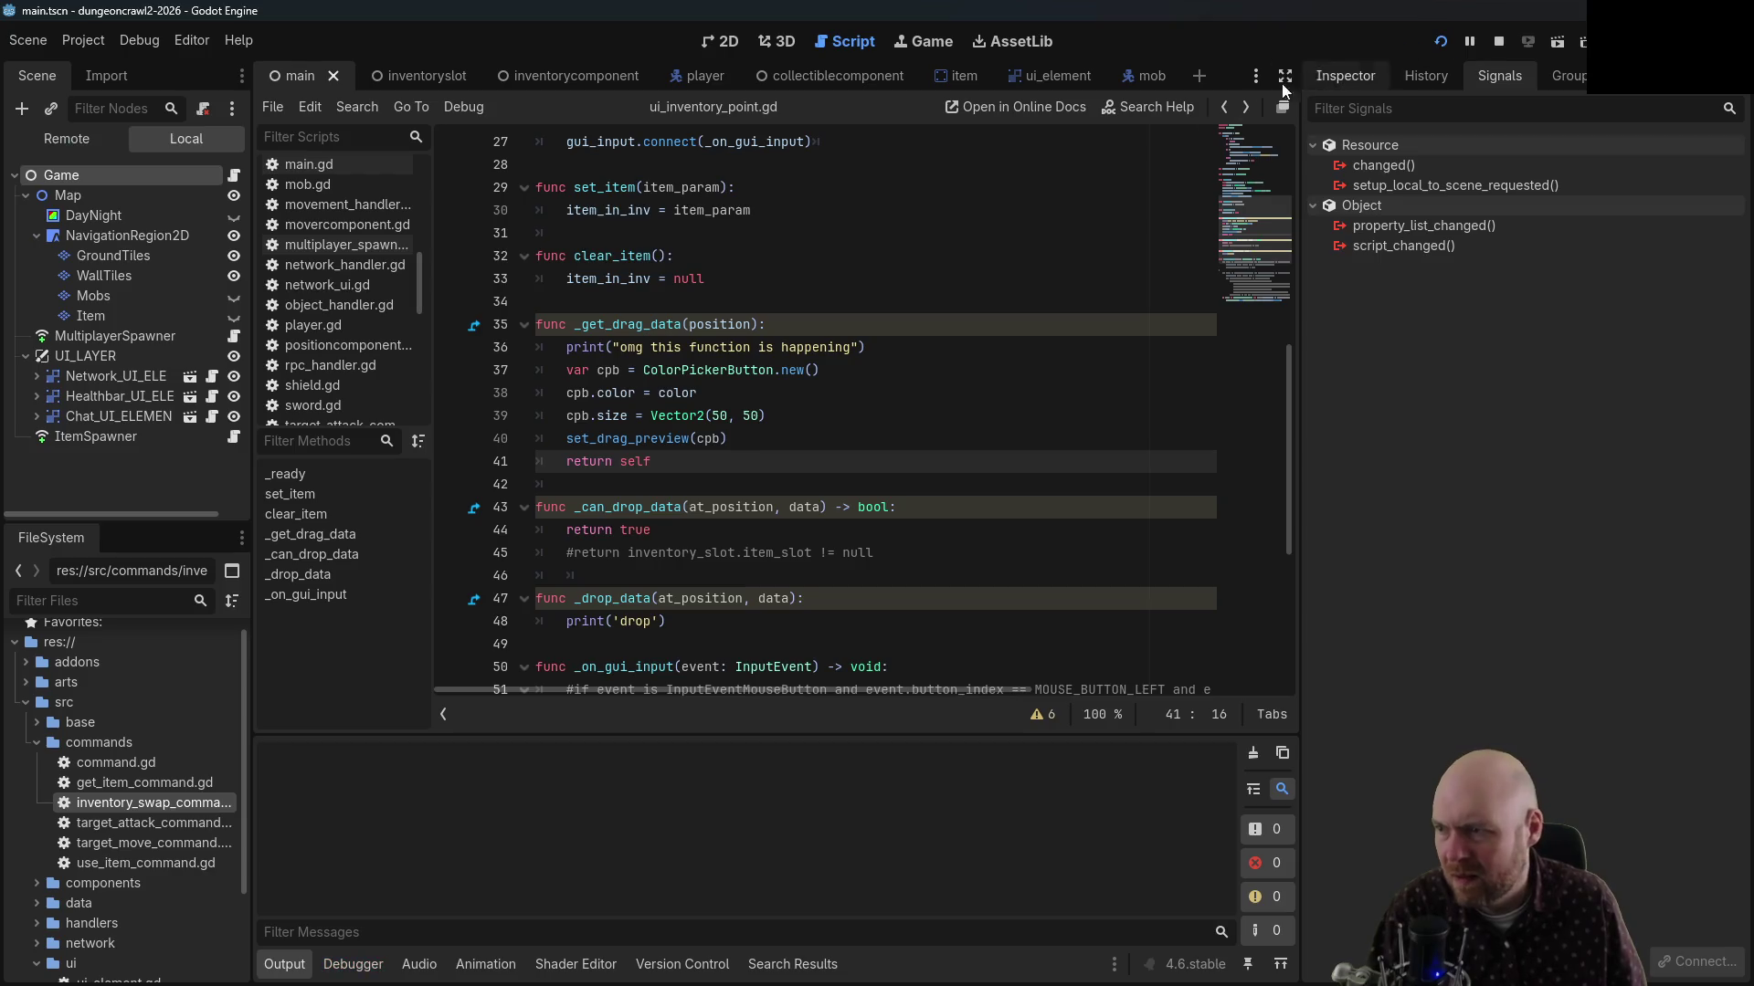
{"action": "left_click", "coordinate": [892, 500]}
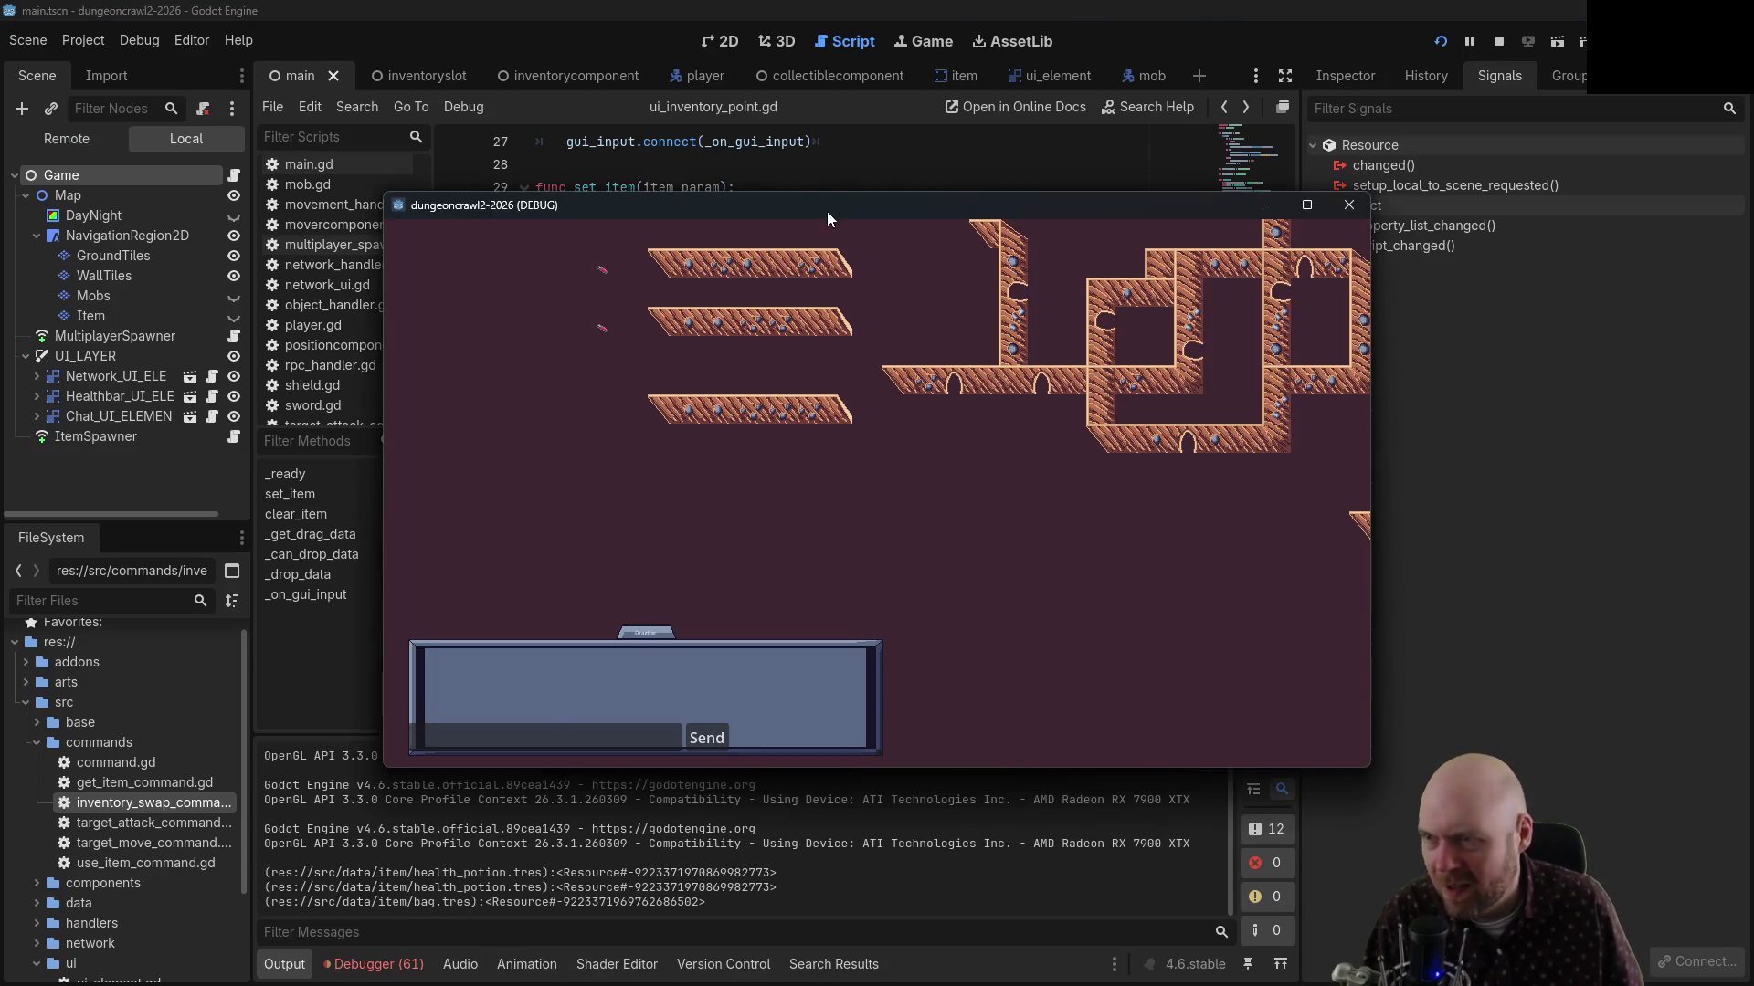
{"action": "left_click", "coordinate": [903, 547]}
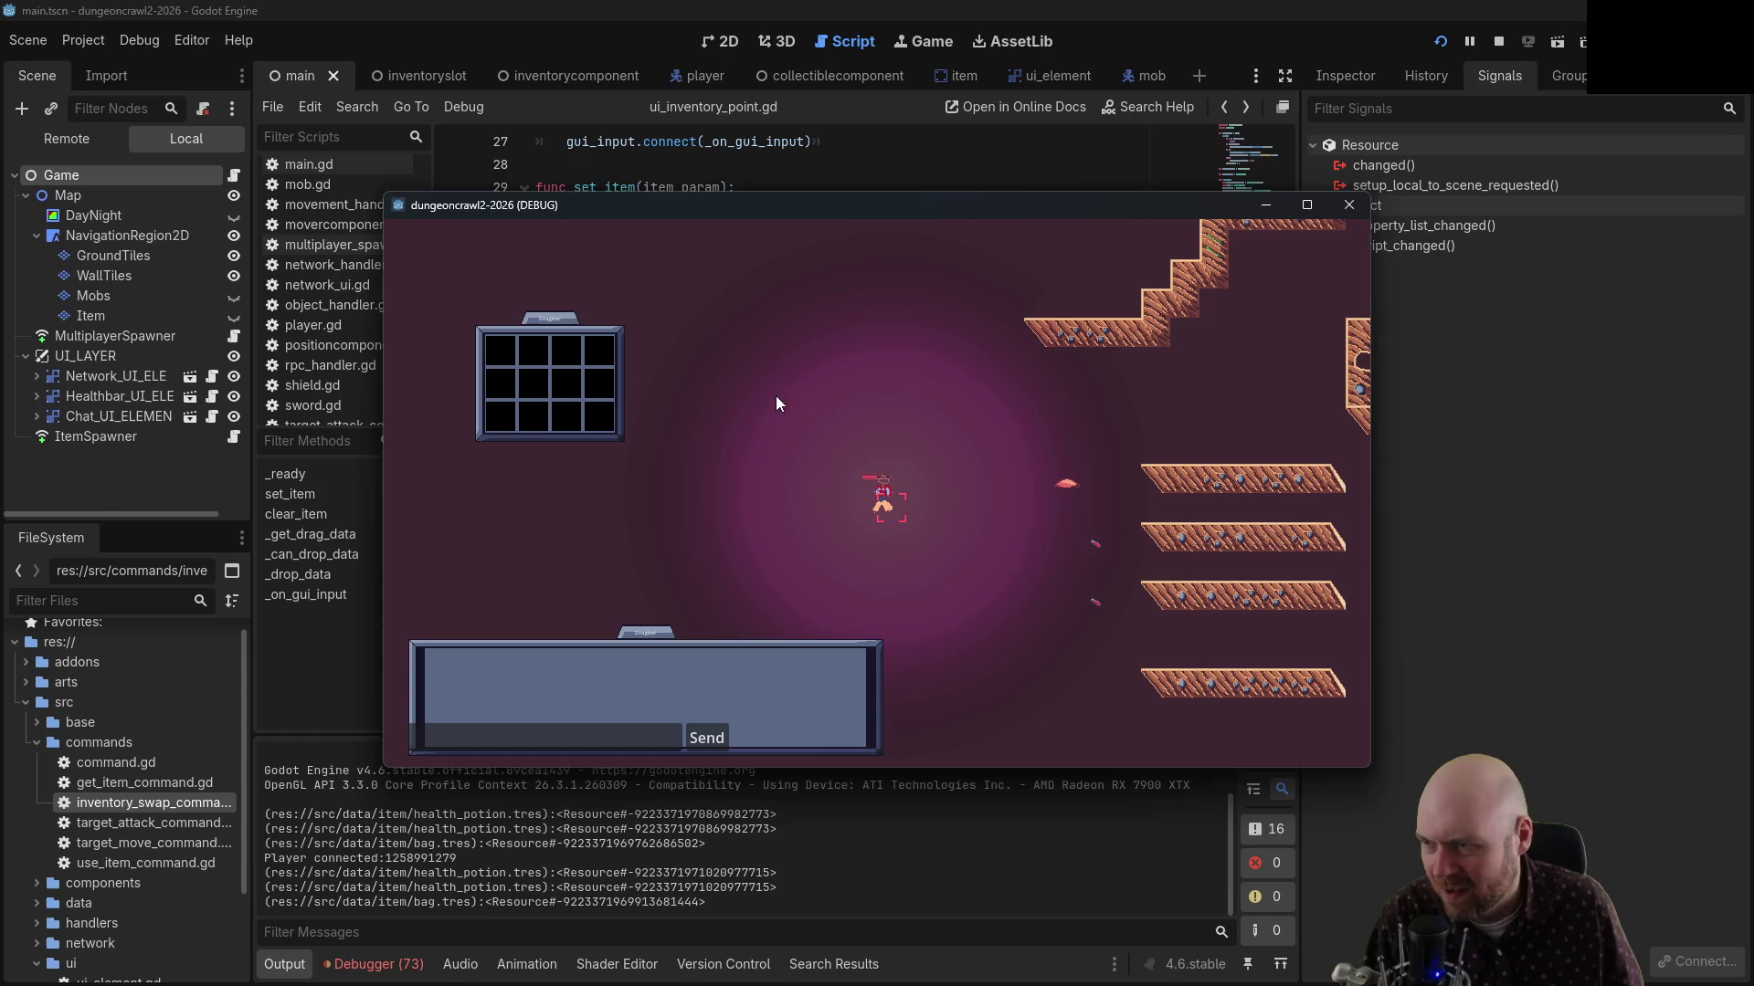
{"action": "left_click_drag", "start_coordinate": [601, 367], "coordinate": [605, 378]}
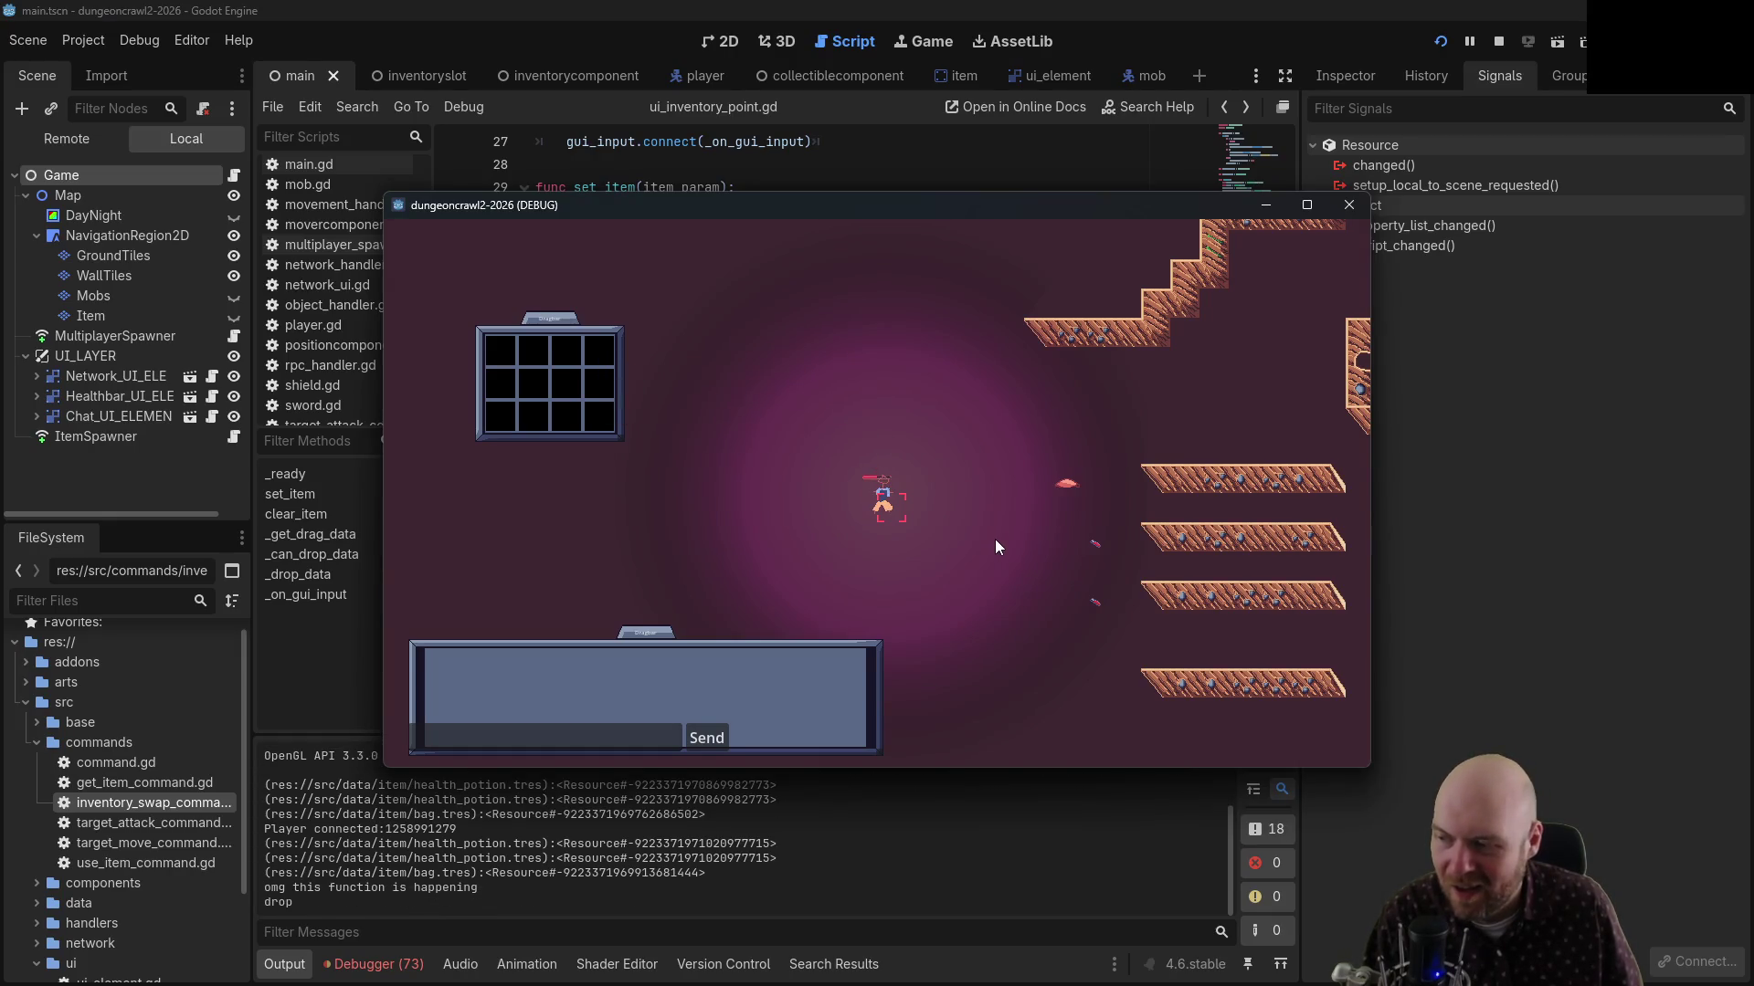
Pick up the three ground items, drag a filled slot to see its preview, then stop
{"action": "left_click", "coordinate": [1063, 494]}
{"action": "left_click", "coordinate": [1089, 546]}
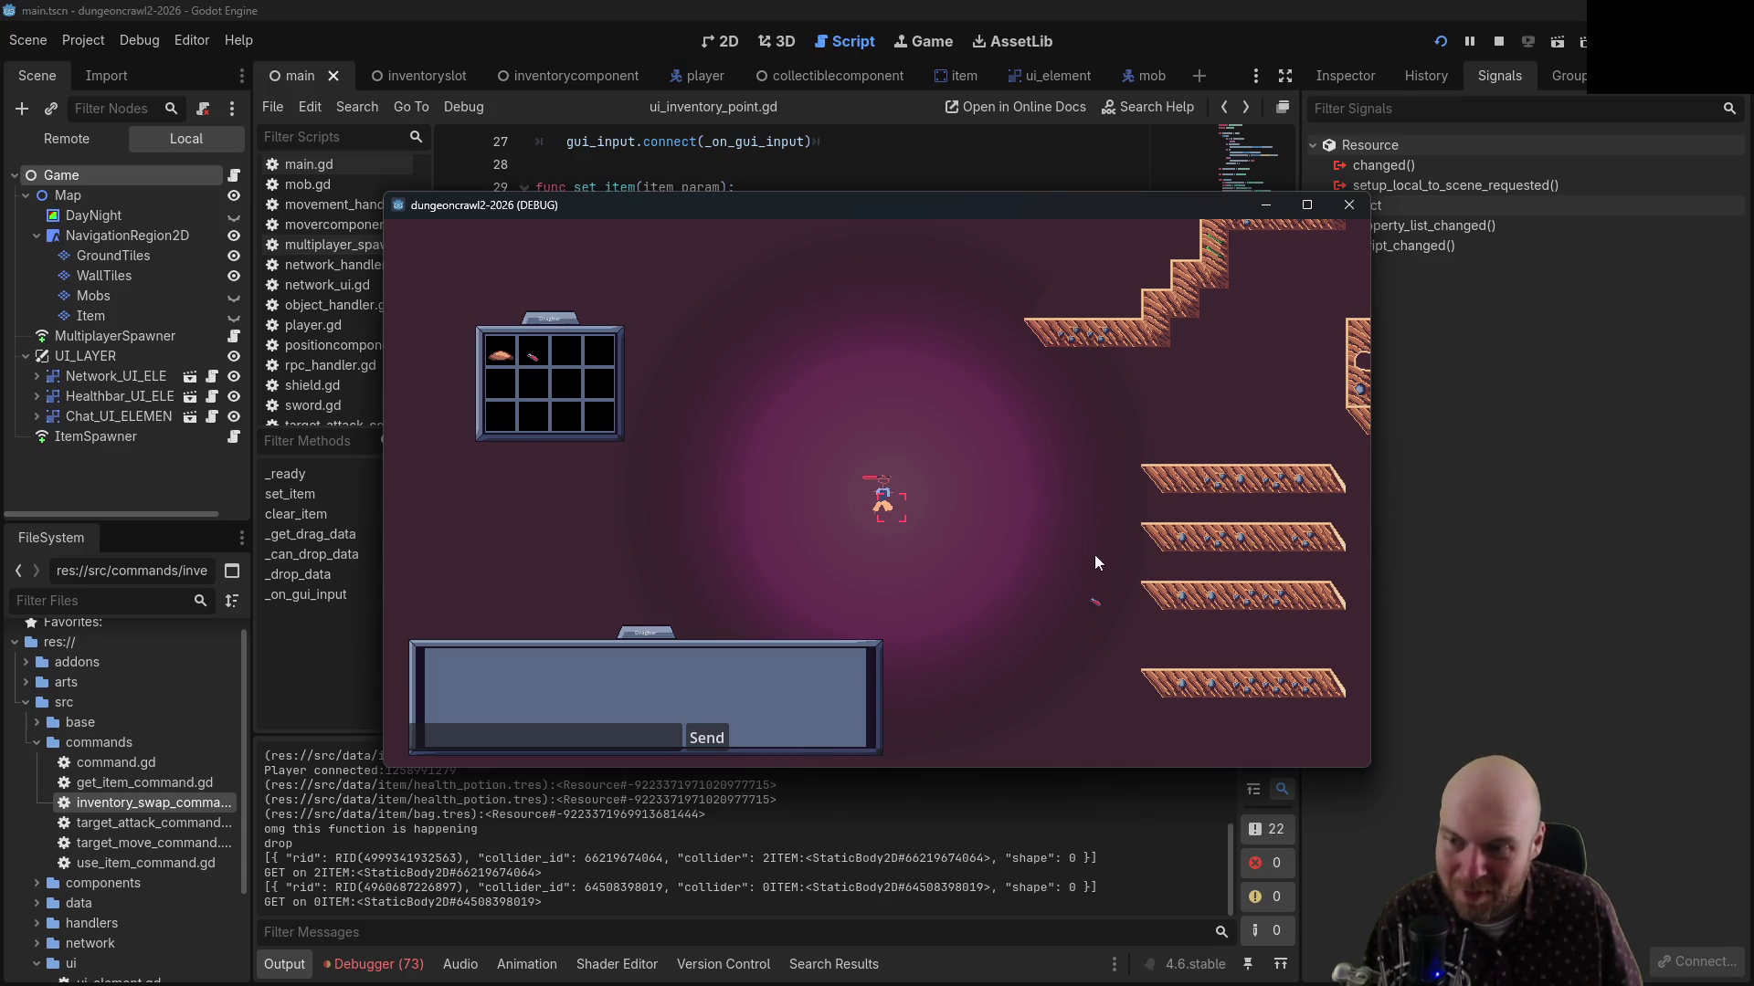
{"action": "left_click", "coordinate": [1089, 600]}
{"action": "left_click_drag", "start_coordinate": [509, 358], "coordinate": [561, 353]}
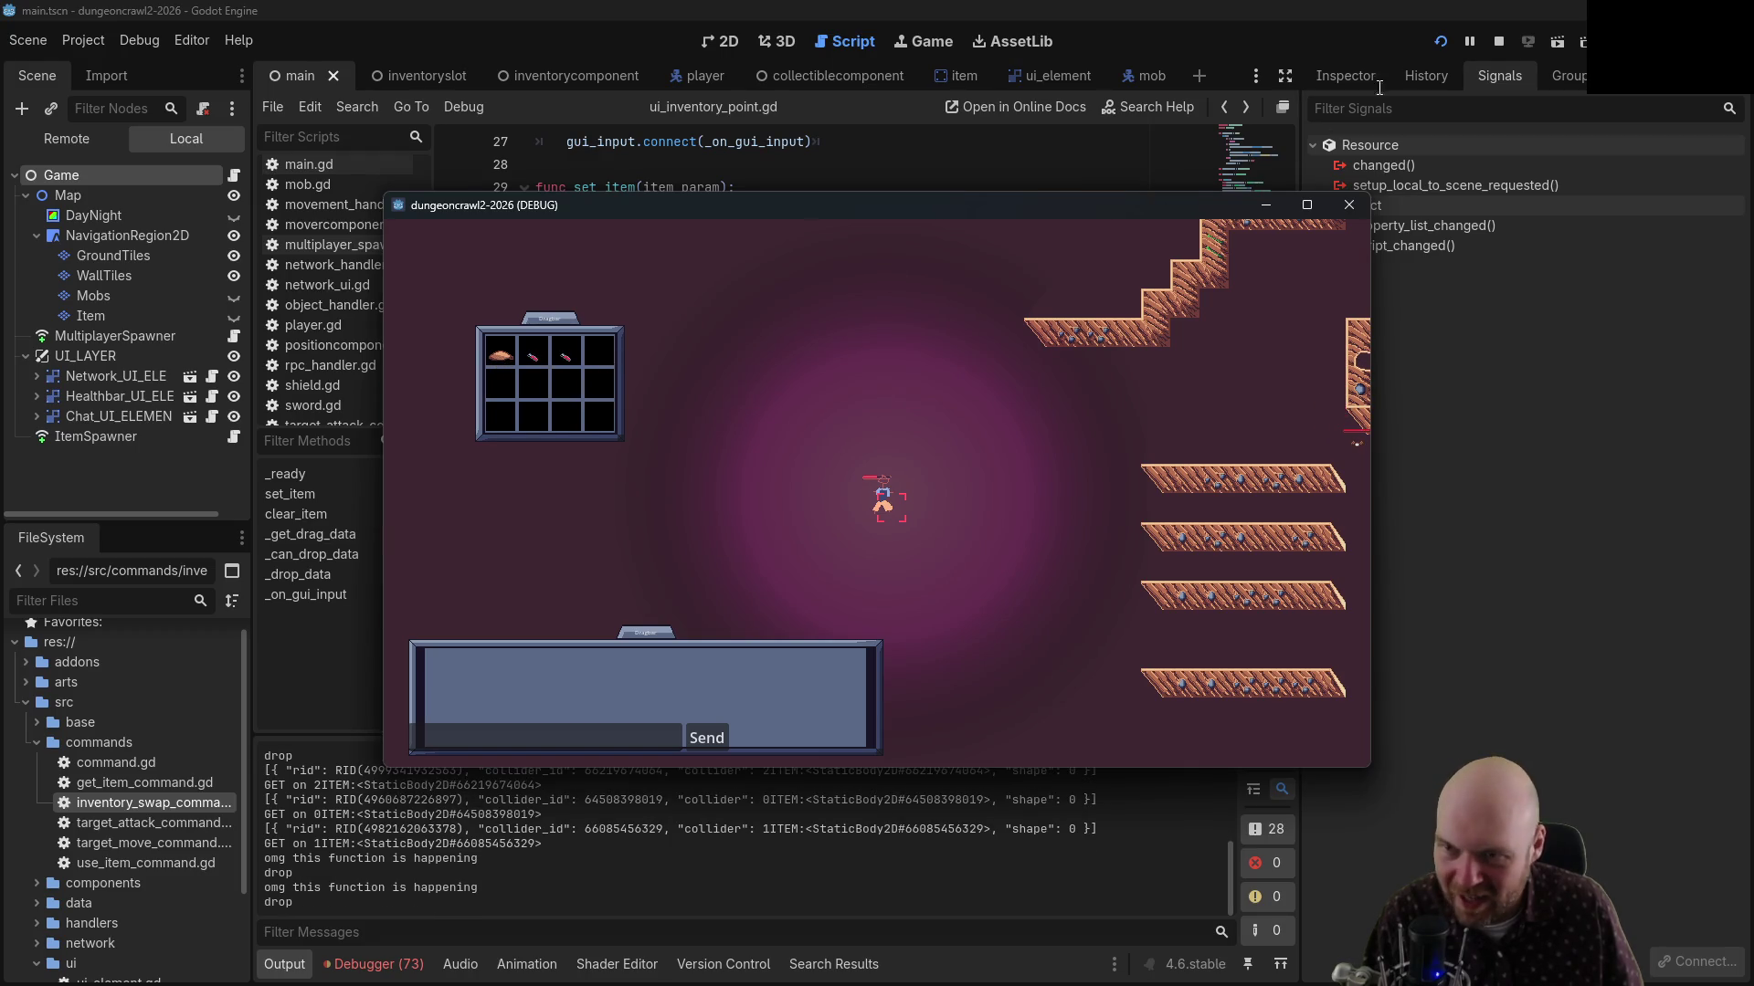
{"action": "left_click", "coordinate": [1499, 41]}
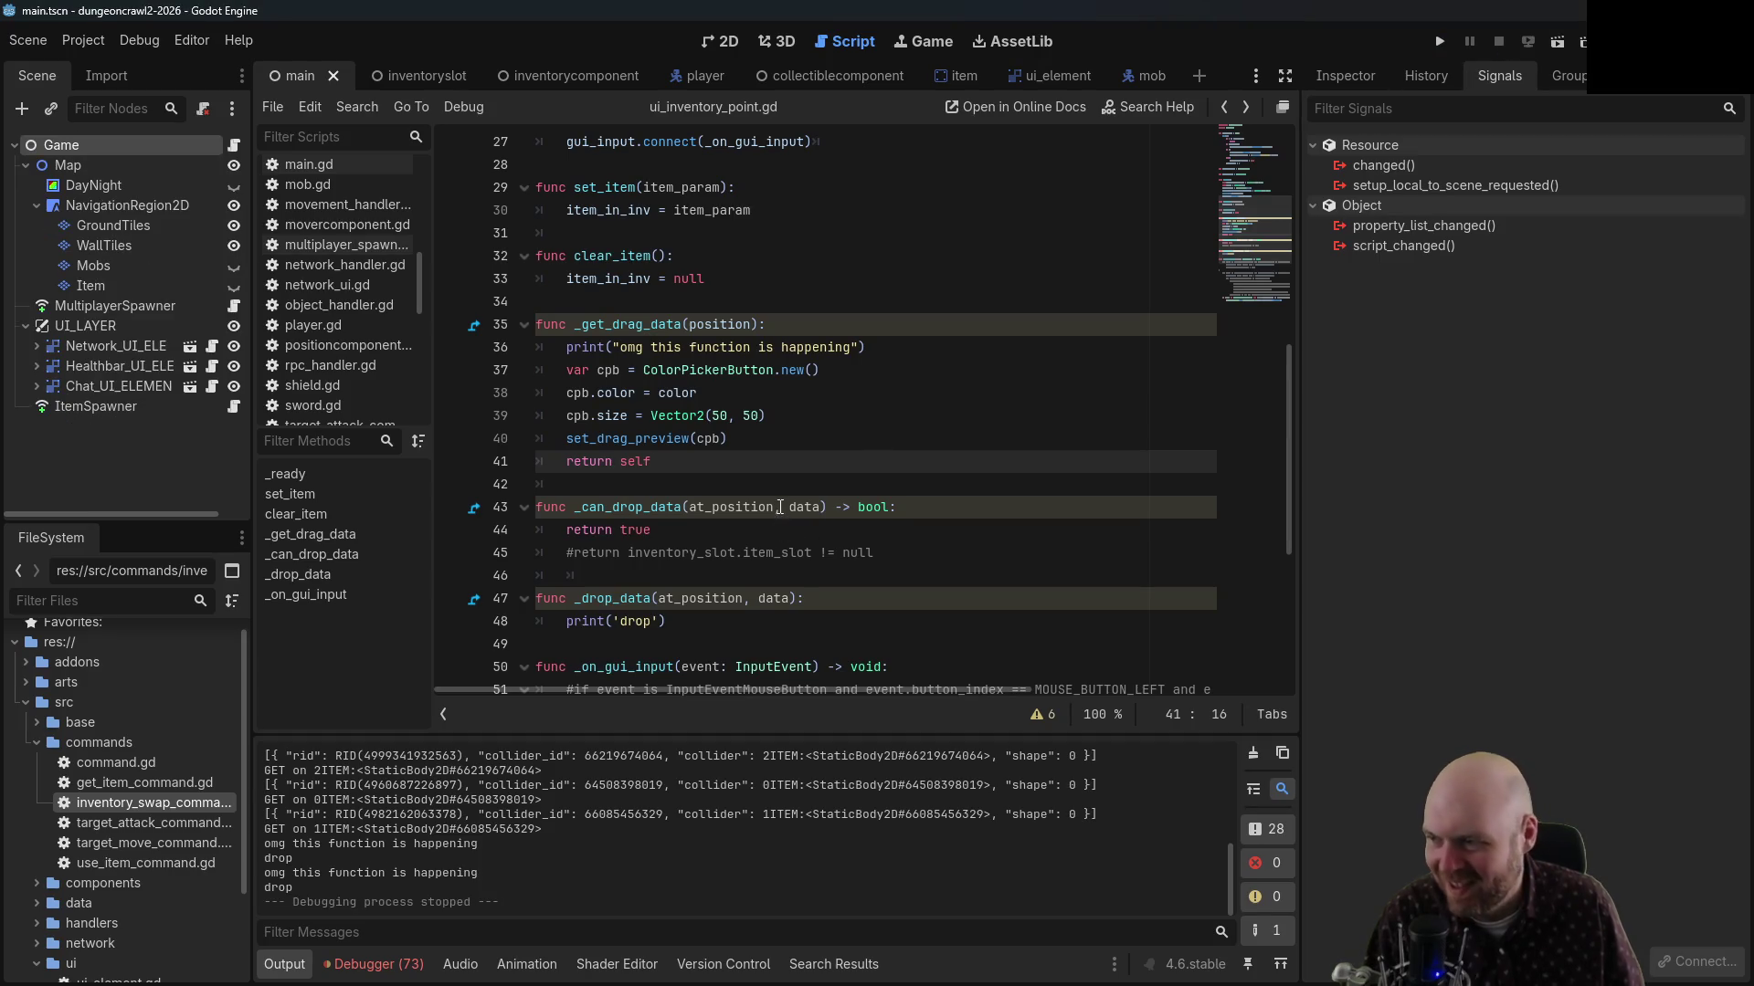
Delete the 'return true' line from _can_drop_data in the inventory point script
{"action": "scroll", "coordinate": [779, 507], "scroll_direction": "down", "scroll_amount": 1}
{"action": "left_click", "coordinate": [922, 484]}
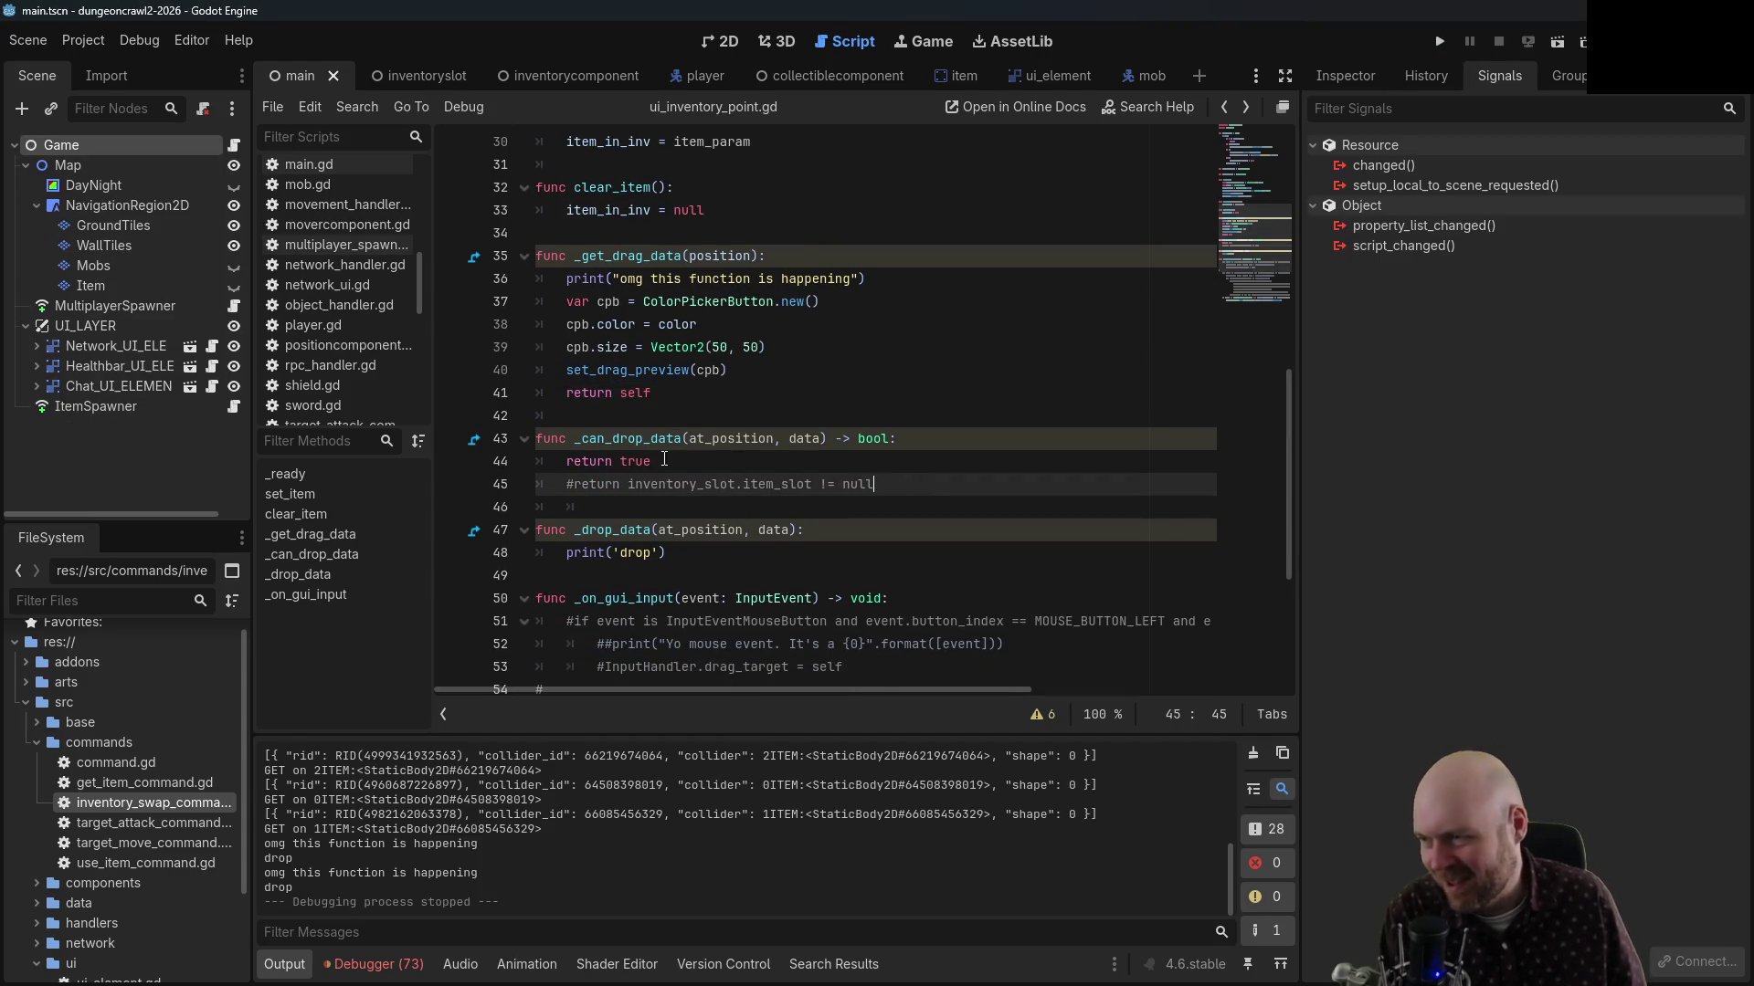
{"action": "left_click", "coordinate": [577, 484]}
{"action": "key", "text": "BackSpace"}
{"action": "left_click_drag", "start_coordinate": [651, 461], "coordinate": [511, 461]}
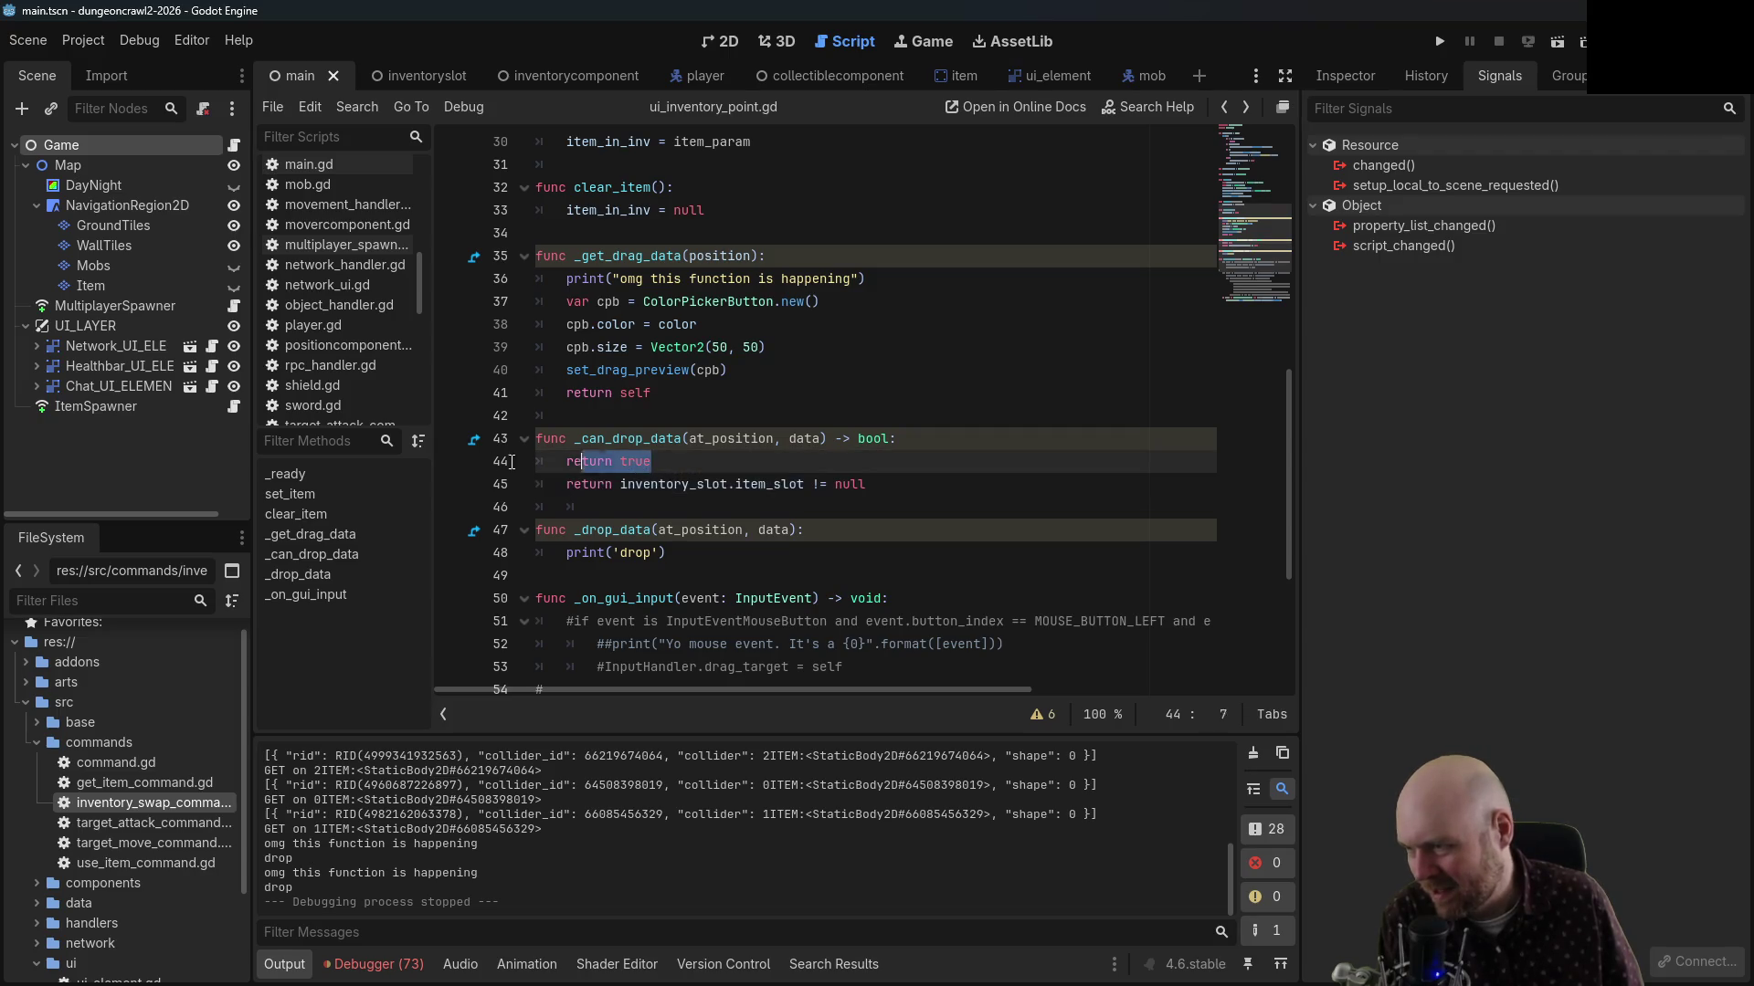
{"action": "key", "text": "BackSpace"}
{"action": "key", "text": "BackSpace"}
{"action": "key", "text": "BackSpace"}
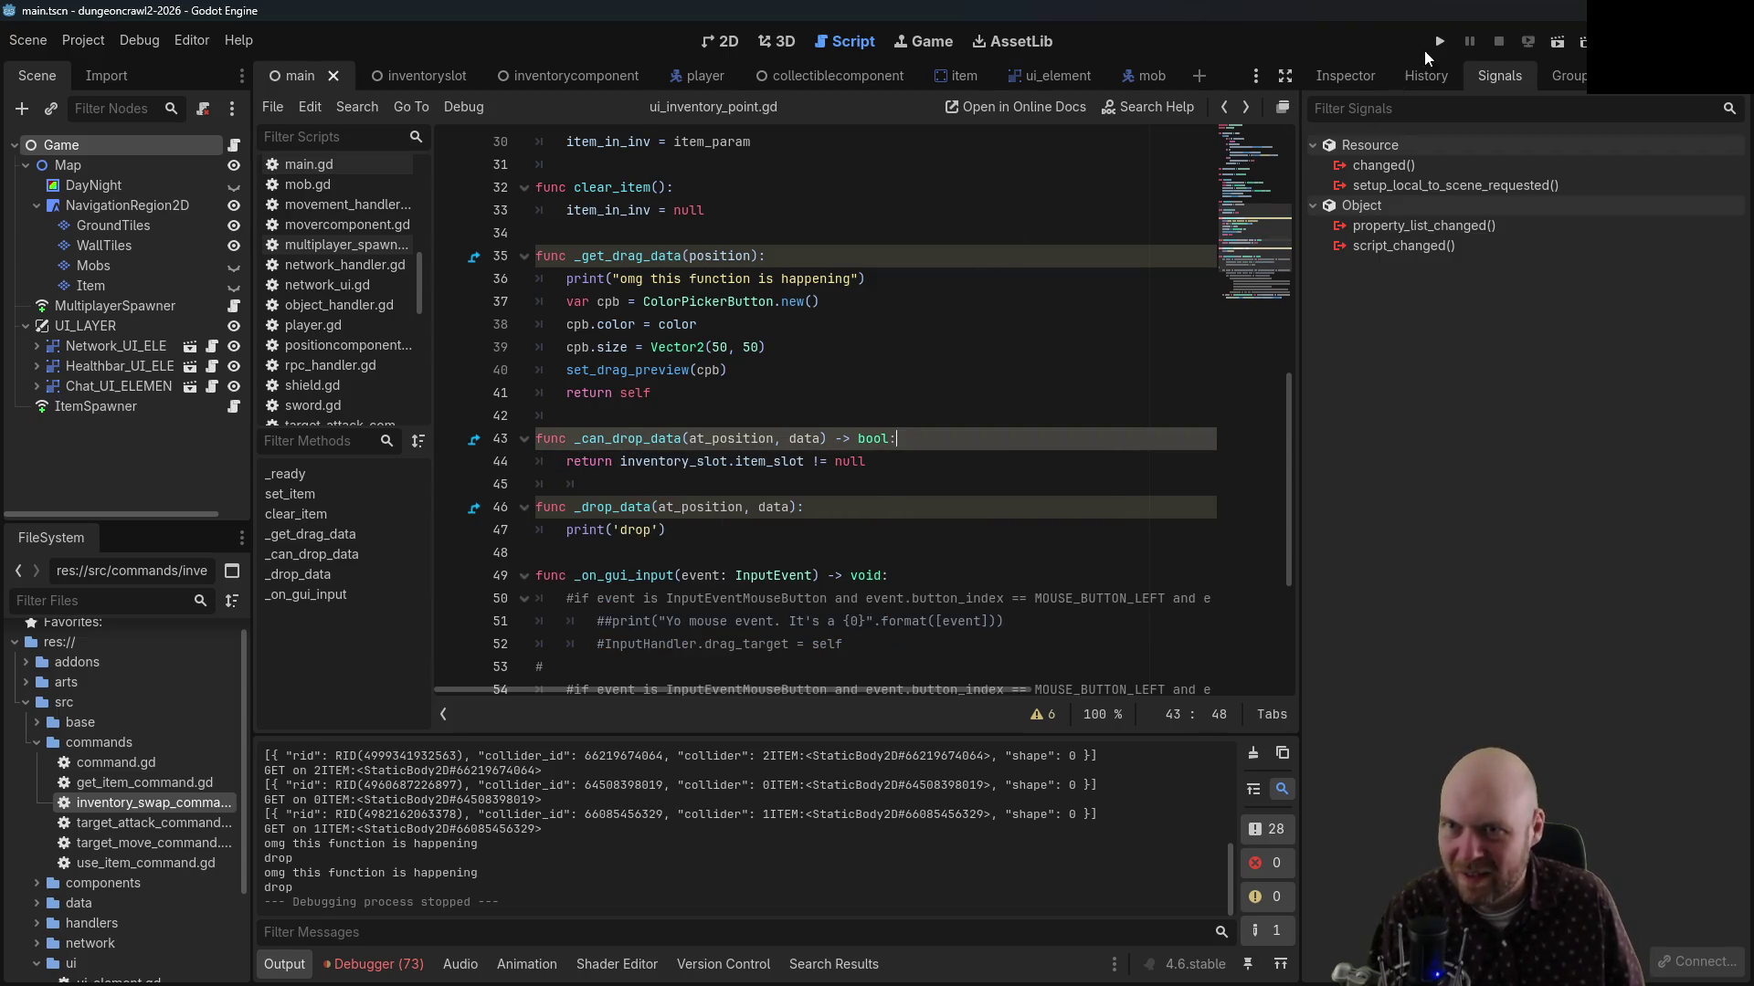
Run the game, pick up three items, drag a filled slot onto another to log 'drop', then stop
{"action": "left_click", "coordinate": [1439, 41]}
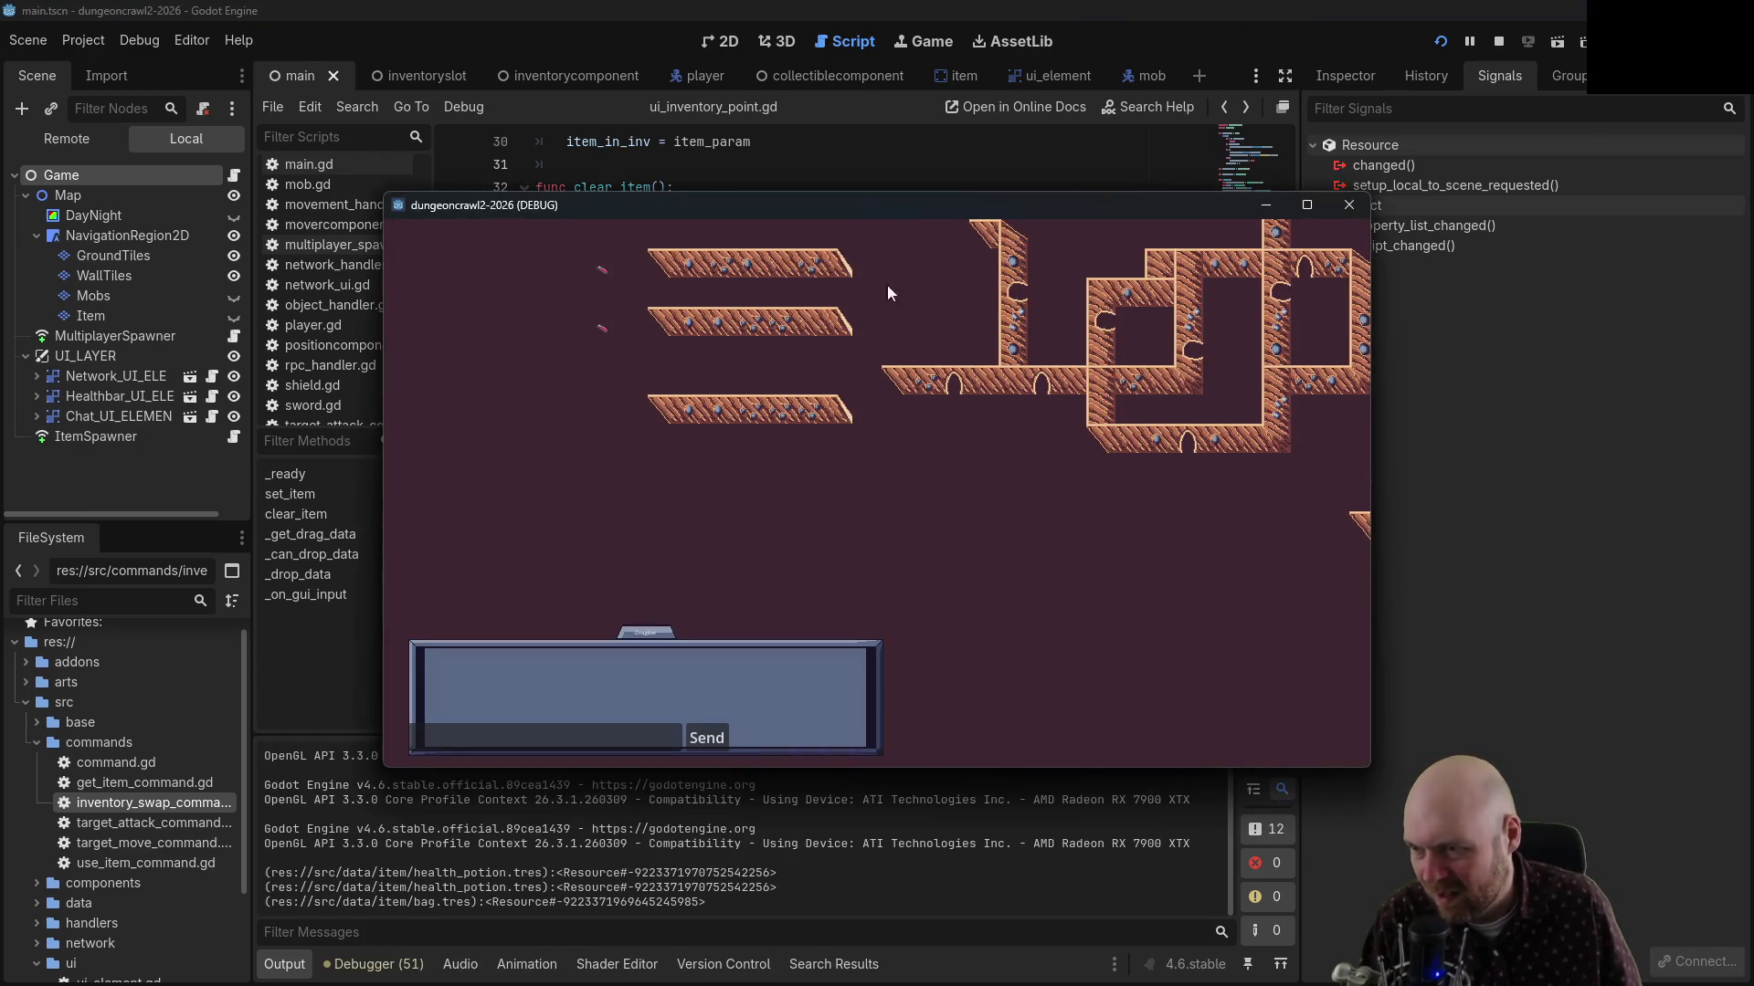
{"action": "left_click", "coordinate": [904, 543]}
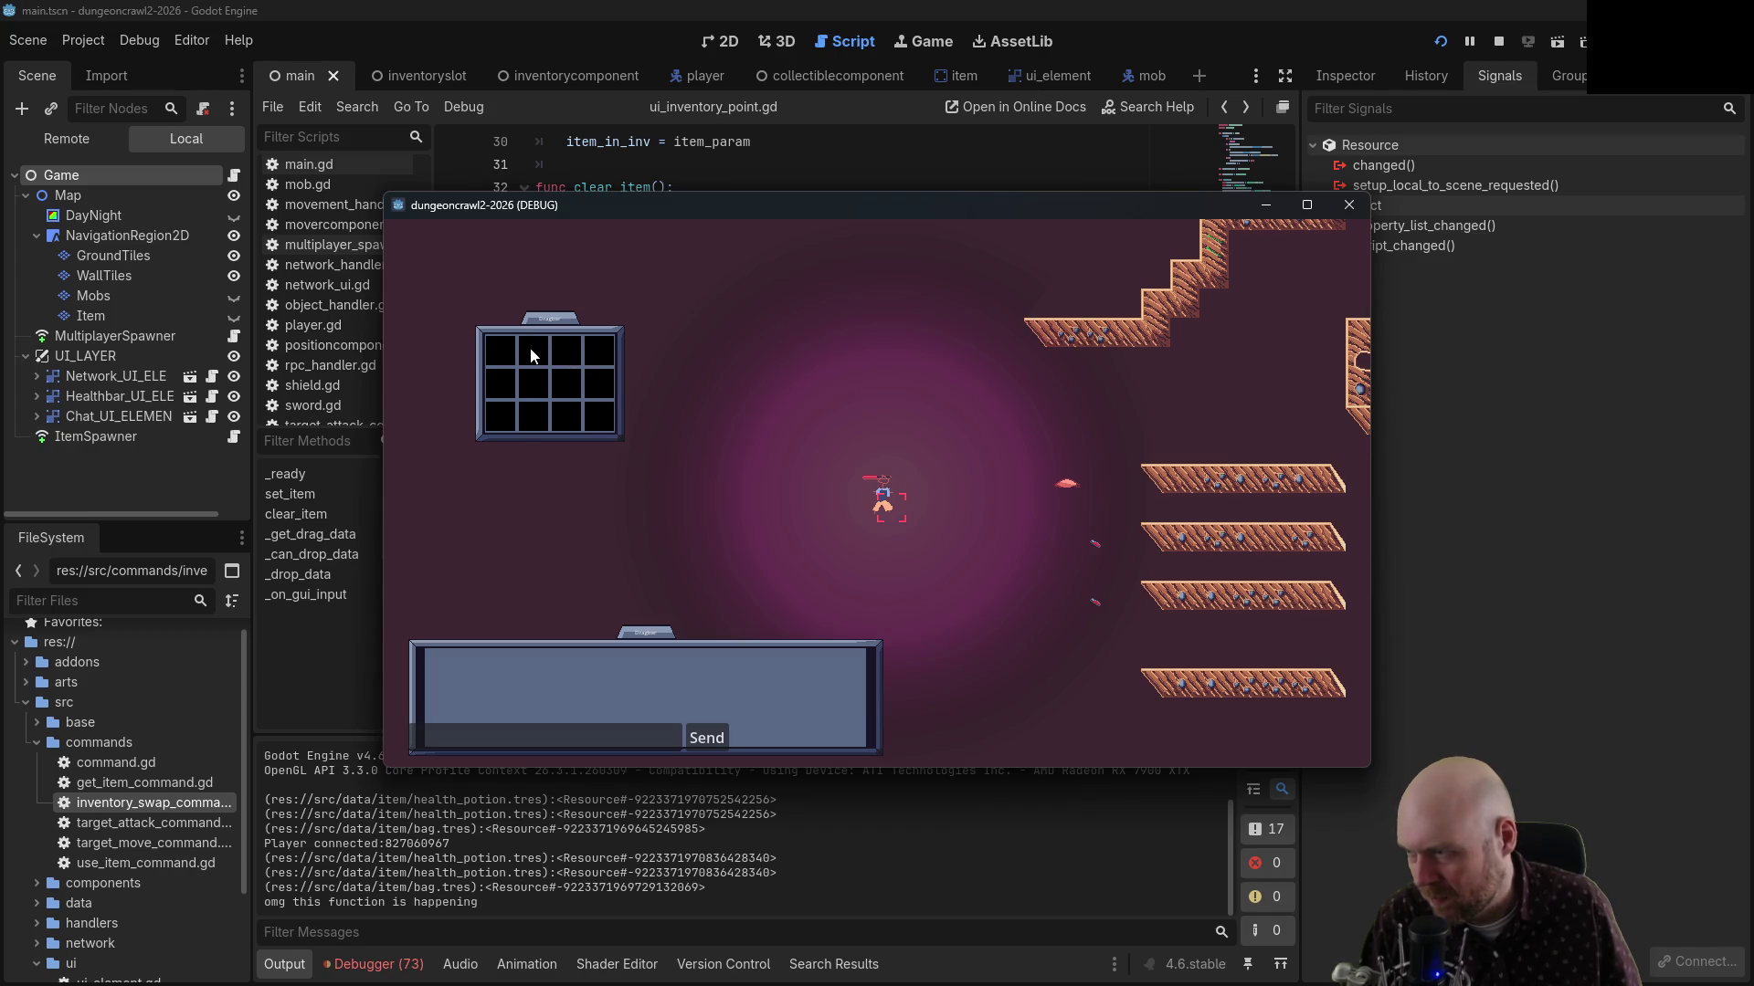
{"action": "mouse_move", "coordinate": [531, 355]}
{"action": "left_mouse_down"}
{"action": "mouse_move", "coordinate": [595, 347]}
{"action": "mouse_move", "coordinate": [592, 396]}
{"action": "mouse_move", "coordinate": [518, 416]}
{"action": "mouse_move", "coordinate": [500, 347]}
{"action": "mouse_move", "coordinate": [604, 343]}
{"action": "mouse_move", "coordinate": [517, 346]}
{"action": "mouse_move", "coordinate": [520, 383]}
{"action": "mouse_move", "coordinate": [615, 385]}
{"action": "left_mouse_up"}
{"action": "left_click", "coordinate": [1068, 485]}
{"action": "left_click", "coordinate": [1096, 541]}
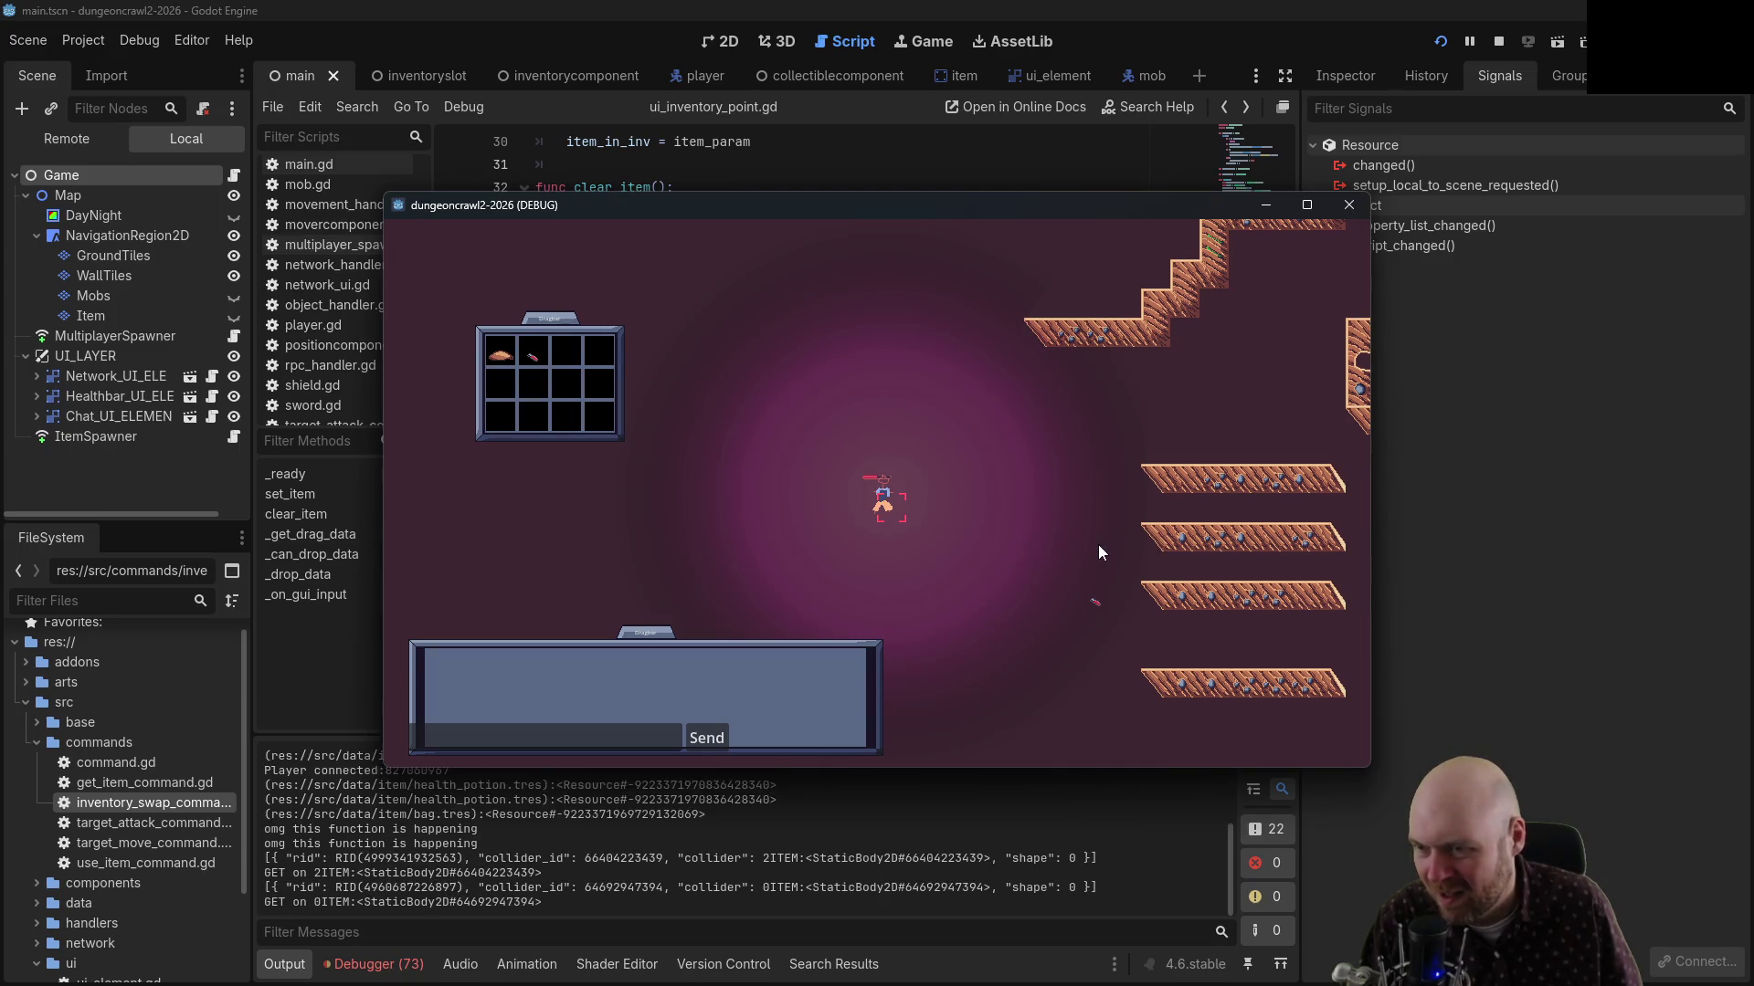
{"action": "left_click", "coordinate": [1096, 601]}
{"action": "mouse_move", "coordinate": [499, 359]}
{"action": "left_mouse_down"}
{"action": "mouse_move", "coordinate": [589, 353]}
{"action": "mouse_move", "coordinate": [599, 378]}
{"action": "mouse_move", "coordinate": [562, 356]}
{"action": "left_mouse_up"}
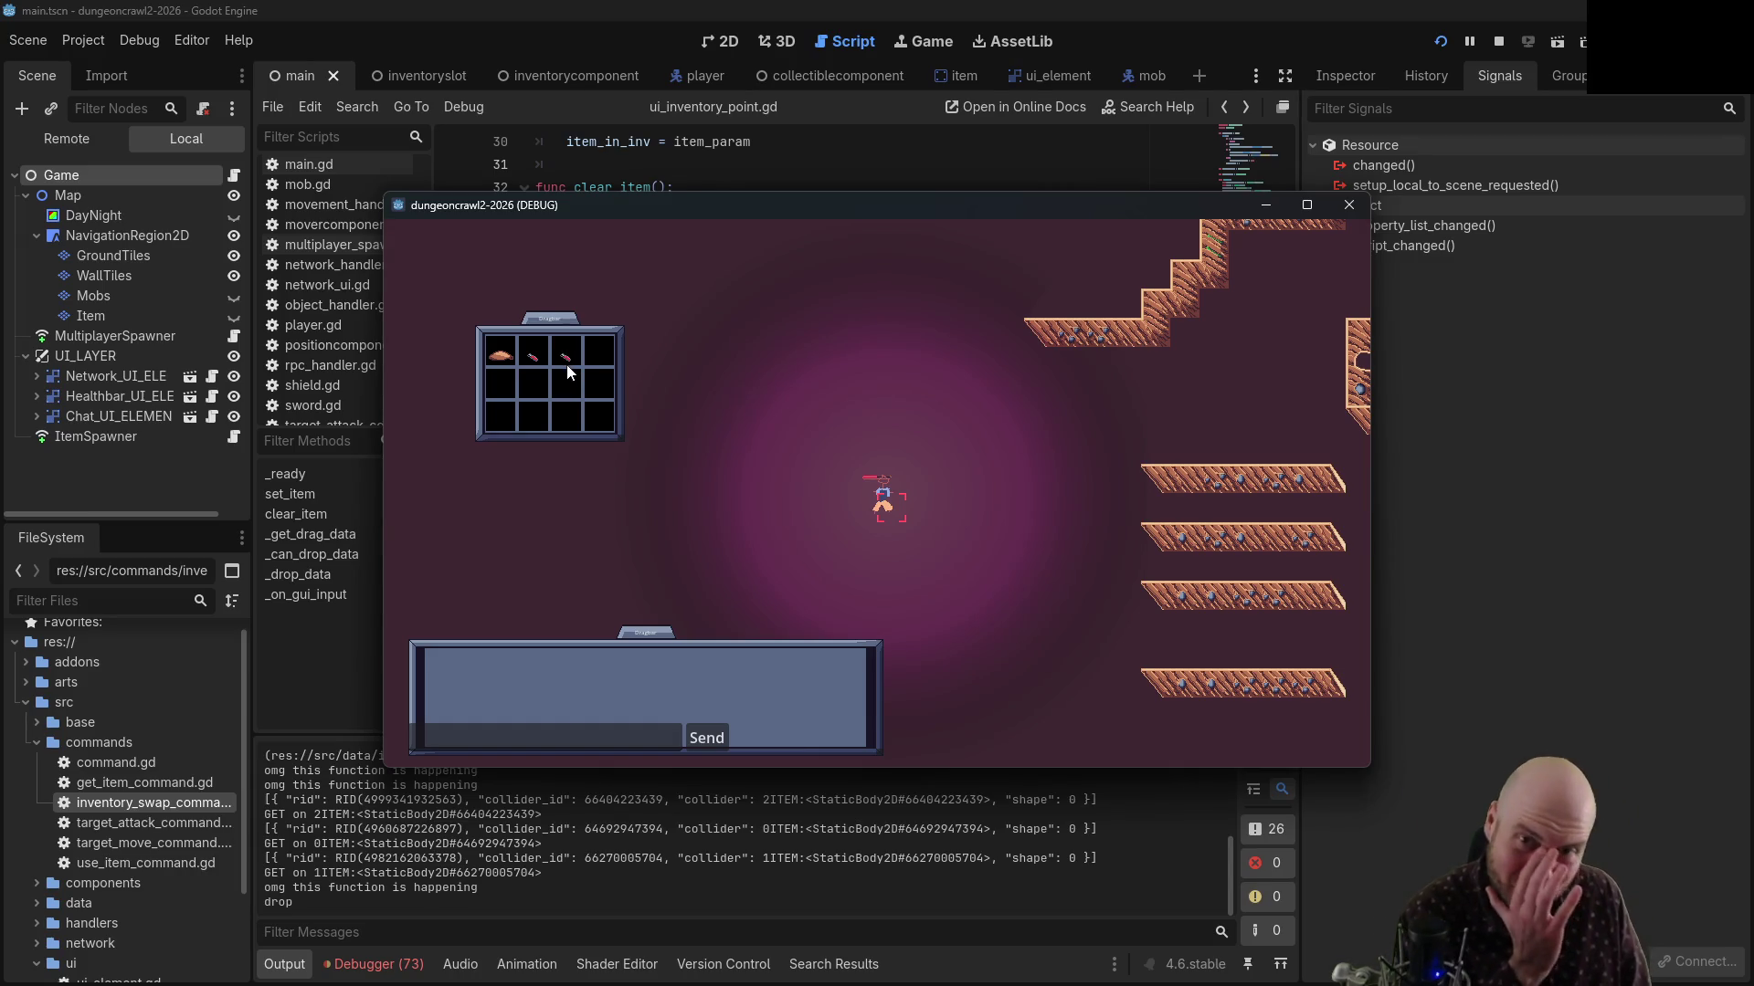
{"action": "left_click", "coordinate": [1497, 42]}
Go back to editing ui_inventory_point.gd in the script editor
{"action": "left_click", "coordinate": [730, 301]}
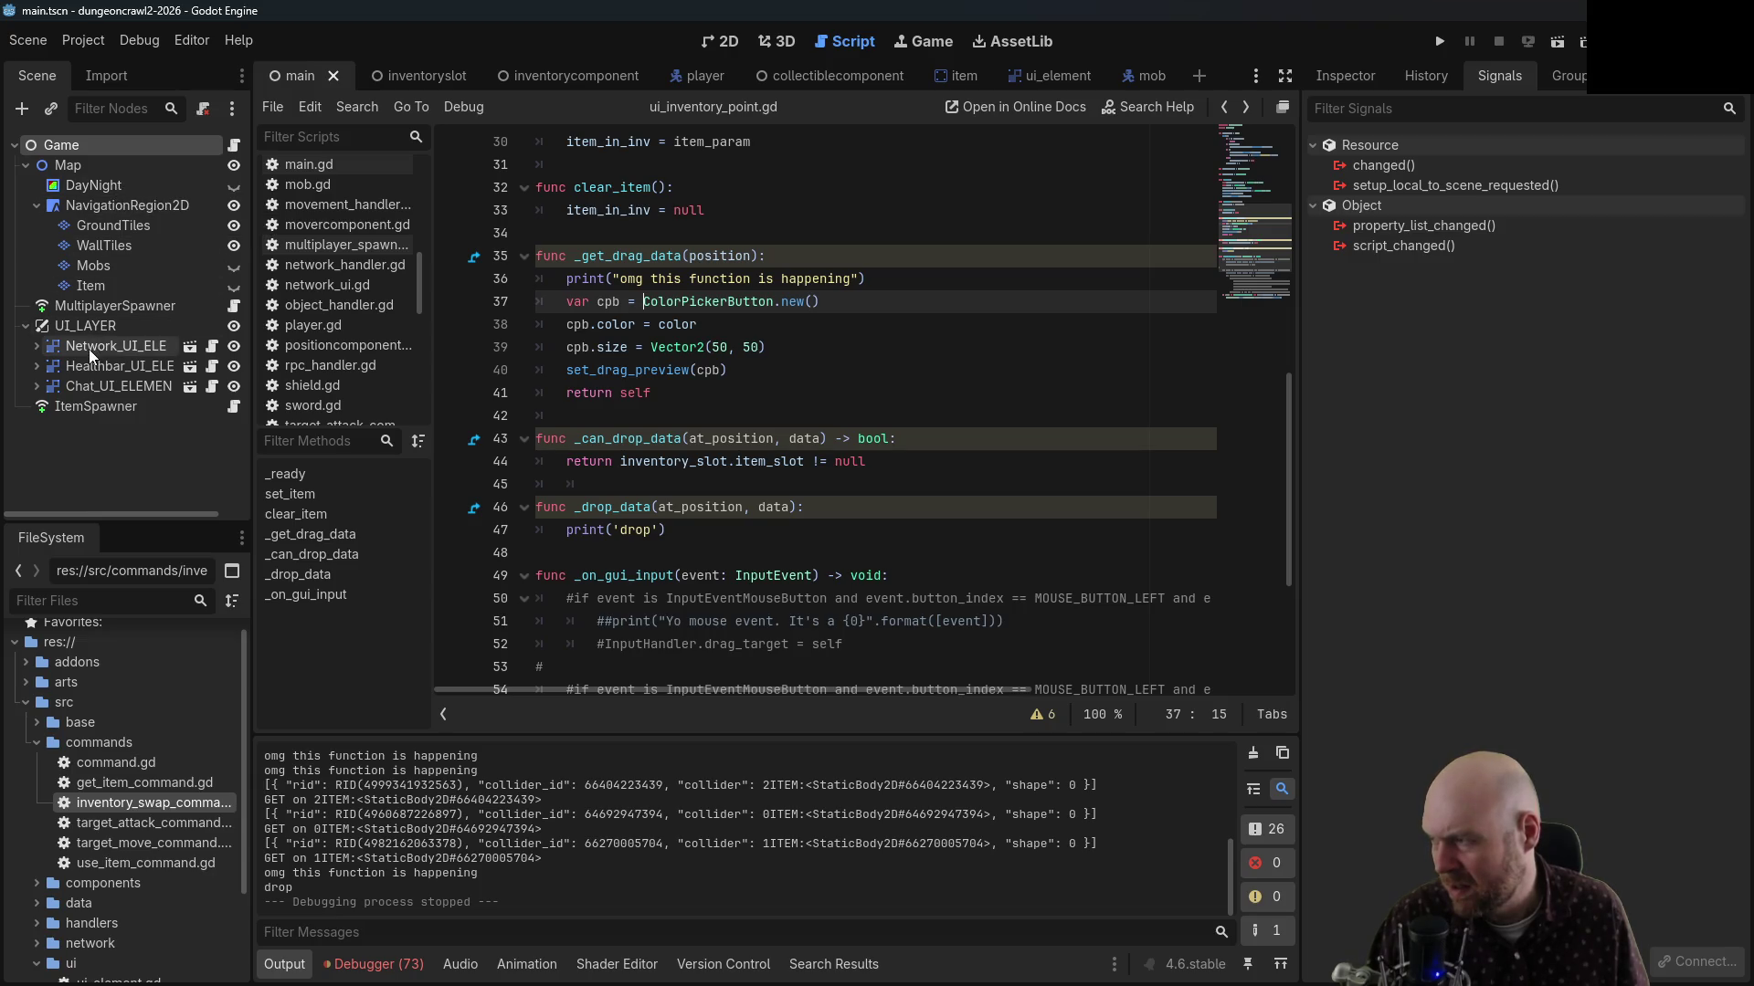
Open the Add Child Node dialog for Map and browse the 2D node types
{"action": "right_click", "coordinate": [106, 170]}
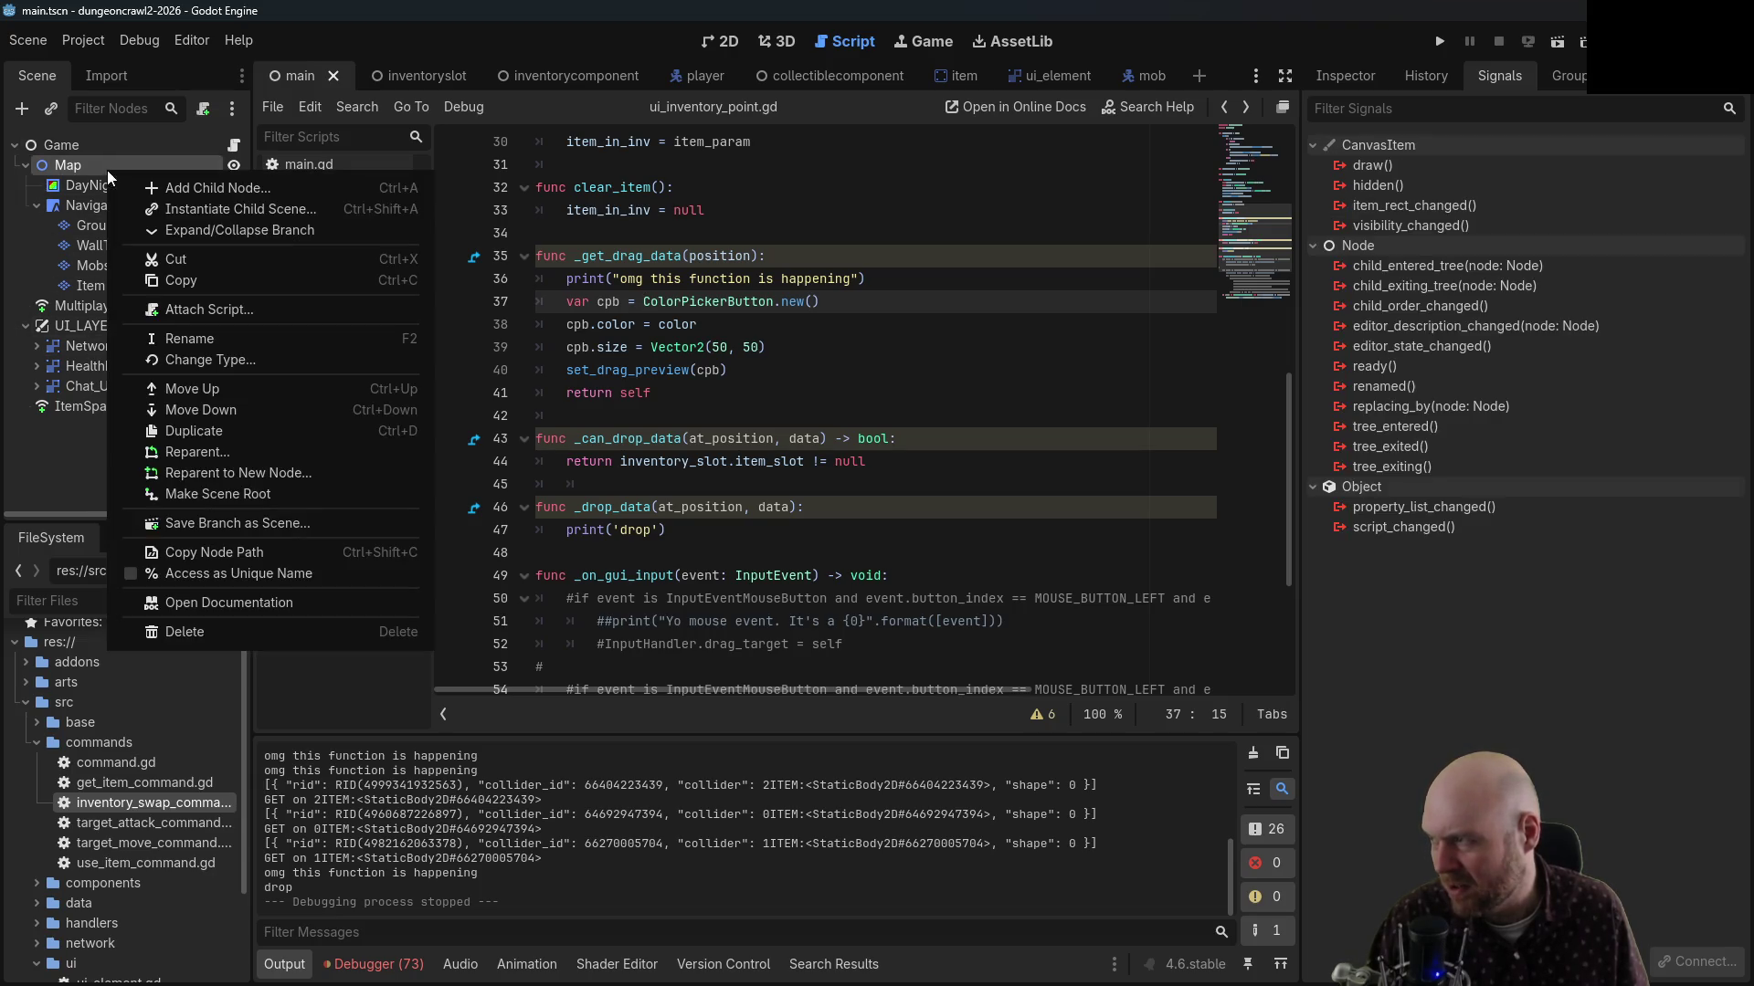
{"action": "left_click", "coordinate": [184, 188]}
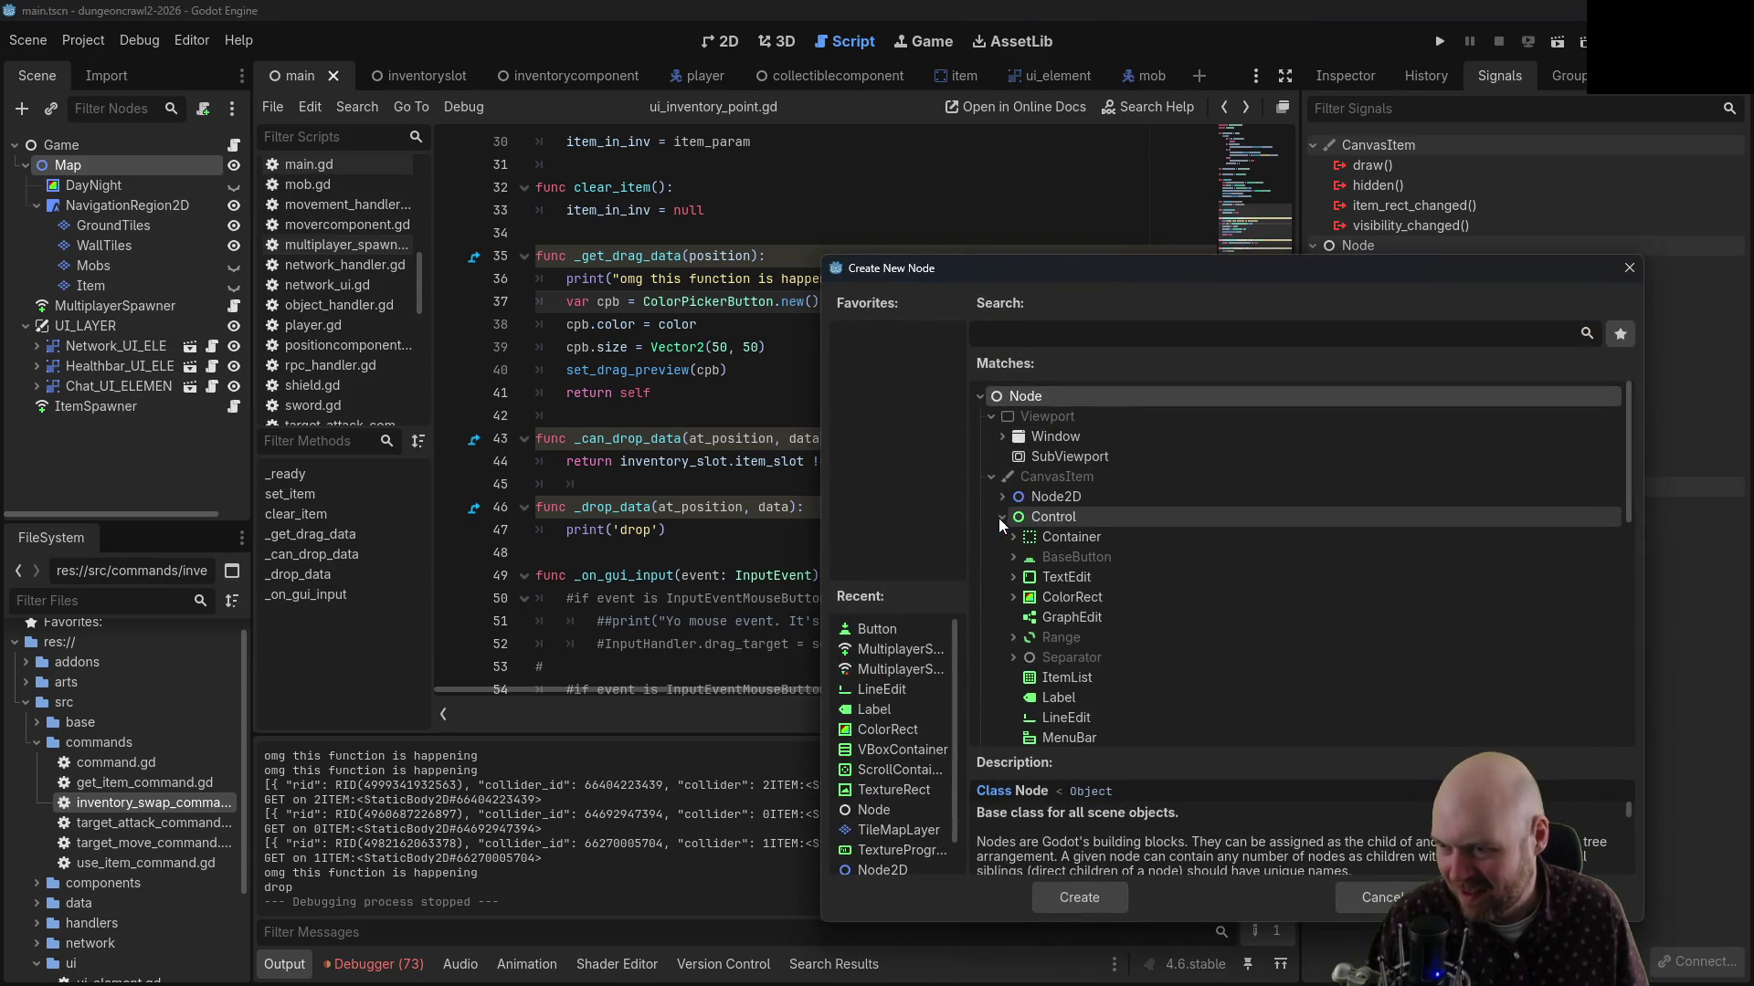
{"action": "scroll", "coordinate": [1034, 548], "scroll_direction": "down", "scroll_amount": 4}
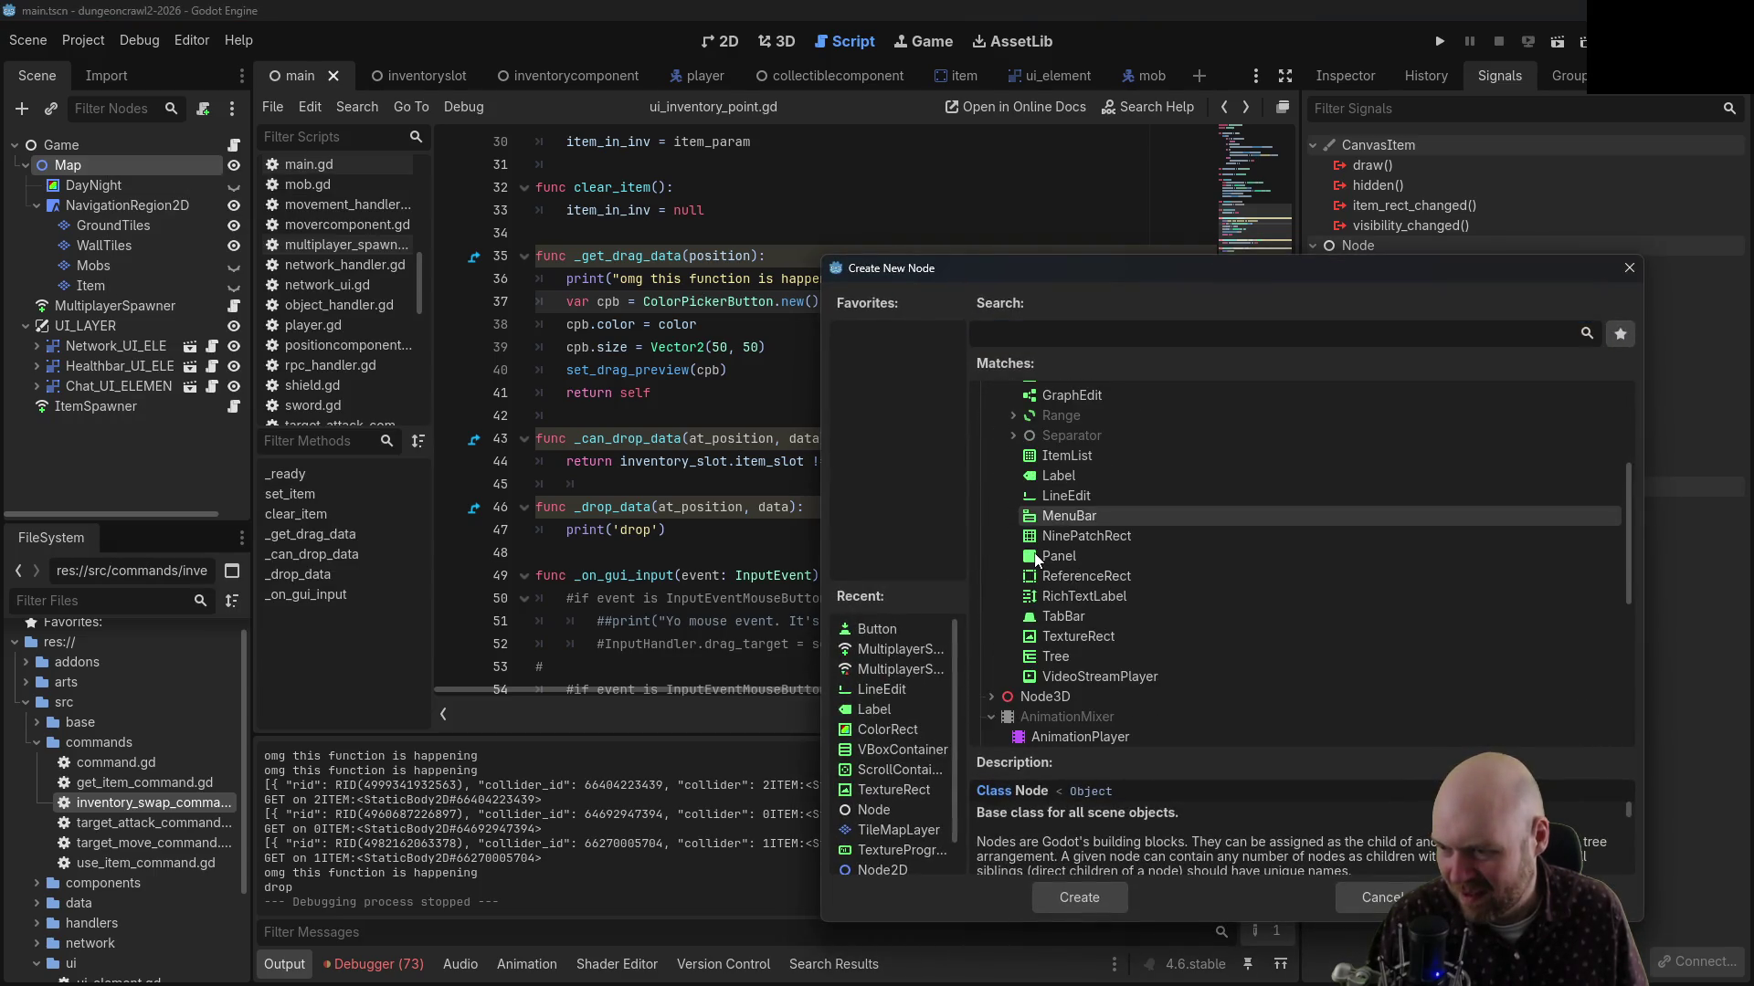
{"action": "scroll", "coordinate": [1034, 548], "scroll_direction": "up", "scroll_amount": 4}
{"action": "left_click", "coordinate": [1002, 428]}
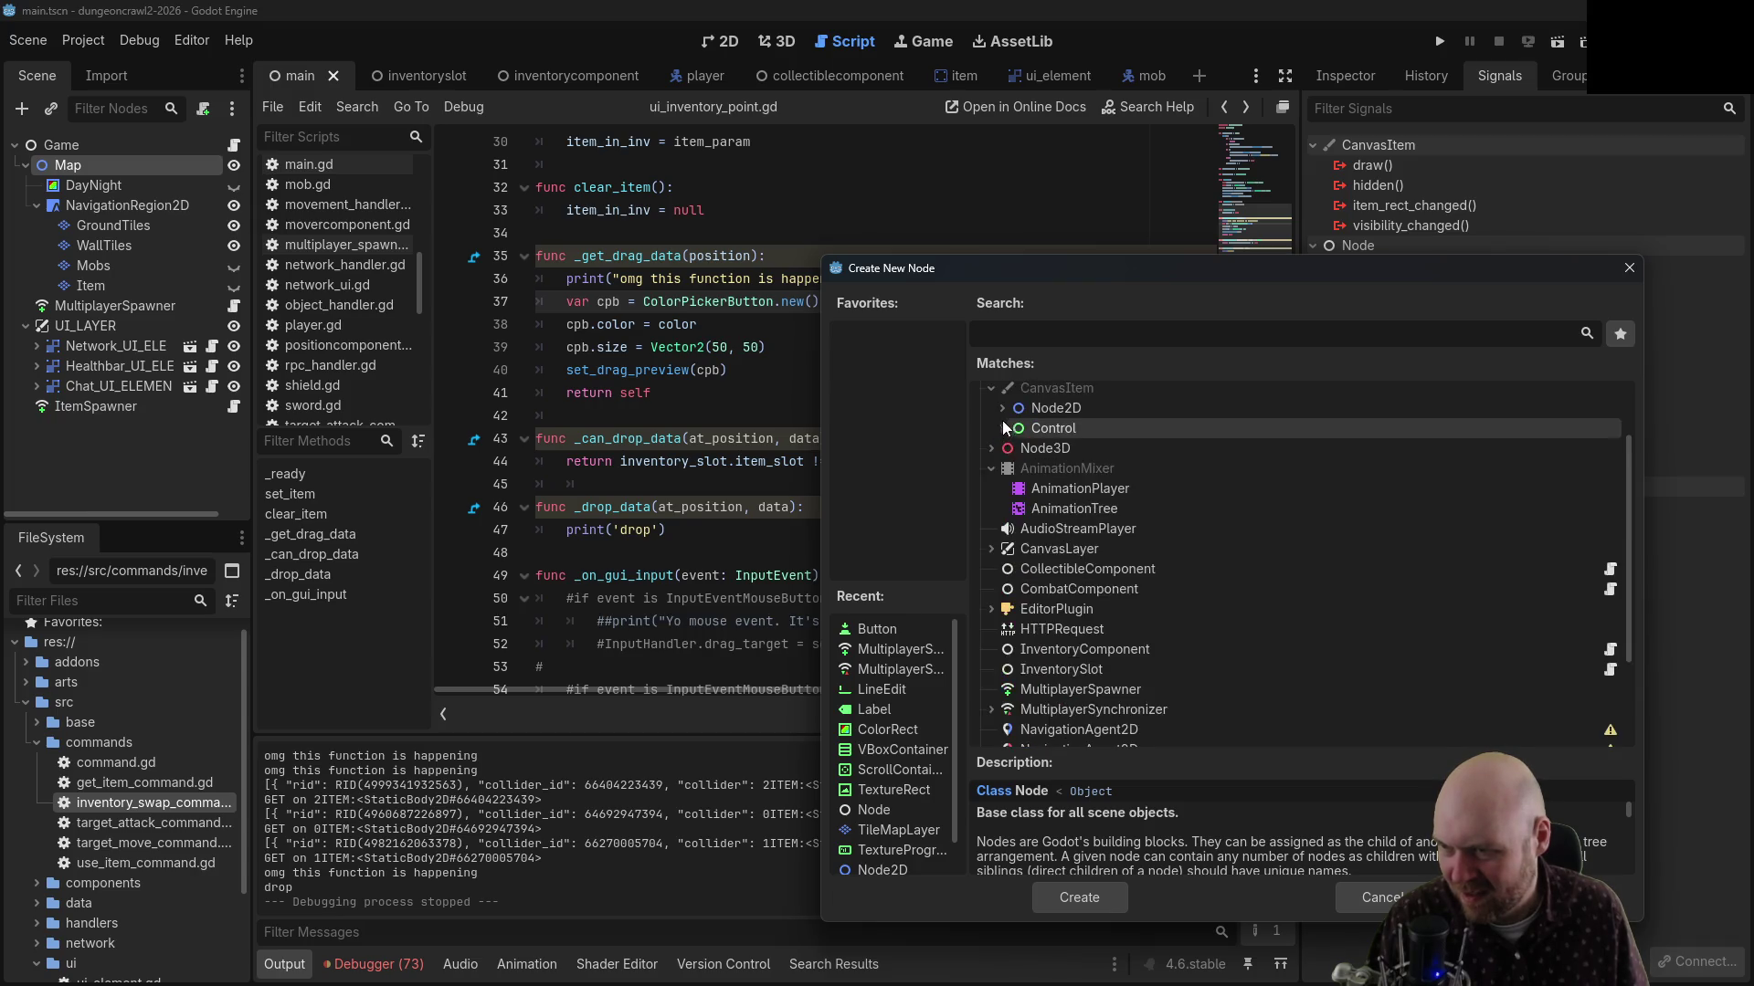
{"action": "left_click", "coordinate": [1002, 408]}
{"action": "scroll", "coordinate": [1093, 655], "scroll_direction": "down", "scroll_amount": 1}
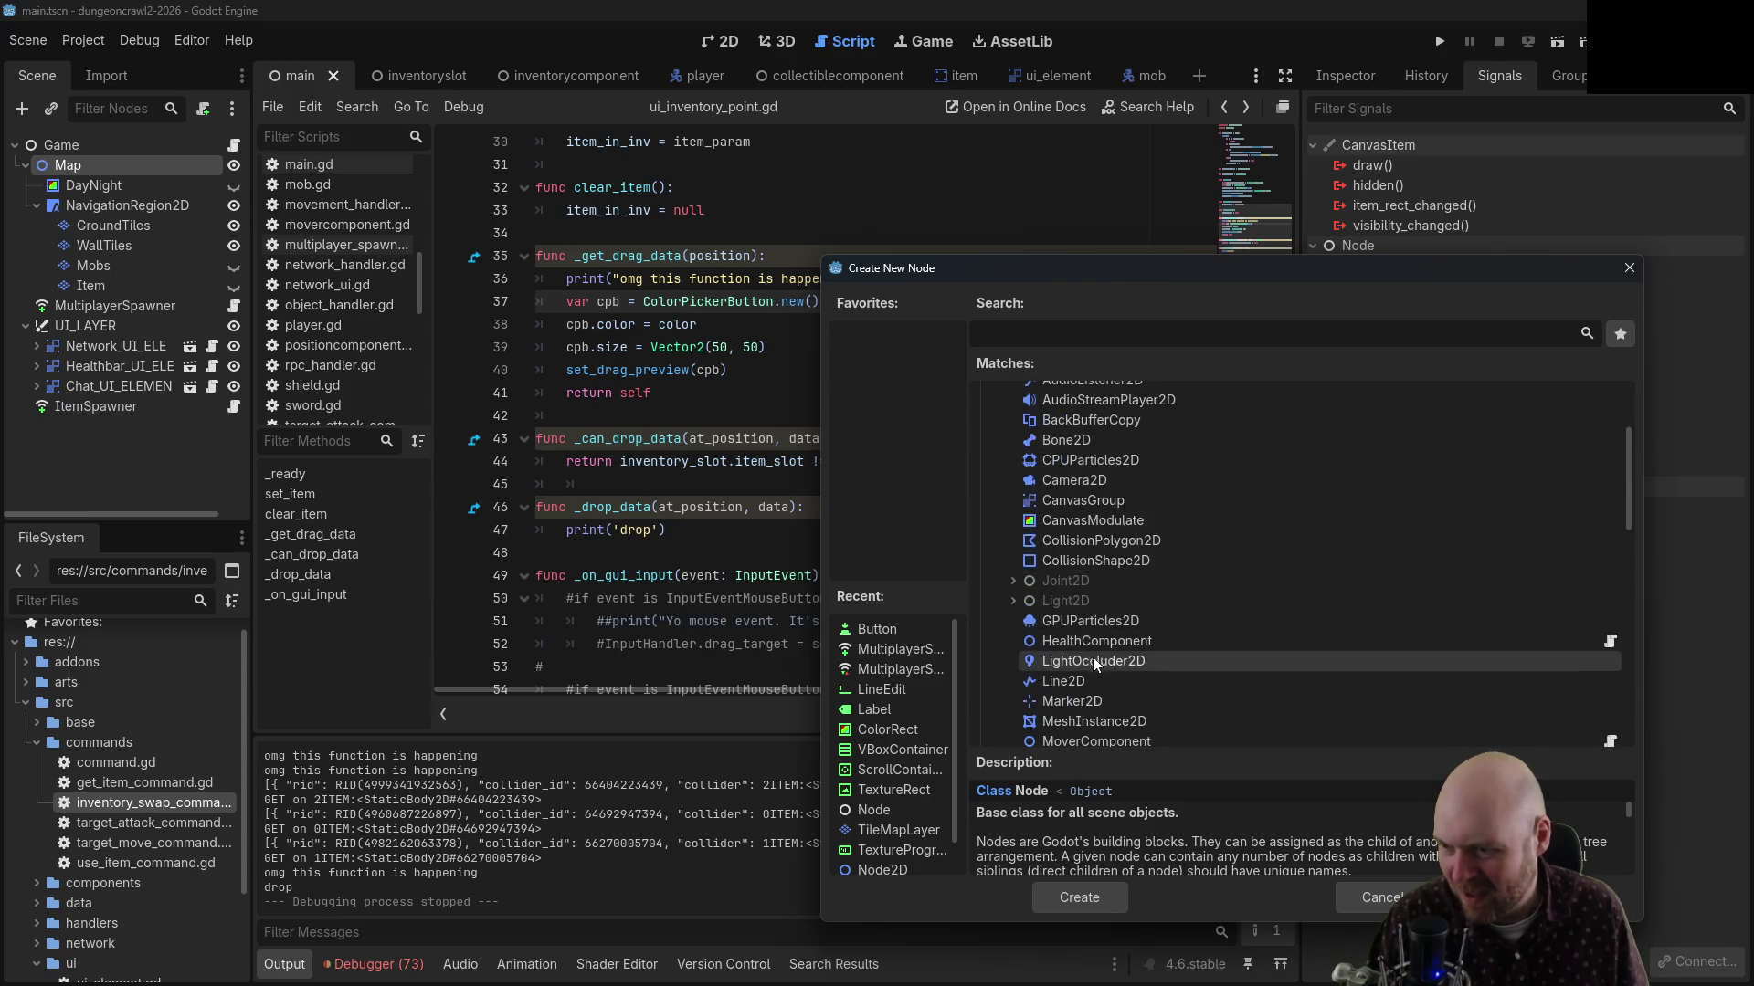
{"action": "scroll", "coordinate": [1088, 676], "scroll_direction": "down", "scroll_amount": 5}
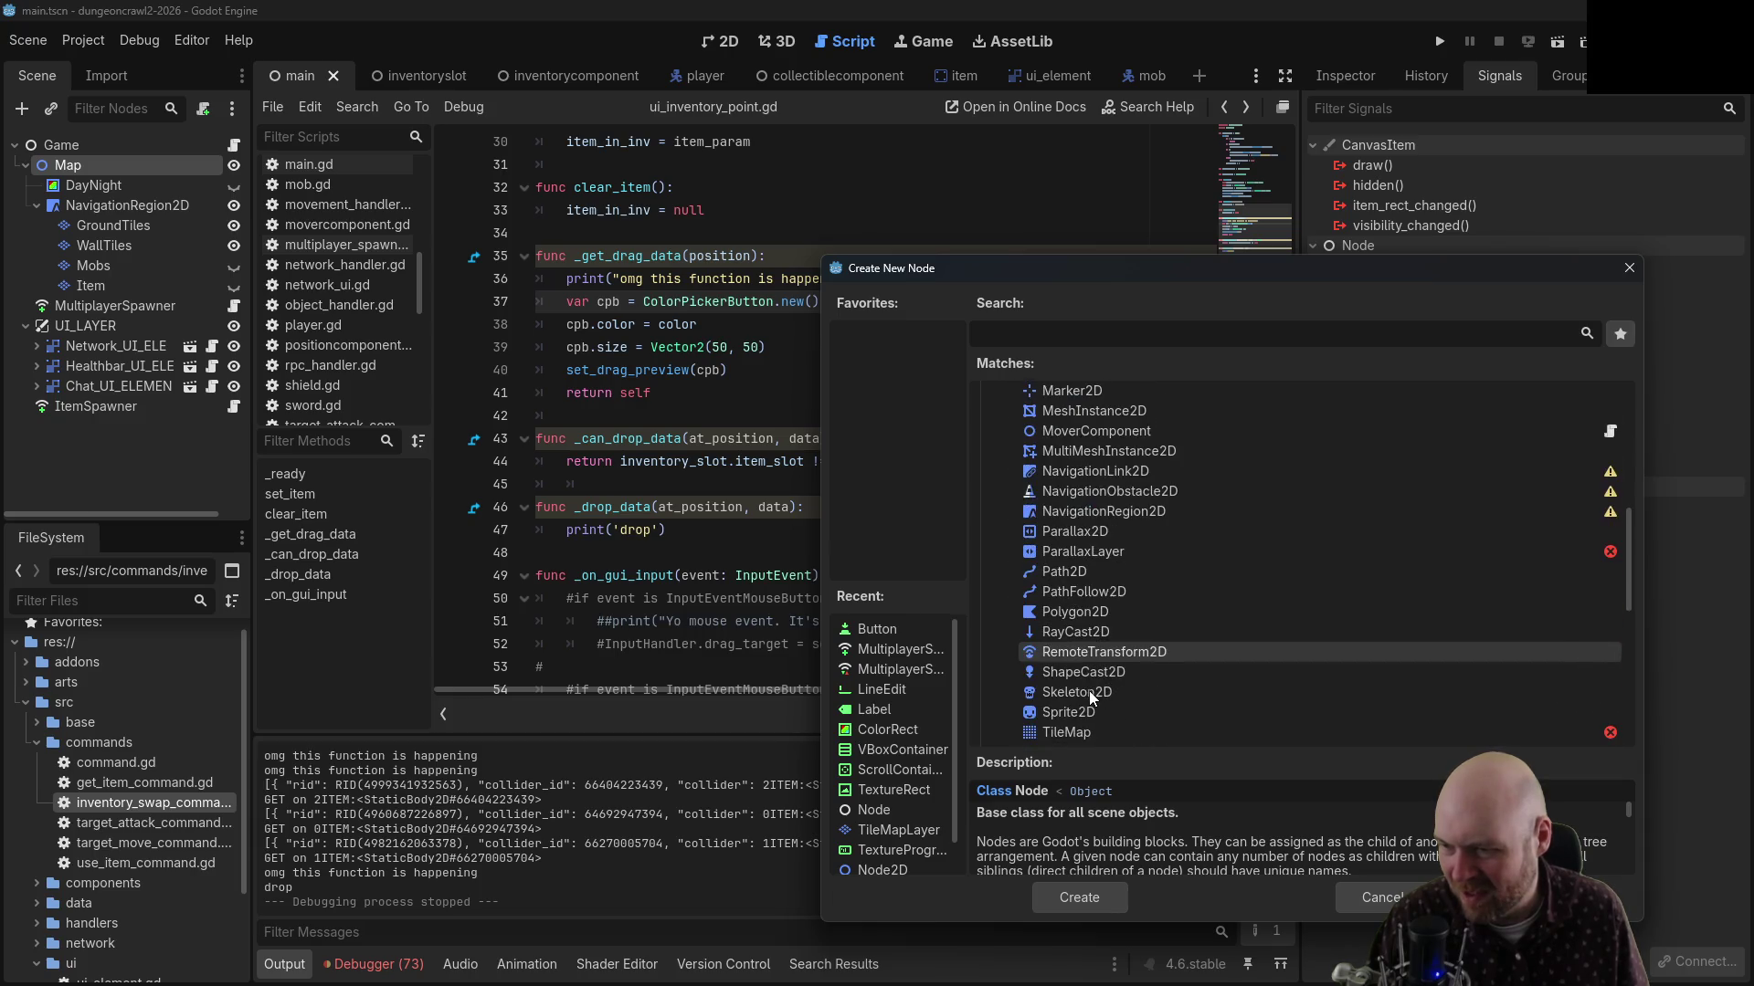
{"action": "scroll", "coordinate": [1067, 716], "scroll_direction": "up", "scroll_amount": 6}
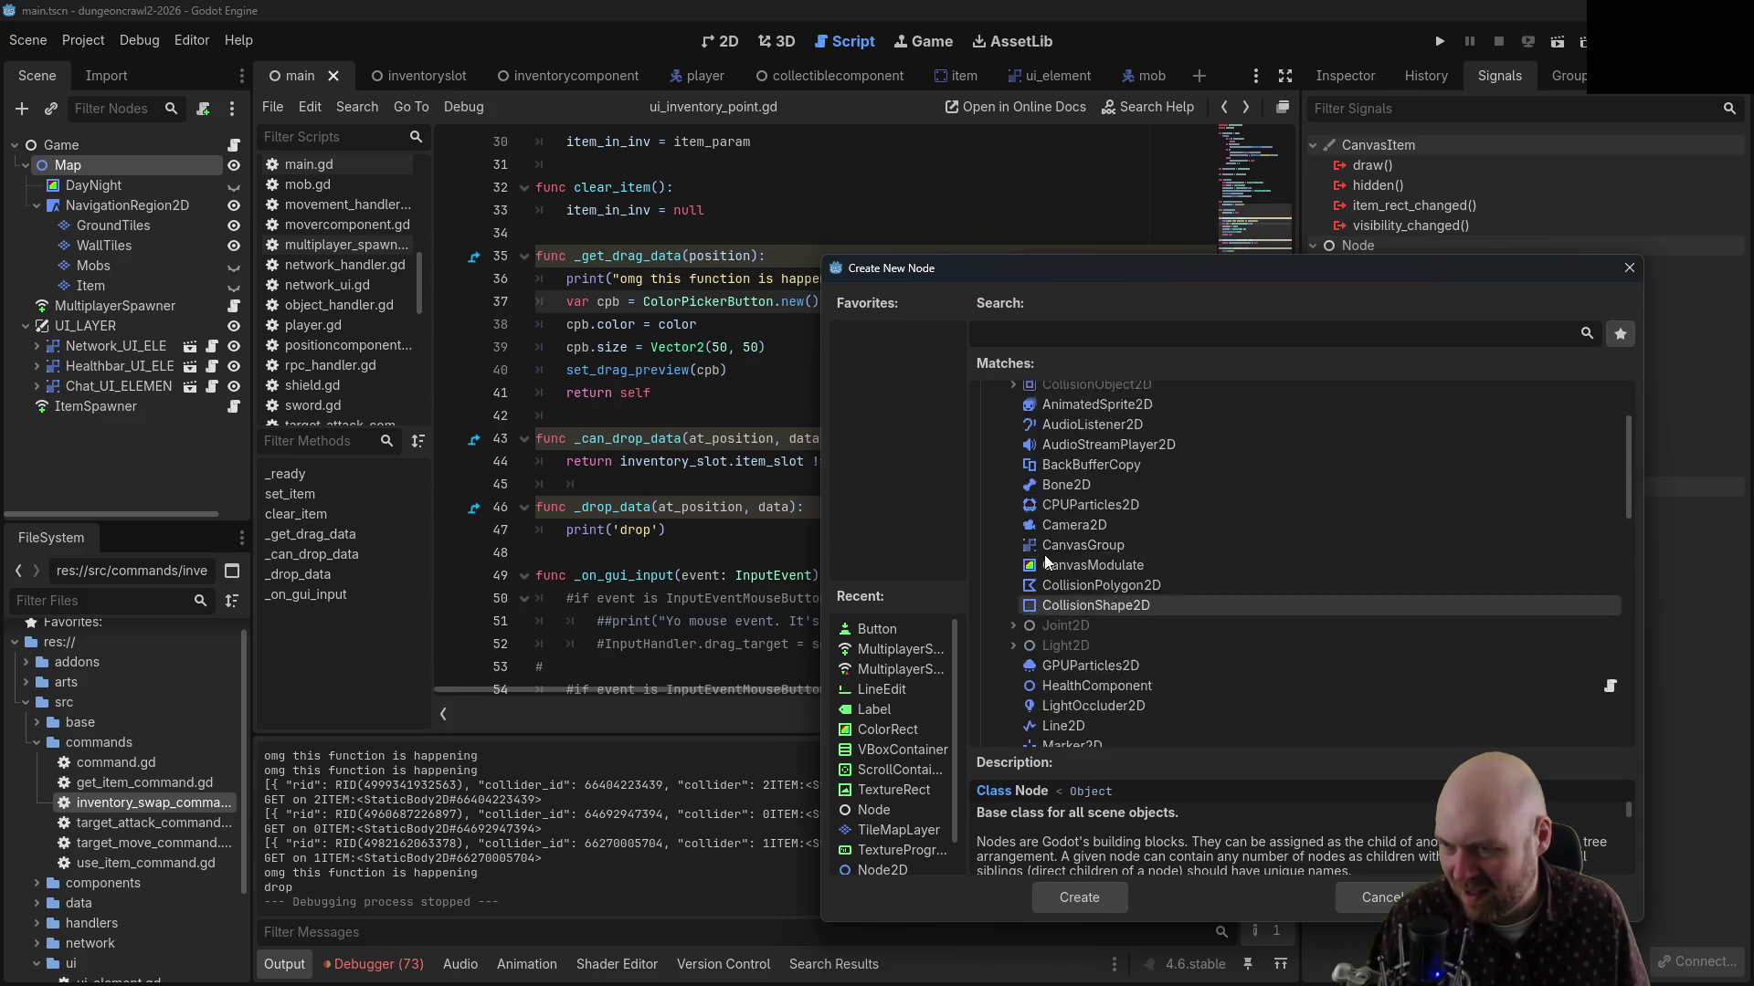
{"action": "scroll", "coordinate": [1043, 523], "scroll_direction": "up", "scroll_amount": 2}
{"action": "left_click", "coordinate": [1002, 408]}
Expand the Control node types and create a TextureRect child under Map
{"action": "left_click", "coordinate": [1003, 429]}
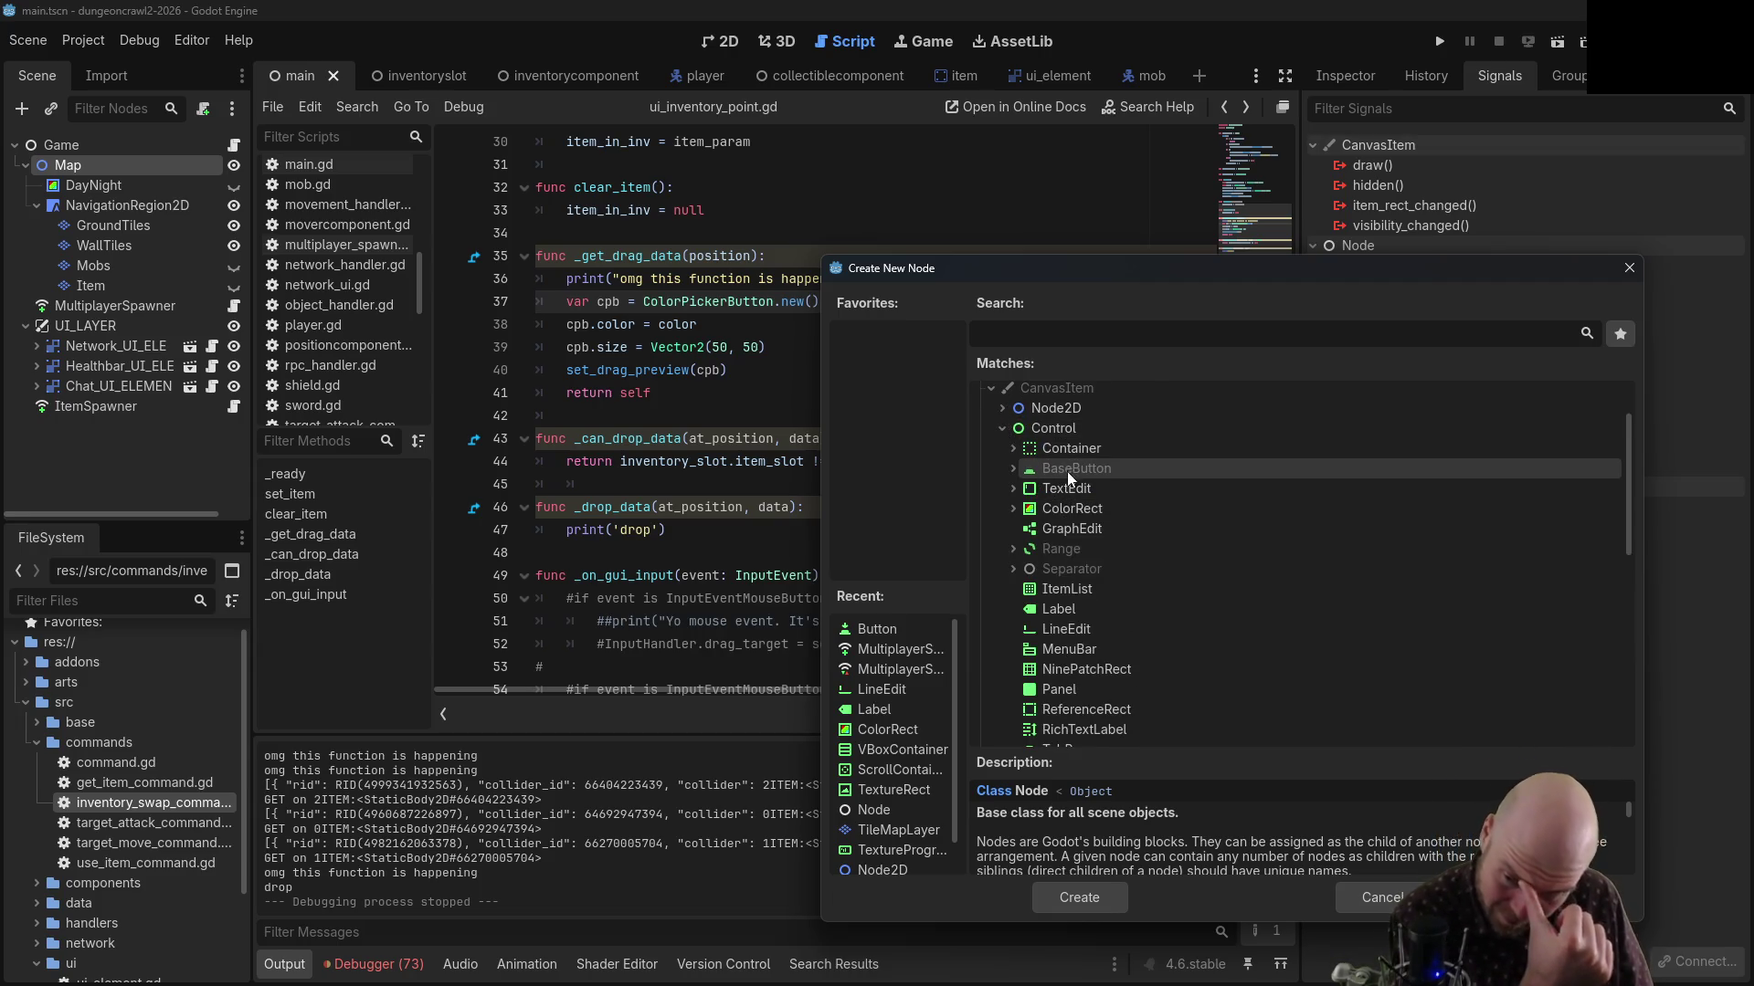
{"action": "scroll", "coordinate": [1178, 567], "scroll_direction": "down", "scroll_amount": 2}
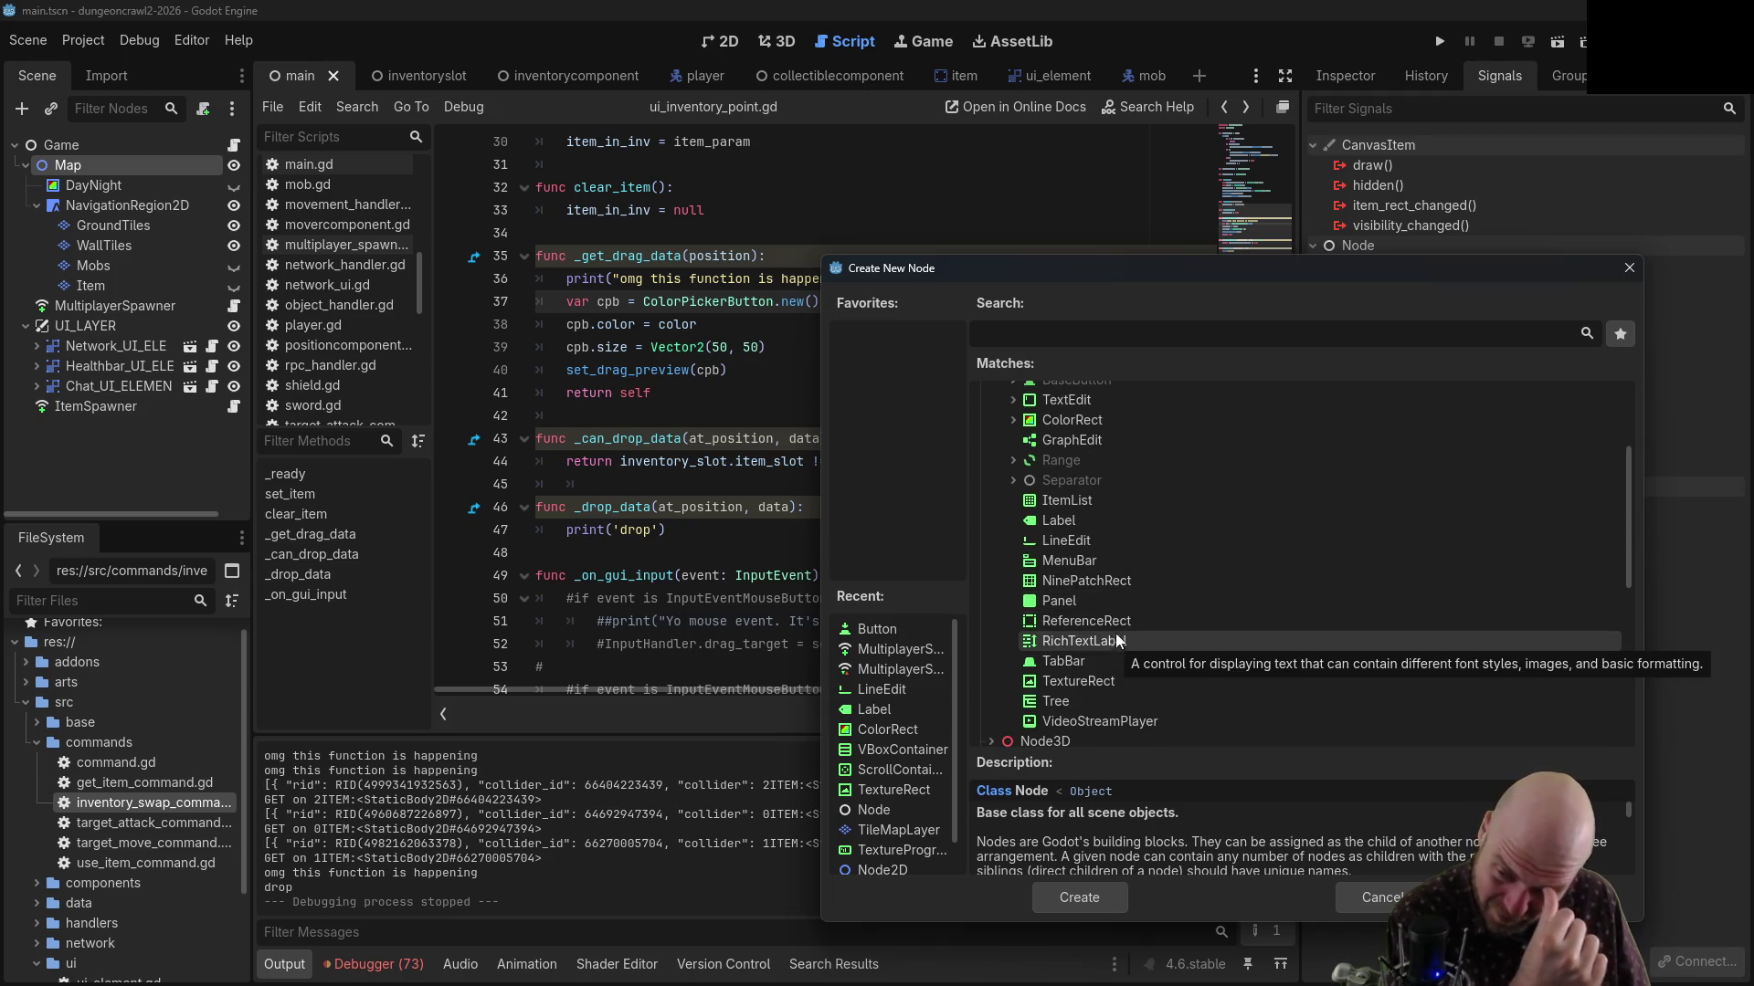
{"action": "scroll", "coordinate": [1125, 610], "scroll_direction": "down", "scroll_amount": 1}
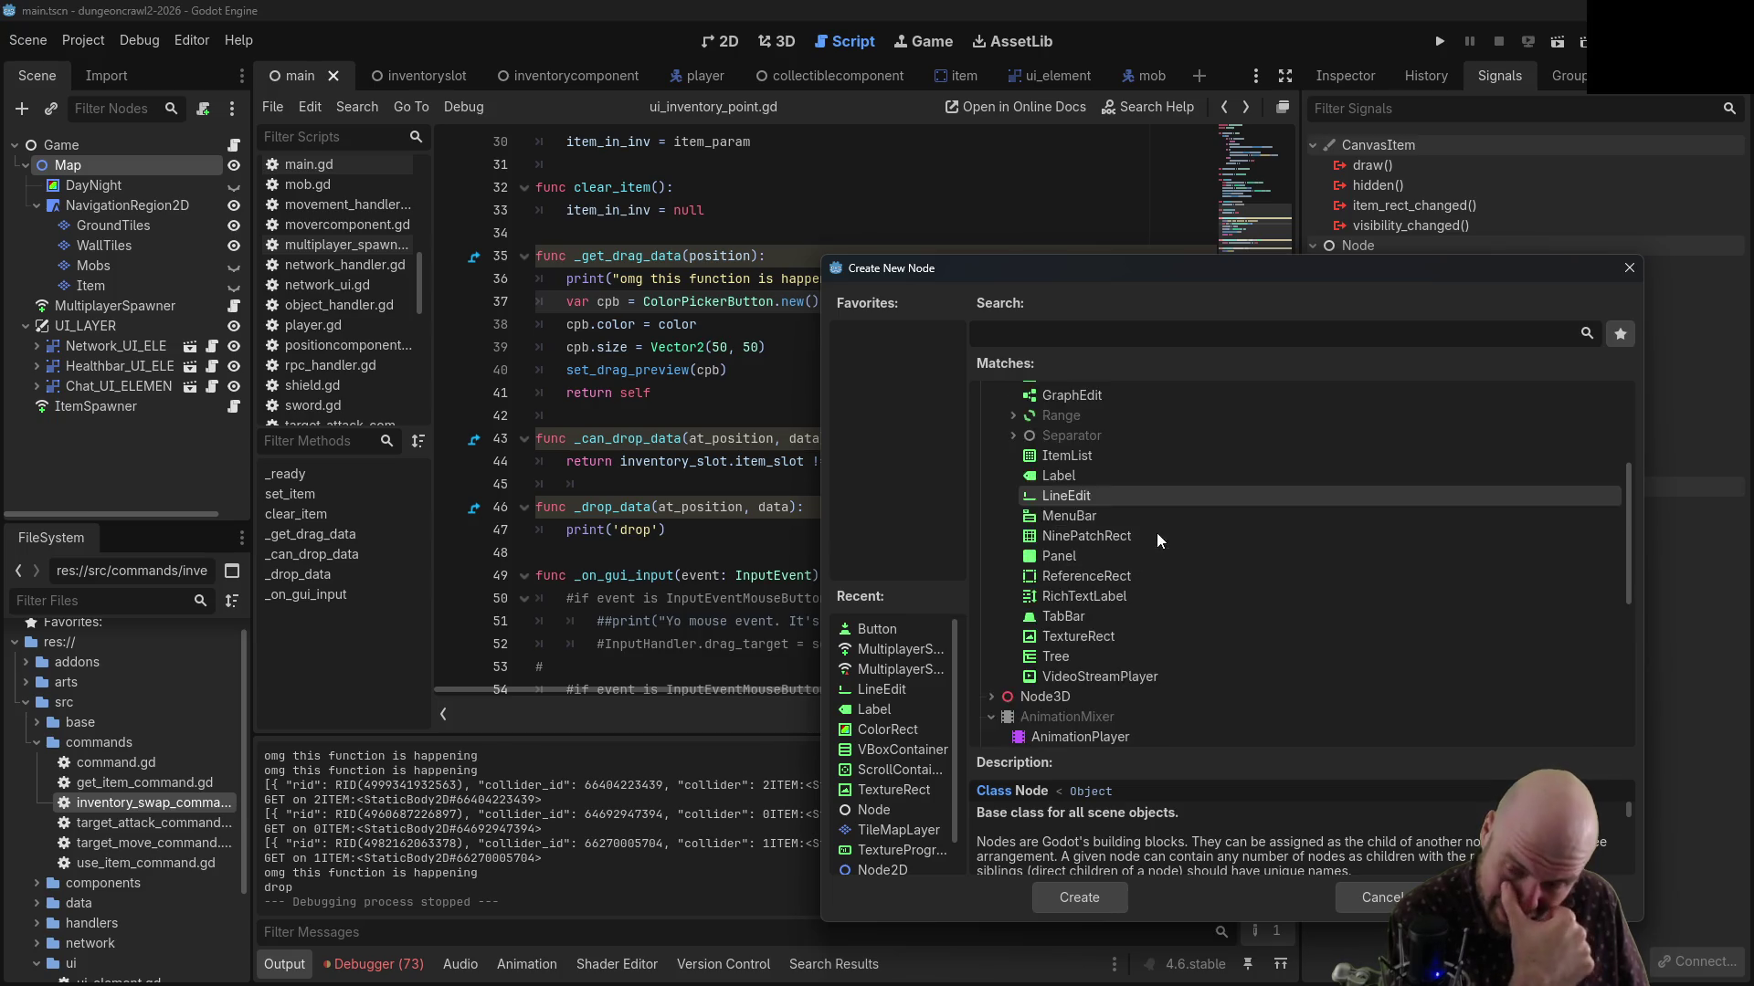
{"action": "scroll", "coordinate": [1156, 533], "scroll_direction": "up", "scroll_amount": 2}
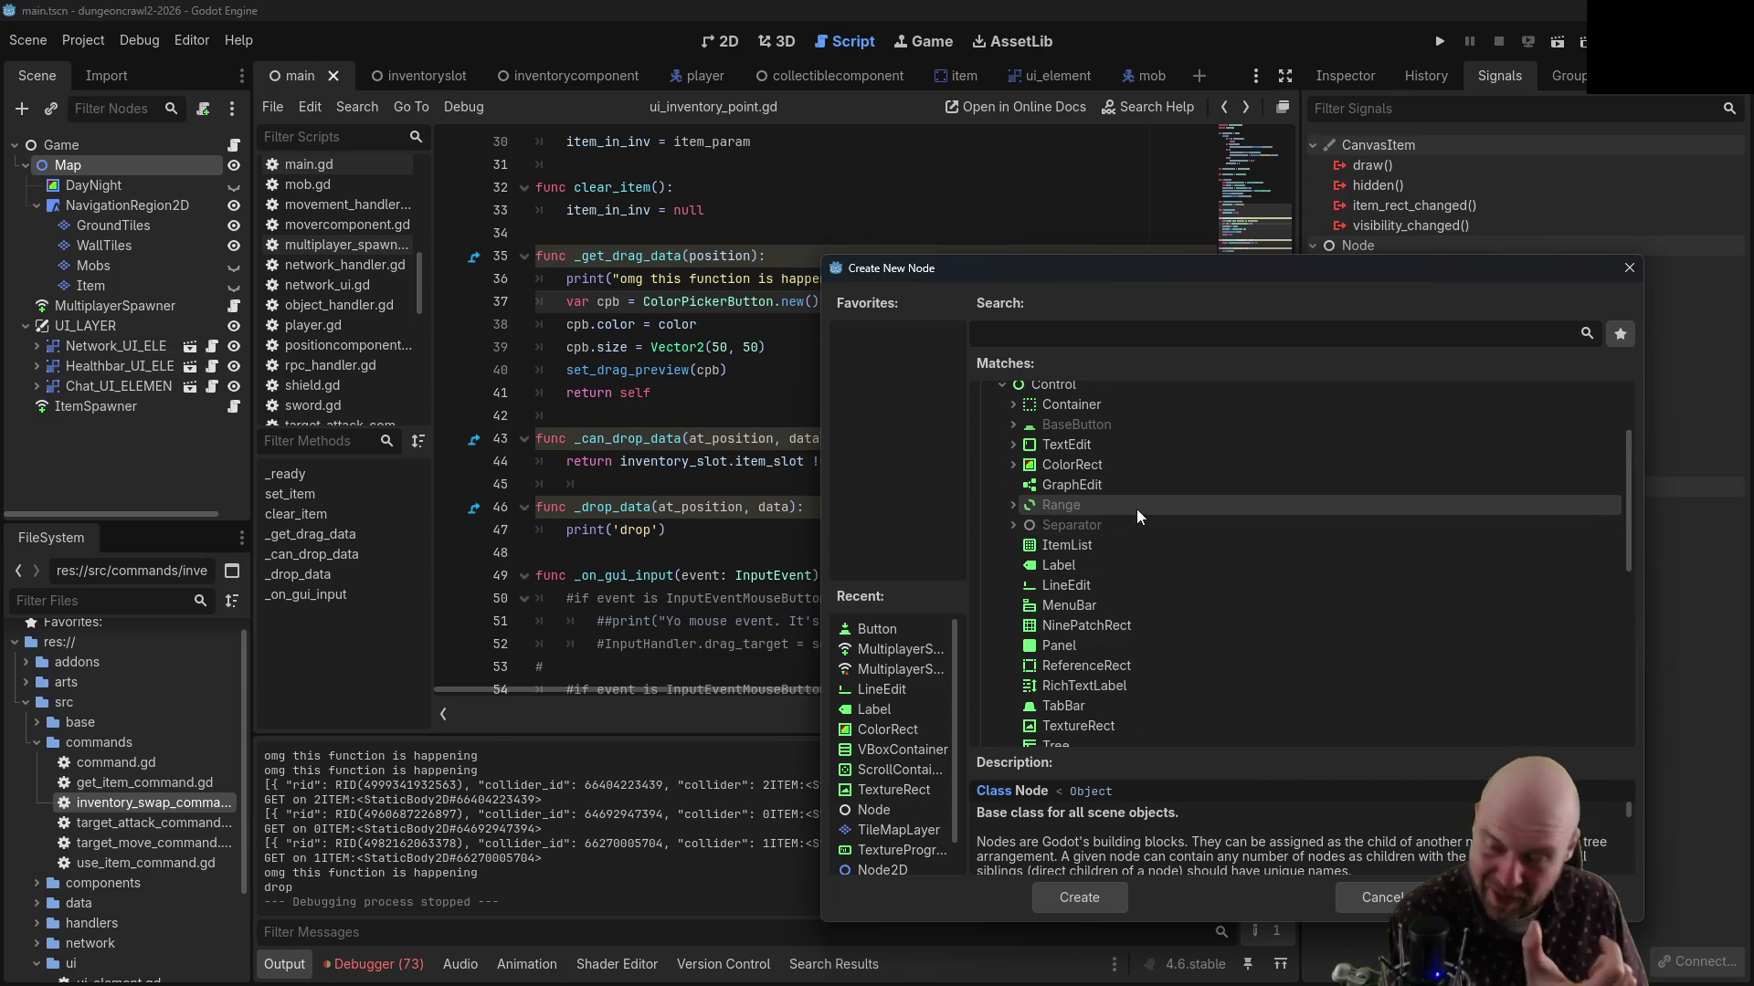
{"action": "scroll", "coordinate": [1240, 625], "scroll_direction": "down", "scroll_amount": 2}
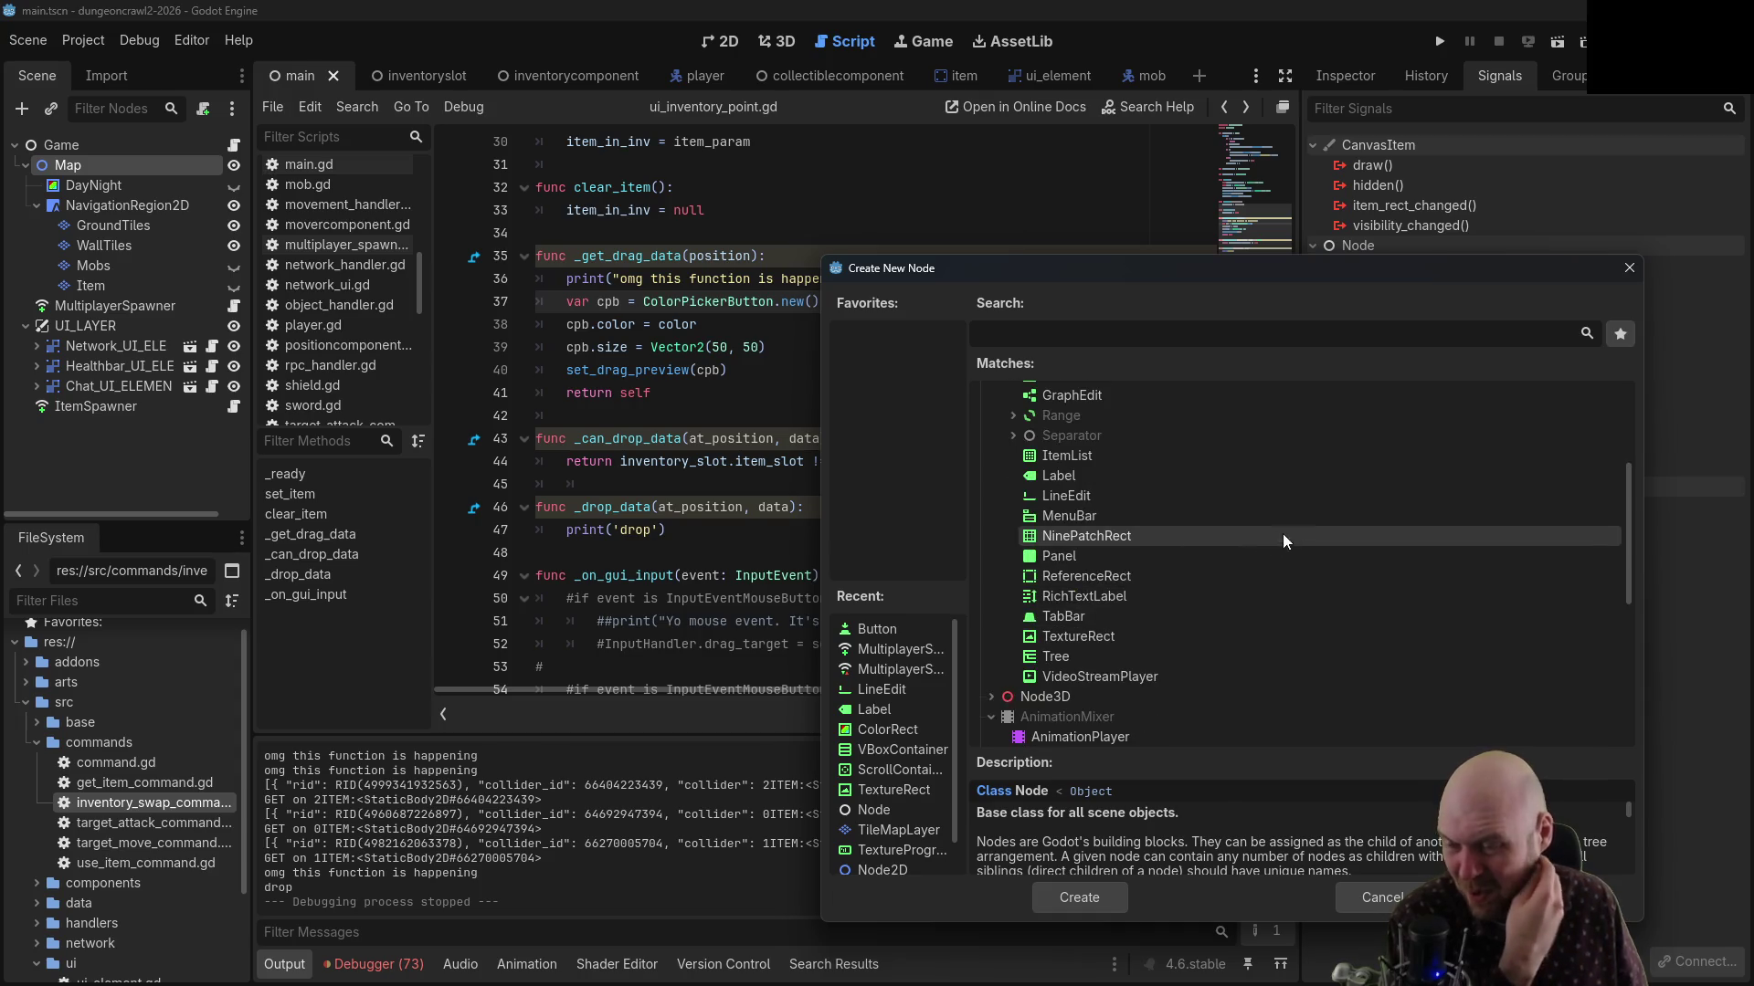
{"action": "scroll", "coordinate": [1186, 628], "scroll_direction": "up", "scroll_amount": 1}
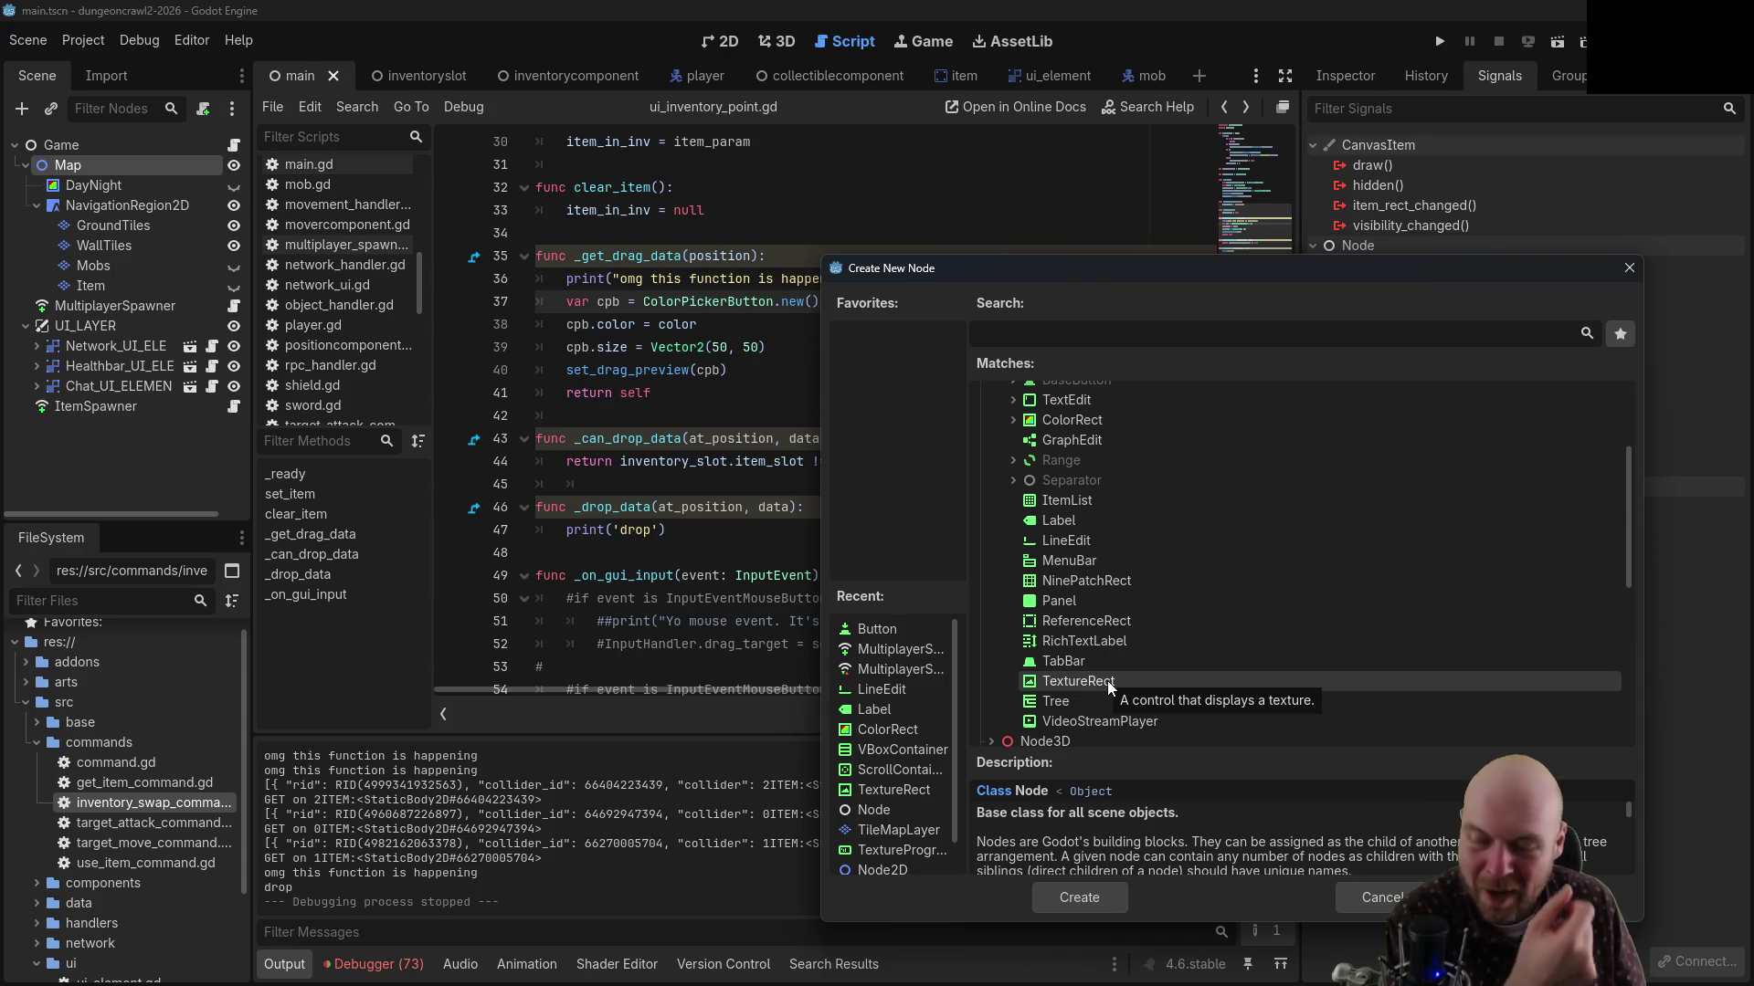
{"action": "left_click", "coordinate": [1107, 682]}
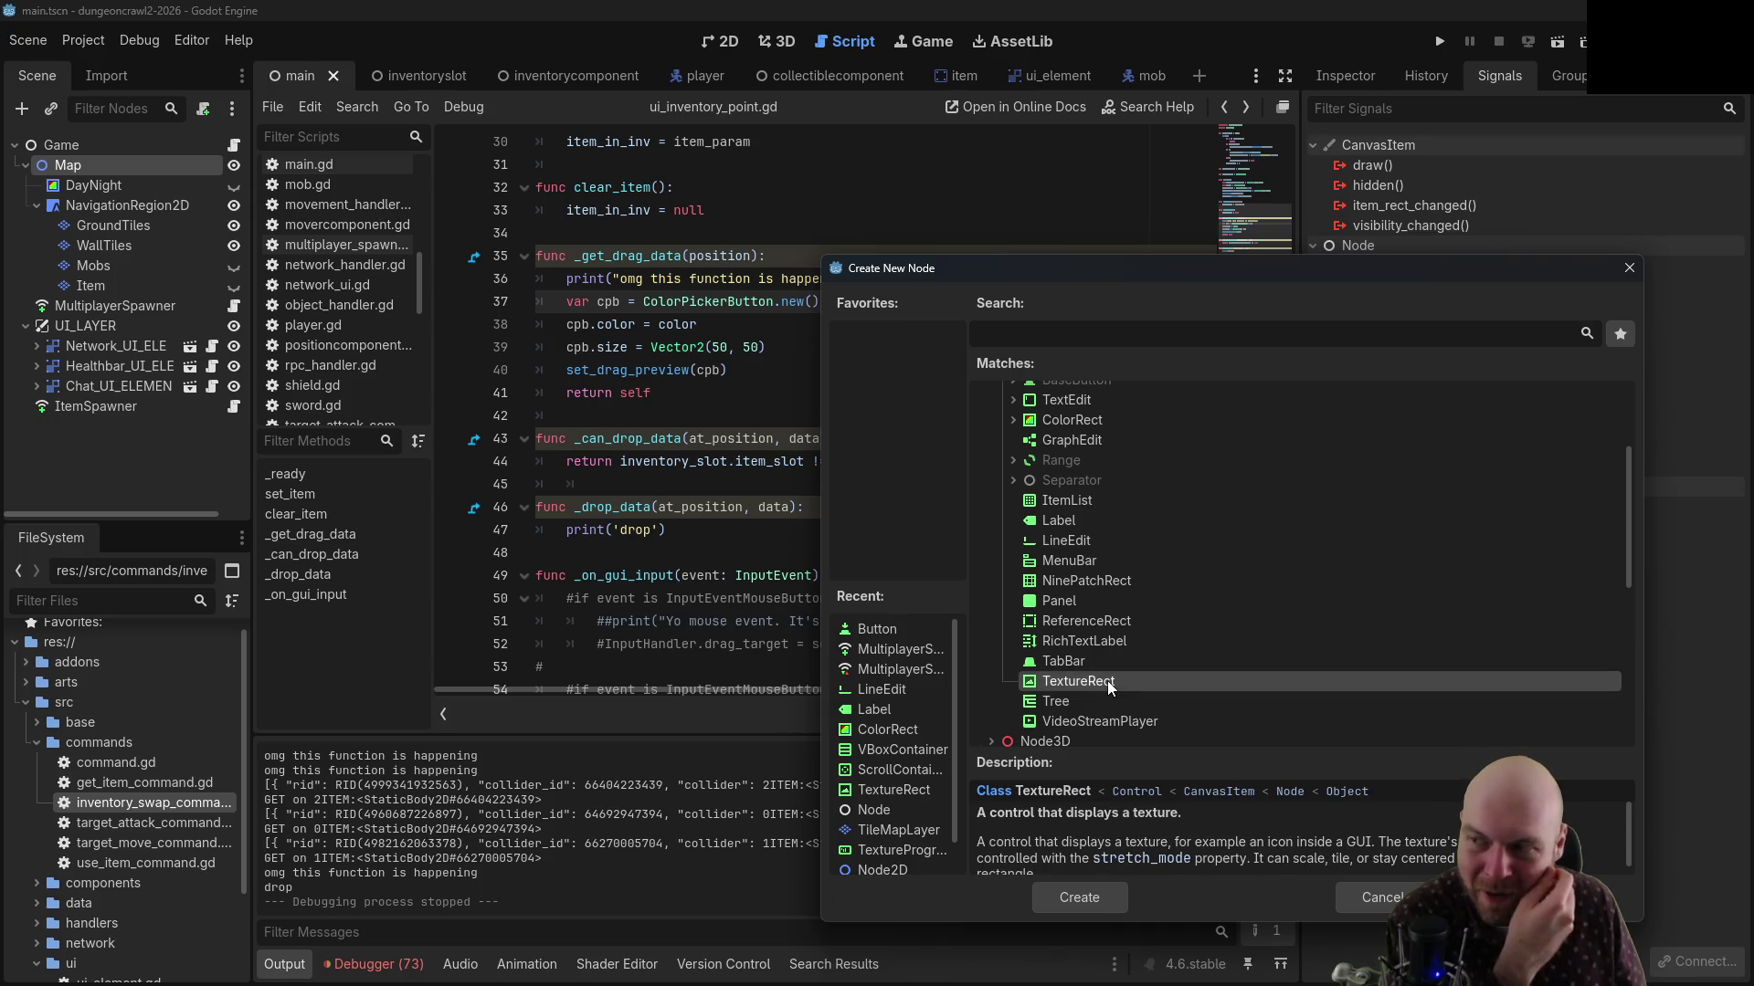
{"action": "left_click", "coordinate": [1065, 893]}
Change the drag preview width on line 39 to 32, giving Vector2(32, 50)
{"action": "left_click", "coordinate": [718, 347]}
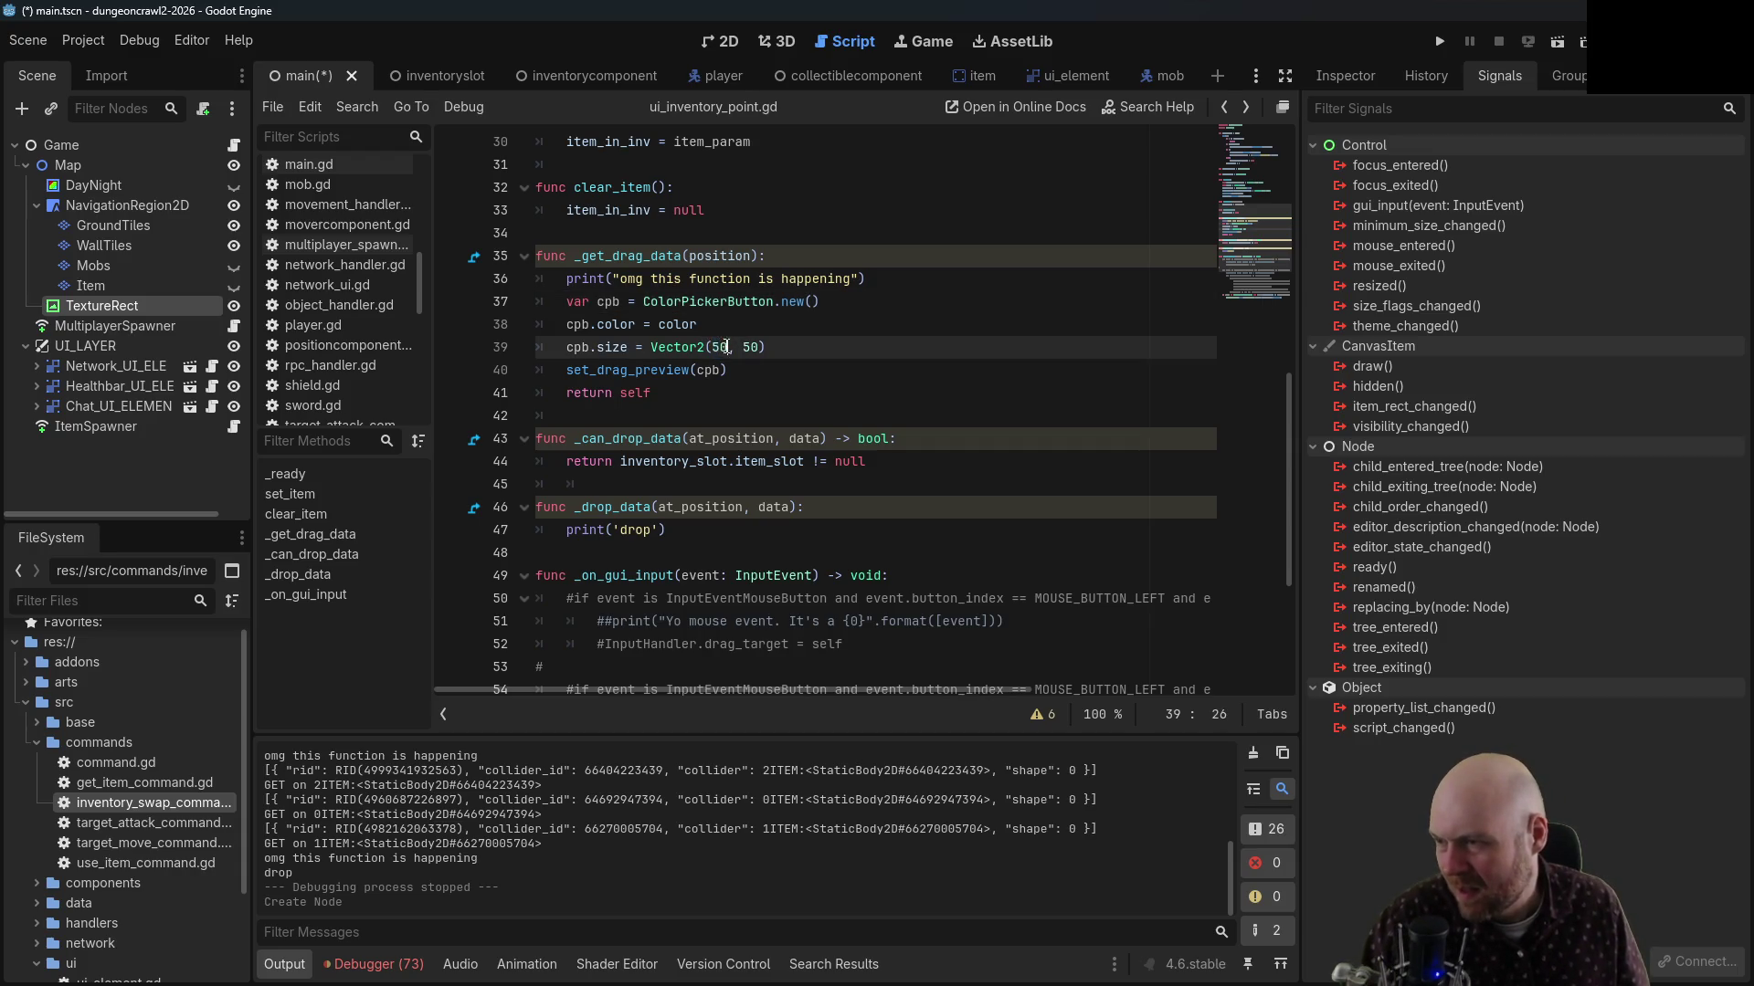
{"action": "double_click", "coordinate": [728, 347]}
{"action": "type", "text": "32"}
{"action": "left_click_drag", "start_coordinate": [742, 347], "coordinate": [758, 342]}
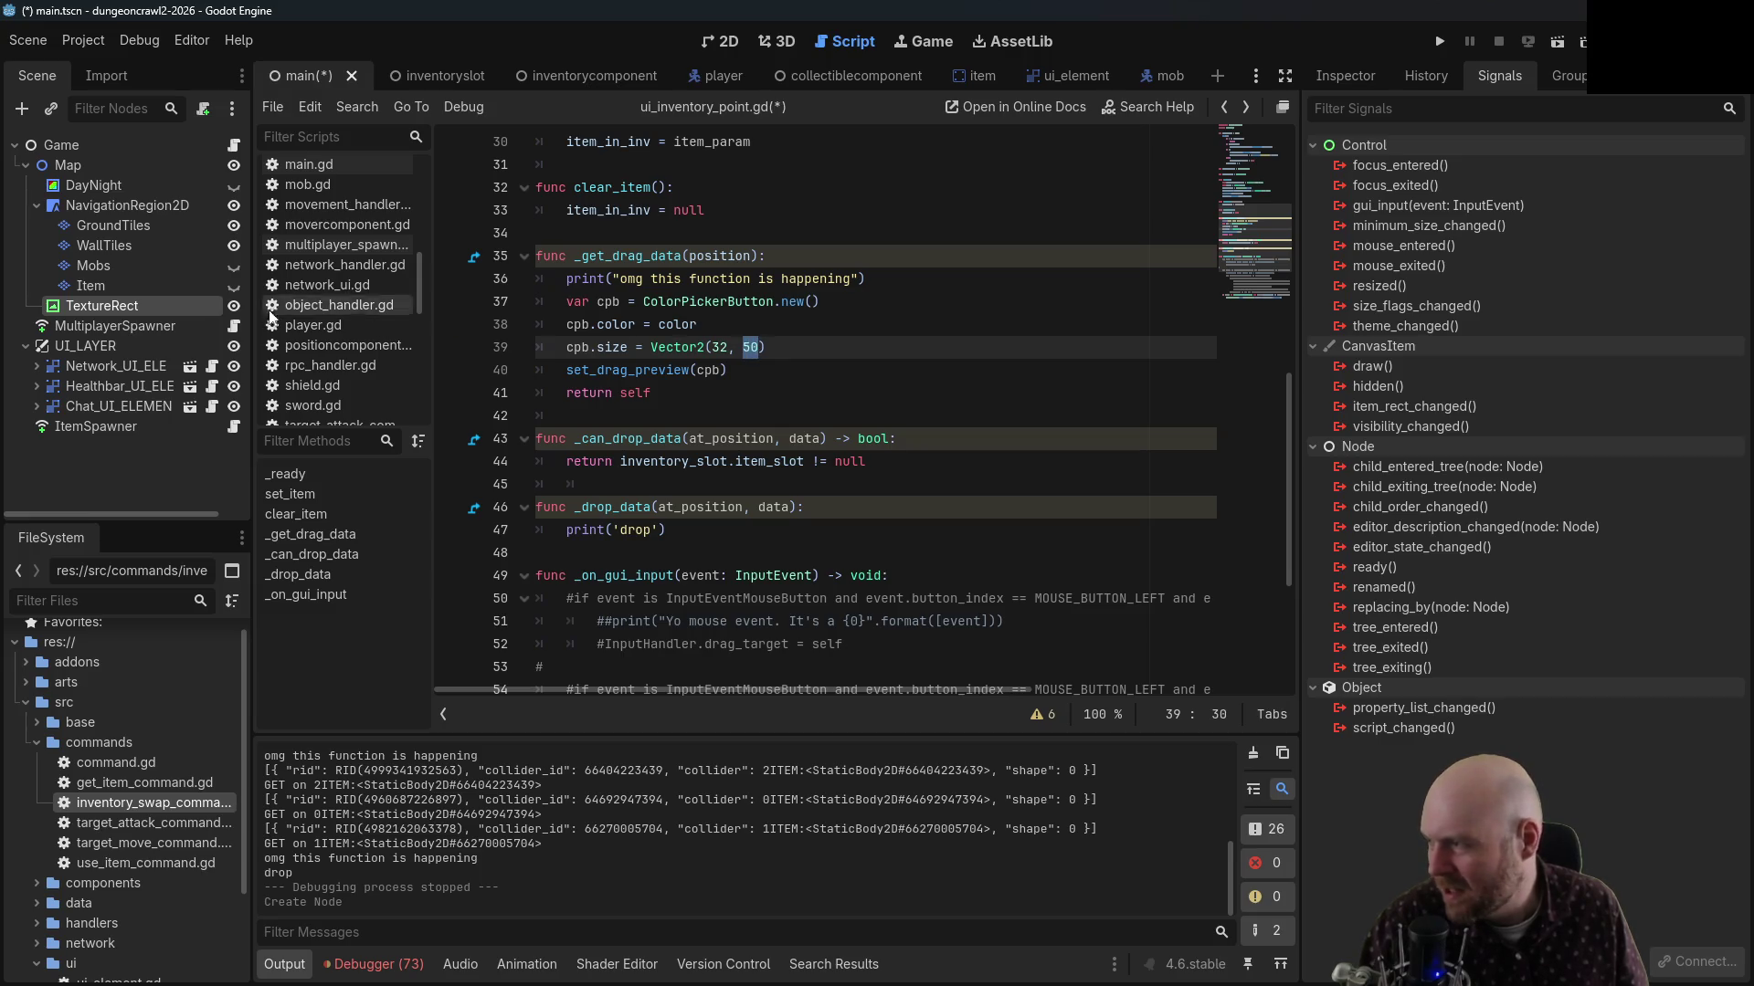
{"action": "key", "text": "ctrl+z"}
{"action": "key", "text": "ctrl+z"}
{"action": "key", "text": "ctrl+z"}
{"action": "key", "text": "ctrl+z"}
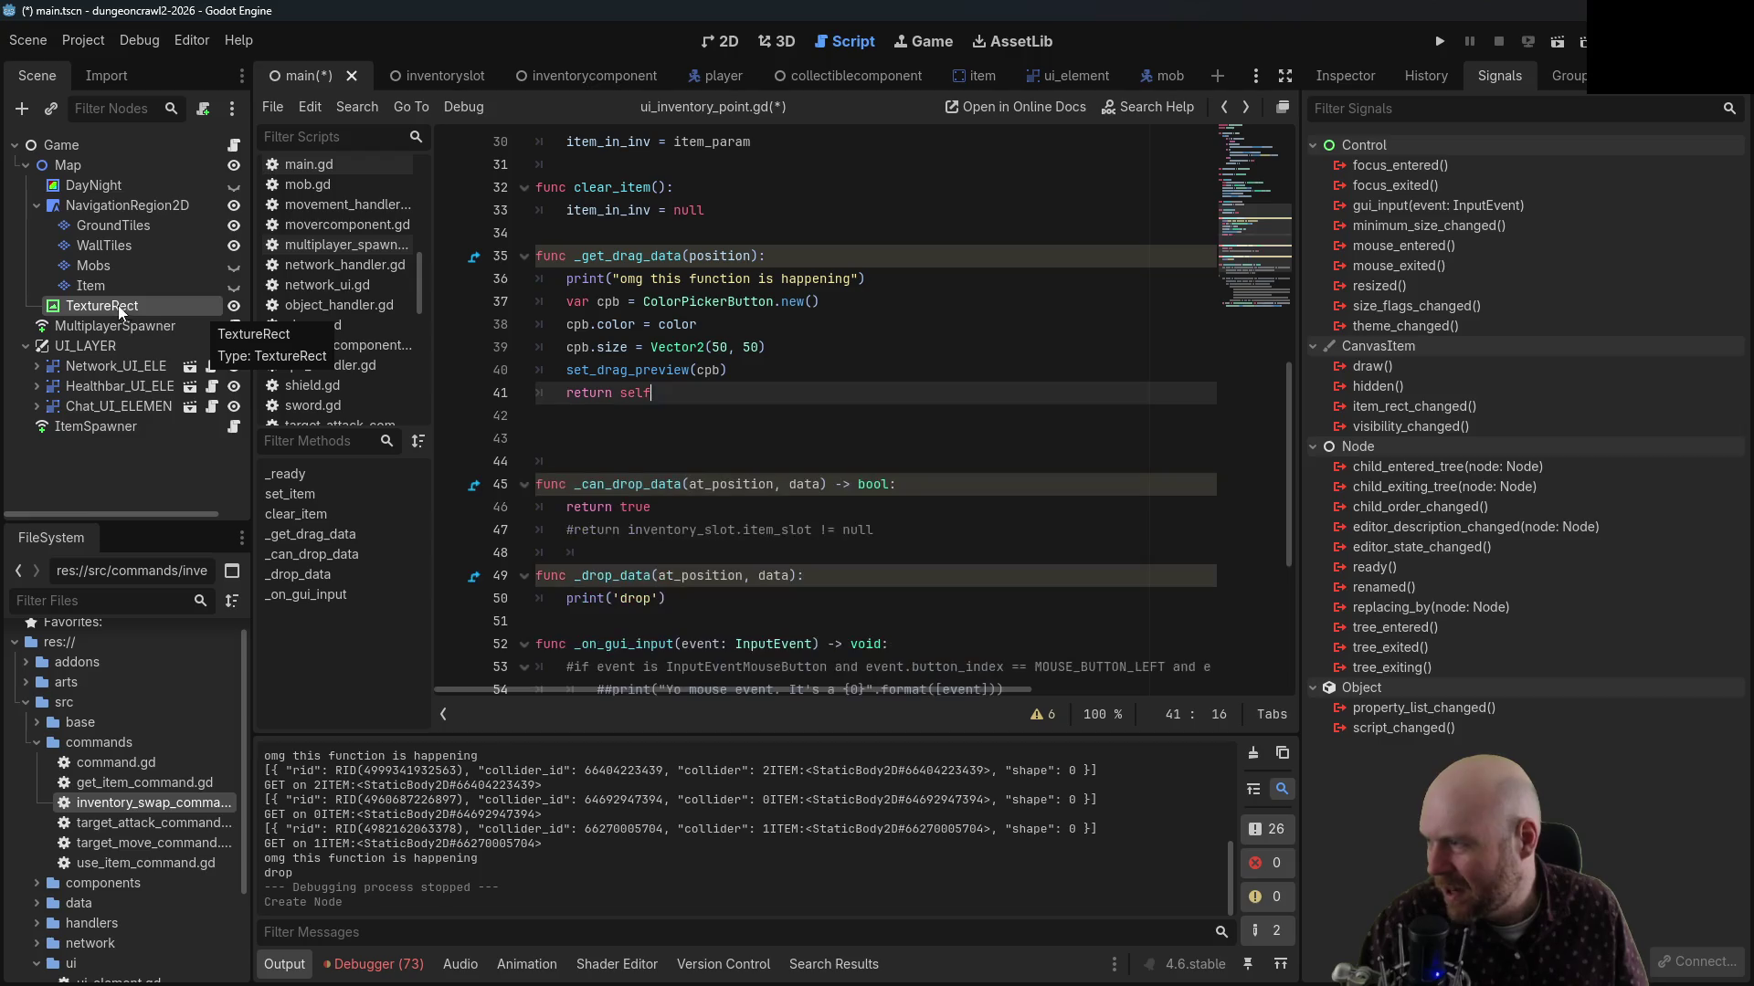
{"action": "key", "text": "ctrl+y"}
{"action": "key", "text": "ctrl+y"}
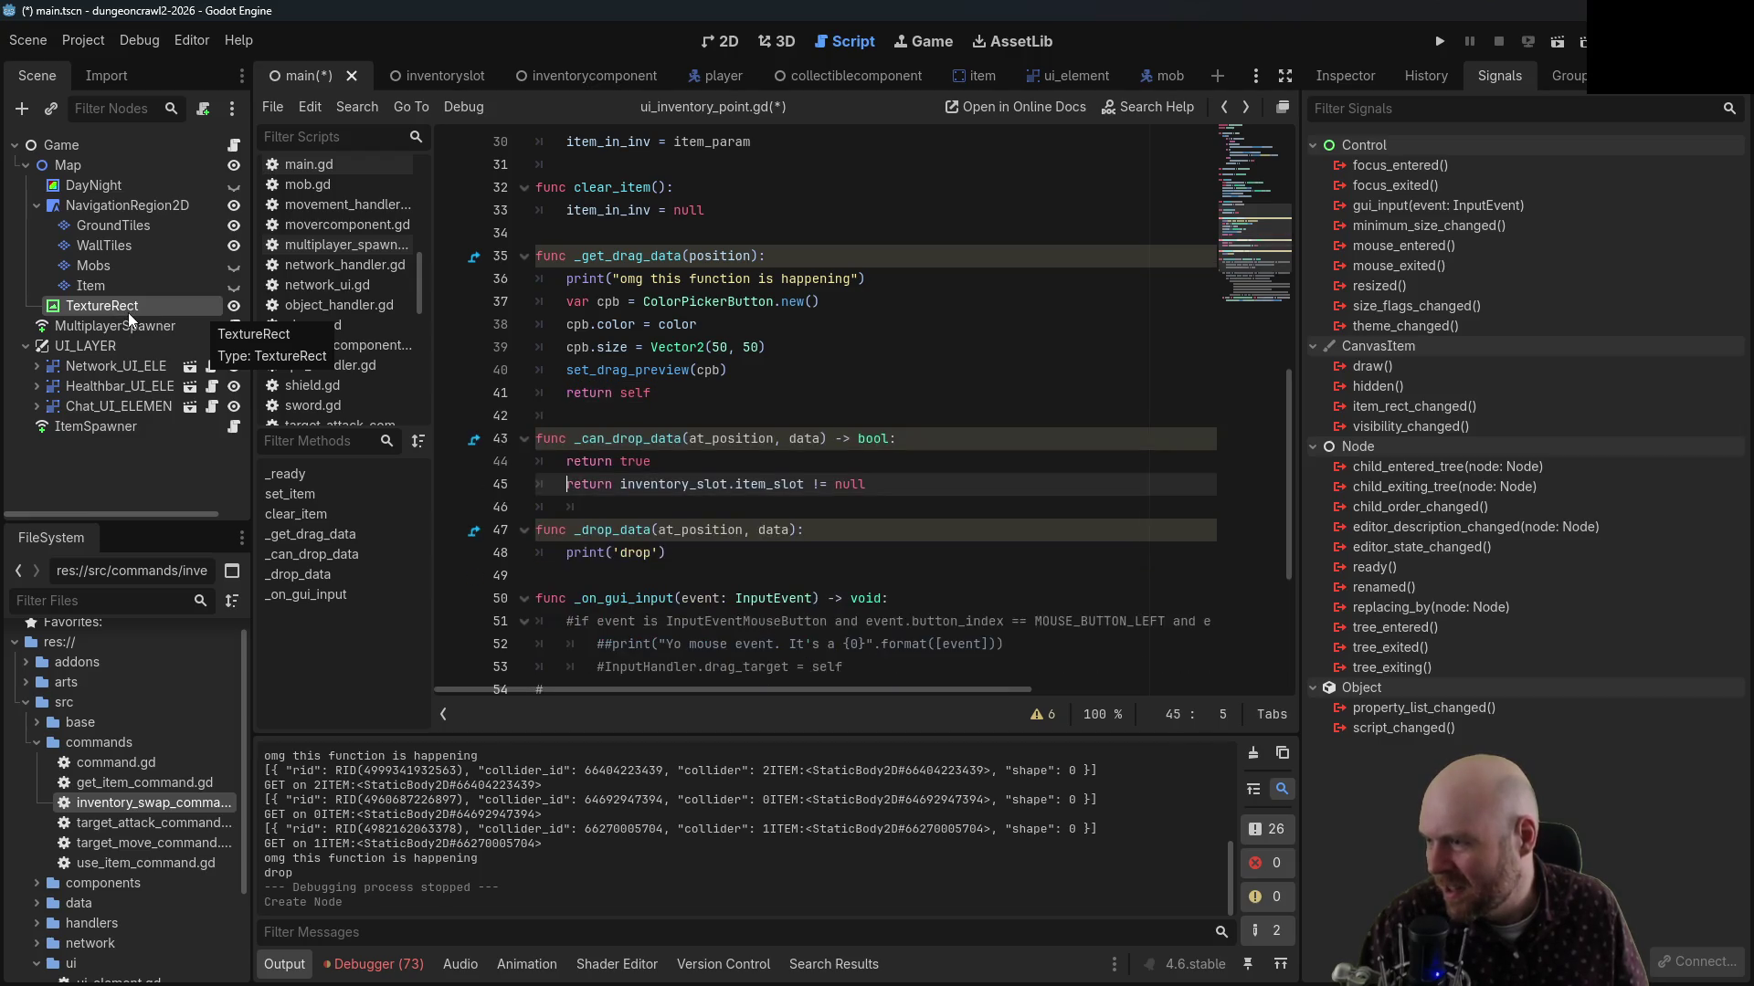
{"action": "key", "text": "ctrl+y"}
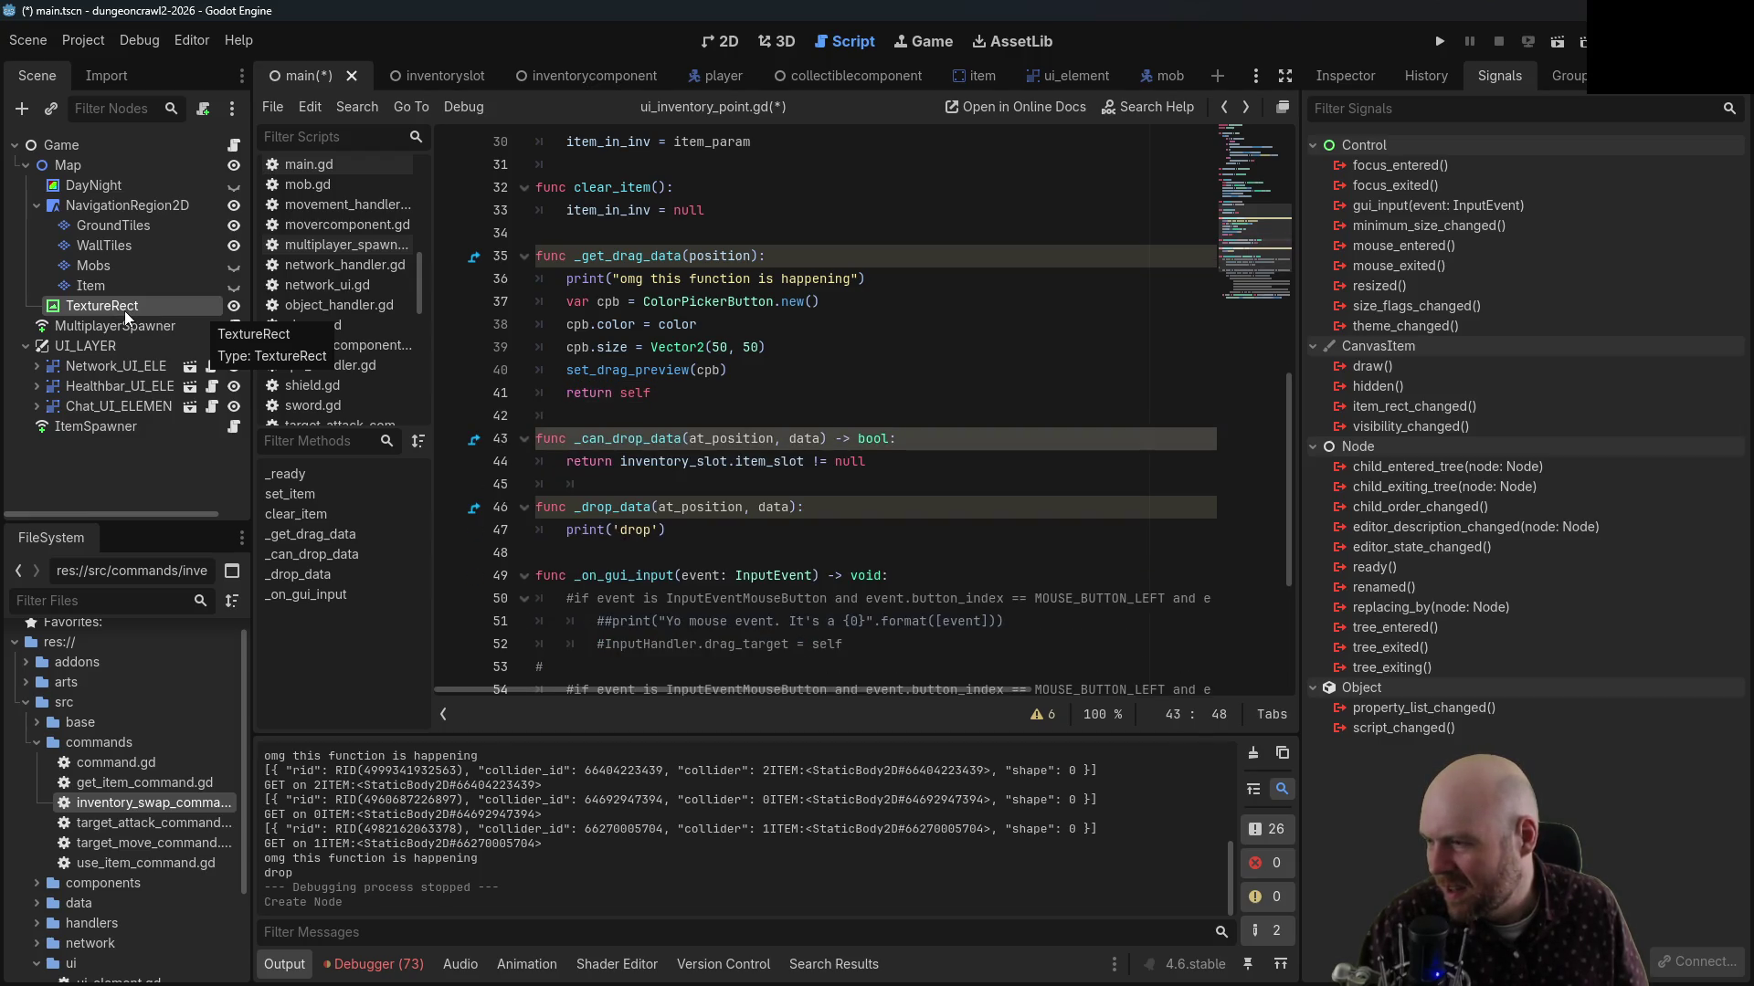
{"action": "key", "text": "ctrl+y"}
Delete the temporary TextureRect node from the Scene tree
{"action": "right_click", "coordinate": [139, 307]}
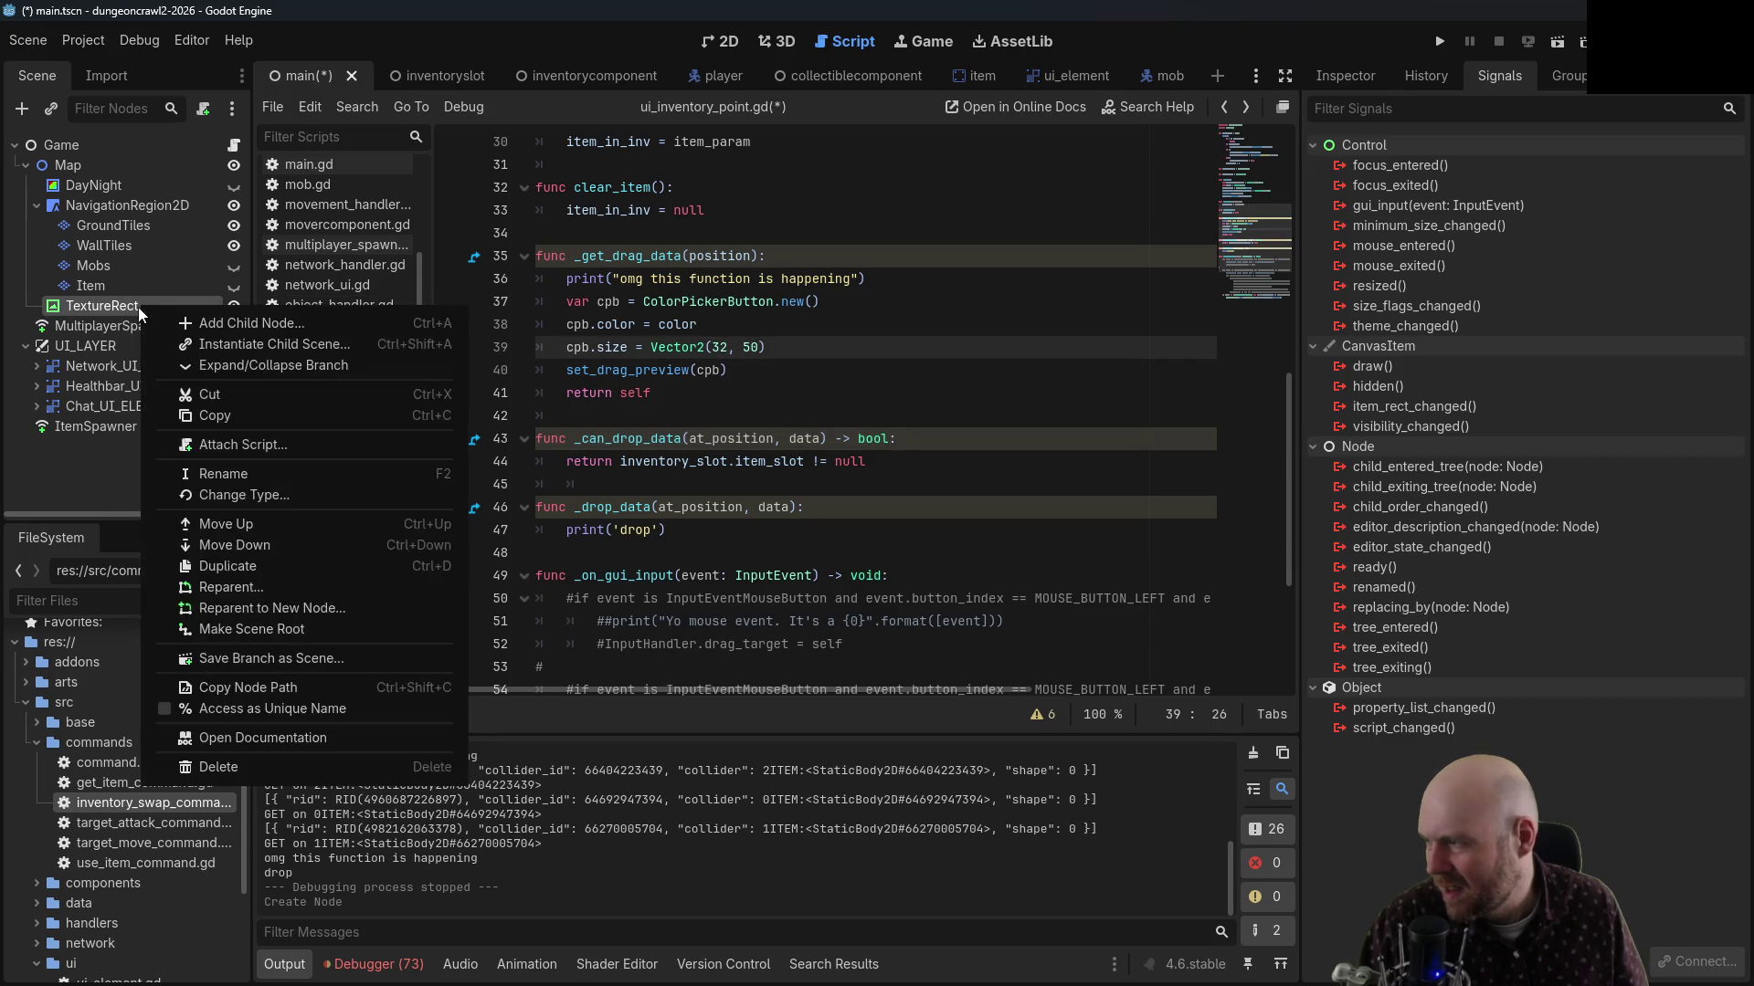
{"action": "left_click", "coordinate": [219, 768]}
{"action": "key", "text": "Return"}
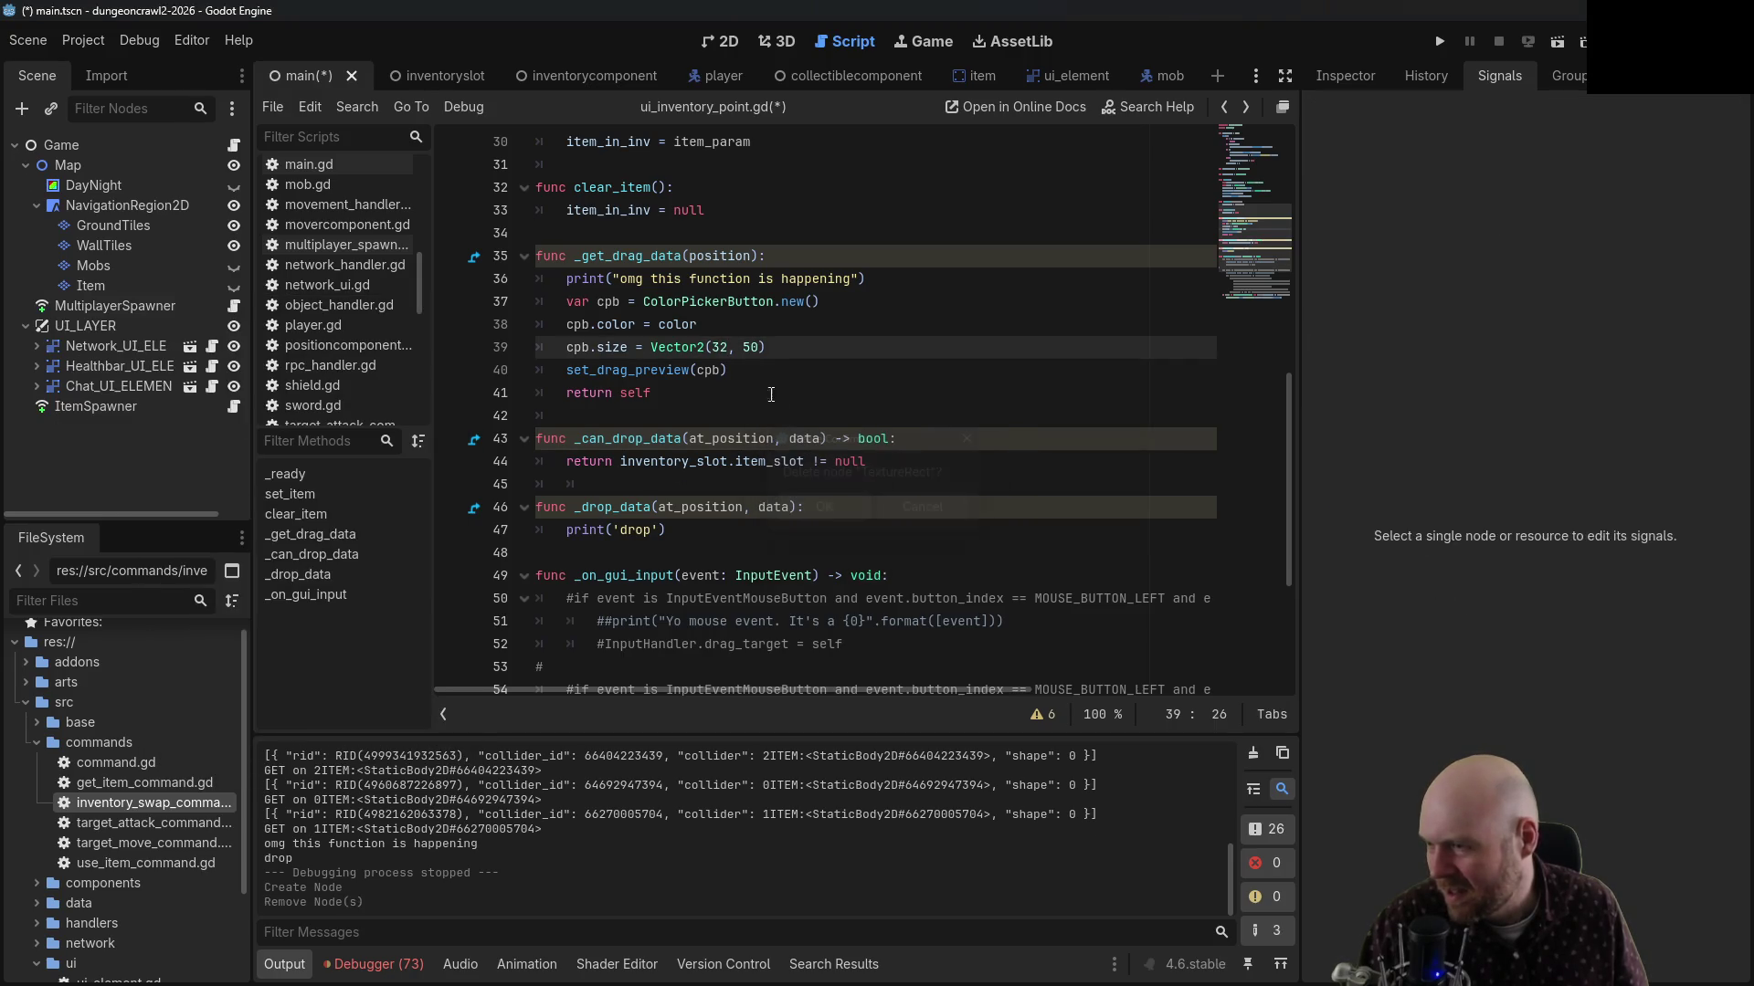
Set the preview height to 32 and create a TextureRect instead of a ColorPickerButton
{"action": "type", "text": "32"}
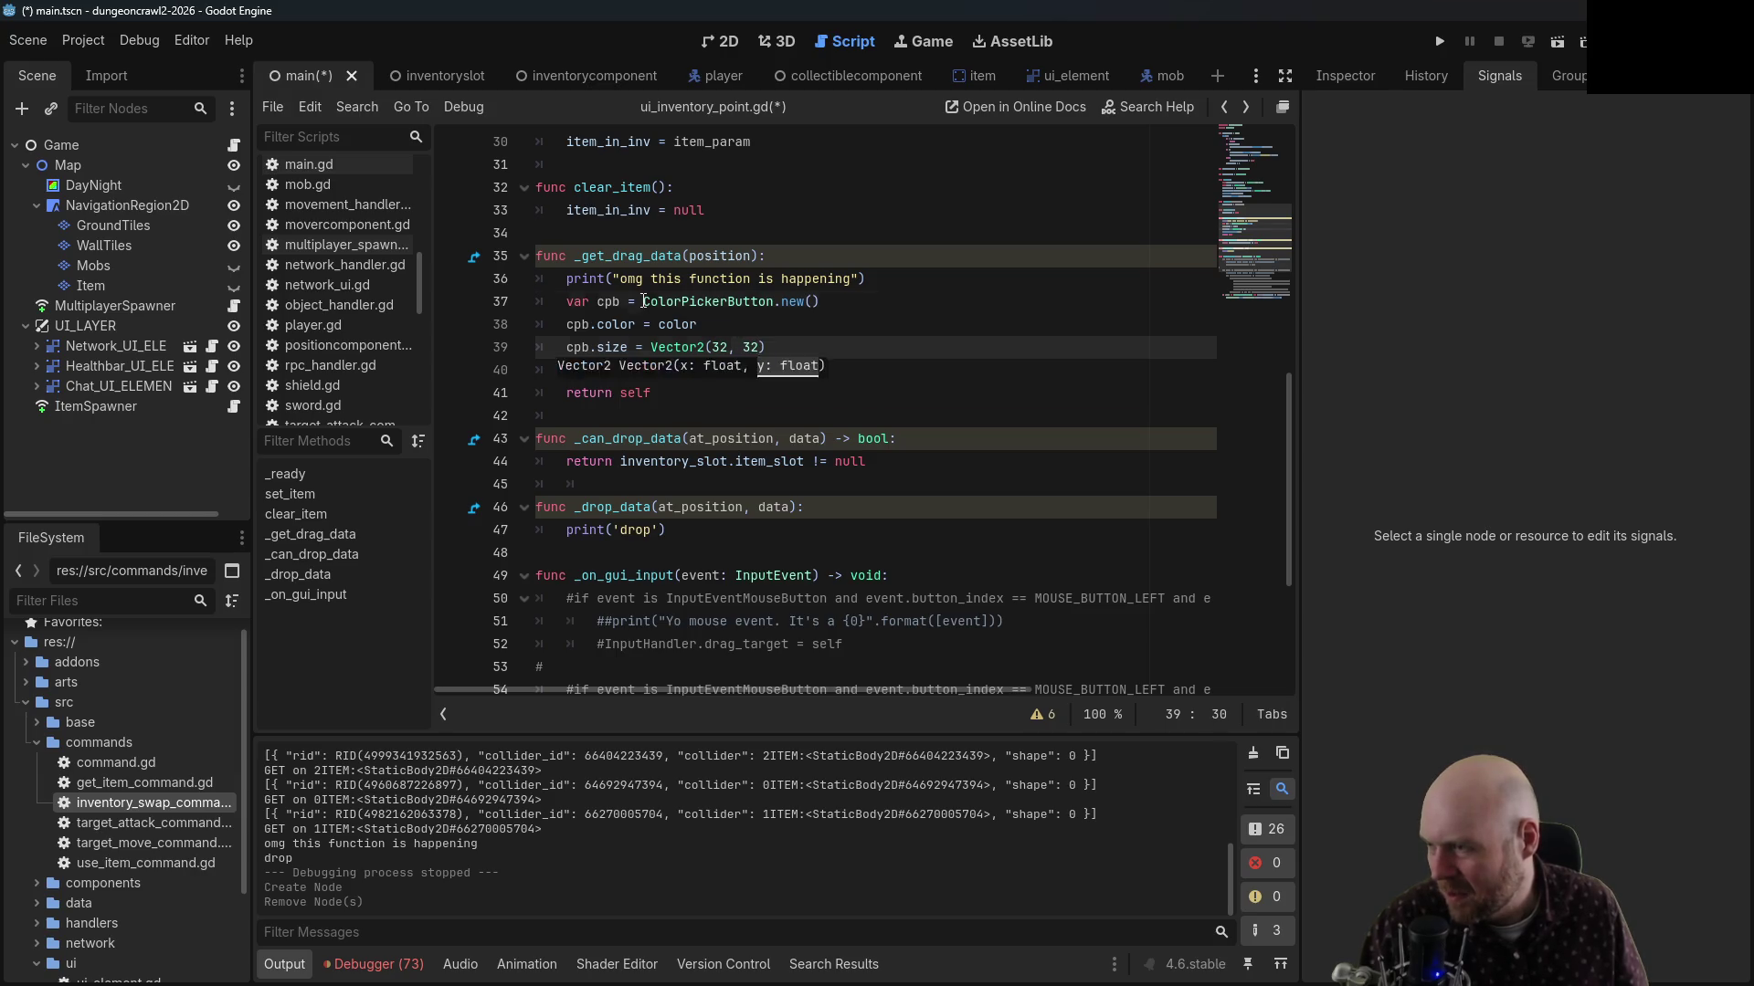
{"action": "double_click", "coordinate": [774, 301]}
{"action": "type", "text": "TextureRec"}
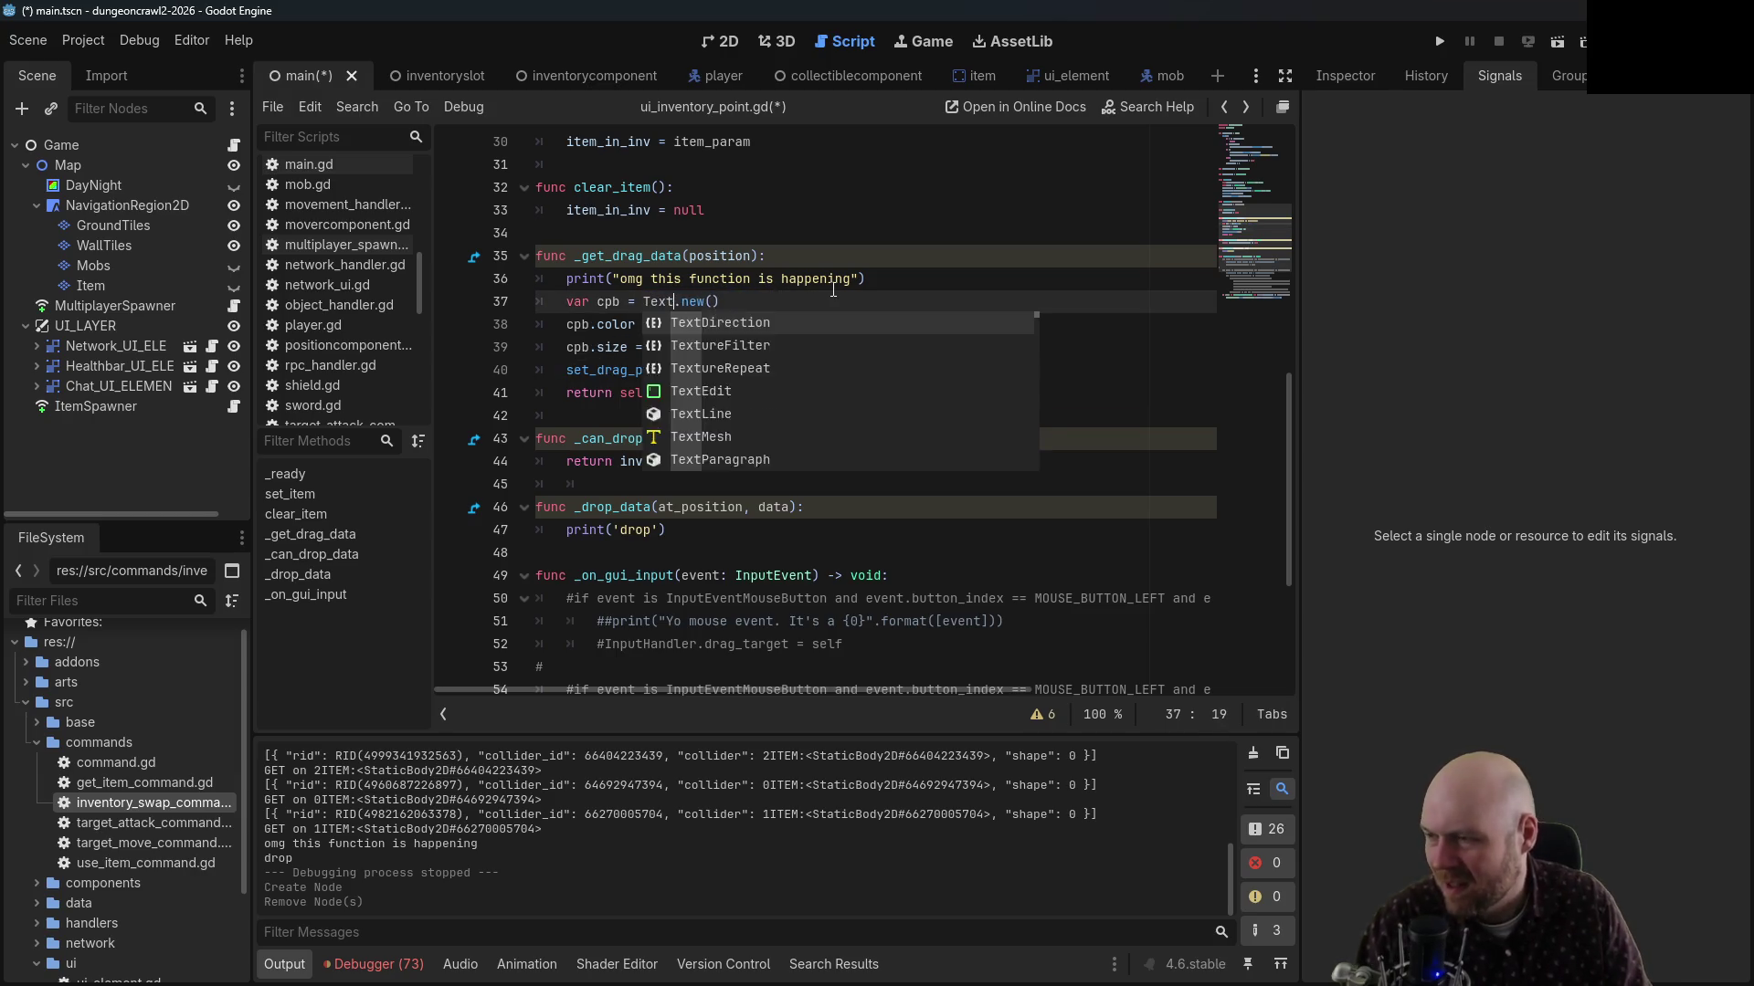
{"action": "type", "text": "t"}
{"action": "key", "text": "Escape"}
{"action": "key", "text": "Up"}
{"action": "key", "text": "Up"}
{"action": "key", "text": "End"}
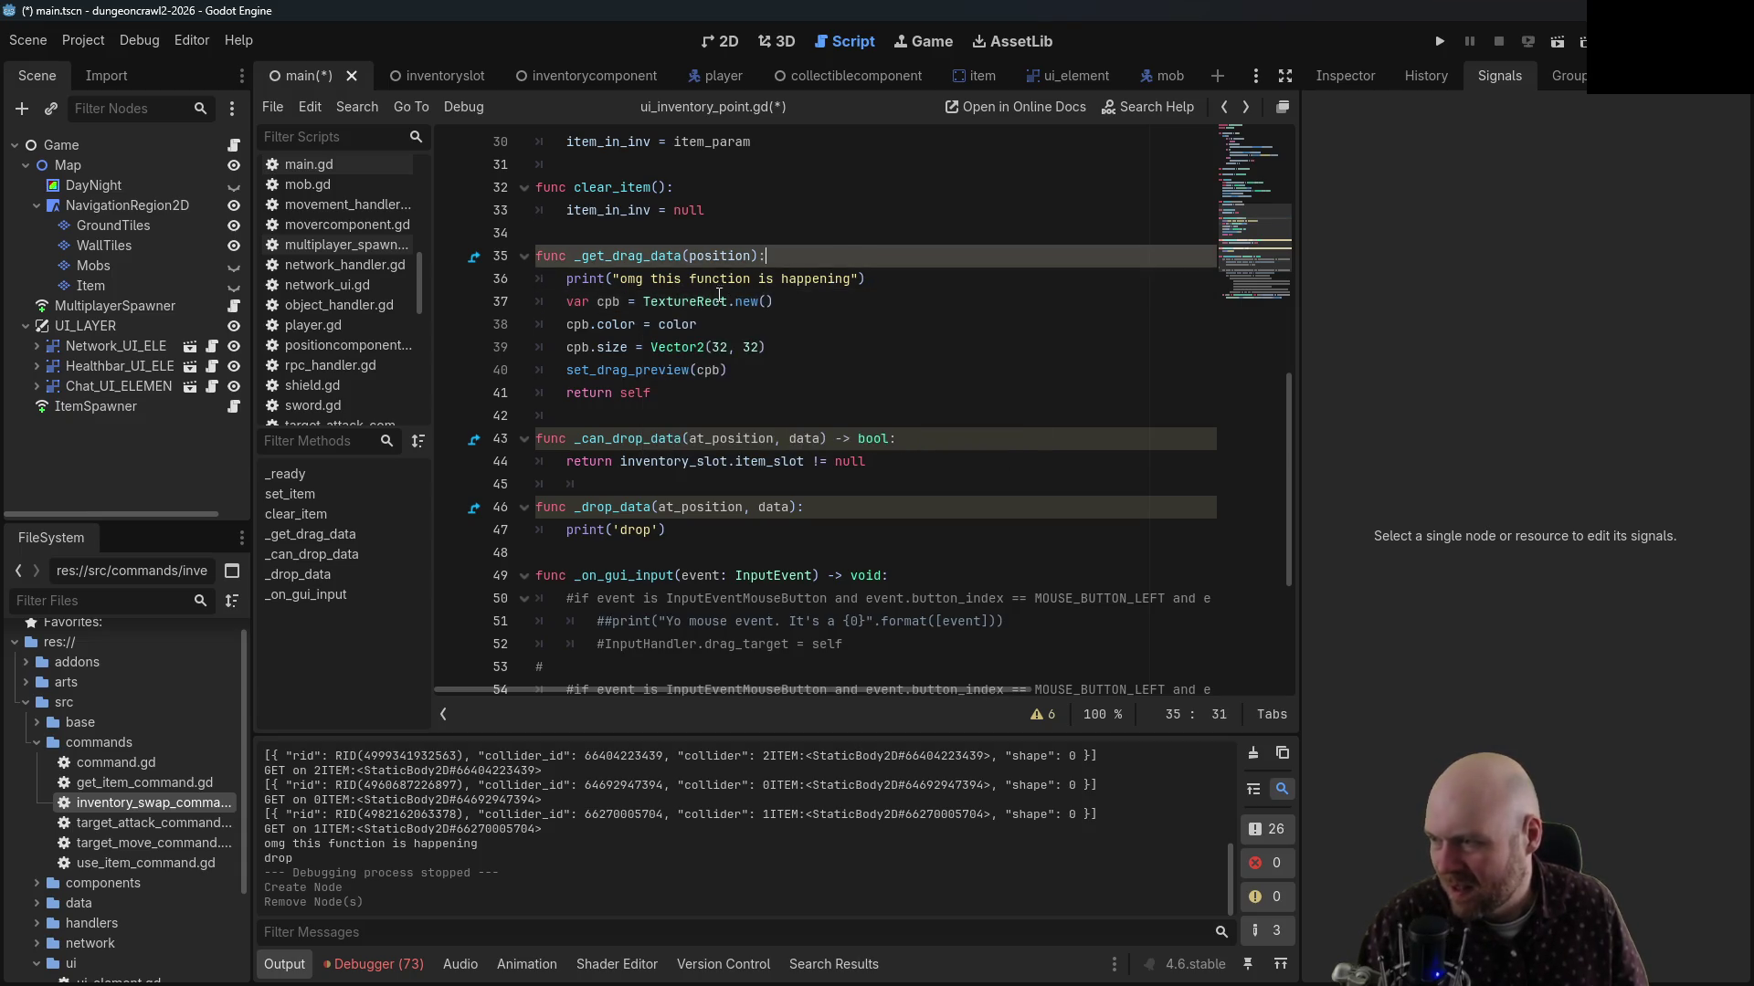
Rename the preview variable cpb to texture_rect
{"action": "double_click", "coordinate": [618, 302]}
{"action": "type", "text": "text"}
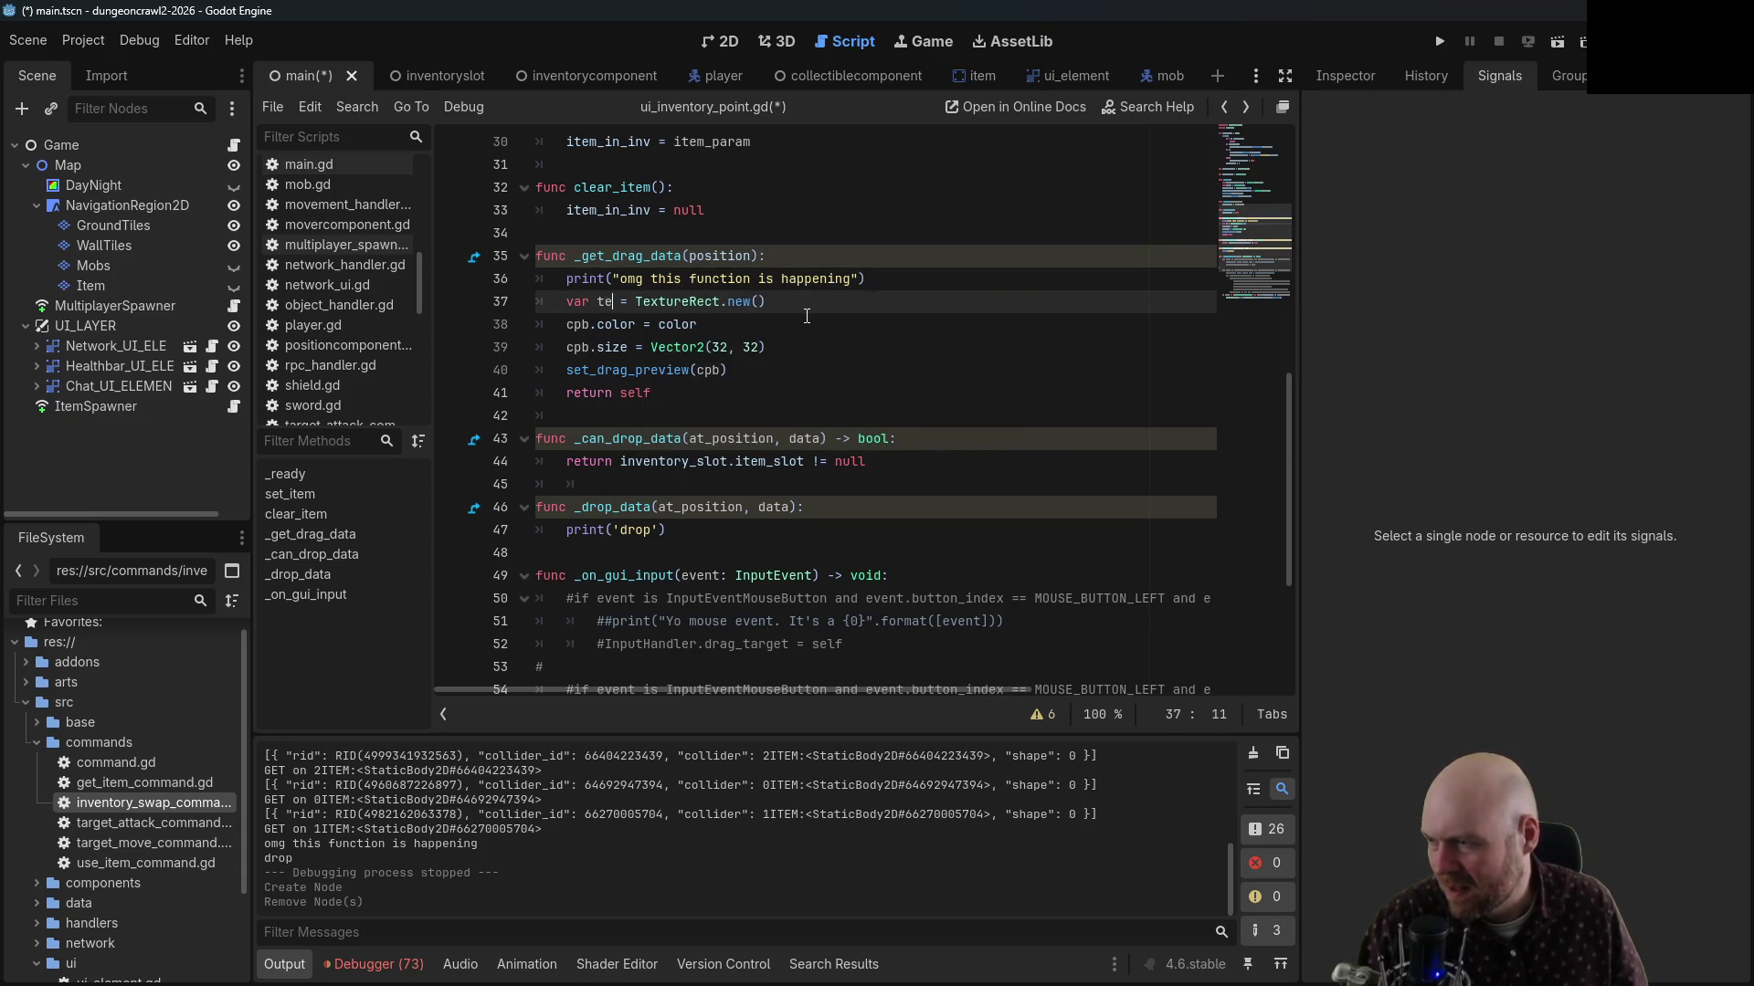
{"action": "type", "text": "ure"}
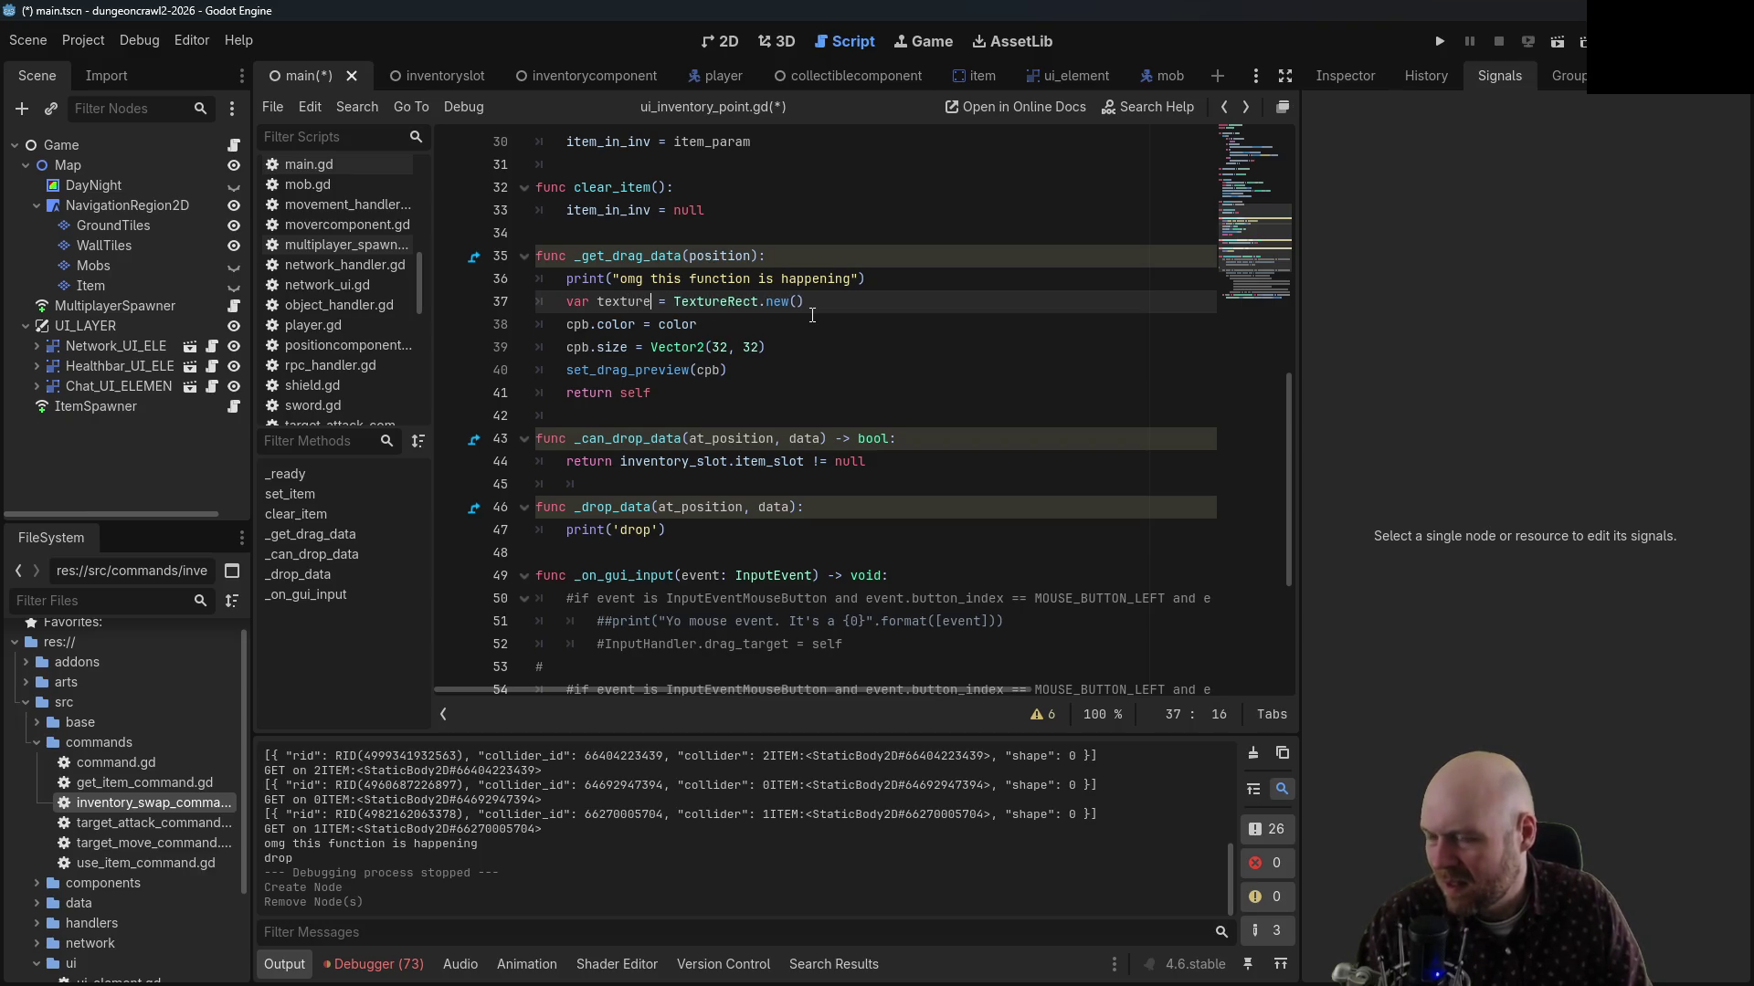
{"action": "type", "text": "_rect"}
{"action": "key", "text": "Down"}
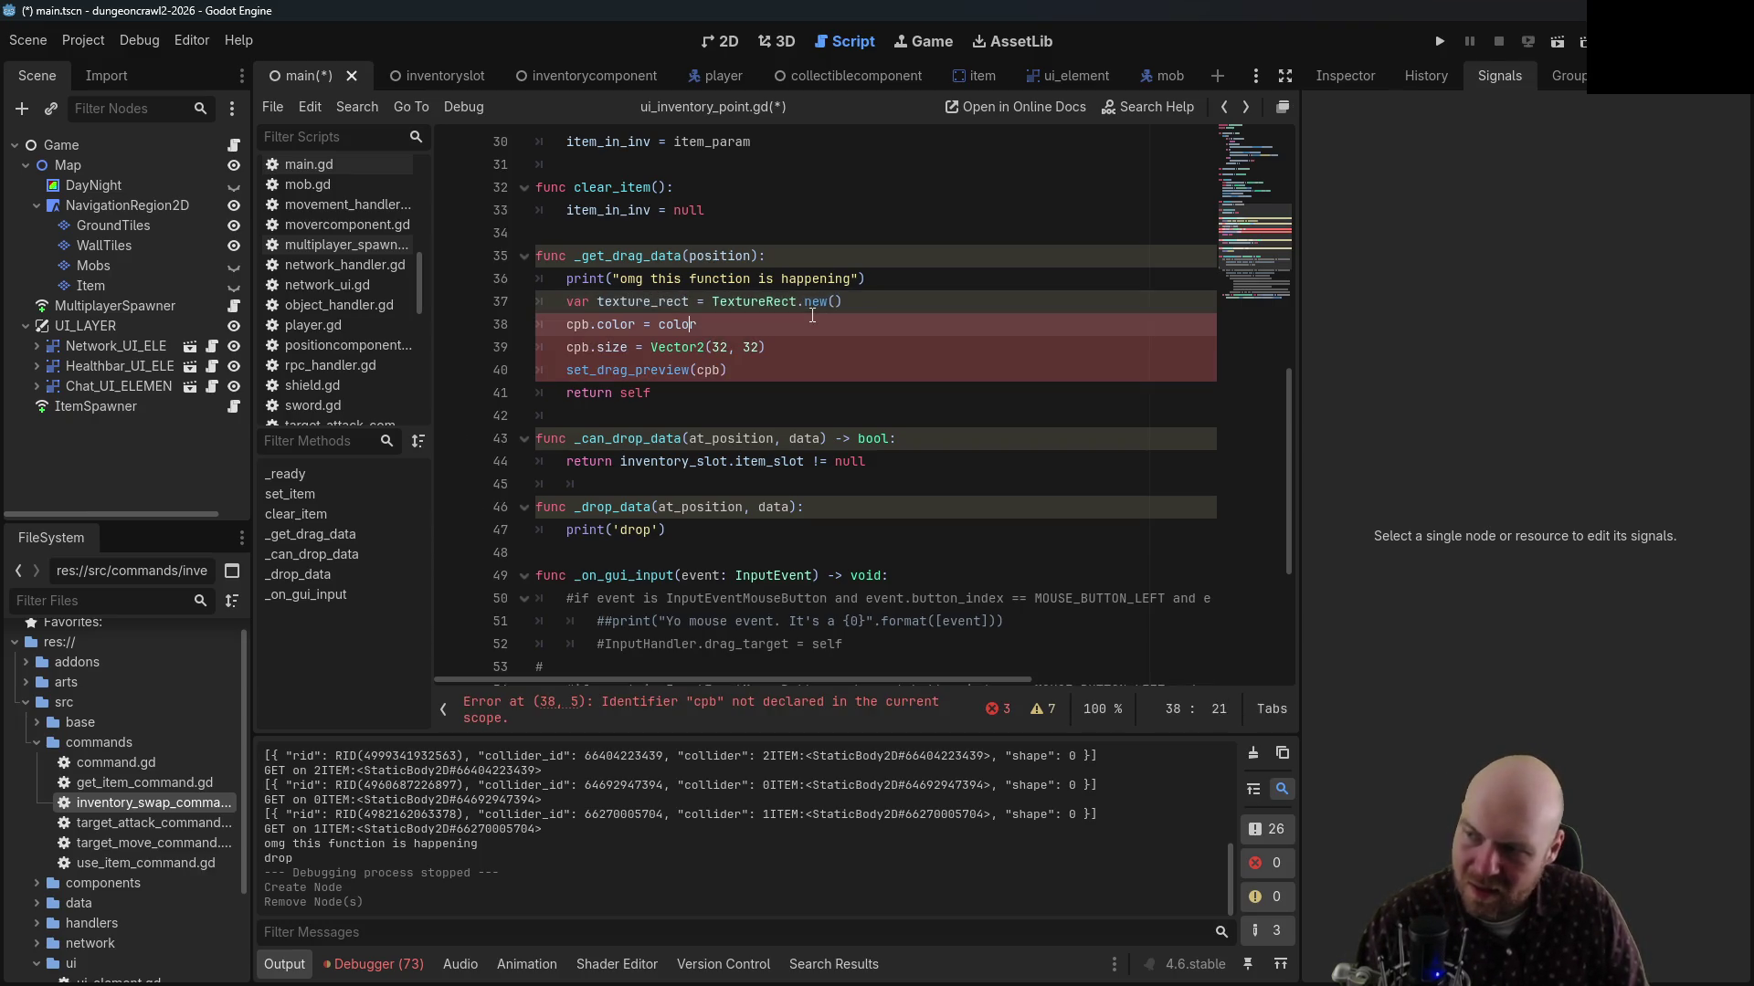
{"action": "key", "text": "Left"}
{"action": "key", "text": "Left"}
{"action": "key", "text": "BackSpace"}
{"action": "key", "text": "BackSpace"}
{"action": "key", "text": "BackSpace"}
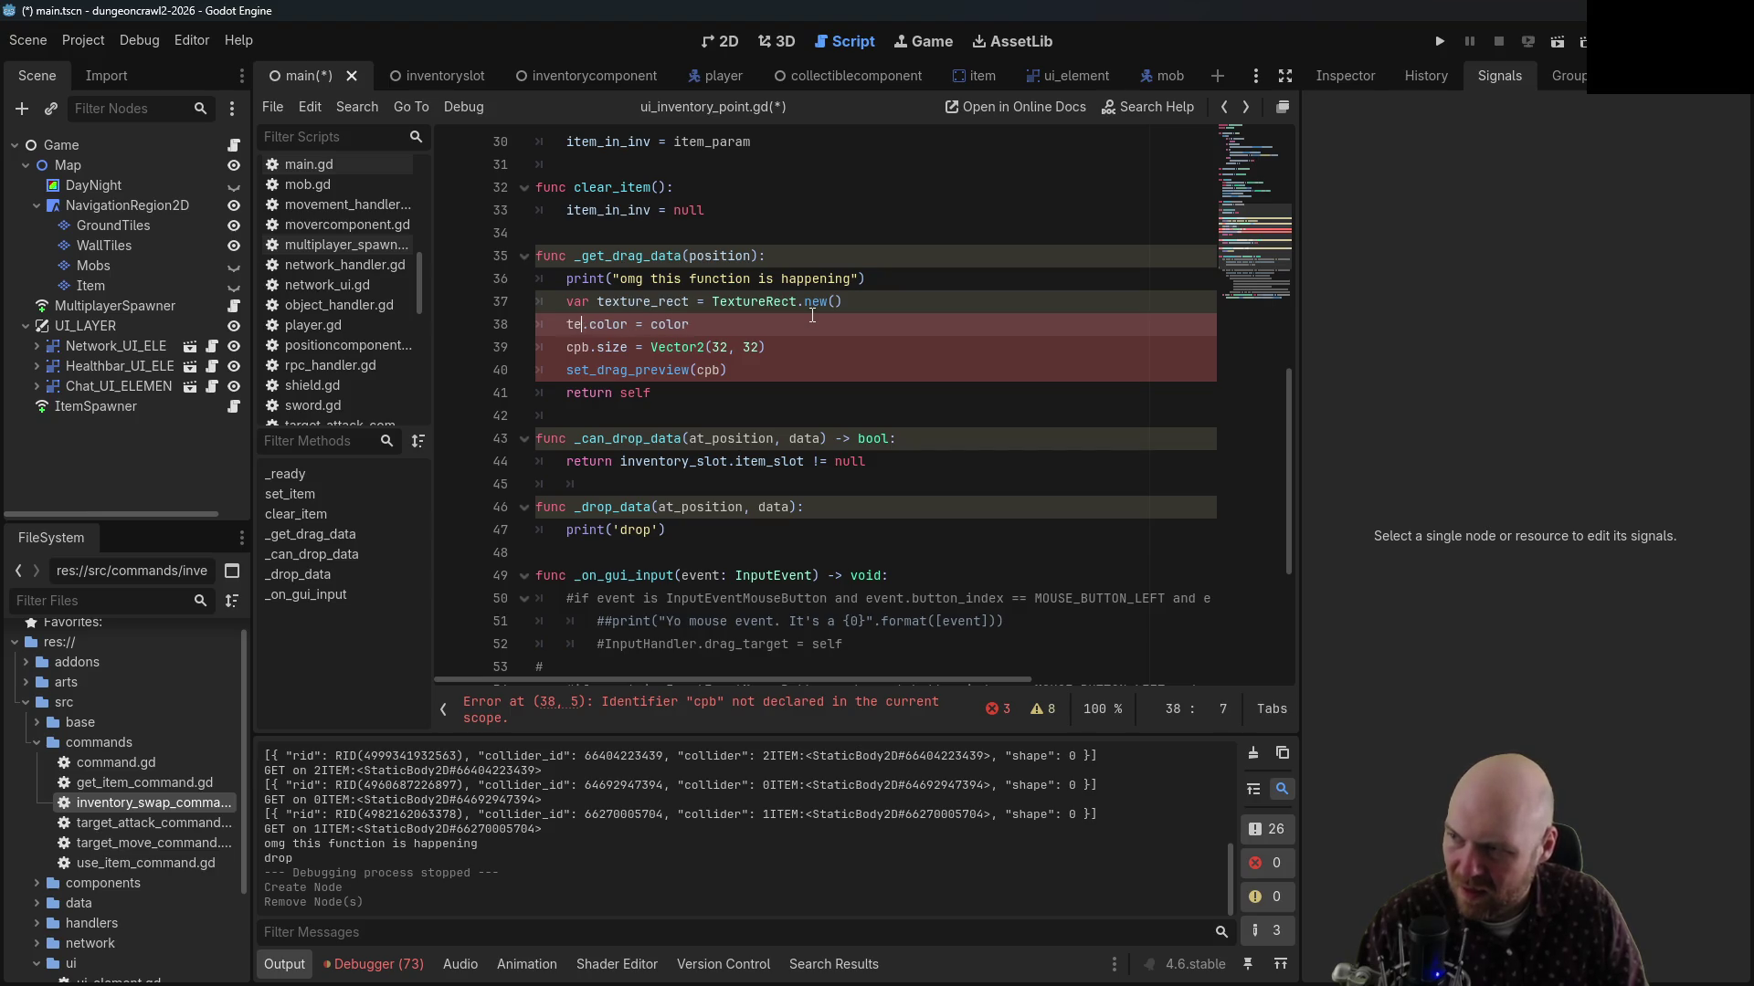
Change line 38 to assign texture_rect.texture instead of the color
{"action": "type", "text": "texture_rect"}
{"action": "key", "text": "ctrl+Delete"}
{"action": "type", "text": "texture"}
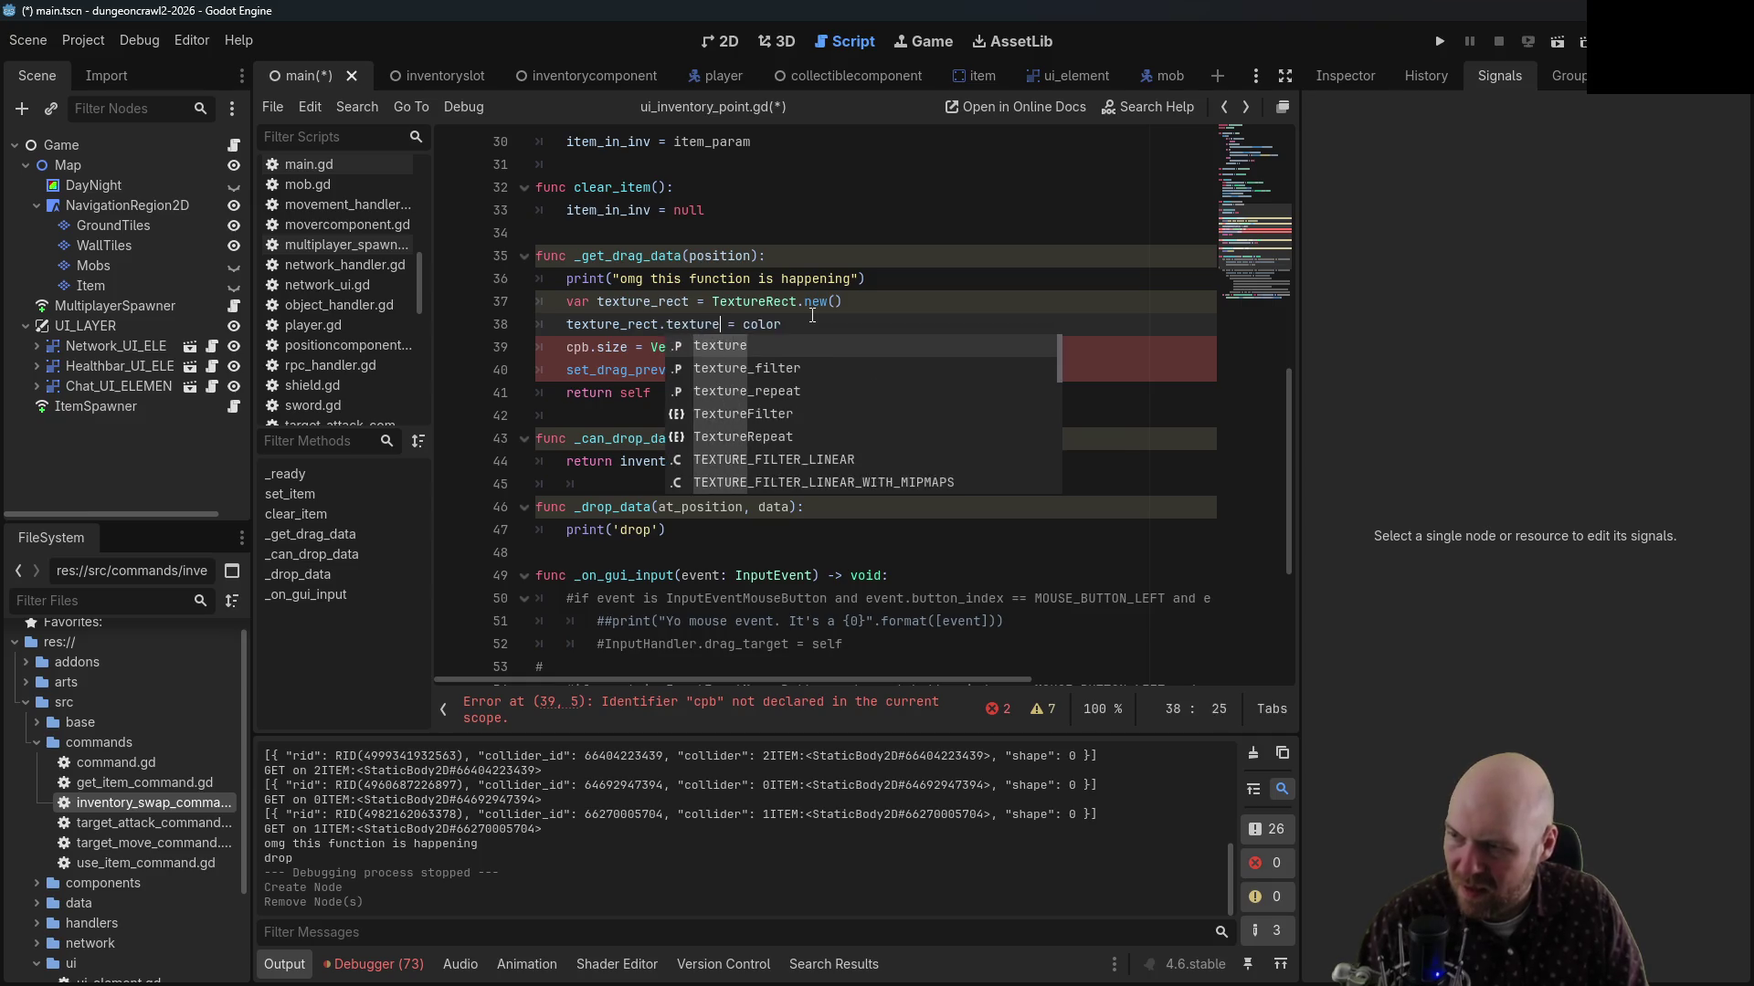
{"action": "key", "text": "Return"}
{"action": "key", "text": "End"}
{"action": "key", "text": "BackSpace"}
{"action": "key", "text": "BackSpace"}
{"action": "key", "text": "BackSpace"}
{"action": "key", "text": "BackSpace"}
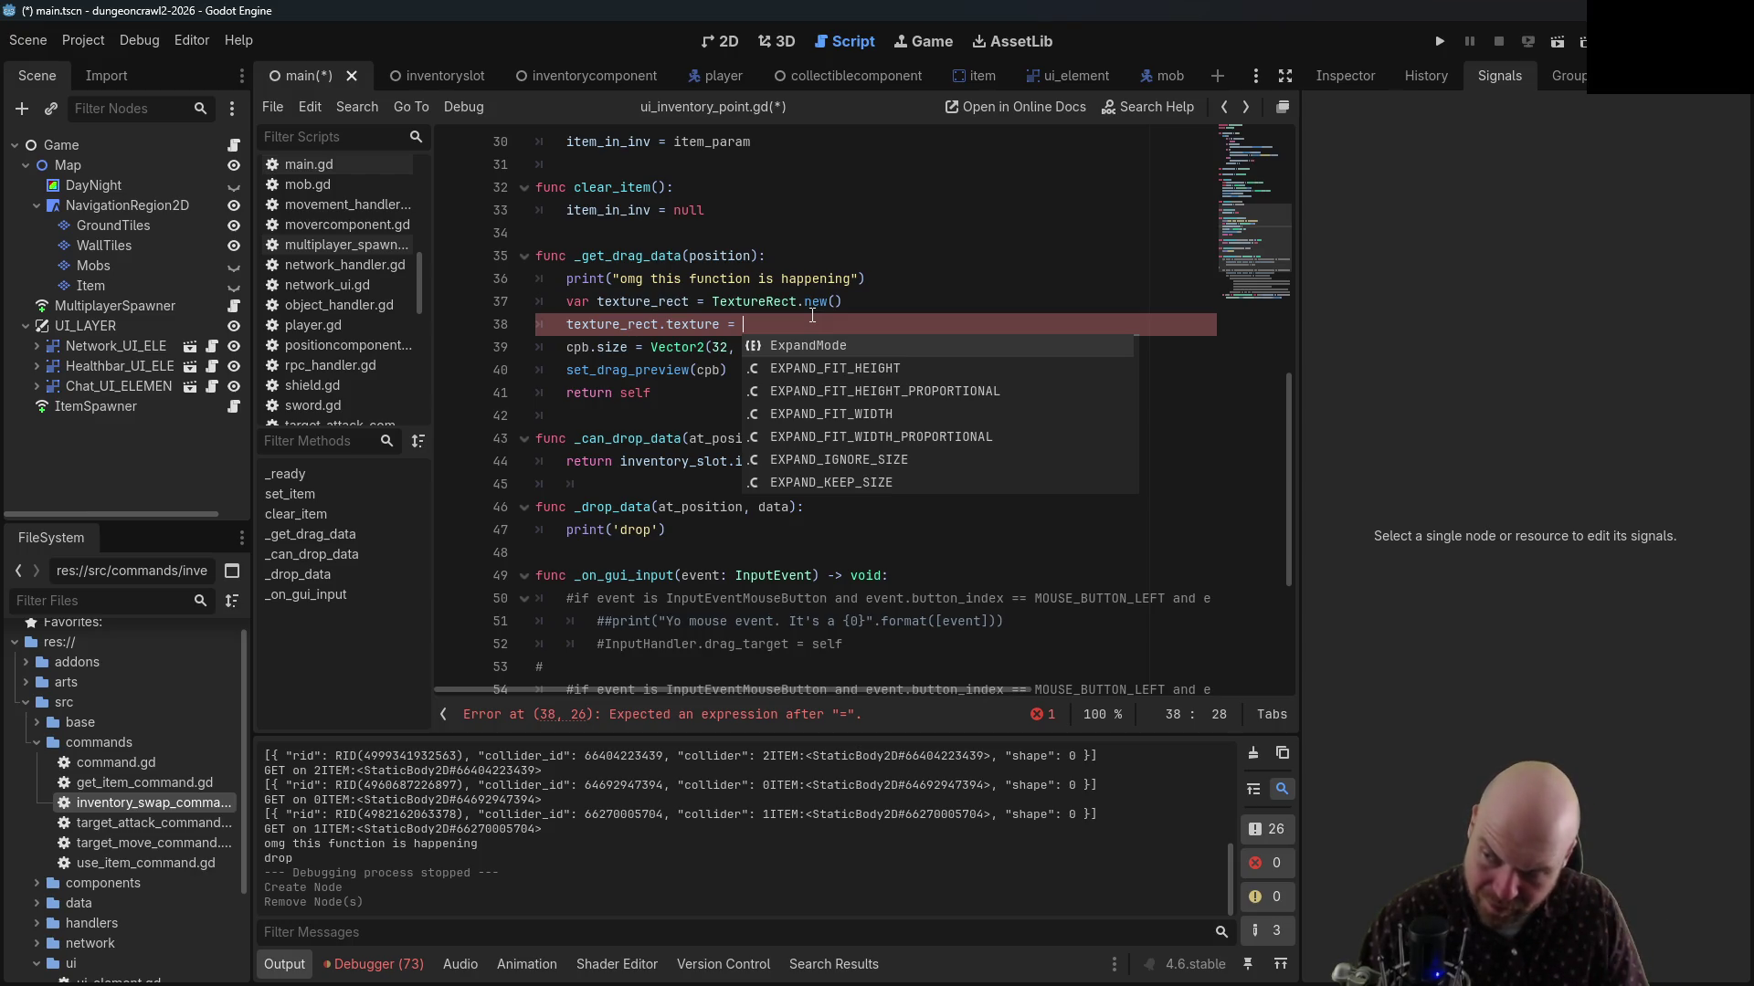
Set the assigned value to inventory_slot.item_slot. using autocomplete
{"action": "type", "text": "ani"}
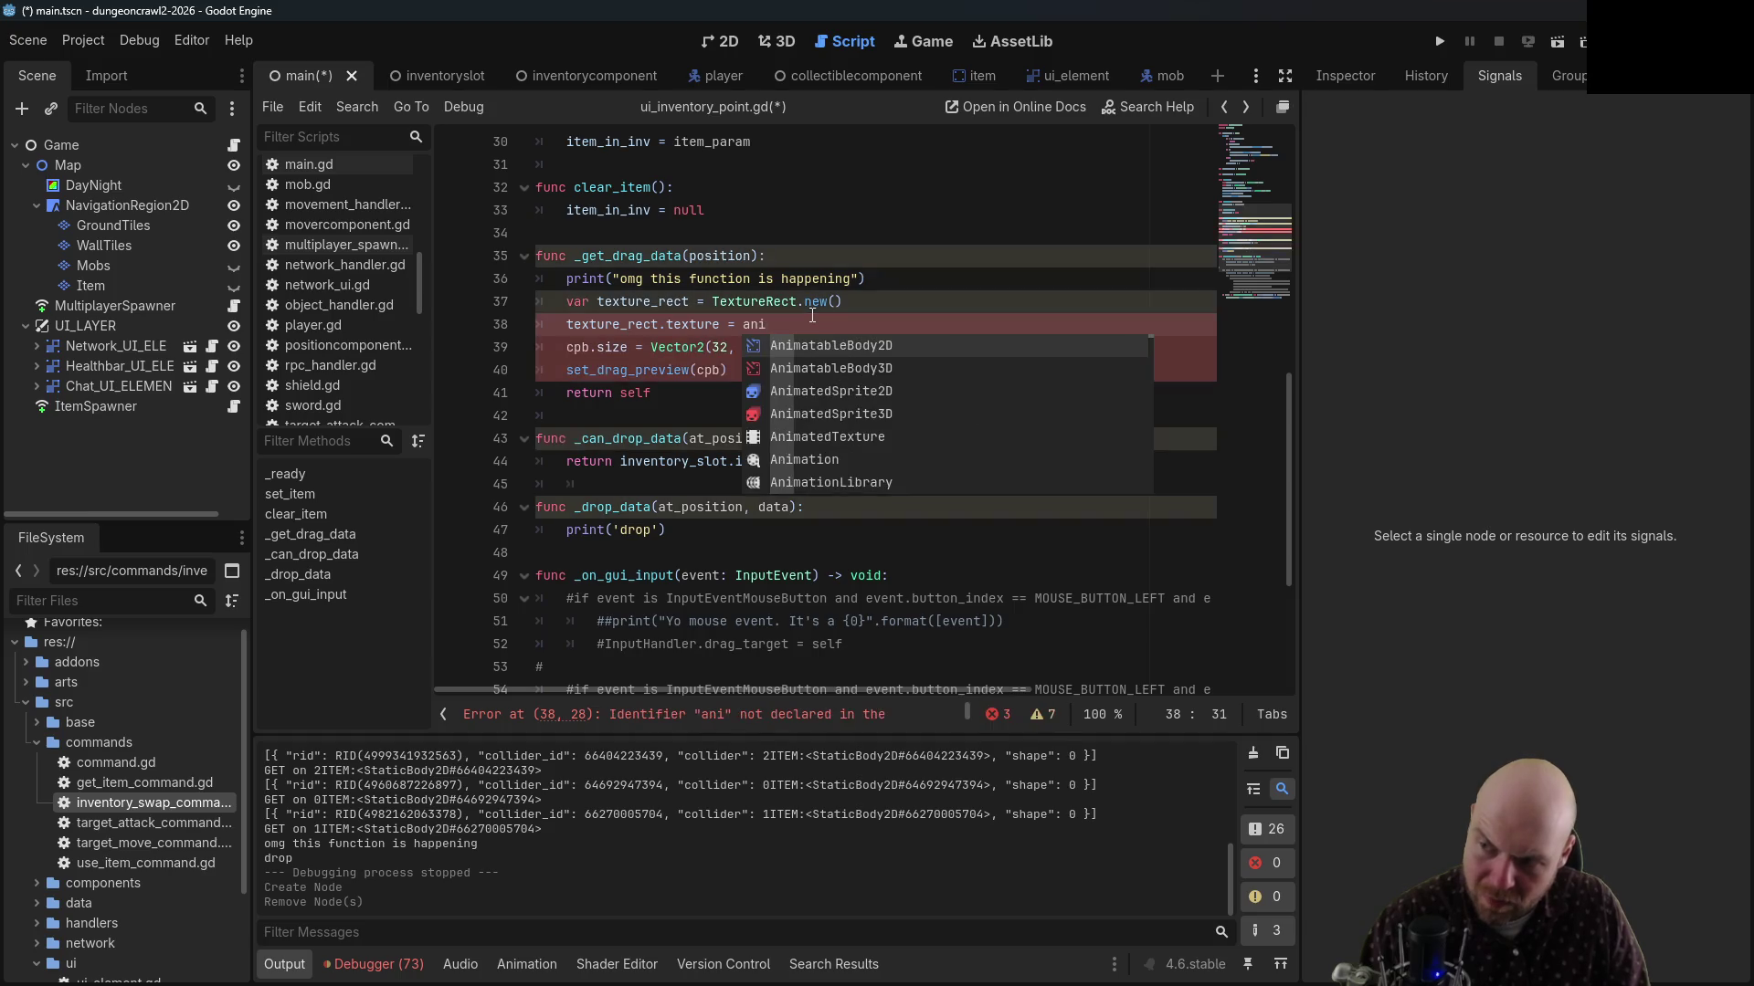
{"action": "key", "text": "BackSpace"}
{"action": "key", "text": "BackSpace"}
{"action": "key", "text": "BackSpace"}
{"action": "type", "text": "invento"}
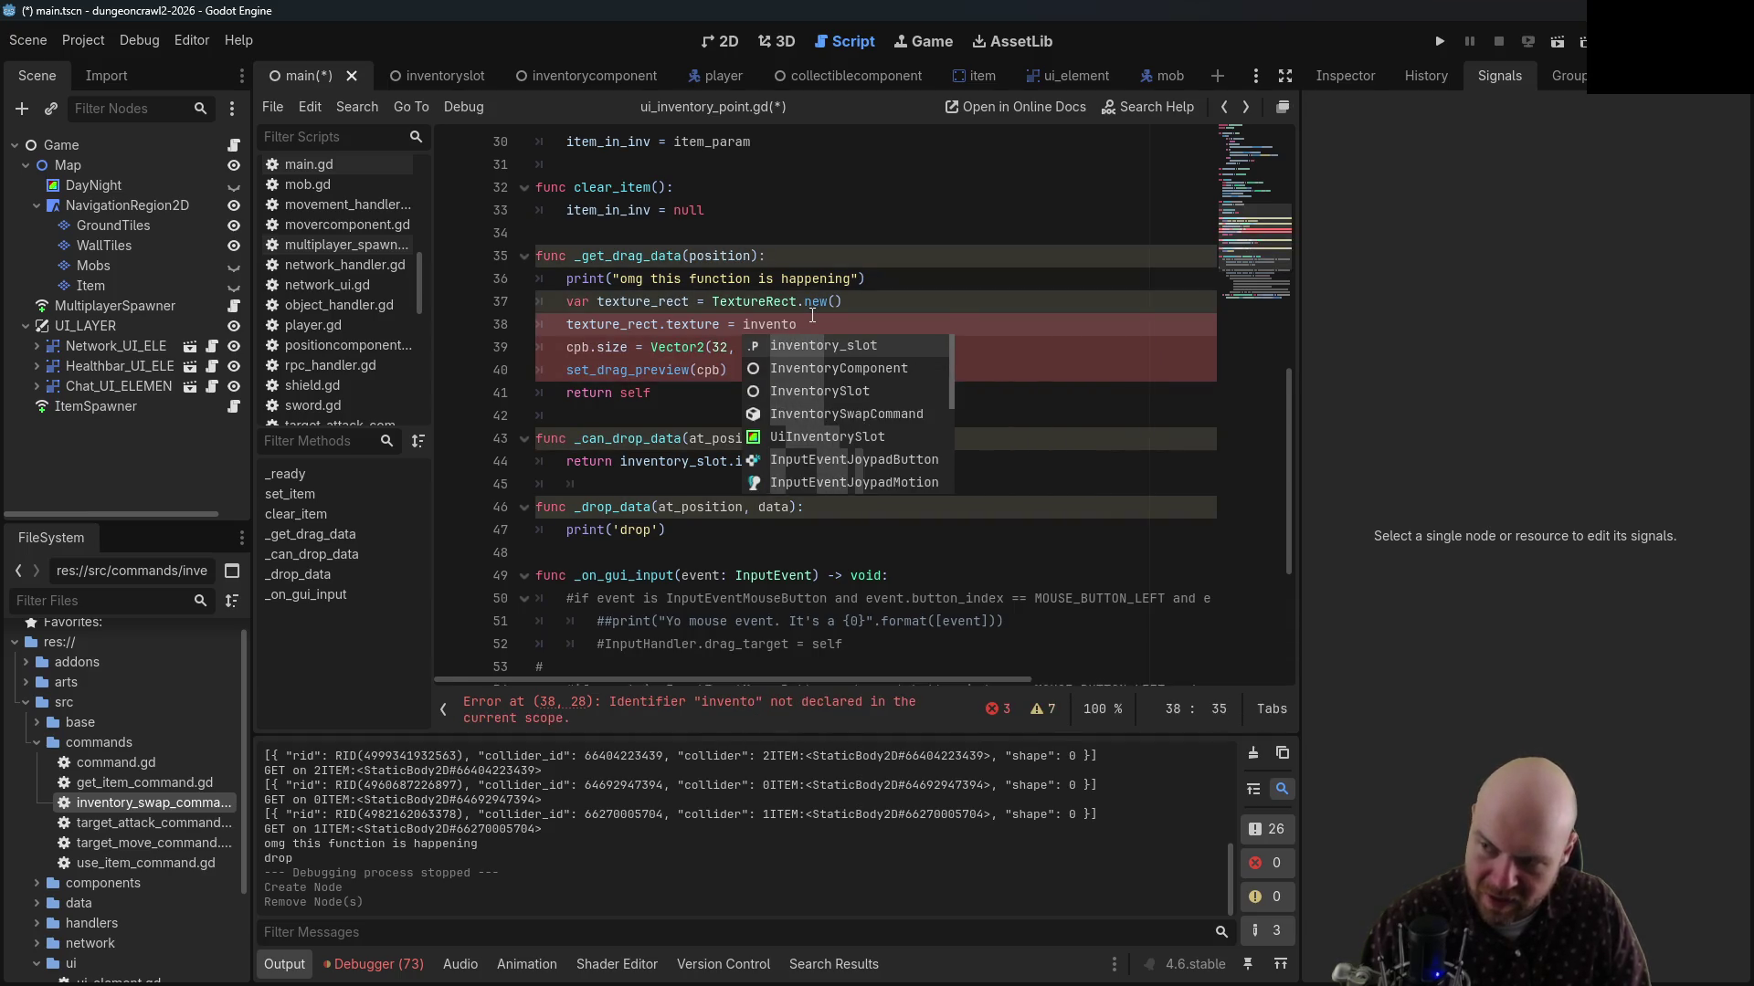
{"action": "key", "text": "Return"}
{"action": "type", "text": "."}
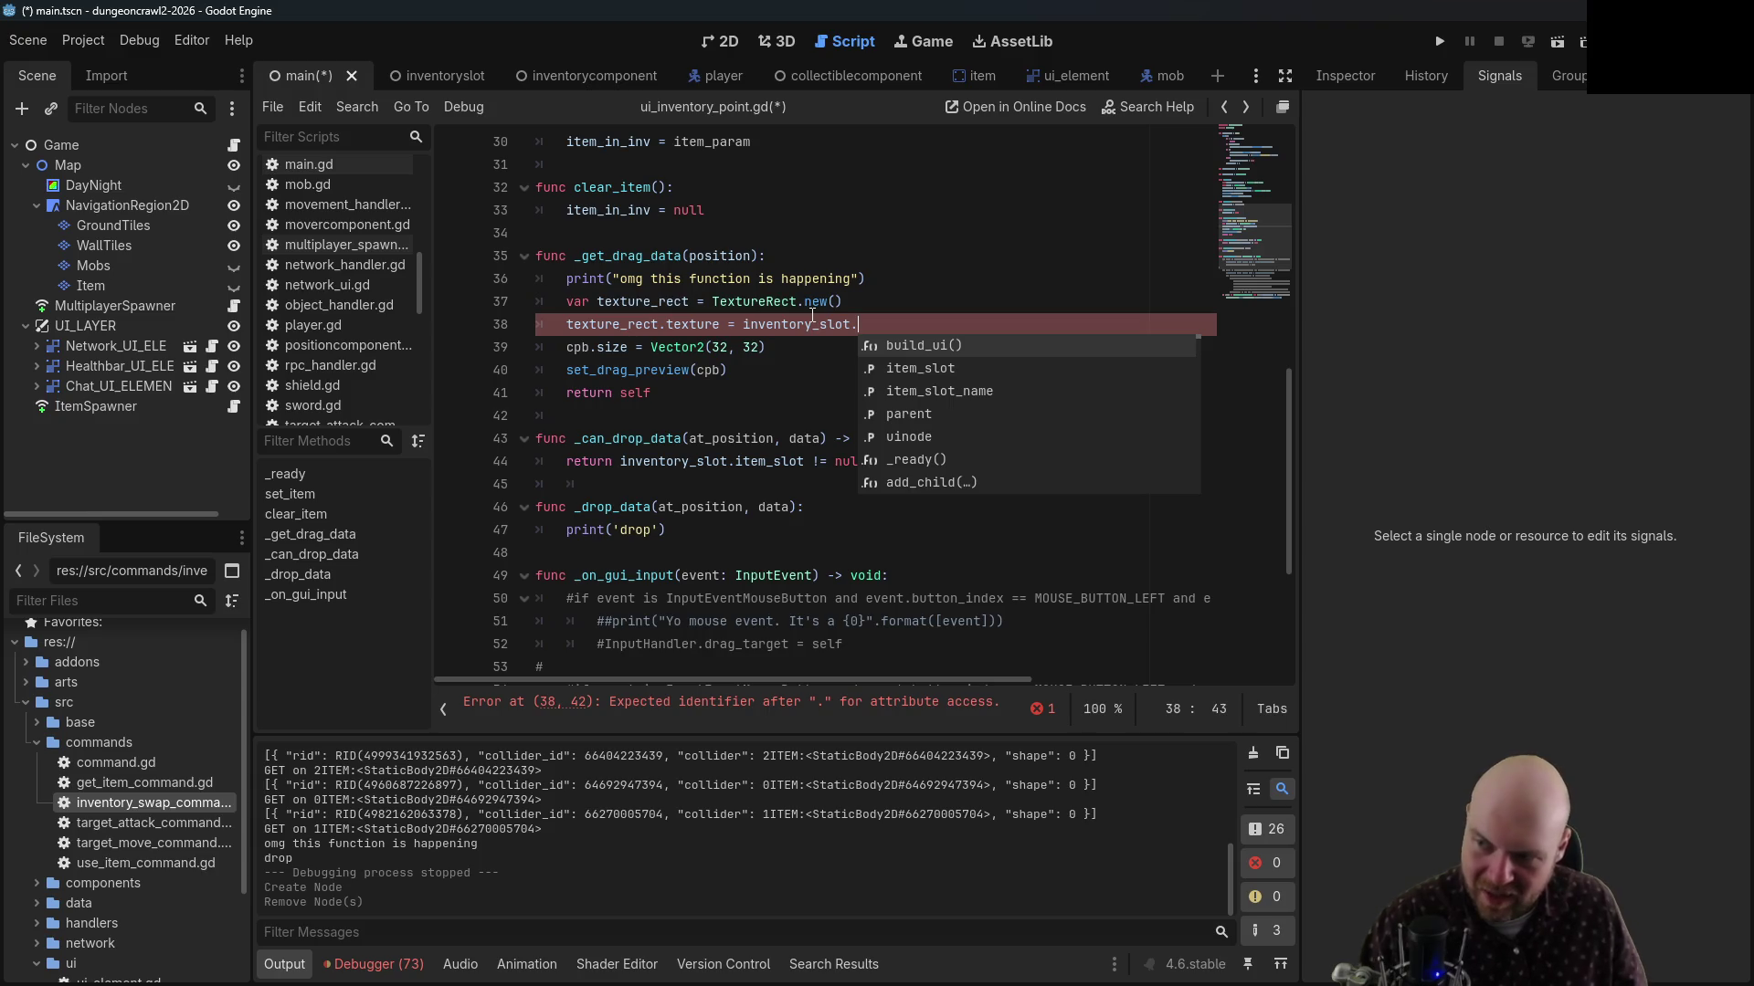
{"action": "key", "text": "Down"}
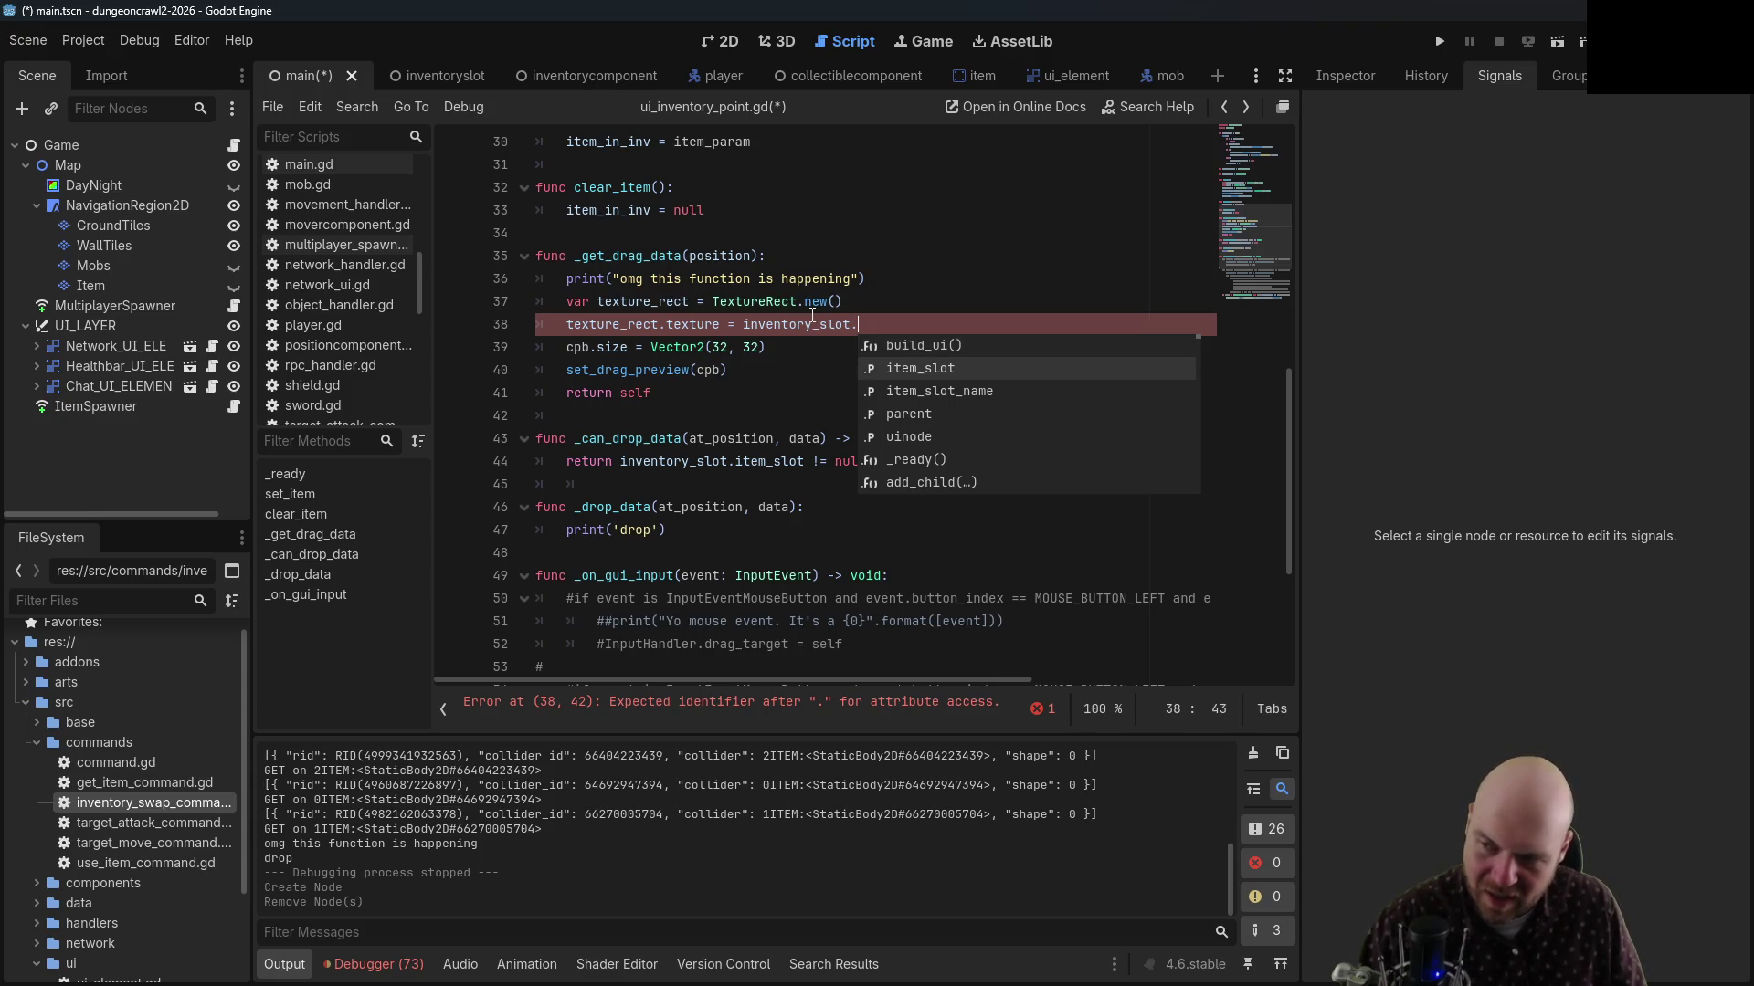
{"action": "key", "text": "Return"}
{"action": "type", "text": "."}
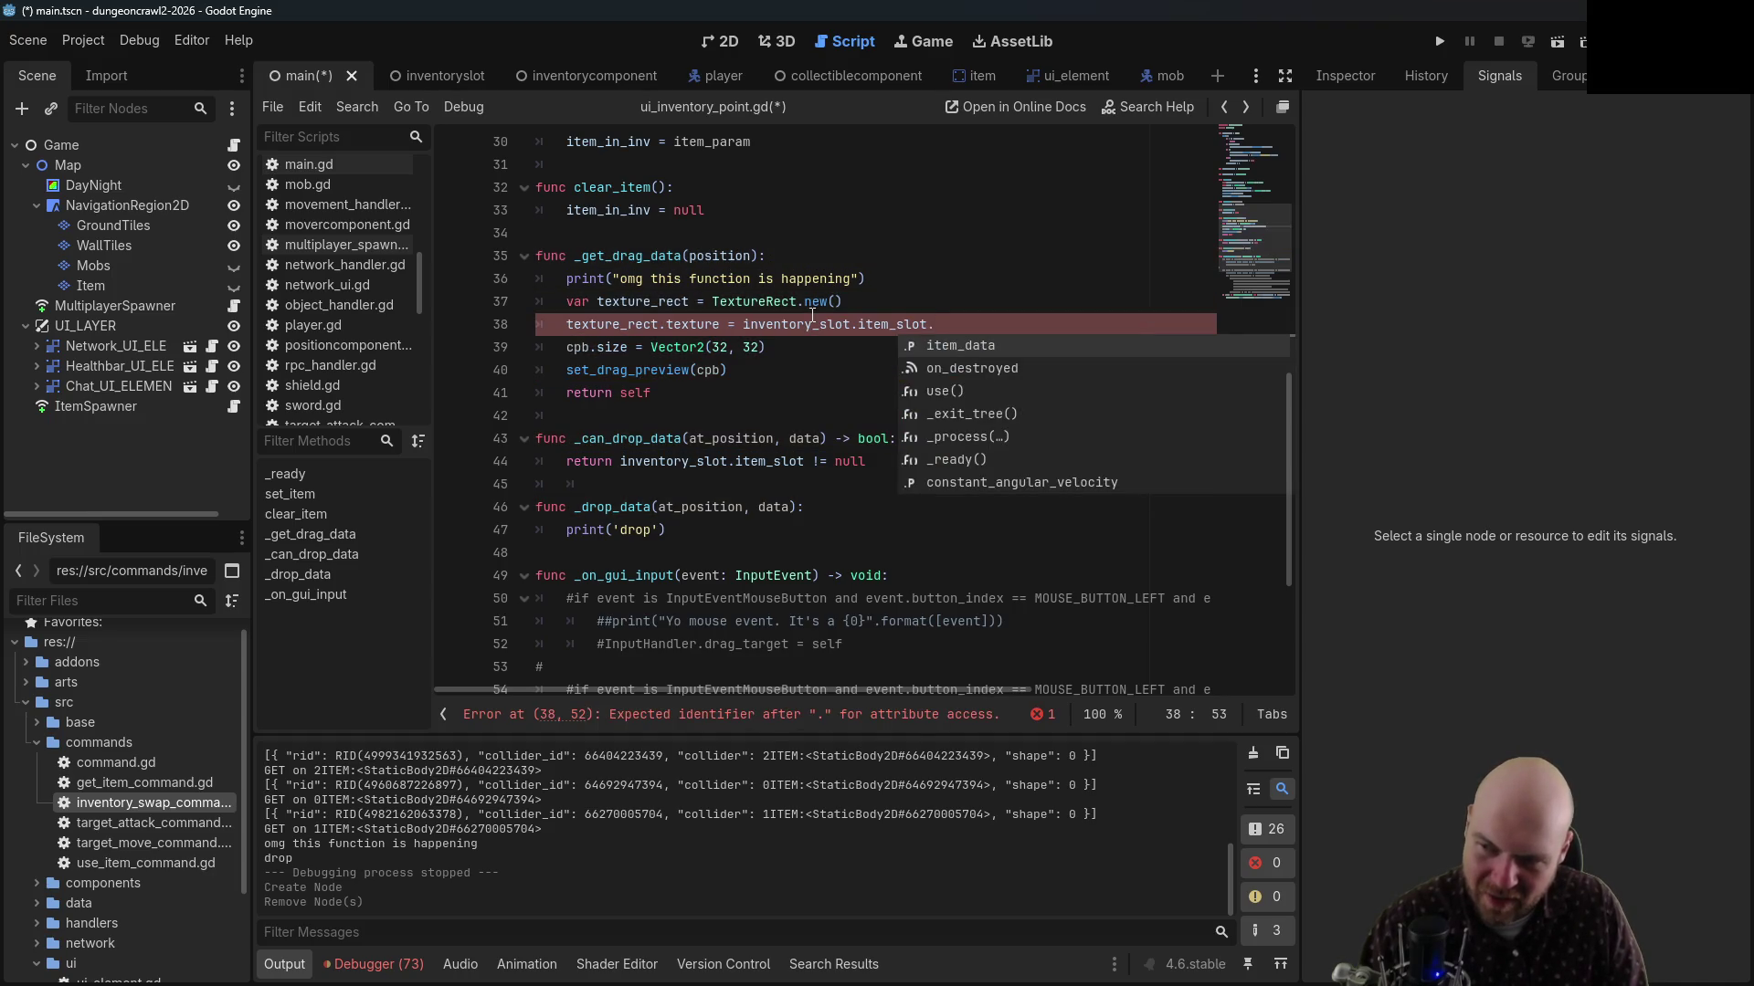
{"action": "scroll", "coordinate": [37, 867], "scroll_direction": "down", "scroll_amount": 2}
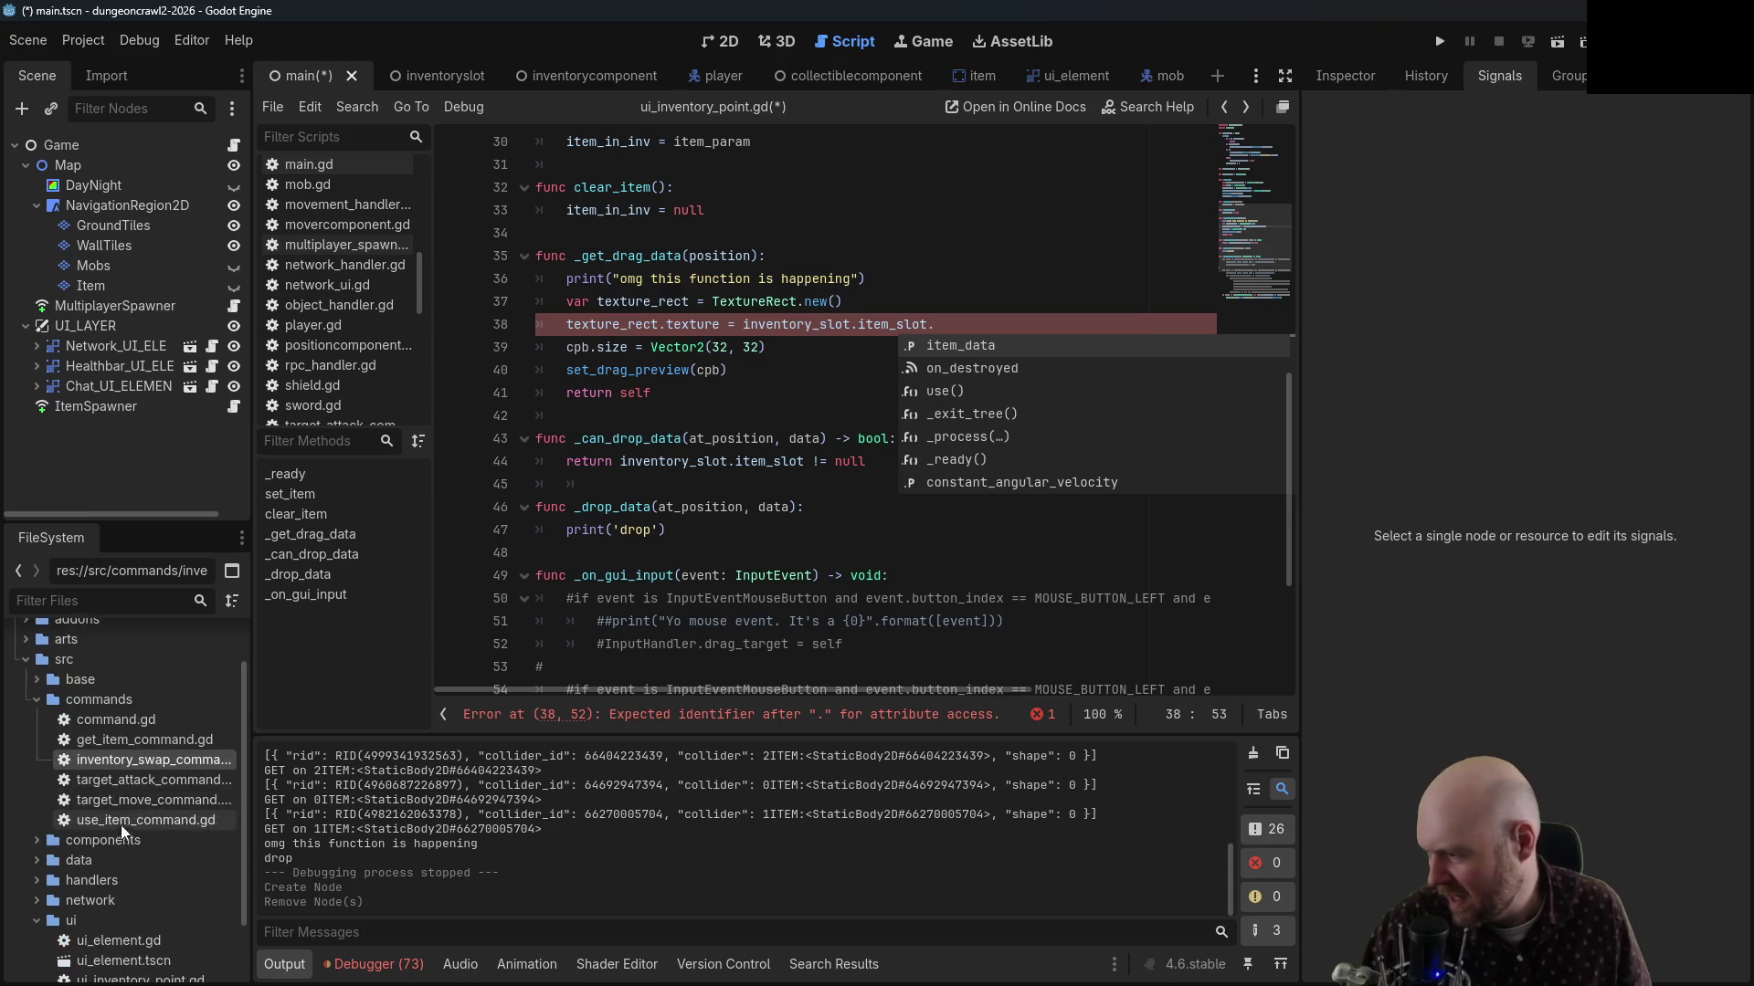
Check item_data.gd, then complete line 38 with item_data.get_sprite().texture and save
{"action": "left_click", "coordinate": [36, 860]}
{"action": "double_click", "coordinate": [114, 900]}
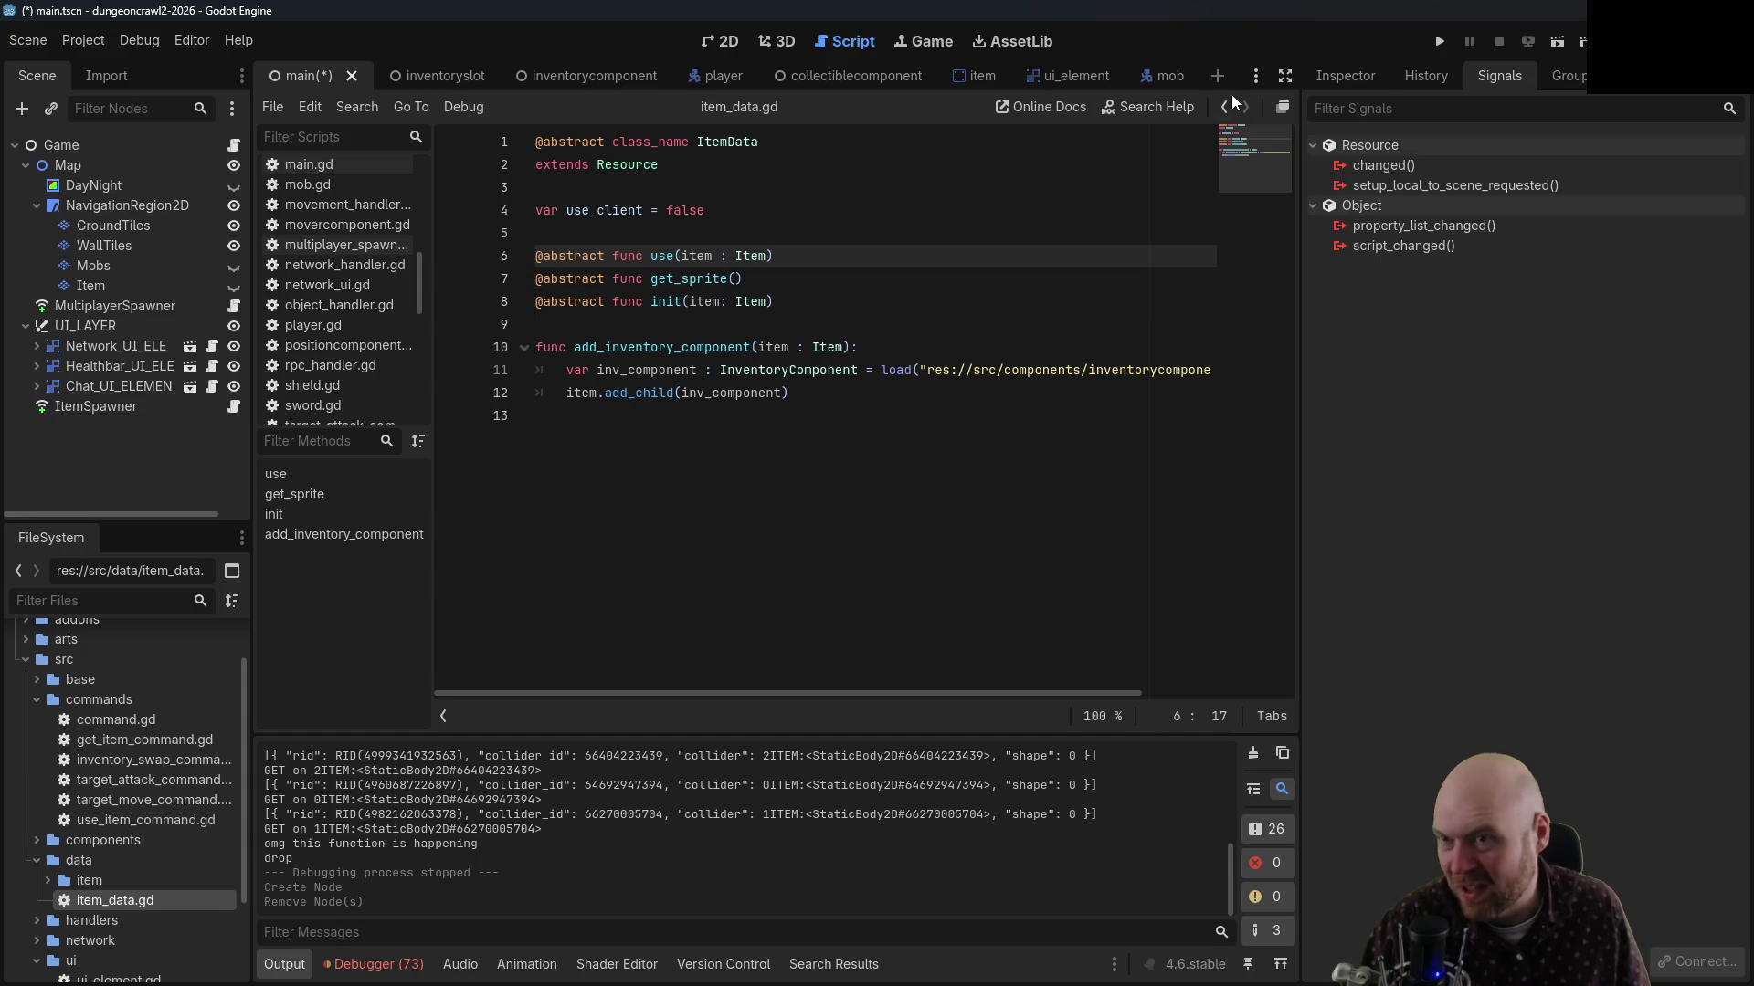
{"action": "left_click", "coordinate": [1226, 99]}
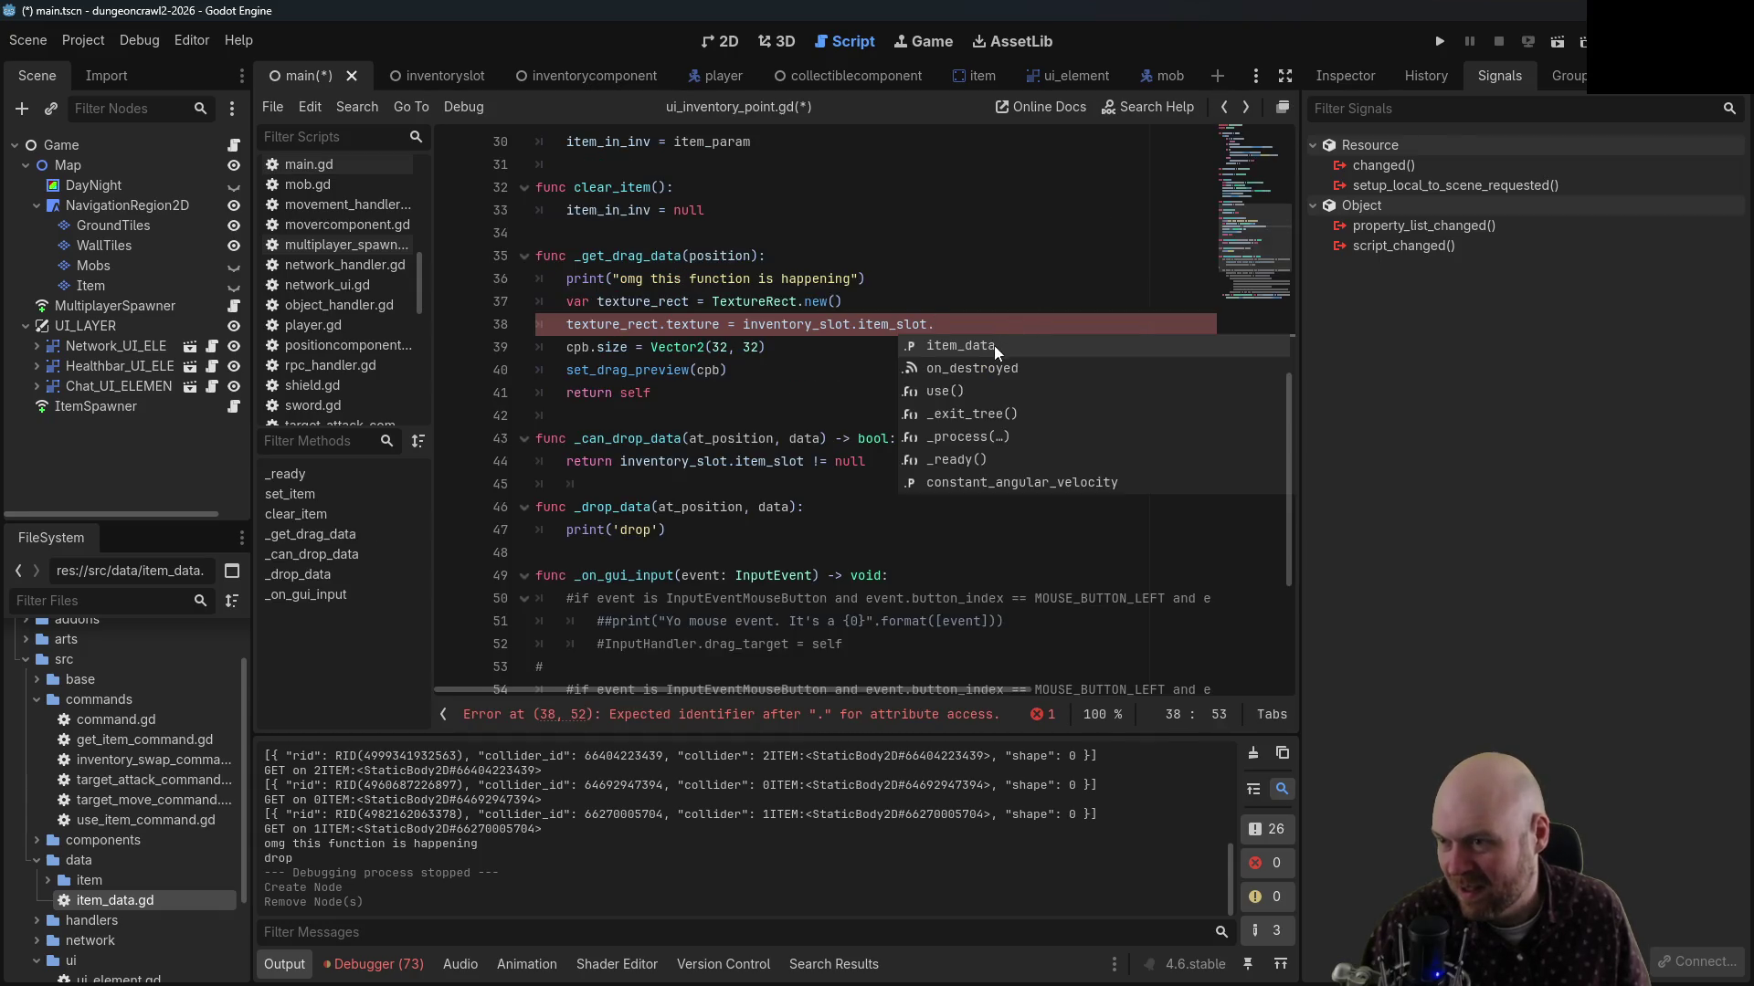
{"action": "key", "text": "Return"}
{"action": "type", "text": ".g"}
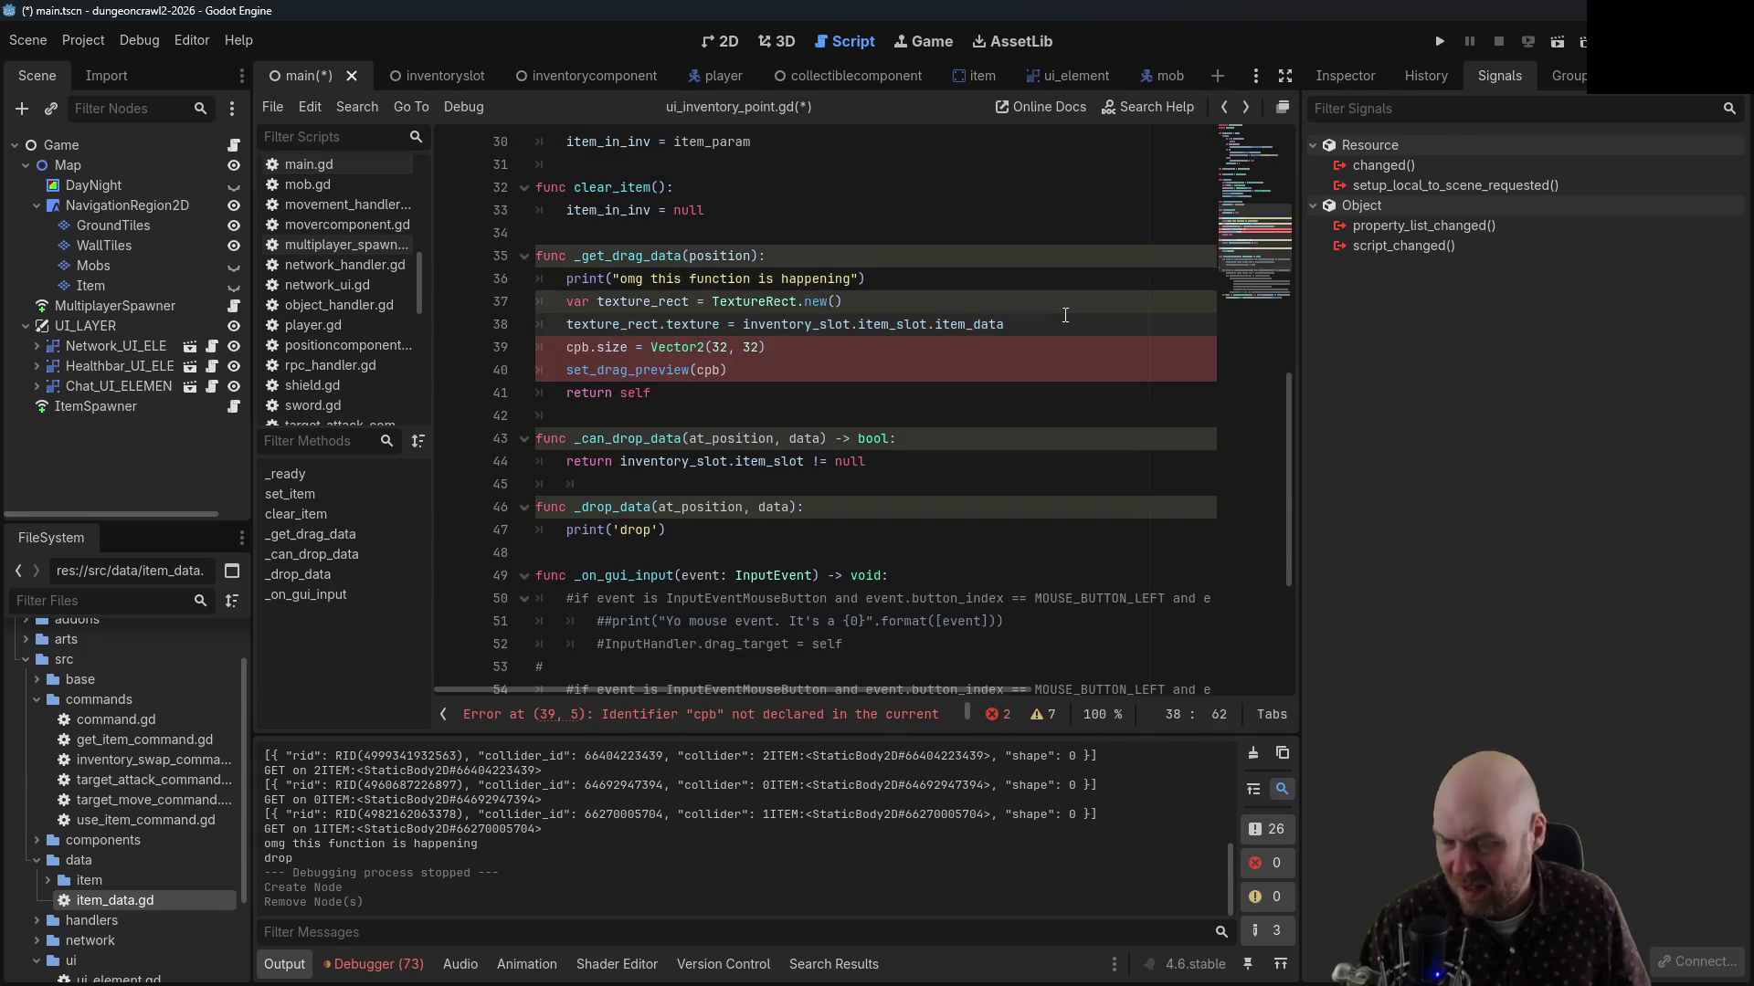
{"action": "type", "text": "et_sprite().te"}
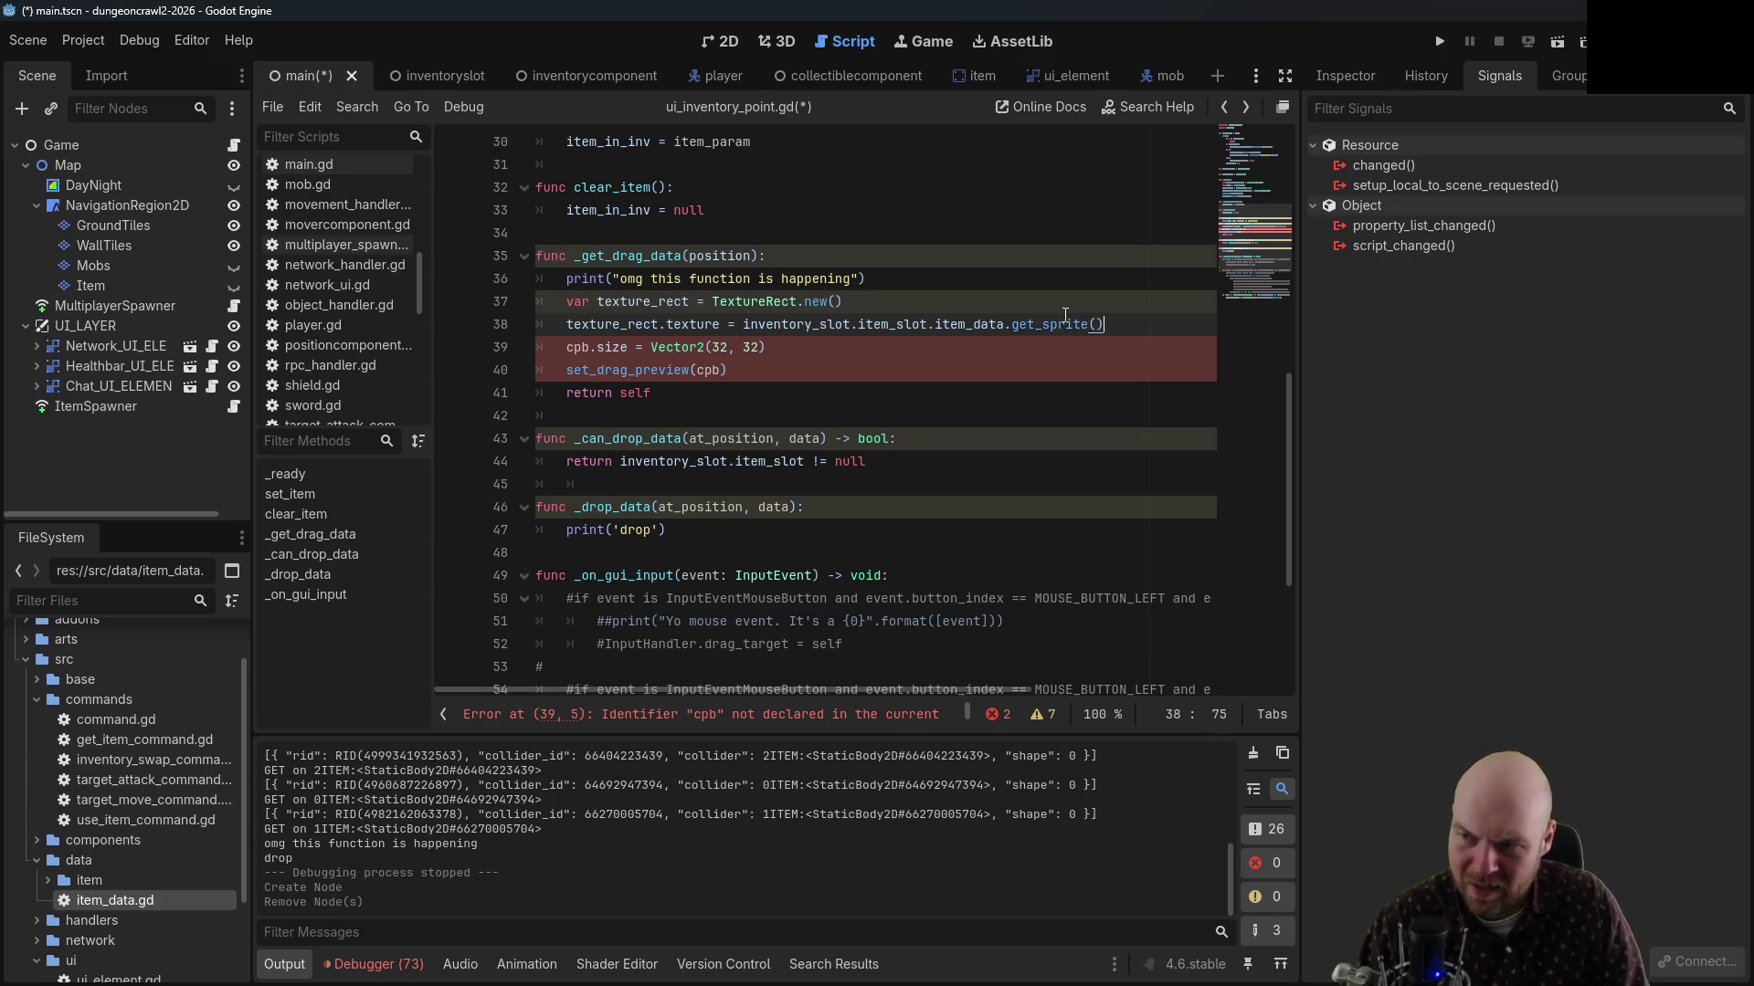
{"action": "type", "text": "xture"}
{"action": "key", "text": "ctrl+s"}
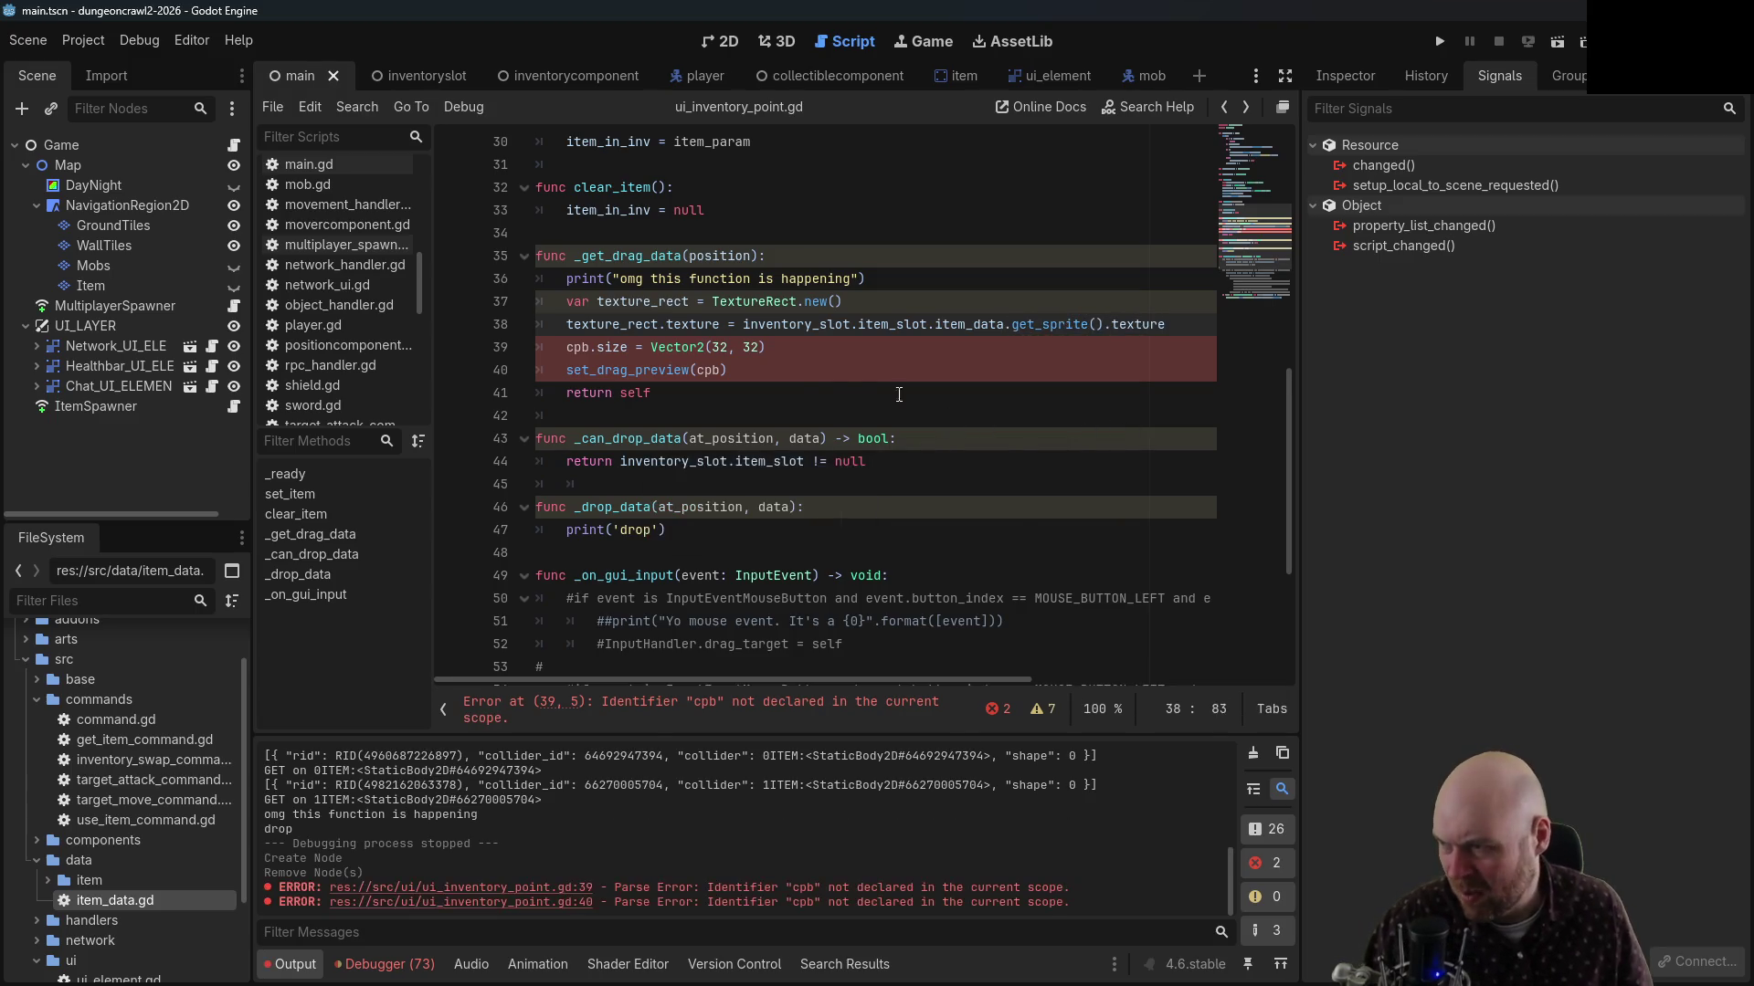
{"action": "key", "text": "Down"}
{"action": "key", "text": "Down"}
Replace the leftover cpb references on lines 39–40 with texture_rect and save
{"action": "double_click", "coordinate": [578, 348]}
{"action": "type", "text": "texture"}
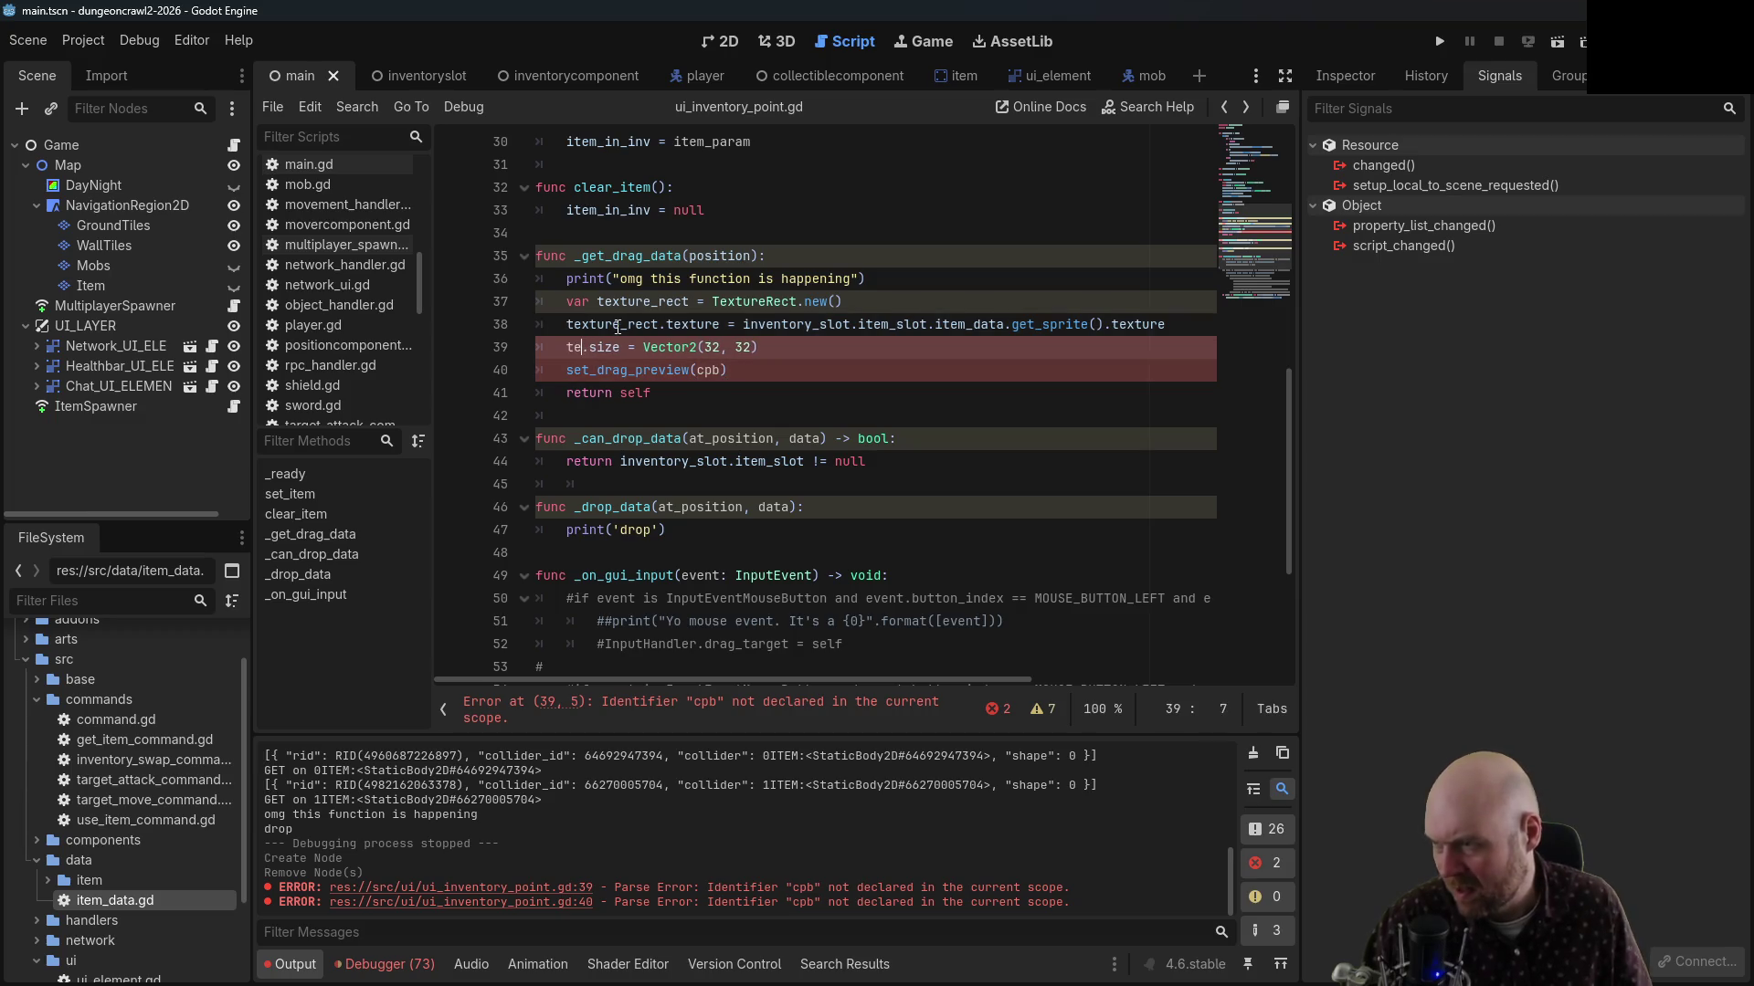
{"action": "type", "text": "_rect"}
{"action": "key", "text": "Down"}
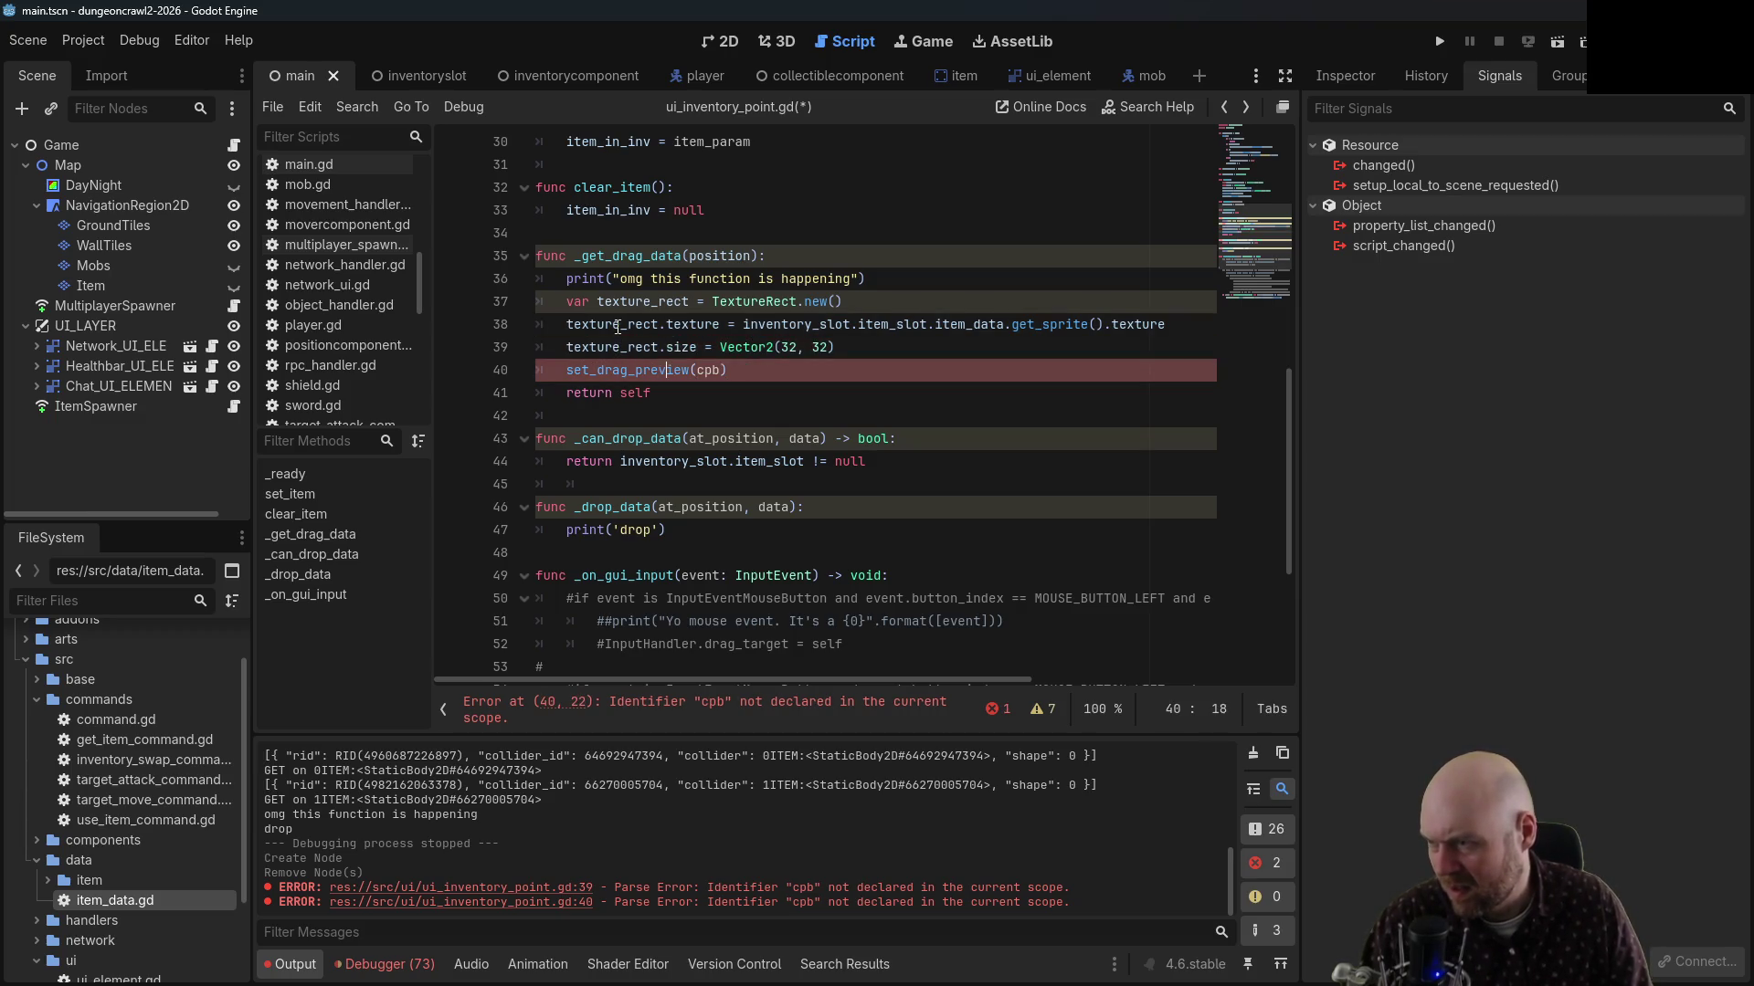
{"action": "key", "text": "BackSpace"}
{"action": "key", "text": "BackSpace"}
{"action": "key", "text": "BackSpace"}
{"action": "type", "text": "texture_rect"}
{"action": "left_click", "coordinate": [819, 279]}
{"action": "key", "text": "ctrl+s"}
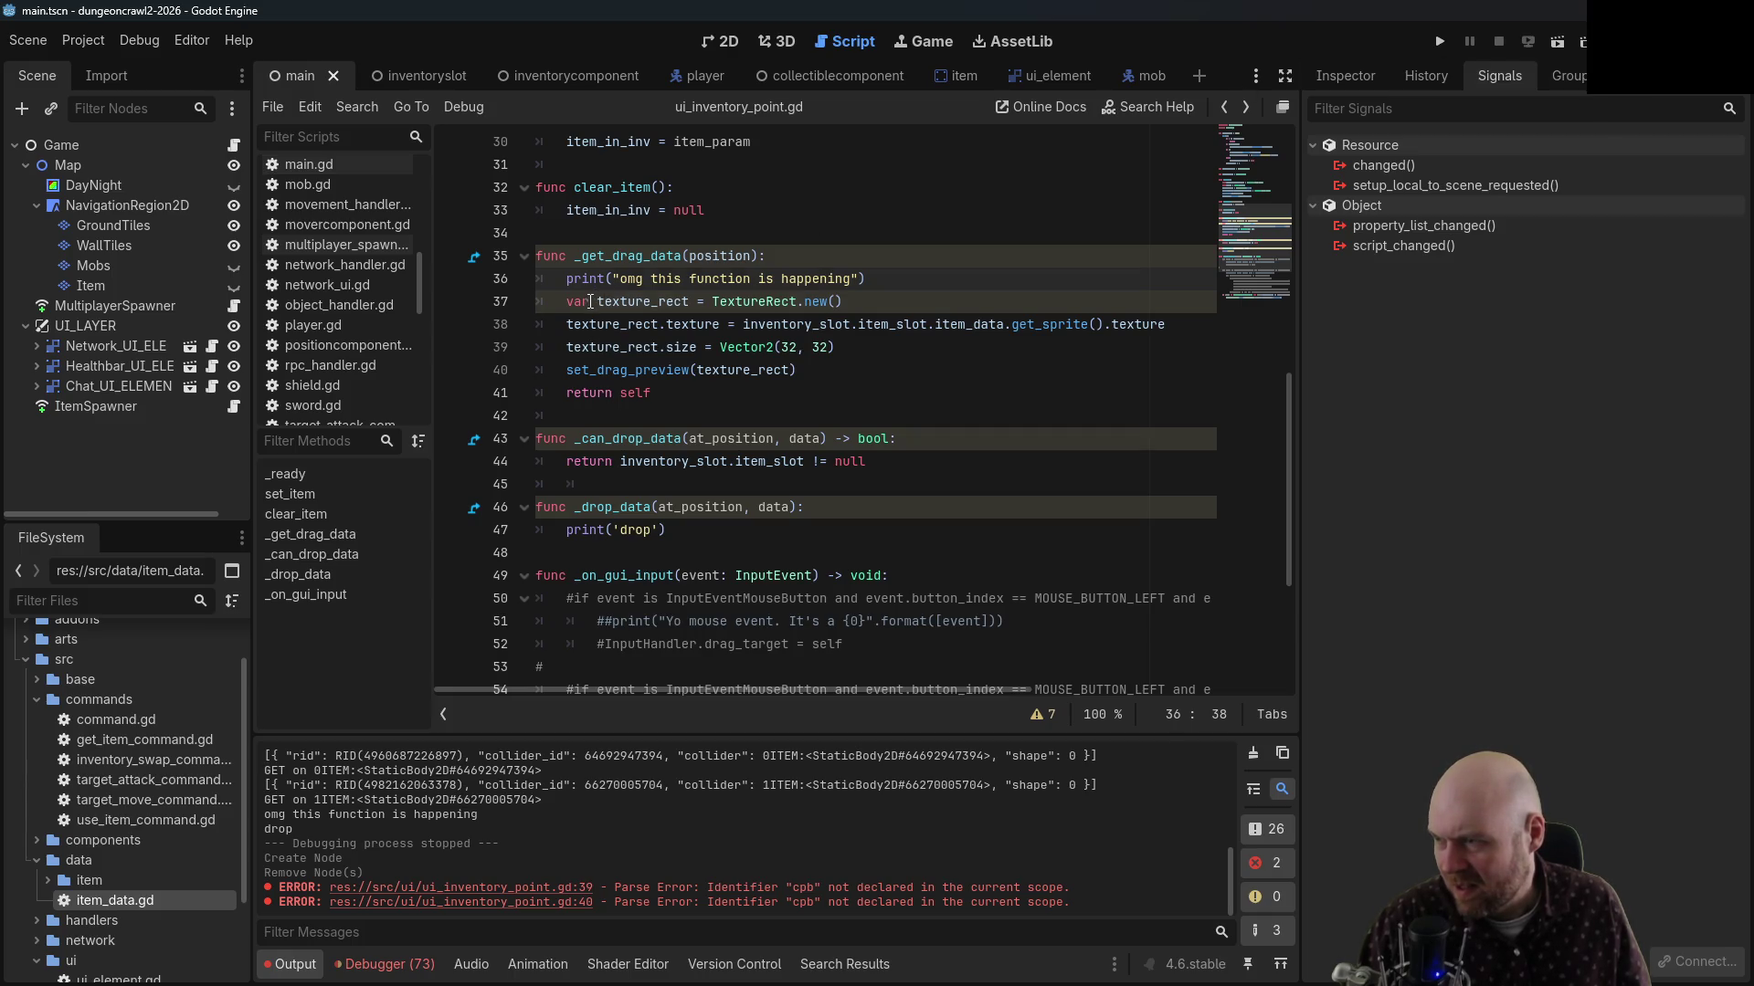
{"action": "left_click", "coordinate": [590, 302]}
Run the game as a client and drag from an inventory slot, triggering the Nil 'item_data' error
{"action": "key", "text": "F5"}
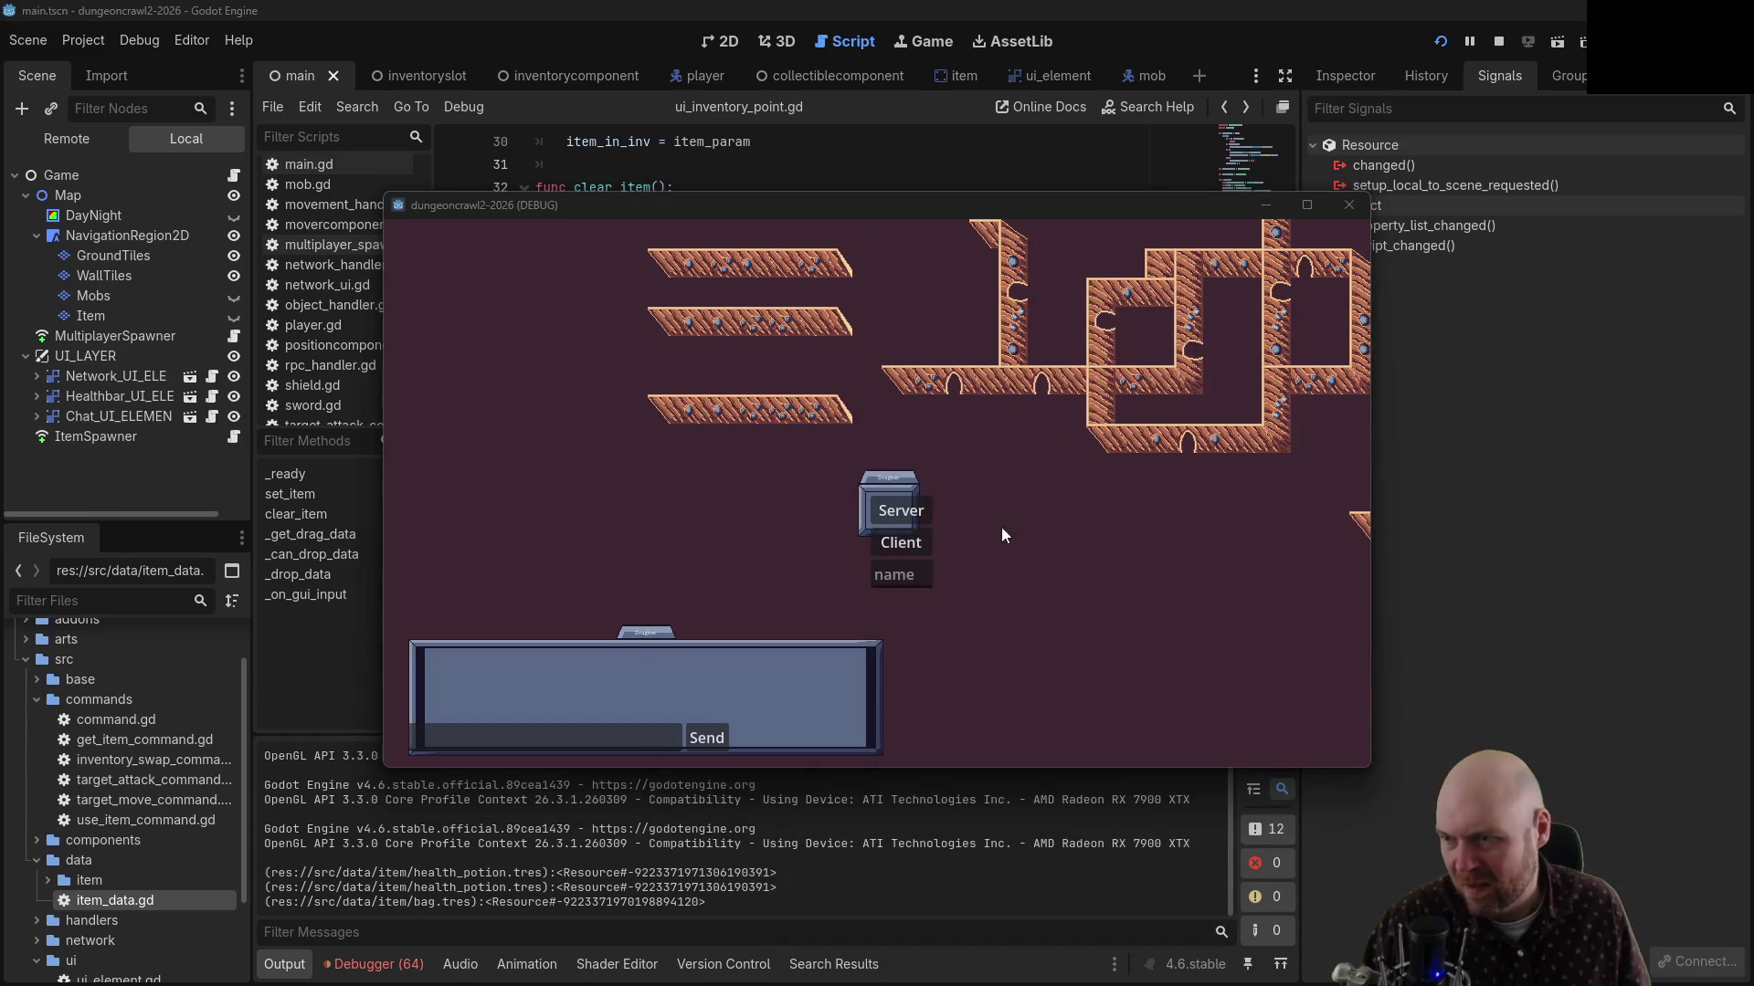
{"action": "left_click", "coordinate": [895, 541]}
{"action": "left_click_drag", "start_coordinate": [571, 359], "coordinate": [584, 352]}
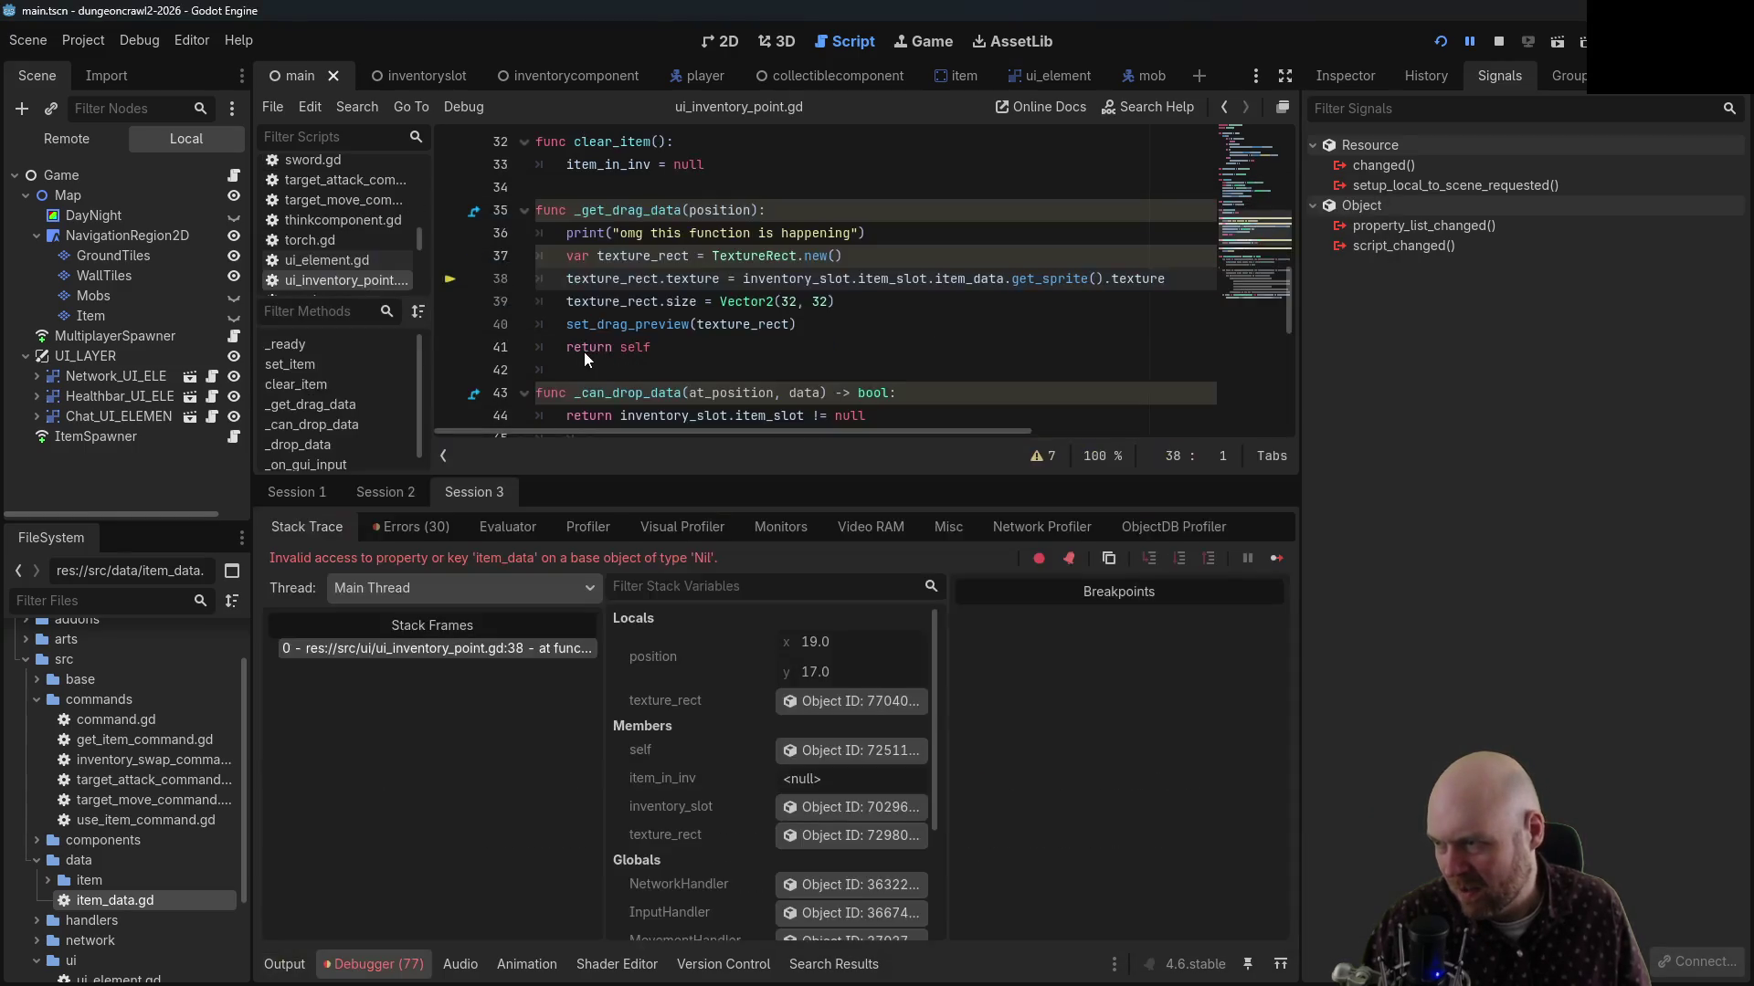
Start a new line after the print statement in _get_drag_data
{"action": "left_click", "coordinate": [793, 233]}
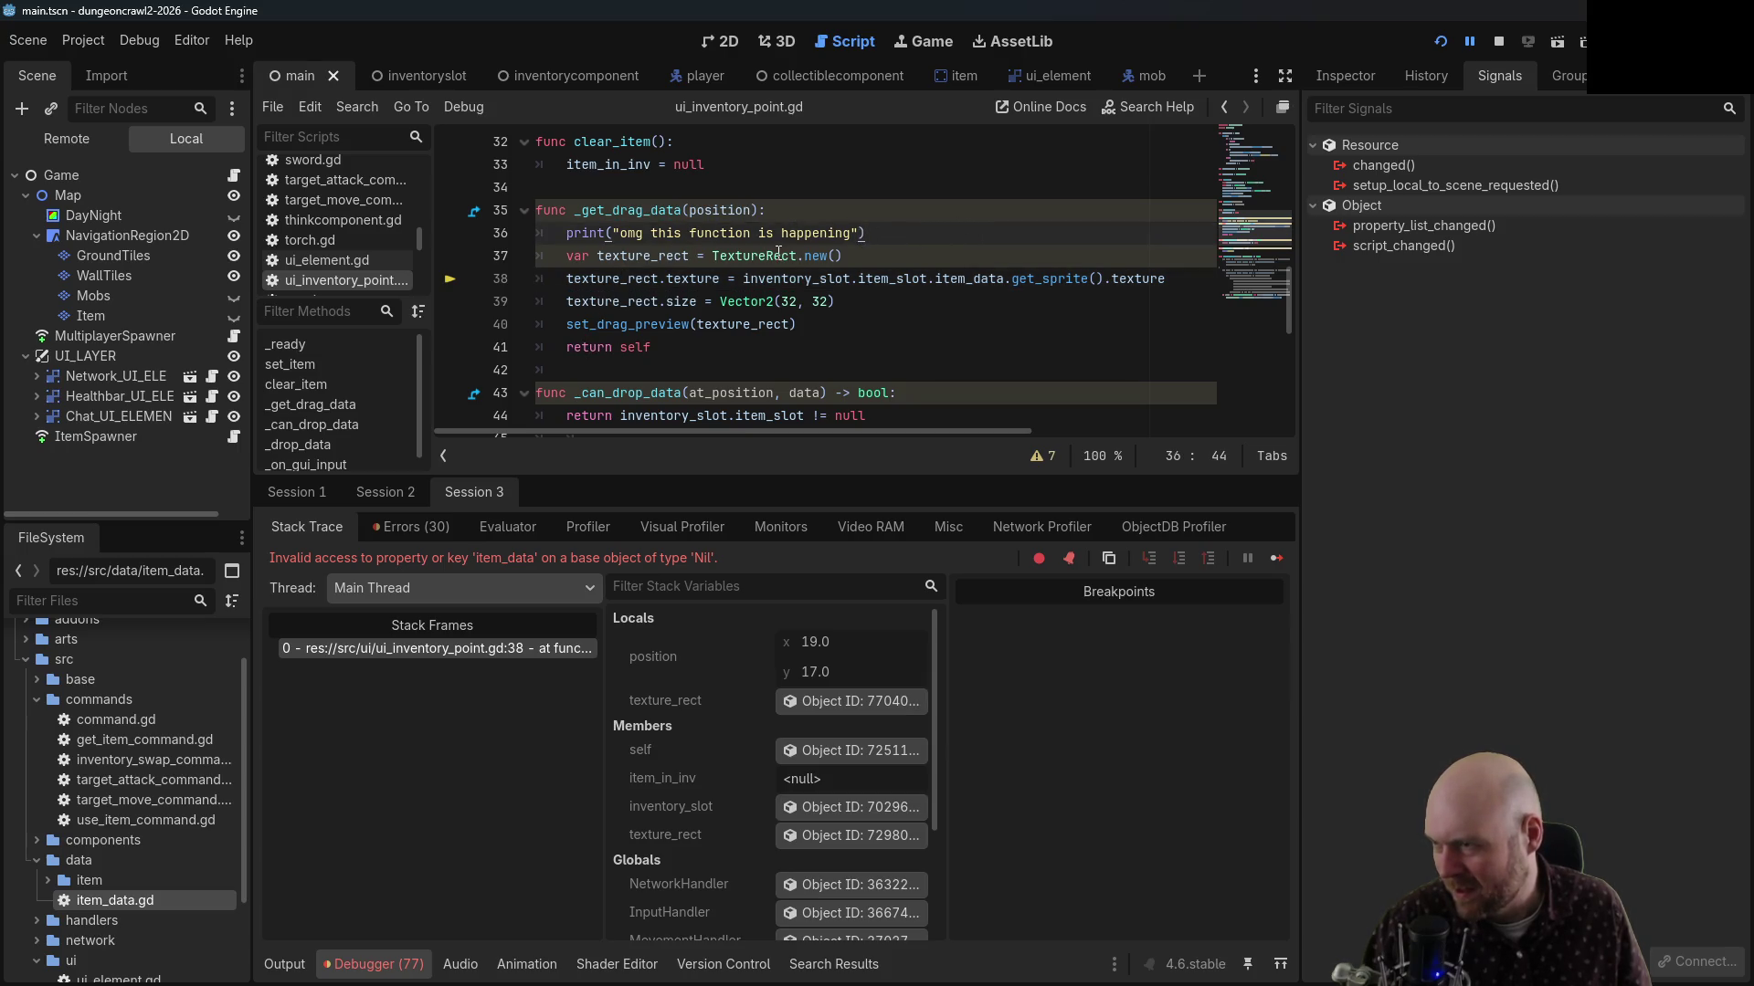
{"action": "left_click", "coordinate": [886, 258]}
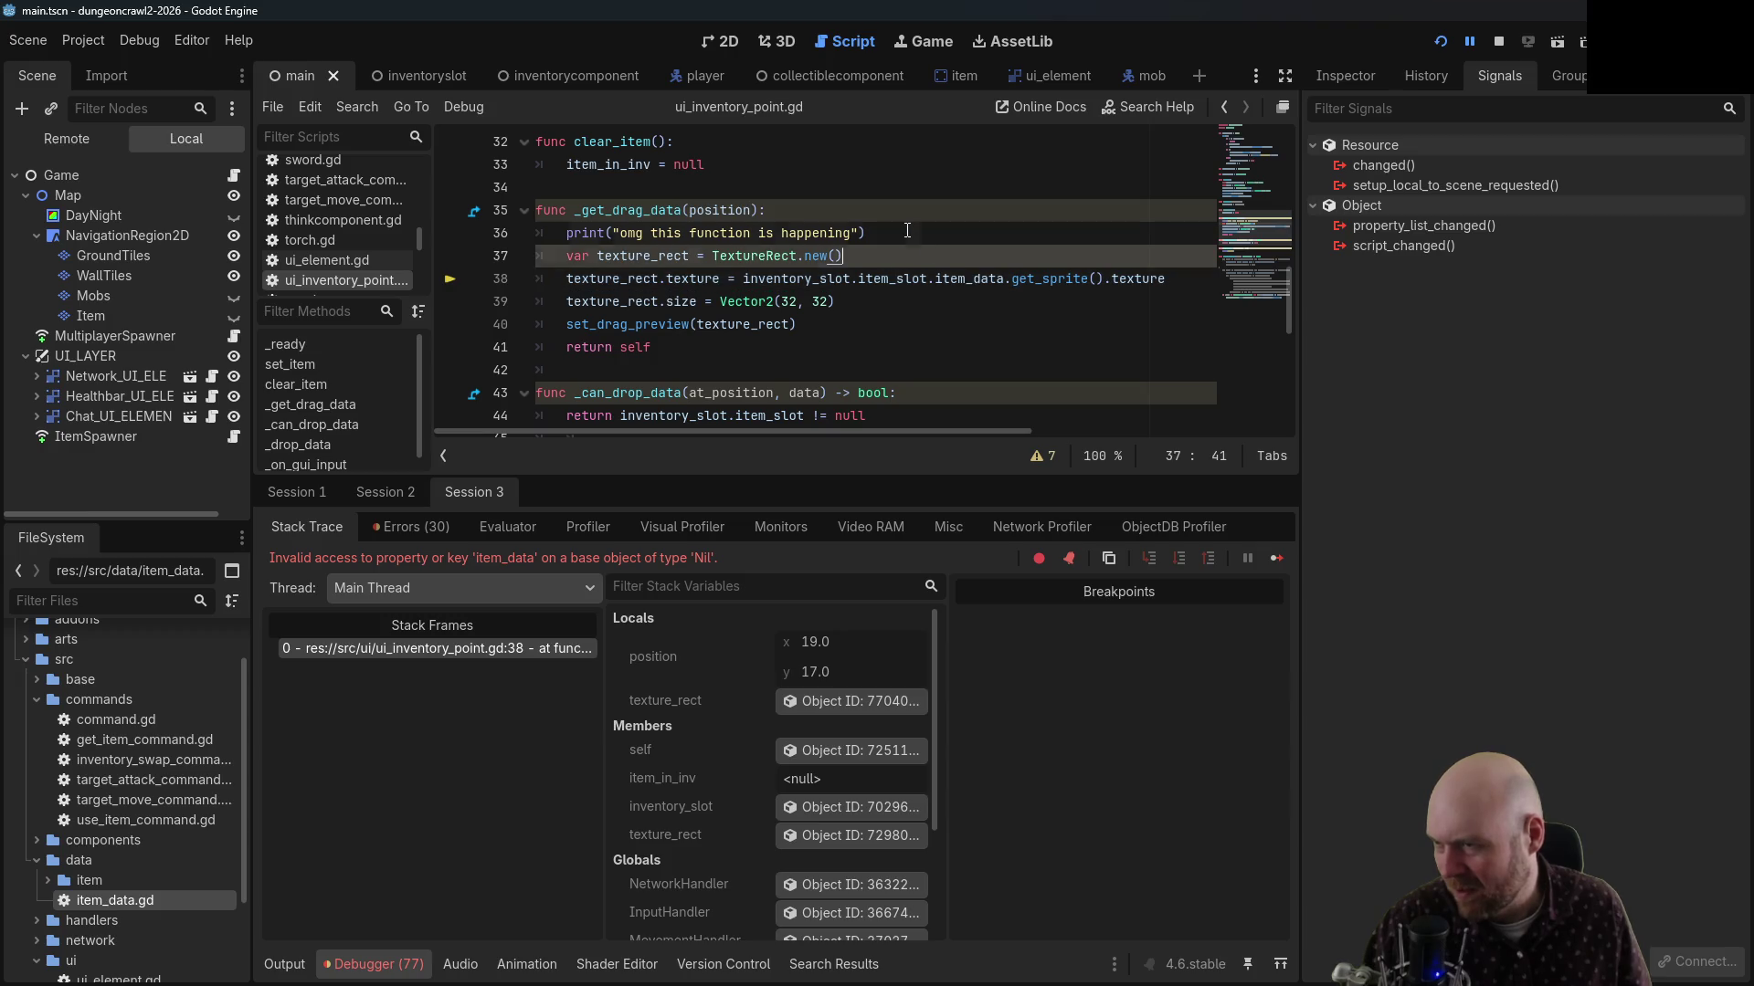
{"action": "left_click", "coordinate": [906, 230]}
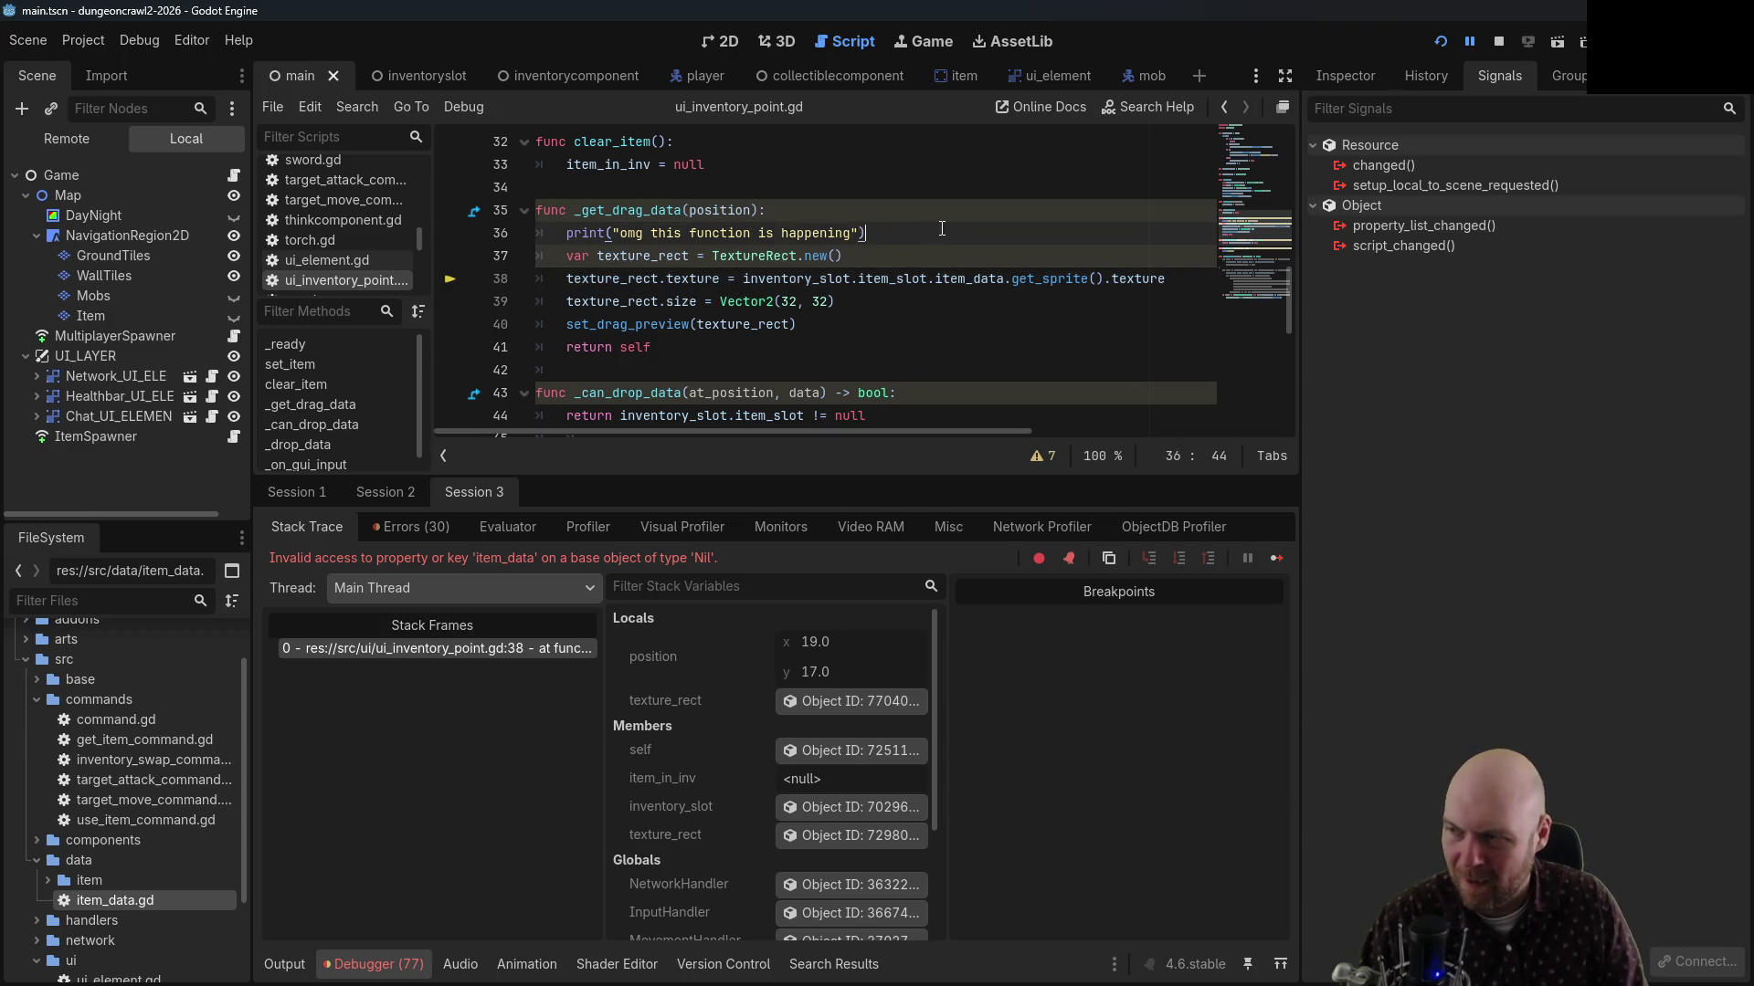
{"action": "key", "text": "Return"}
{"action": "type", "text": "print"}
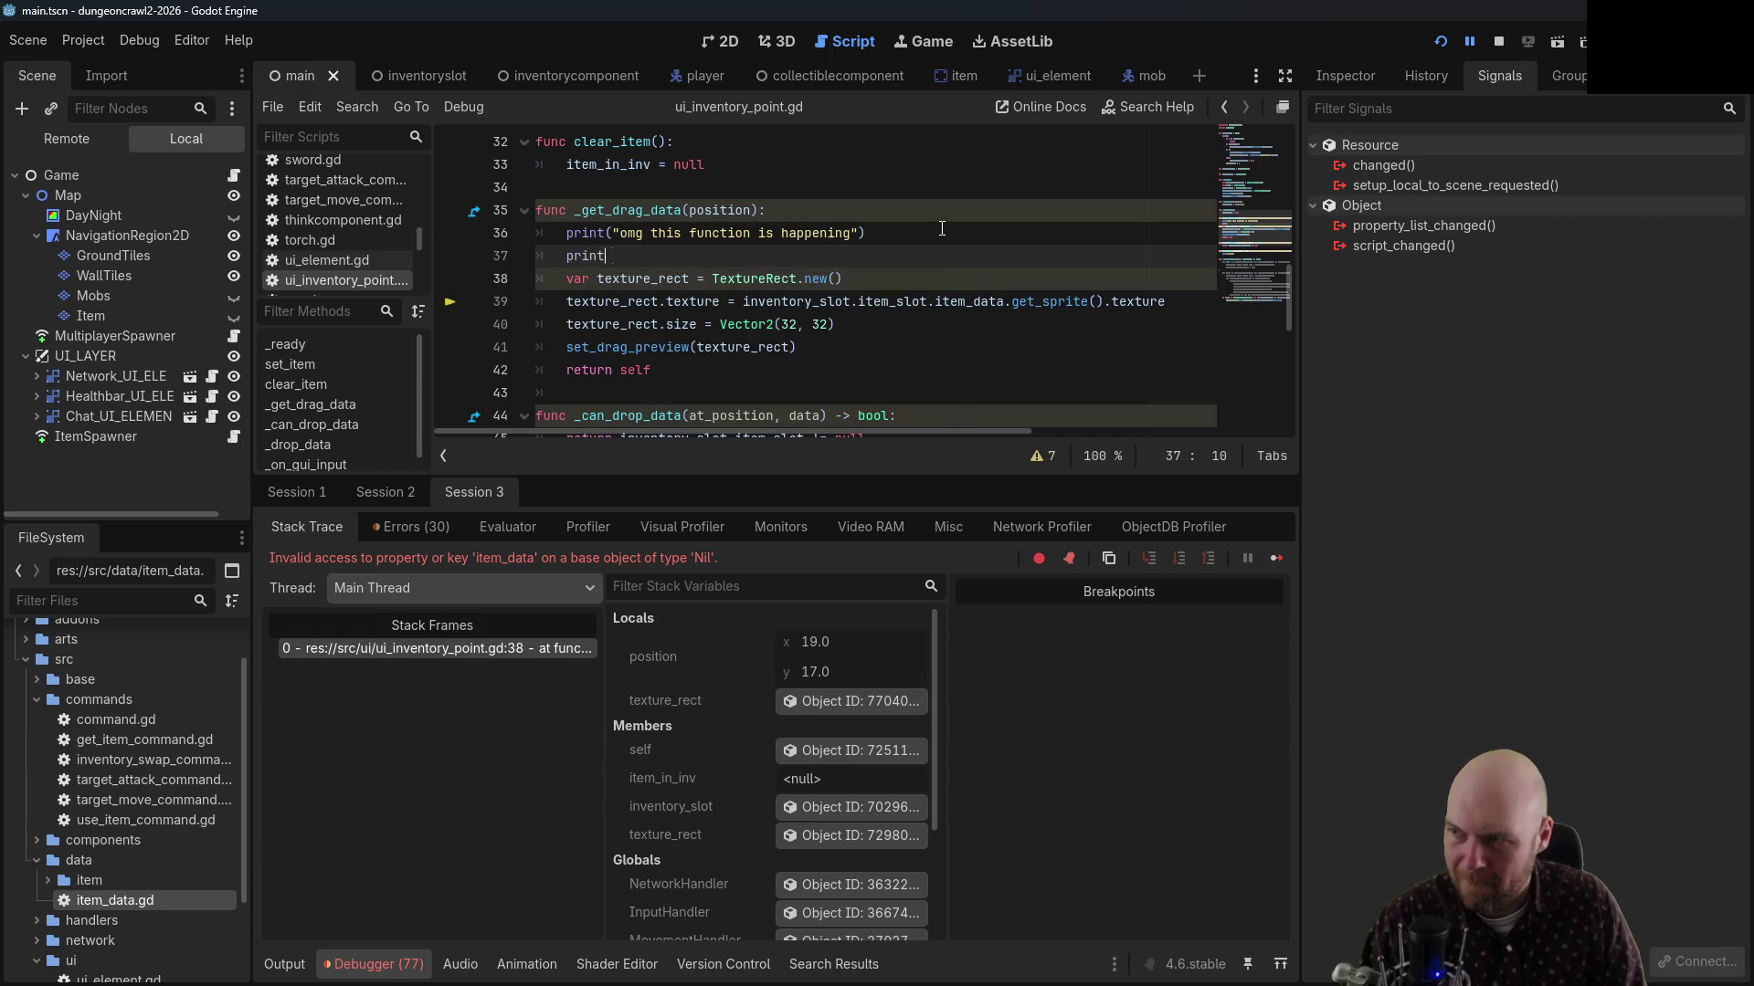
Add an early 'if inventory_slot.item_slot == null: return' guard at the top of _get_drag_data
{"action": "key", "text": "BackSpace"}
{"action": "key", "text": "BackSpace"}
{"action": "key", "text": "BackSpace"}
{"action": "type", "text": "if inventory_l"}
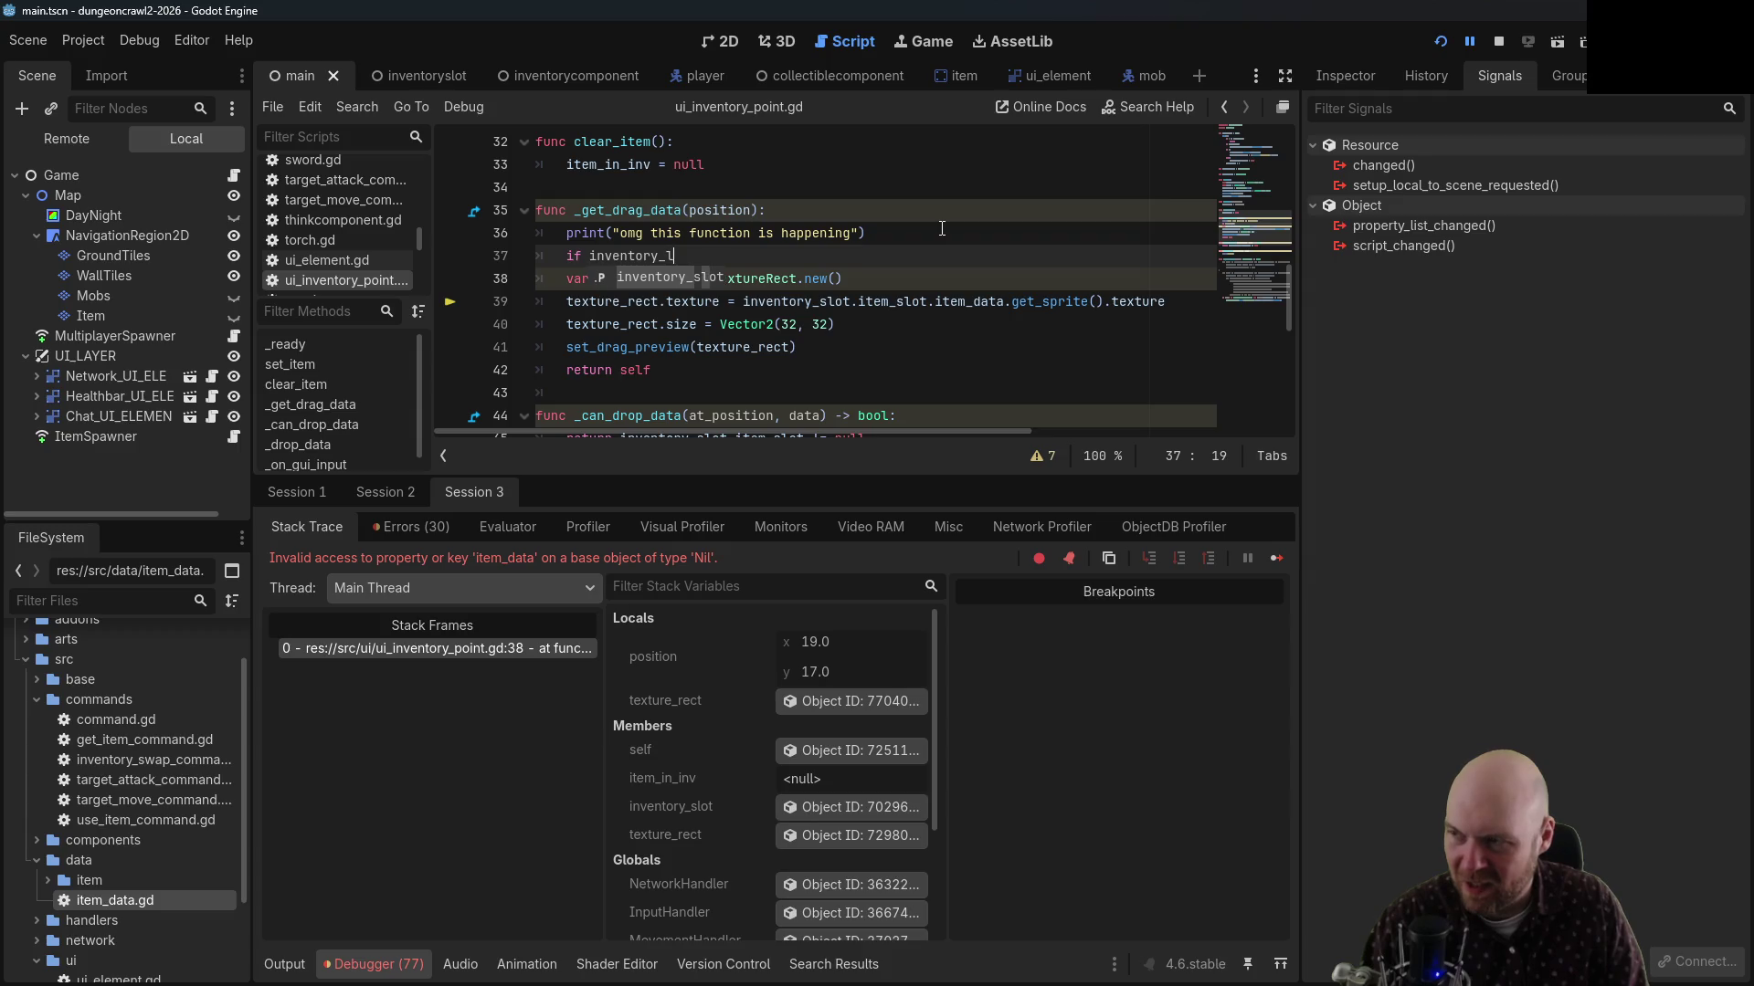
{"action": "key", "text": "BackSpace"}
{"action": "type", "text": "slot"}
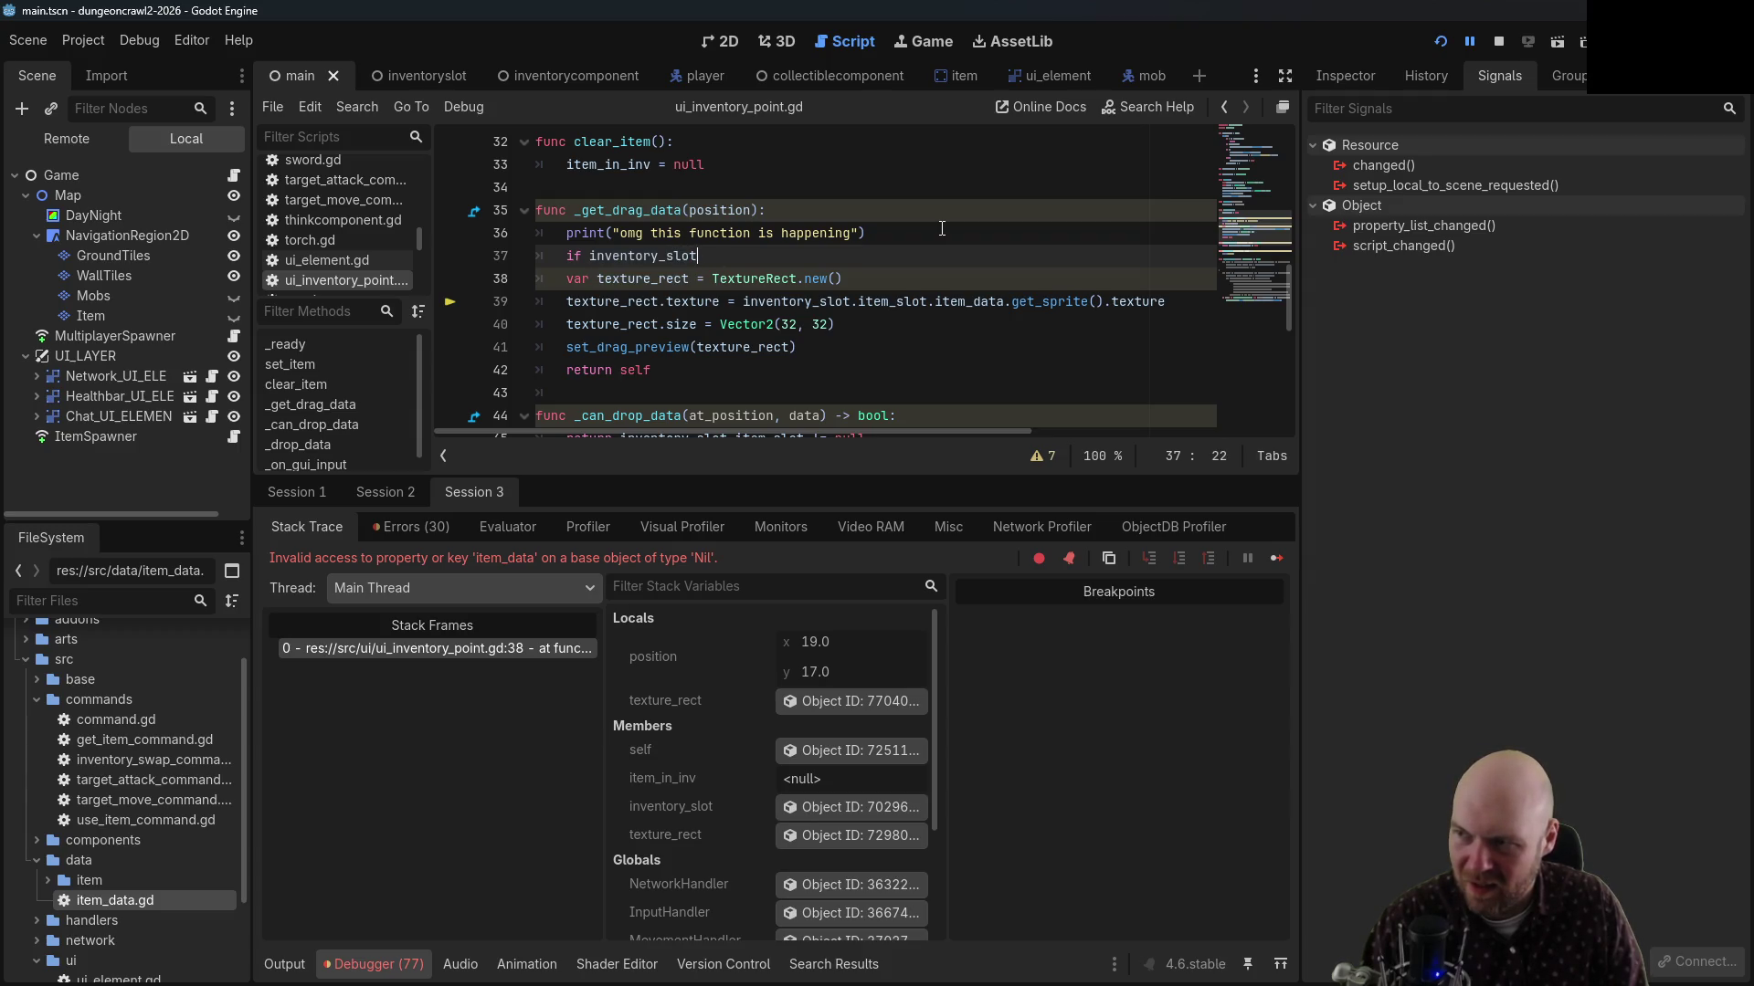
{"action": "type", "text": ".i"}
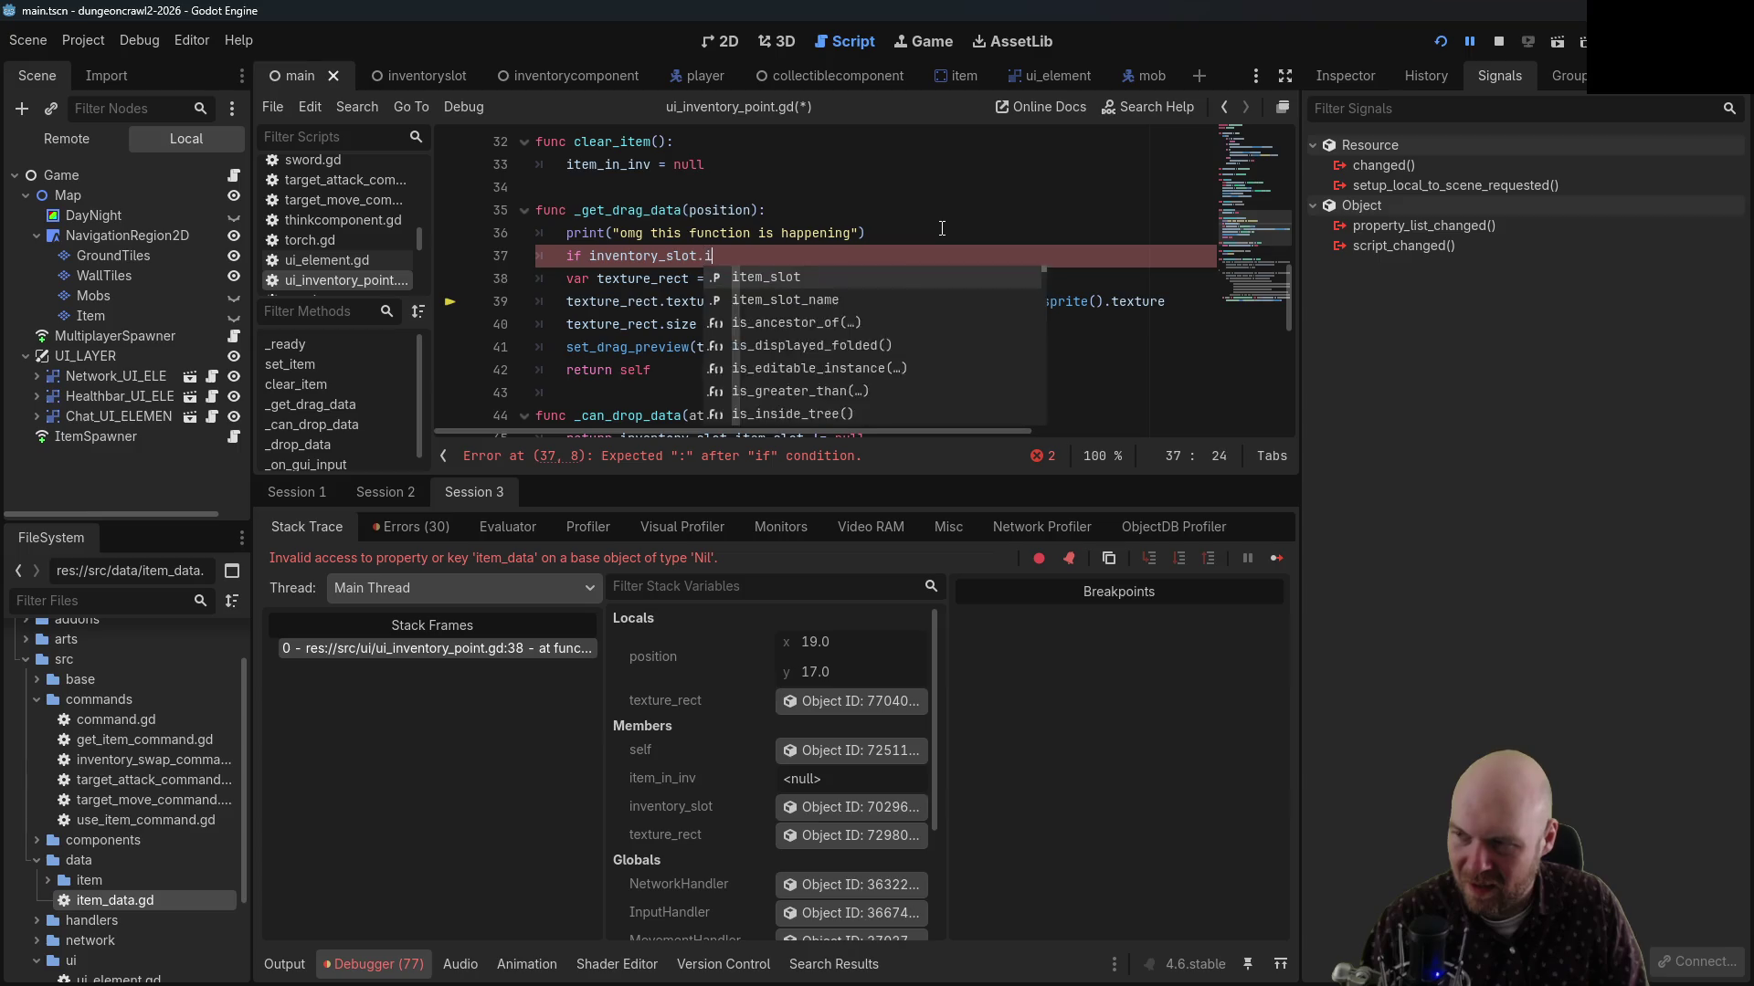
{"action": "type", "text": "tem_slot "}
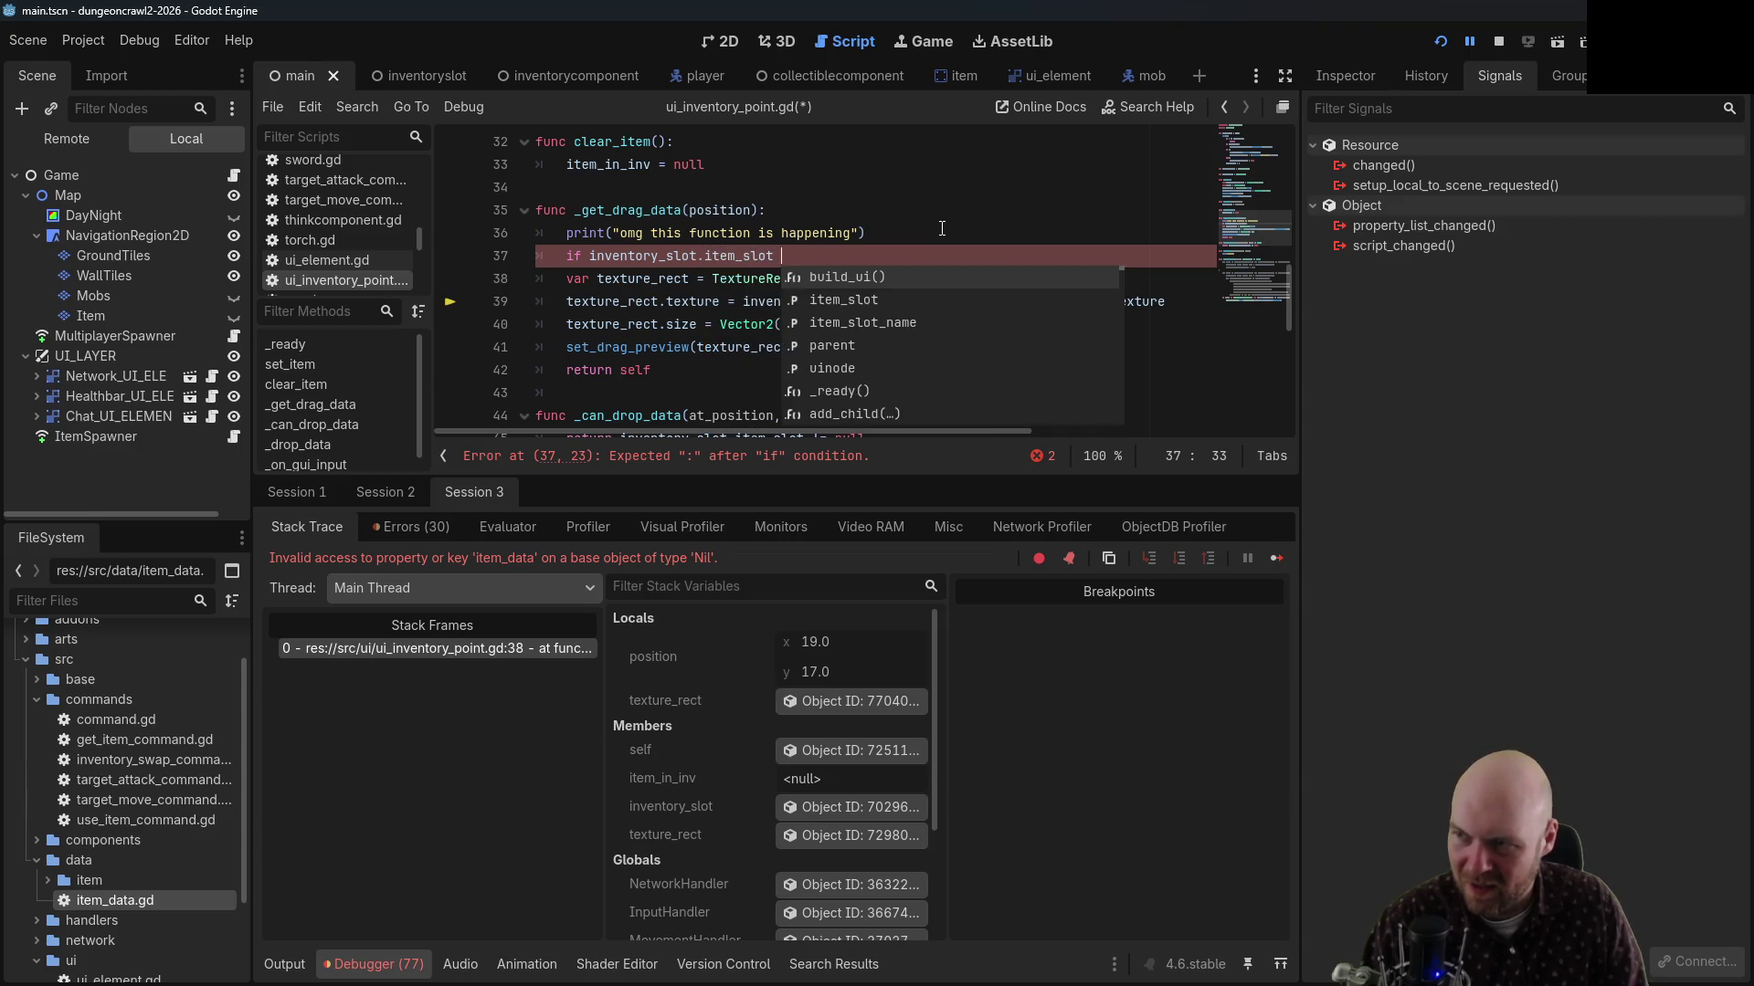
{"action": "type", "text": "="}
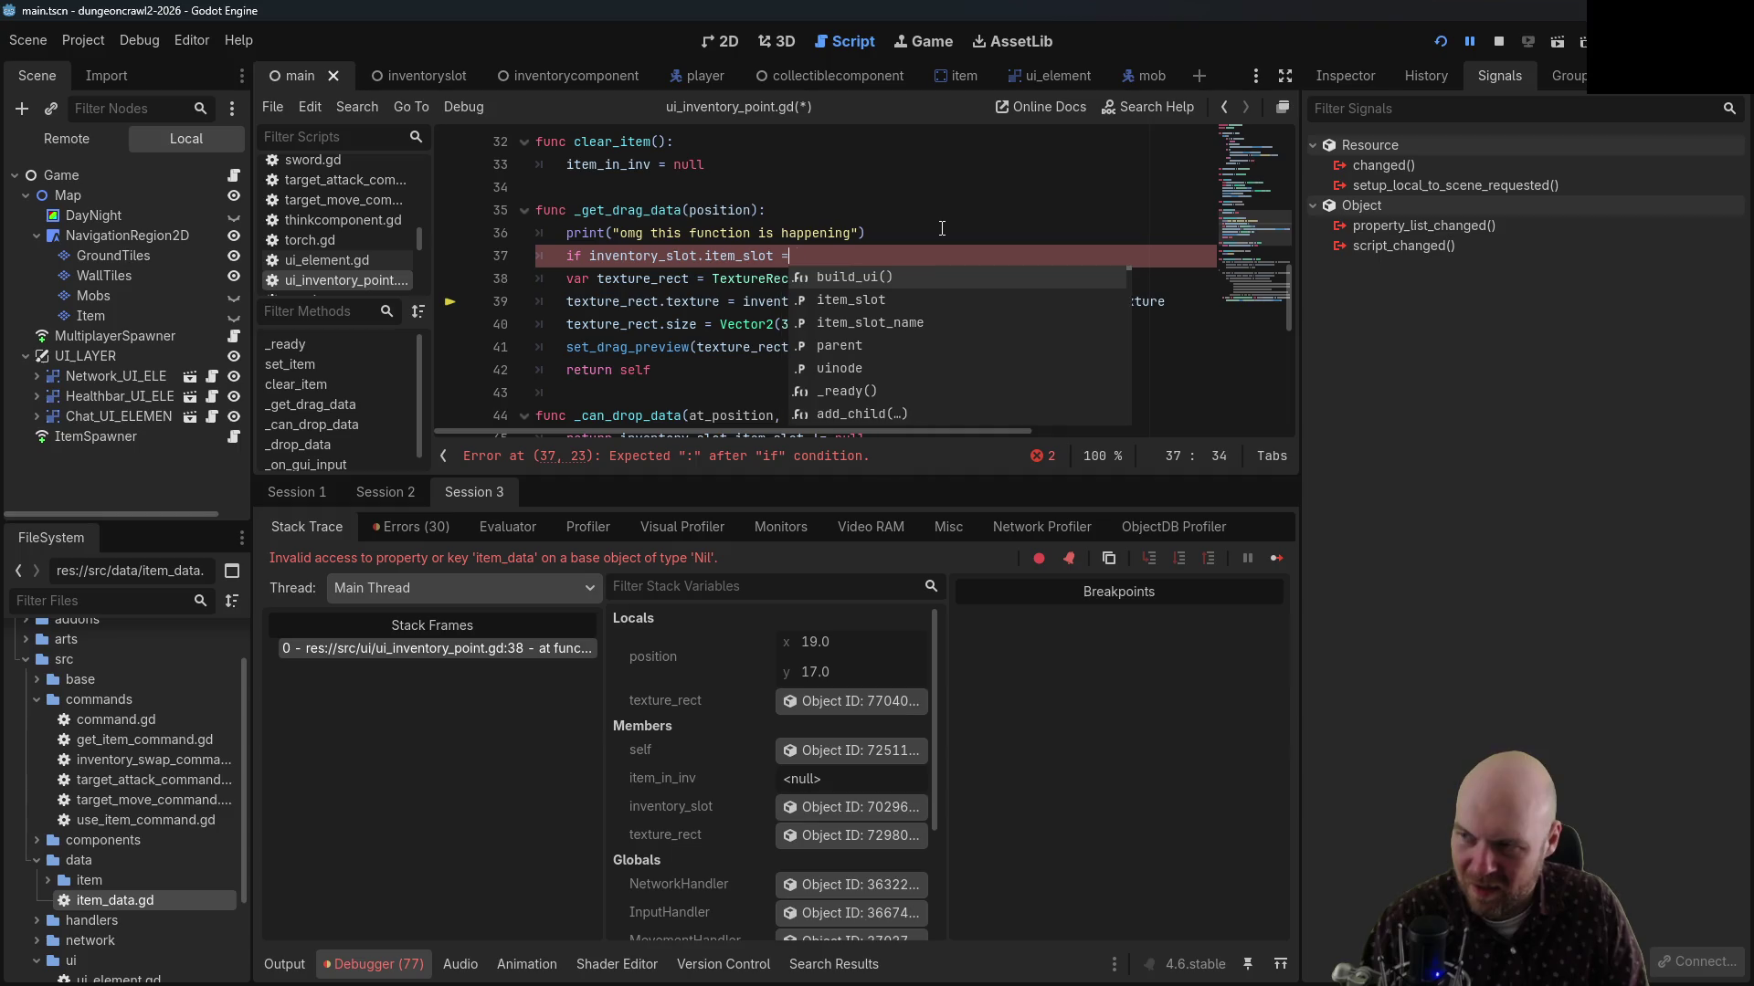
{"action": "type", "text": "= null:"}
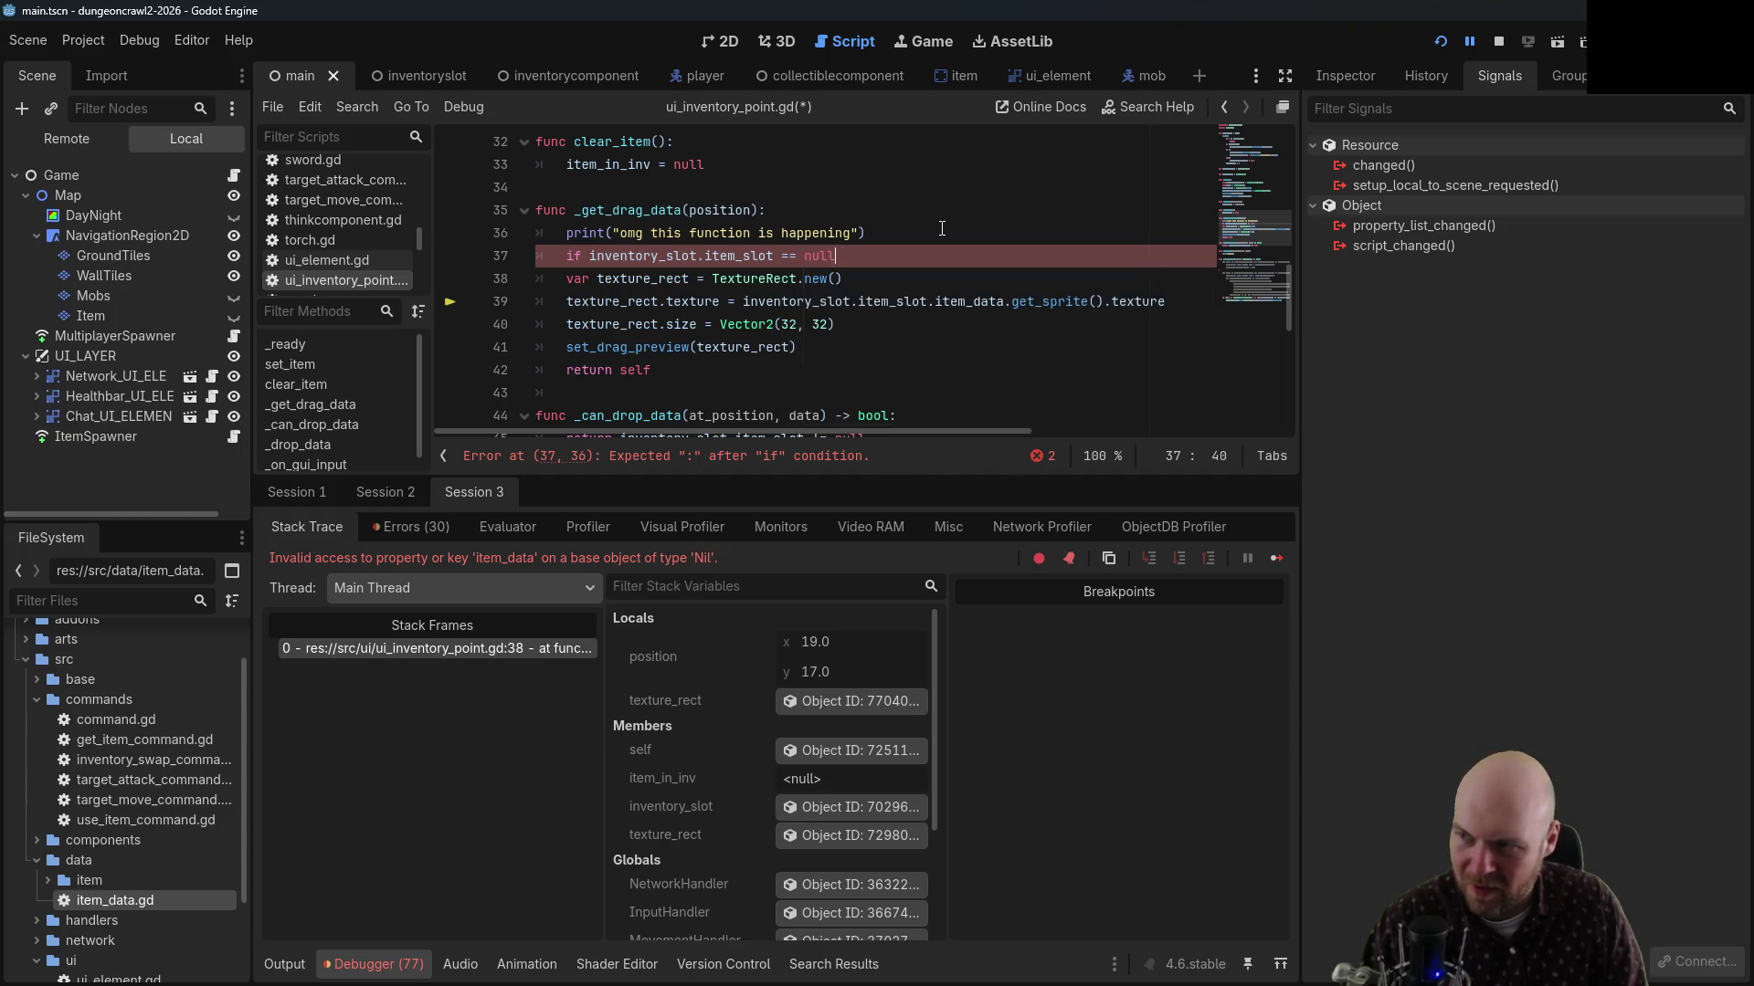
{"action": "key", "text": "Return"}
{"action": "type", "text": "return"}
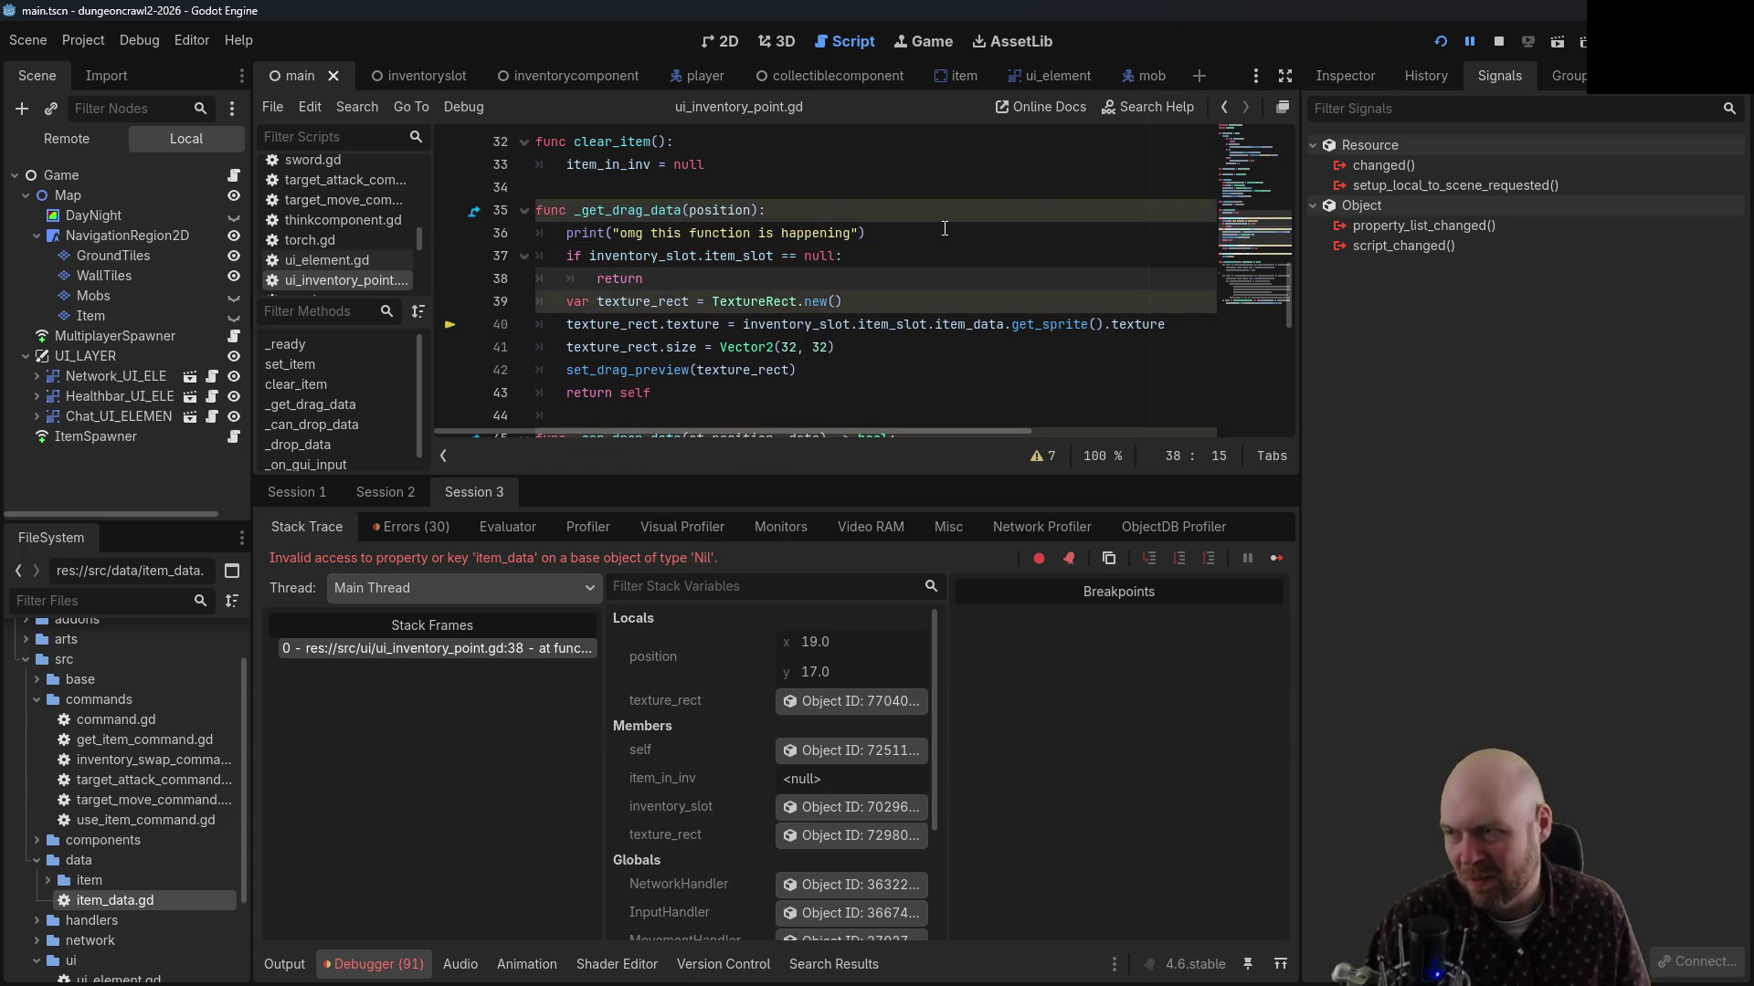
Relaunch the game as server and client, pick up three ground items, and try dragging one
{"action": "left_click", "coordinate": [1440, 41]}
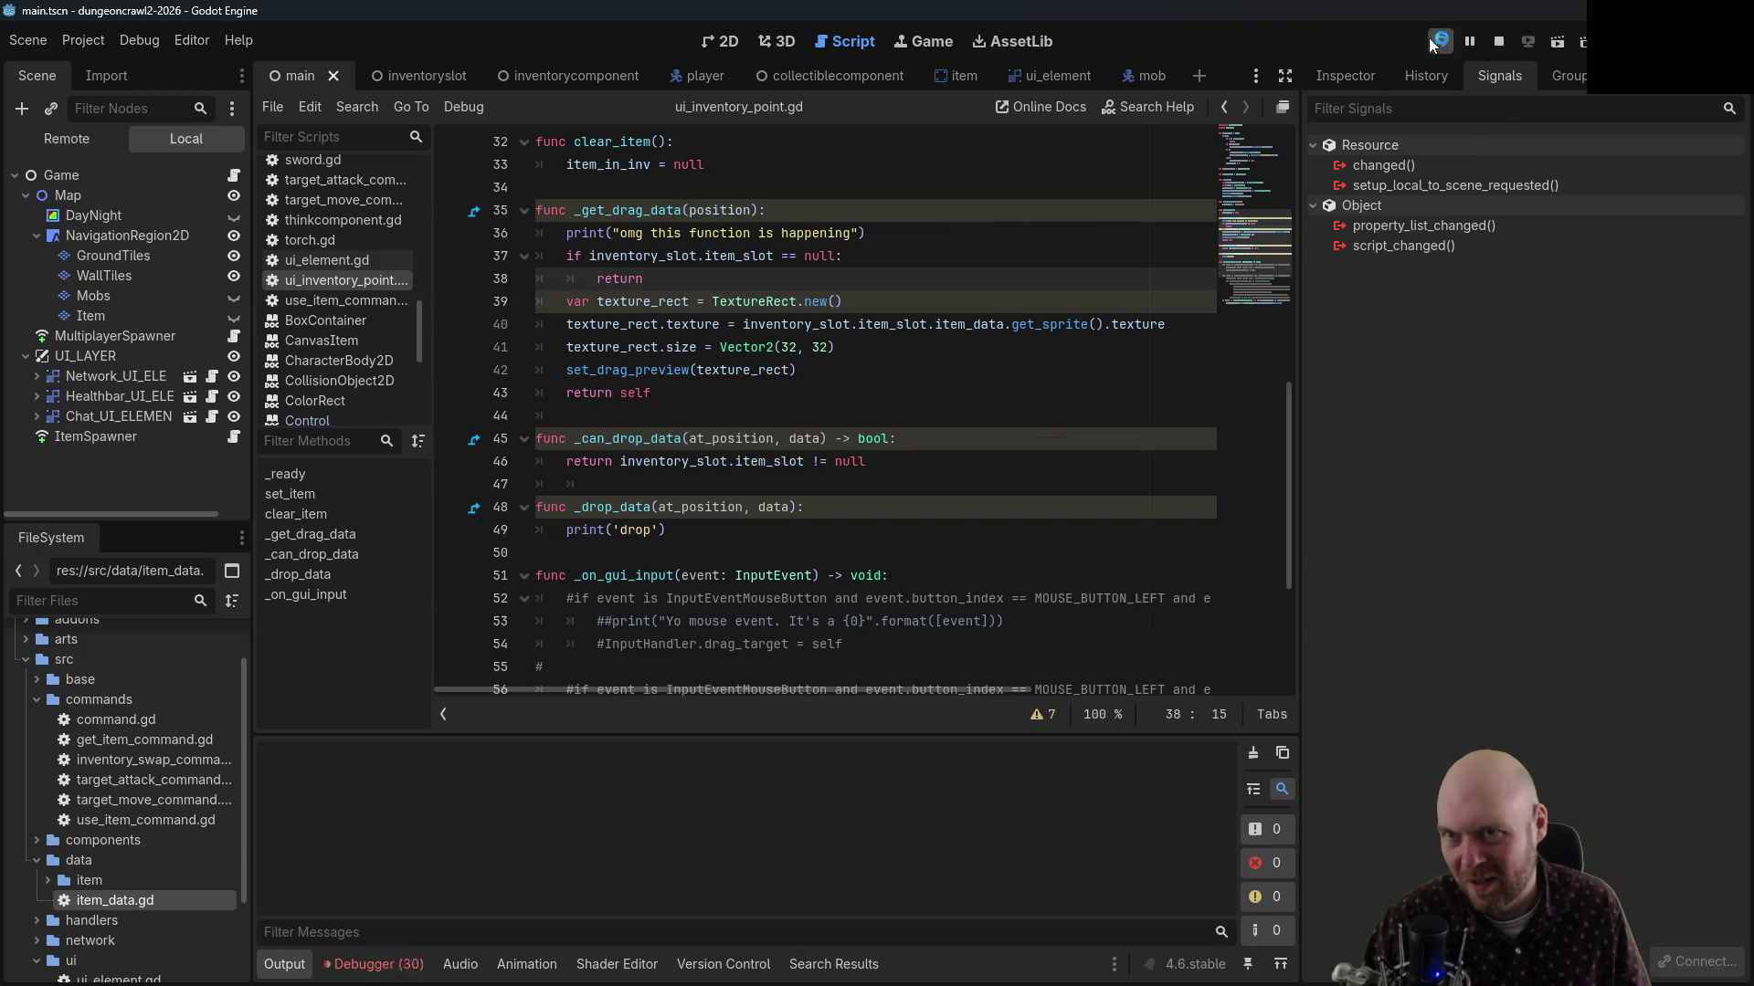
{"action": "left_click", "coordinate": [873, 499]}
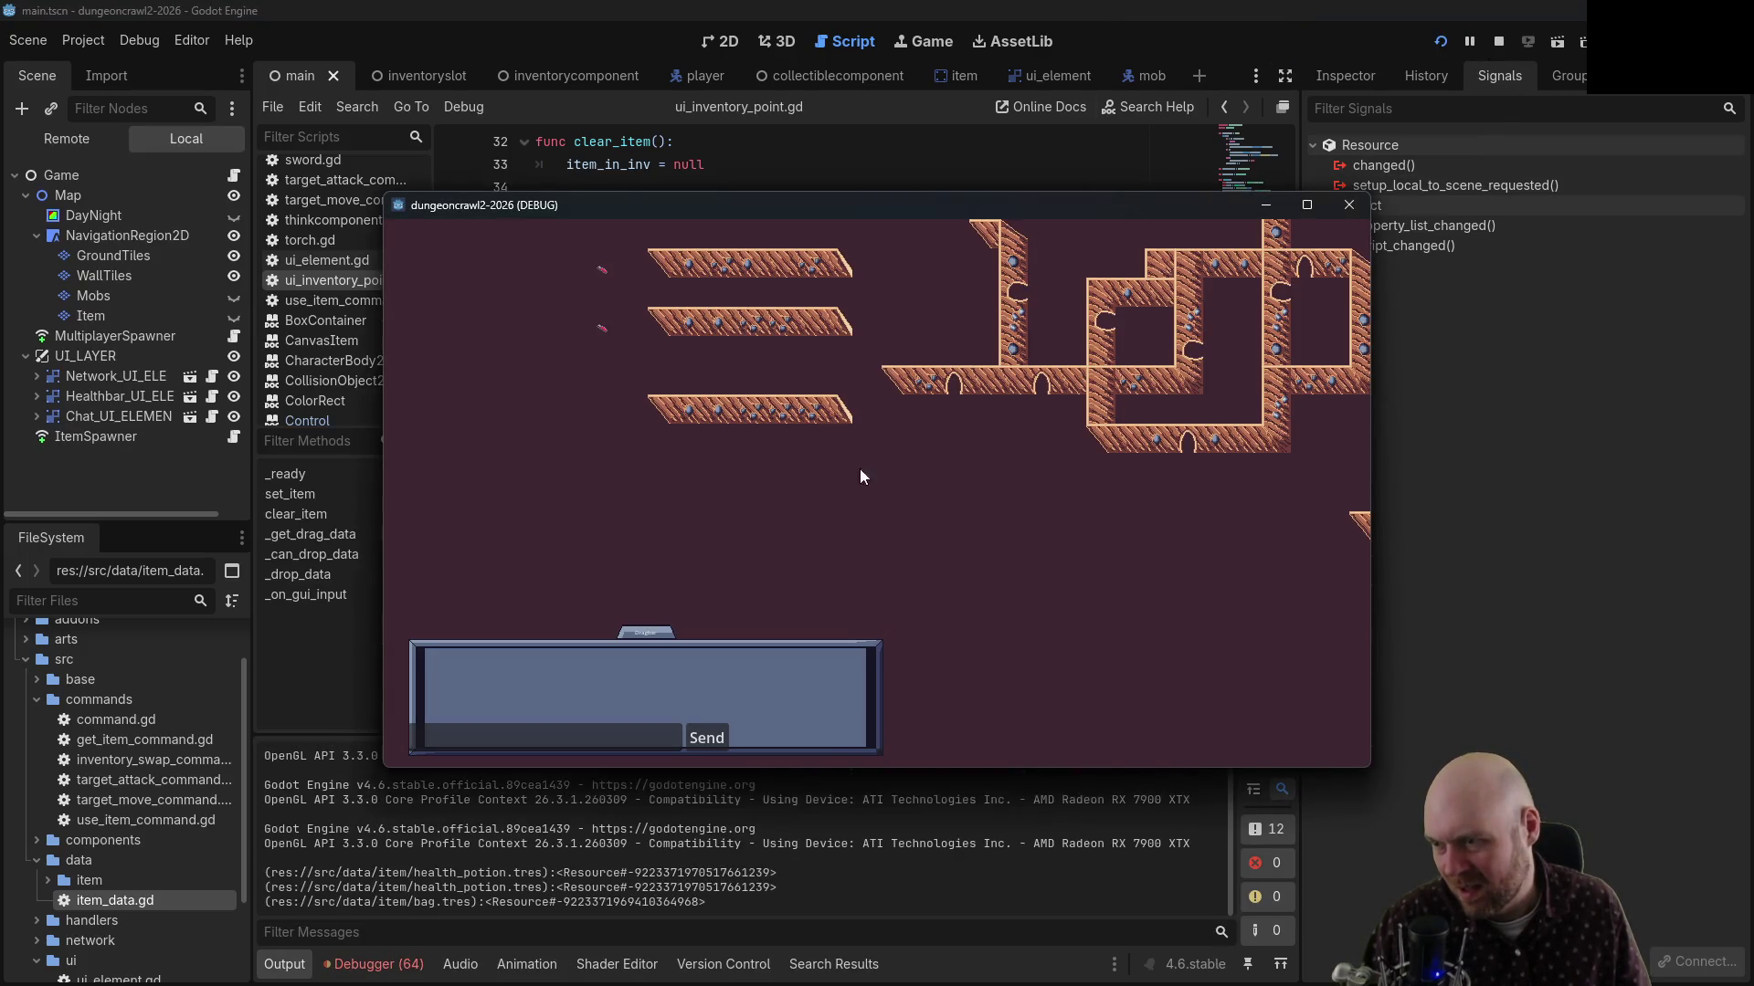
{"action": "left_click", "coordinate": [900, 543]}
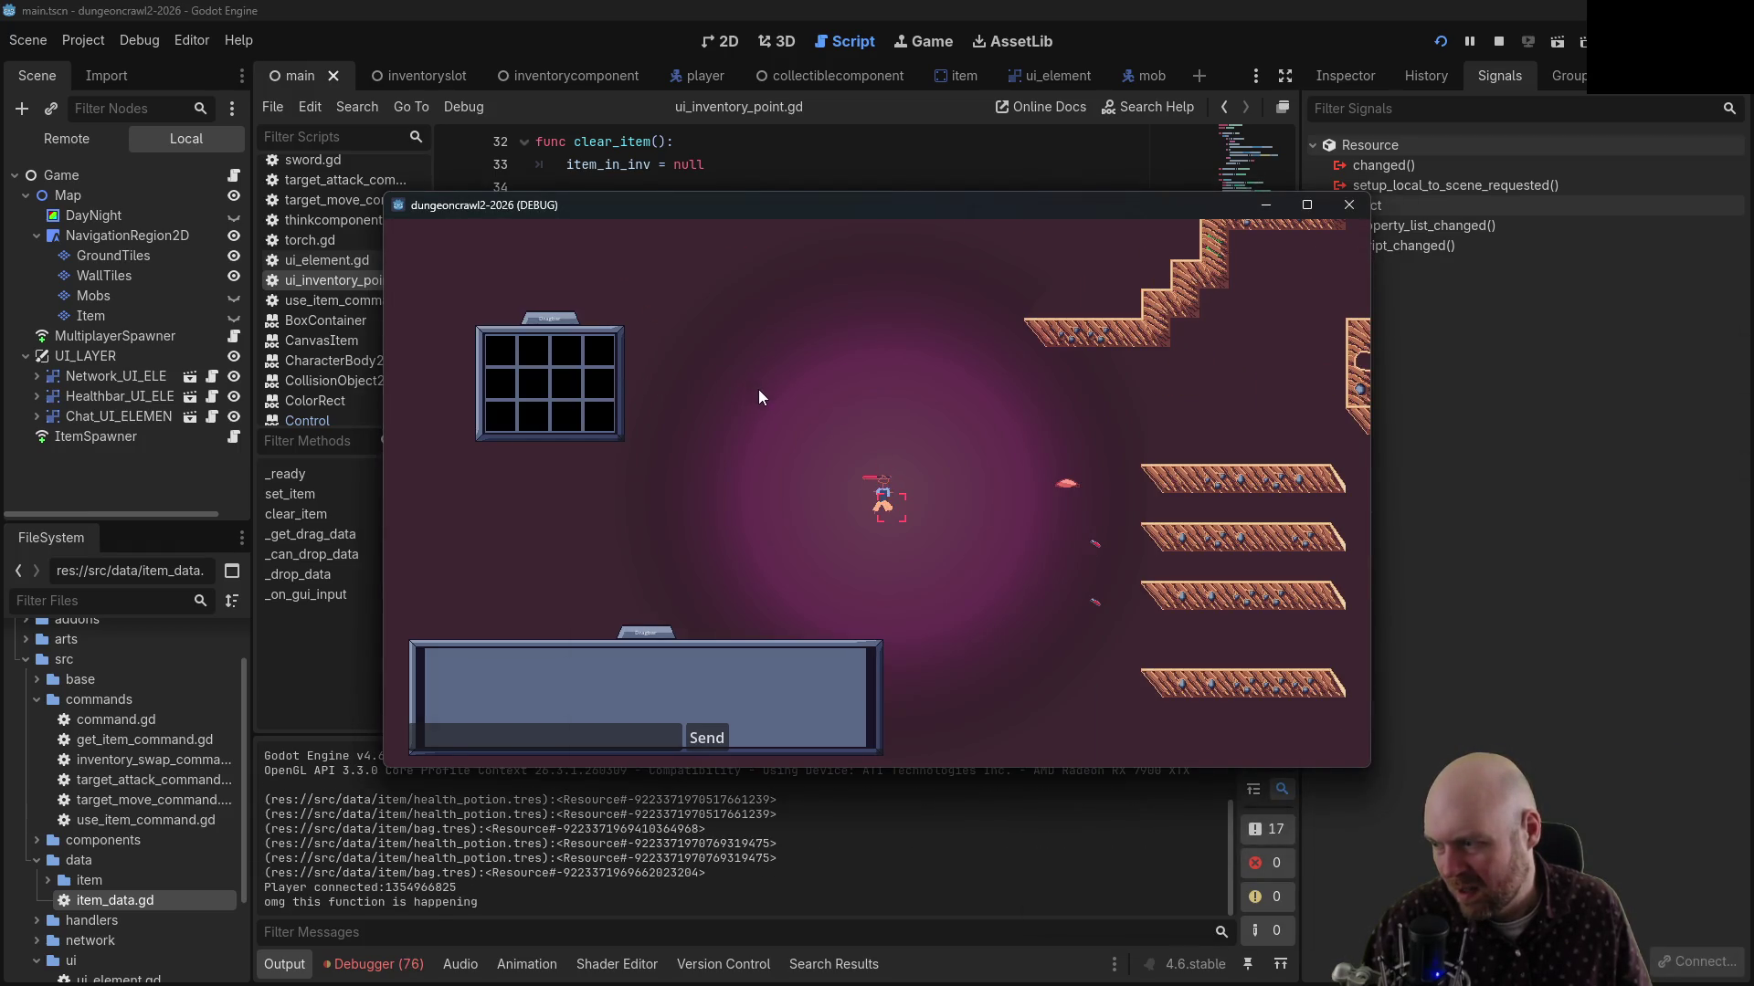
{"action": "left_click", "coordinate": [1063, 488]}
{"action": "left_click", "coordinate": [1098, 545]}
{"action": "left_click", "coordinate": [1095, 599]}
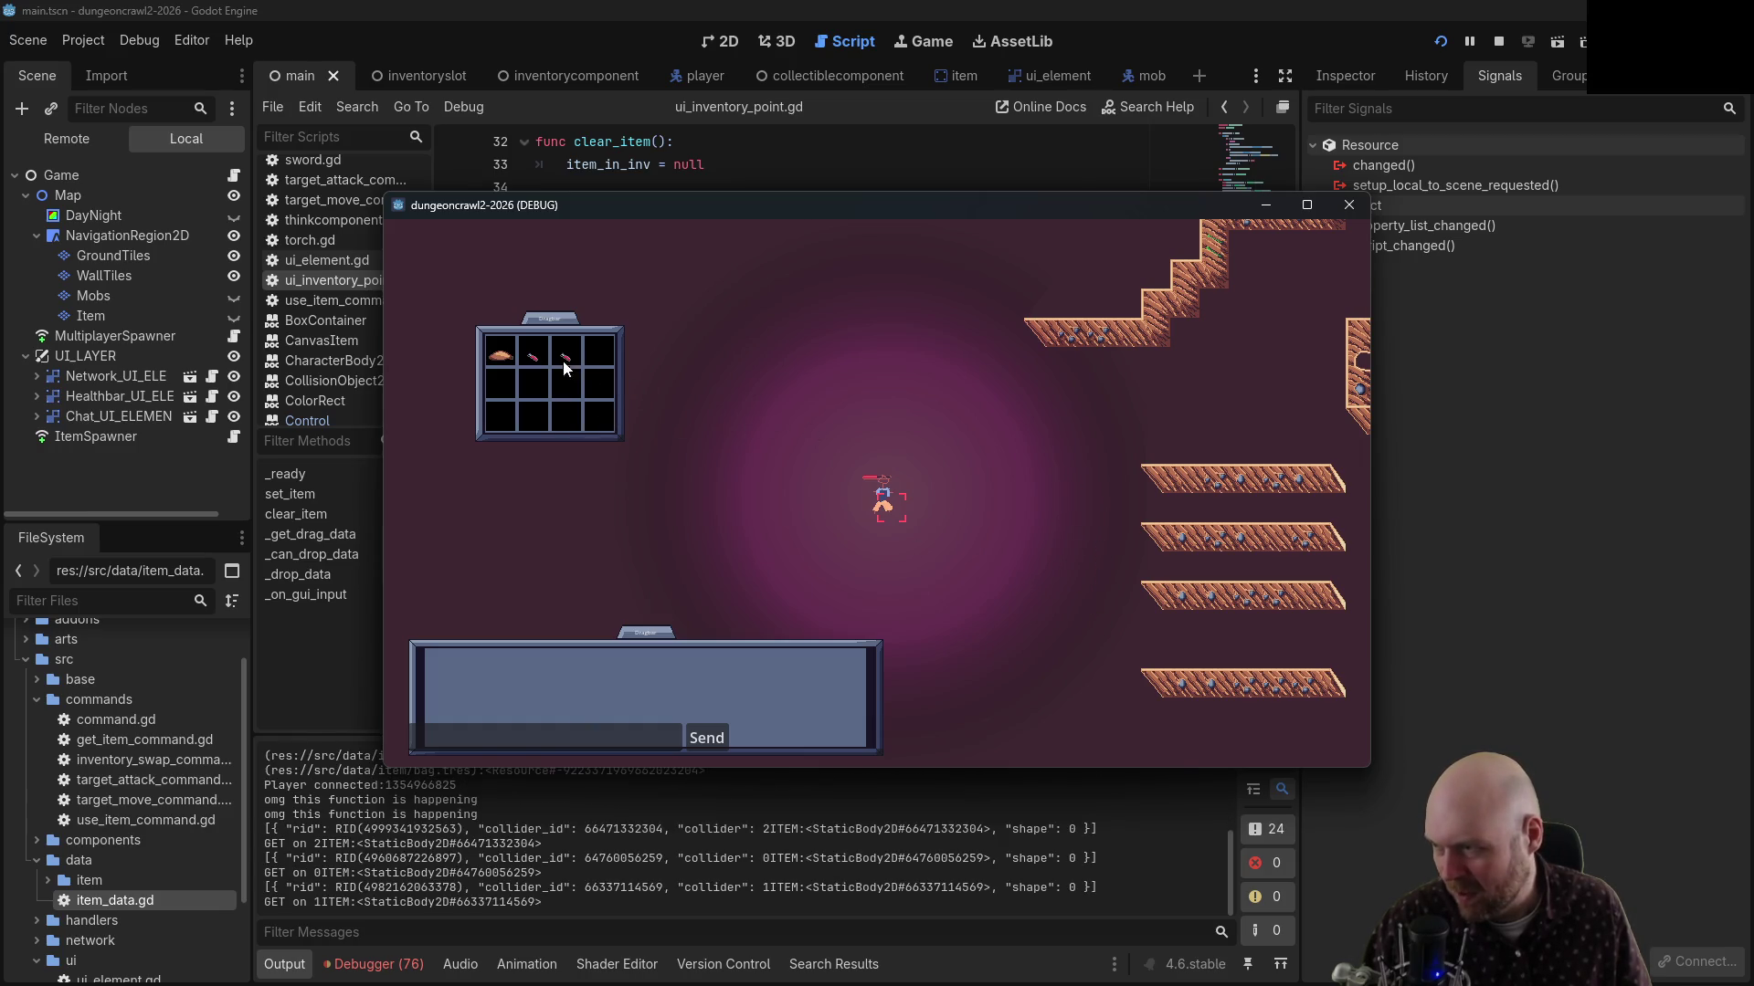
{"action": "left_click_drag", "start_coordinate": [563, 366], "coordinate": [549, 402]}
Remove the redundant '.texture' from the end of line 40
{"action": "left_click", "coordinate": [1026, 283]}
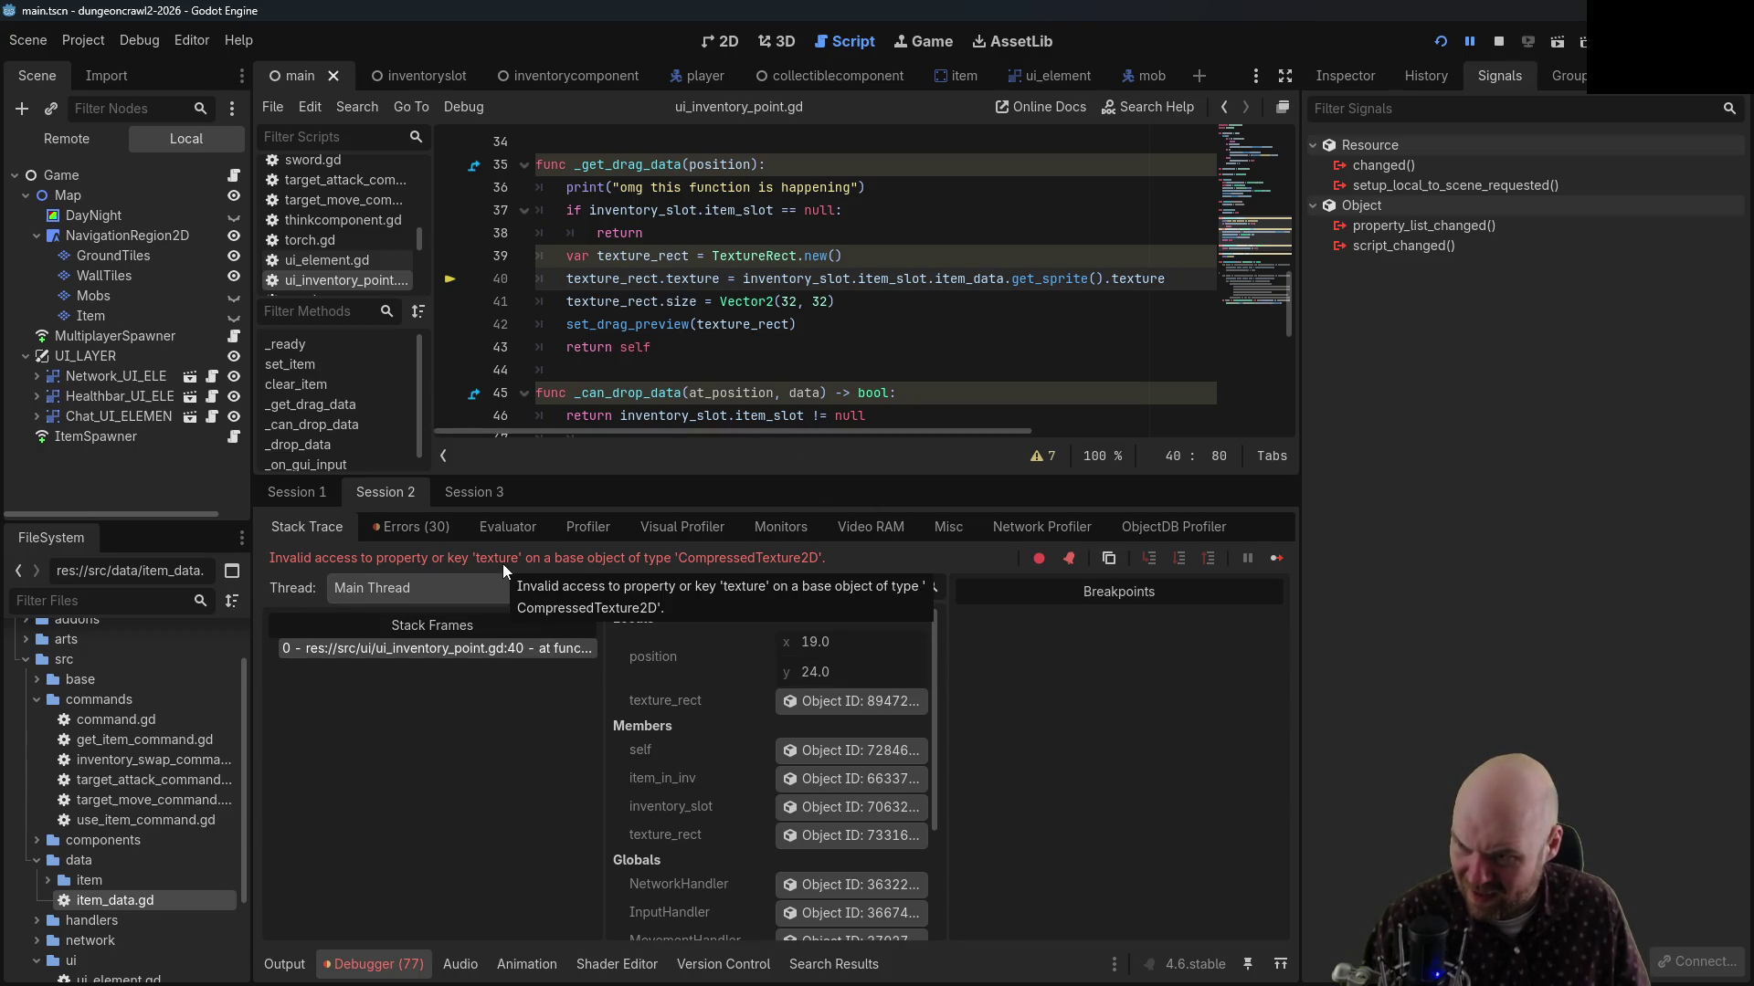
{"action": "left_click_drag", "start_coordinate": [1104, 278], "coordinate": [1178, 278]}
{"action": "key", "text": "BackSpace"}
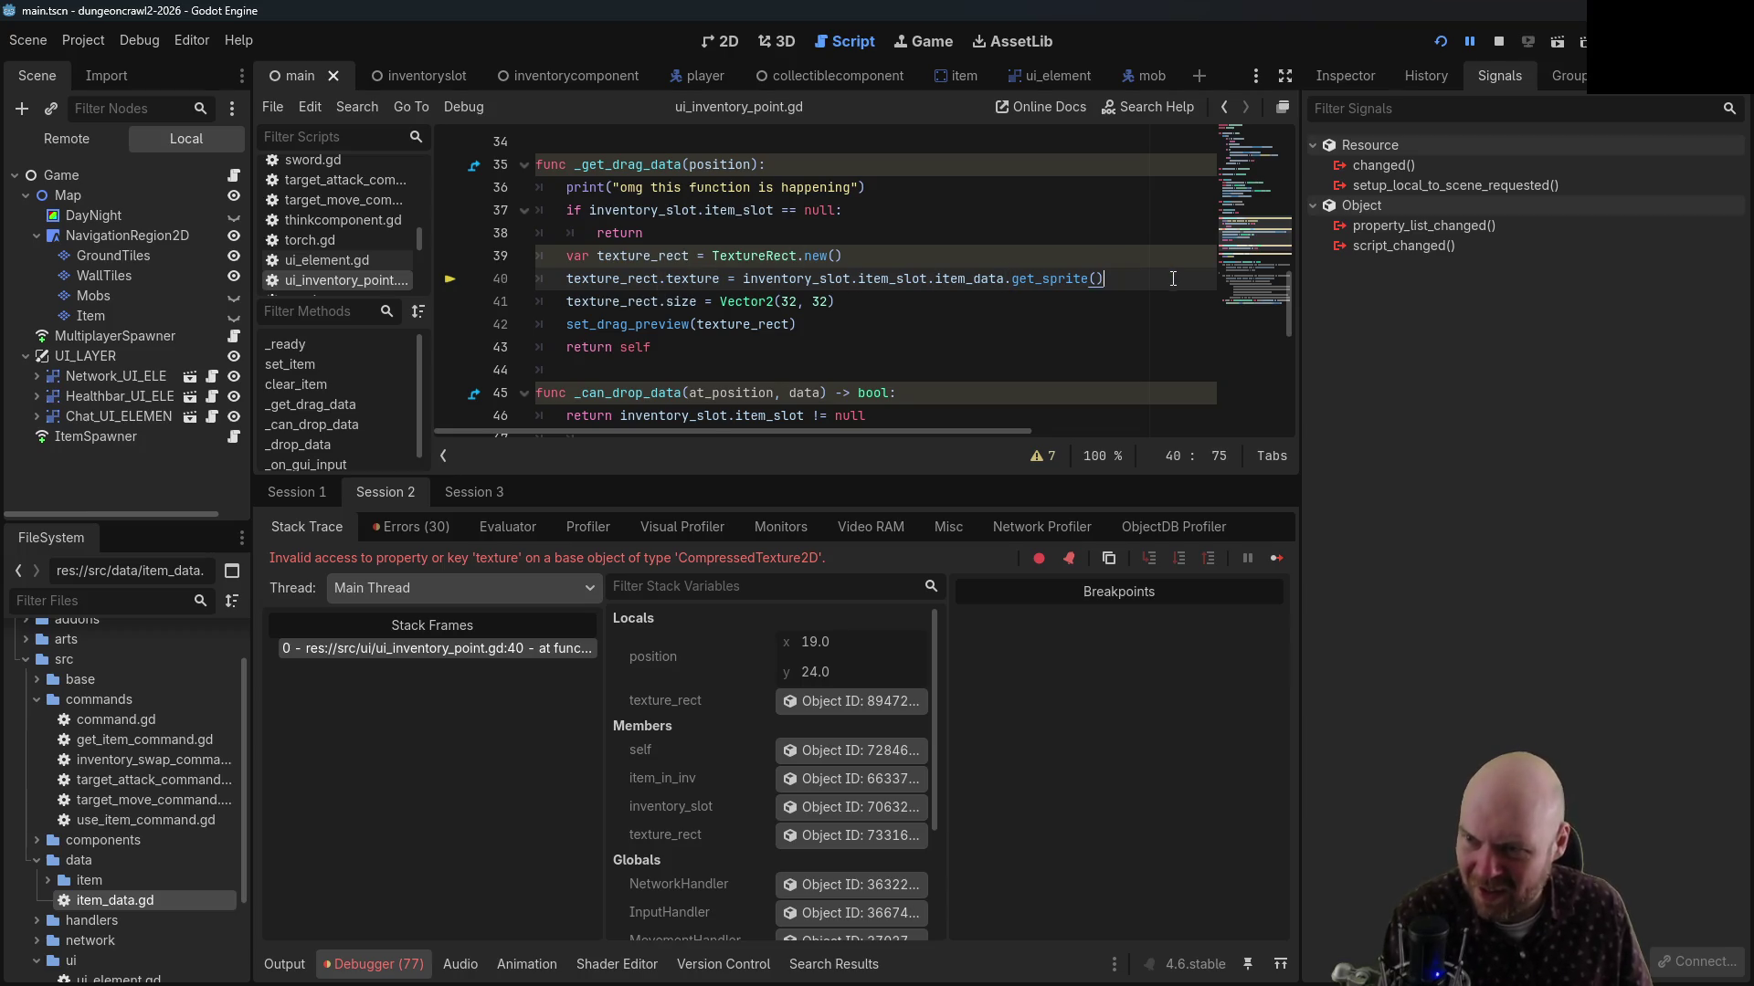
Restart the game, pick up the three items again, and drag the potion out of its slot
{"action": "left_click", "coordinate": [1497, 42]}
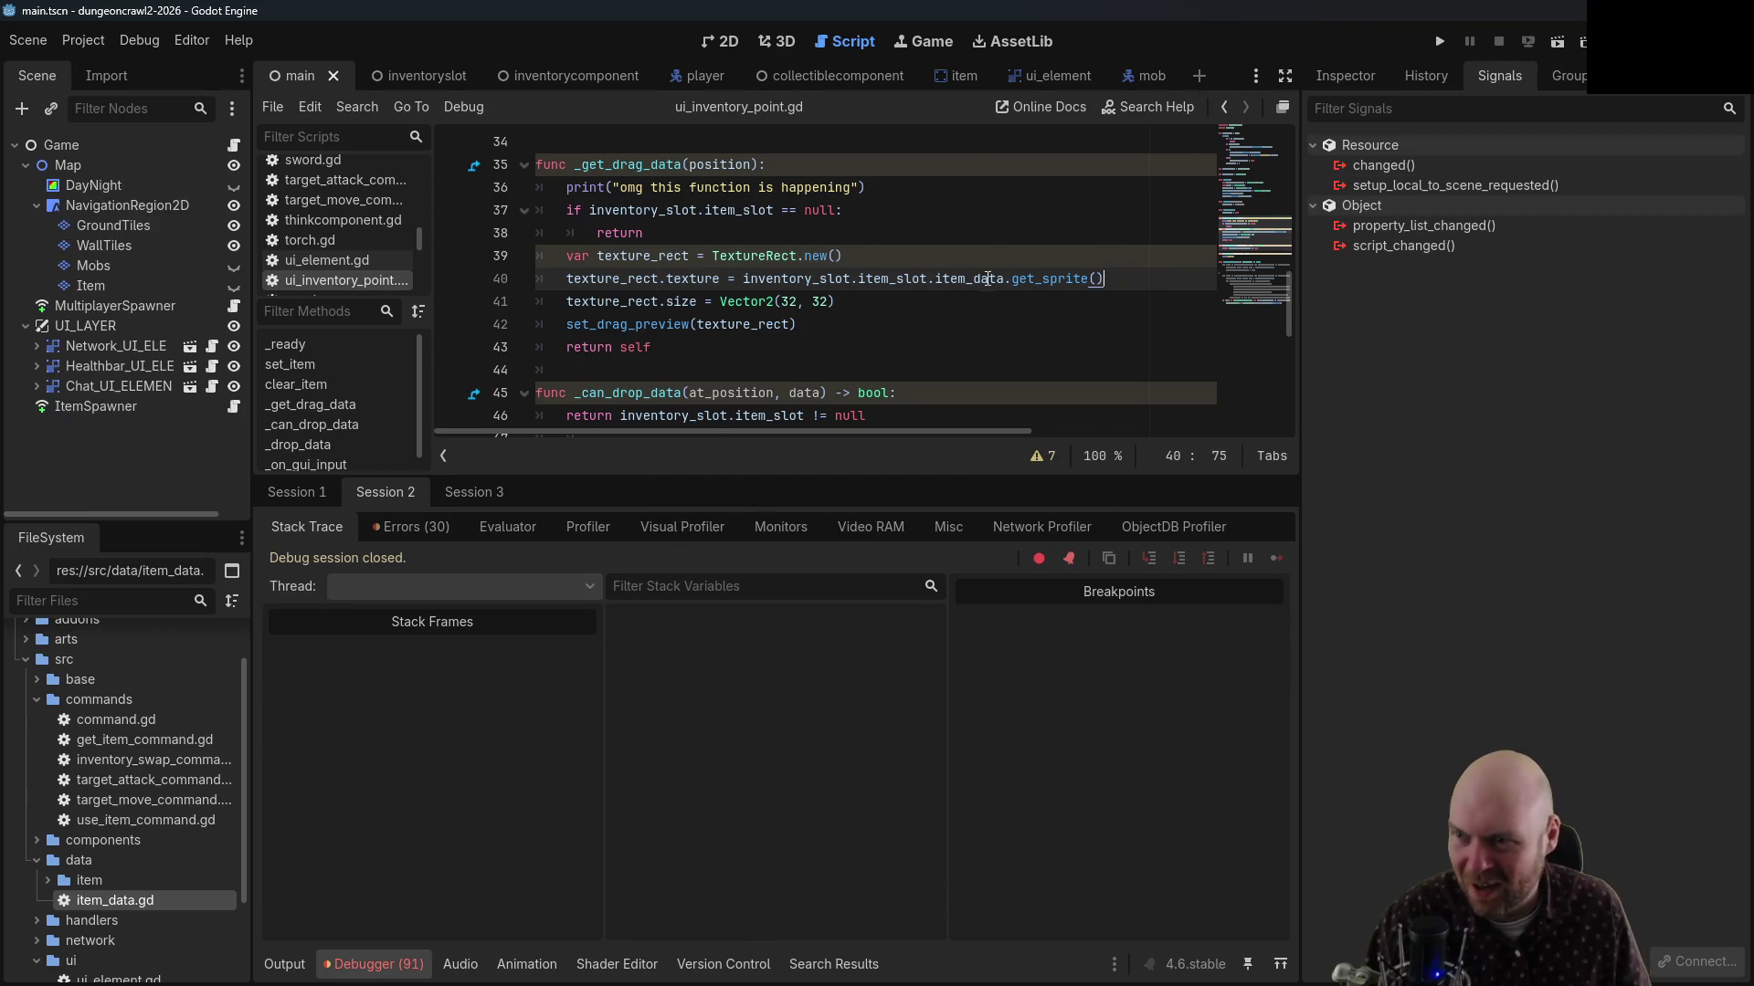
{"action": "left_click", "coordinate": [1441, 42]}
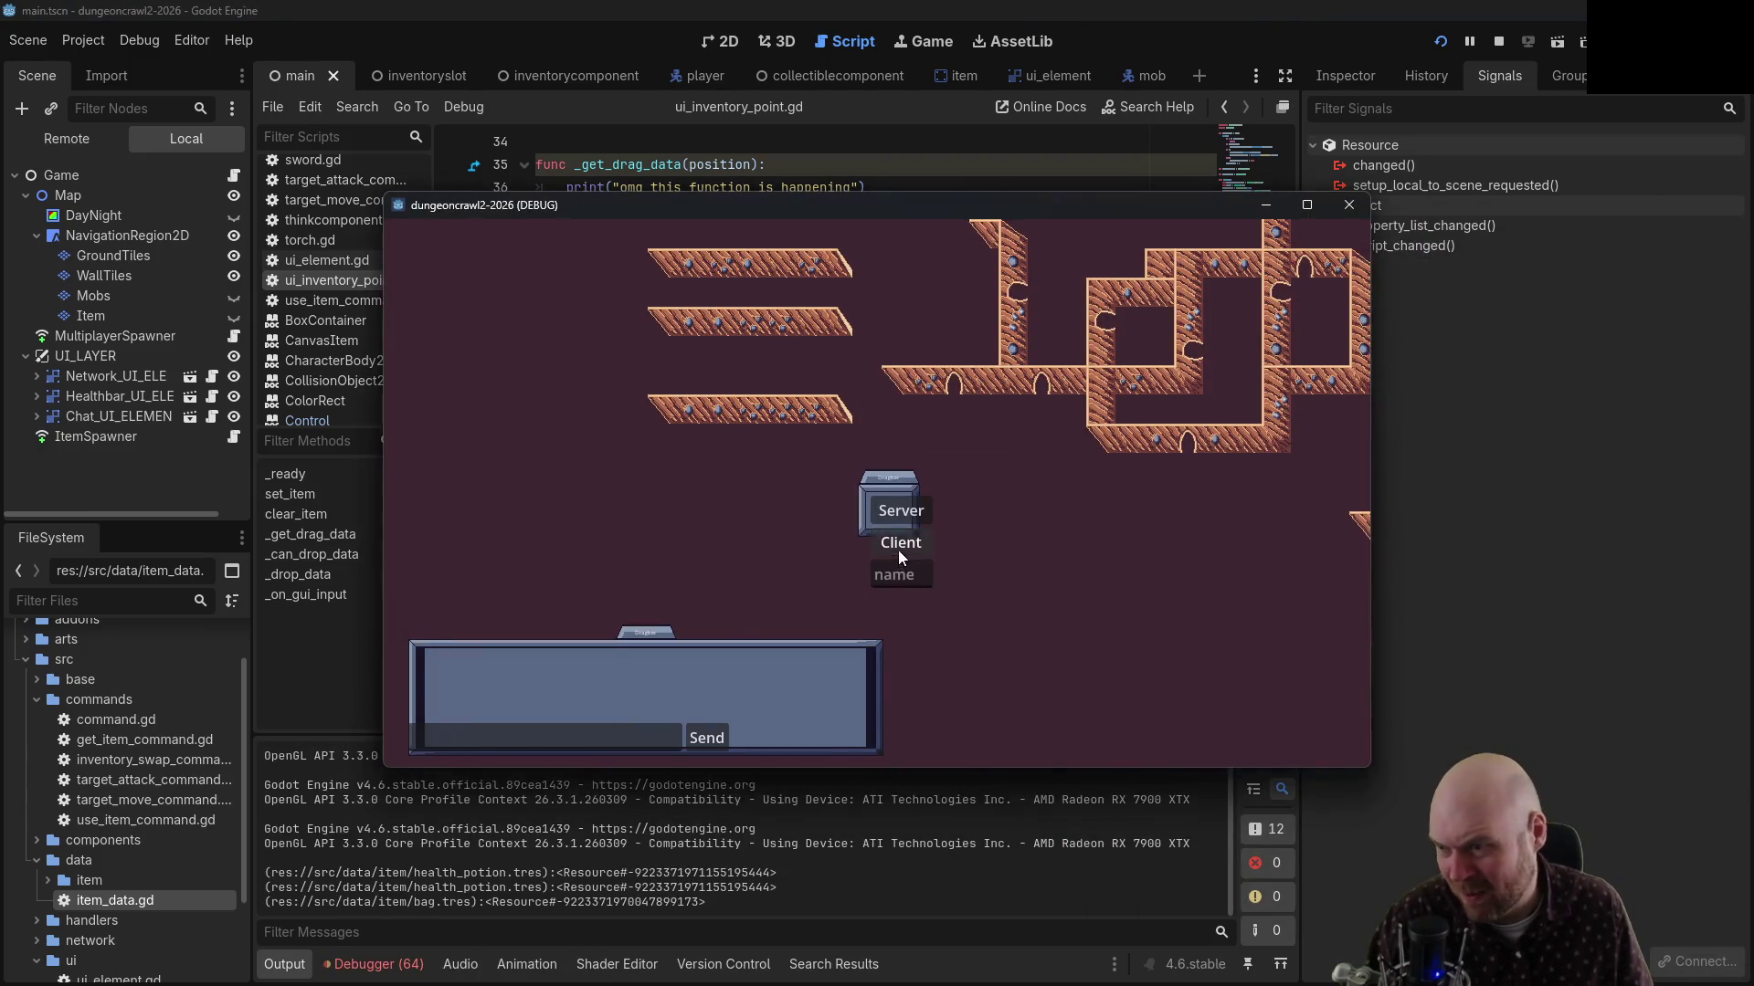
{"action": "left_click", "coordinate": [897, 549]}
{"action": "left_click", "coordinate": [1065, 481]}
{"action": "left_click", "coordinate": [1095, 545]}
{"action": "left_click", "coordinate": [1095, 601]}
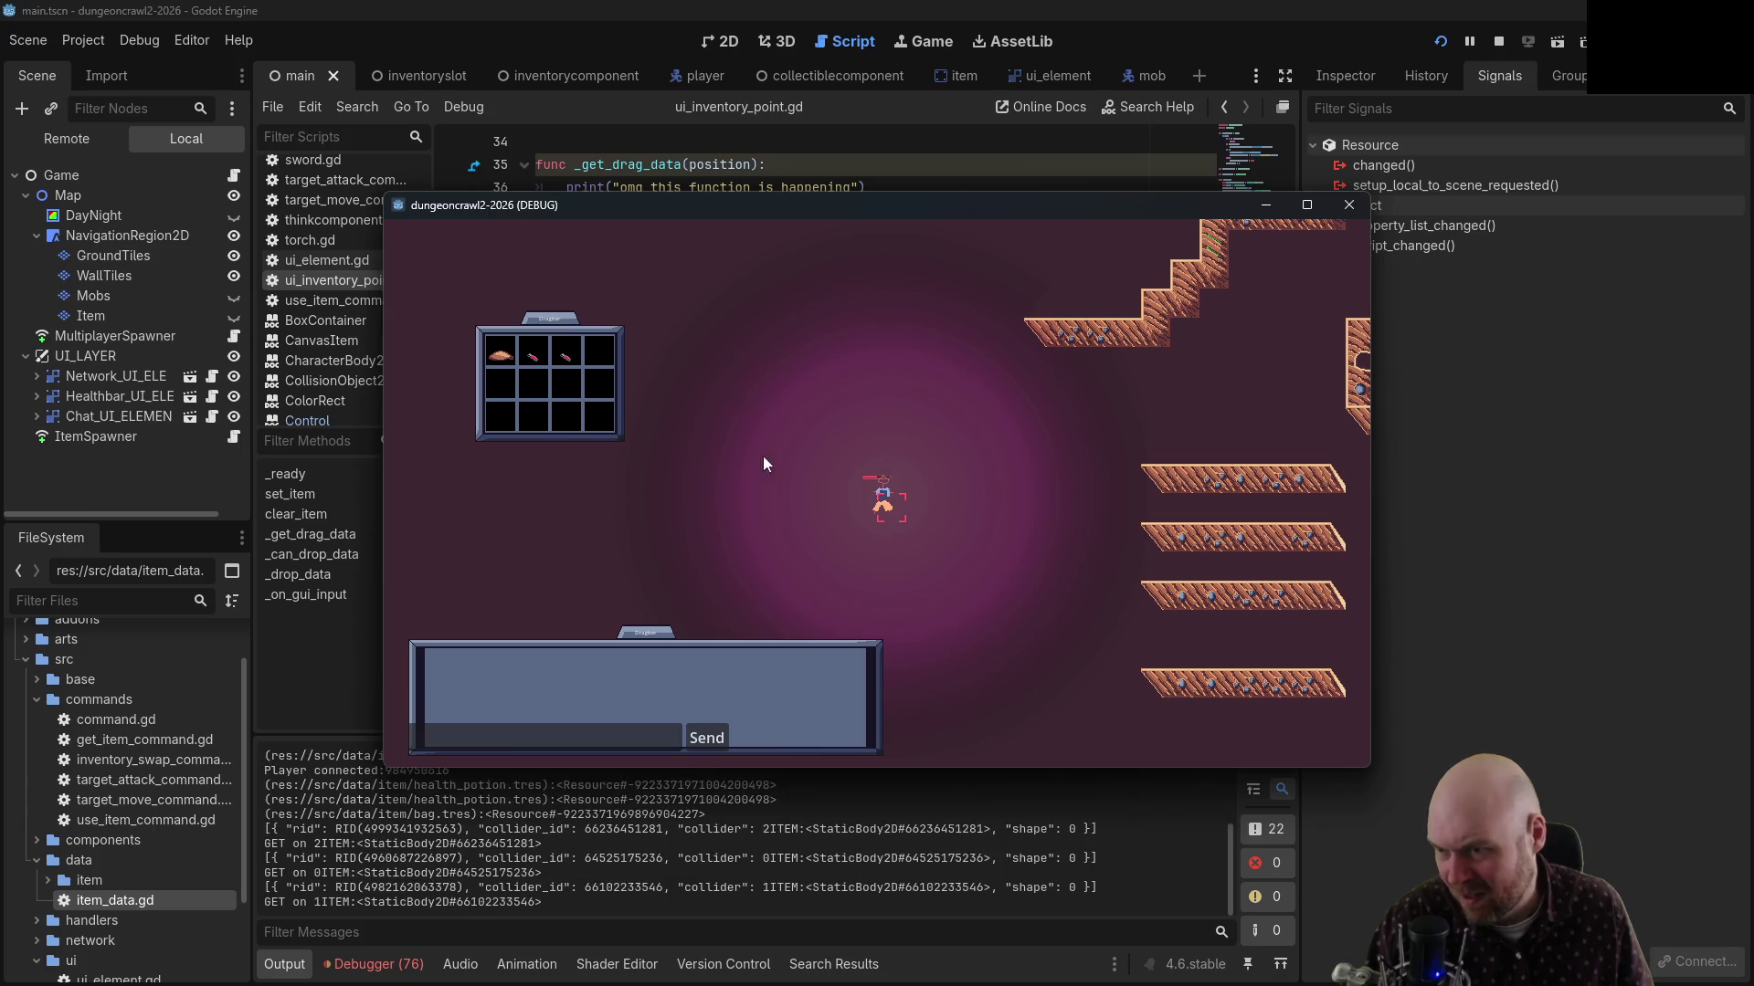
{"action": "left_click_drag", "start_coordinate": [536, 365], "coordinate": [602, 357]}
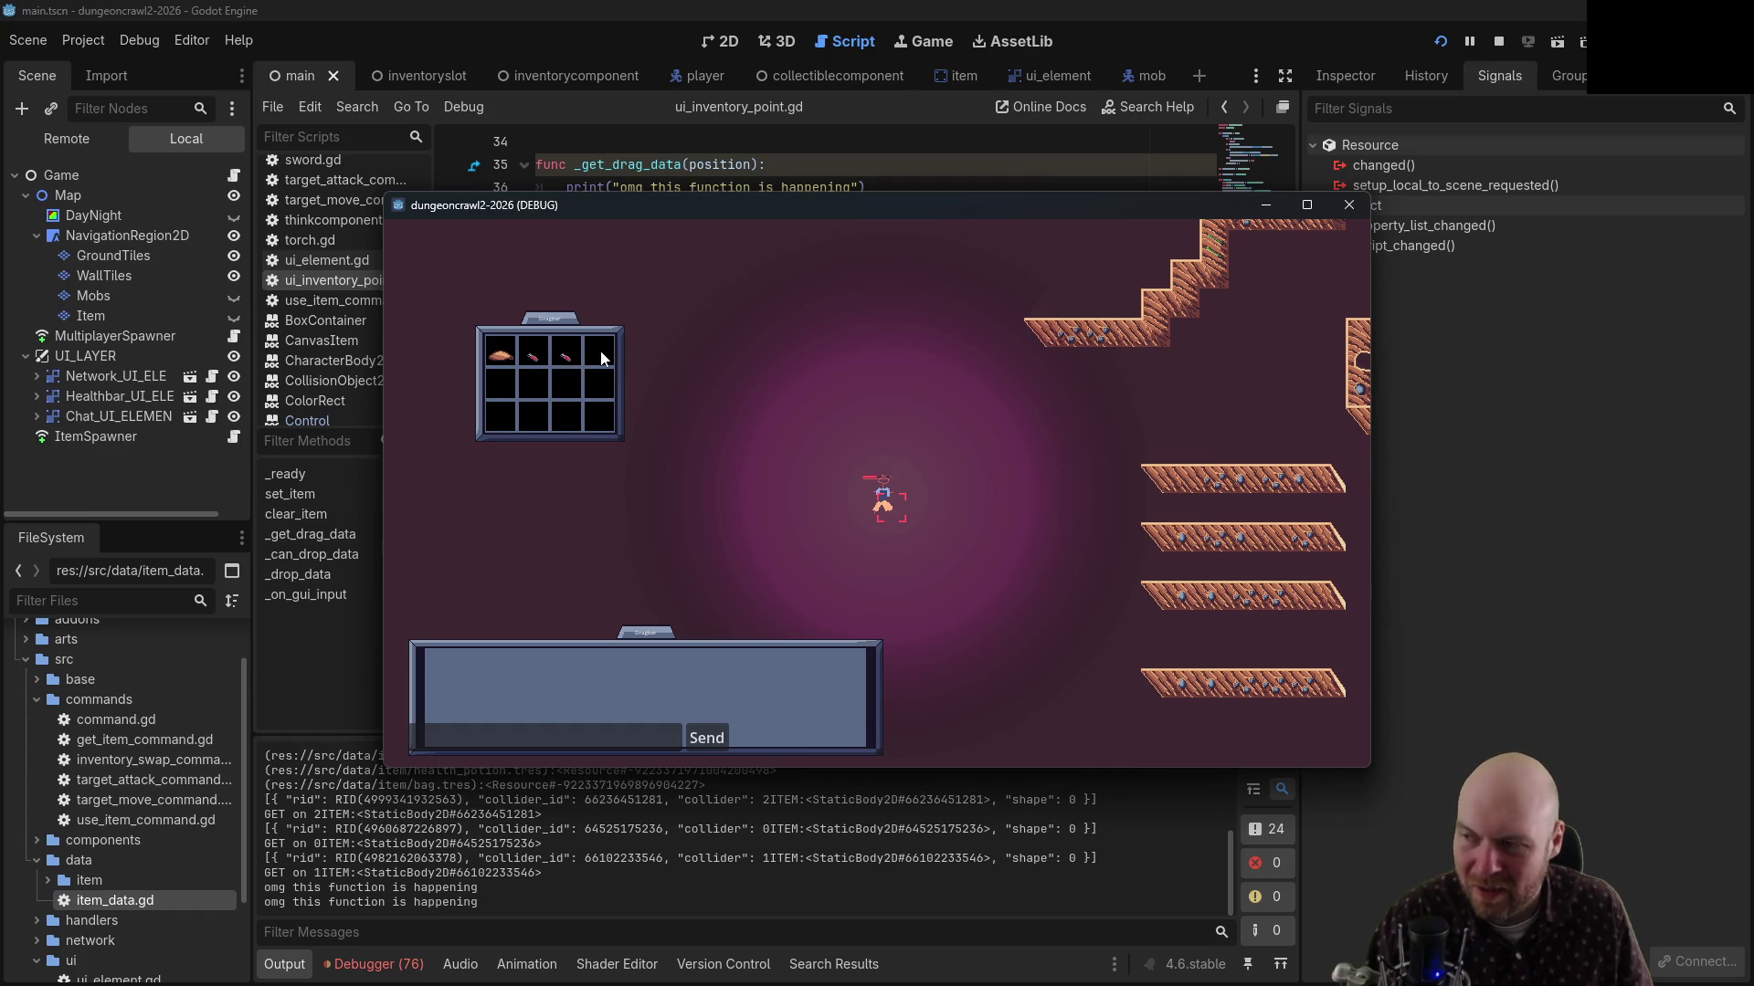
Stop the game, comment out the slot-not-empty check in _can_drop_data, add 'return true', and save
{"action": "left_click", "coordinate": [1499, 41]}
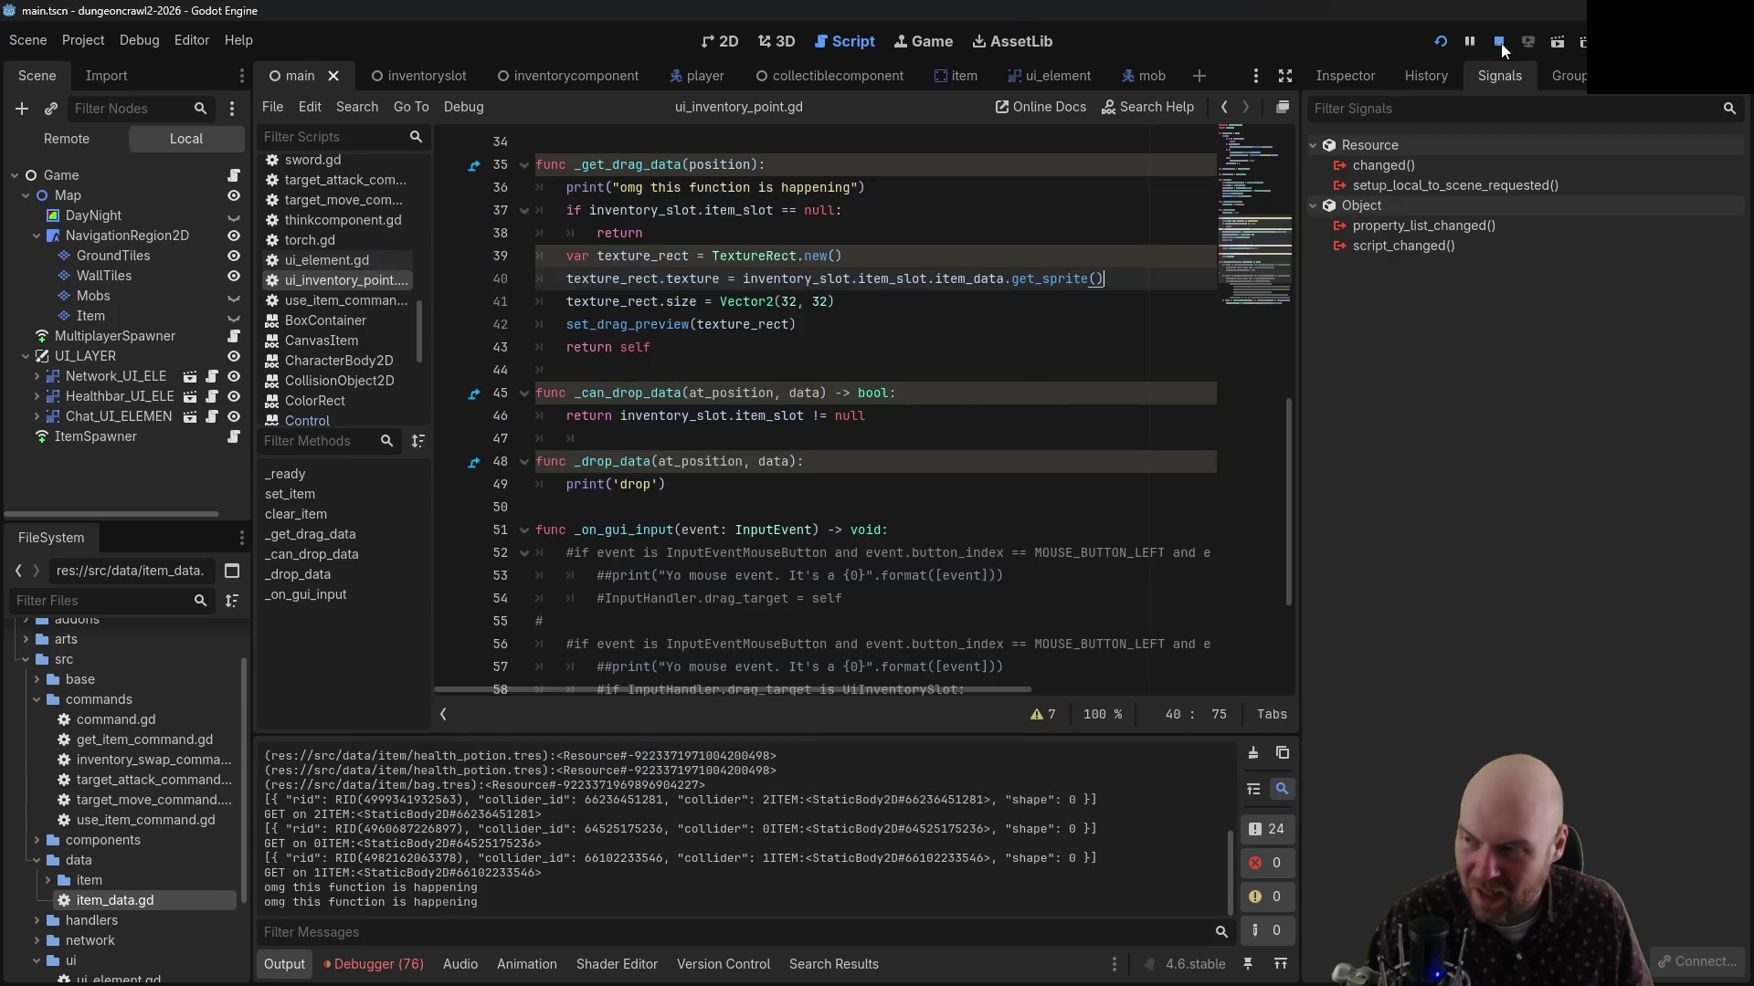
{"action": "left_click_drag", "start_coordinate": [622, 415], "coordinate": [889, 427]}
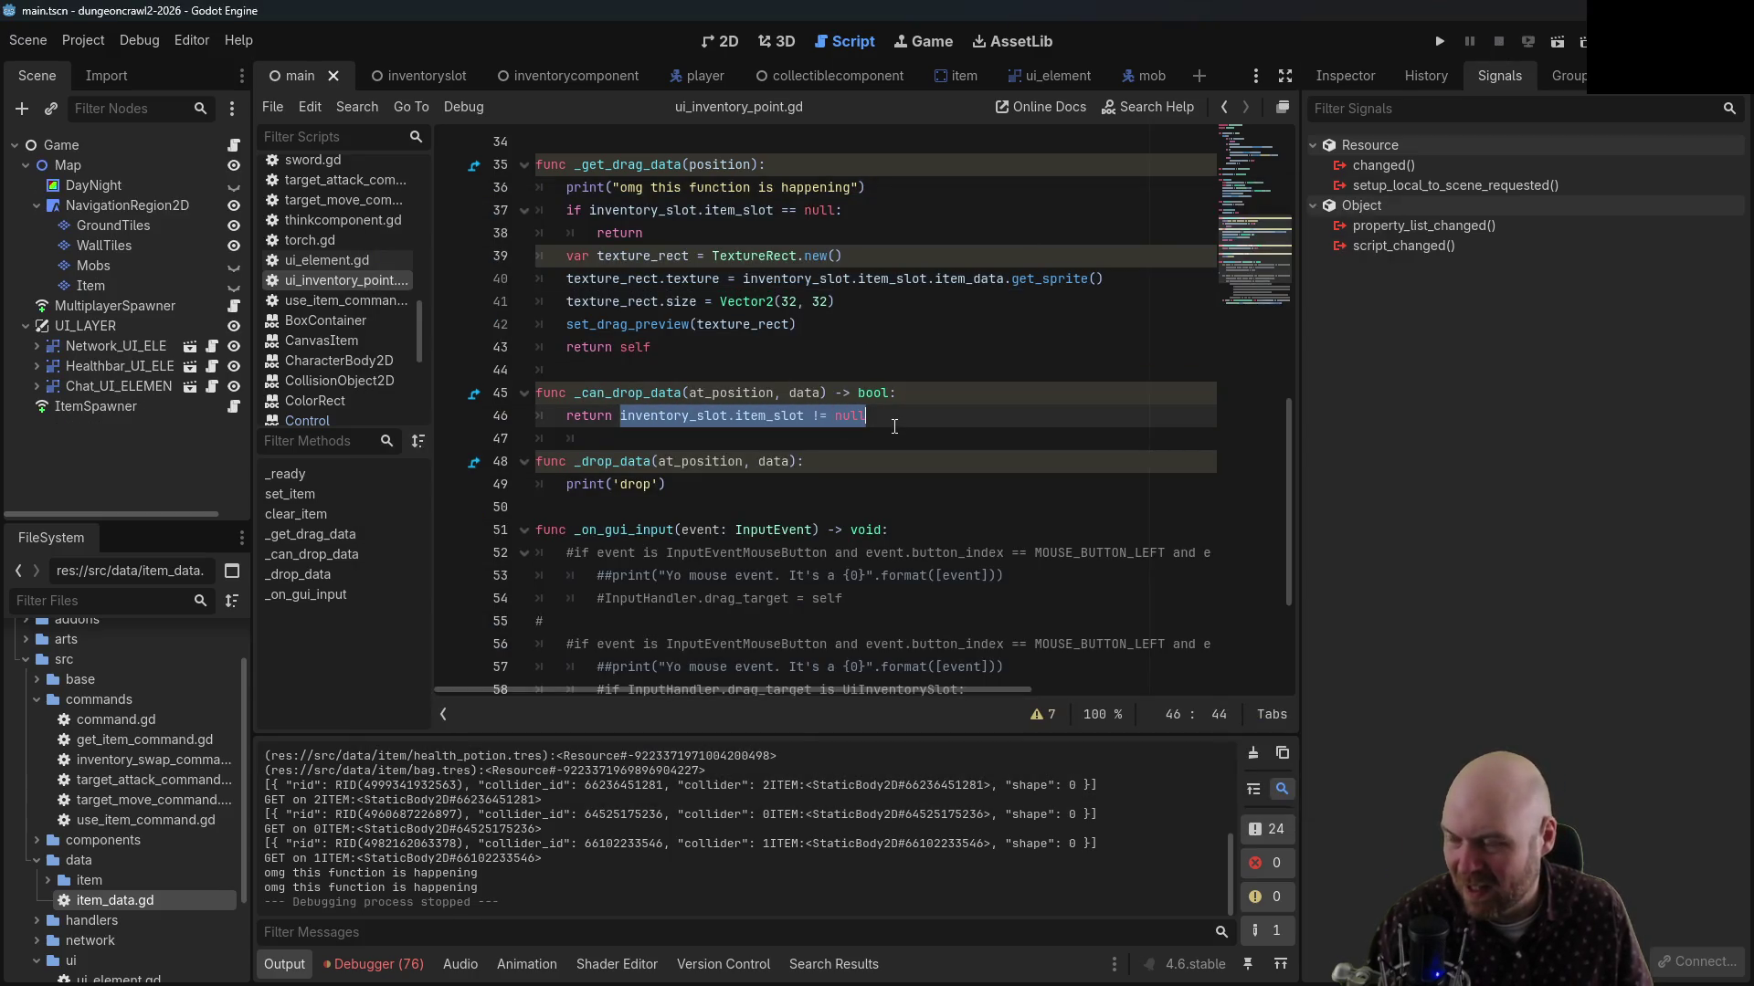
{"action": "key", "text": "ctrl+k"}
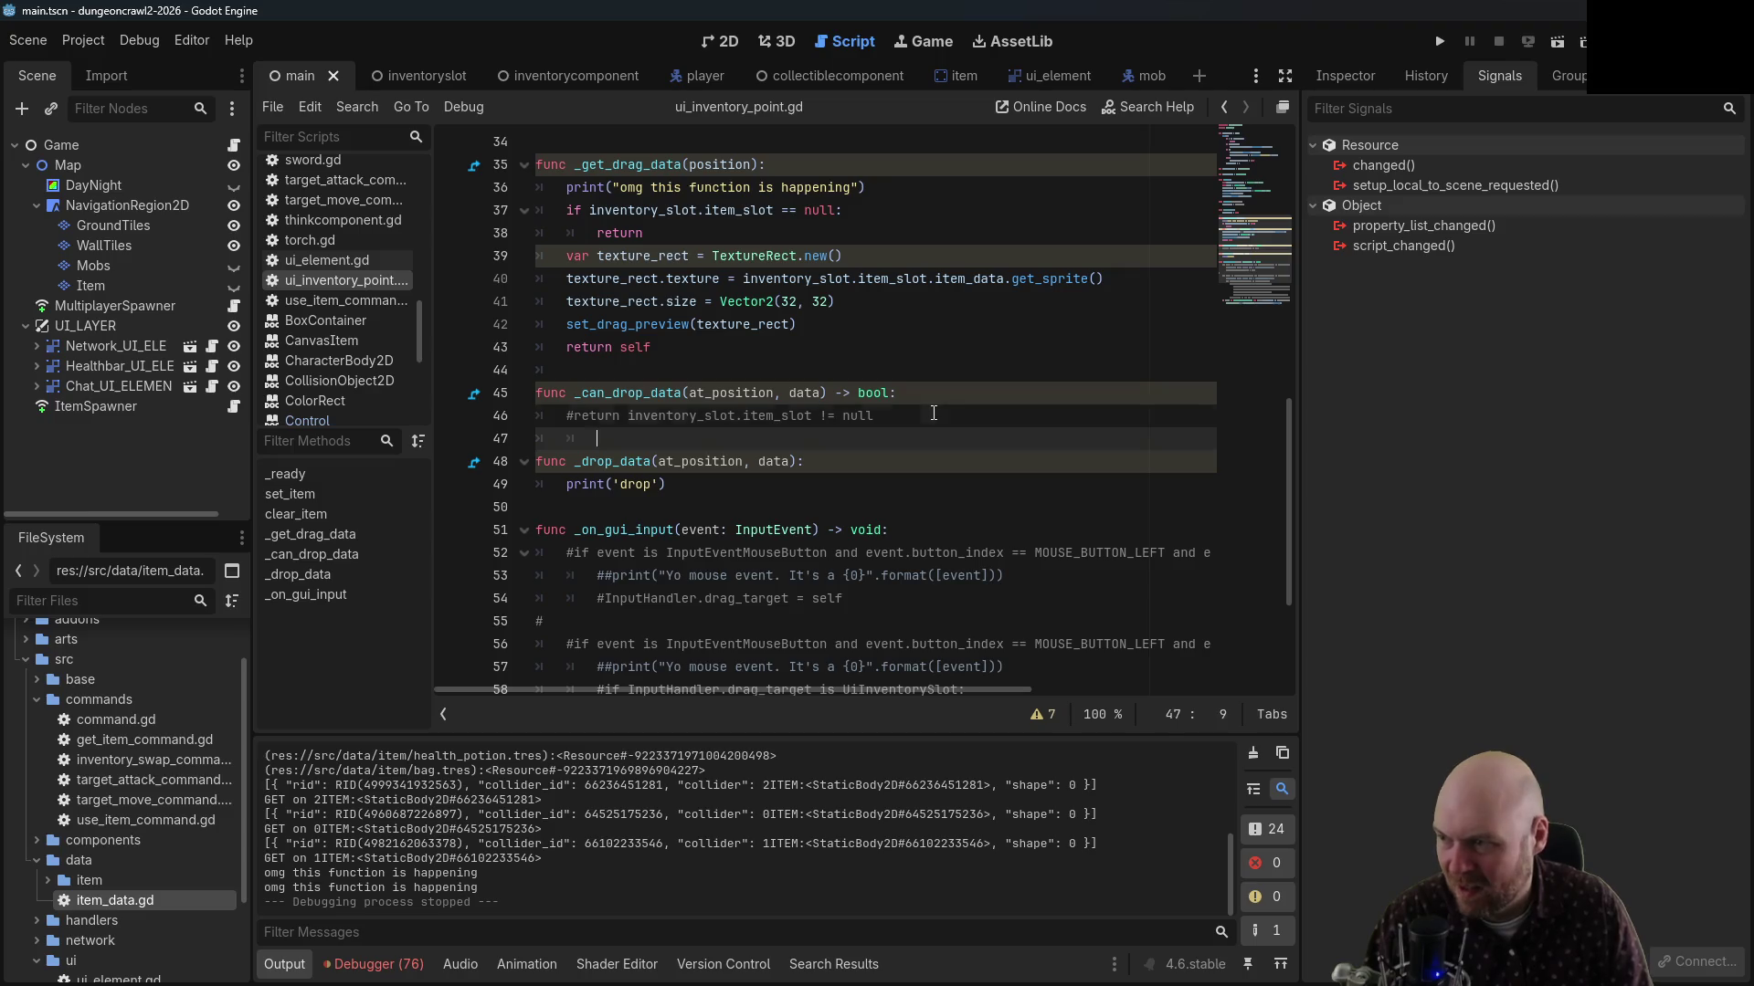
{"action": "key", "text": "Return"}
{"action": "key", "text": "Up"}
{"action": "type", "text": "return true"}
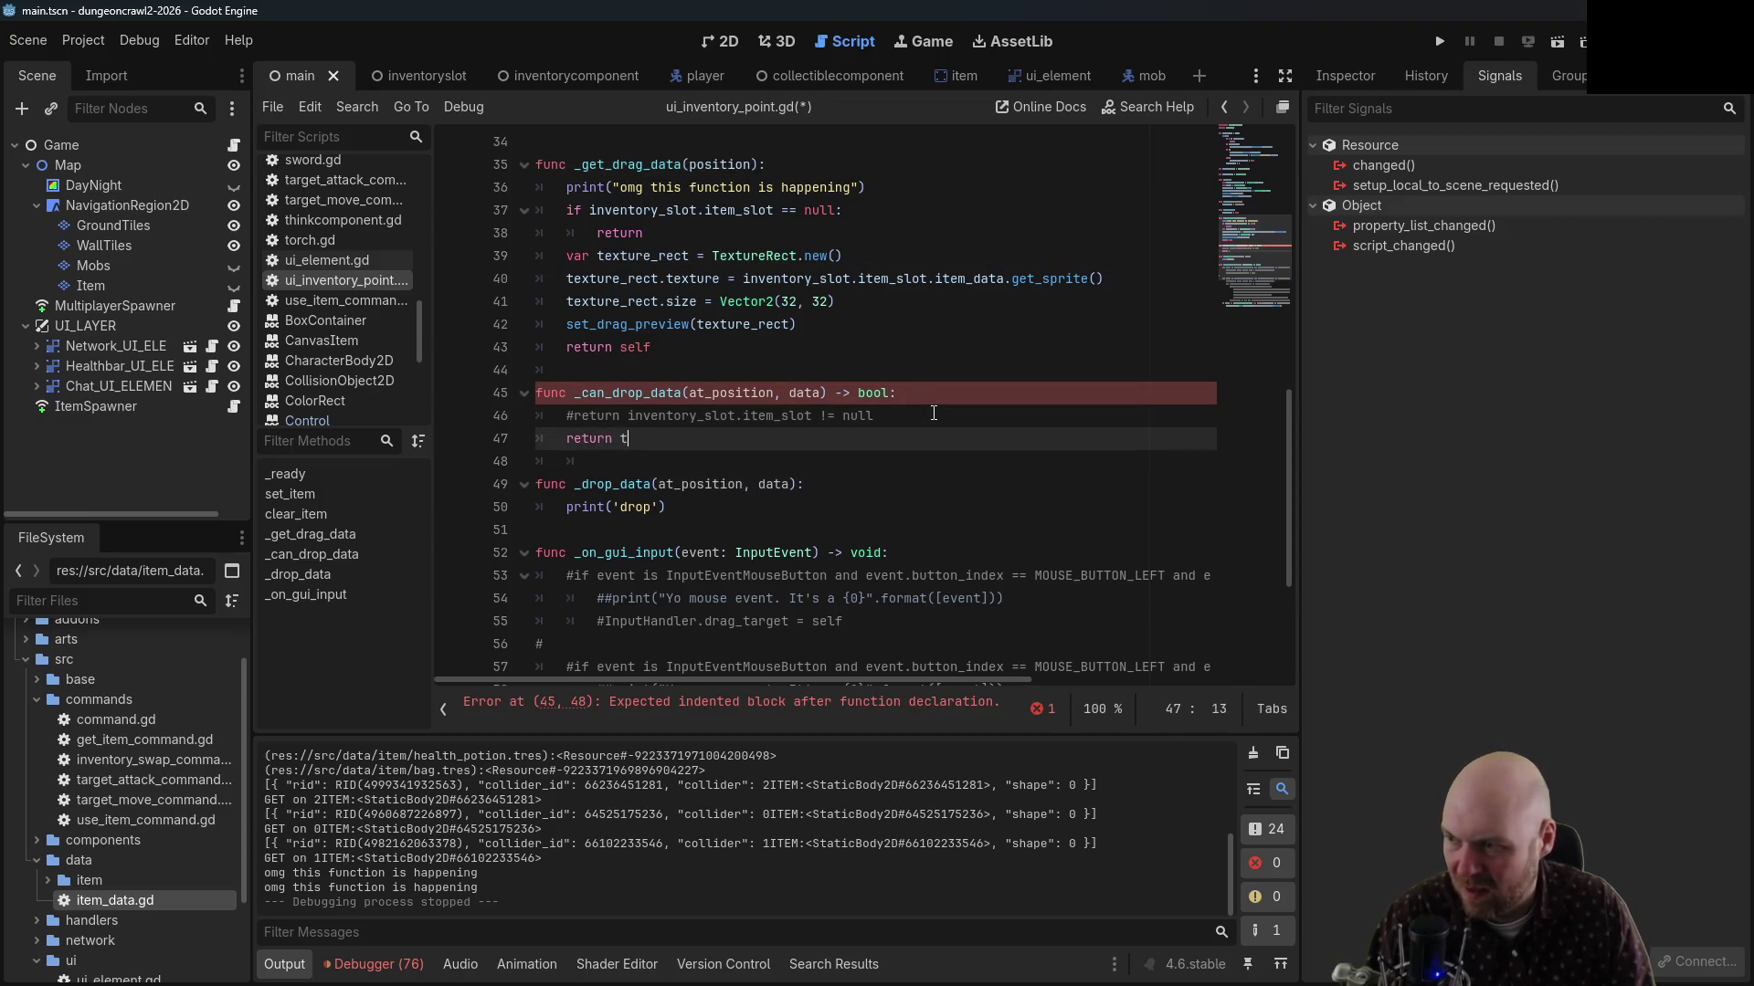
{"action": "key", "text": "ctrl+s"}
Delete the debug print line from _get_drag_data
{"action": "key", "text": "Up"}
{"action": "key", "text": "Up"}
{"action": "key", "text": "Up"}
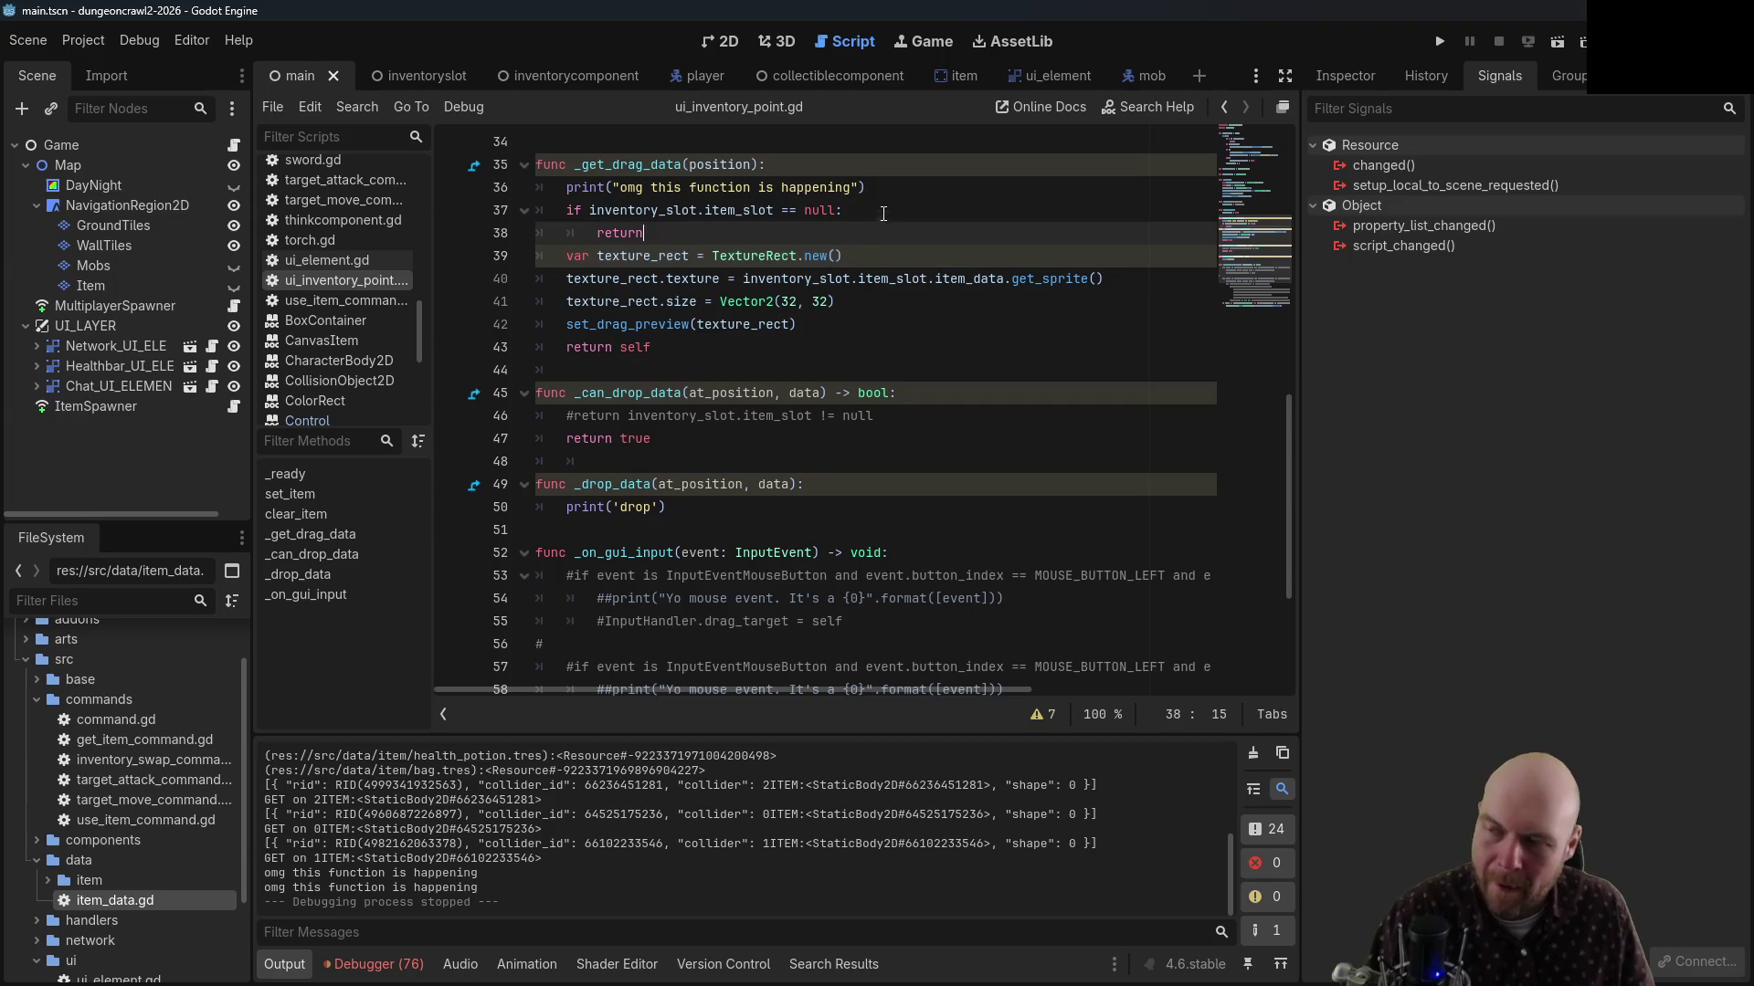
{"action": "left_click", "coordinate": [869, 188]}
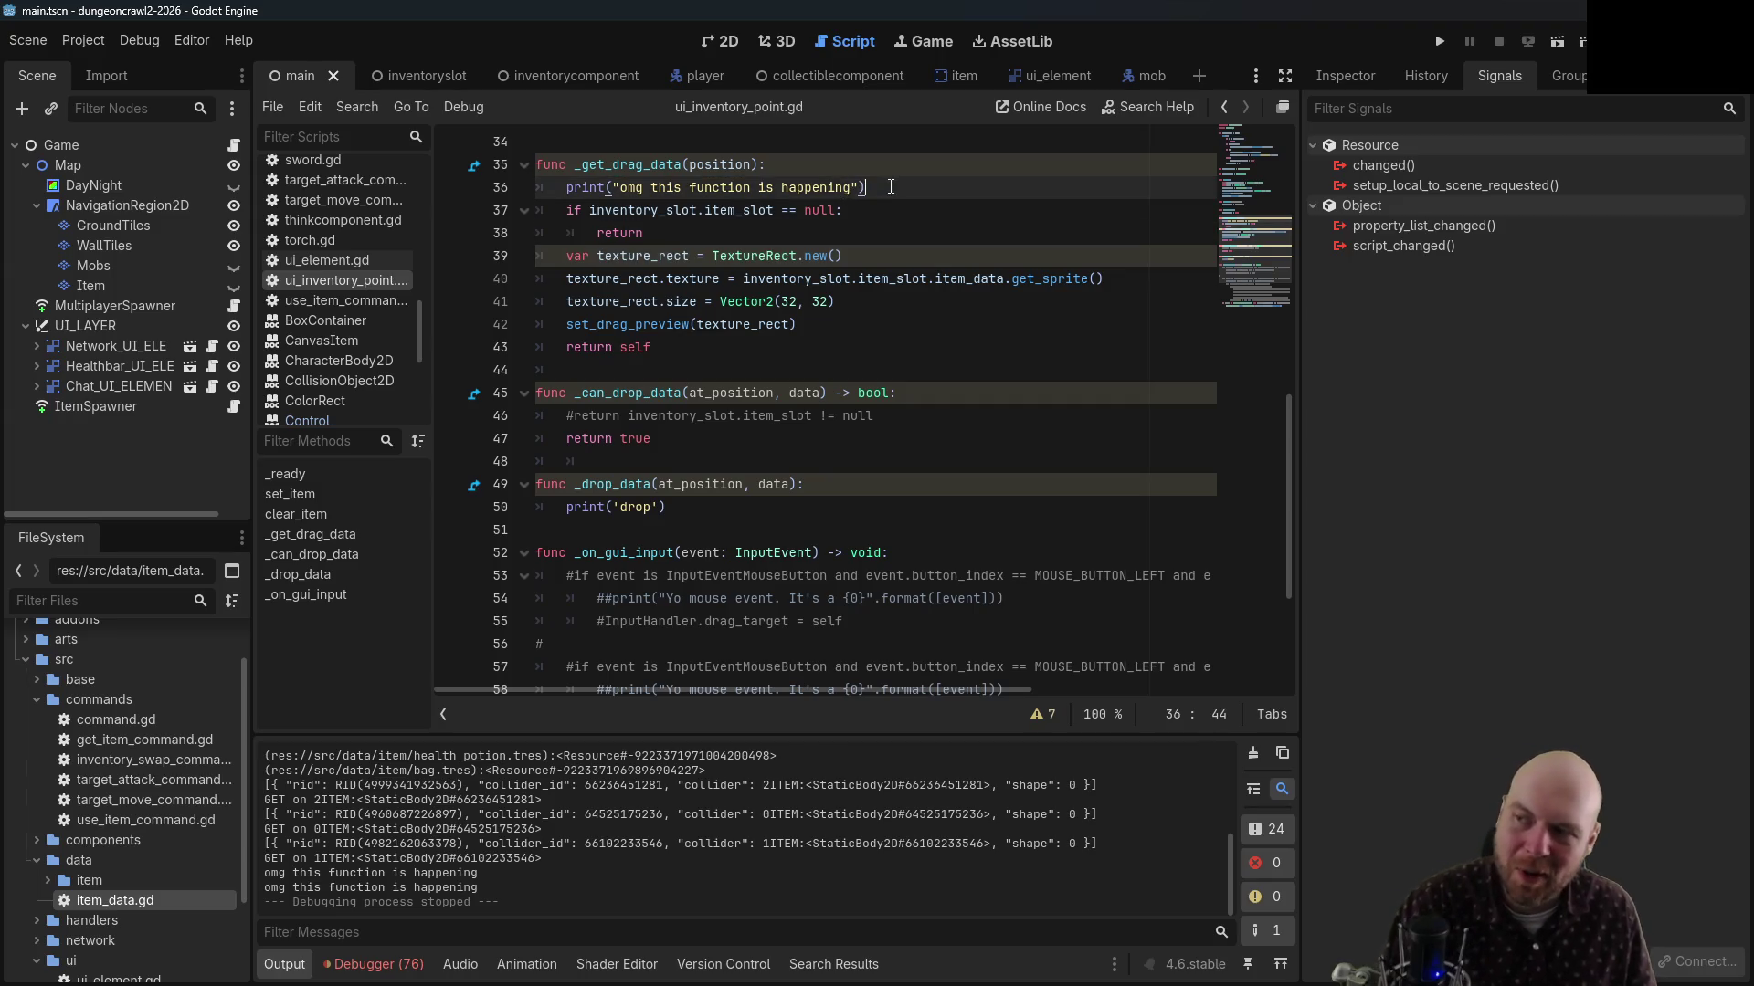
{"action": "left_click_drag", "start_coordinate": [870, 188], "coordinate": [894, 170]}
{"action": "key", "text": "BackSpace"}
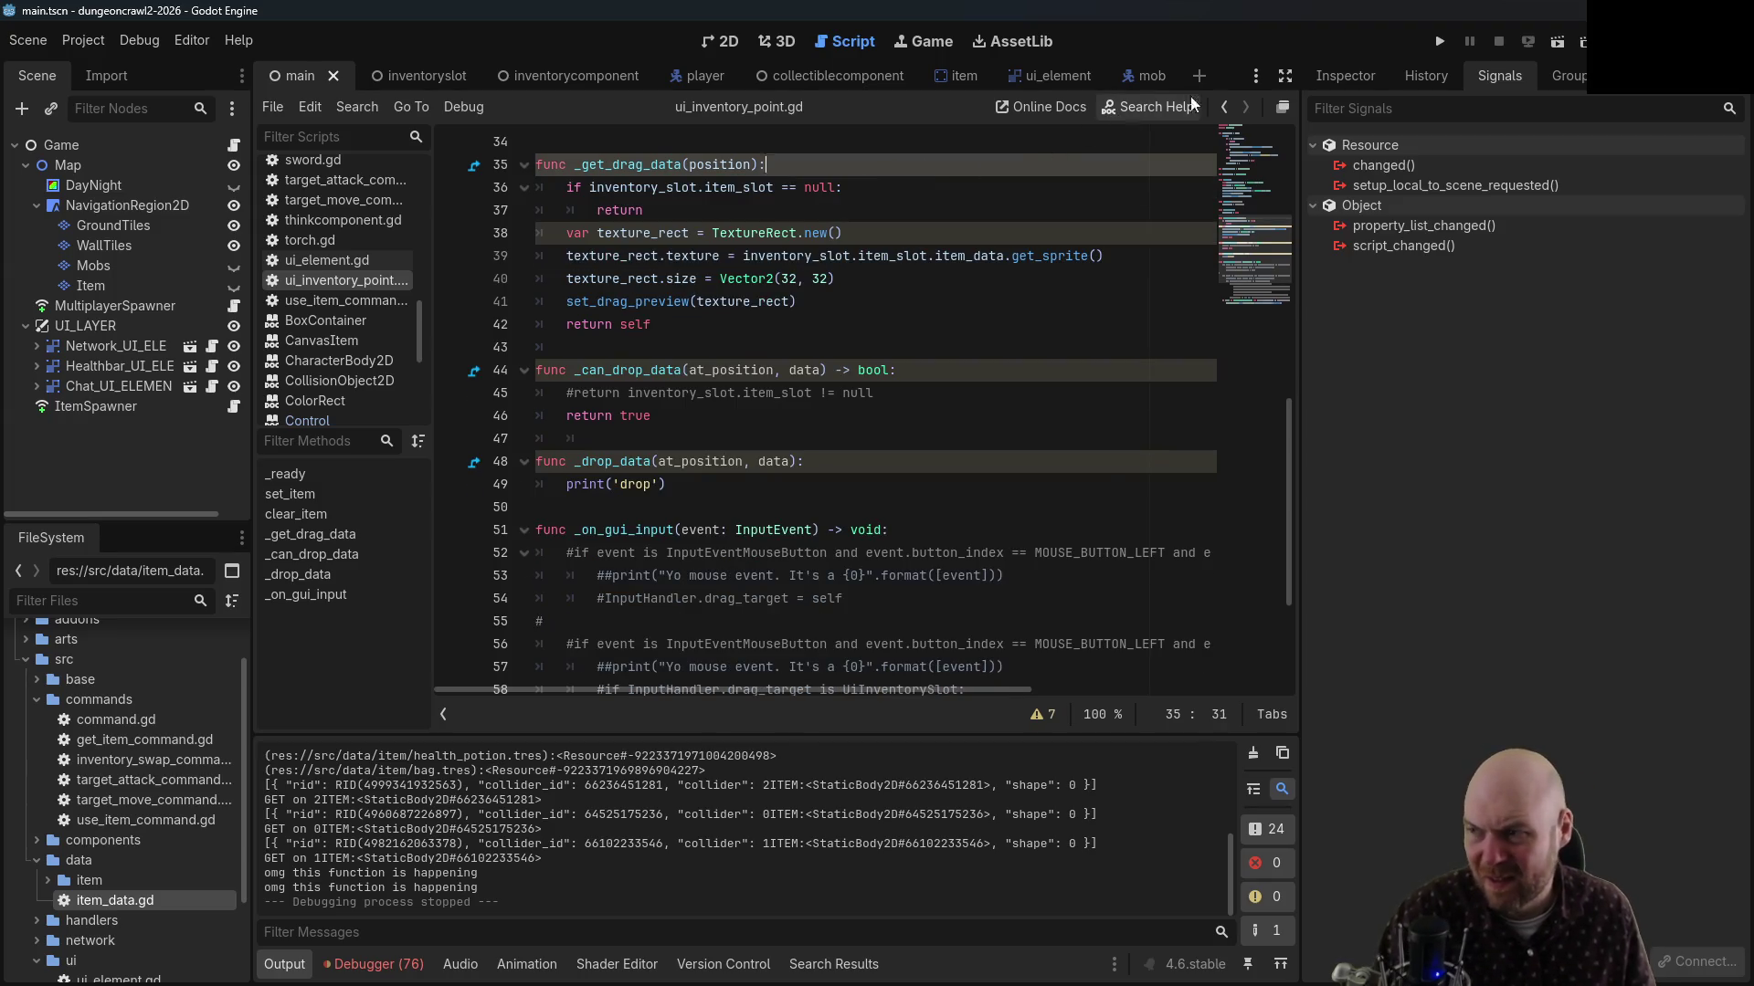
Run the game as server and client, pick up three items, and drop one onto another slot
{"action": "left_click", "coordinate": [1440, 40]}
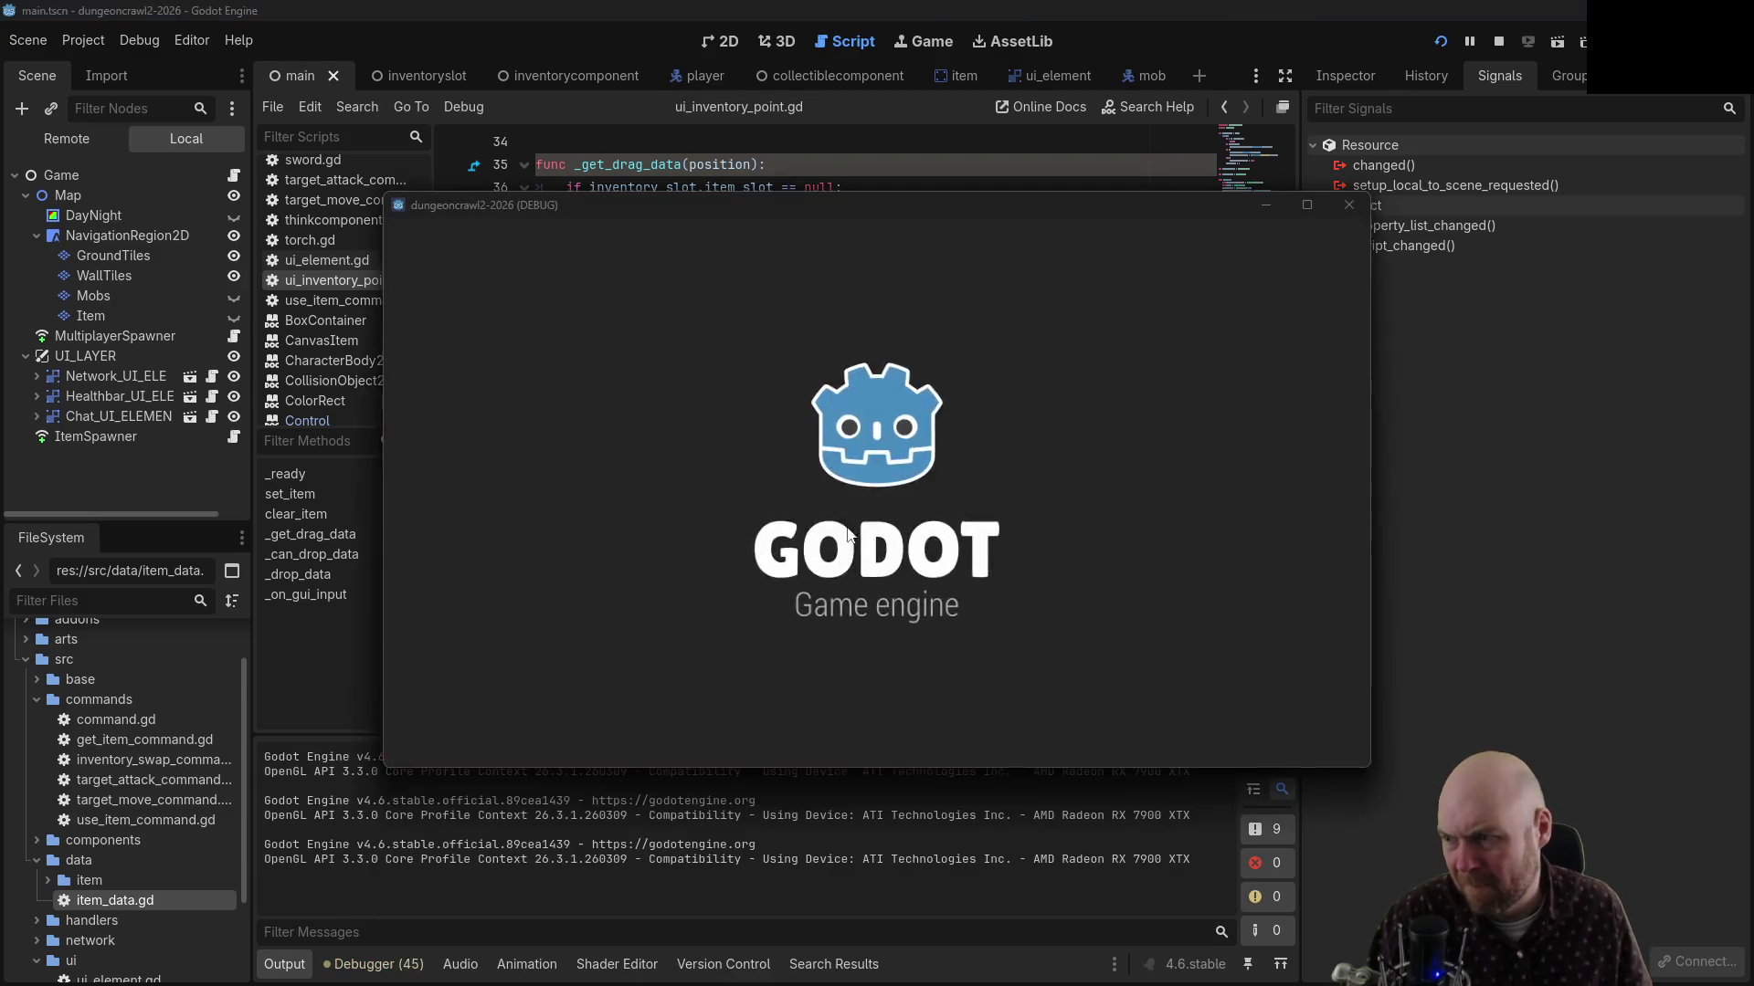
{"action": "left_click", "coordinate": [902, 511]}
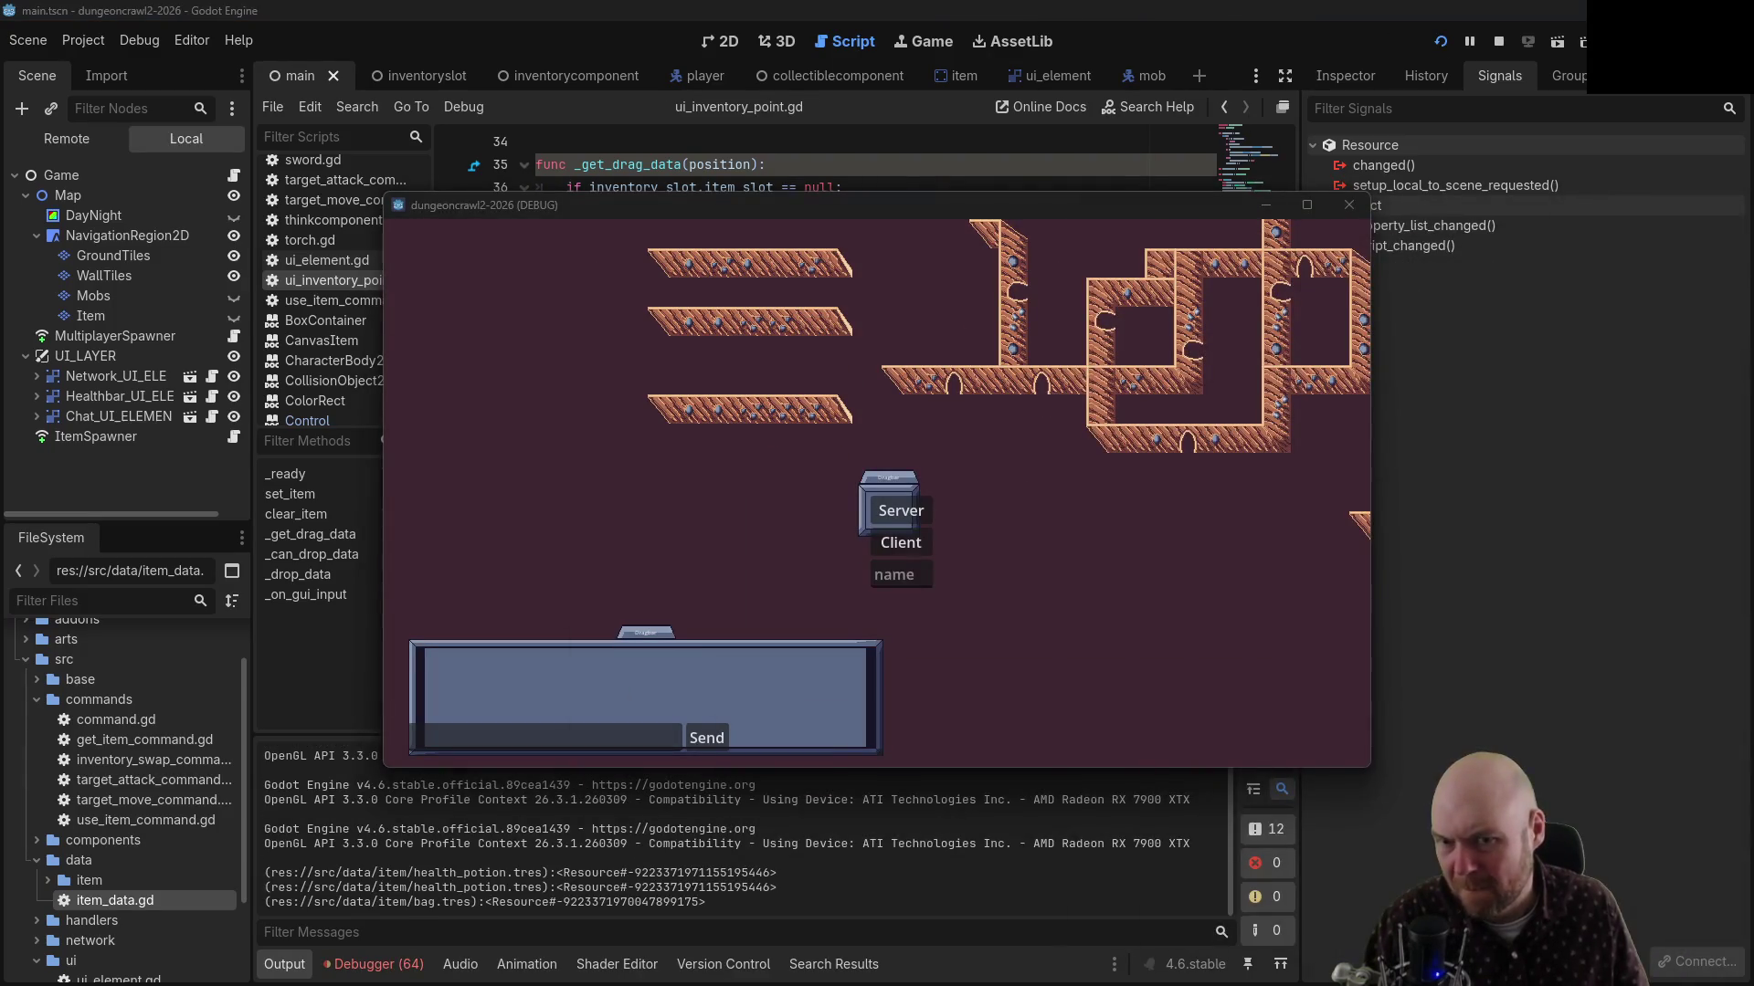
{"action": "left_click", "coordinate": [915, 545]}
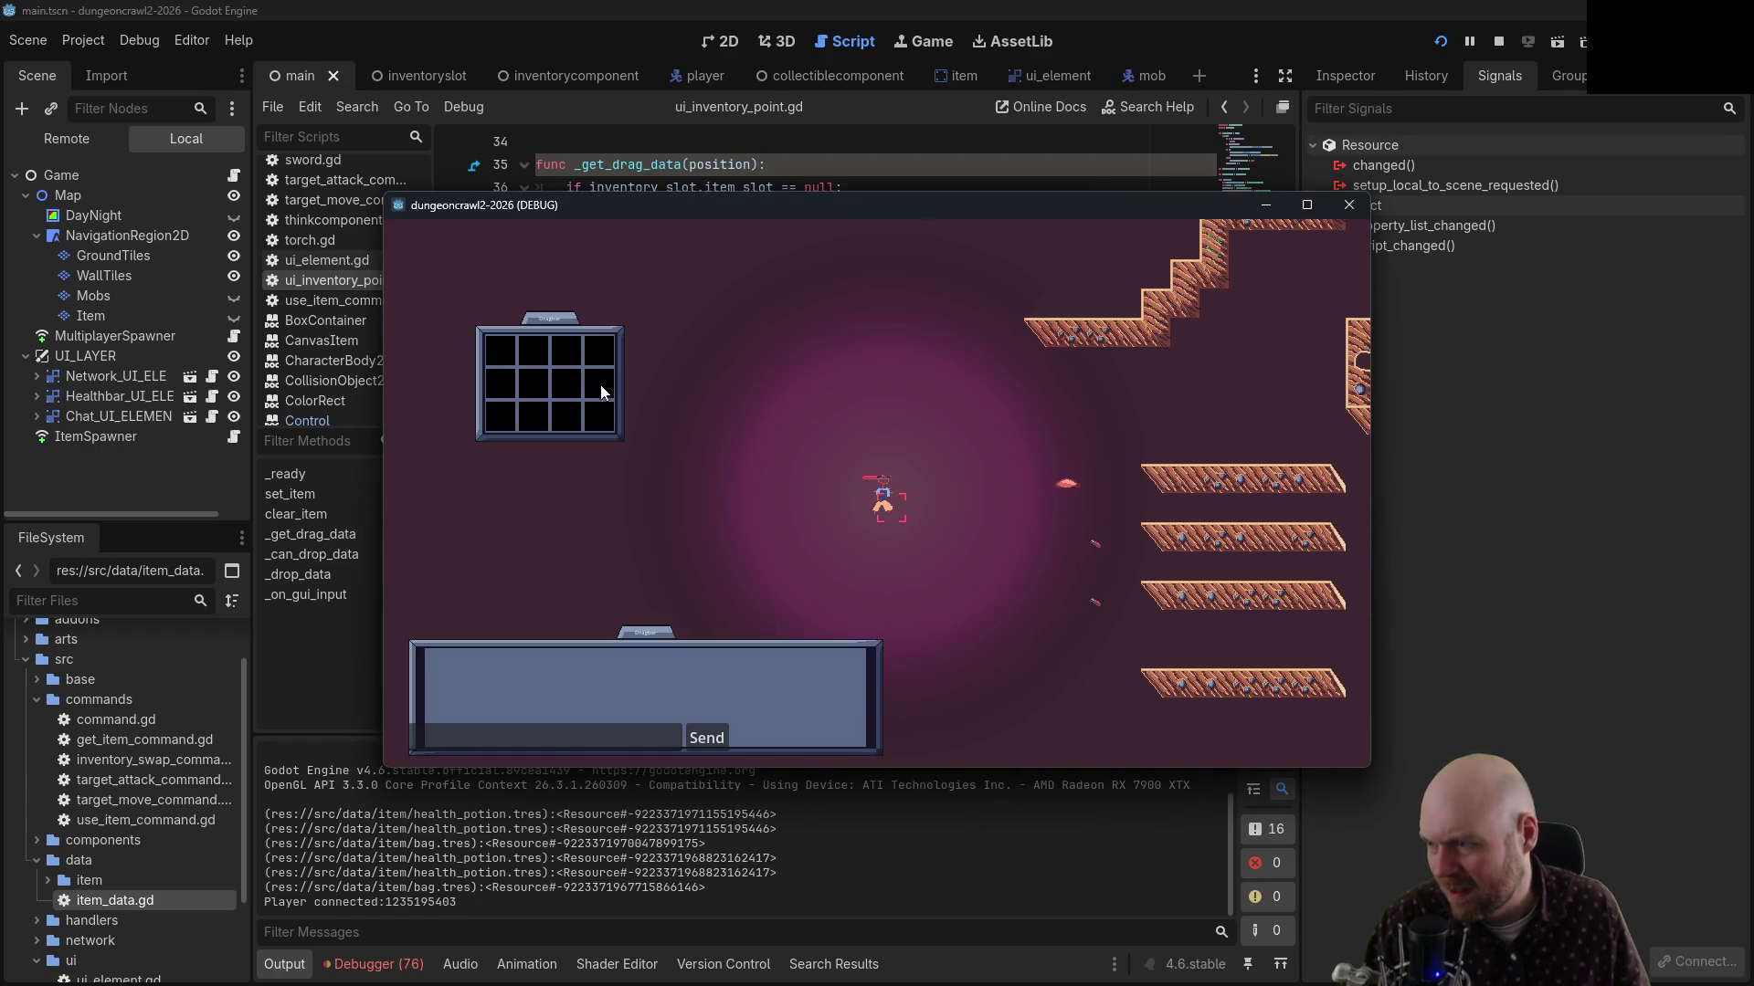
{"action": "left_click", "coordinate": [1065, 482]}
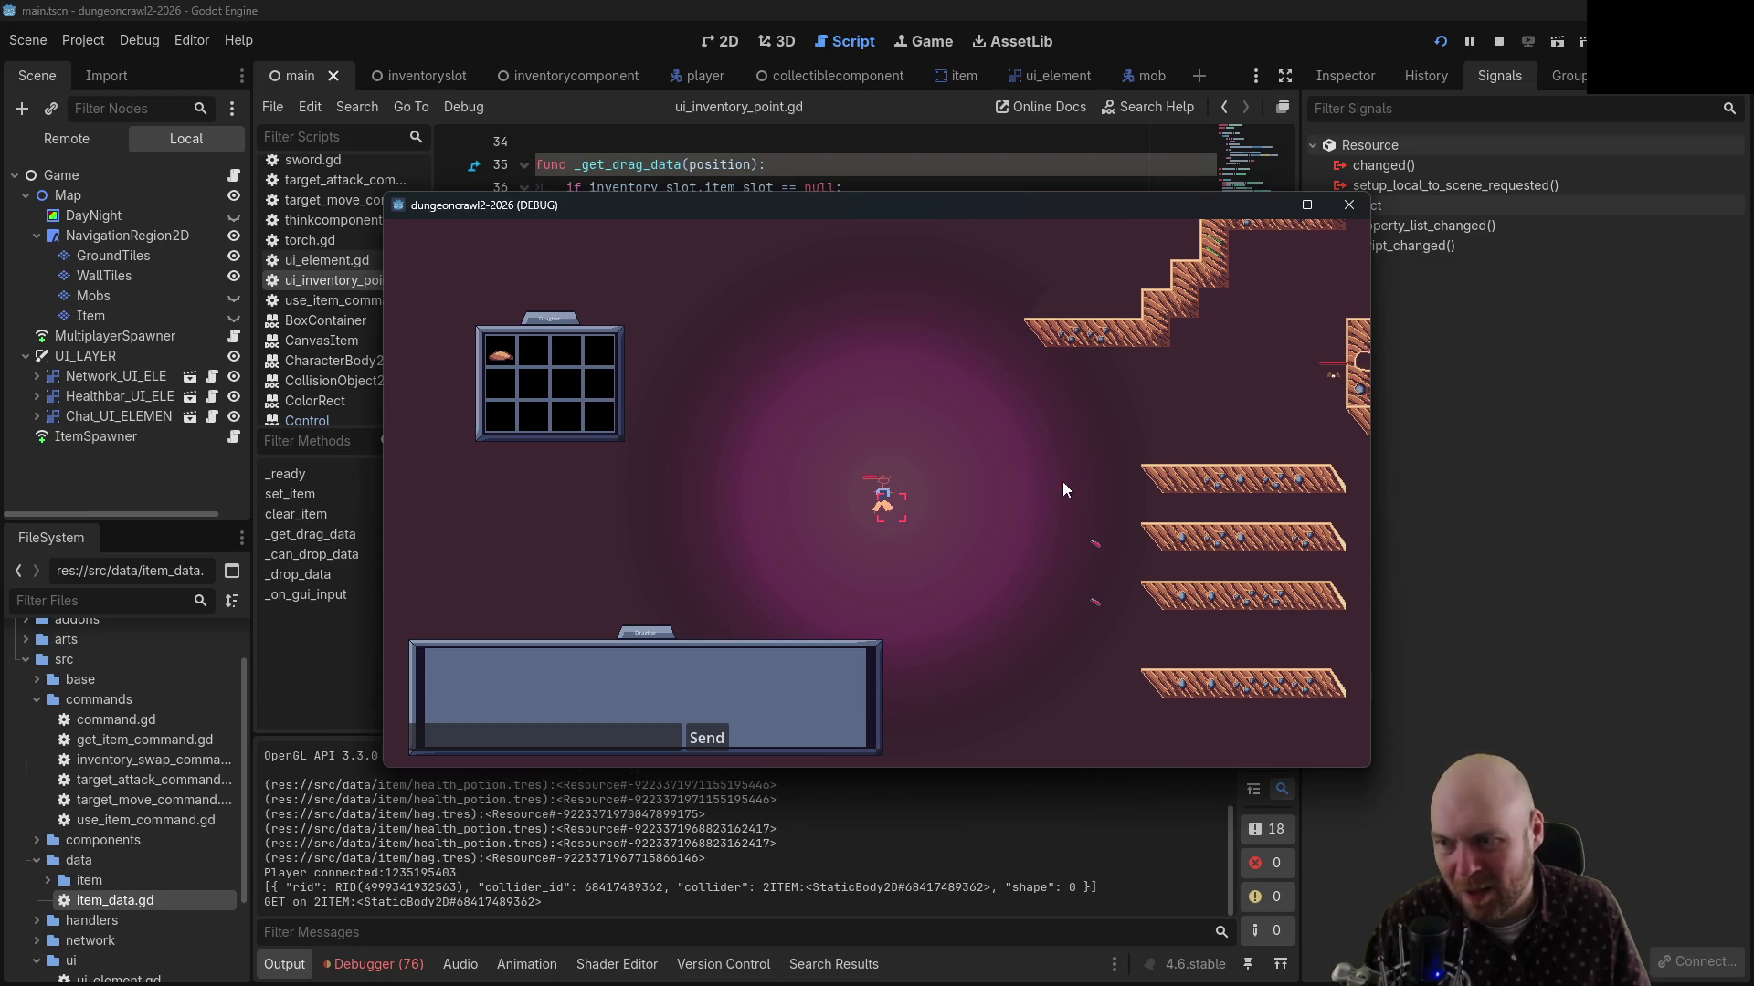
{"action": "left_click", "coordinate": [1095, 545]}
{"action": "left_click", "coordinate": [1096, 601]}
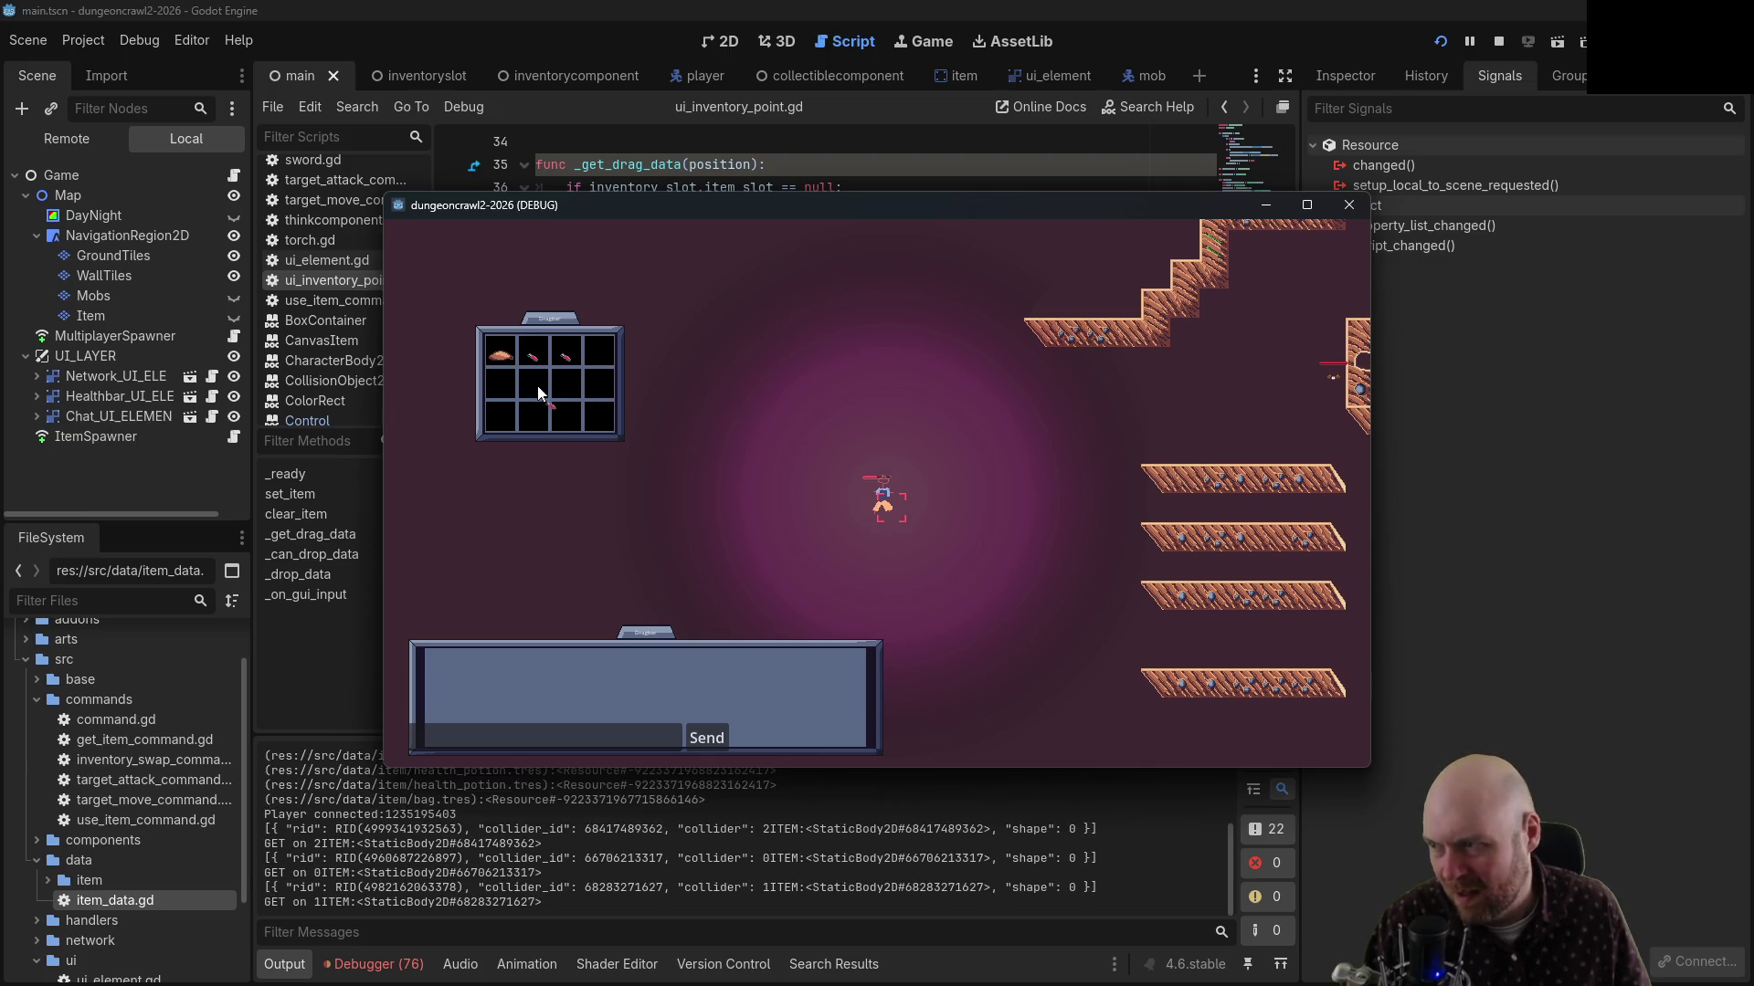
{"action": "mouse_move", "coordinate": [534, 388]}
{"action": "left_mouse_down"}
{"action": "mouse_move", "coordinate": [565, 364]}
{"action": "mouse_move", "coordinate": [529, 361]}
{"action": "left_mouse_up"}
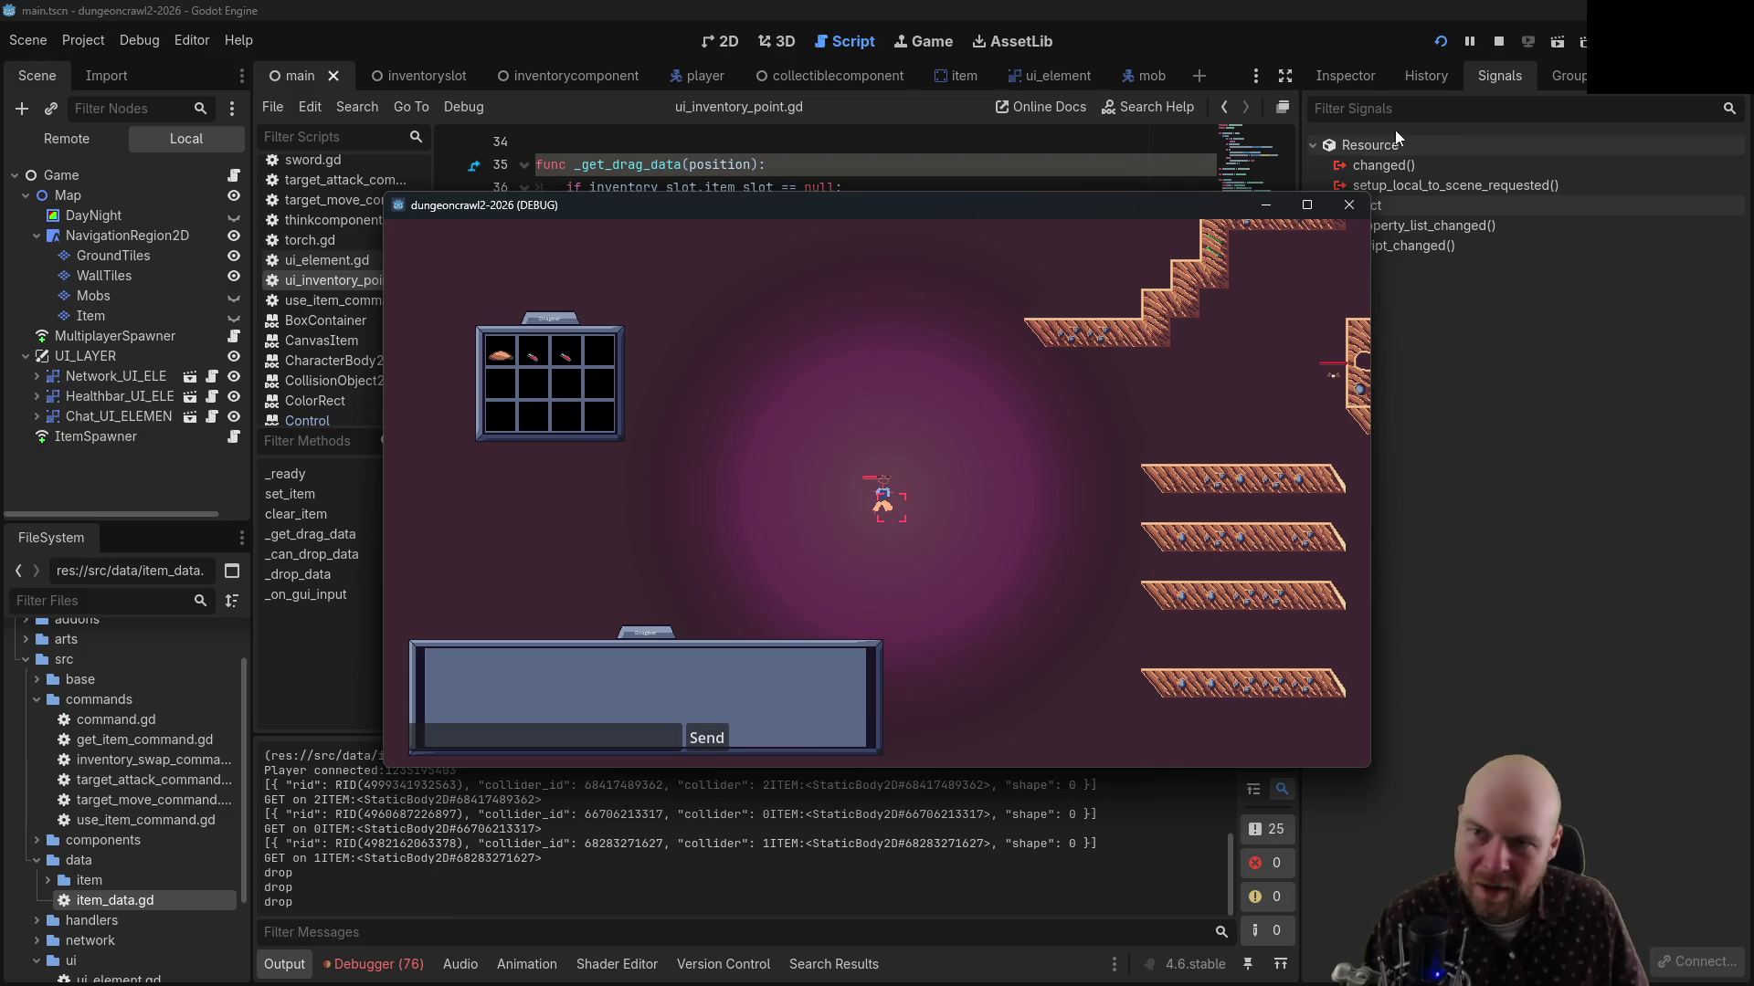
Stop the game and paste the commented InventorySwapCommand block into _drop_data after print('drop')
{"action": "left_click", "coordinate": [1498, 41]}
{"action": "left_click", "coordinate": [699, 435]}
{"action": "scroll", "coordinate": [699, 436], "scroll_direction": "down", "scroll_amount": 4}
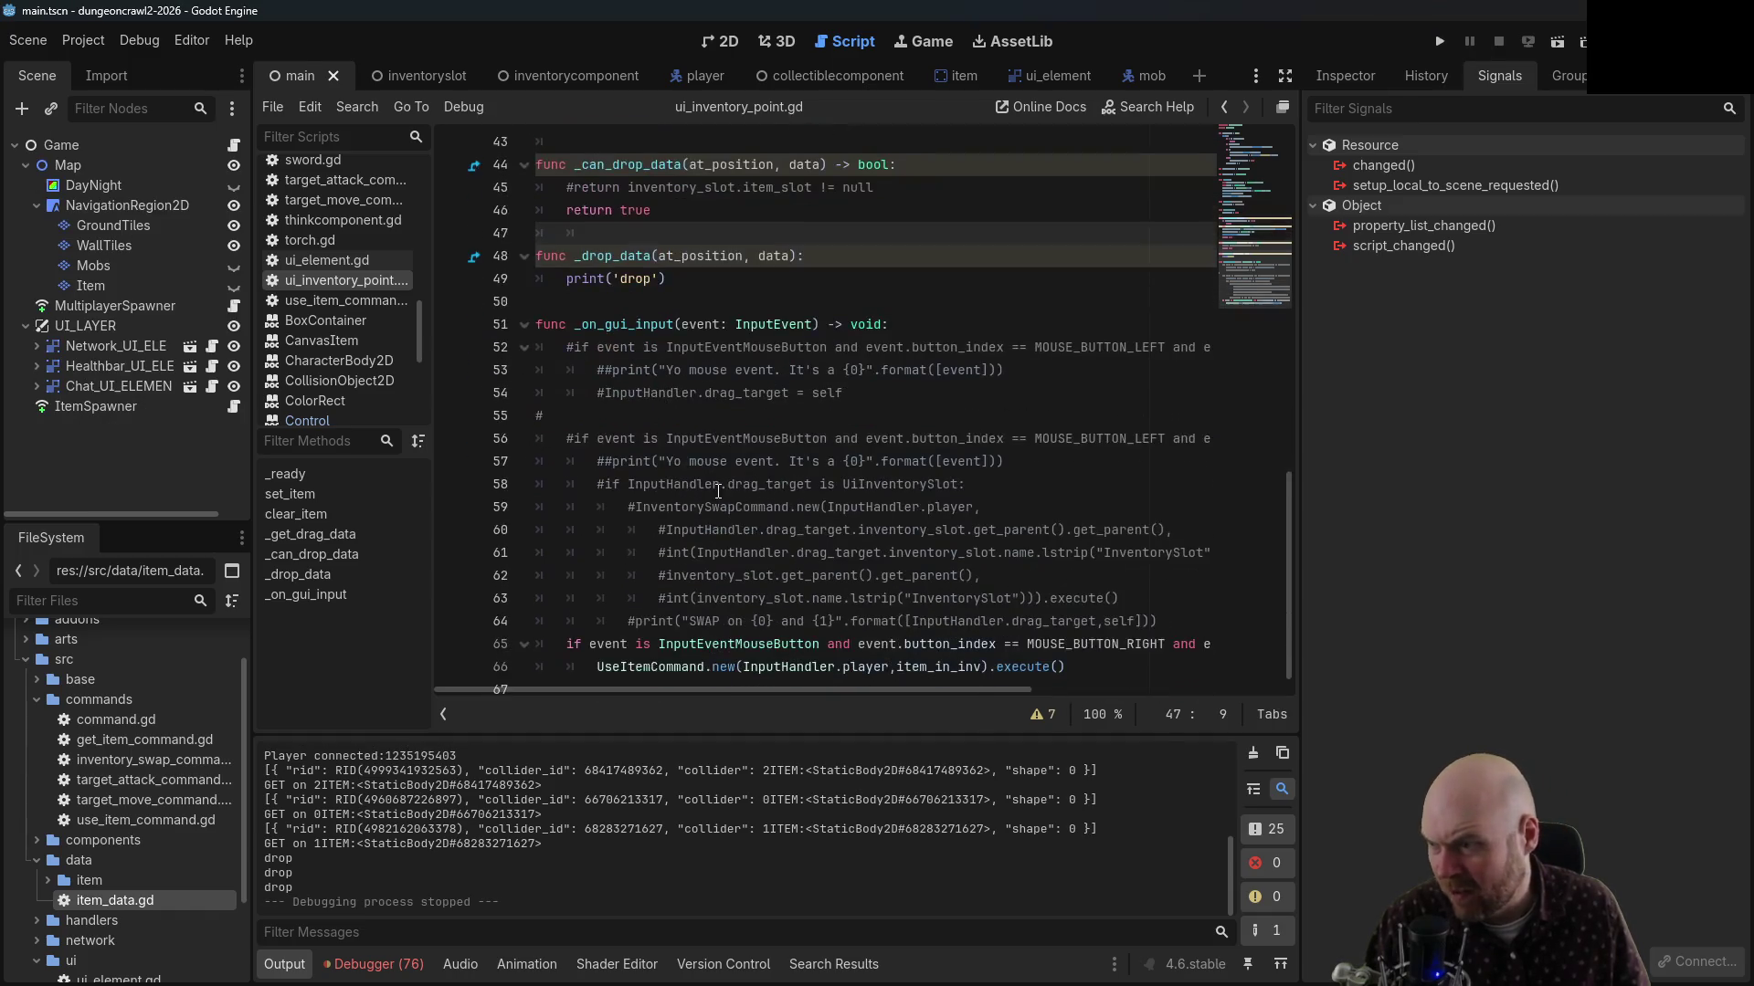
{"action": "left_click_drag", "start_coordinate": [633, 492], "coordinate": [1127, 585]}
{"action": "scroll", "coordinate": [844, 388], "scroll_direction": "up", "scroll_amount": 2}
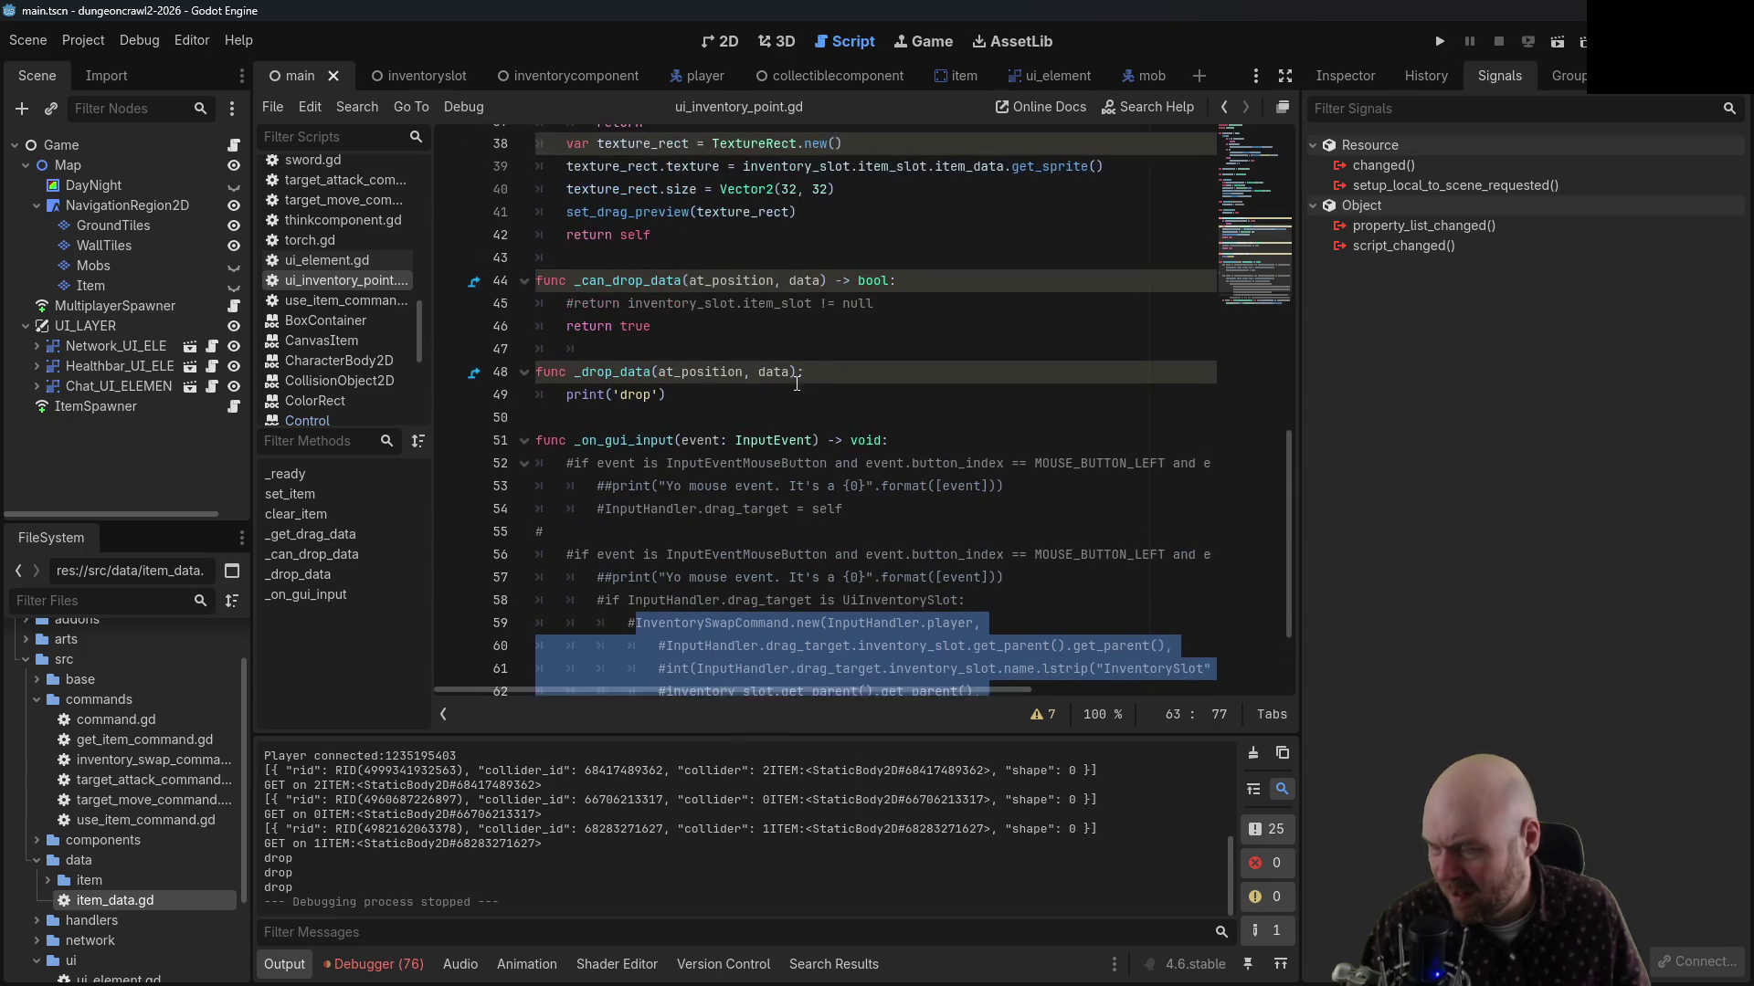
{"action": "left_click", "coordinate": [857, 389]}
{"action": "key", "text": "Return"}
{"action": "key", "text": "ctrl+v"}
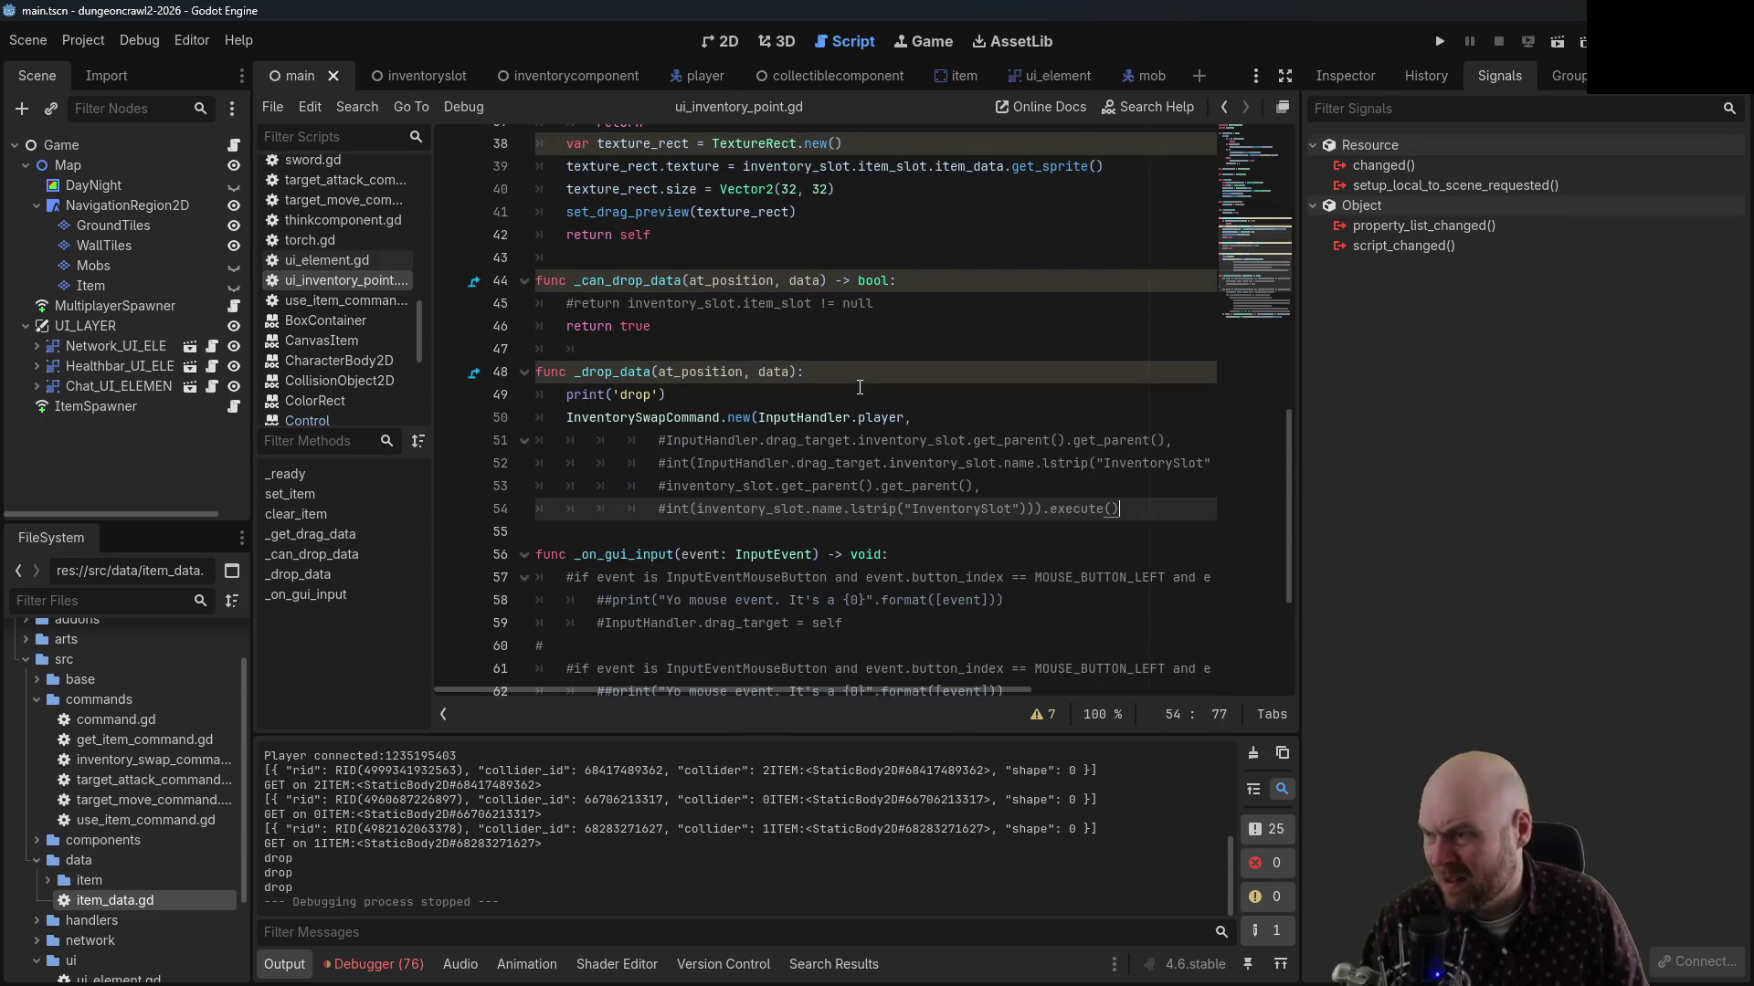
Uncomment the pasted InventorySwapCommand lines 51 through 54
{"action": "left_click", "coordinate": [665, 442]}
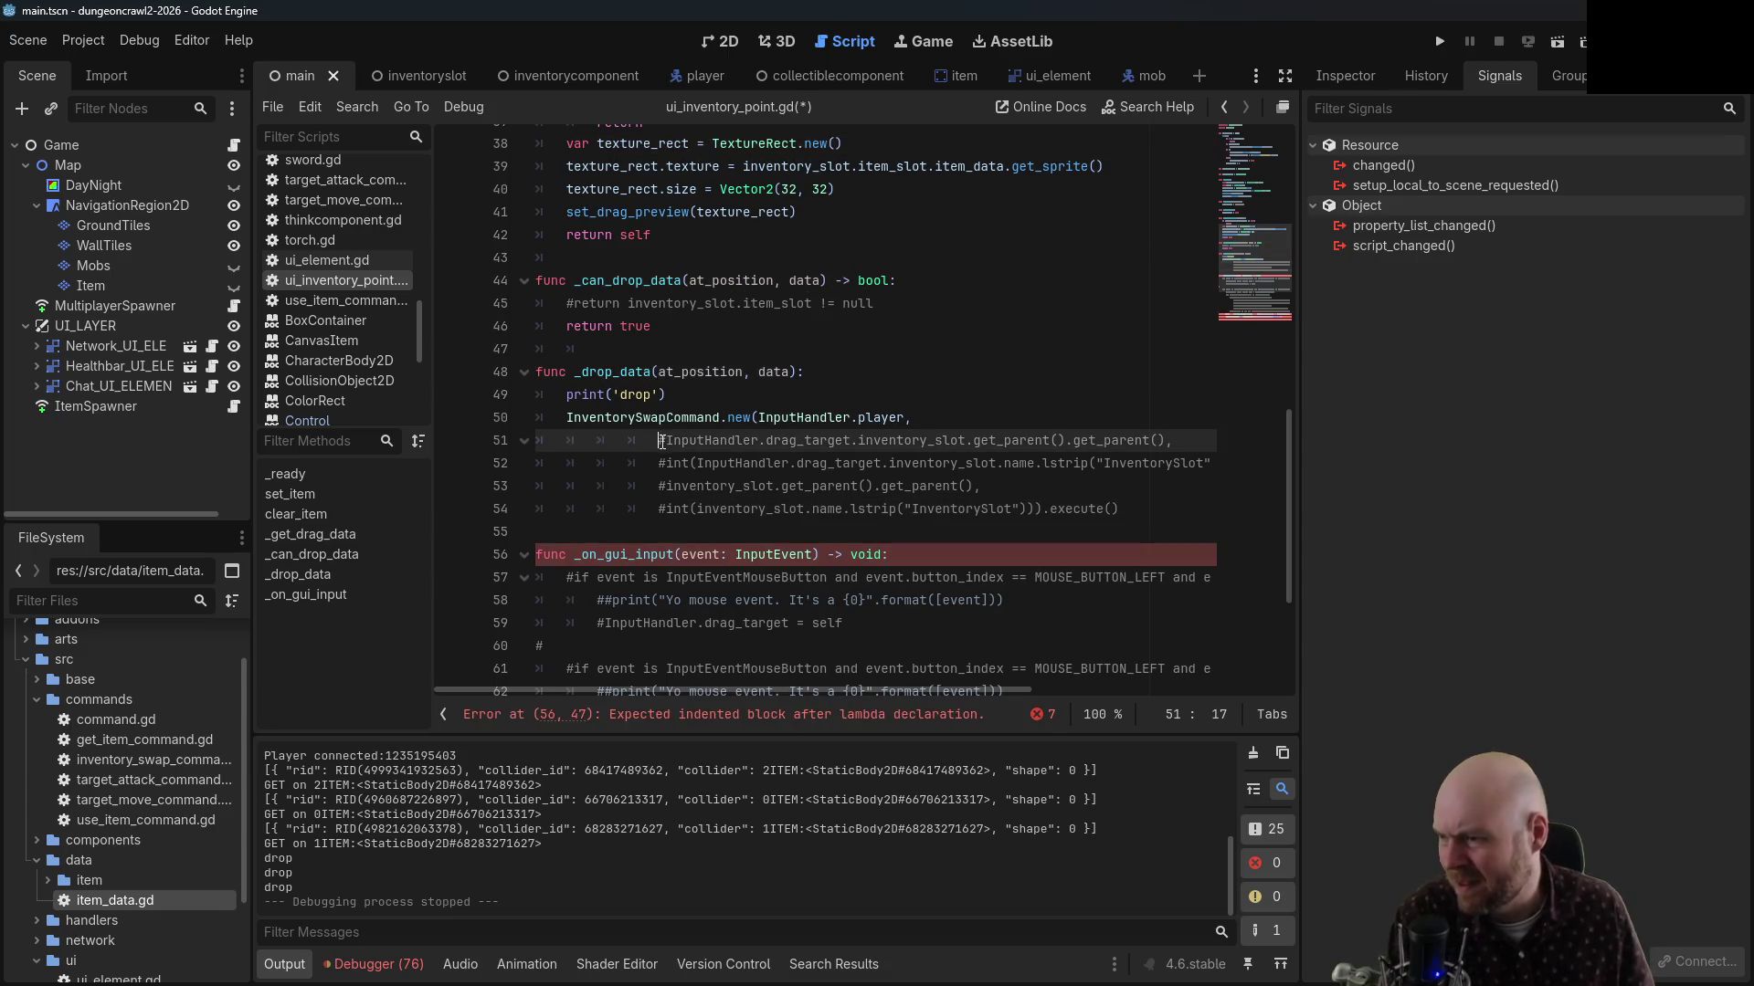
{"action": "key", "text": "BackSpace"}
{"action": "left_click", "coordinate": [665, 464]}
{"action": "key", "text": "BackSpace"}
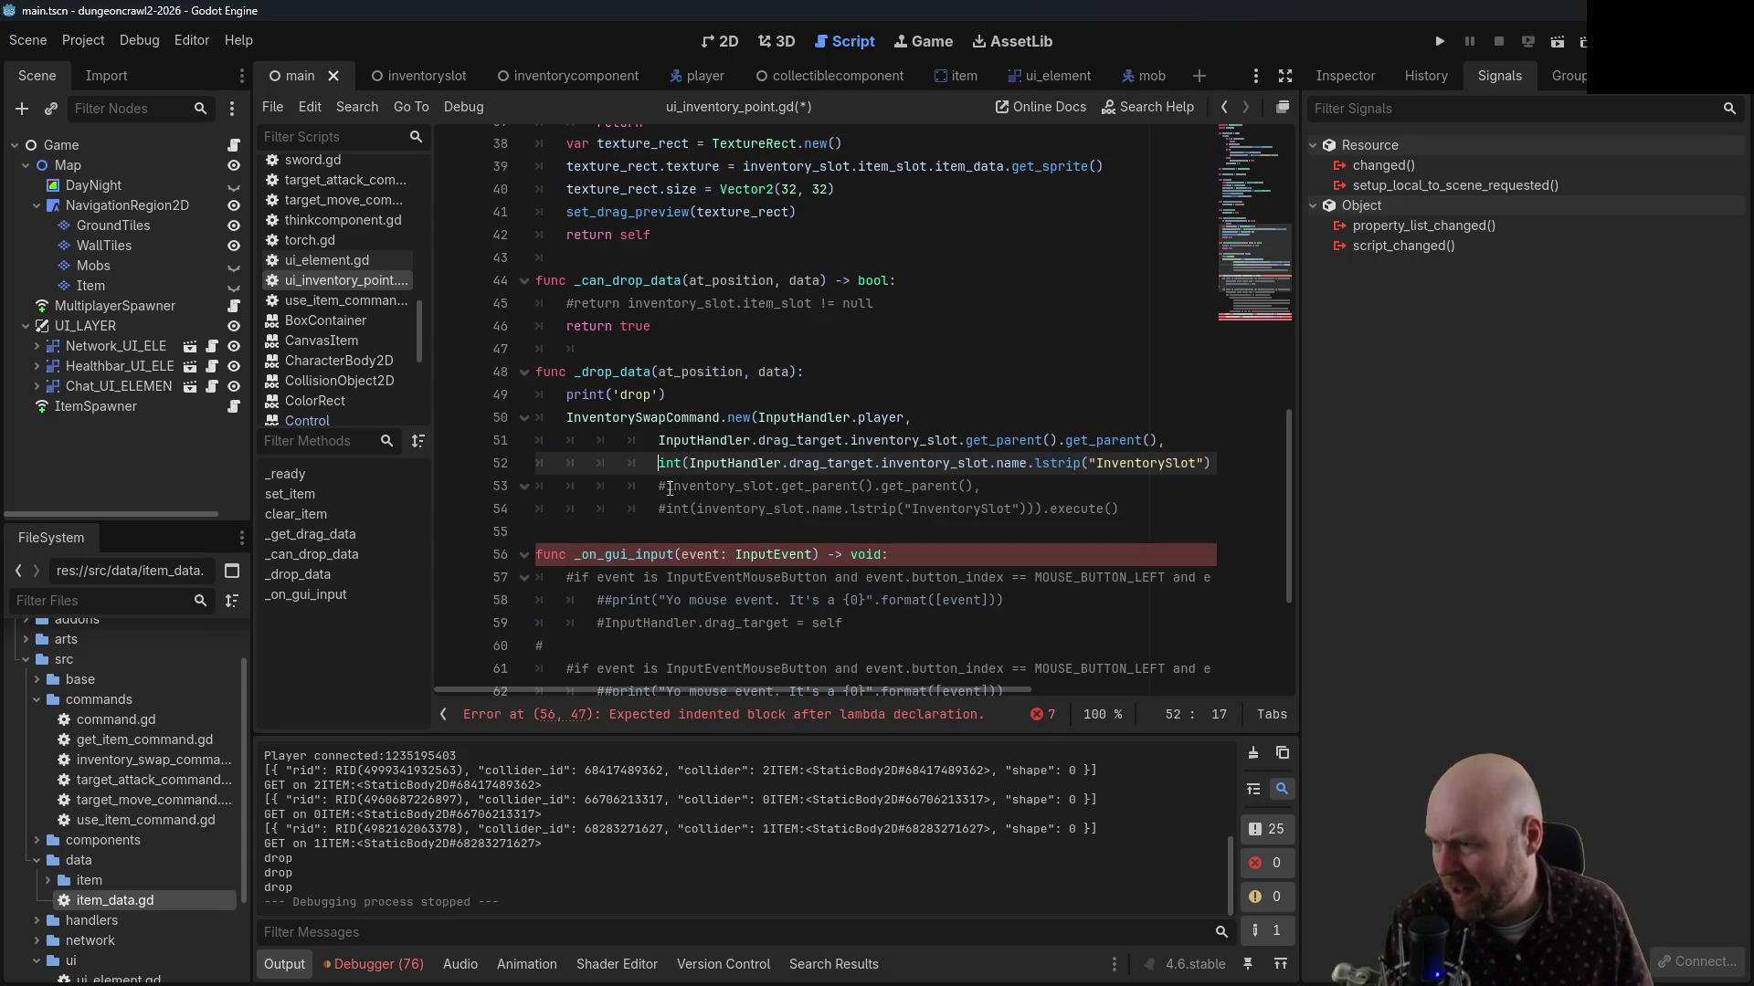
{"action": "left_click", "coordinate": [665, 487]}
{"action": "key", "text": "BackSpace"}
{"action": "left_click", "coordinate": [665, 511]}
{"action": "key", "text": "BackSpace"}
Delete the drag_target declaration and its reset block from input_handler.gd, save, and return to ui_inventory_point.gd
{"action": "left_click", "coordinate": [704, 440], "text": "ctrl"}
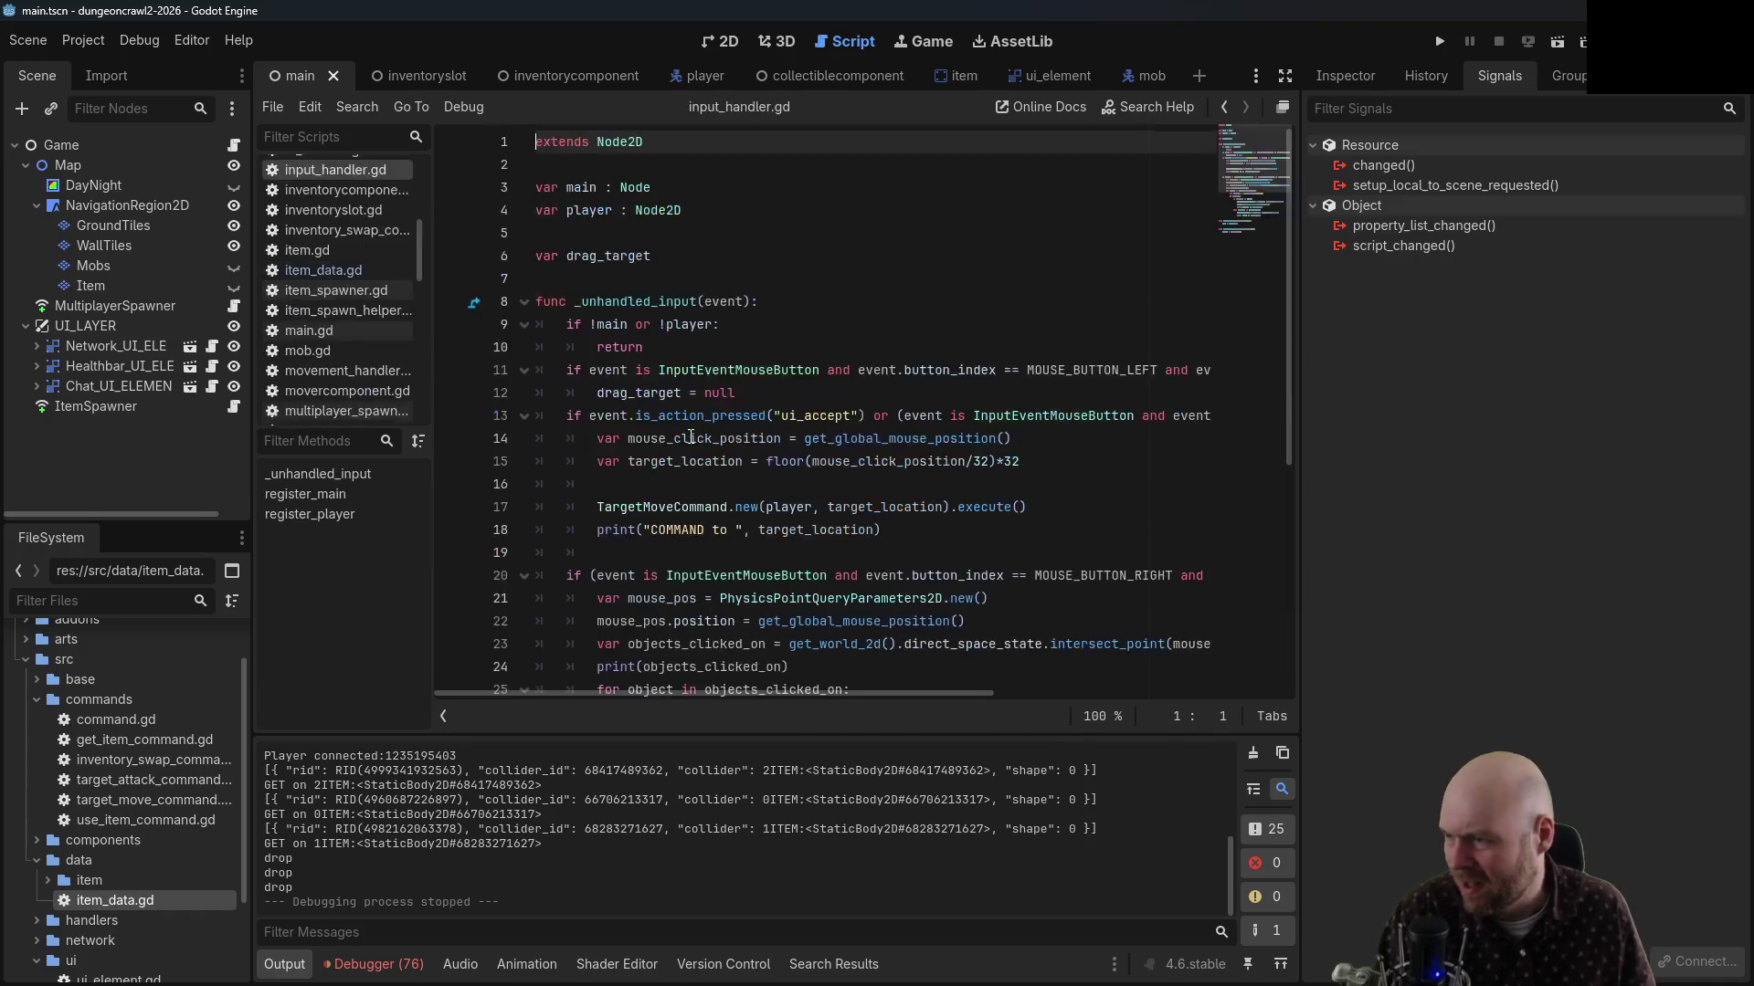
{"action": "left_click", "coordinate": [673, 255]}
{"action": "key", "text": "shift+Up"}
{"action": "key", "text": "BackSpace"}
{"action": "key", "text": "BackSpace"}
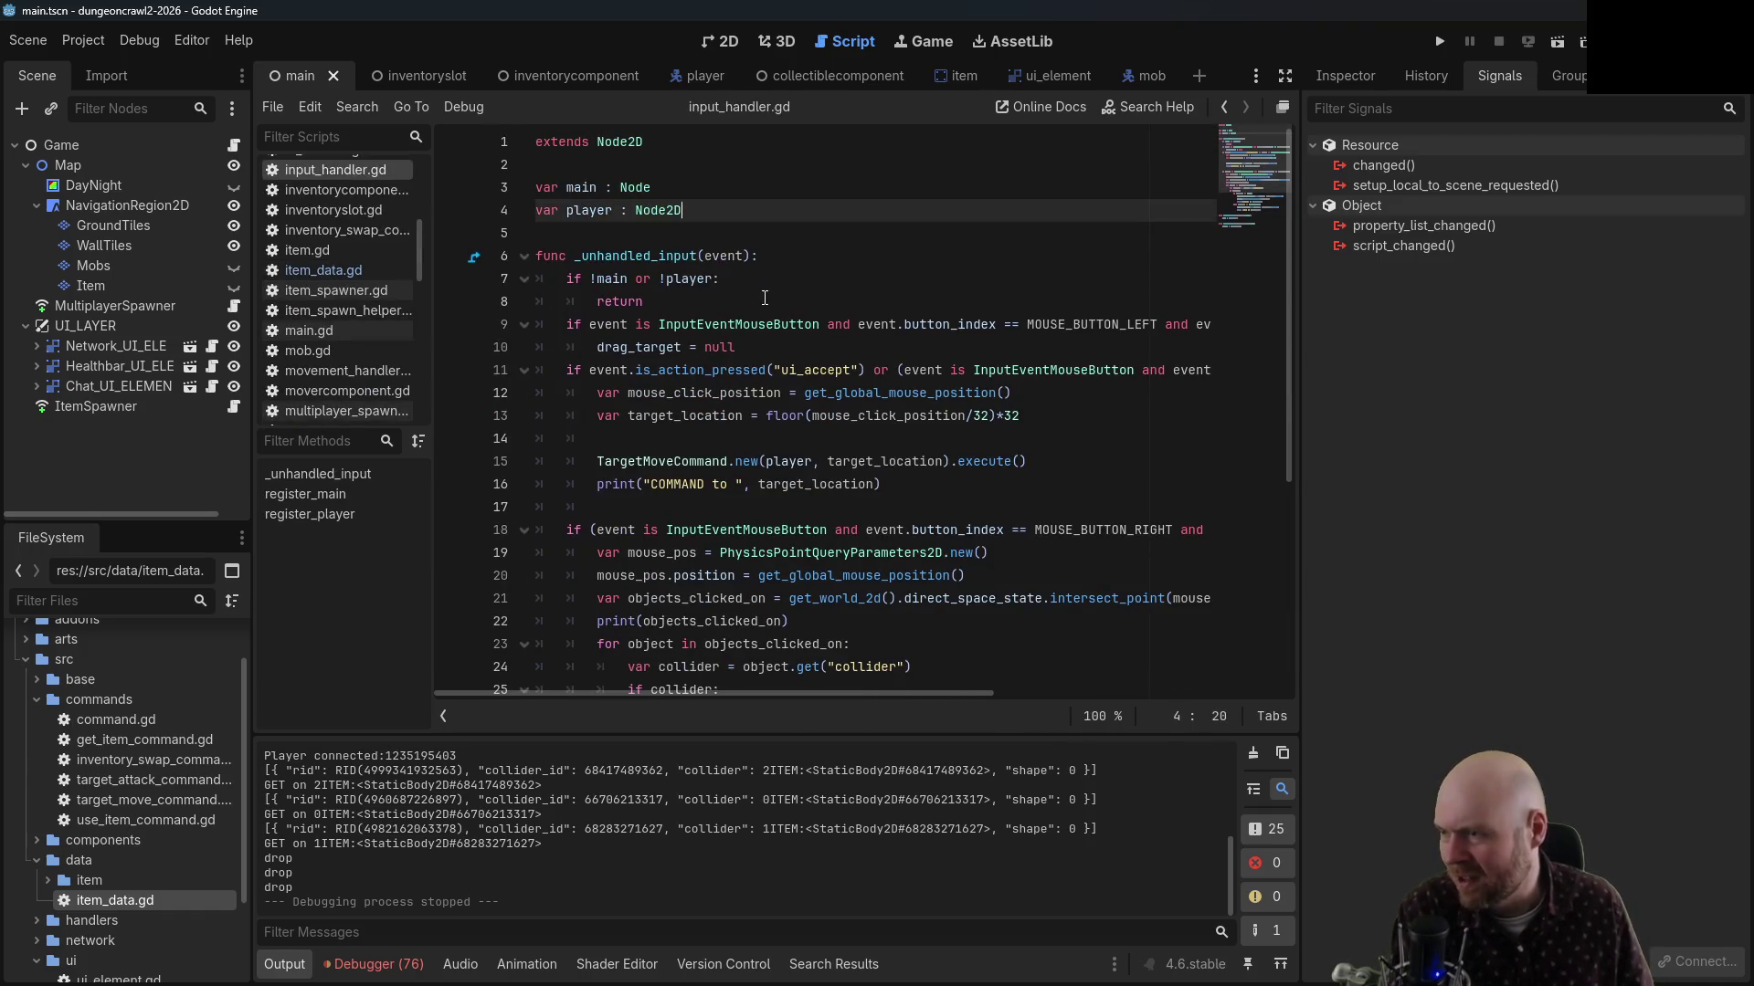
{"action": "left_click_drag", "start_coordinate": [736, 347], "coordinate": [426, 327]}
{"action": "key", "text": "BackSpace"}
{"action": "key", "text": "BackSpace"}
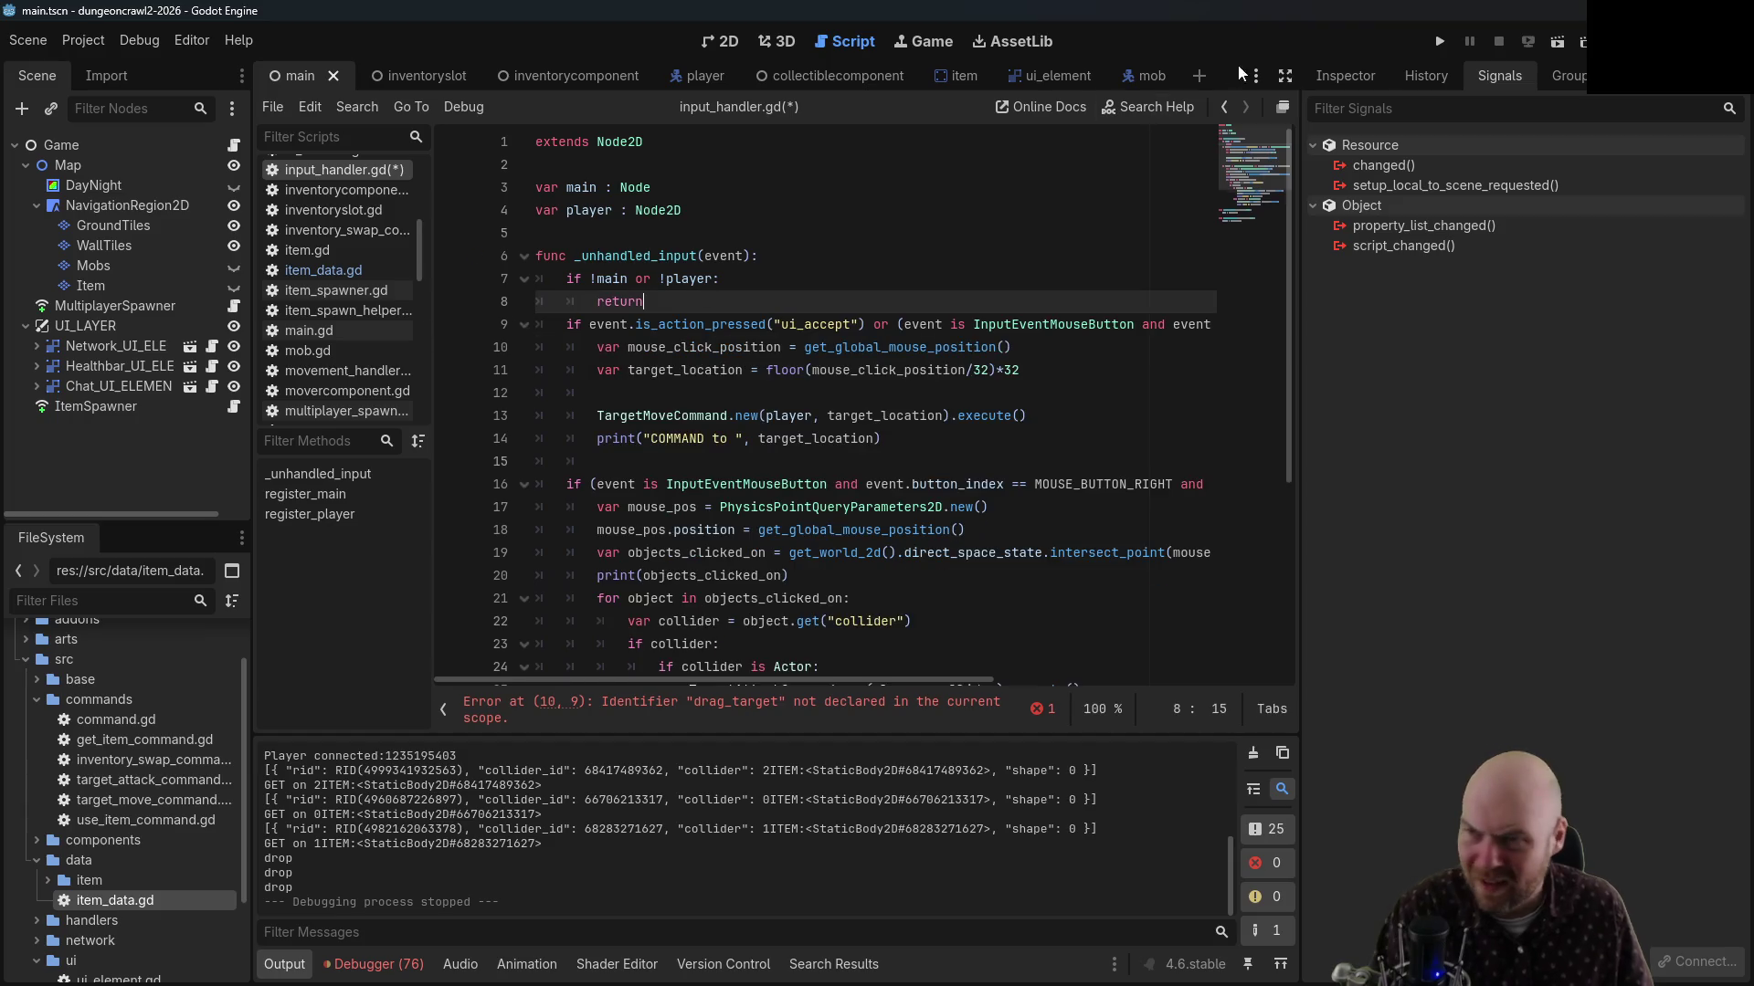
{"action": "key", "text": "ctrl+s"}
{"action": "left_click", "coordinate": [1224, 107]}
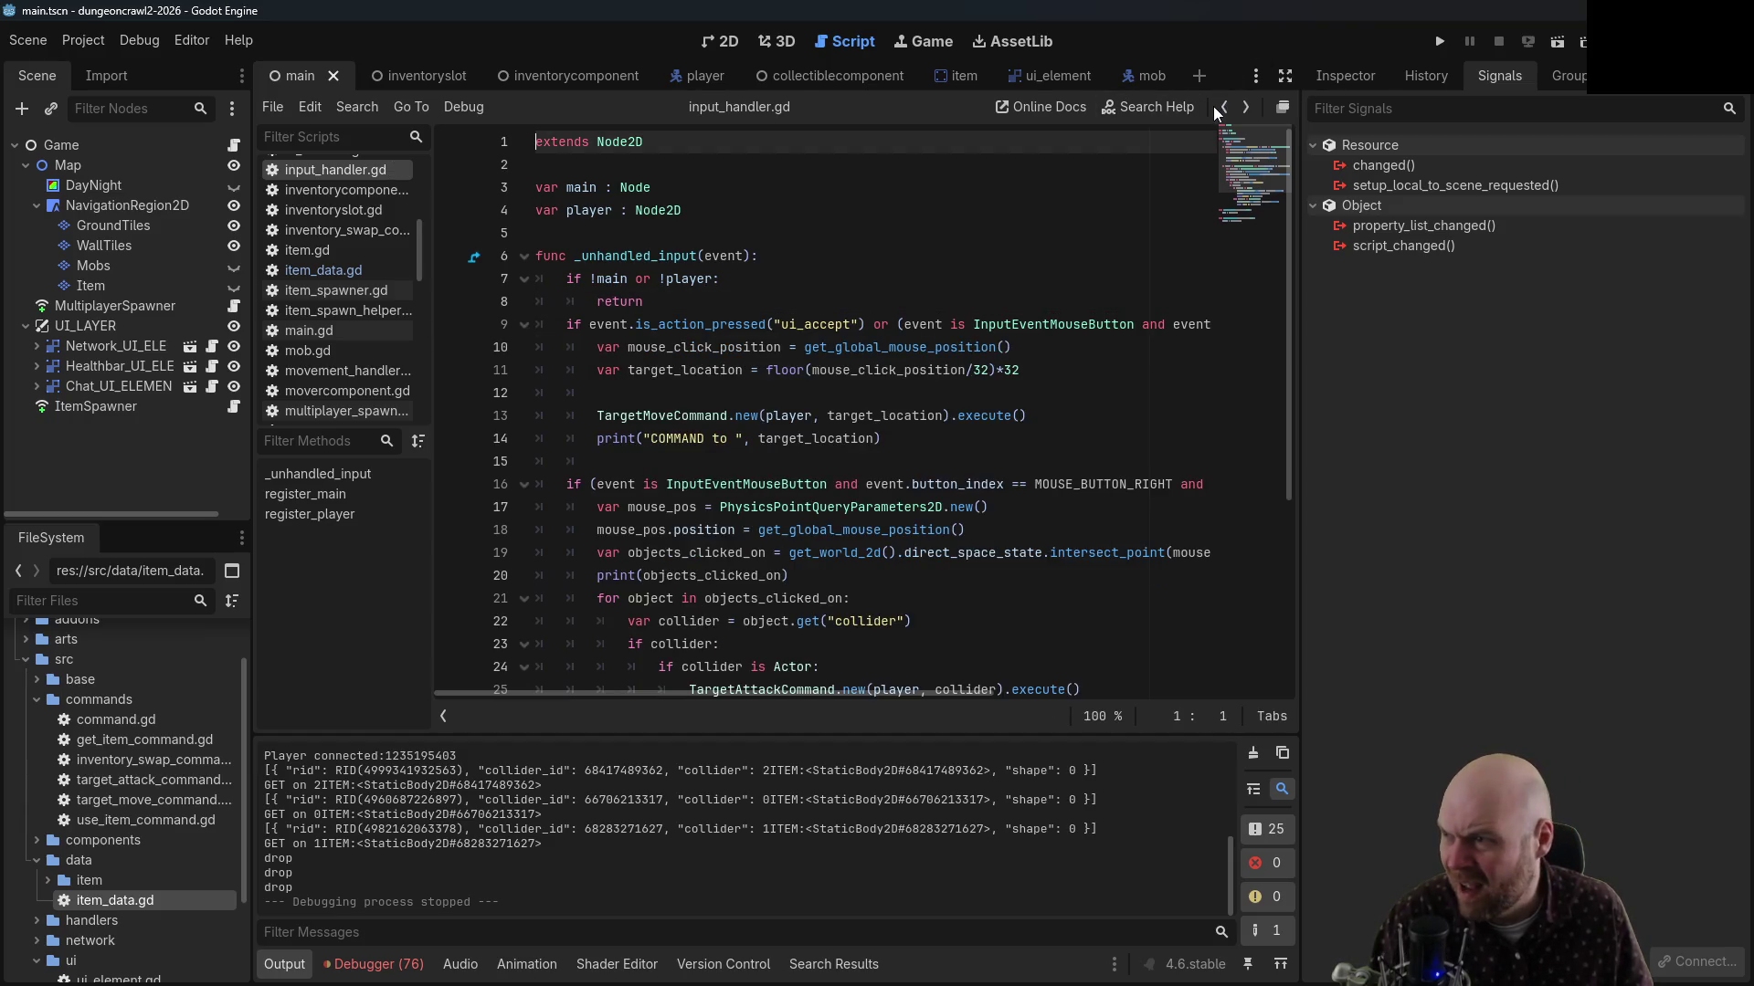
{"action": "left_click", "coordinate": [1222, 108]}
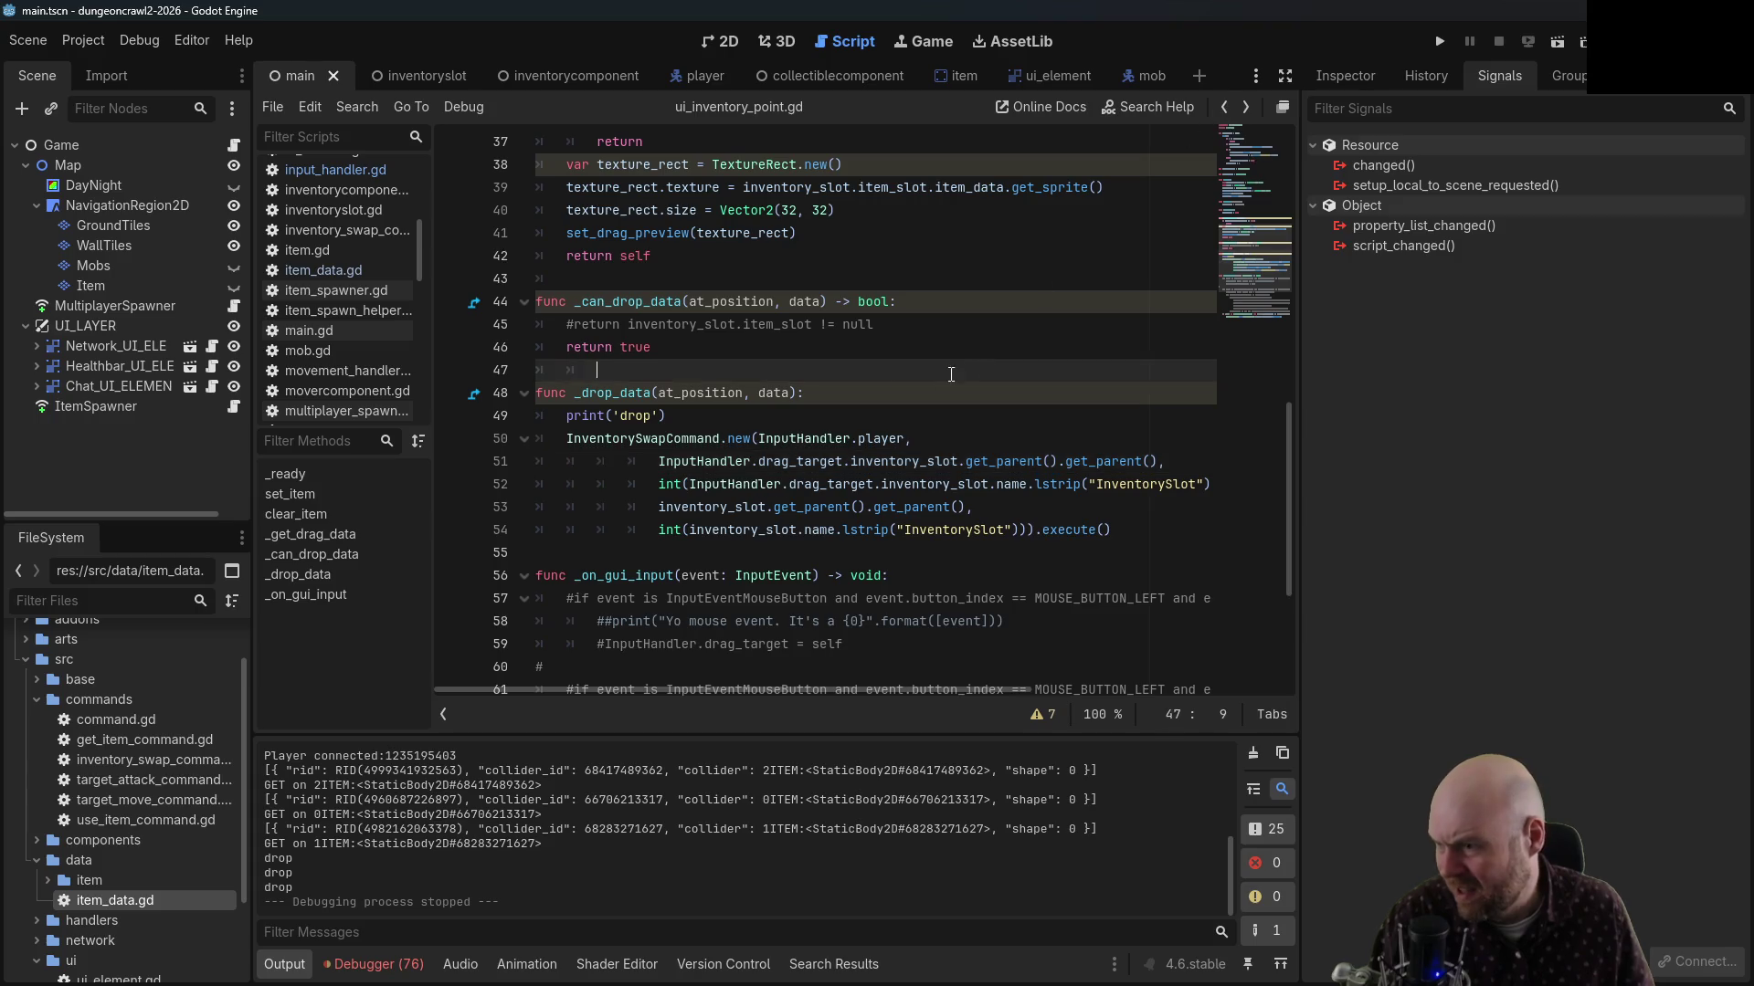
{"action": "key", "text": "Right"}
{"action": "key", "text": "Right"}
{"action": "key", "text": "Right"}
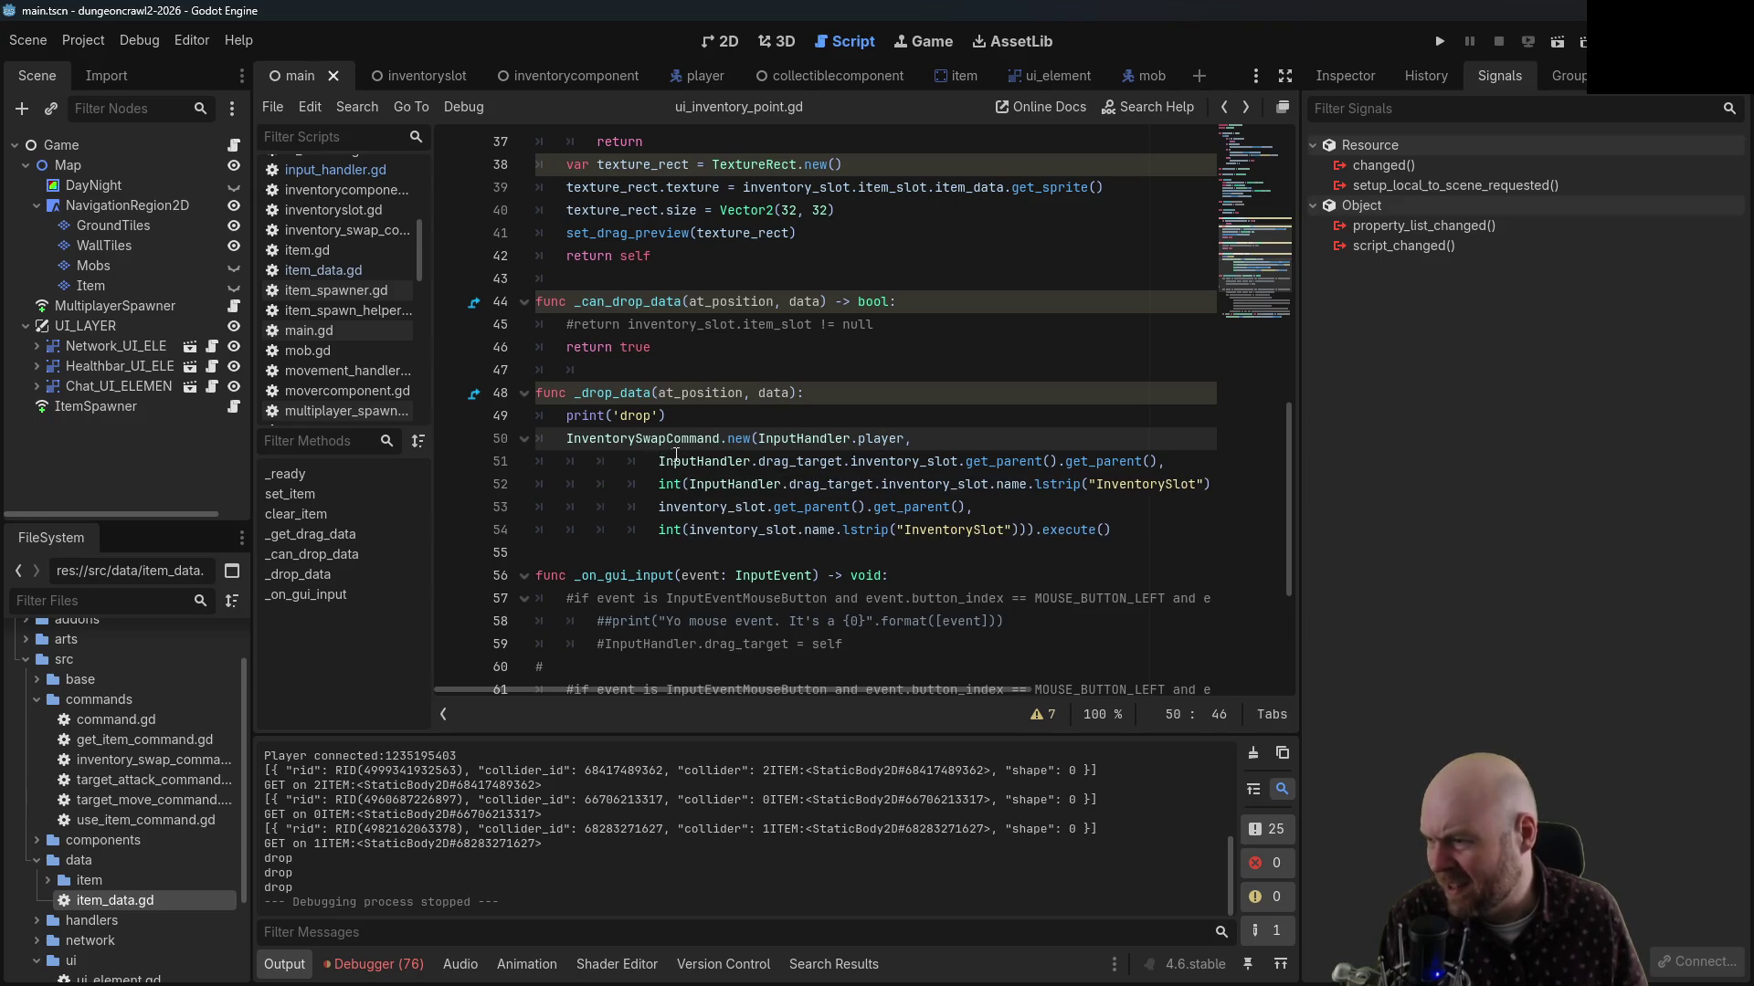
Replace InputHandler.drag_target with data on lines 51 and 52 of _drop_data and save the script
{"action": "left_click_drag", "start_coordinate": [676, 457], "coordinate": [958, 461]}
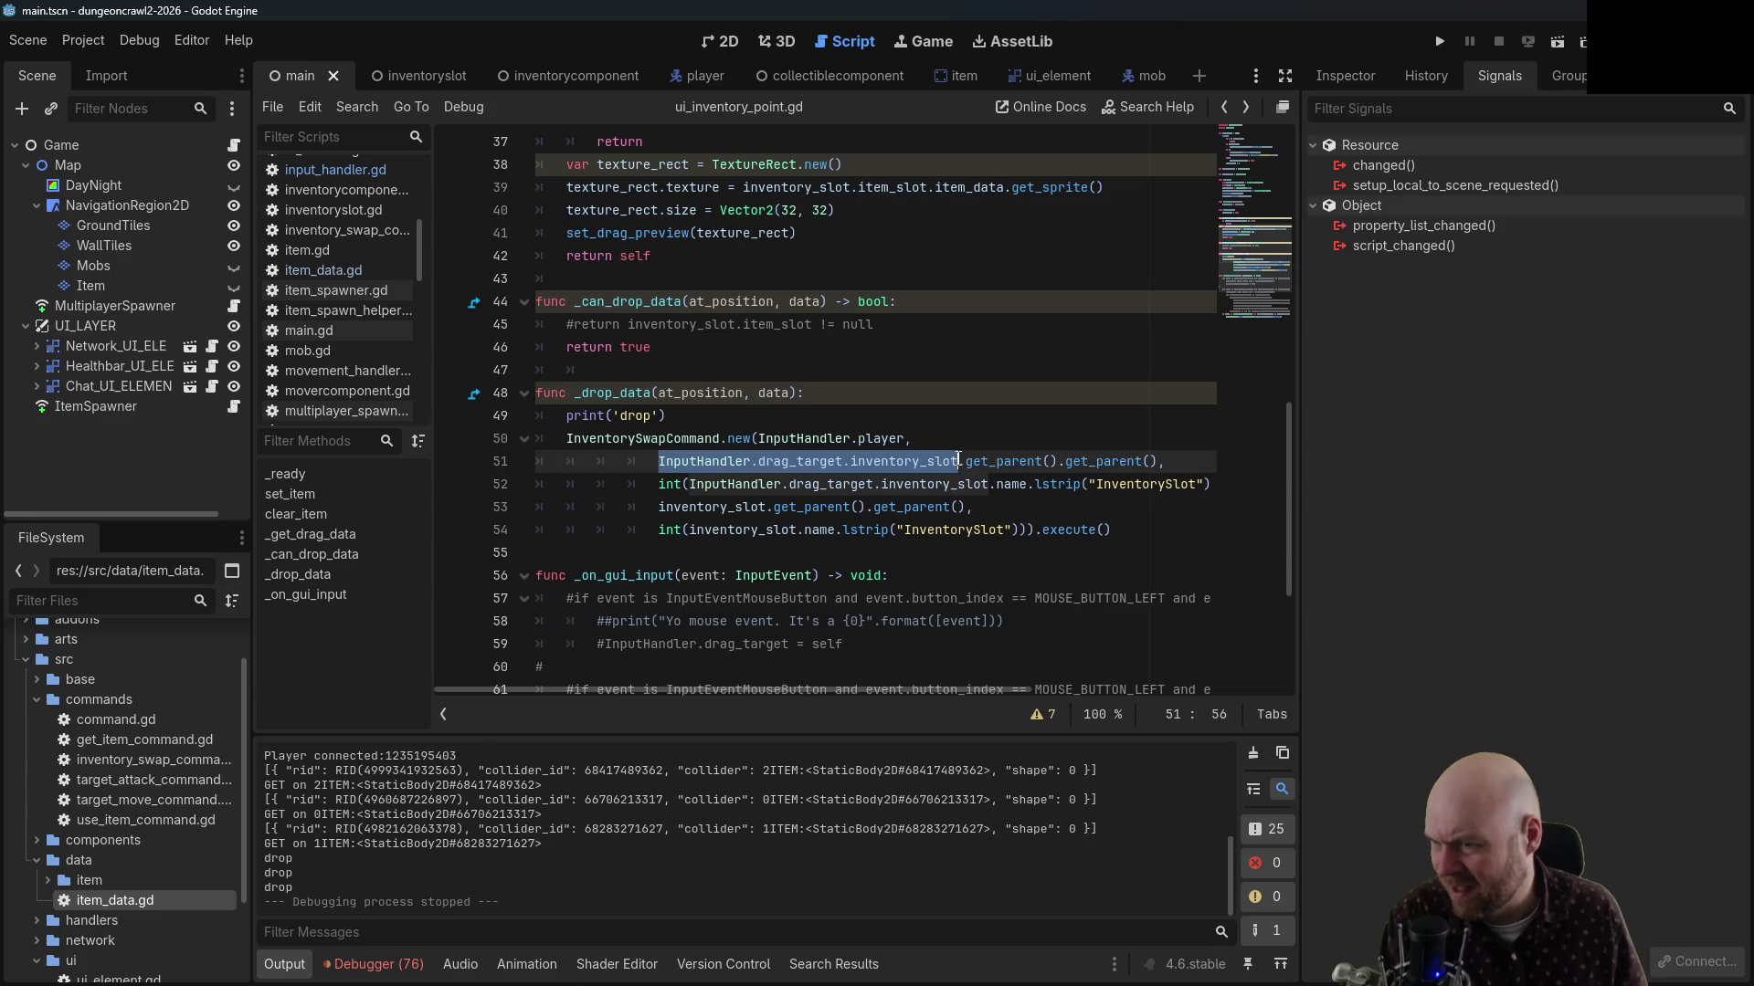
{"action": "left_click", "coordinate": [796, 461]}
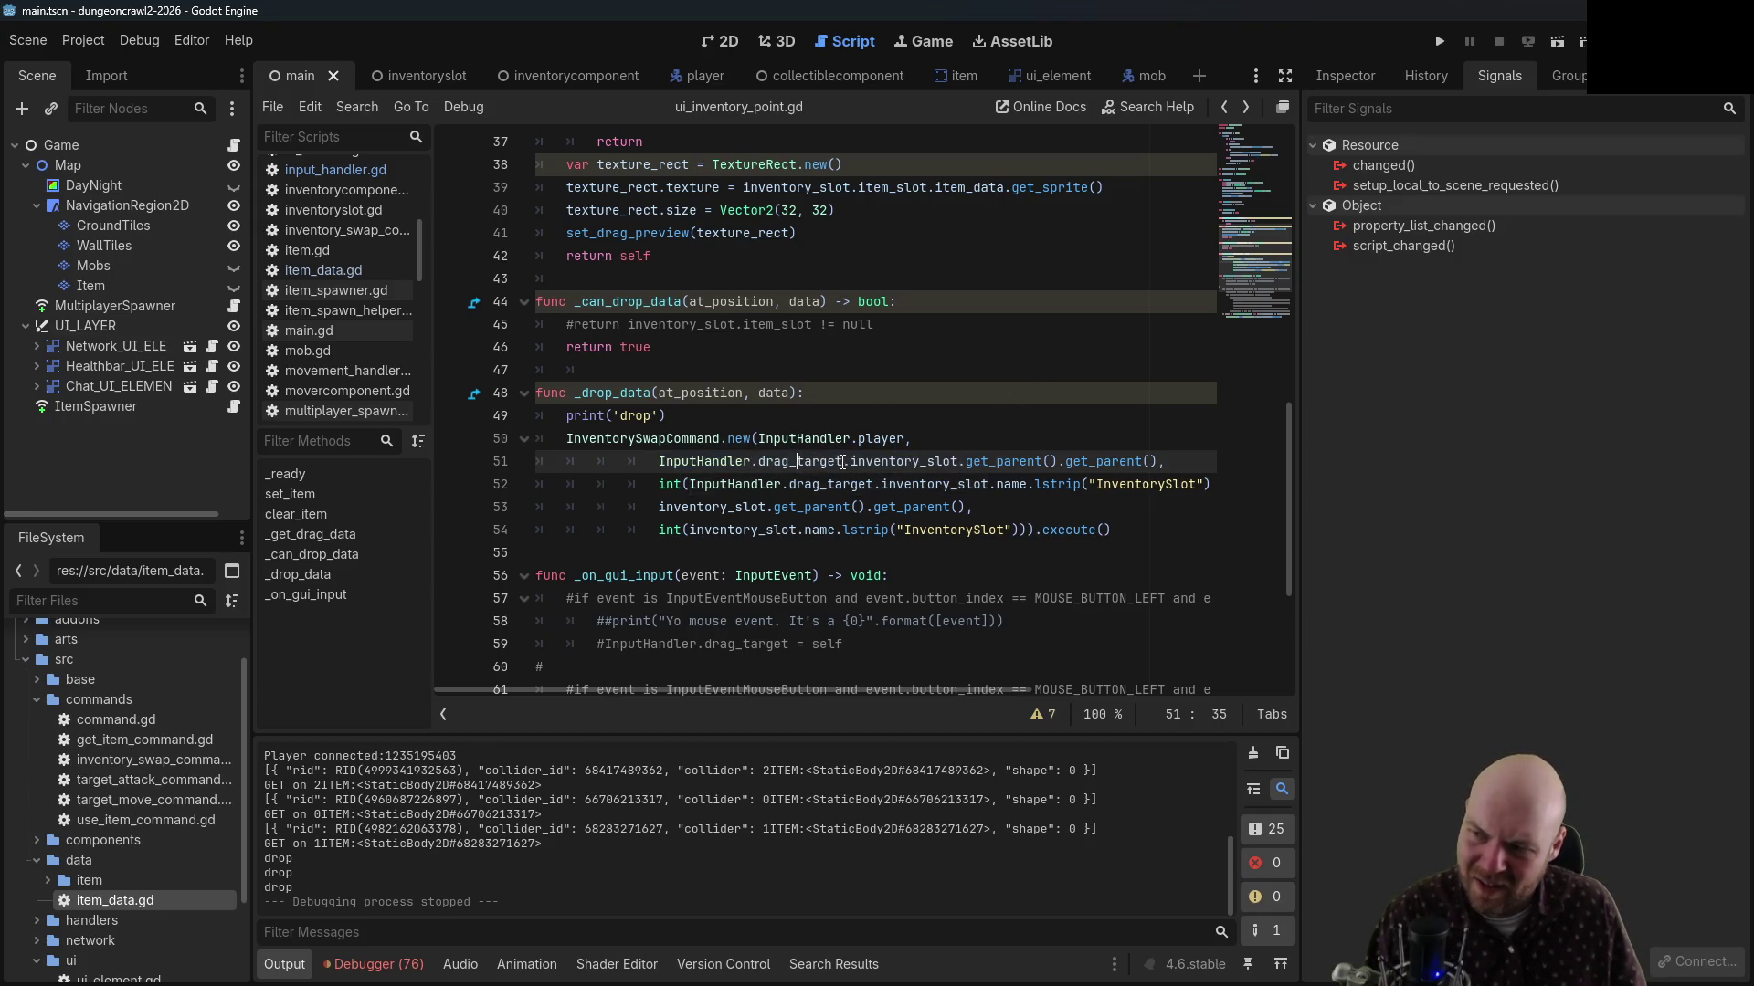
{"action": "left_click_drag", "start_coordinate": [842, 461], "coordinate": [670, 466]}
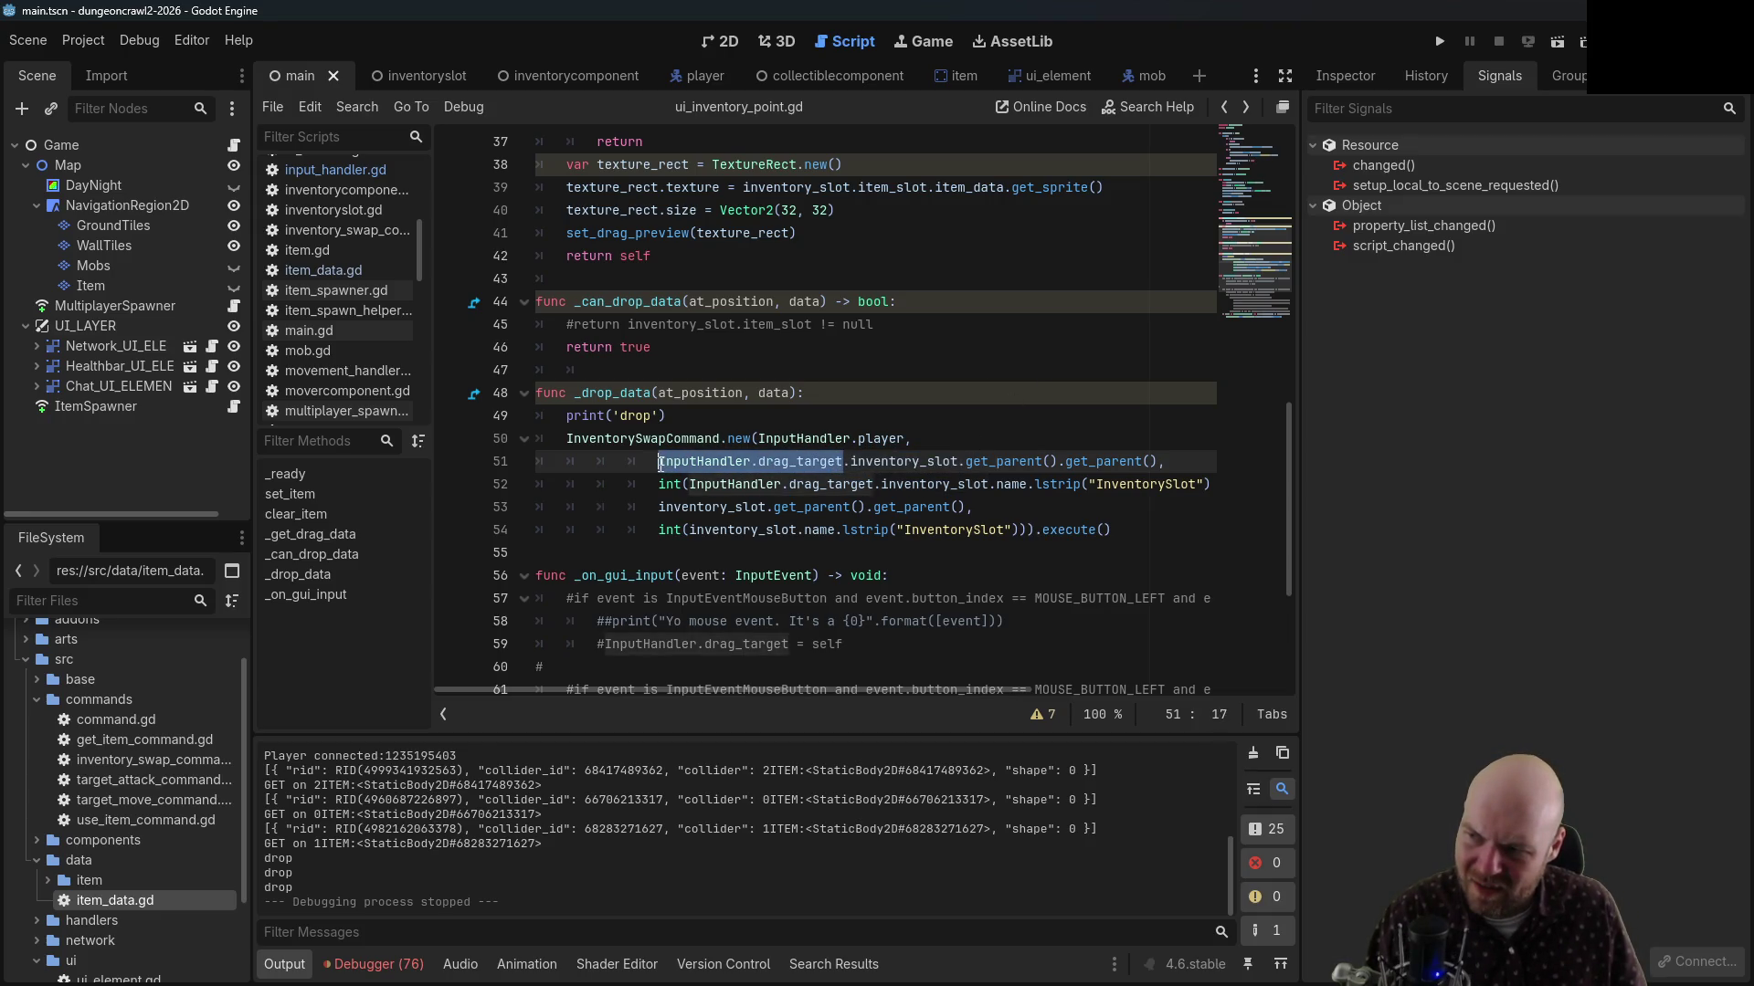
{"action": "type", "text": "data"}
{"action": "left_click", "coordinate": [853, 398]}
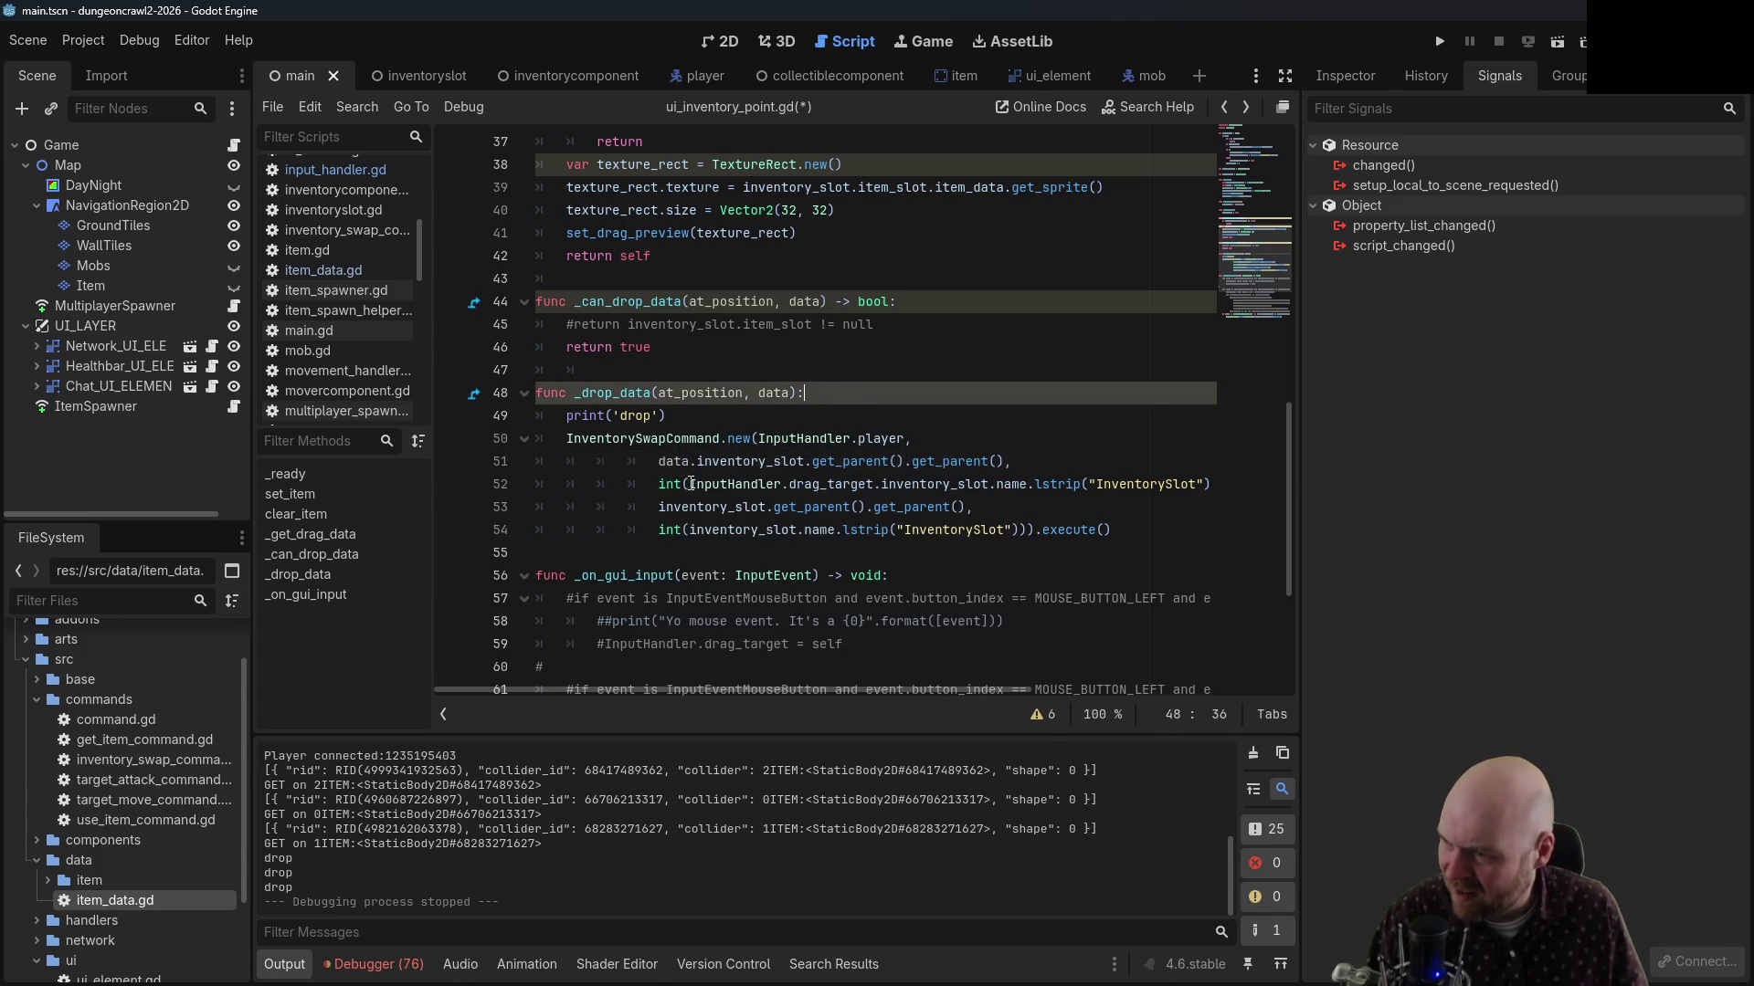
{"action": "left_click_drag", "start_coordinate": [690, 484], "coordinate": [872, 484]}
{"action": "type", "text": "data"}
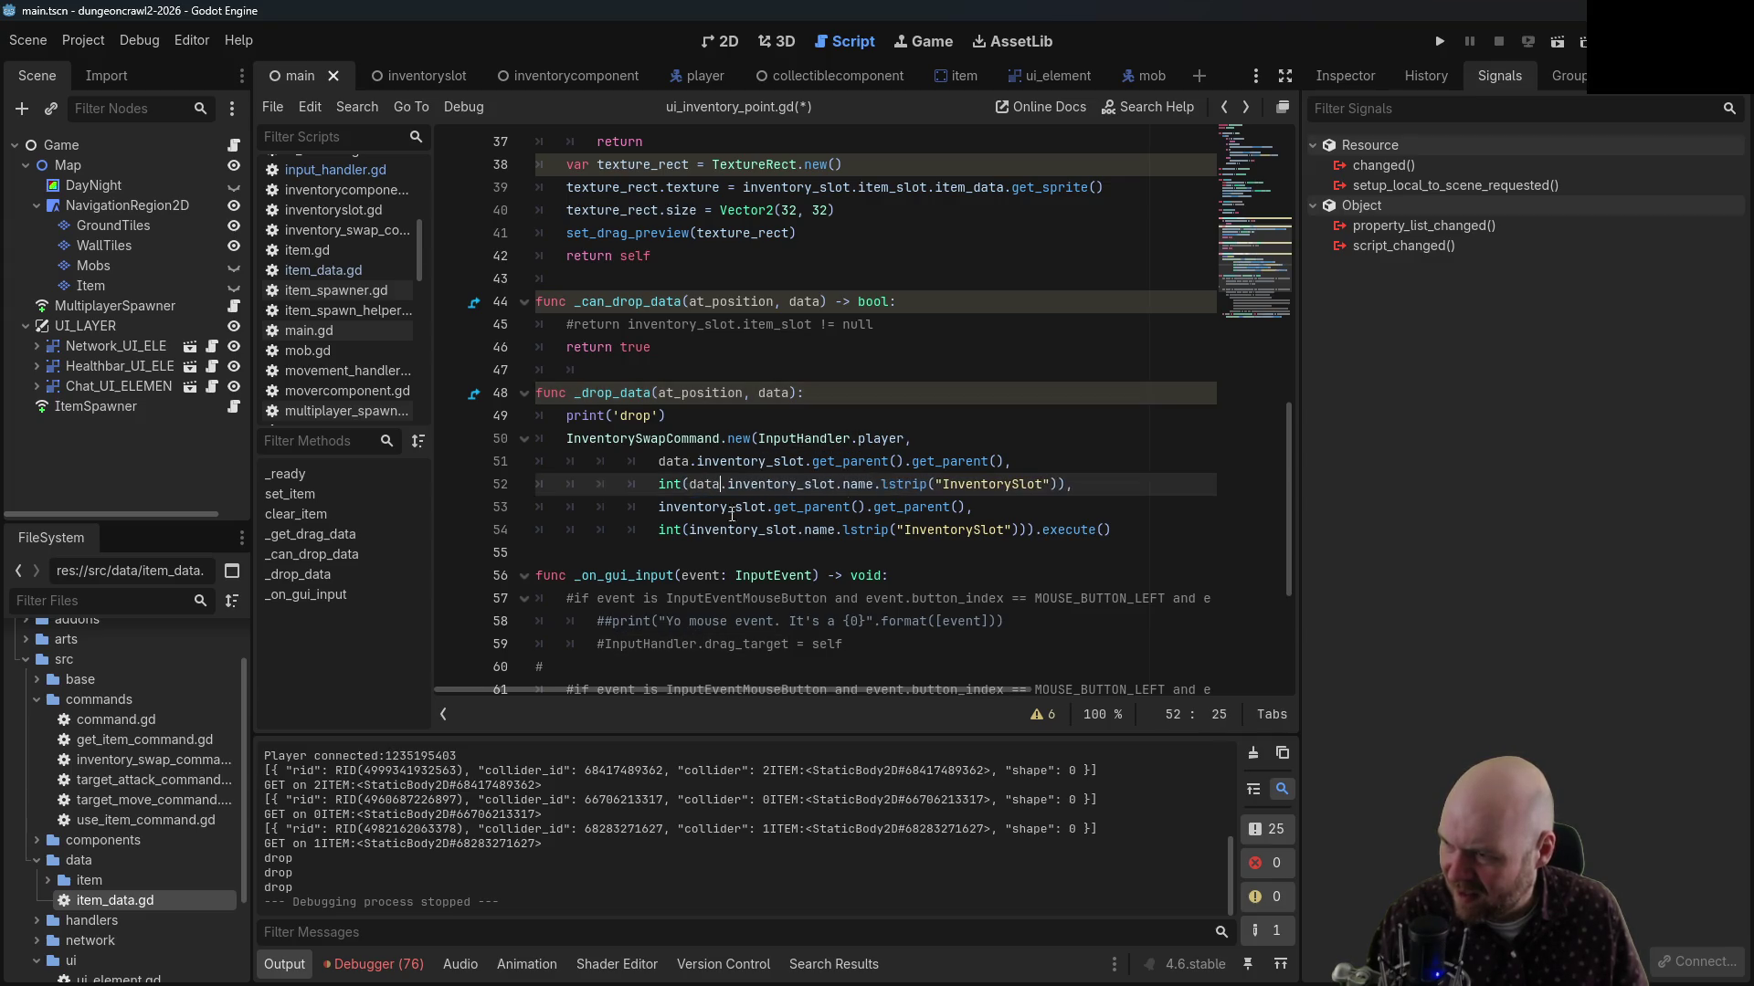
{"action": "left_click", "coordinate": [659, 508]}
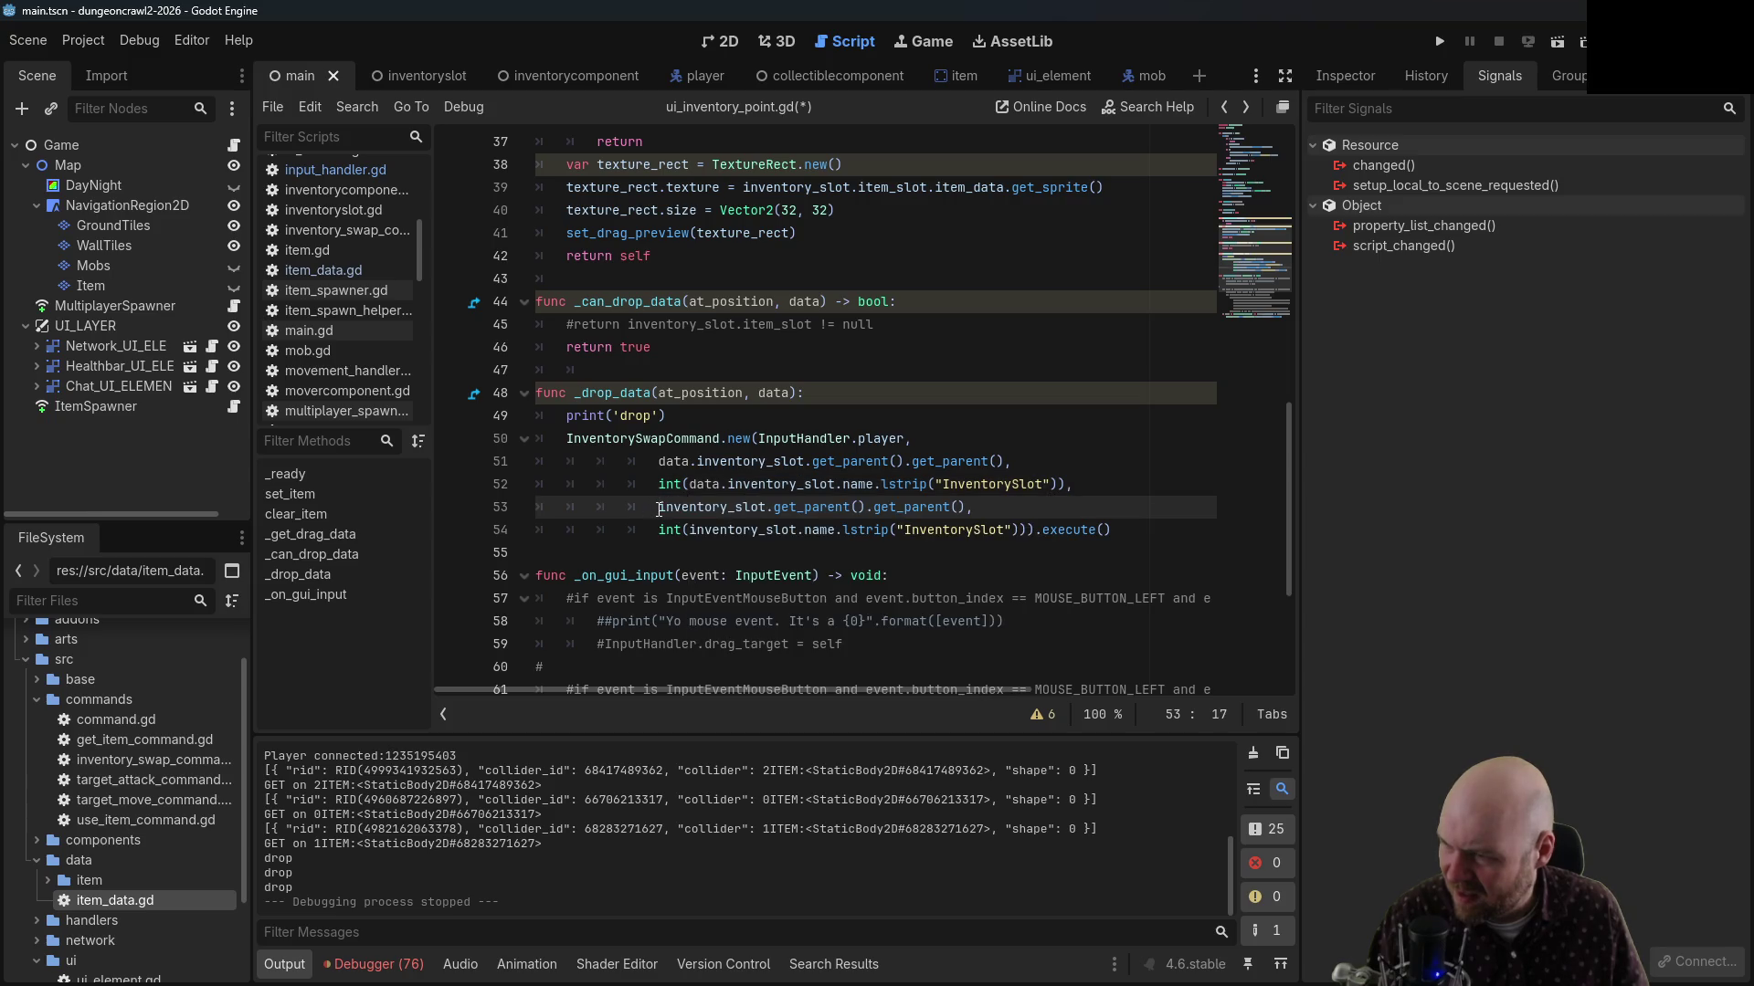
{"action": "key", "text": "ctrl+s"}
{"action": "left_click", "coordinate": [762, 395]}
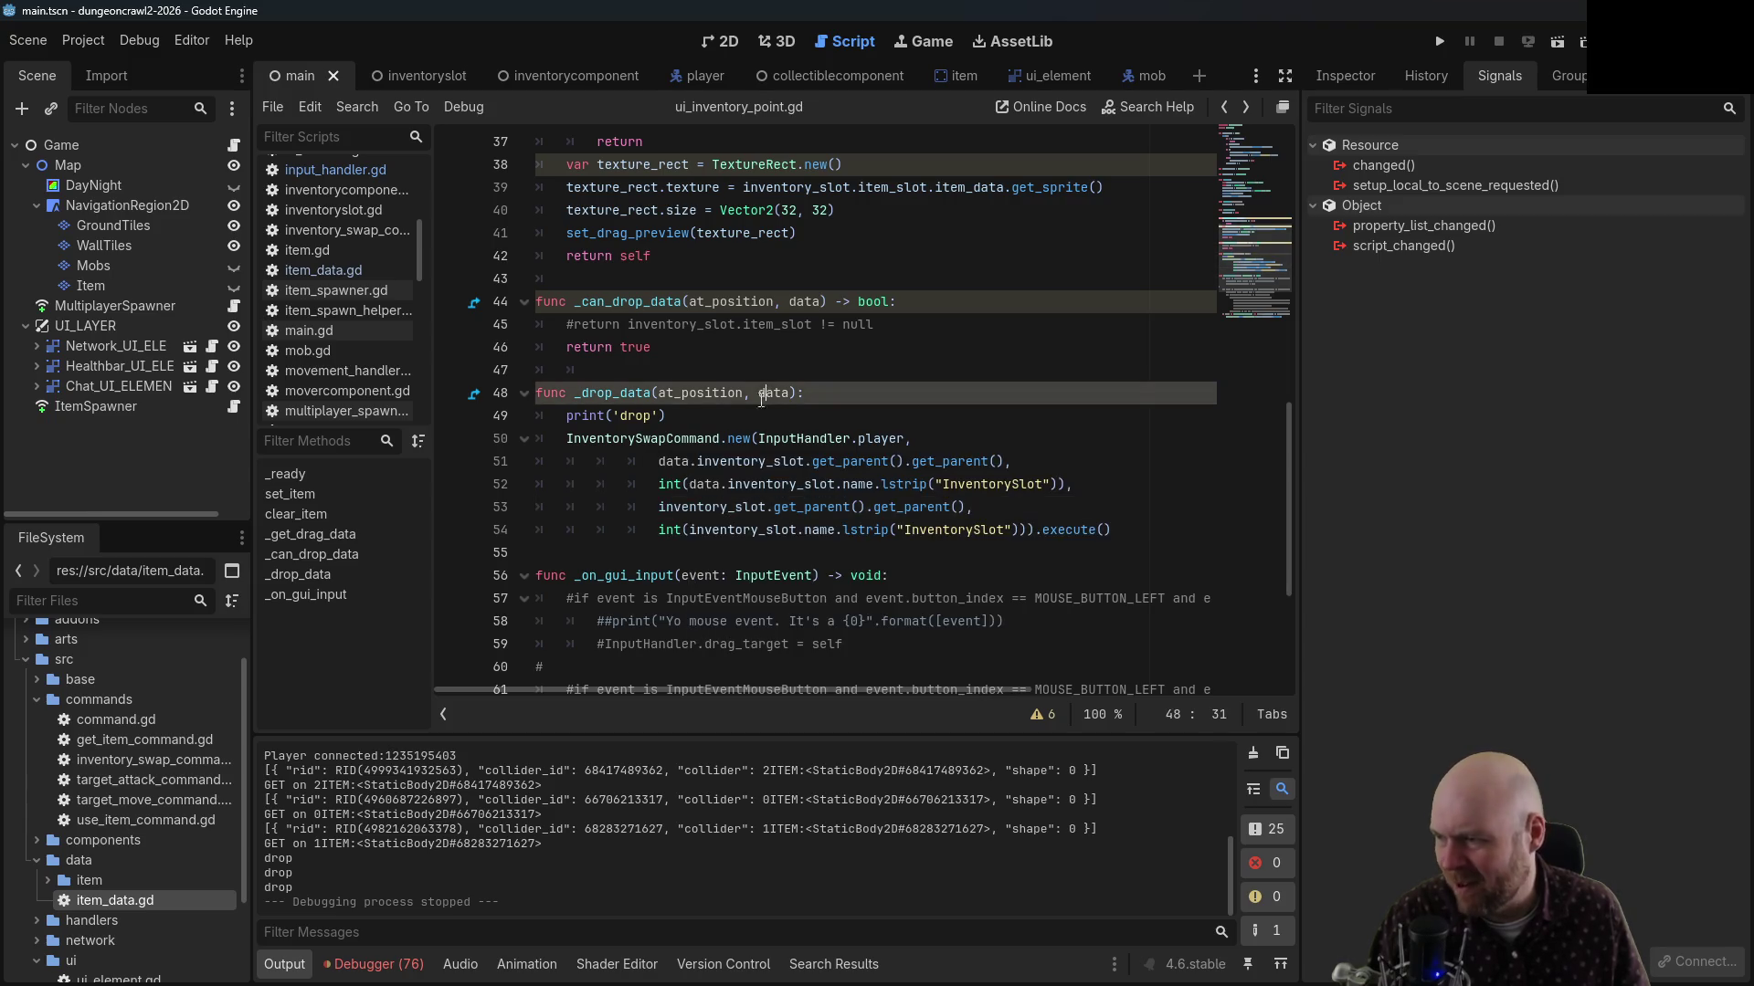
{"action": "left_click_drag", "start_coordinate": [685, 416], "coordinate": [535, 416]}
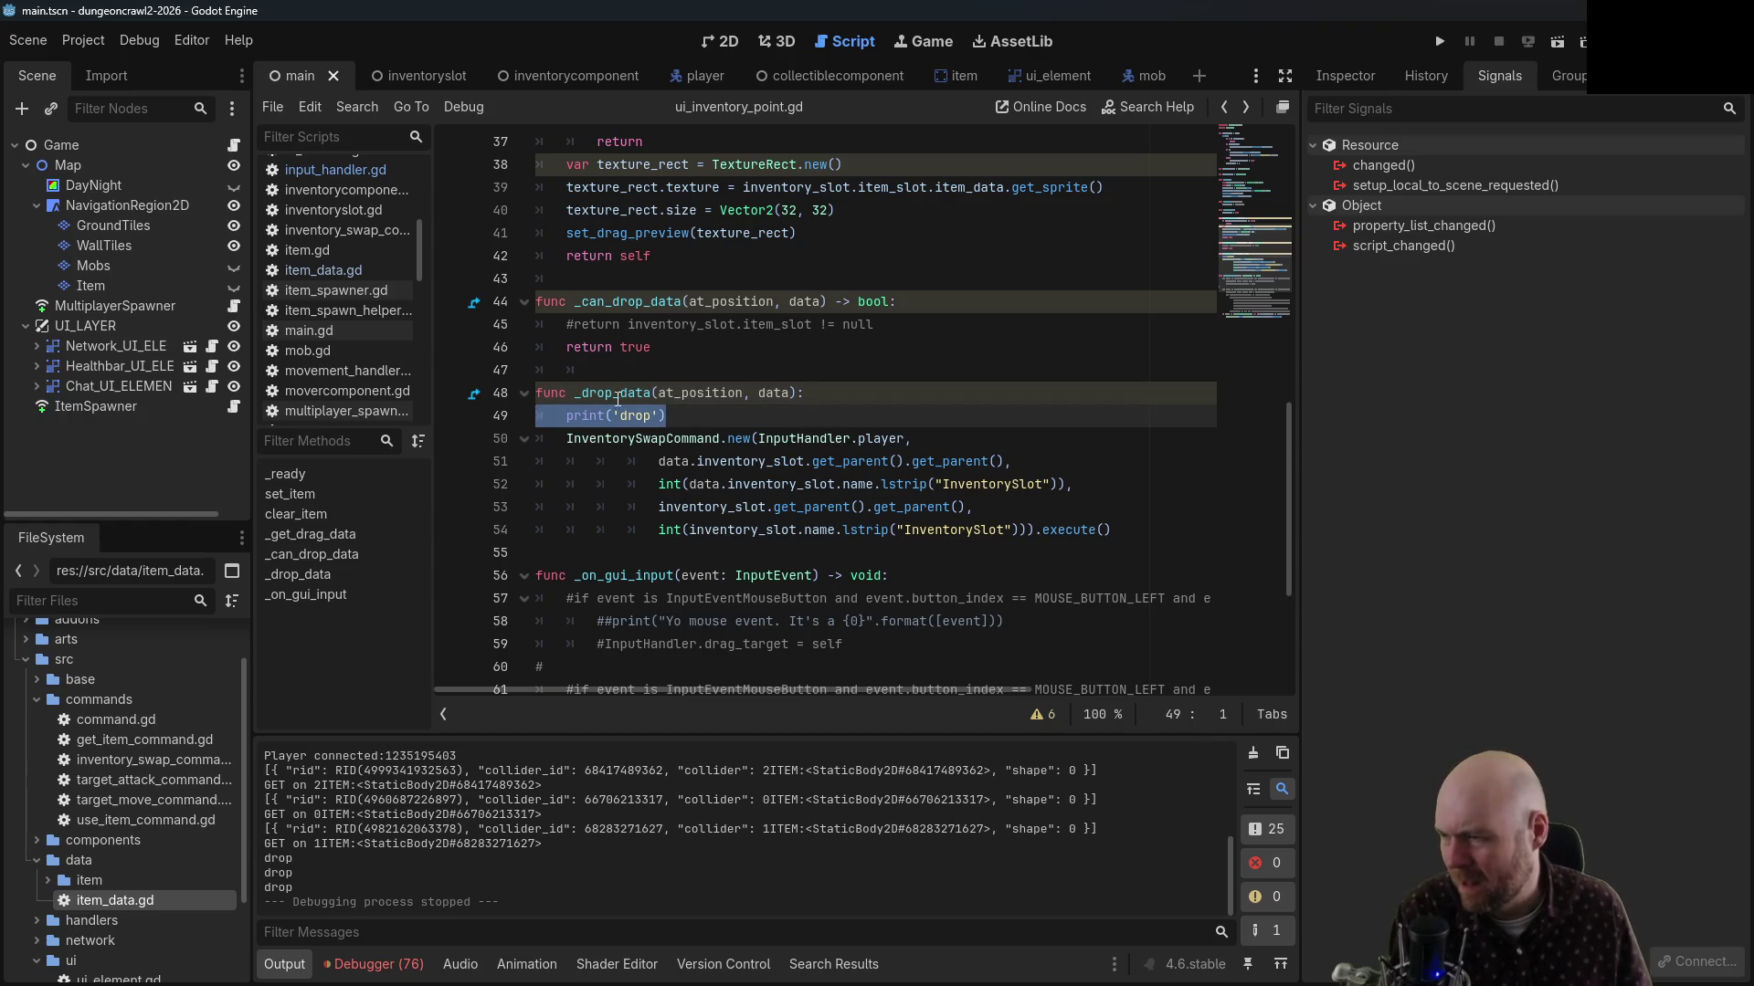
Launch the game as client, pick up the red item, and move it between slots and inventory windows
{"action": "left_click", "coordinate": [1439, 46]}
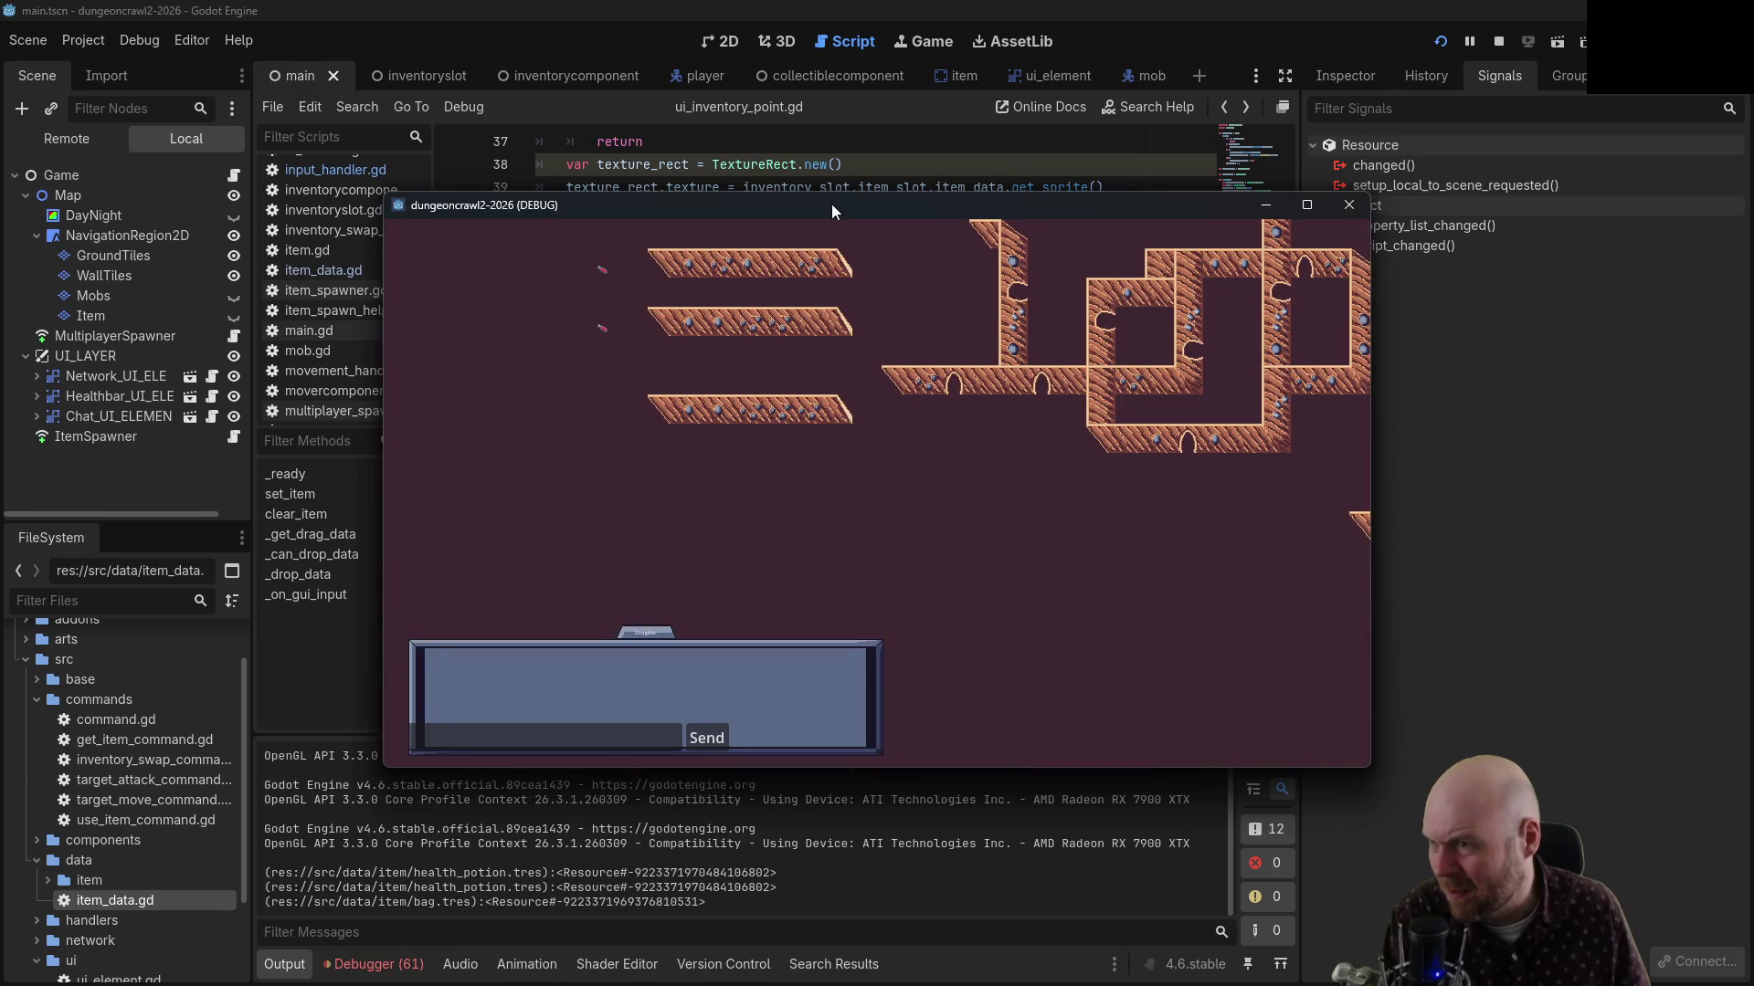
{"action": "left_click", "coordinate": [918, 543]}
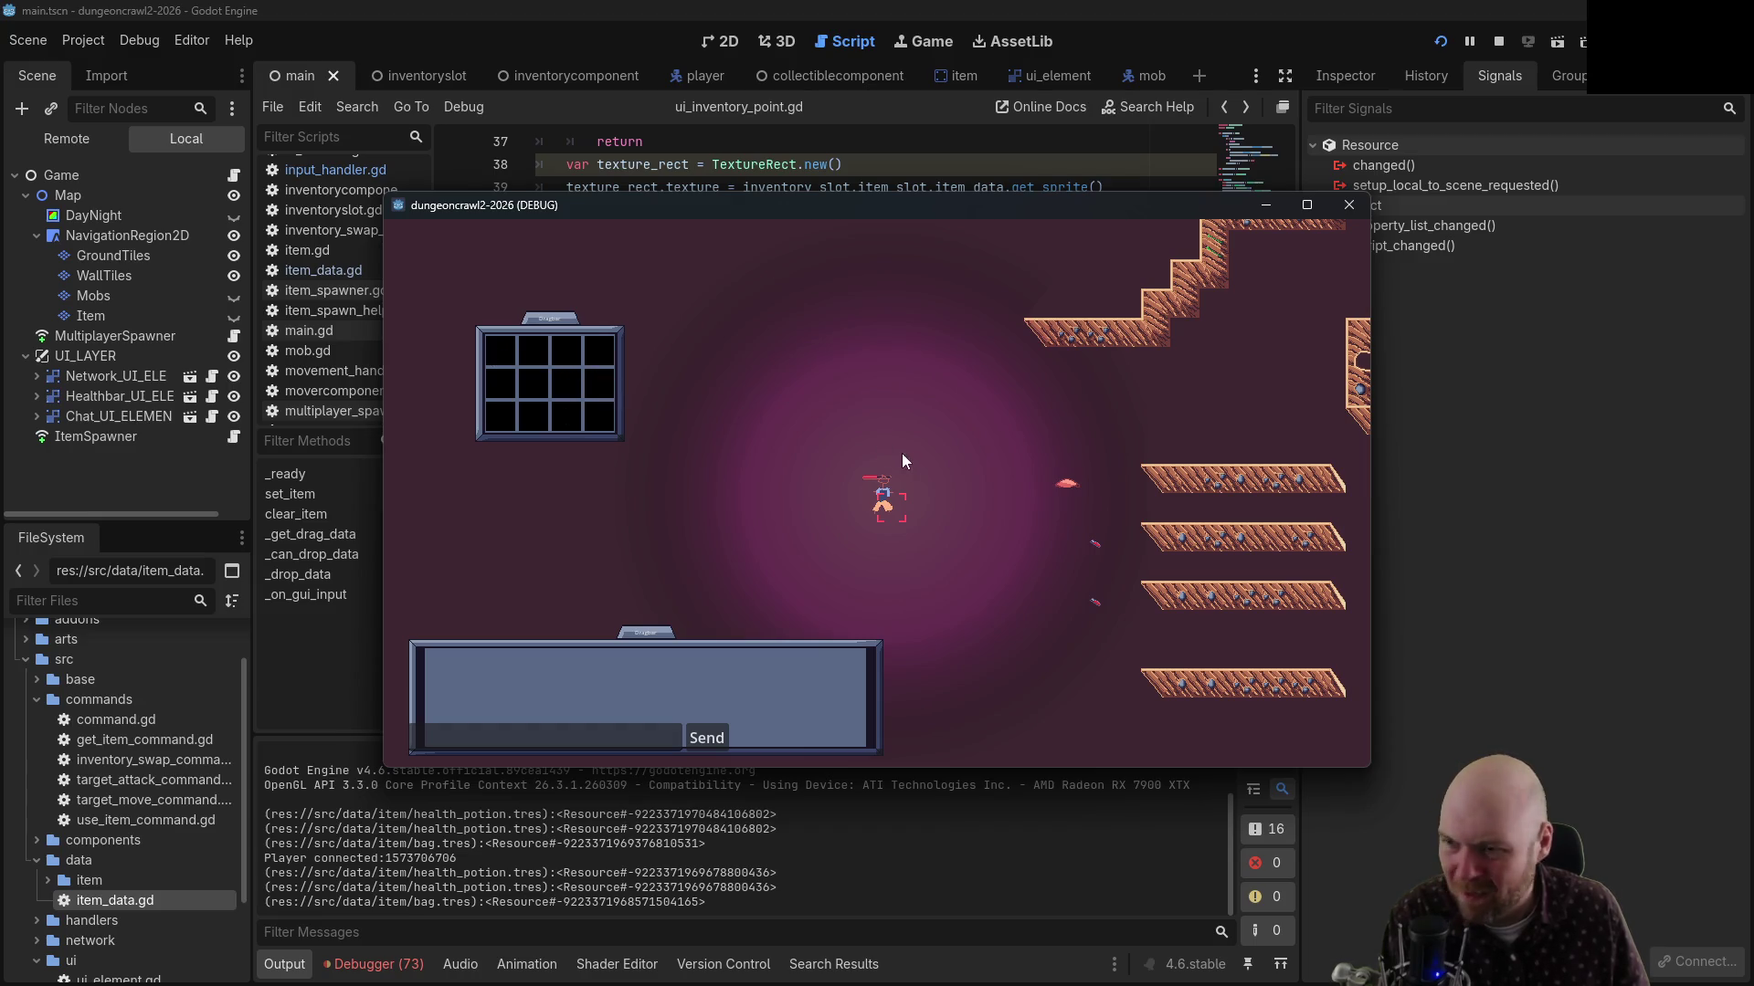
{"action": "left_click", "coordinate": [1056, 482]}
{"action": "mouse_move", "coordinate": [506, 362]}
{"action": "left_mouse_down"}
{"action": "mouse_move", "coordinate": [566, 365]}
{"action": "mouse_move", "coordinate": [566, 391]}
{"action": "left_mouse_up"}
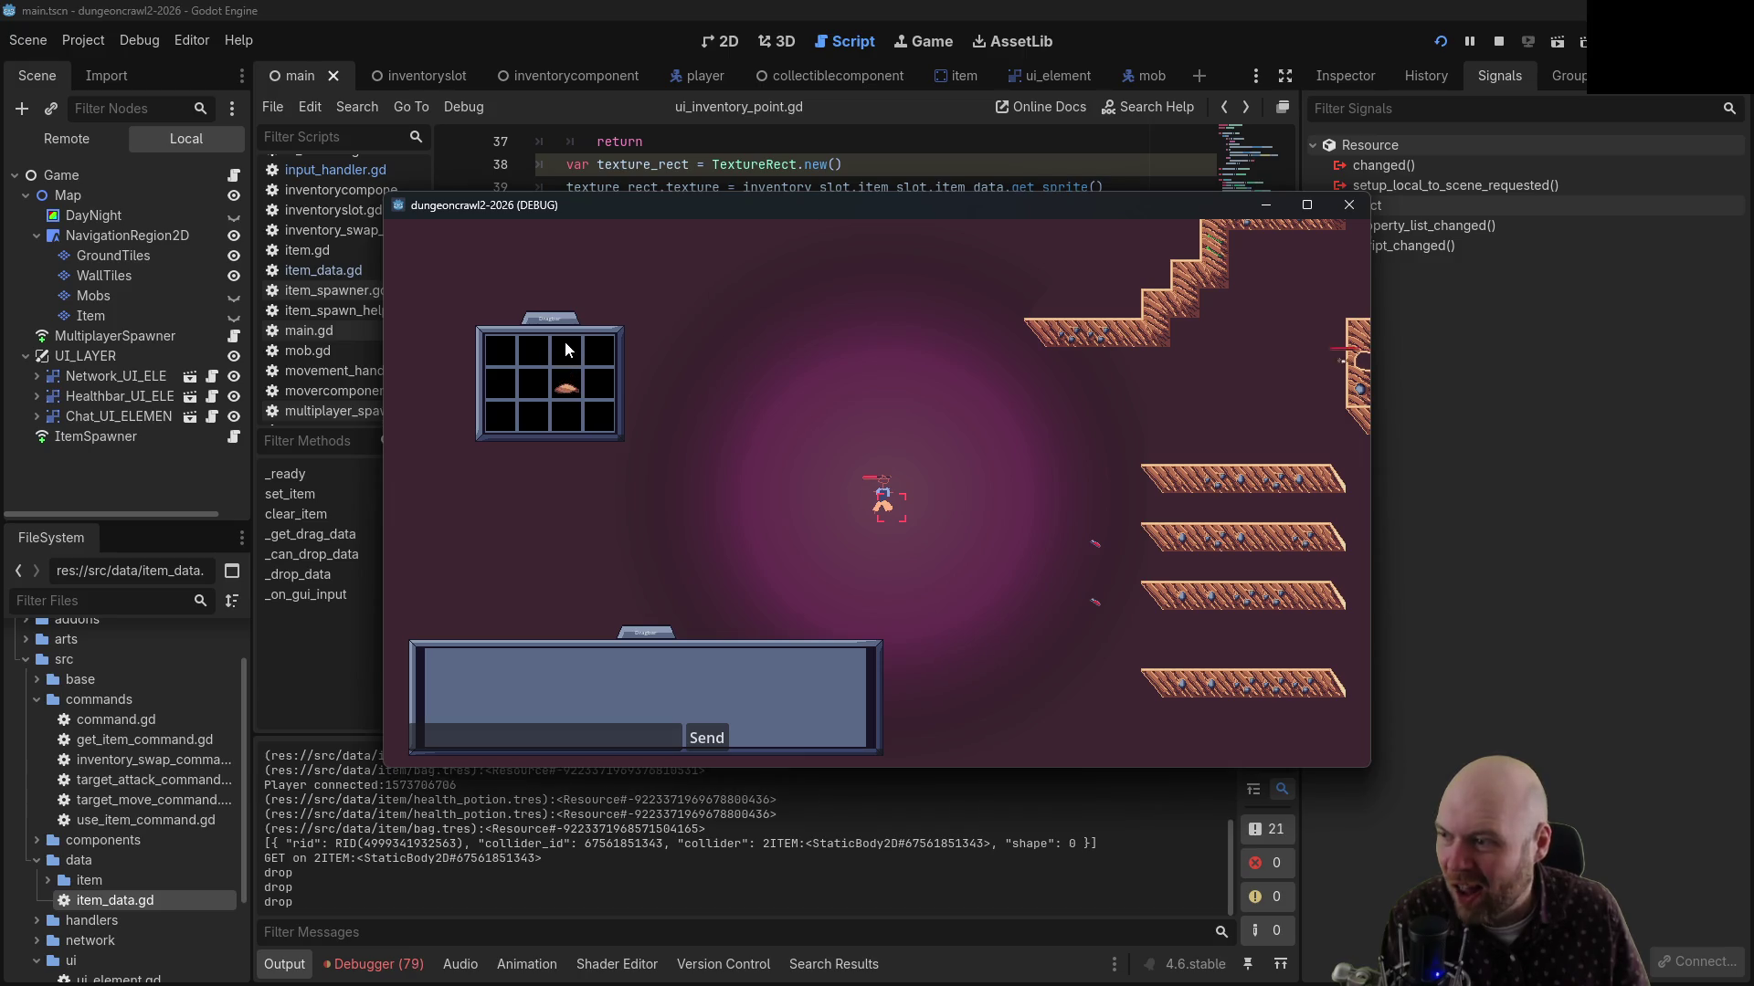
{"action": "left_click_drag", "start_coordinate": [559, 324], "coordinate": [802, 316]}
{"action": "left_click_drag", "start_coordinate": [811, 383], "coordinate": [590, 385]}
{"action": "left_click_drag", "start_coordinate": [552, 321], "coordinate": [584, 493]}
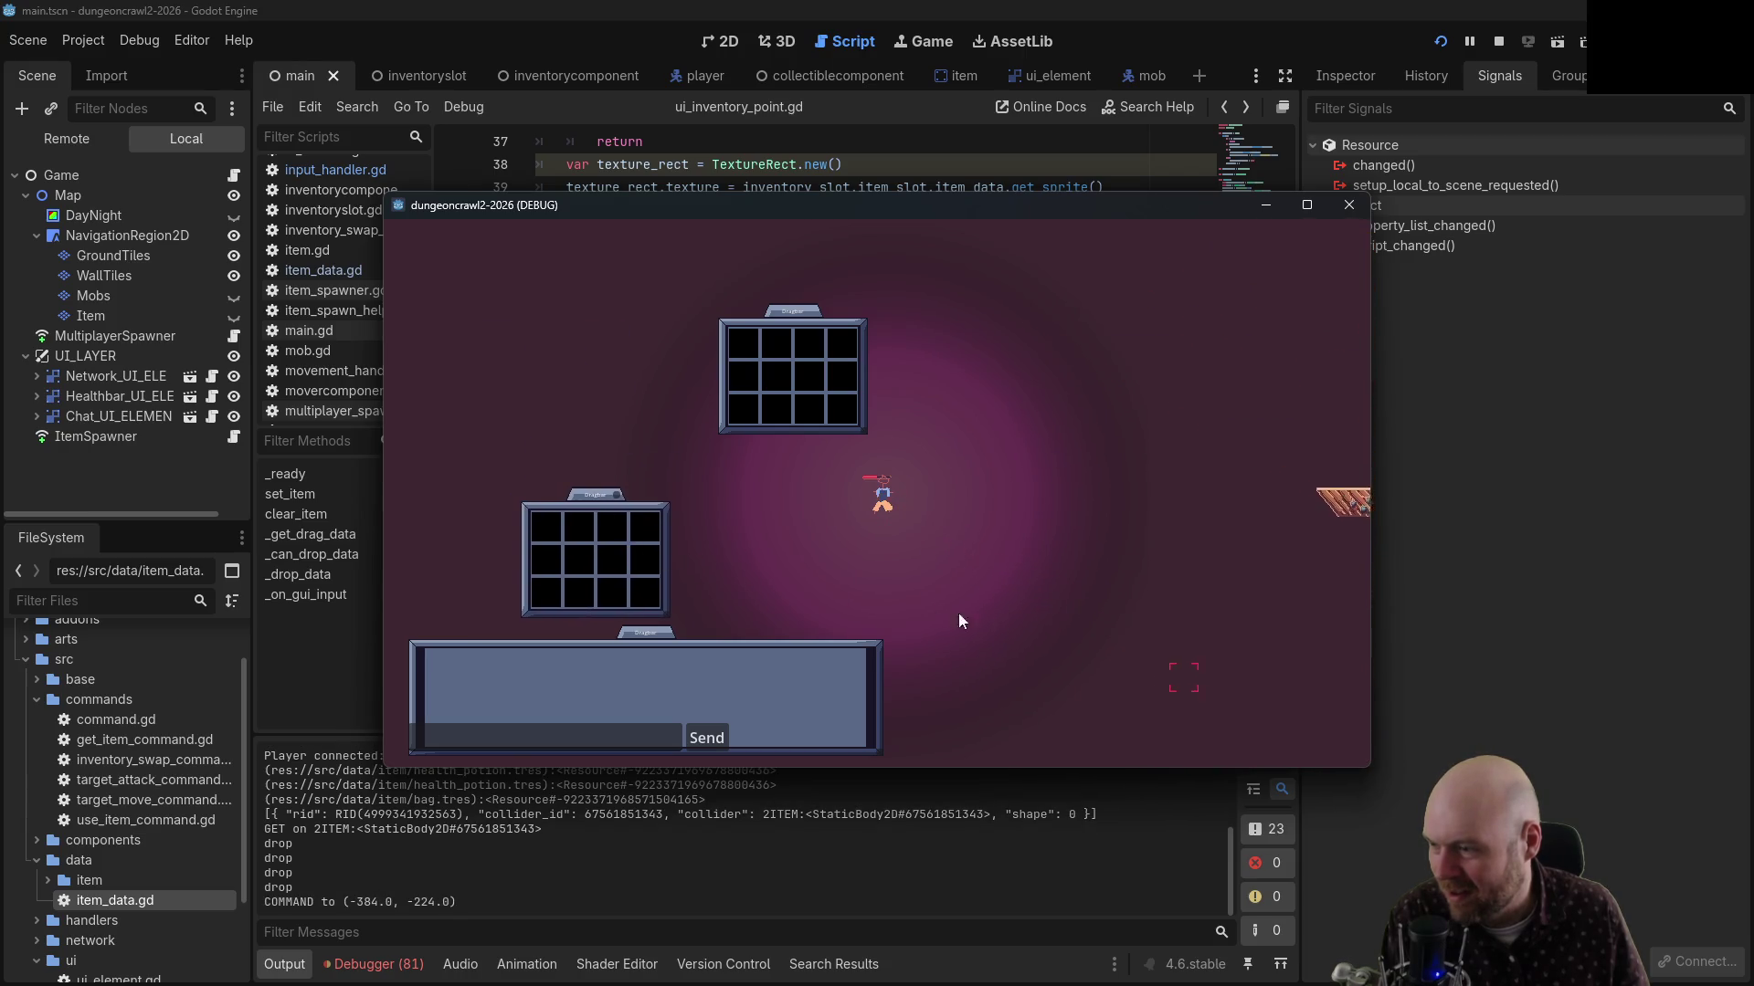
{"action": "left_click_drag", "start_coordinate": [737, 416], "coordinate": [741, 415]}
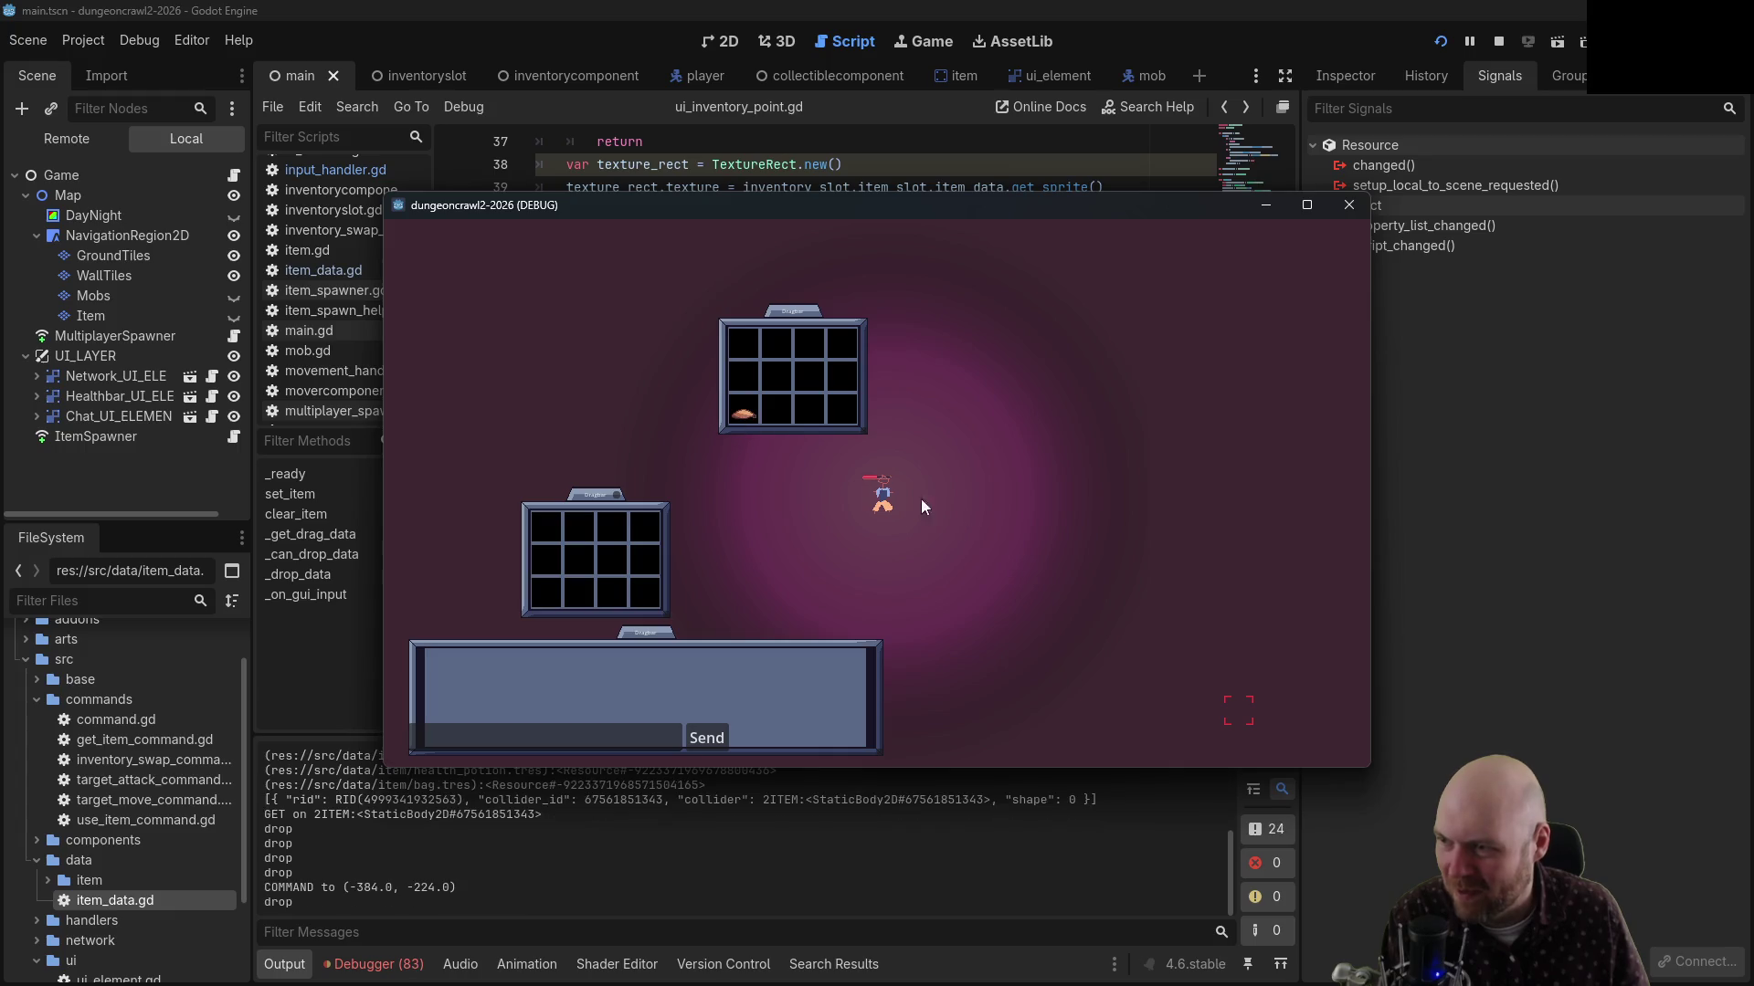
Pick up more map items, then move the red item into the right window and the top inventory's third slot
{"action": "left_click", "coordinate": [1192, 699]}
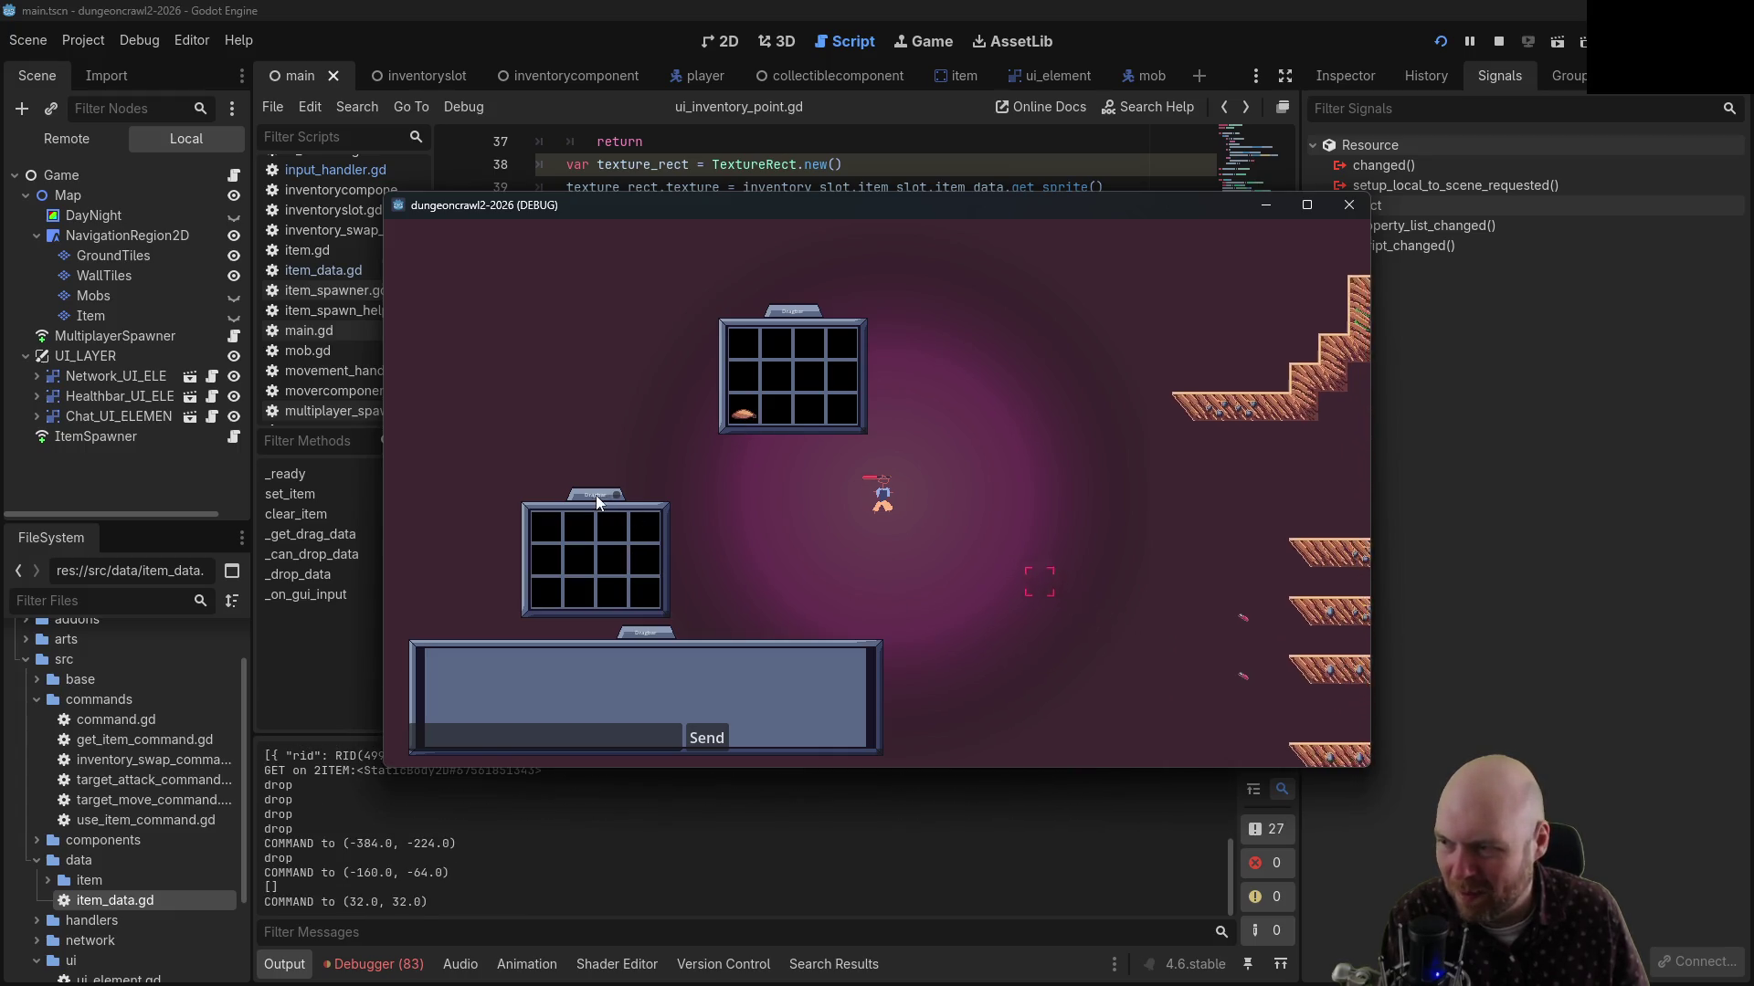
{"action": "left_click_drag", "start_coordinate": [596, 495], "coordinate": [567, 426]}
{"action": "left_click", "coordinate": [1119, 547]}
{"action": "left_click", "coordinate": [1060, 569]}
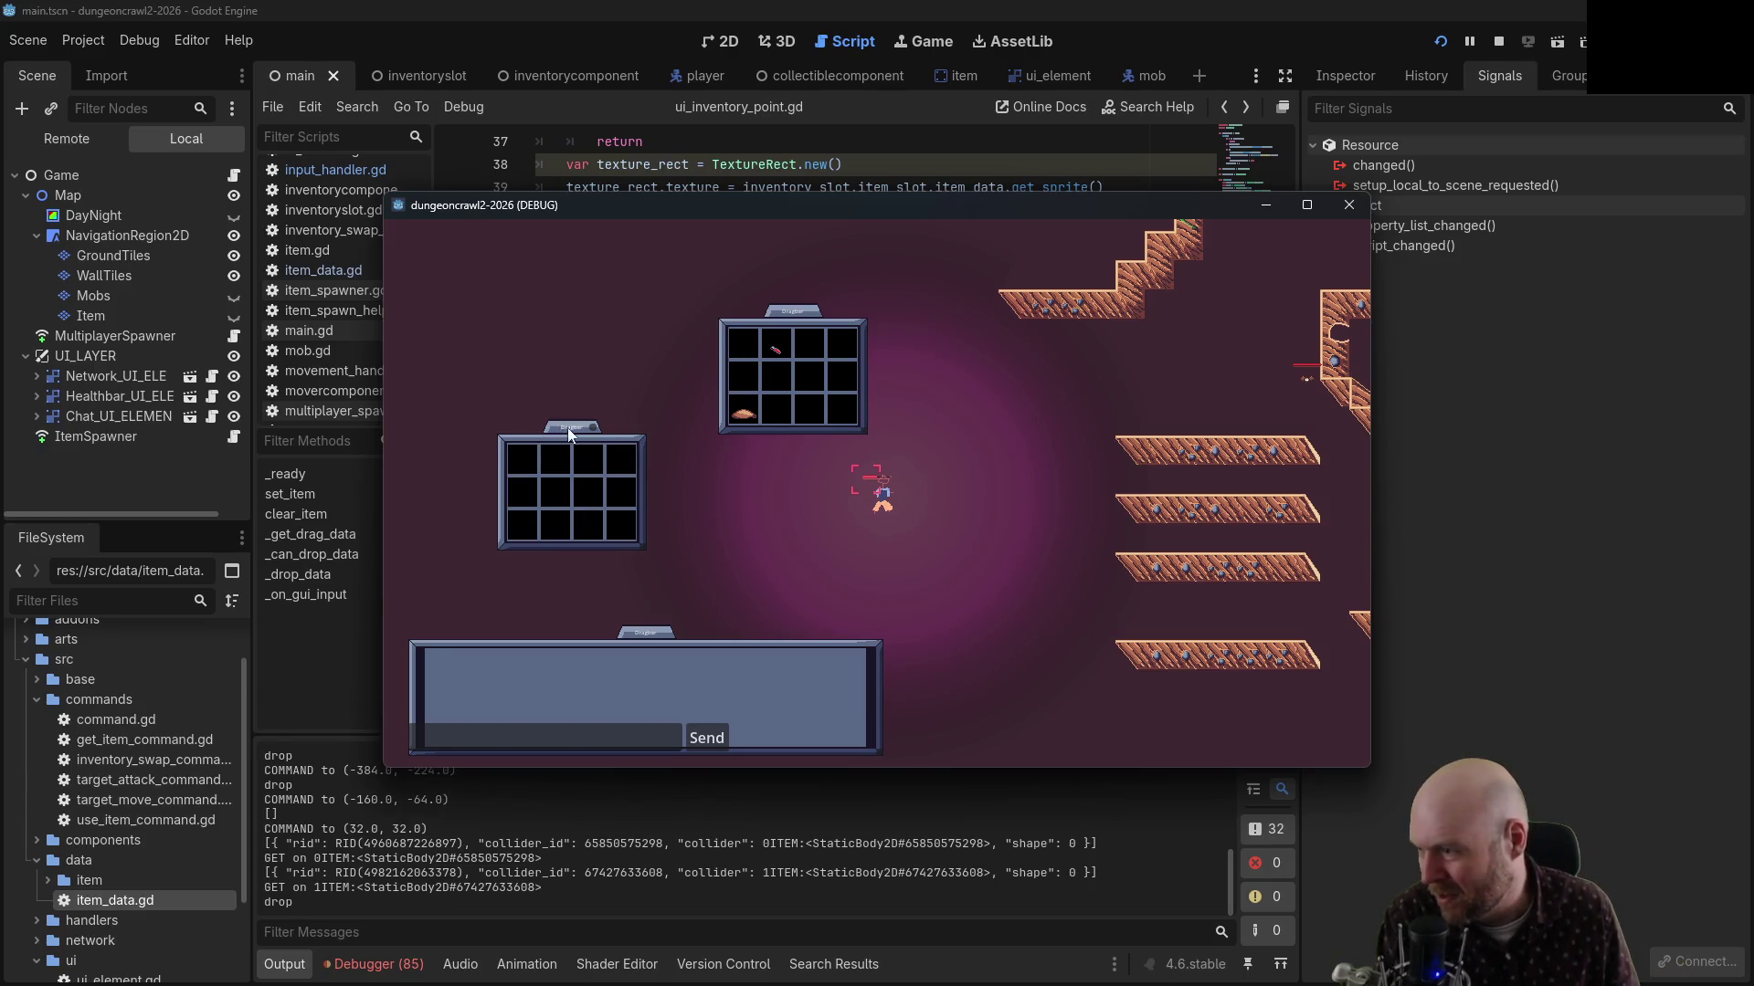
{"action": "mouse_move", "coordinate": [567, 428]}
{"action": "left_mouse_down"}
{"action": "mouse_move", "coordinate": [961, 546]}
{"action": "mouse_move", "coordinate": [993, 431]}
{"action": "mouse_move", "coordinate": [886, 420]}
{"action": "mouse_move", "coordinate": [791, 375]}
{"action": "left_mouse_up"}
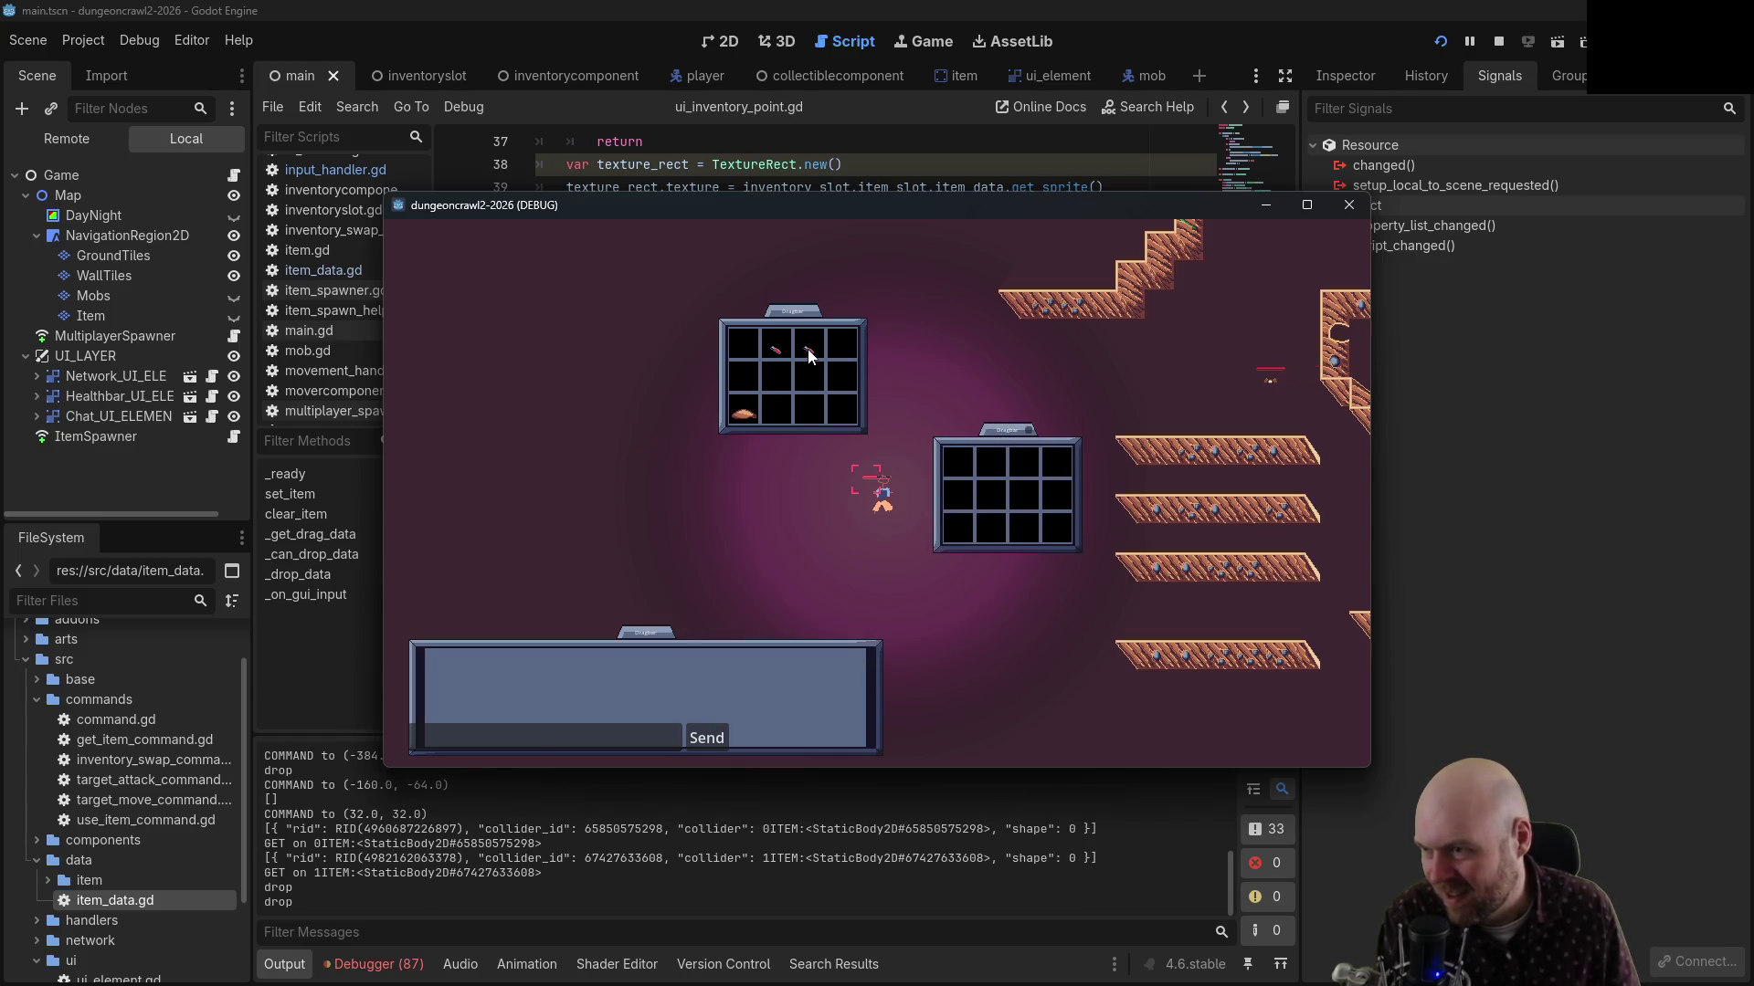
{"action": "left_click", "coordinate": [808, 357]}
{"action": "left_click_drag", "start_coordinate": [938, 456], "coordinate": [957, 470]}
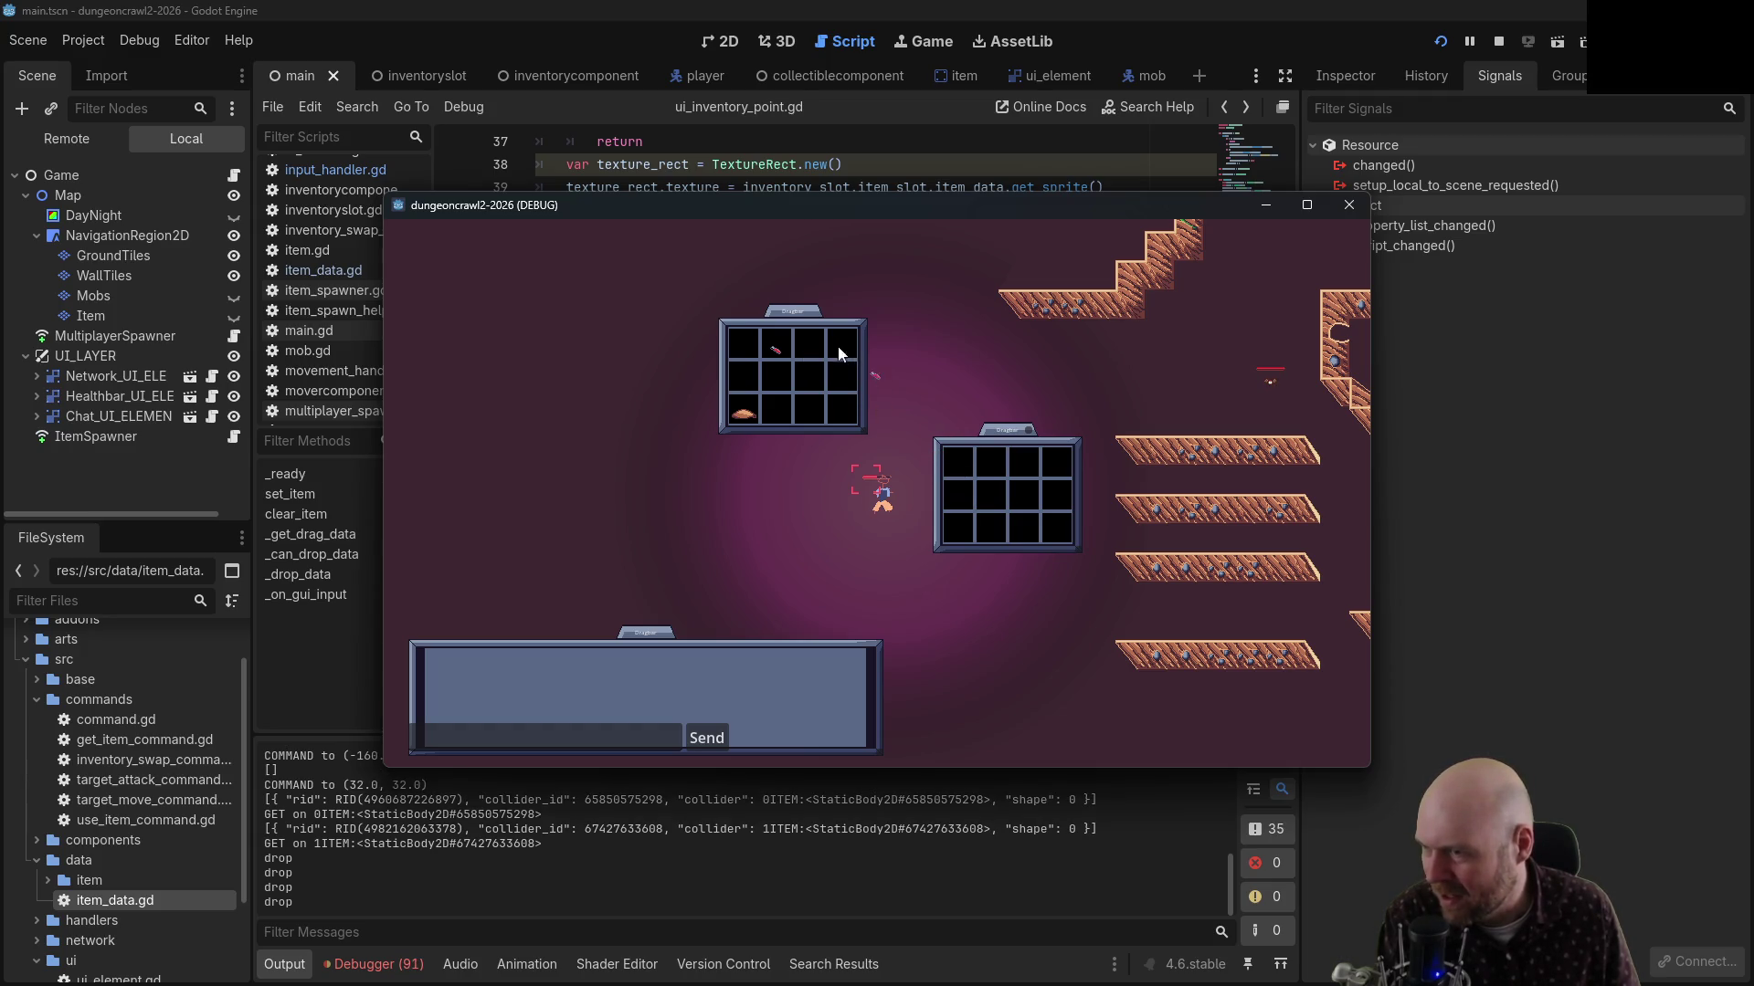
{"action": "left_click", "coordinate": [816, 351]}
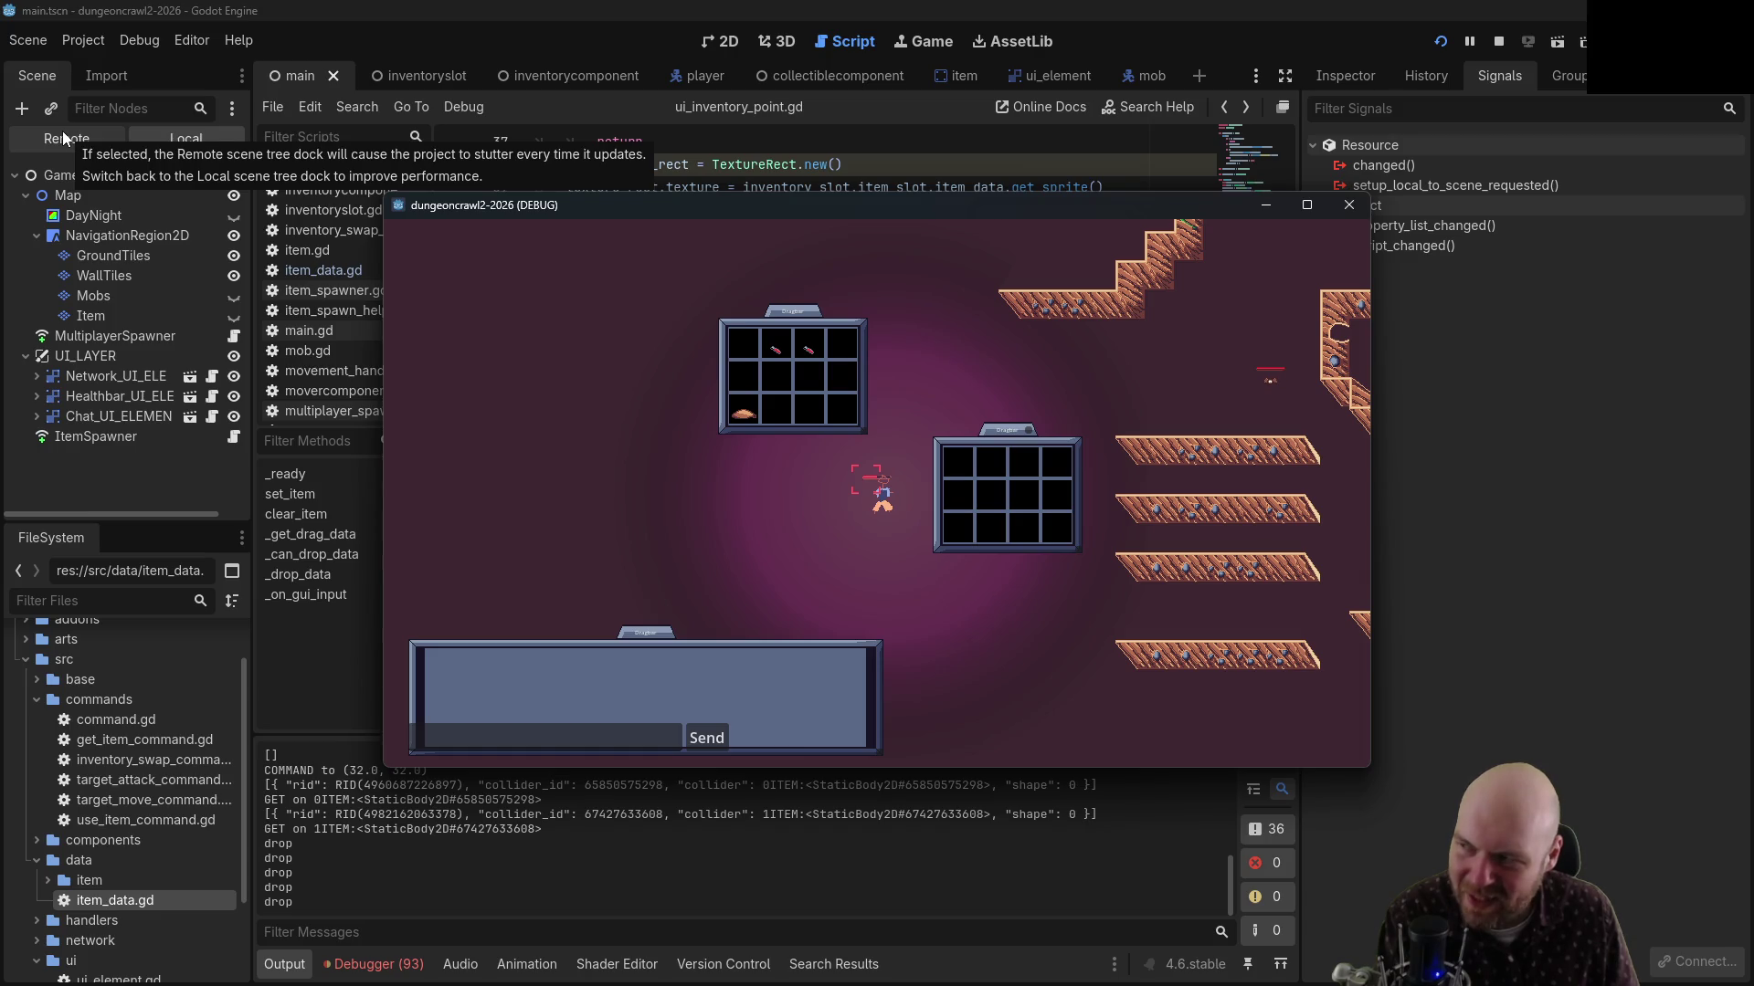
Show the Remote scene tree with Game expanded and open the Debugger's error list
{"action": "left_click", "coordinate": [62, 130]}
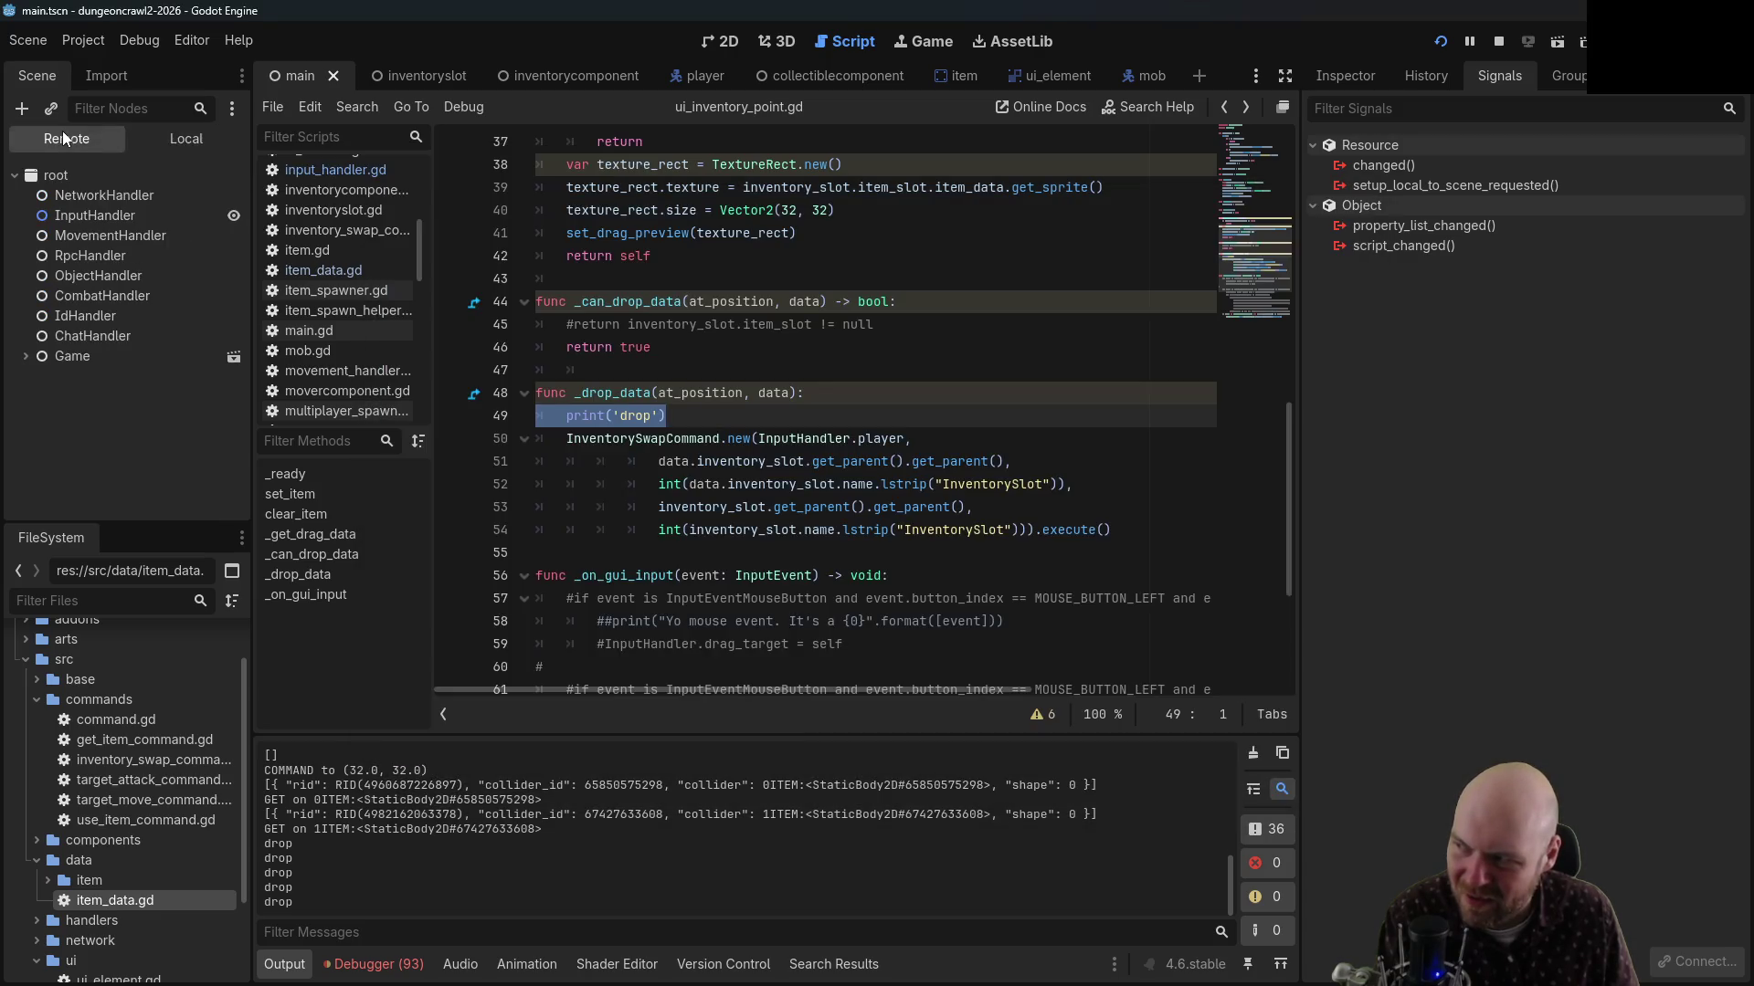
{"action": "left_click", "coordinate": [22, 358]}
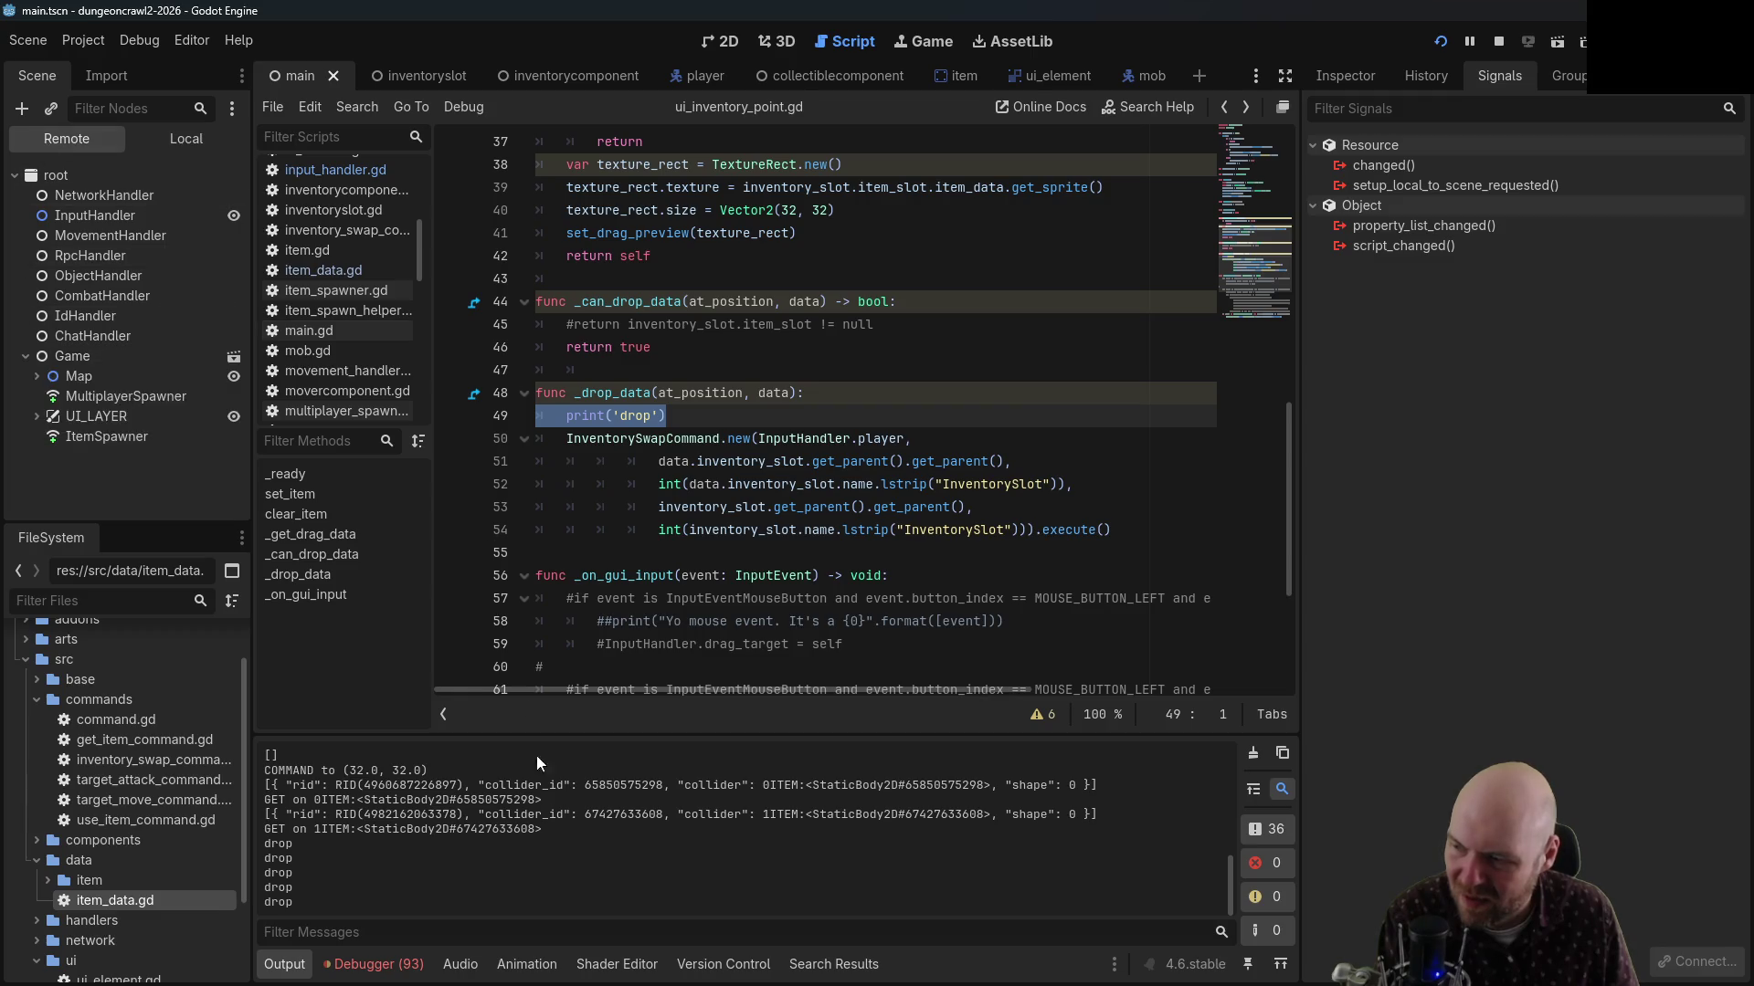
{"action": "left_click", "coordinate": [375, 968]}
{"action": "left_click", "coordinate": [376, 530]}
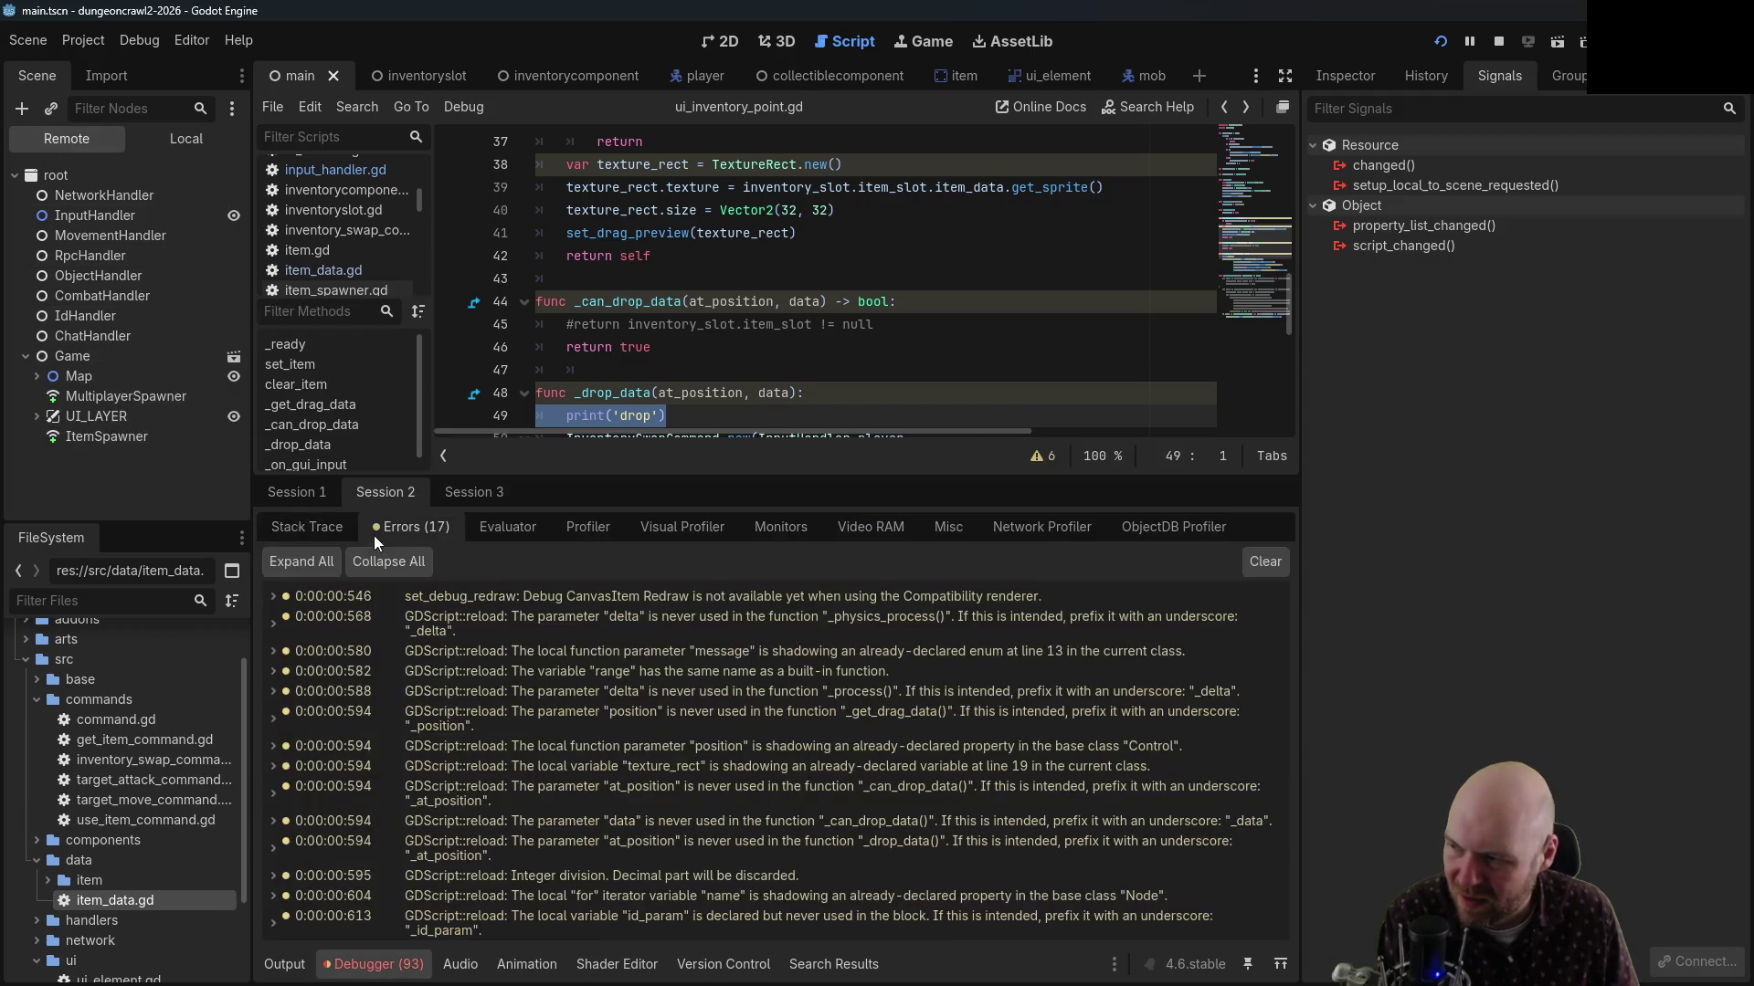
Cycle through the debug sessions to Session 3 and switch between the editor and game windows
{"action": "left_click", "coordinate": [326, 498]}
{"action": "left_click", "coordinate": [381, 493]}
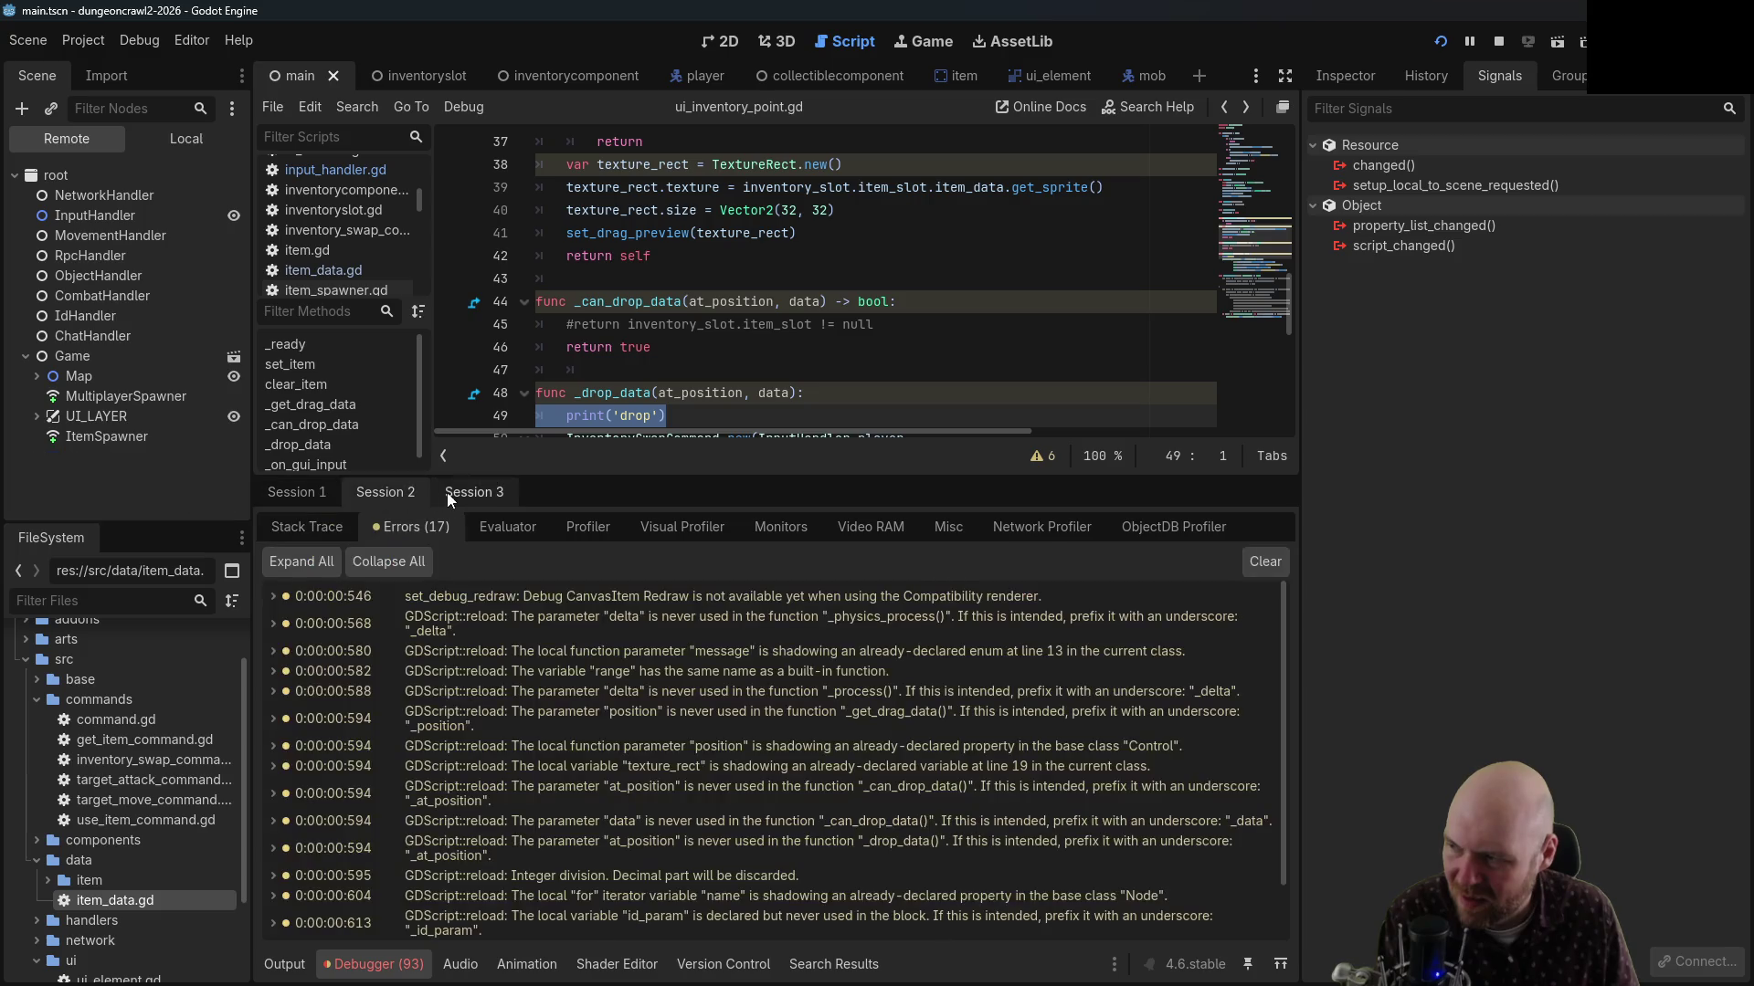
{"action": "left_click", "coordinate": [479, 493]}
{"action": "left_click", "coordinate": [417, 490]}
{"action": "left_click", "coordinate": [474, 494]}
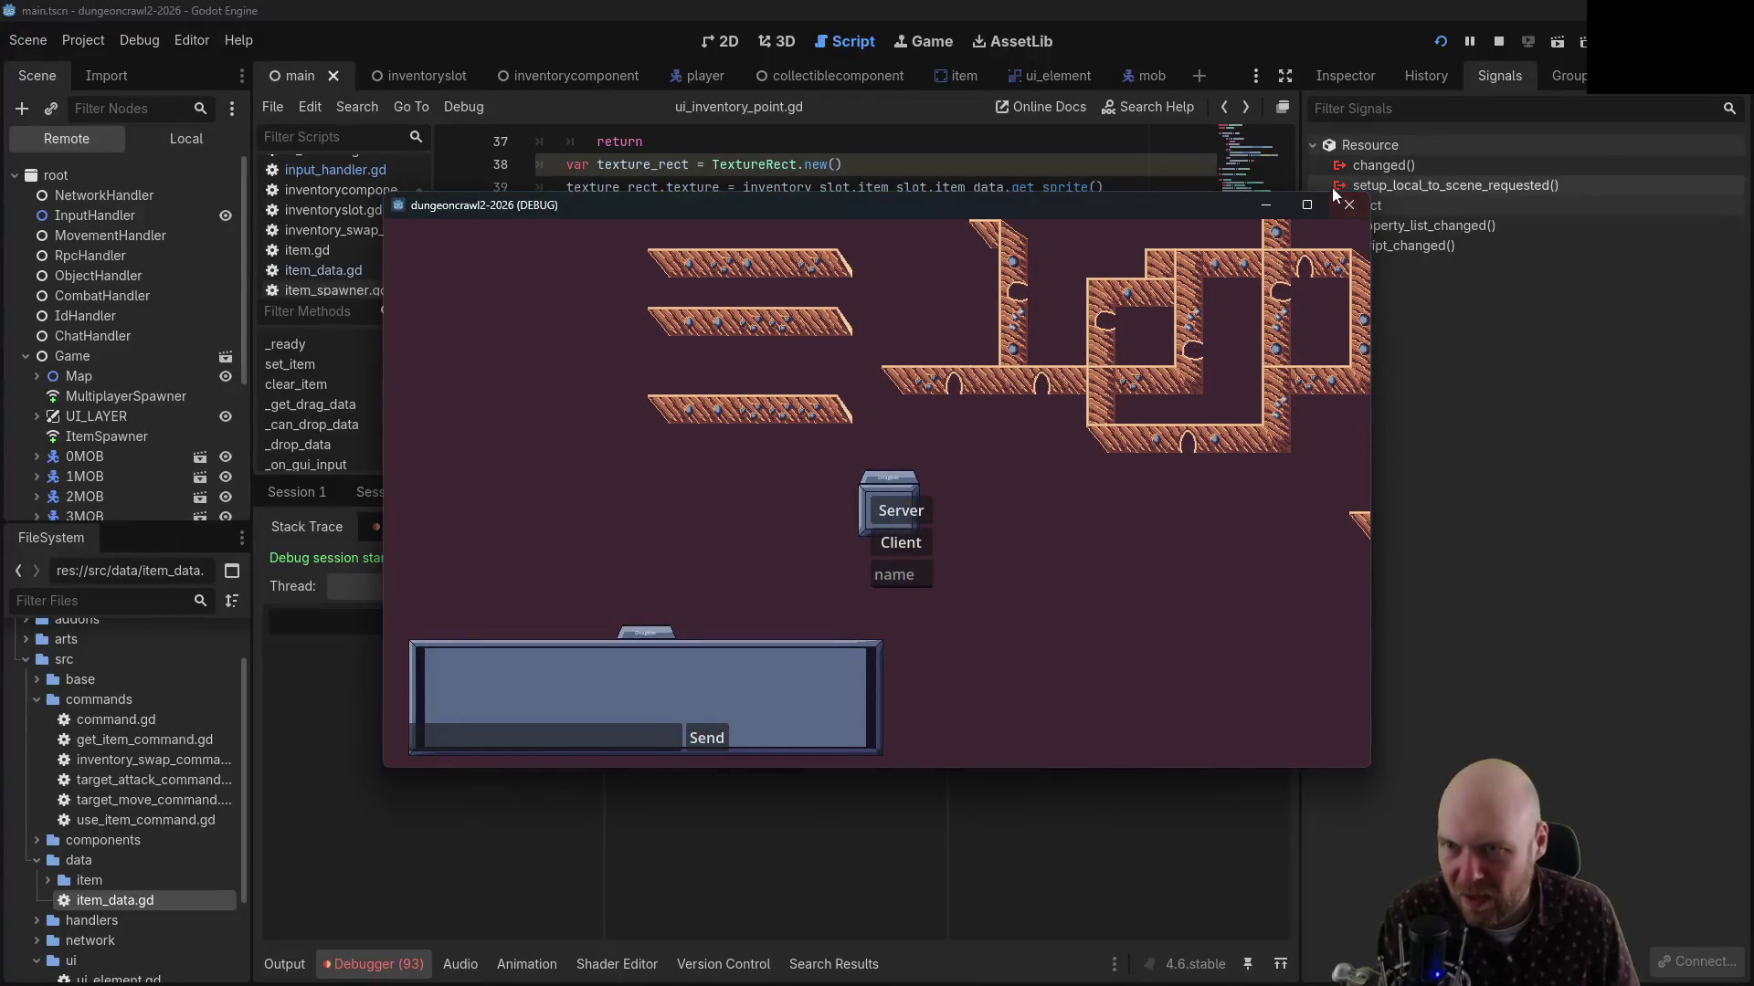
{"action": "left_click", "coordinate": [1437, 466]}
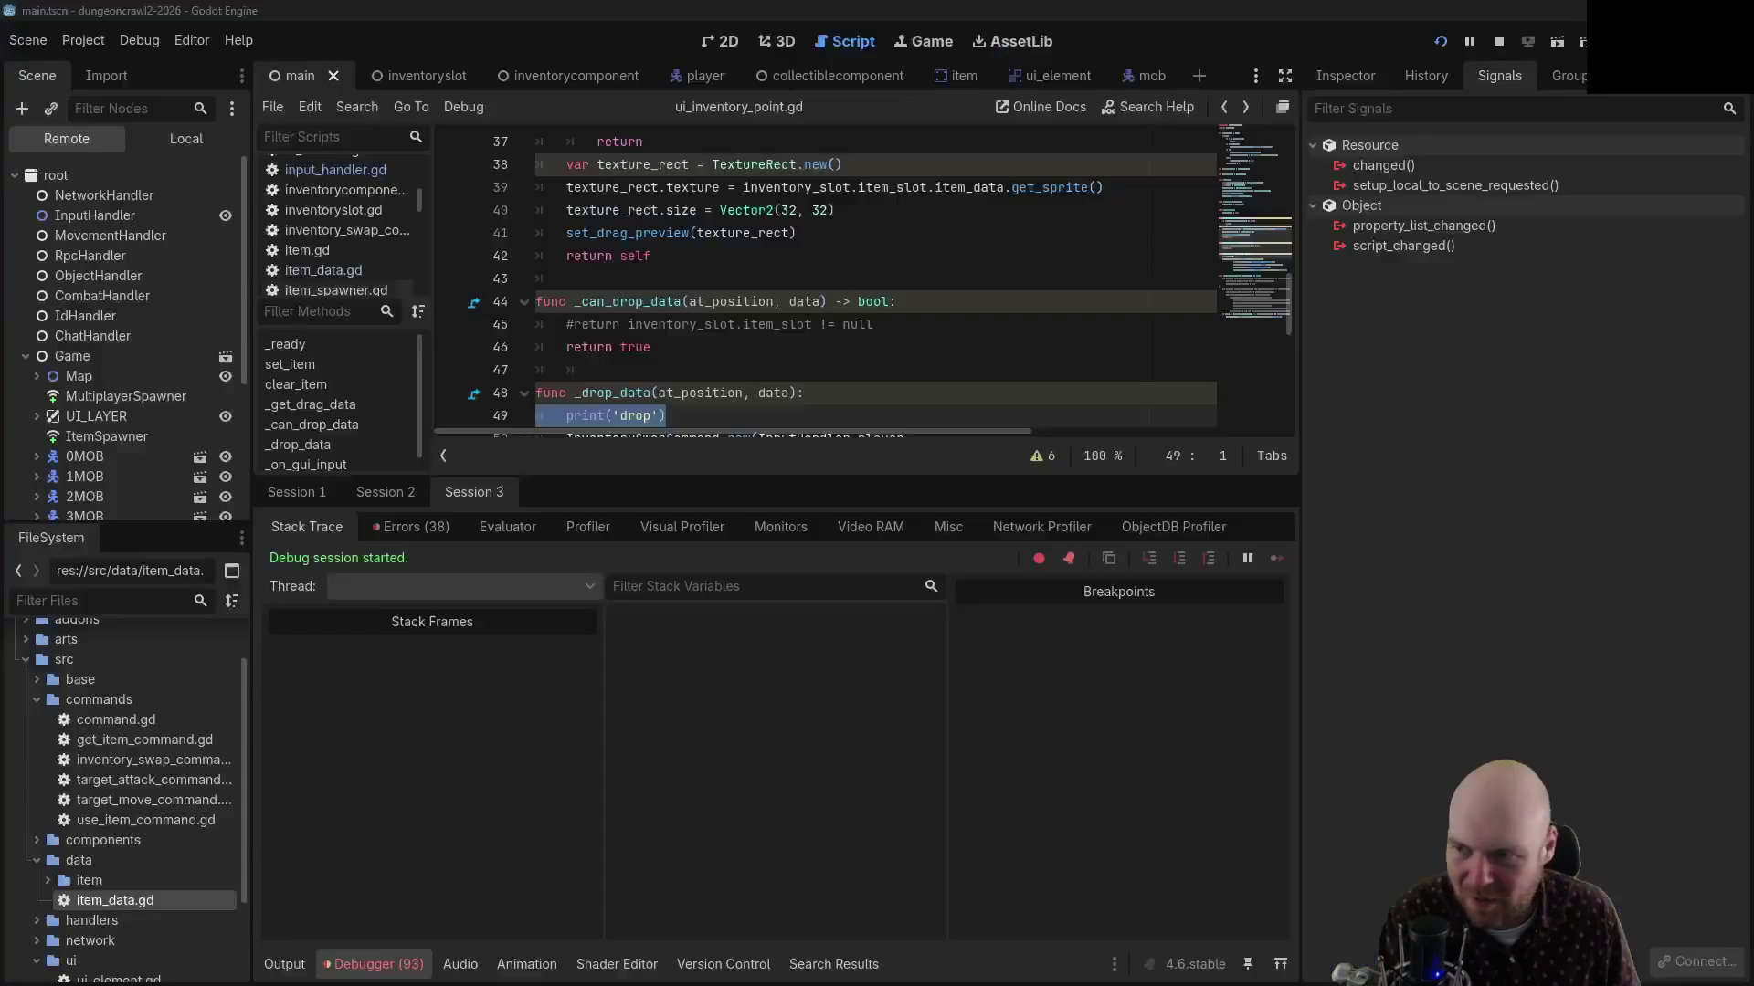
{"action": "key", "text": "alt+Tab"}
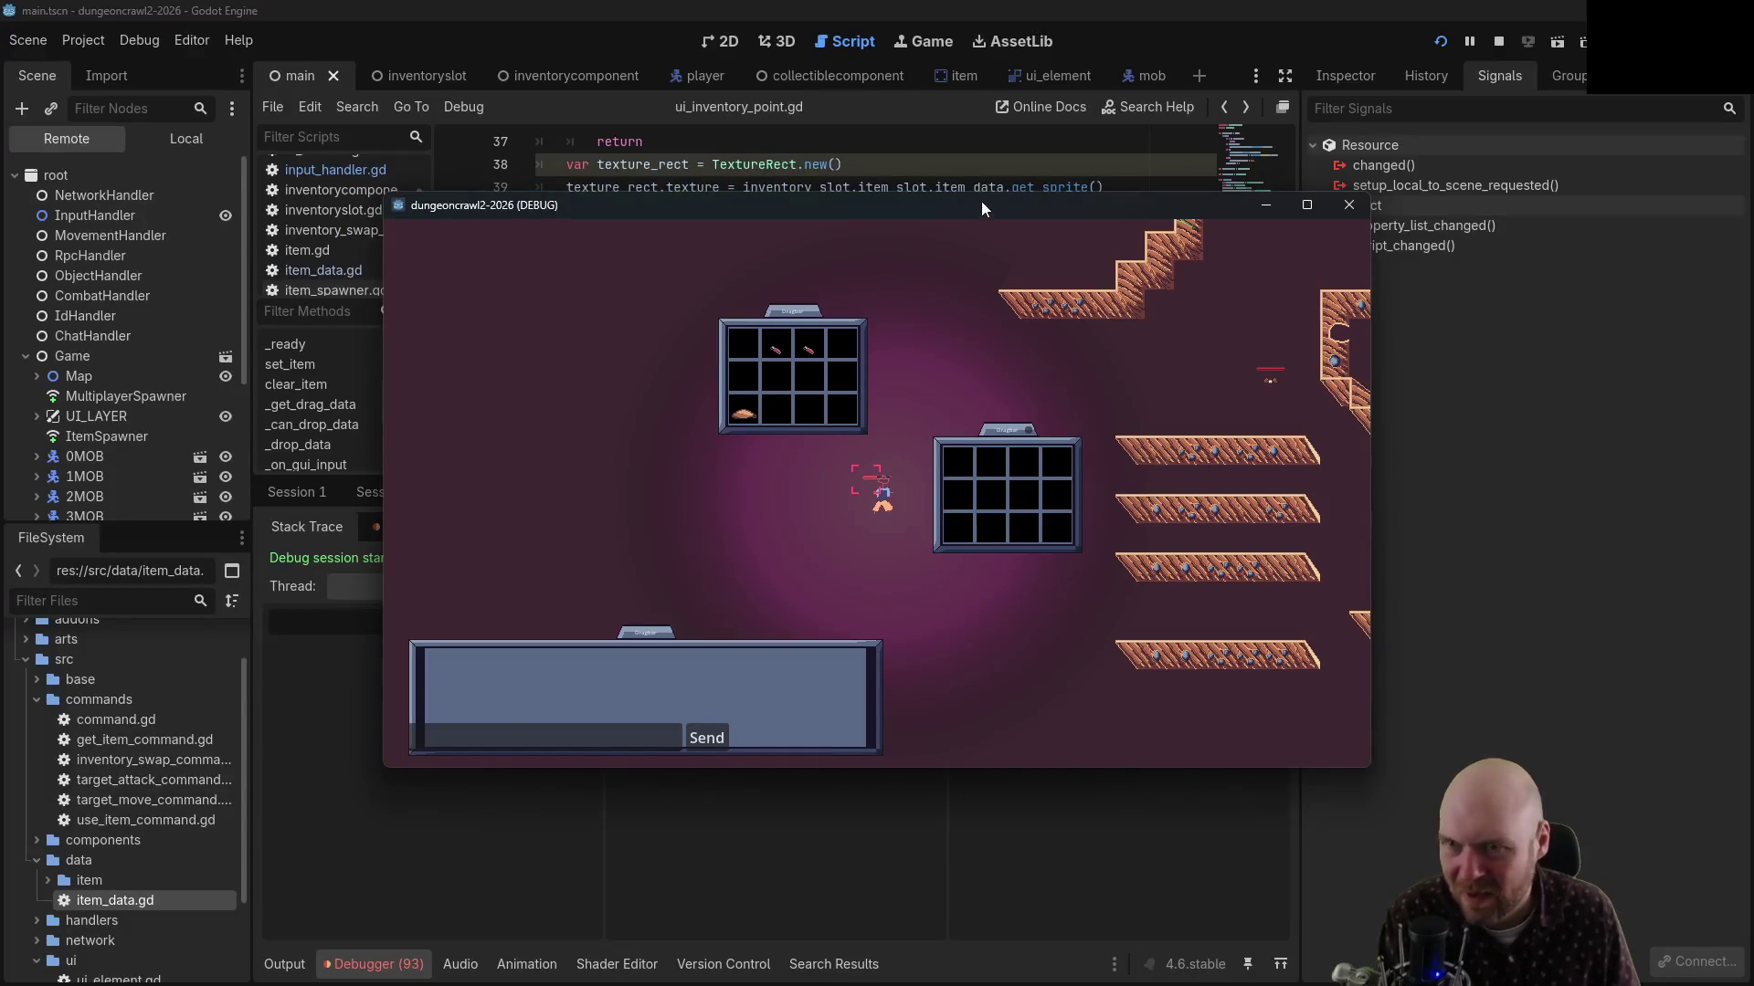
{"action": "key", "text": "alt+Tab"}
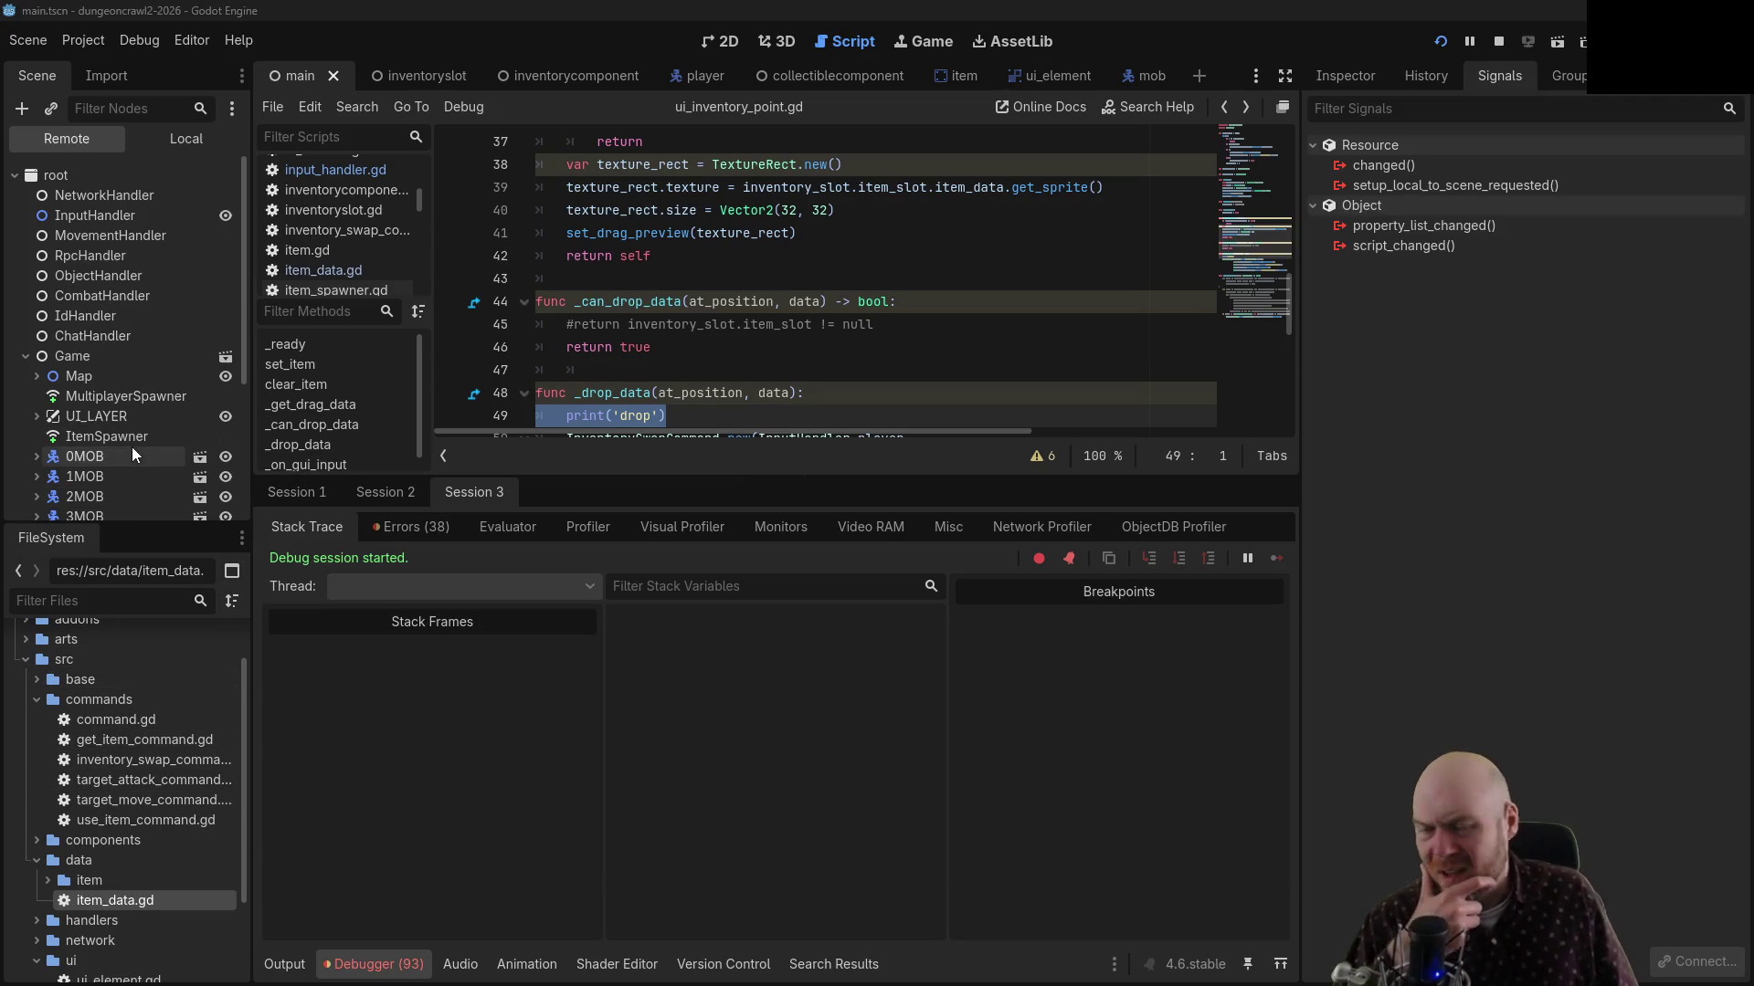
Browse the remote scene tree, expanding and collapsing Map while checking Sessions 2 and 1
{"action": "scroll", "coordinate": [132, 446], "scroll_direction": "down", "scroll_amount": 4}
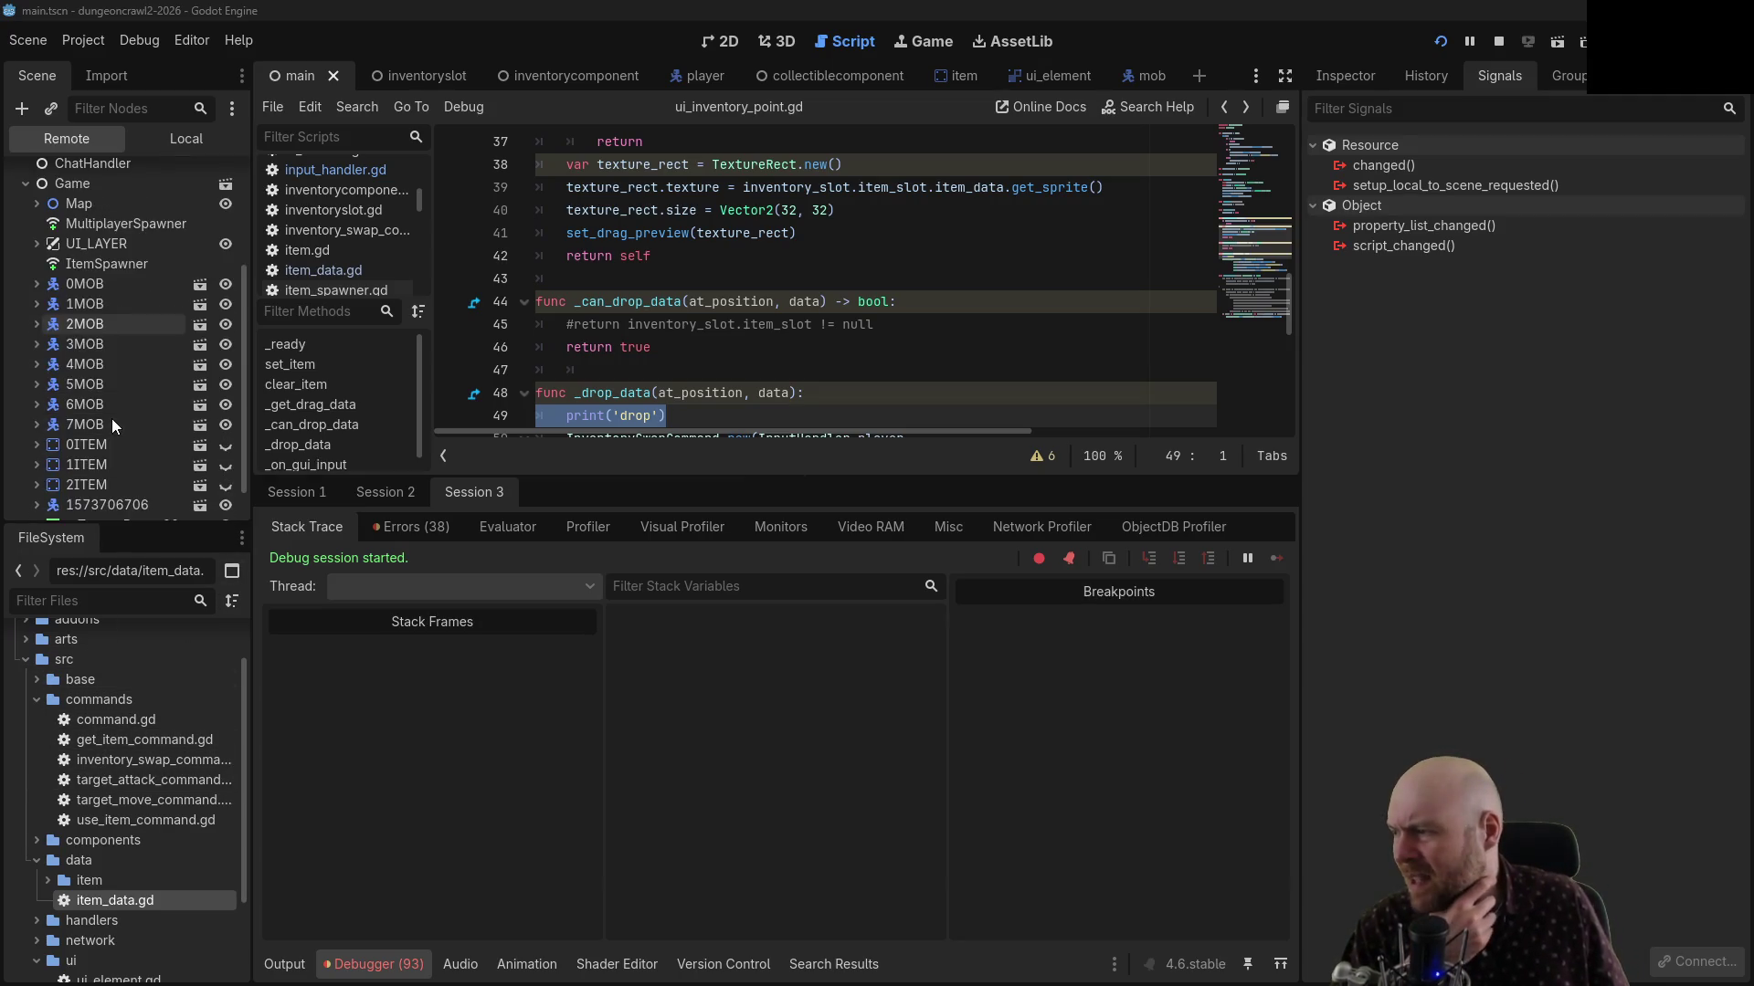
{"action": "scroll", "coordinate": [79, 305], "scroll_direction": "up", "scroll_amount": 4}
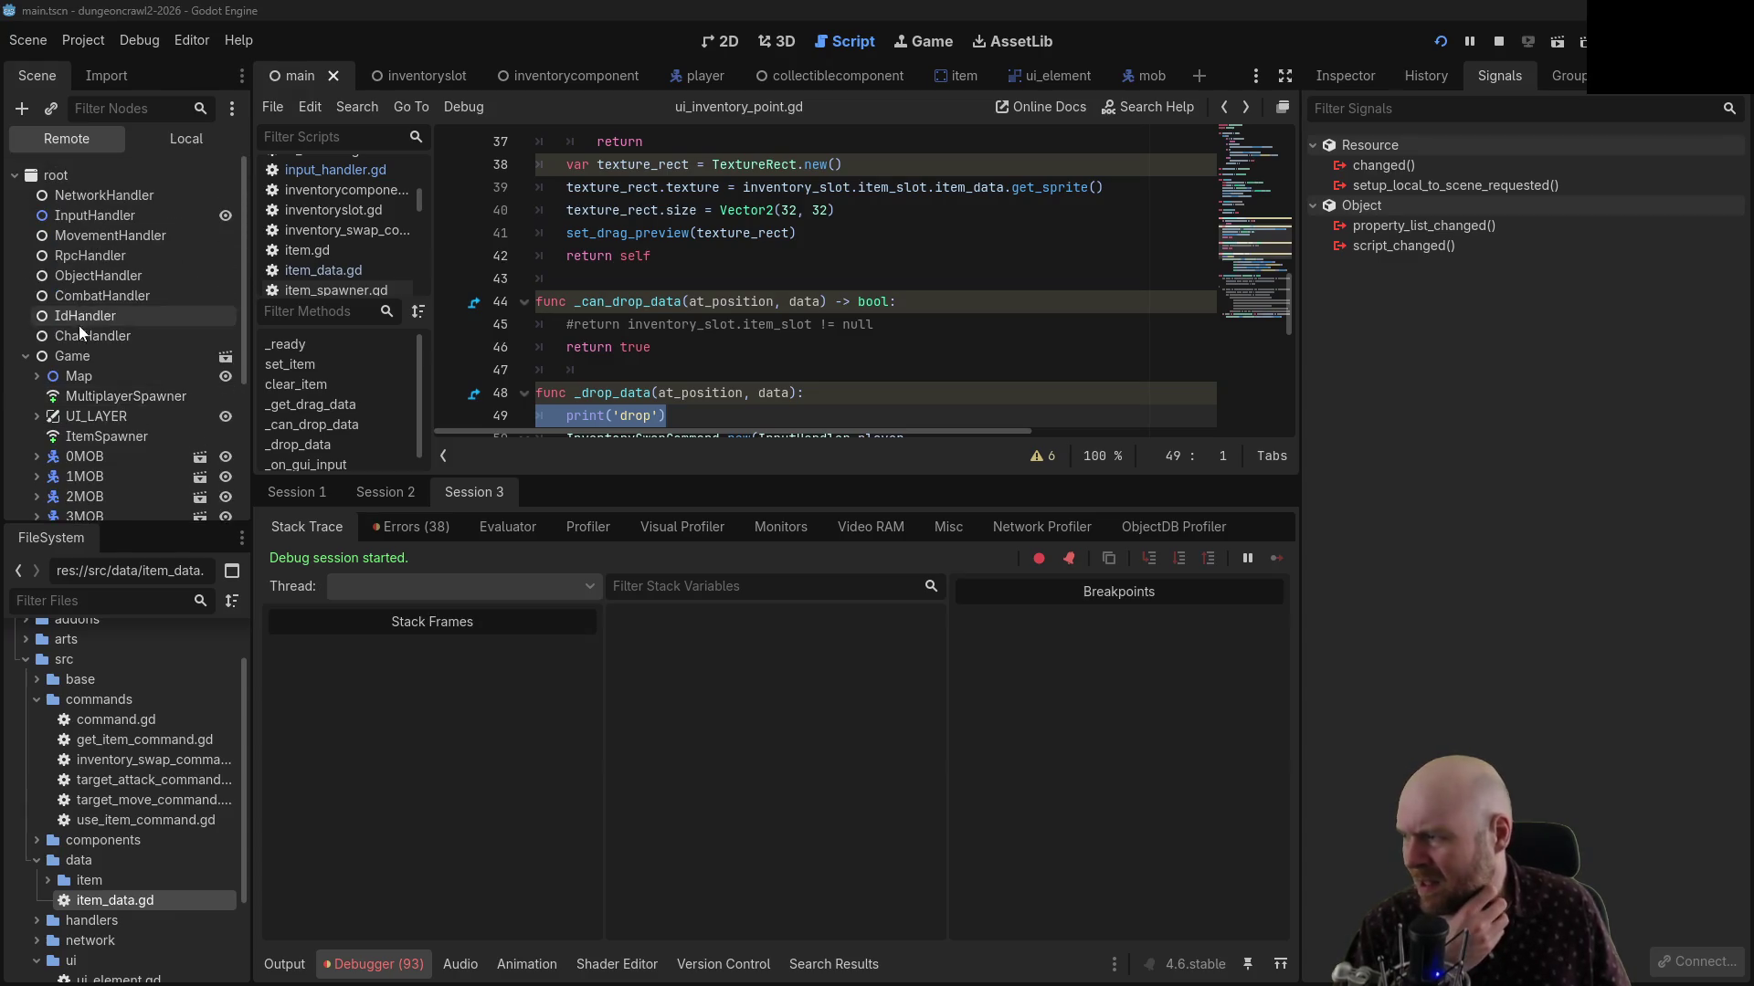
{"action": "scroll", "coordinate": [40, 359], "scroll_direction": "down", "scroll_amount": 1}
{"action": "left_click", "coordinate": [40, 332]}
{"action": "scroll", "coordinate": [40, 332], "scroll_direction": "down", "scroll_amount": 1}
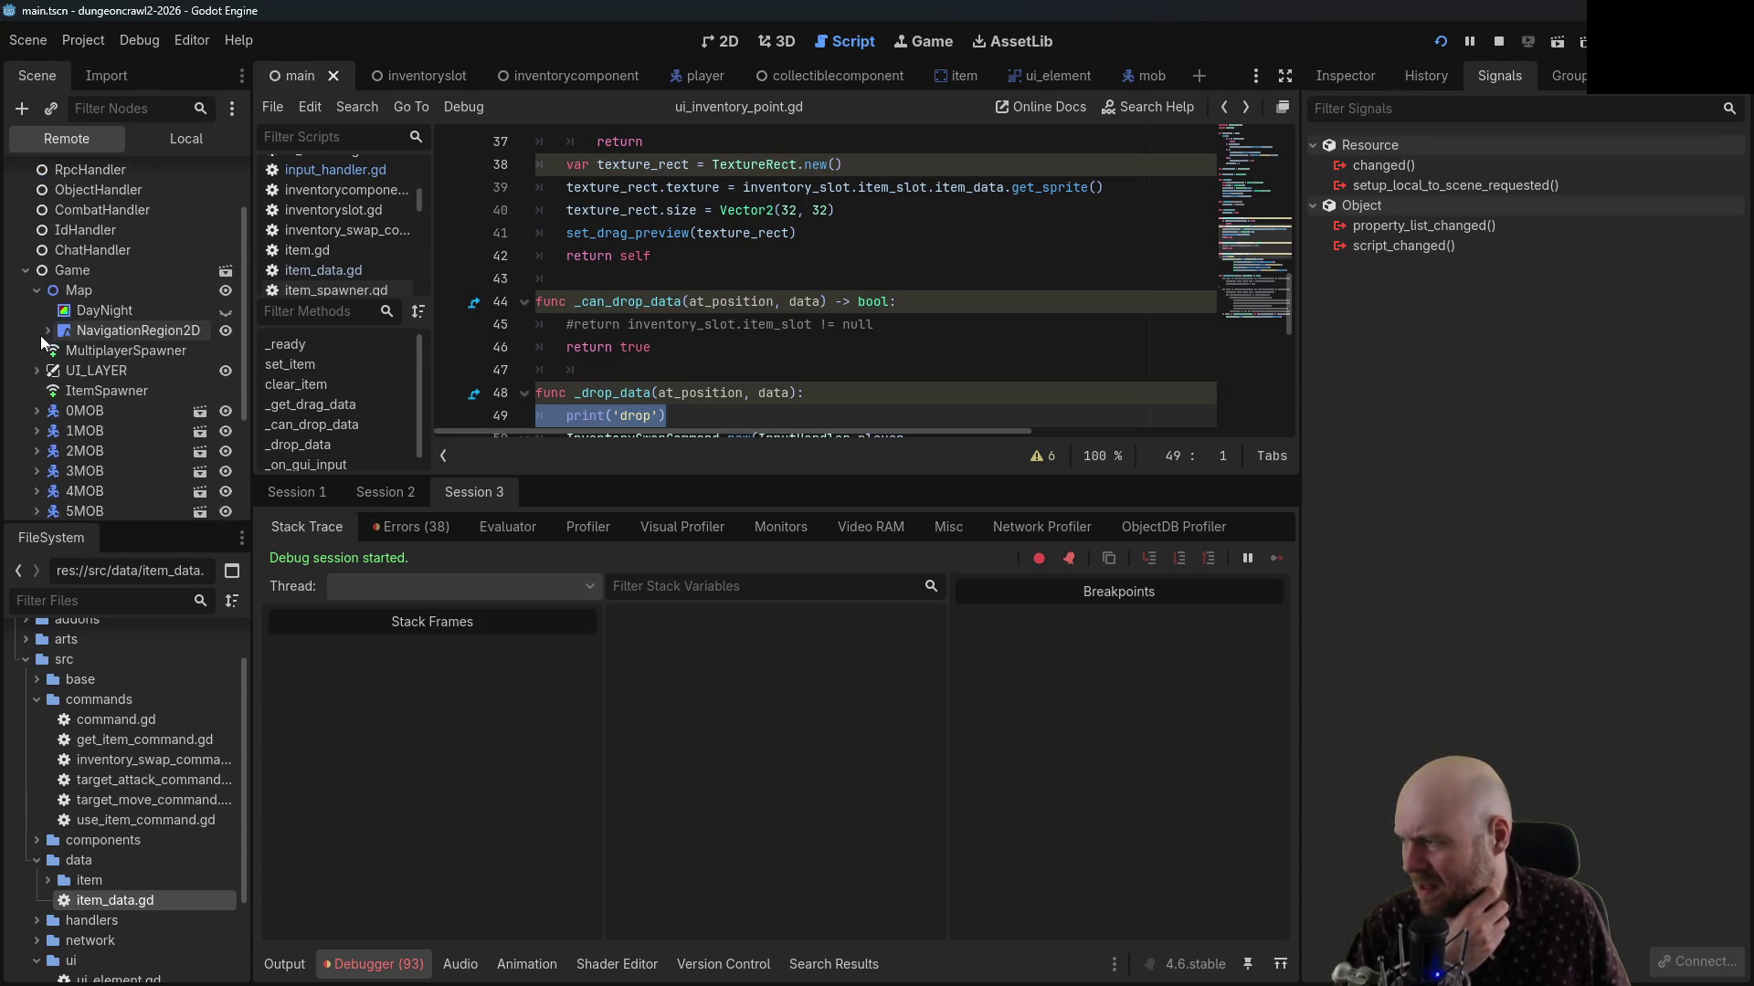
{"action": "left_click", "coordinate": [34, 293]}
{"action": "scroll", "coordinate": [27, 384], "scroll_direction": "down", "scroll_amount": 3}
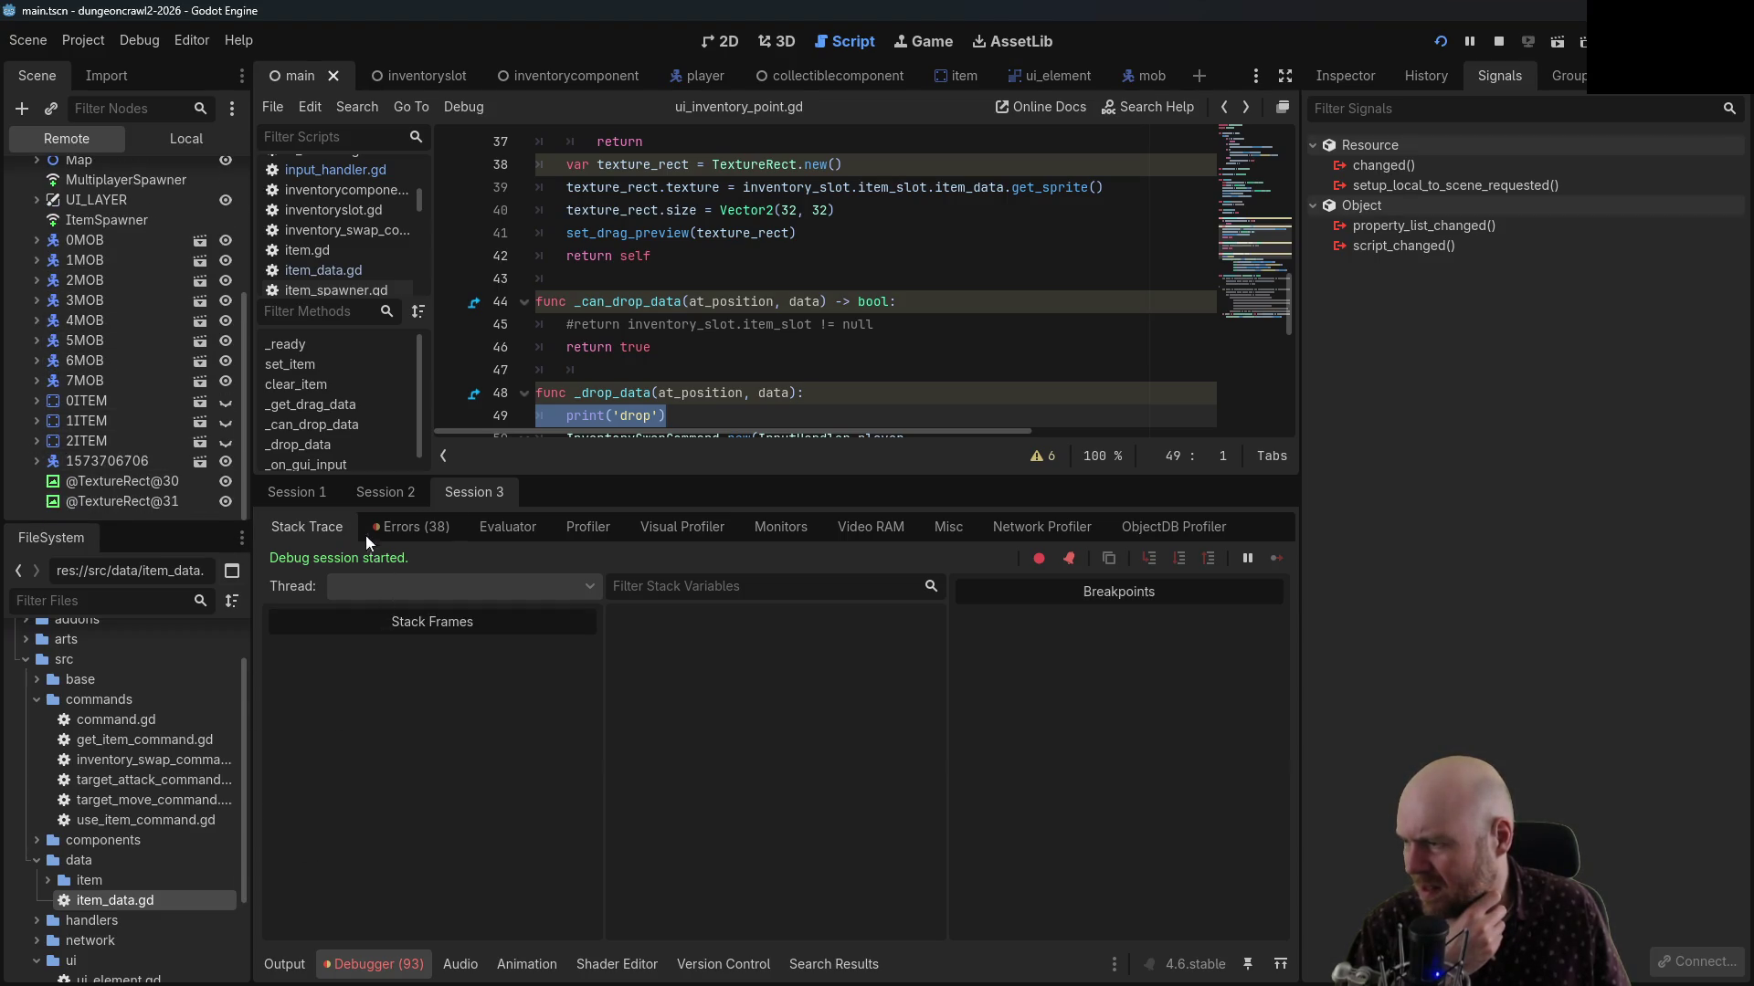
{"action": "left_click", "coordinate": [363, 496]}
{"action": "left_click", "coordinate": [309, 491]}
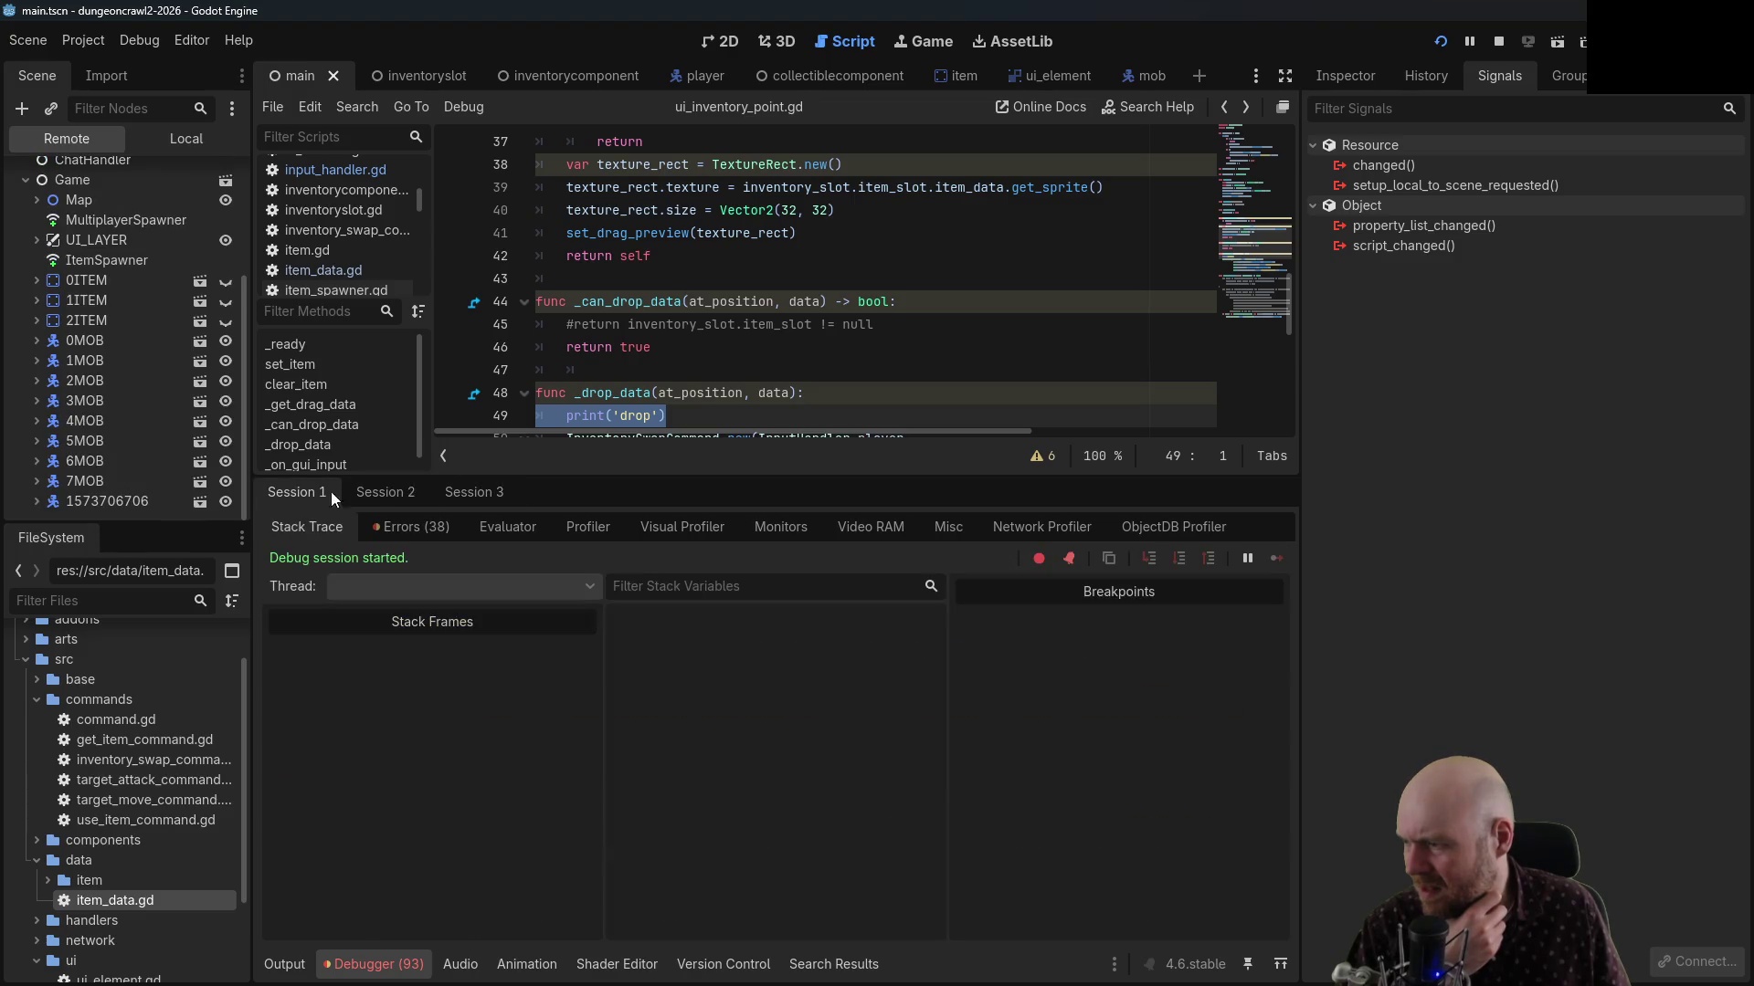
{"action": "scroll", "coordinate": [170, 305], "scroll_direction": "up", "scroll_amount": 2}
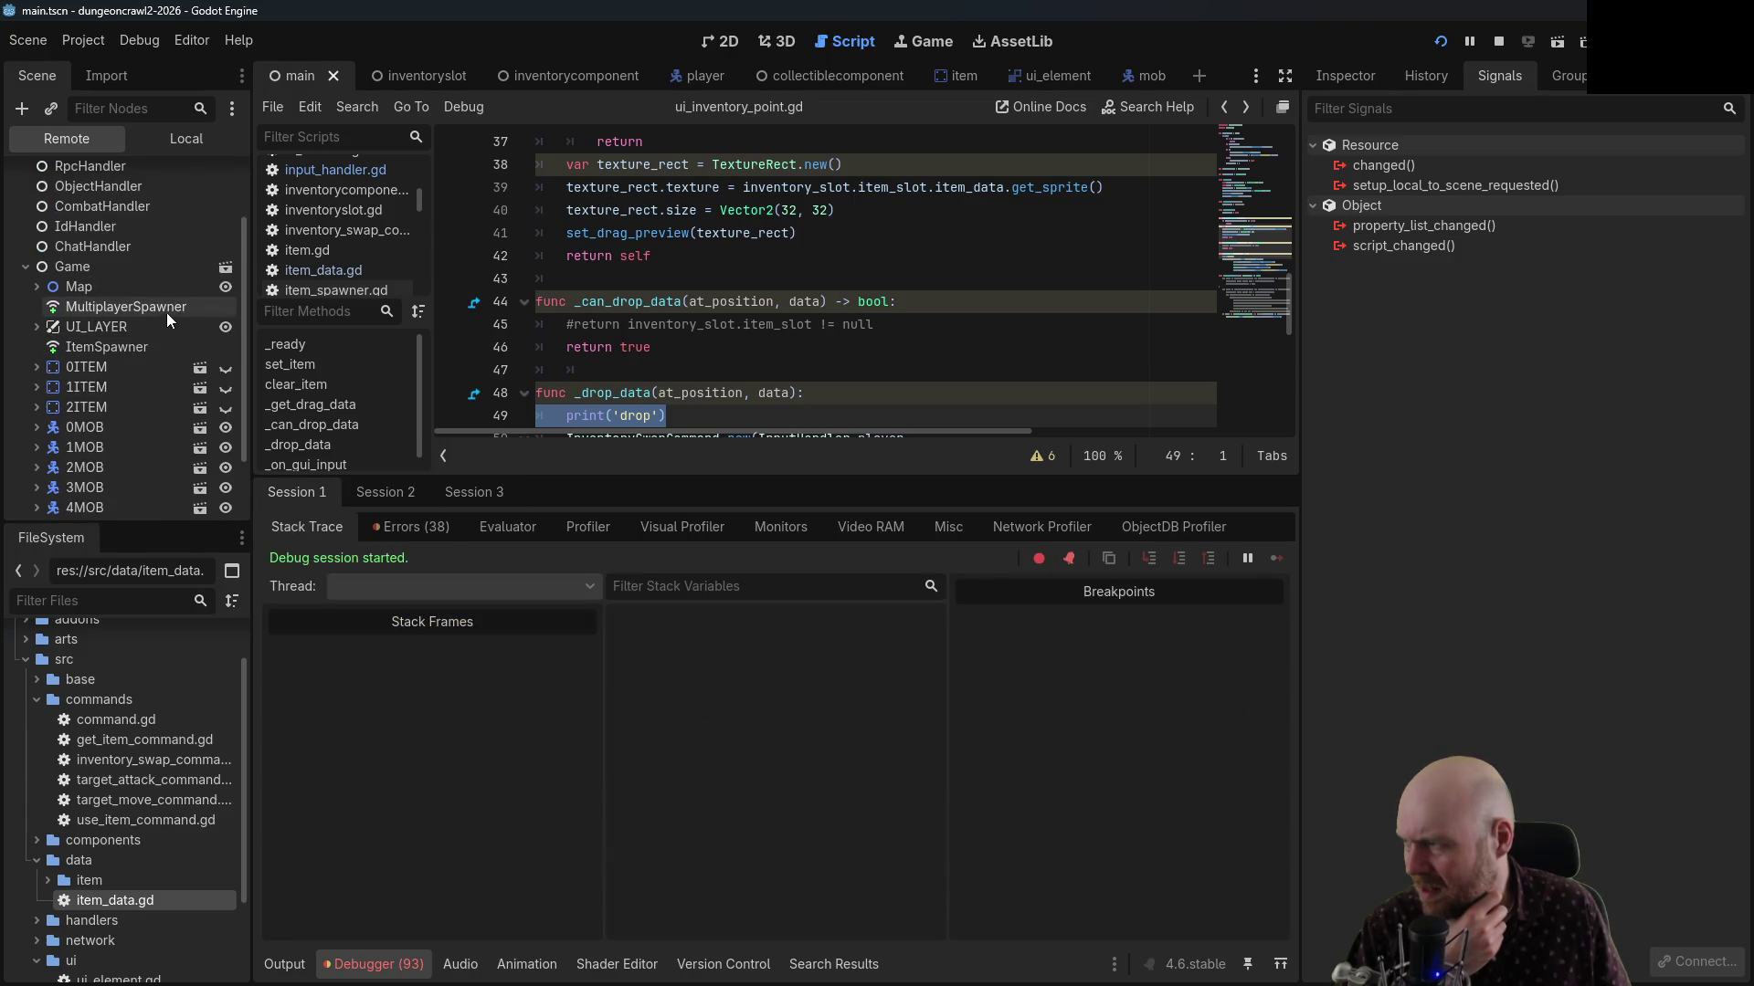
{"action": "scroll", "coordinate": [64, 393], "scroll_direction": "down", "scroll_amount": 2}
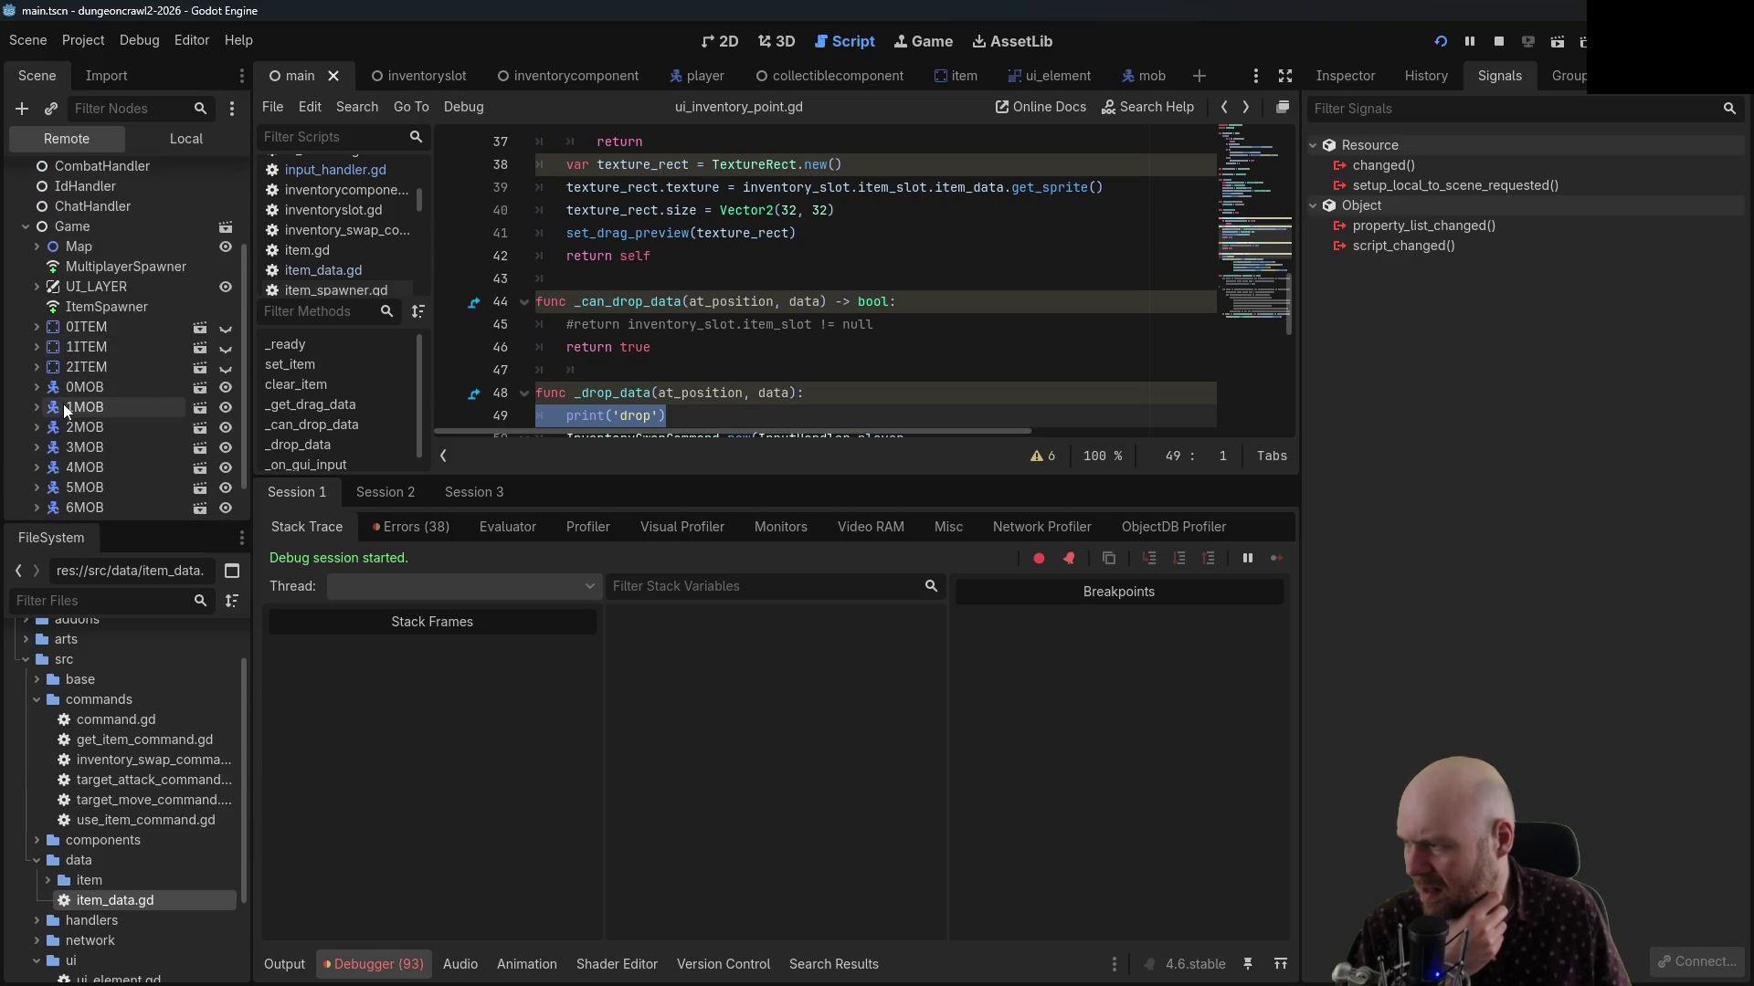
{"action": "scroll", "coordinate": [63, 404], "scroll_direction": "up", "scroll_amount": 4}
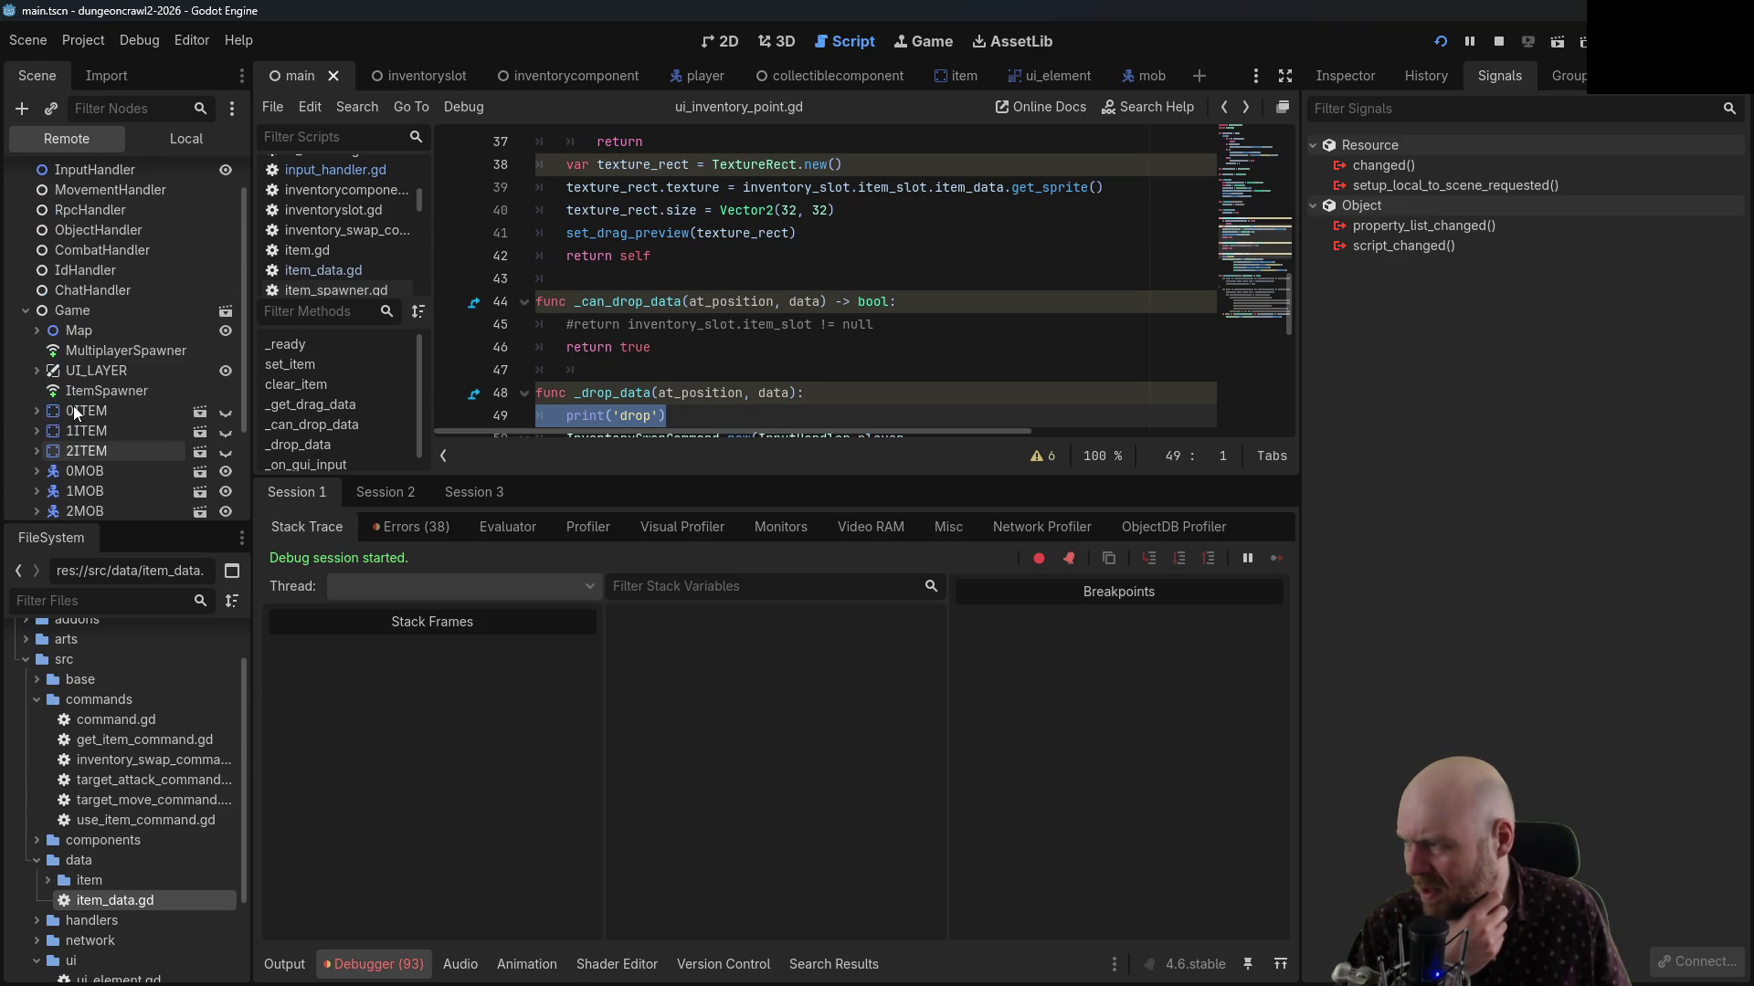
{"action": "scroll", "coordinate": [73, 405], "scroll_direction": "up", "scroll_amount": 2}
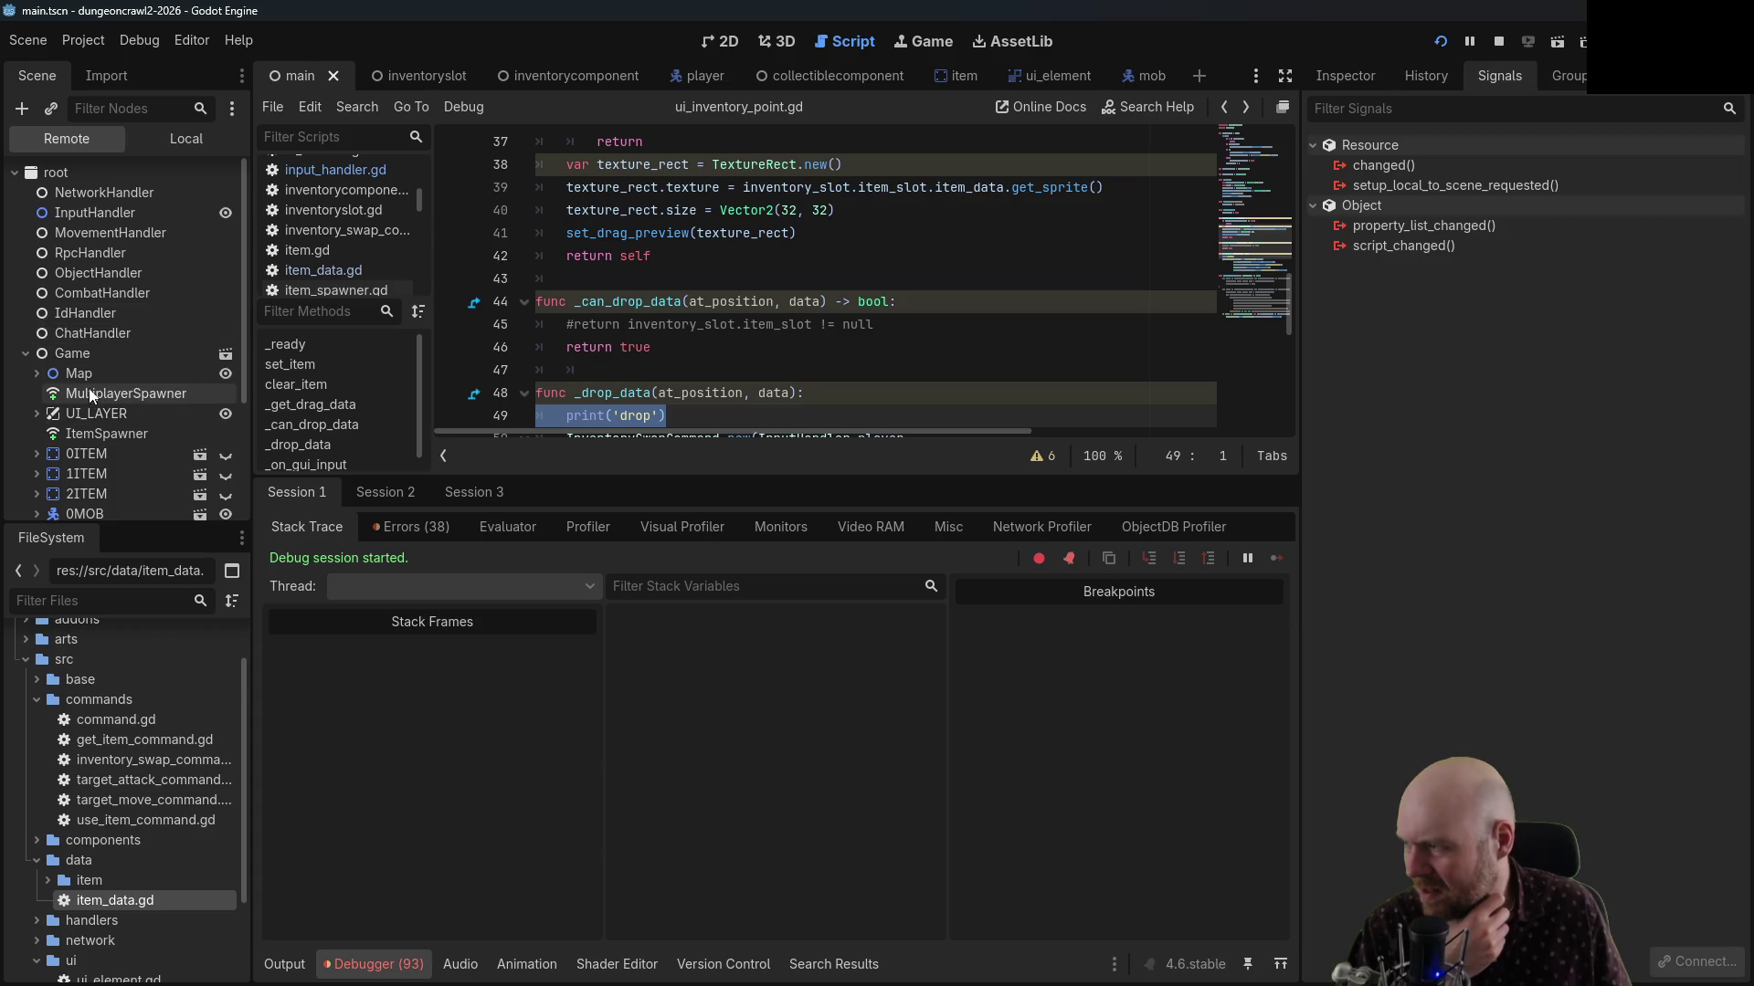
{"action": "scroll", "coordinate": [90, 388], "scroll_direction": "down", "scroll_amount": 2}
{"action": "left_click", "coordinate": [35, 371]}
{"action": "scroll", "coordinate": [35, 371], "scroll_direction": "down", "scroll_amount": 2}
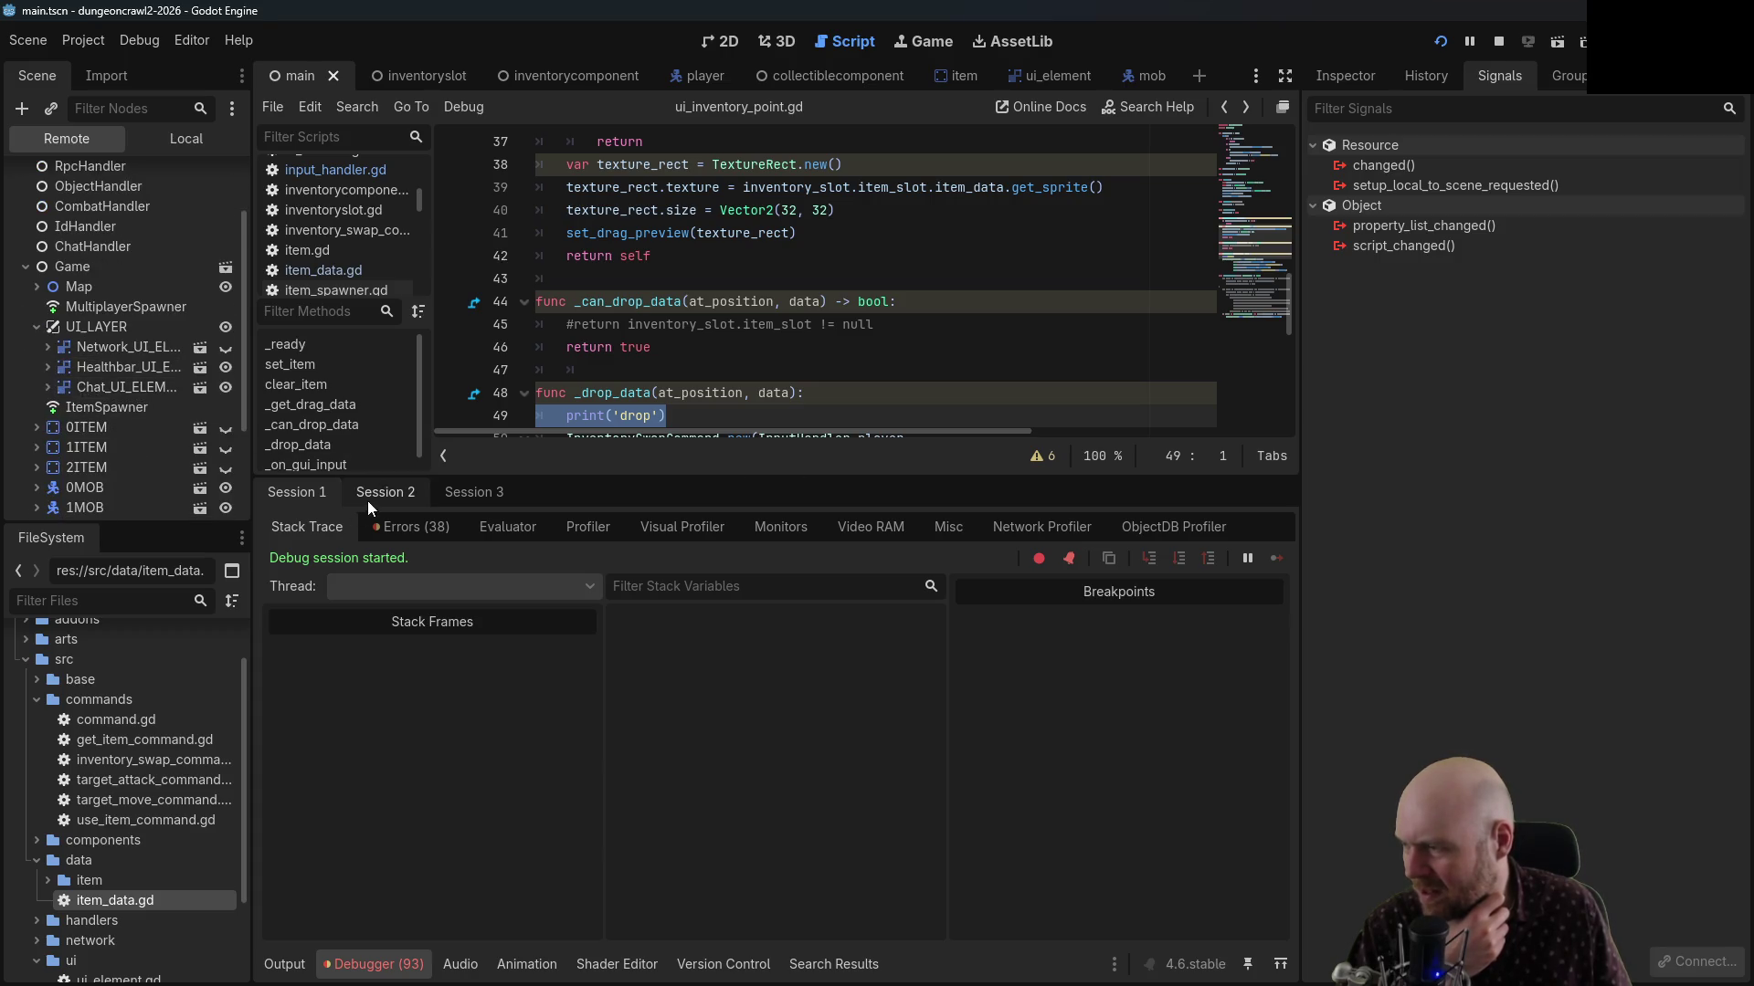
{"action": "left_click", "coordinate": [479, 502]}
{"action": "left_click", "coordinate": [97, 407]}
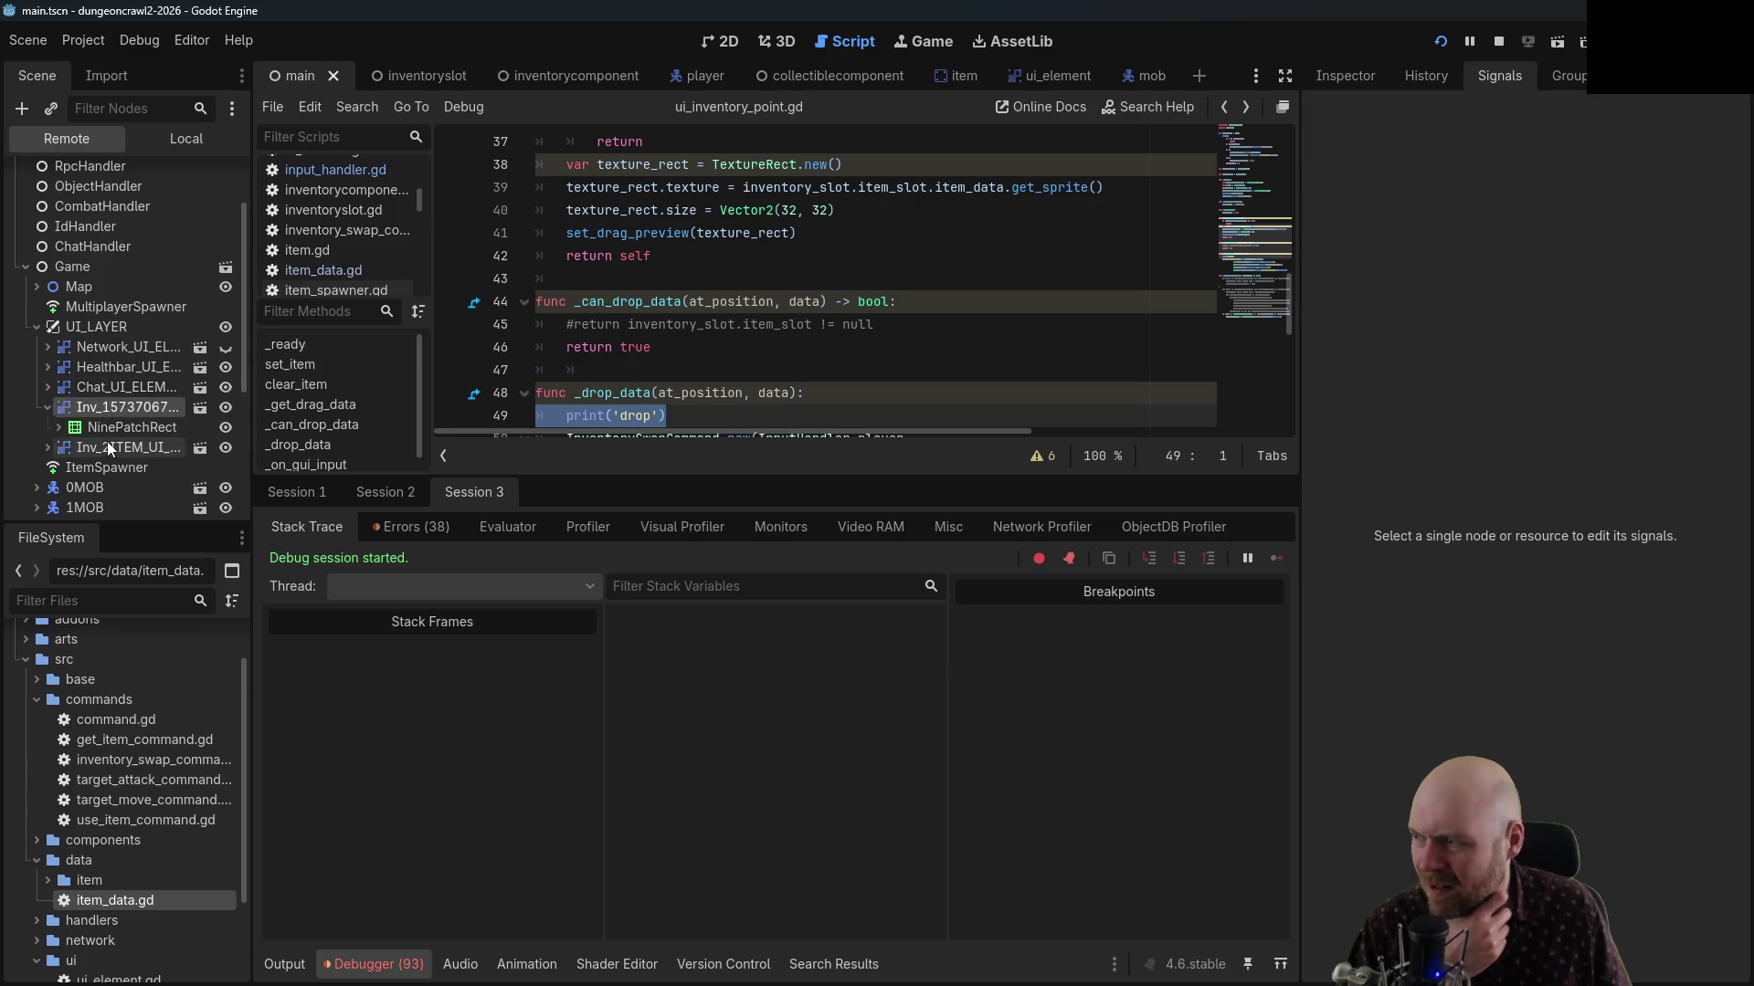
{"action": "left_click", "coordinate": [107, 446]}
{"action": "left_click", "coordinate": [106, 425]}
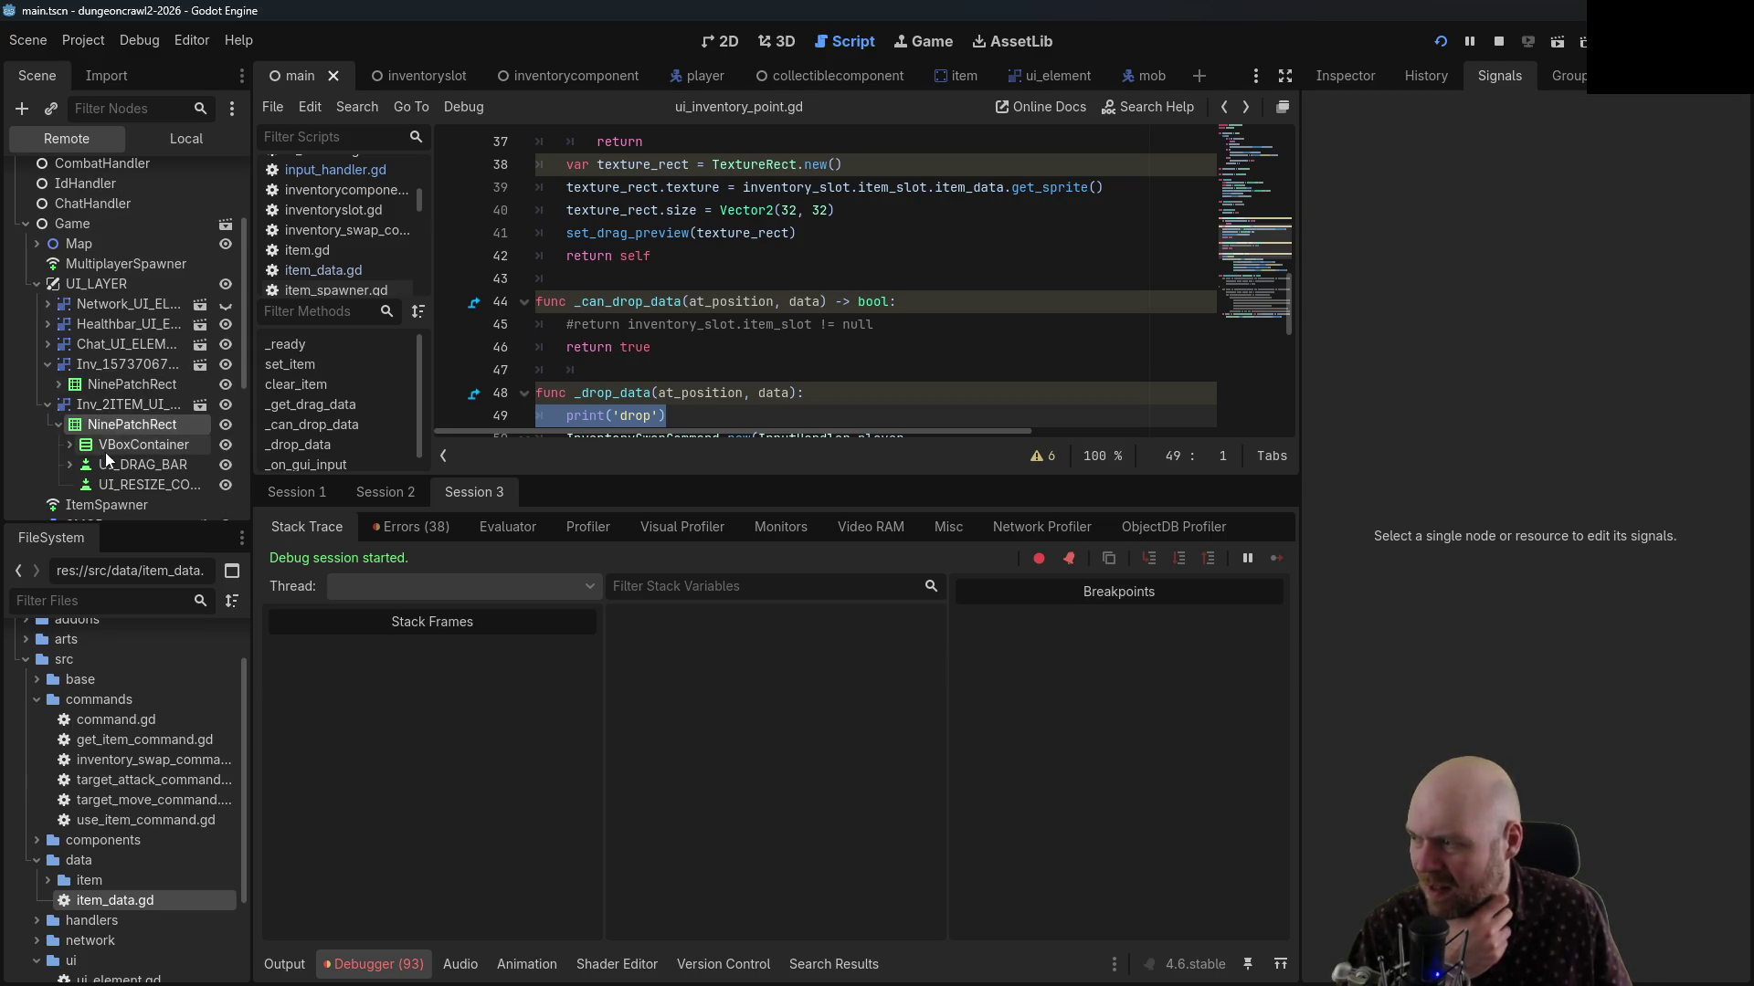
{"action": "left_click", "coordinate": [107, 453]}
{"action": "left_click", "coordinate": [123, 464]}
{"action": "left_click", "coordinate": [130, 439]}
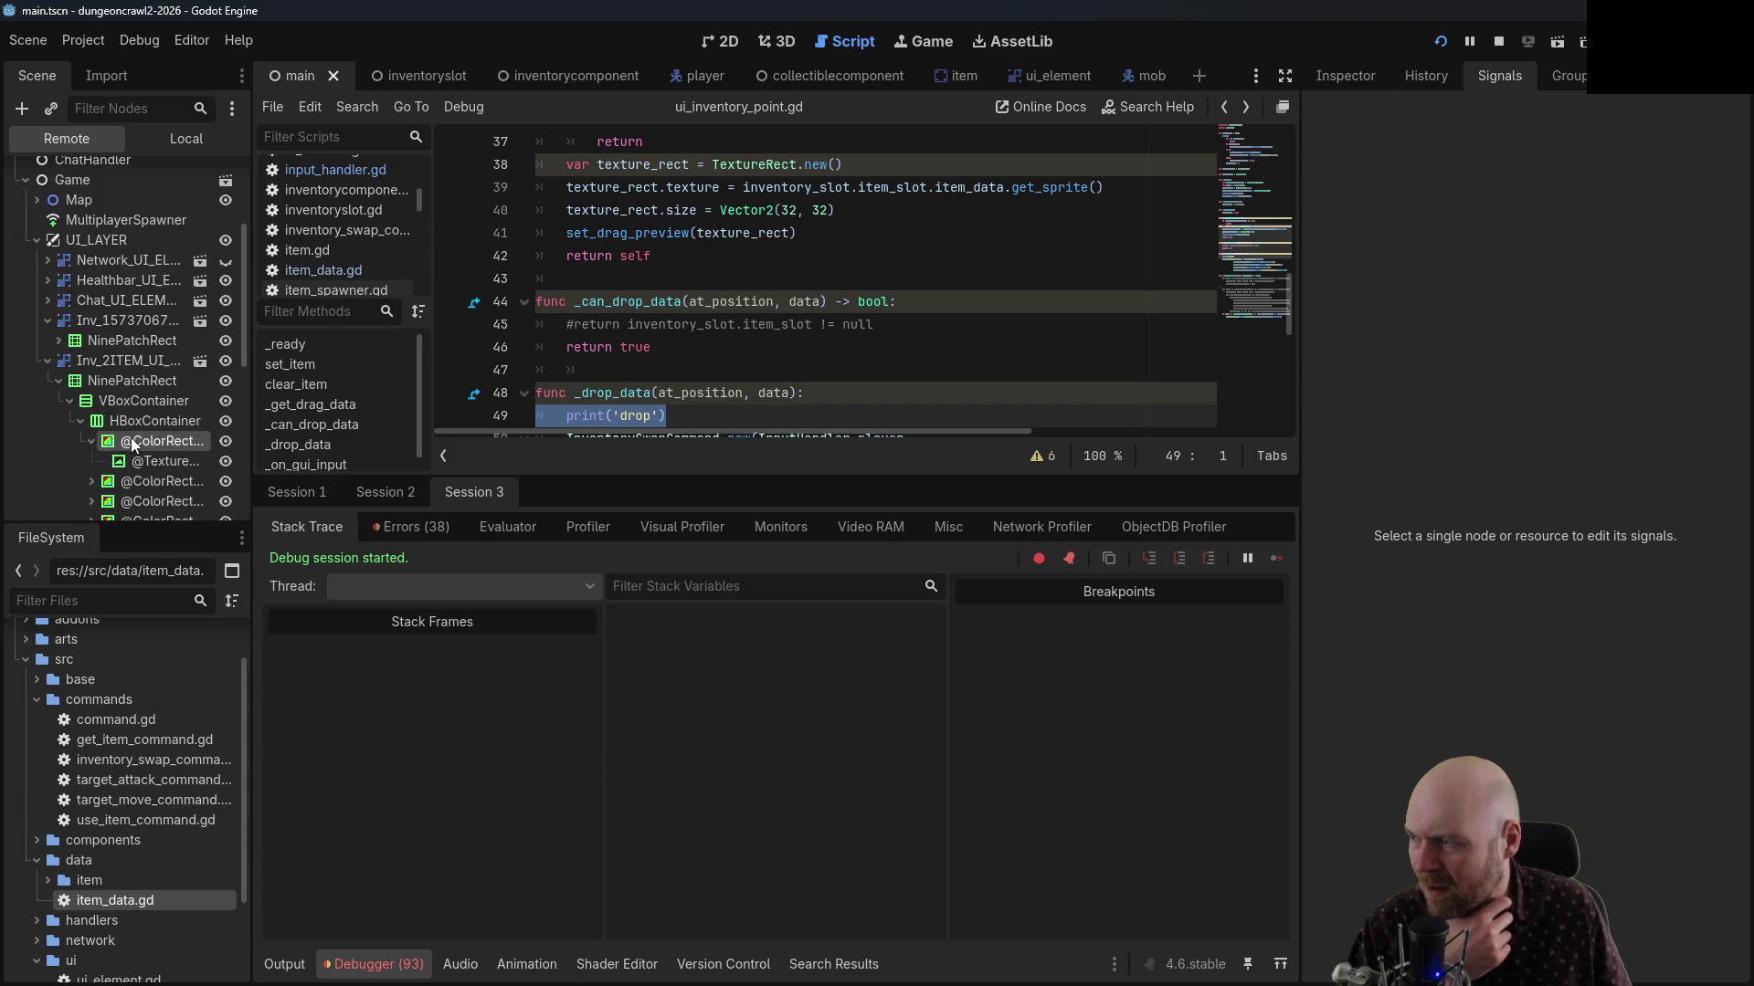
{"action": "left_click", "coordinate": [128, 463]}
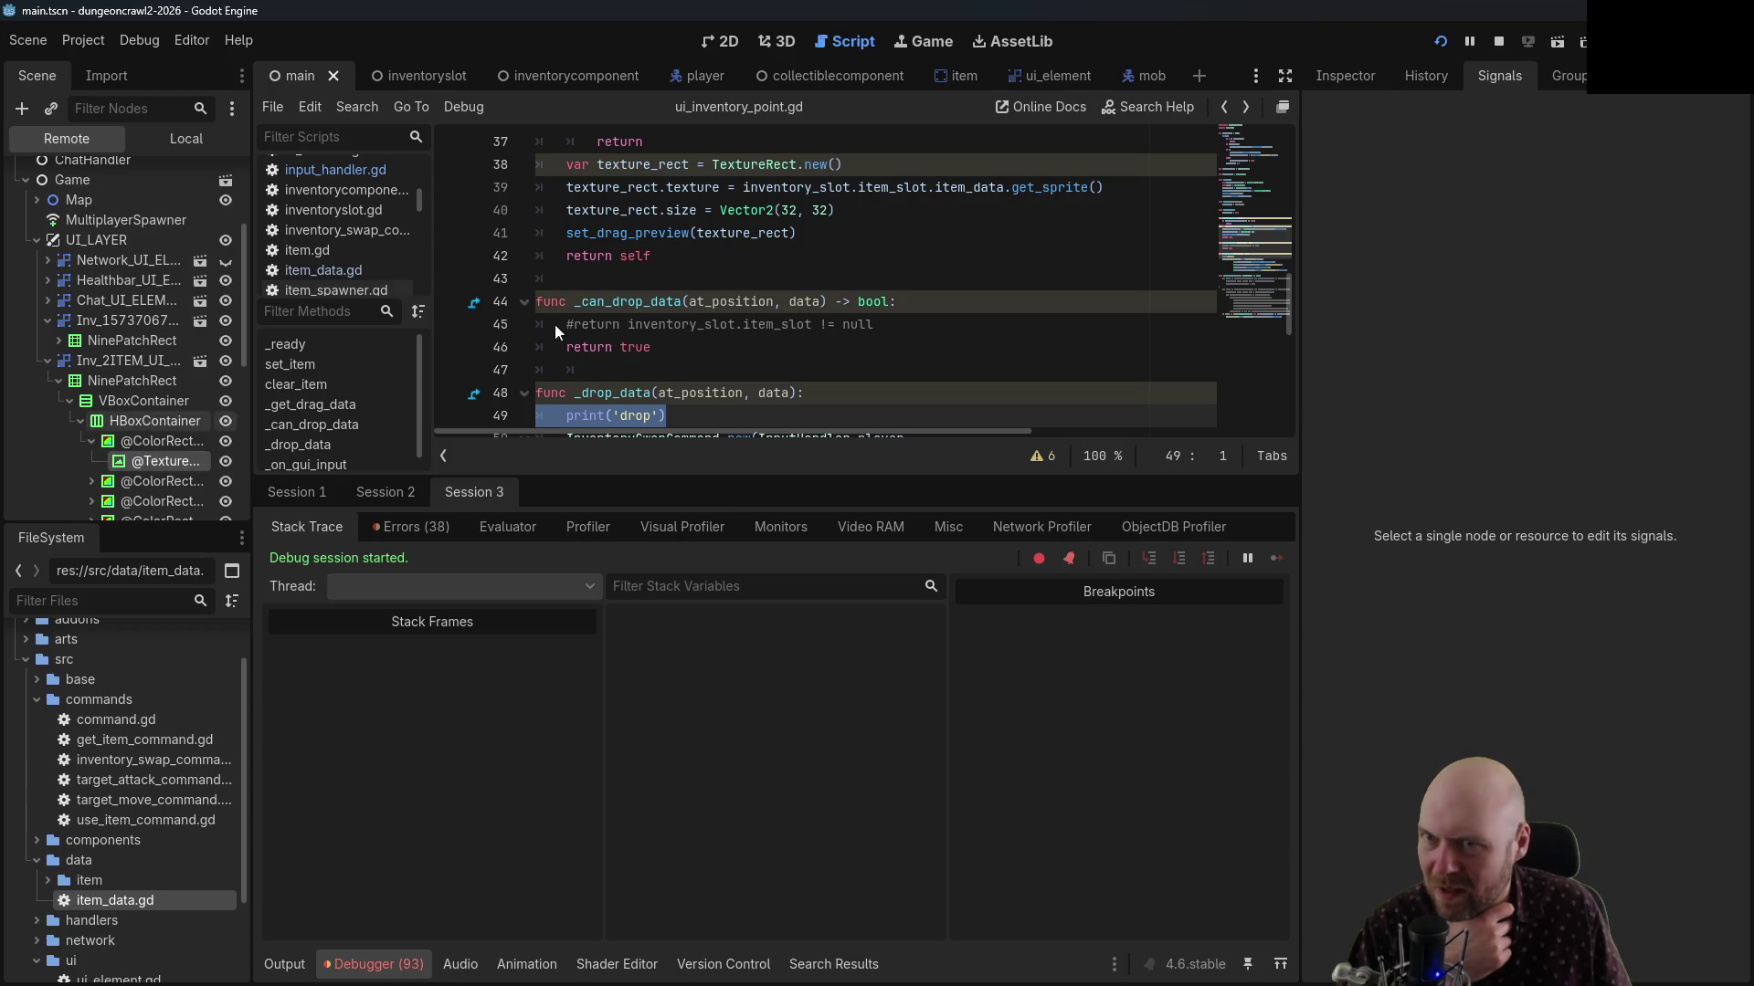
{"action": "left_click", "coordinate": [1370, 80]}
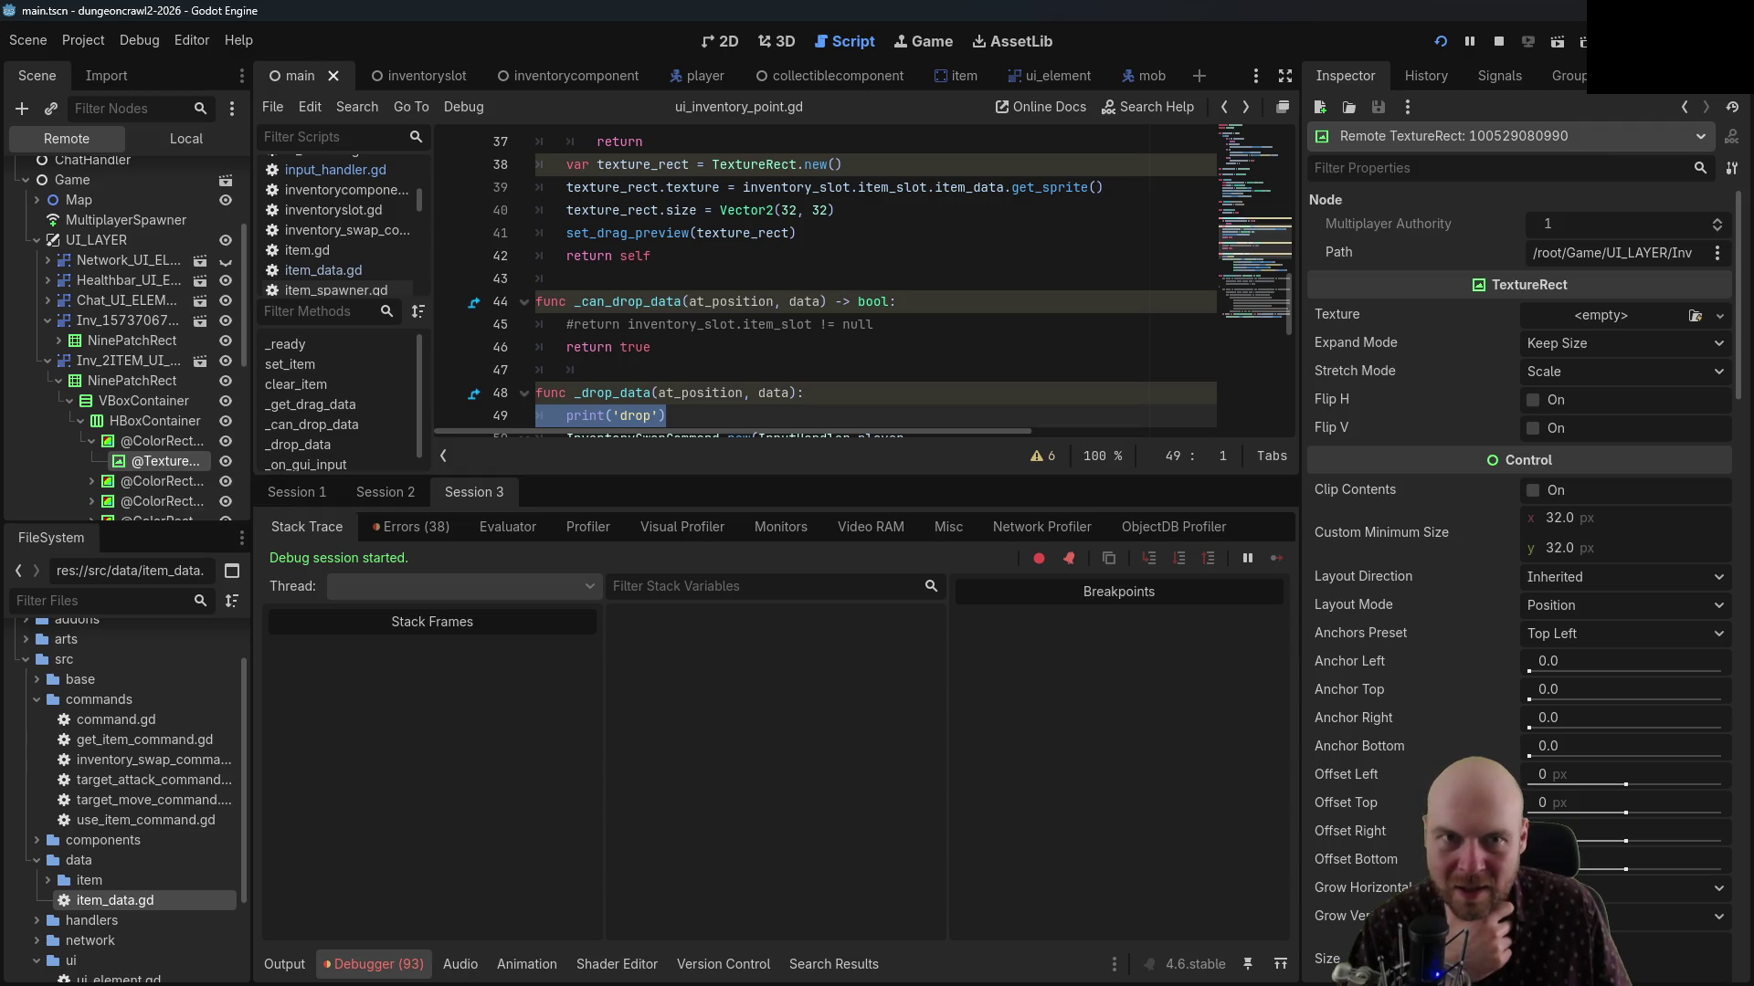
Bring the game window forward, move it aside, and drag the orange item into the top-left slot
{"action": "key", "text": "alt+Tab"}
{"action": "mouse_move", "coordinate": [890, 176]}
{"action": "left_mouse_down"}
{"action": "mouse_move", "coordinate": [442, 301]}
{"action": "mouse_move", "coordinate": [511, 352]}
{"action": "mouse_move", "coordinate": [499, 368]}
{"action": "left_mouse_up"}
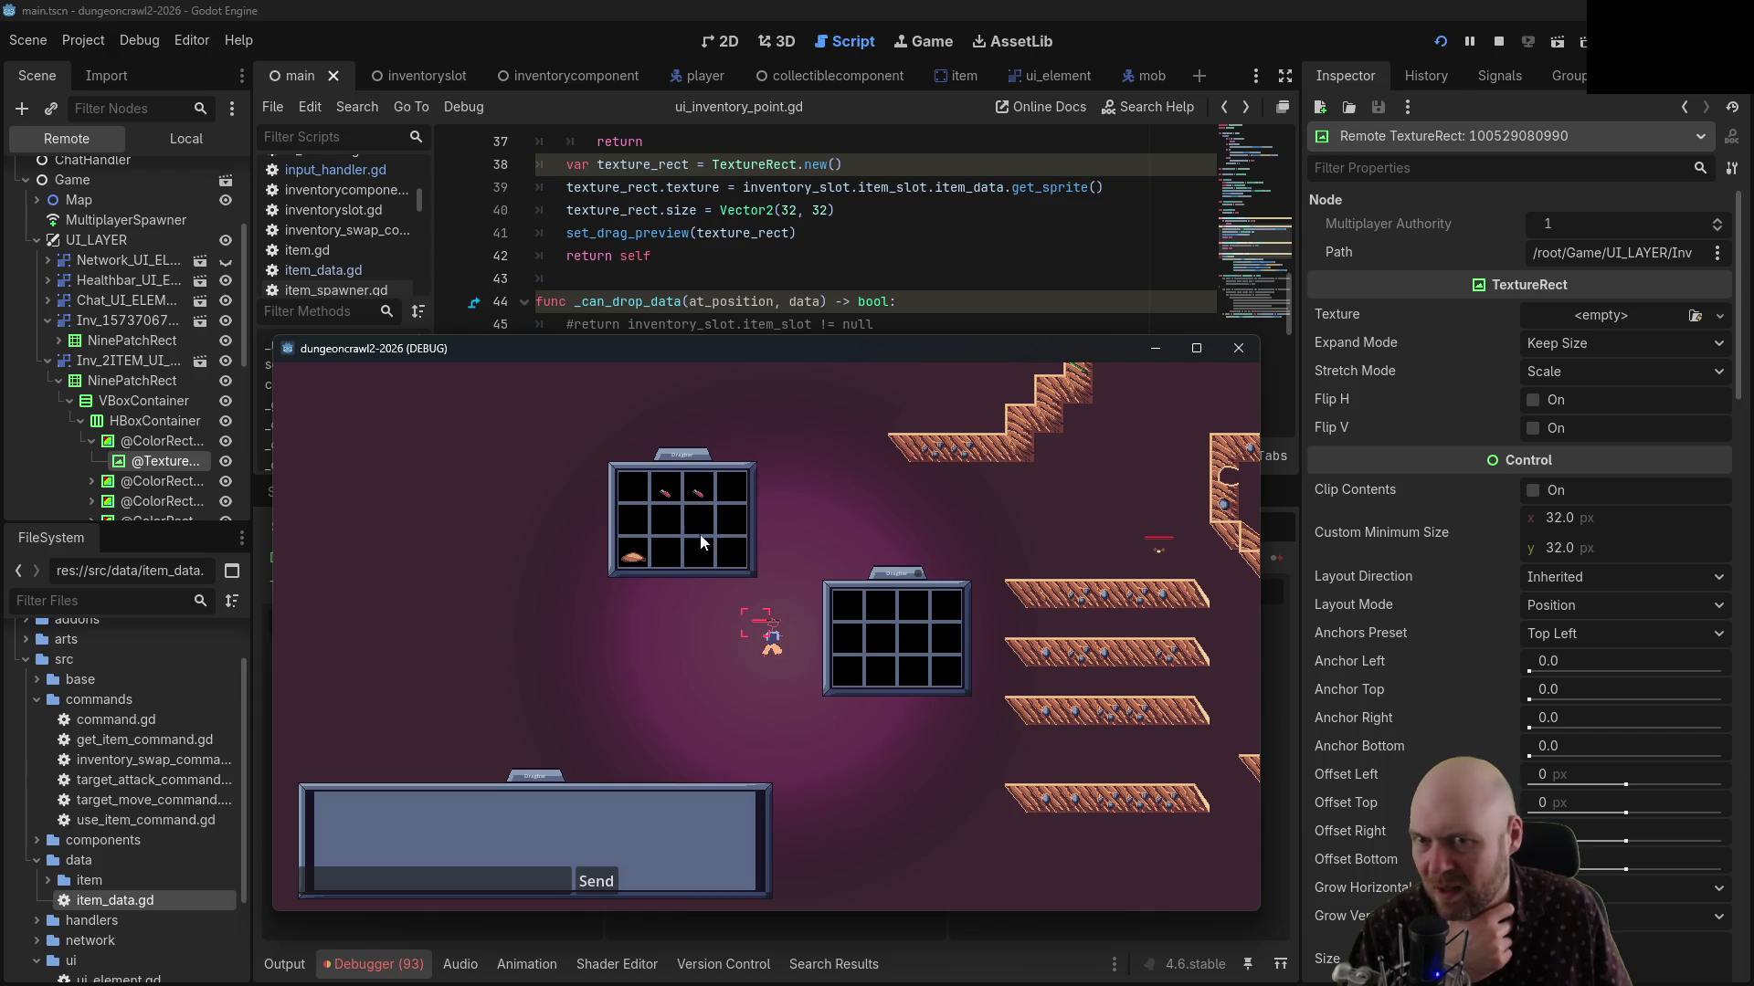
{"action": "left_click_drag", "start_coordinate": [643, 562], "coordinate": [637, 500]}
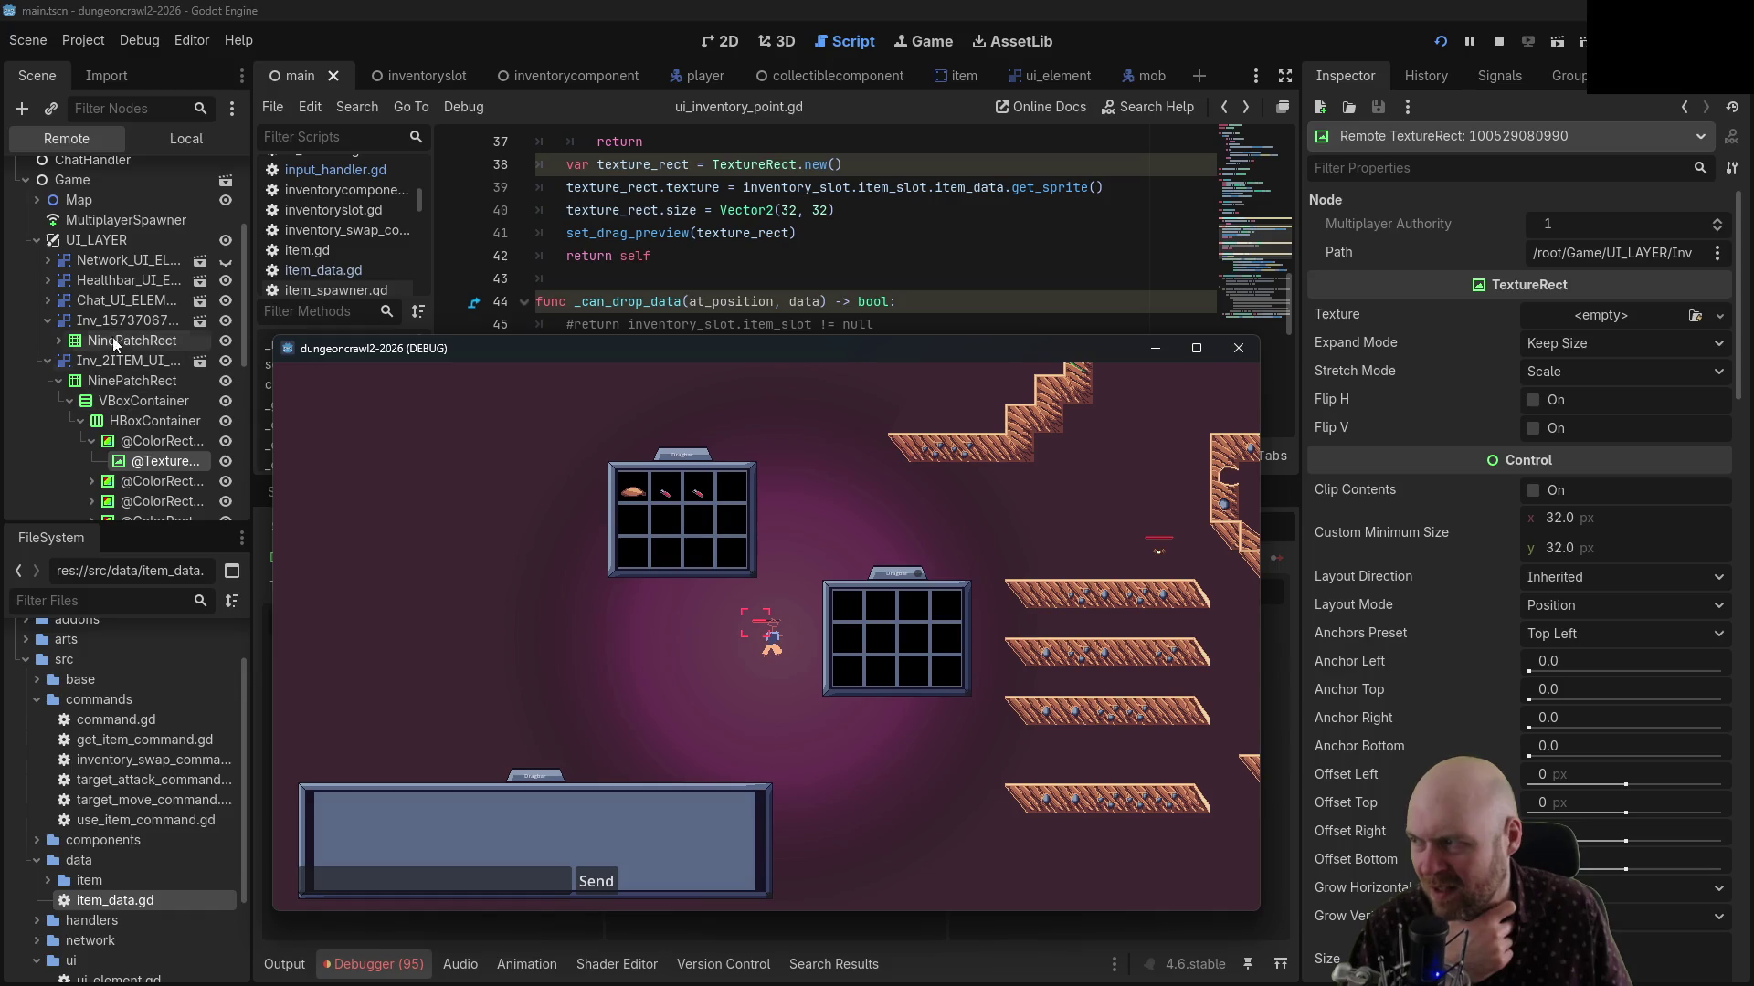
Expand the first inventory's HBoxContainer in the Remote tree and inspect the first two slots
{"action": "left_click", "coordinate": [57, 340]}
{"action": "left_click", "coordinate": [71, 359]}
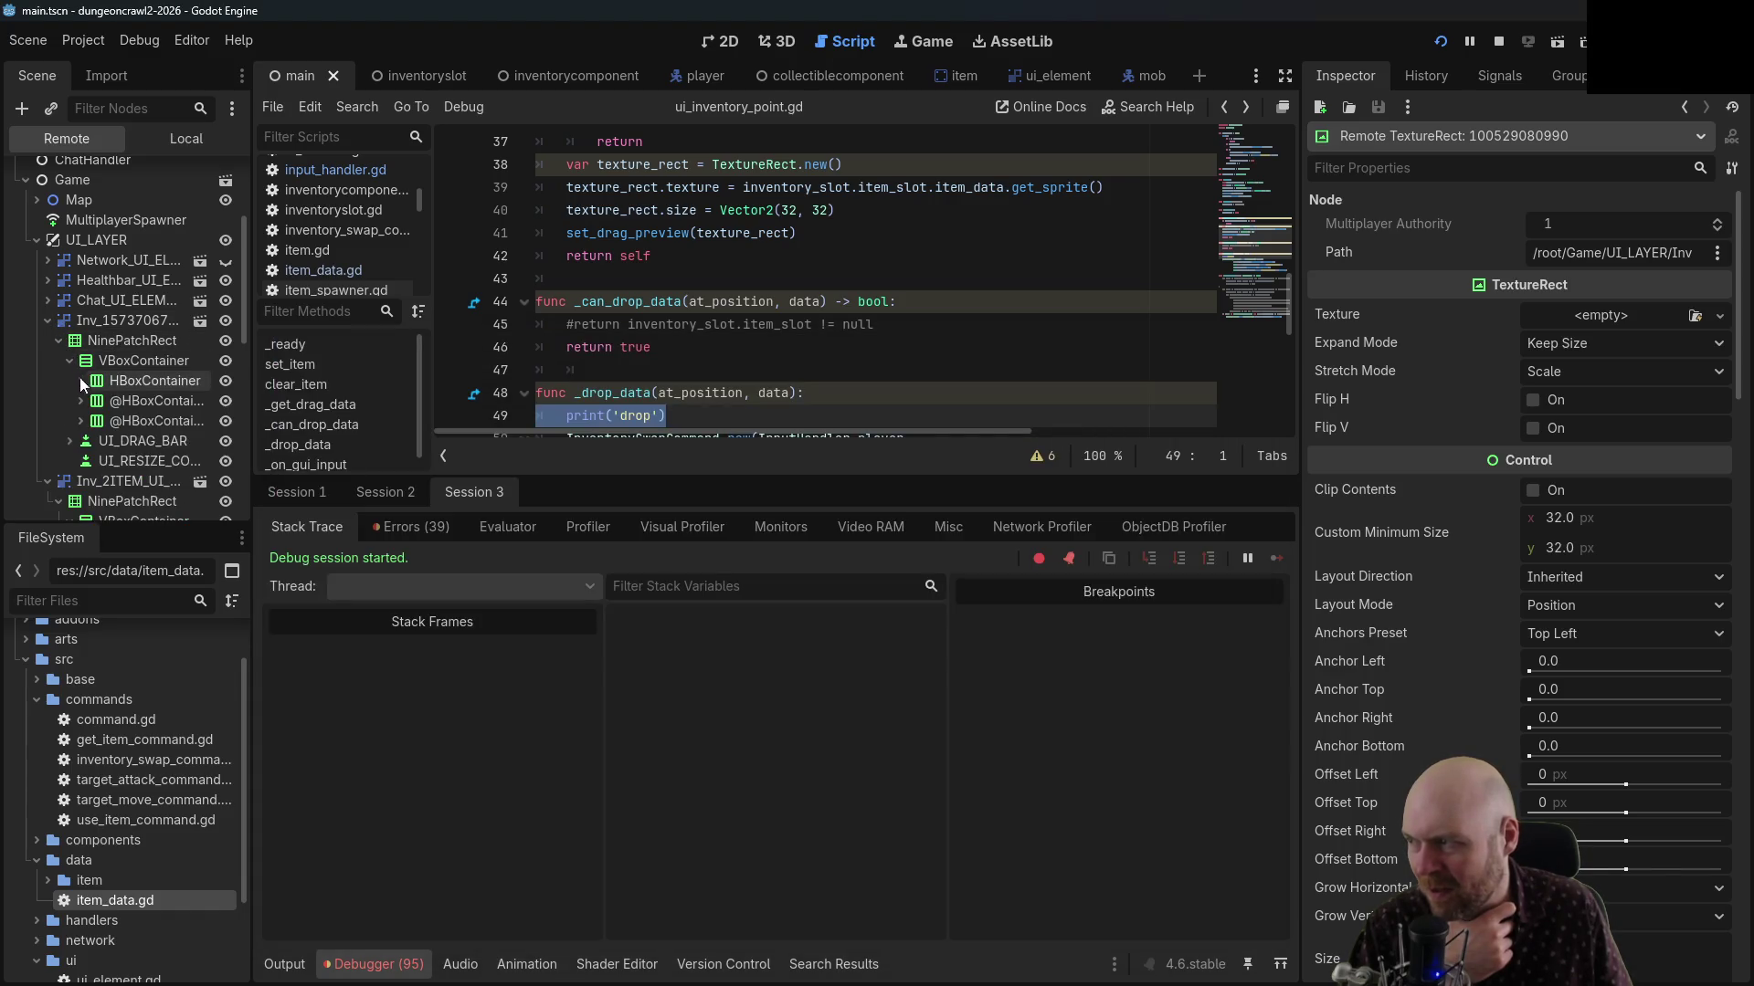
{"action": "left_click", "coordinate": [80, 380]}
{"action": "left_click", "coordinate": [102, 403]}
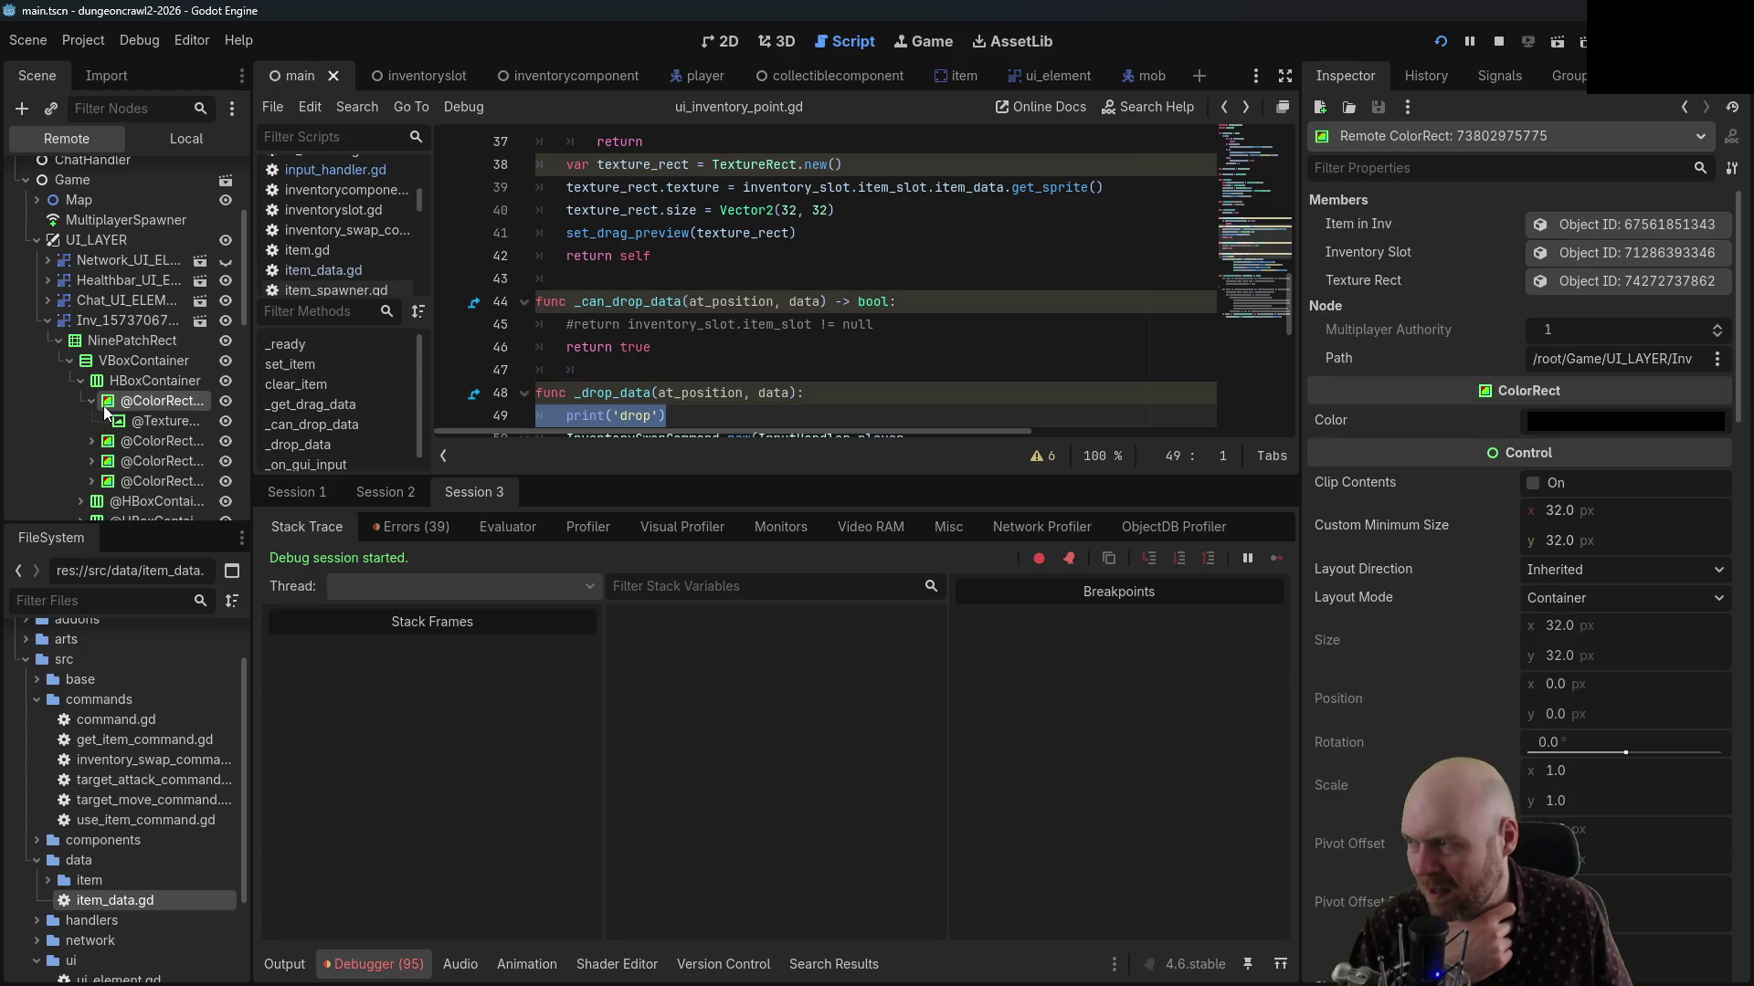
{"action": "left_click", "coordinate": [92, 401]}
{"action": "left_click", "coordinate": [121, 441]}
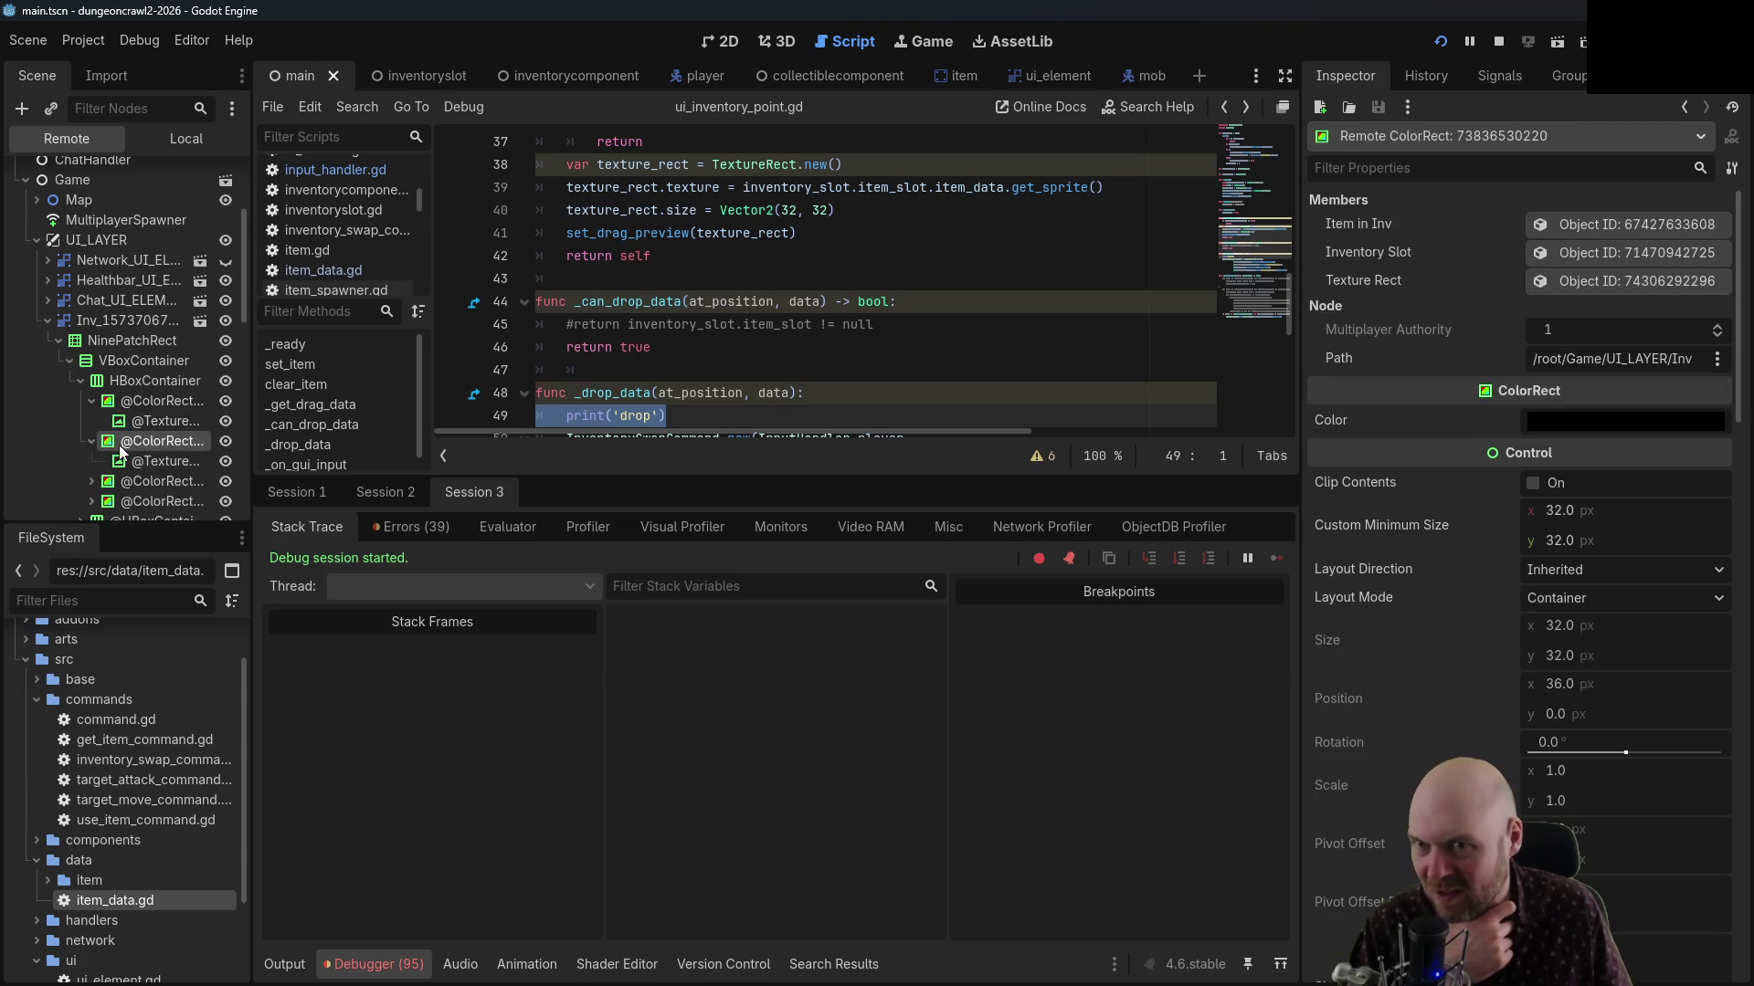
{"action": "left_click", "coordinate": [121, 461]}
Inspect the third and fourth slot nodes, confirming the fourth slot's item is null
{"action": "left_click", "coordinate": [114, 481]}
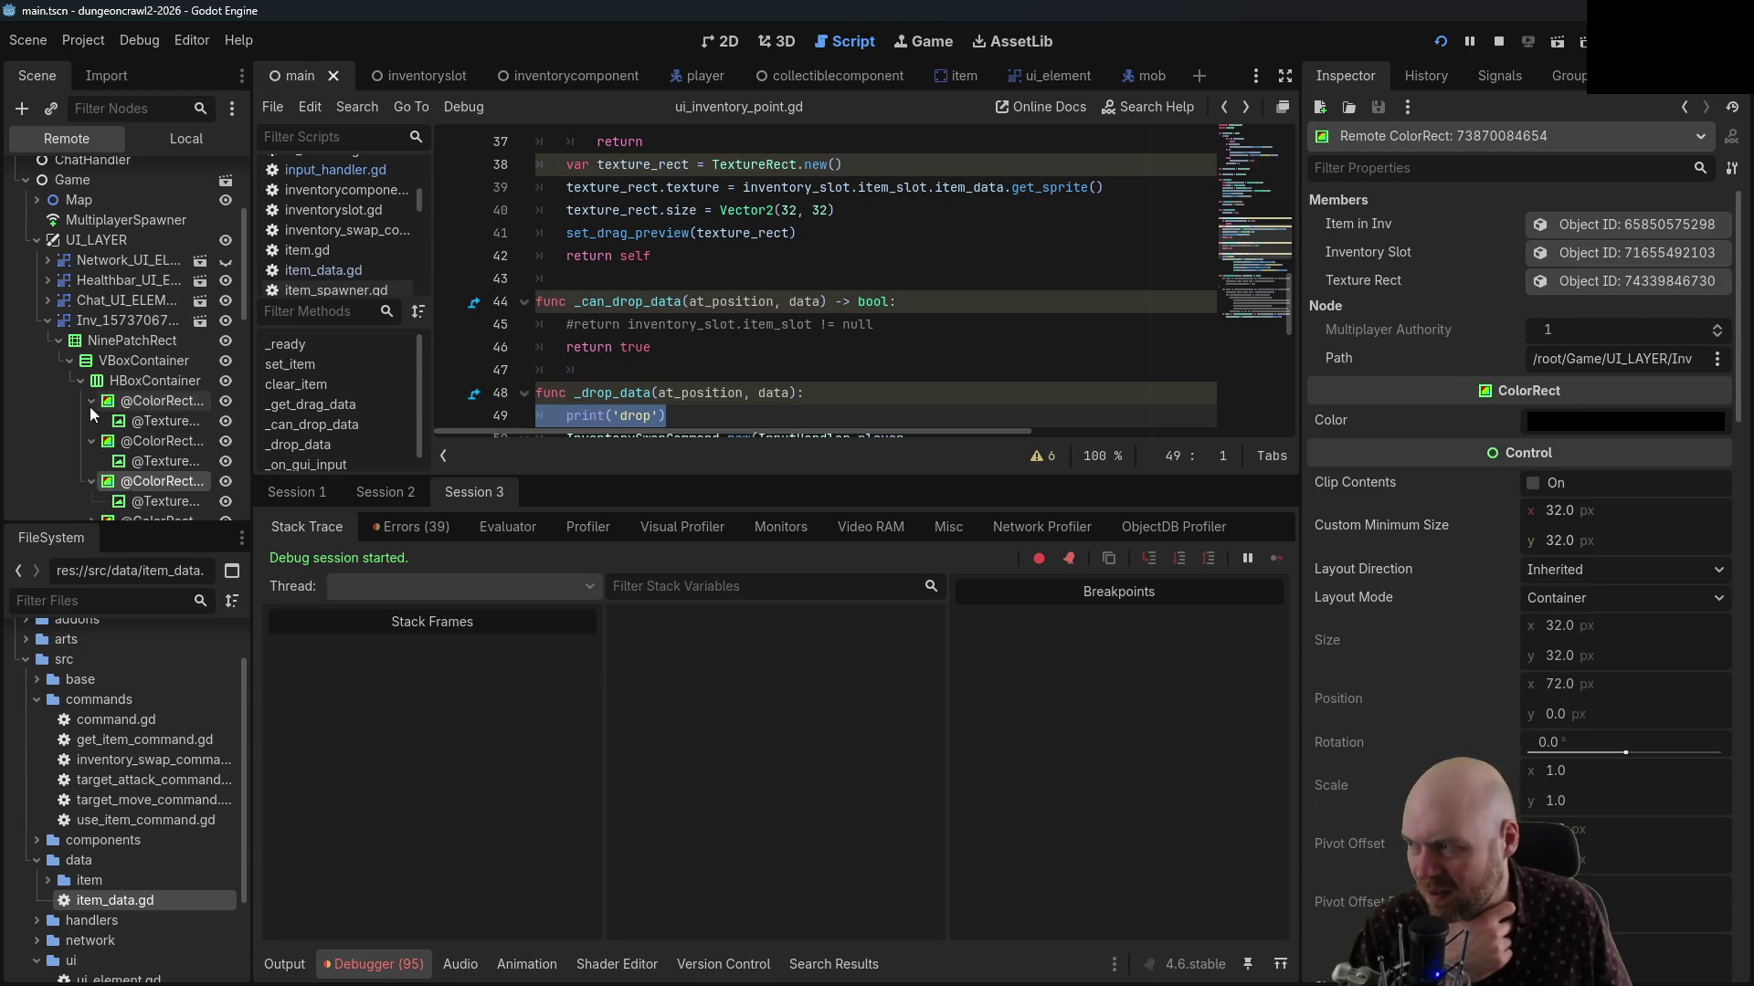
{"action": "left_click", "coordinate": [91, 401]}
{"action": "left_click", "coordinate": [91, 421]}
{"action": "left_click", "coordinate": [92, 441]}
{"action": "left_click", "coordinate": [111, 462]}
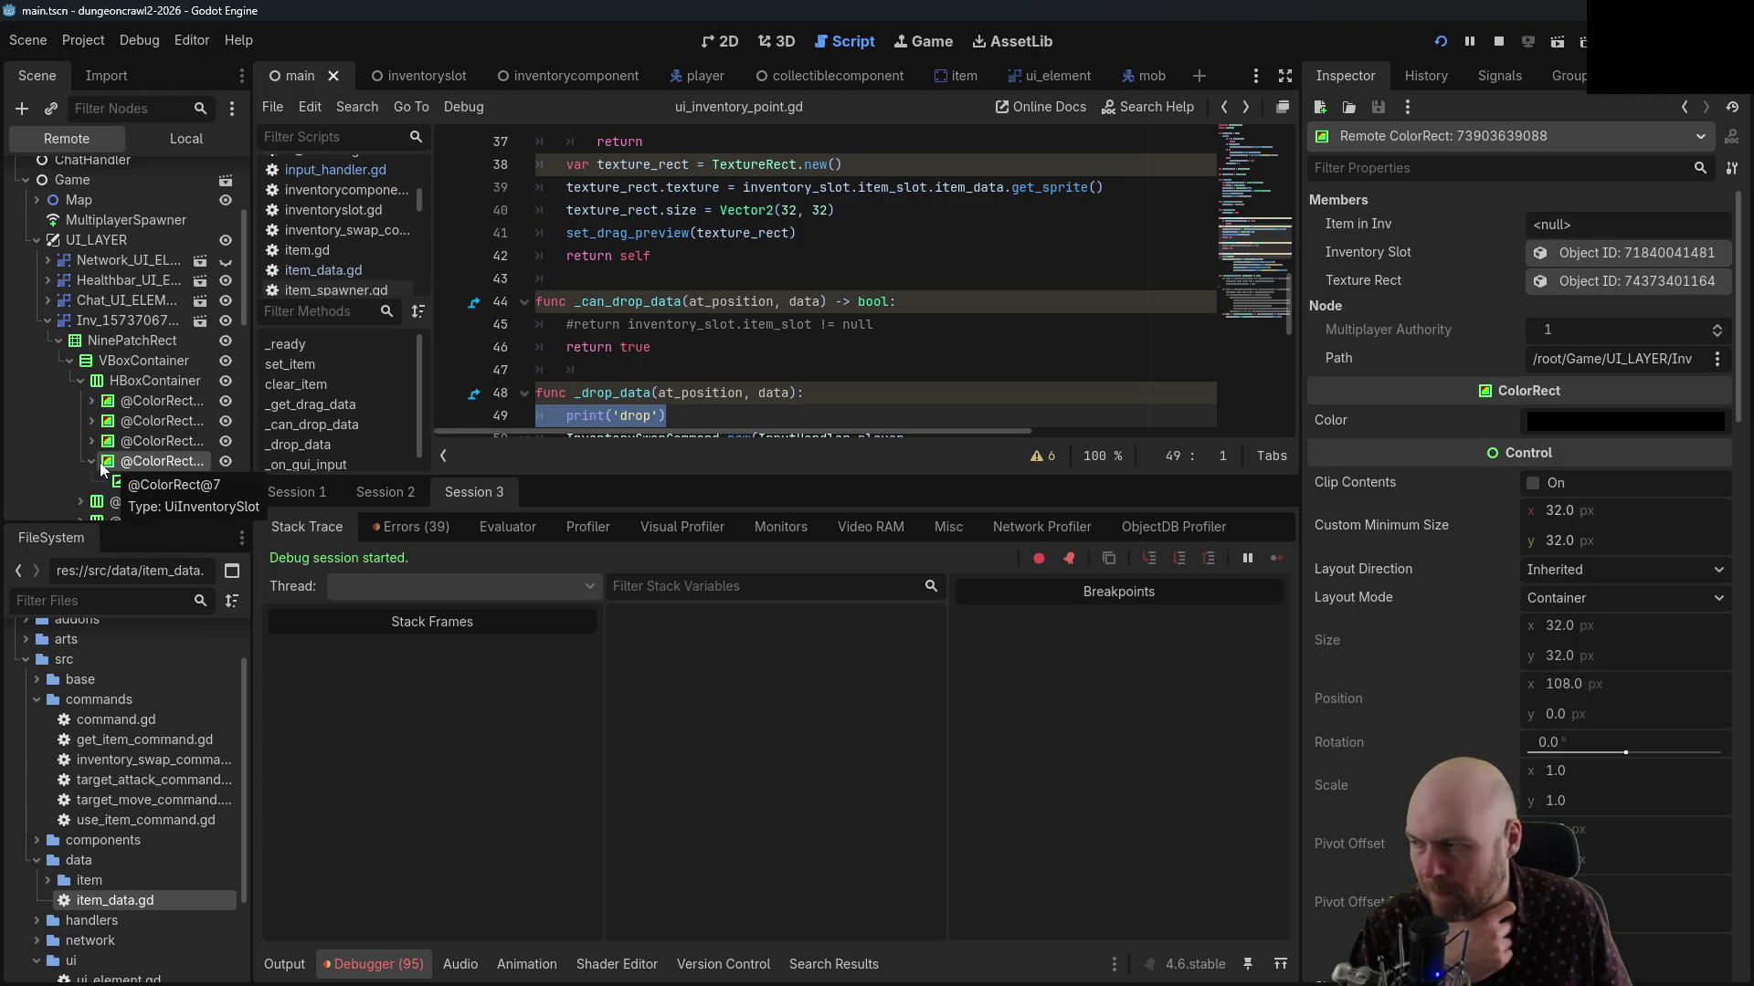
{"action": "left_click", "coordinate": [91, 461]}
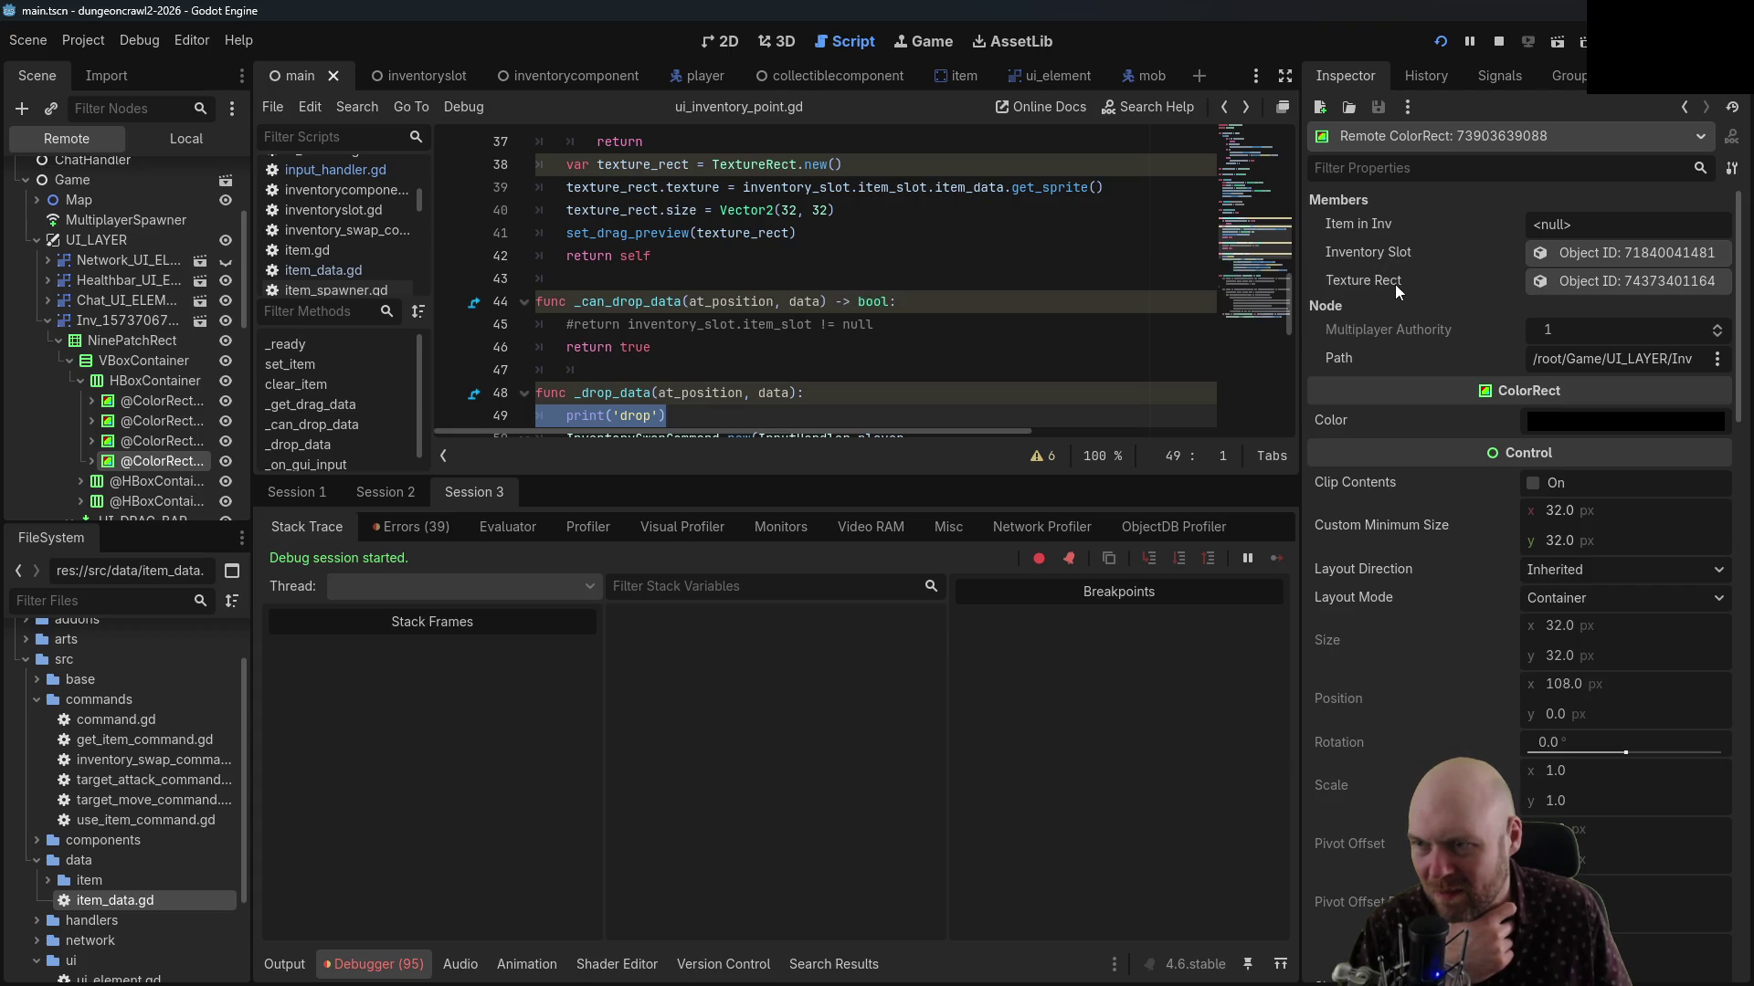
{"action": "scroll", "coordinate": [82, 402], "scroll_direction": "down", "scroll_amount": 2}
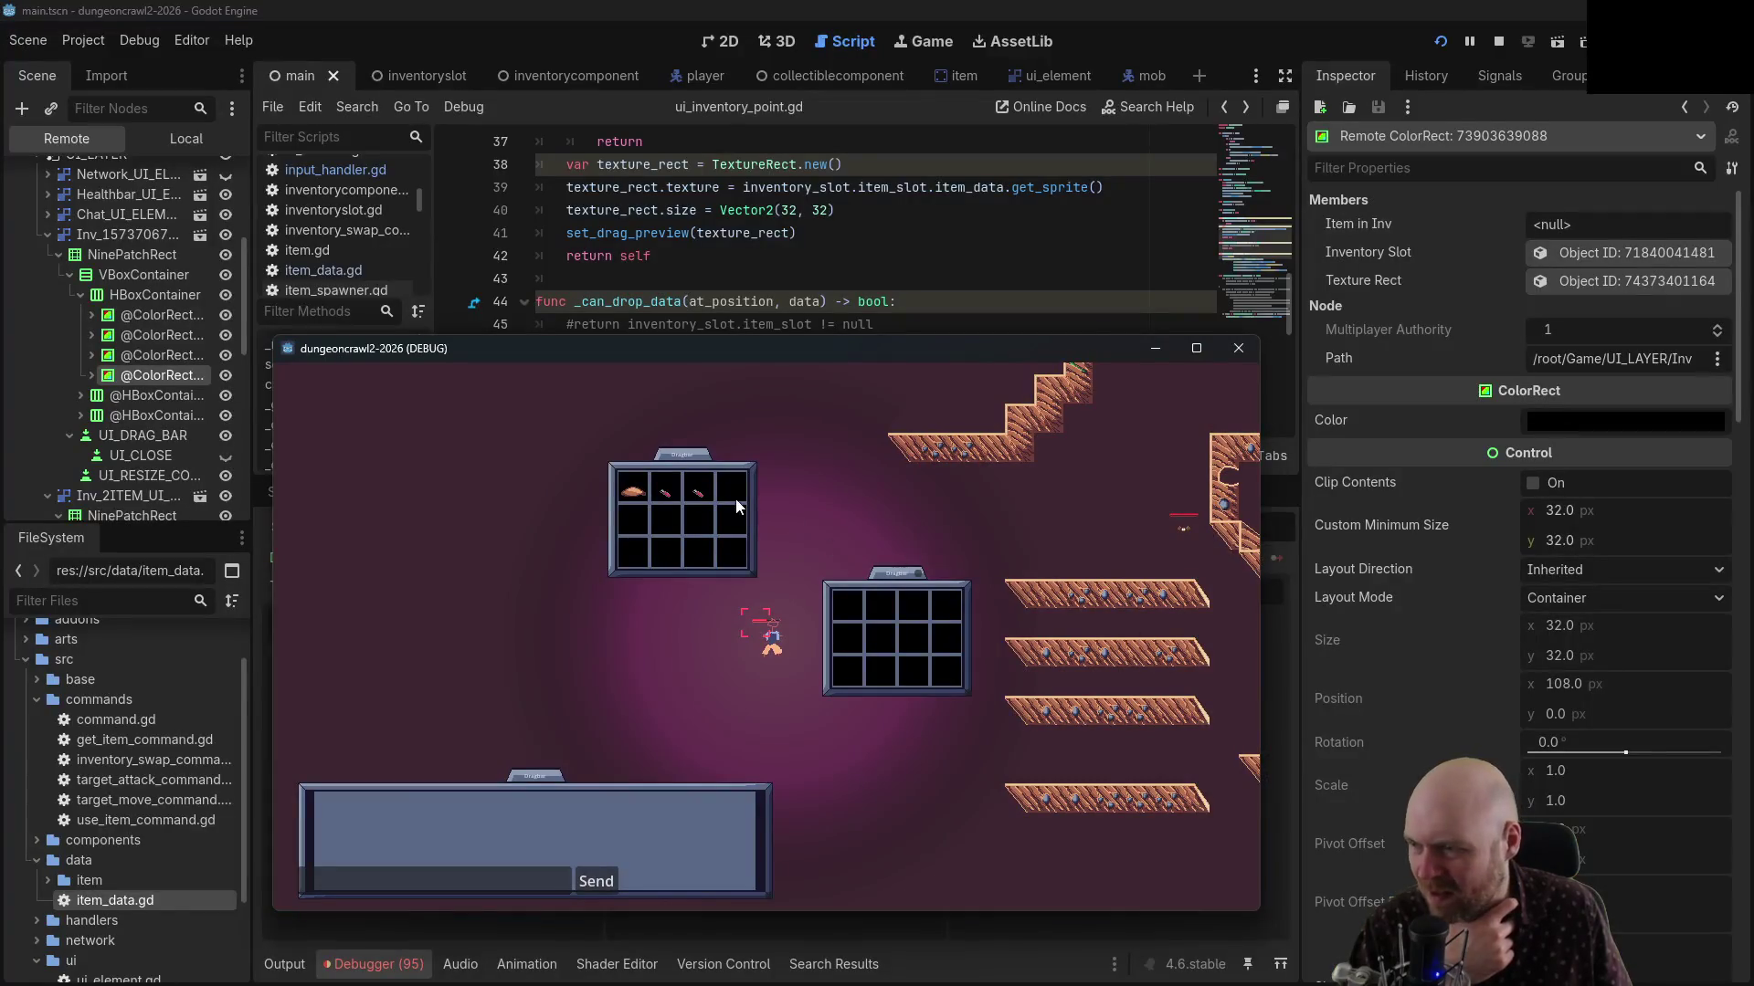
Drag the orange item and sticks into different slots of the top-left inventory grid
{"action": "mouse_move", "coordinate": [698, 489]}
{"action": "left_mouse_down"}
{"action": "mouse_move", "coordinate": [699, 523]}
{"action": "mouse_move", "coordinate": [635, 528]}
{"action": "mouse_move", "coordinate": [632, 494]}
{"action": "mouse_move", "coordinate": [696, 511]}
{"action": "mouse_move", "coordinate": [698, 494]}
{"action": "mouse_move", "coordinate": [634, 526]}
{"action": "left_mouse_up"}
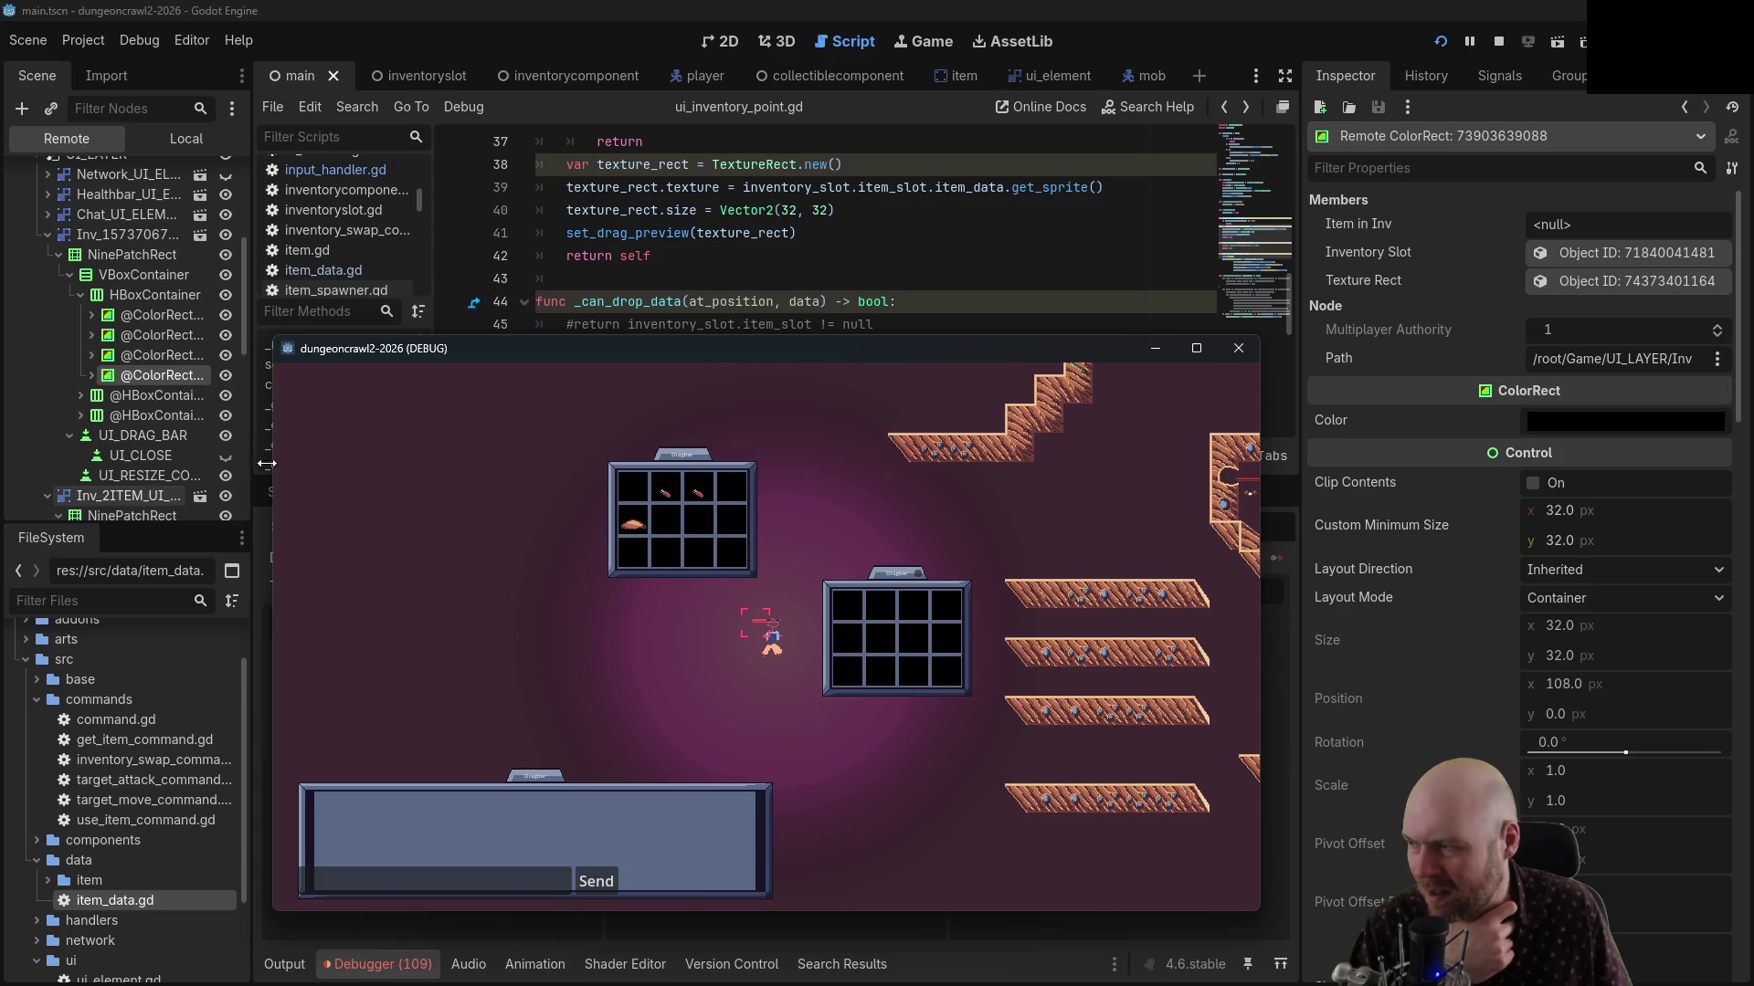
{"action": "left_click_drag", "start_coordinate": [697, 492], "coordinate": [701, 526]}
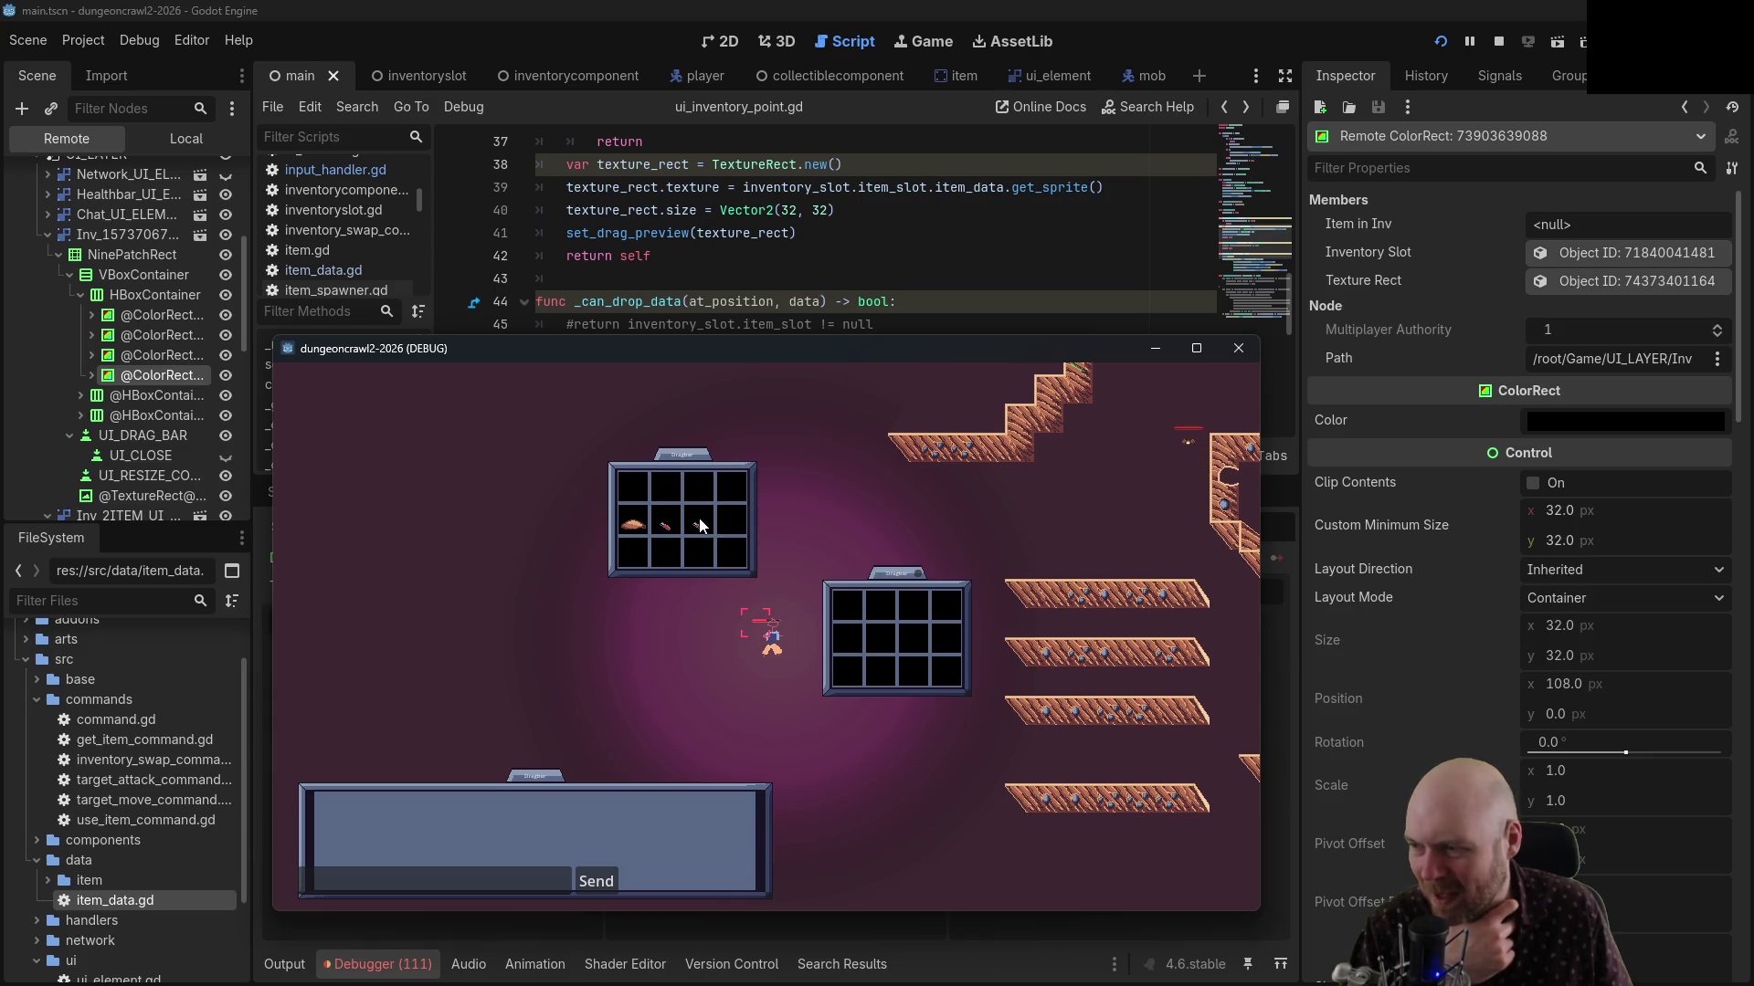
{"action": "mouse_move", "coordinate": [643, 524]}
{"action": "left_mouse_down"}
{"action": "mouse_move", "coordinate": [710, 521]}
{"action": "mouse_move", "coordinate": [731, 501]}
{"action": "left_mouse_up"}
{"action": "left_click_drag", "start_coordinate": [1353, 266], "coordinate": [1581, 216]}
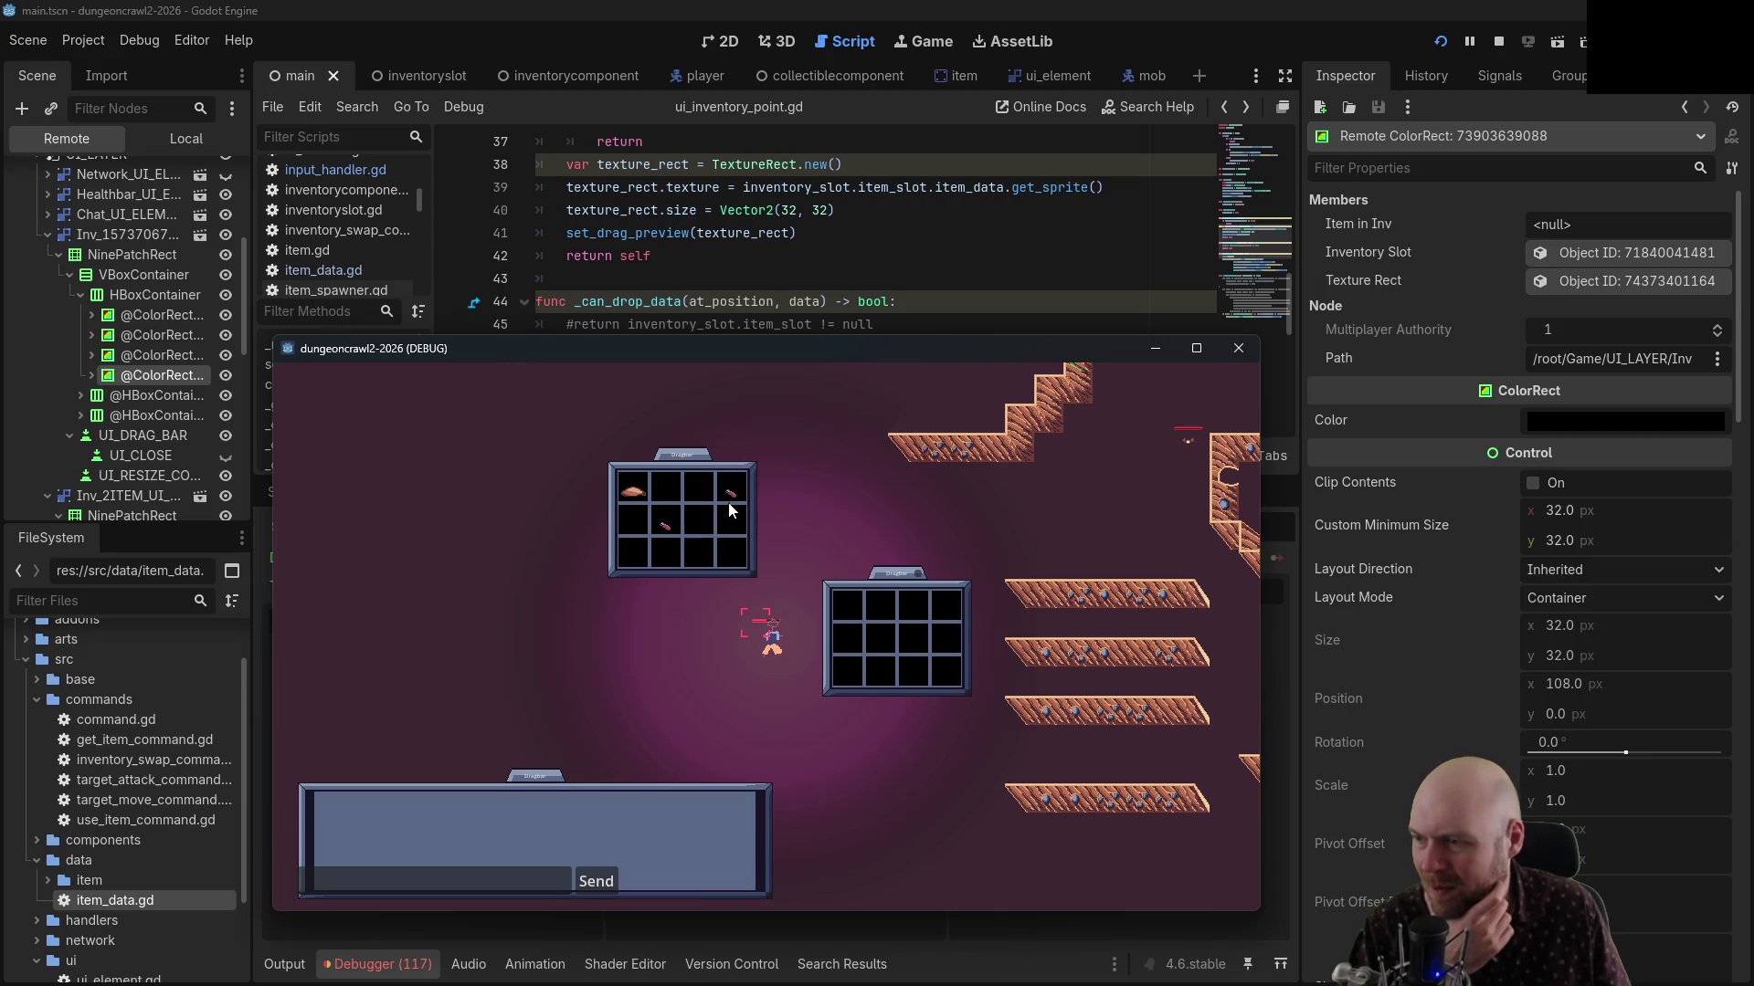
{"action": "mouse_move", "coordinate": [731, 501]}
{"action": "left_mouse_down"}
{"action": "mouse_move", "coordinate": [730, 546]}
{"action": "mouse_move", "coordinate": [727, 491]}
{"action": "mouse_move", "coordinate": [630, 517]}
{"action": "mouse_move", "coordinate": [717, 518]}
{"action": "left_mouse_up"}
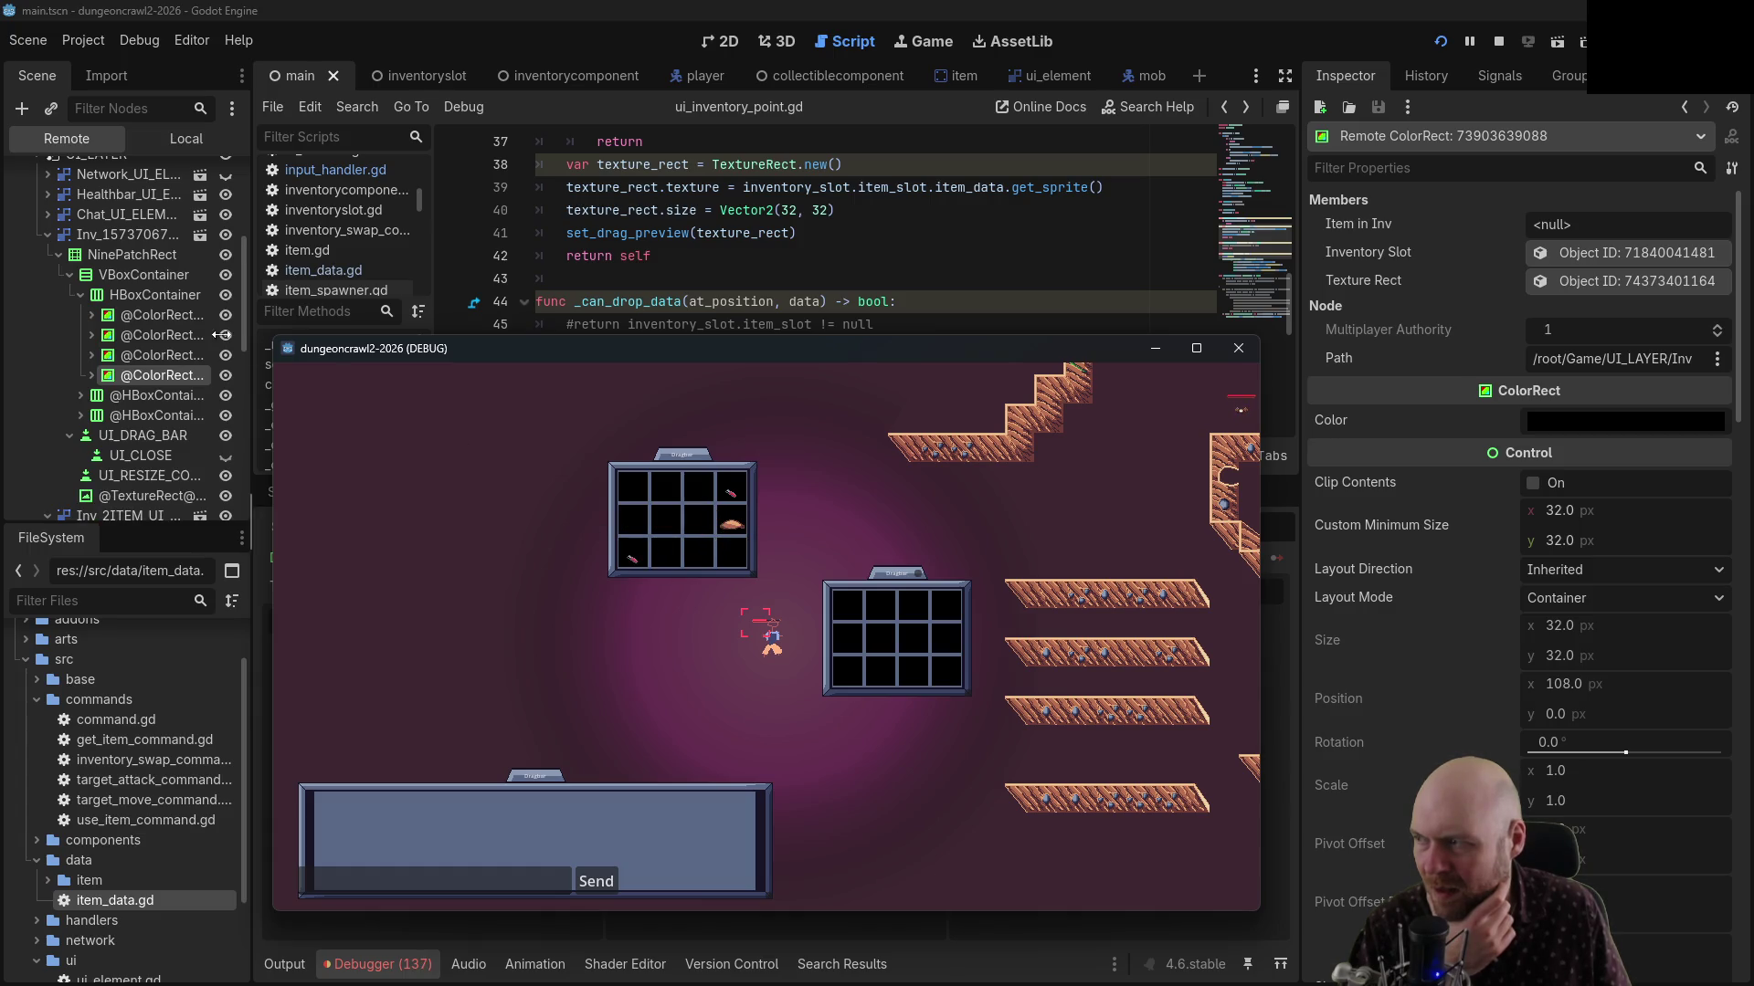
{"action": "left_click", "coordinate": [173, 318]}
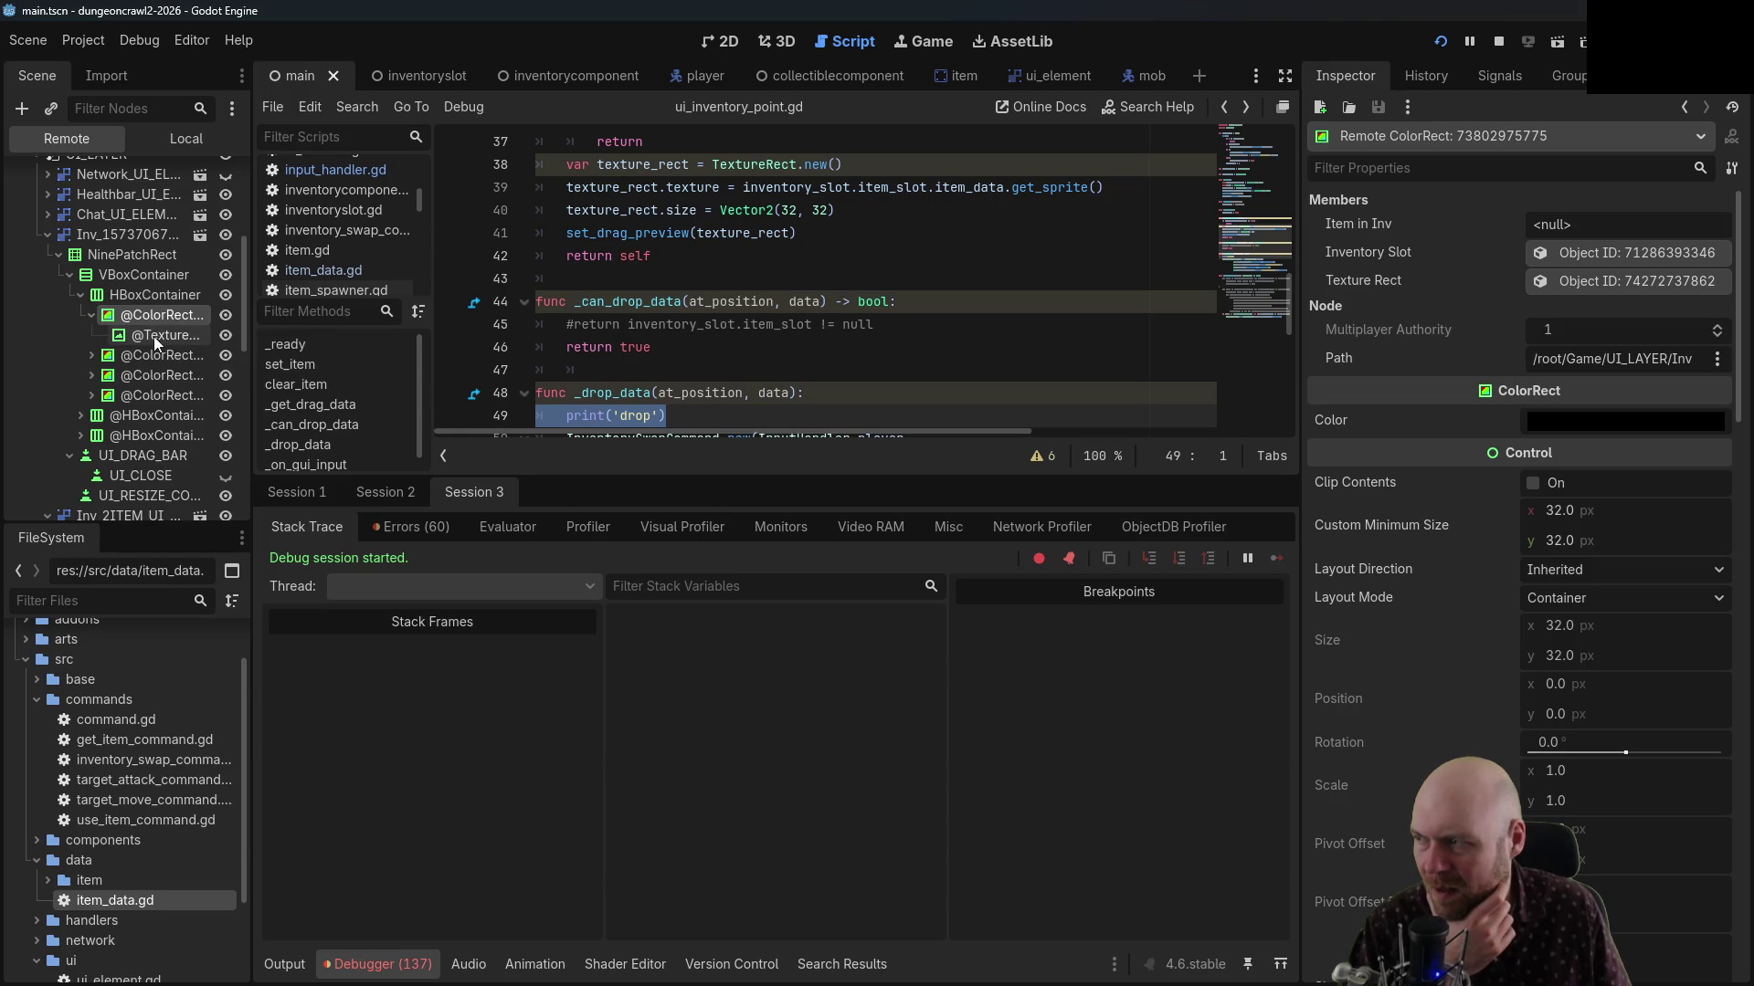
{"action": "left_click", "coordinate": [132, 354]}
{"action": "left_click", "coordinate": [117, 375]}
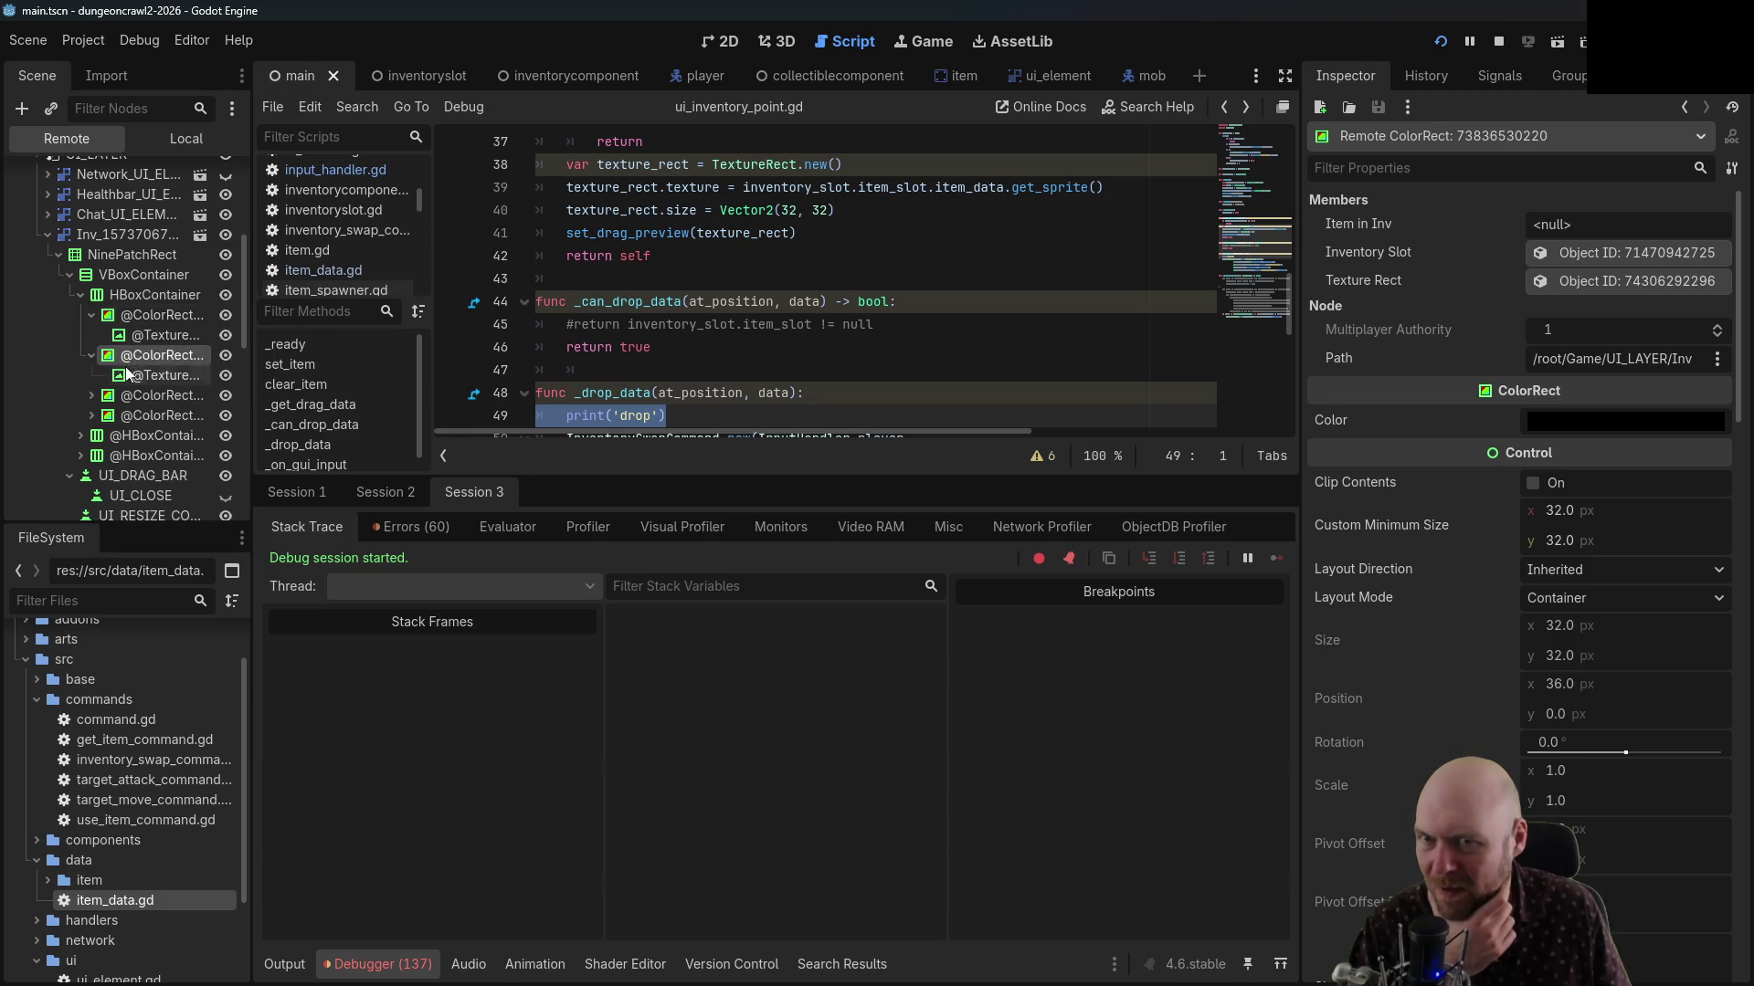
{"action": "left_click", "coordinate": [92, 354]}
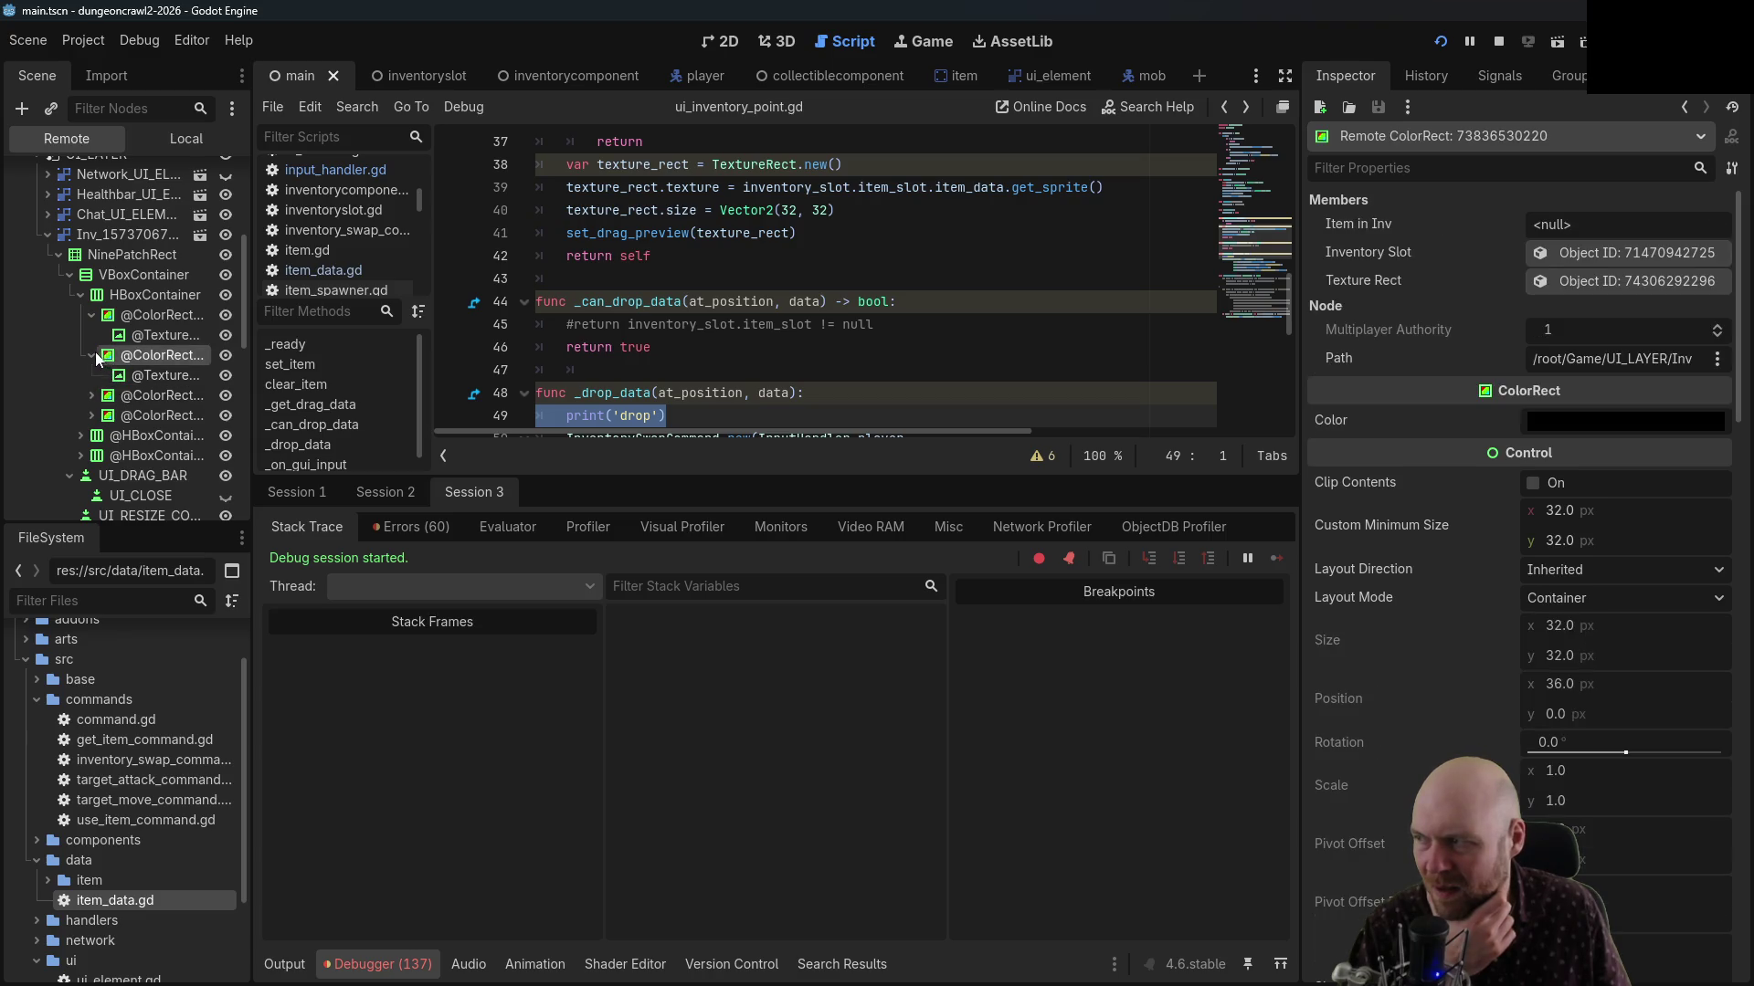
{"action": "left_click", "coordinate": [92, 314]}
{"action": "left_click", "coordinate": [91, 355]}
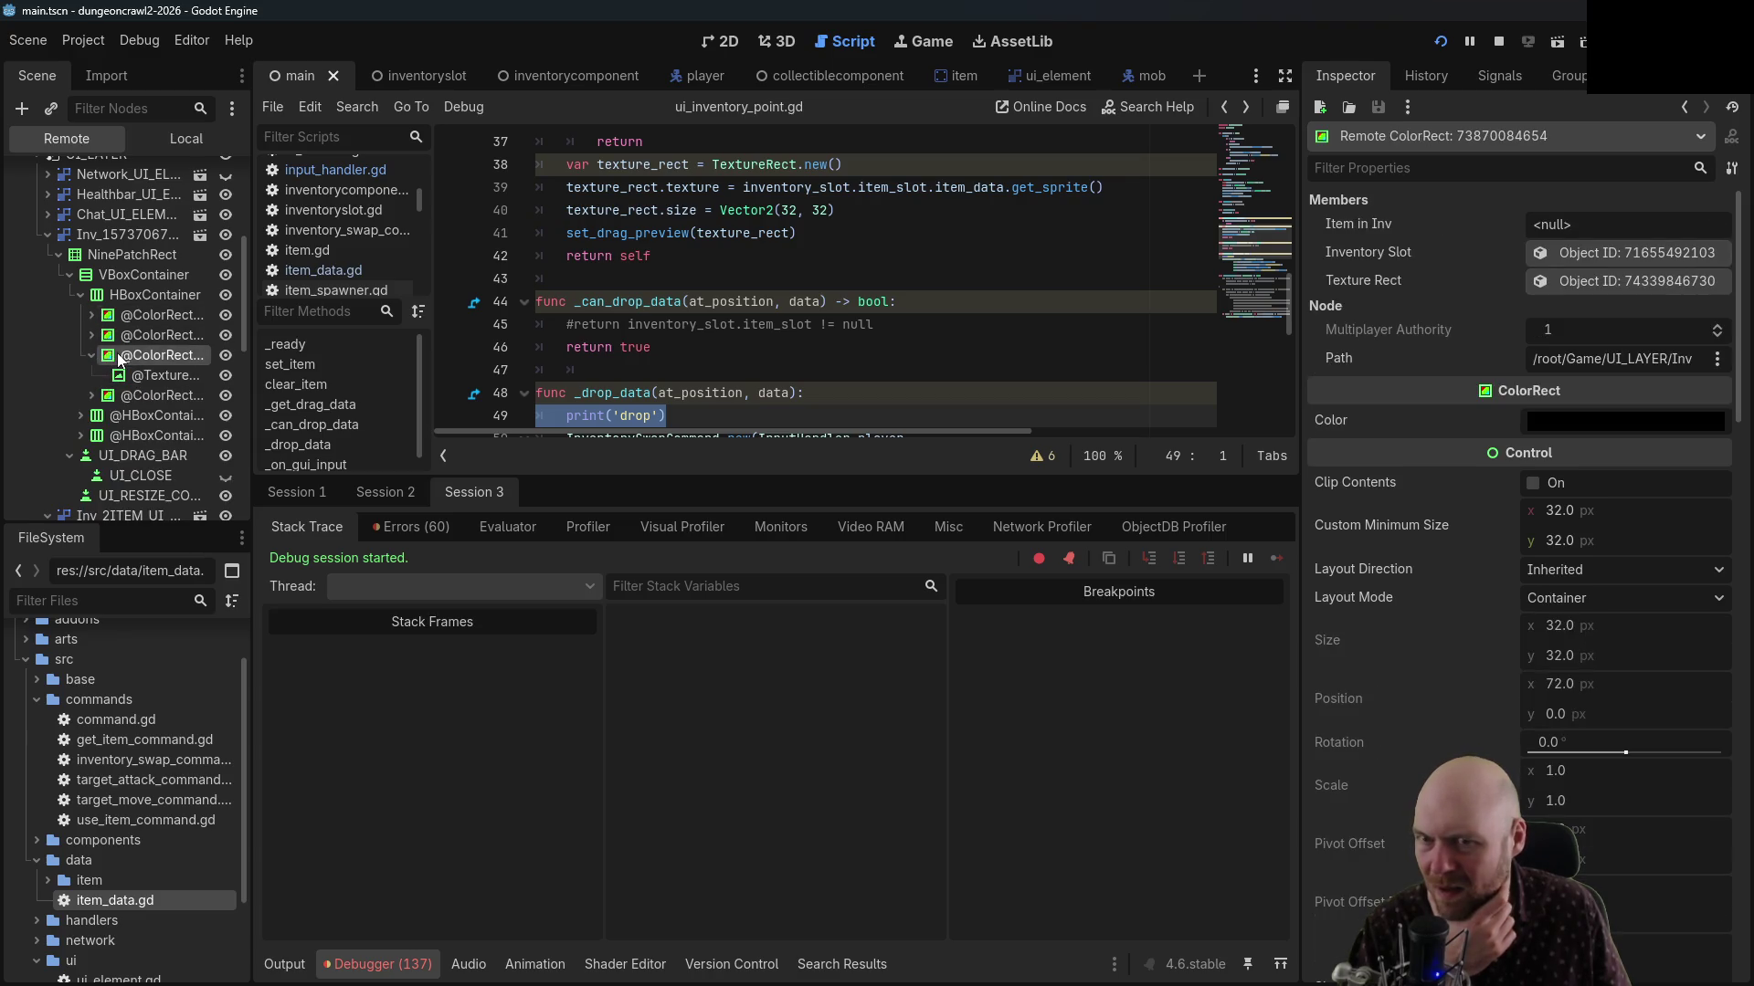
{"action": "left_click", "coordinate": [142, 375]}
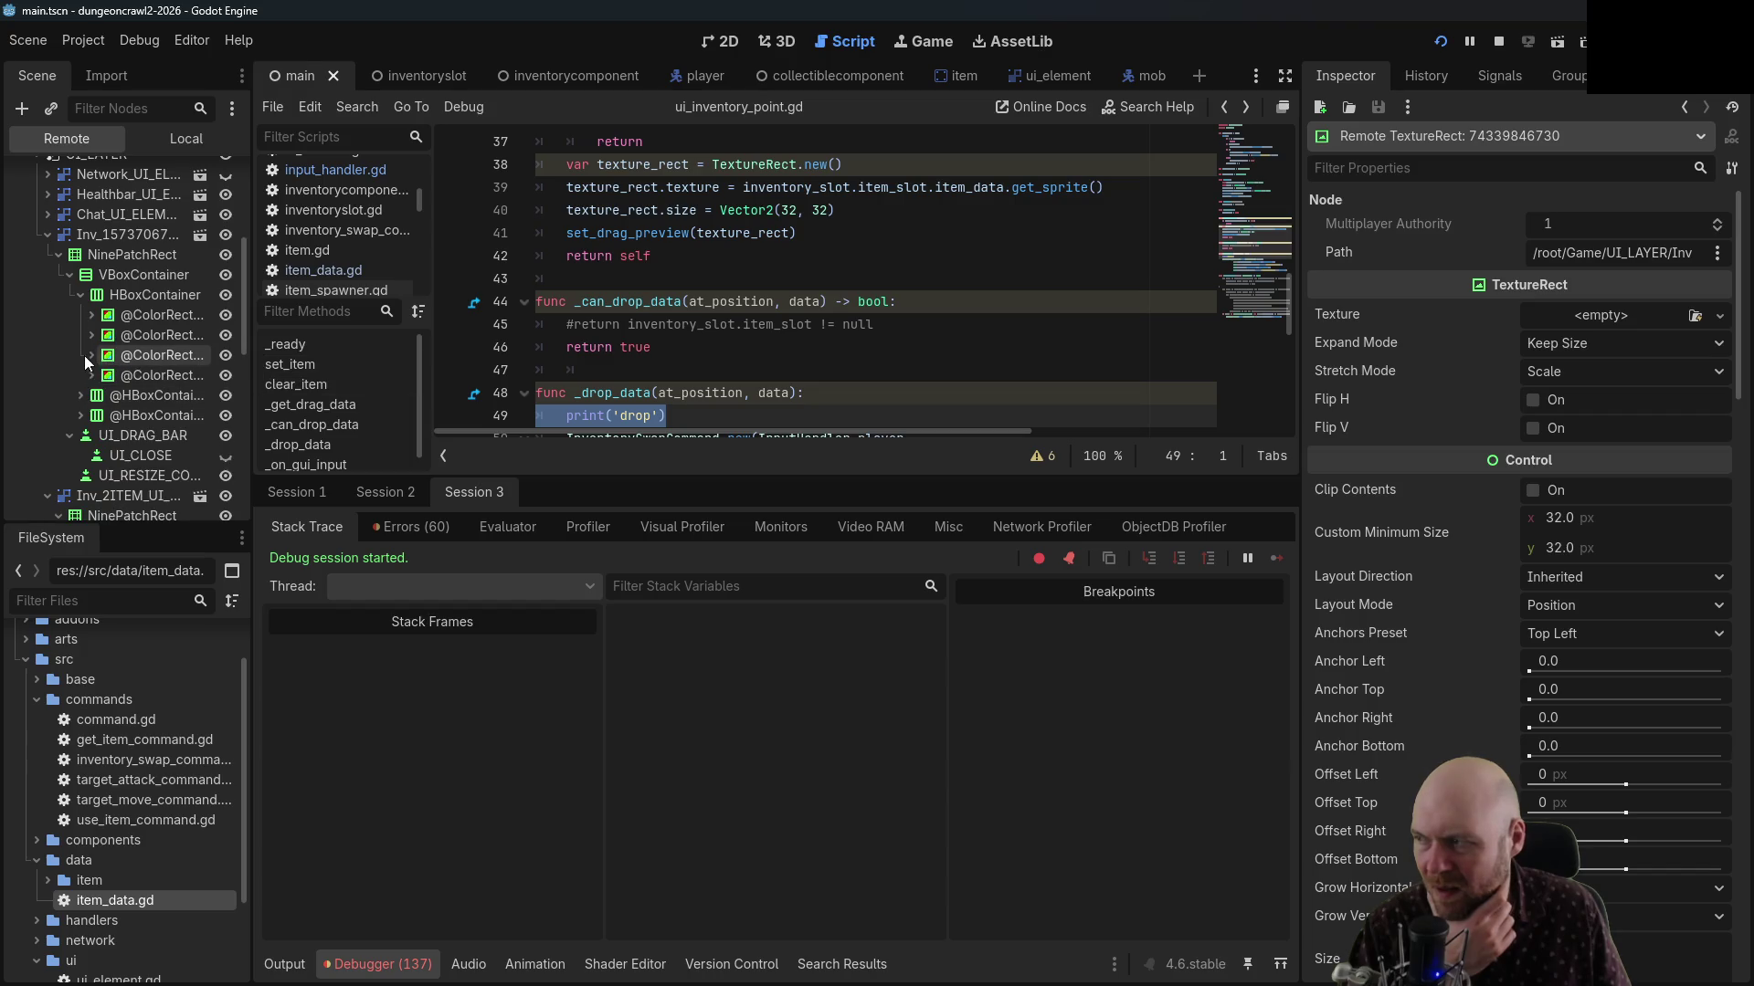
{"action": "left_click", "coordinate": [88, 355]}
{"action": "left_click", "coordinate": [85, 354]}
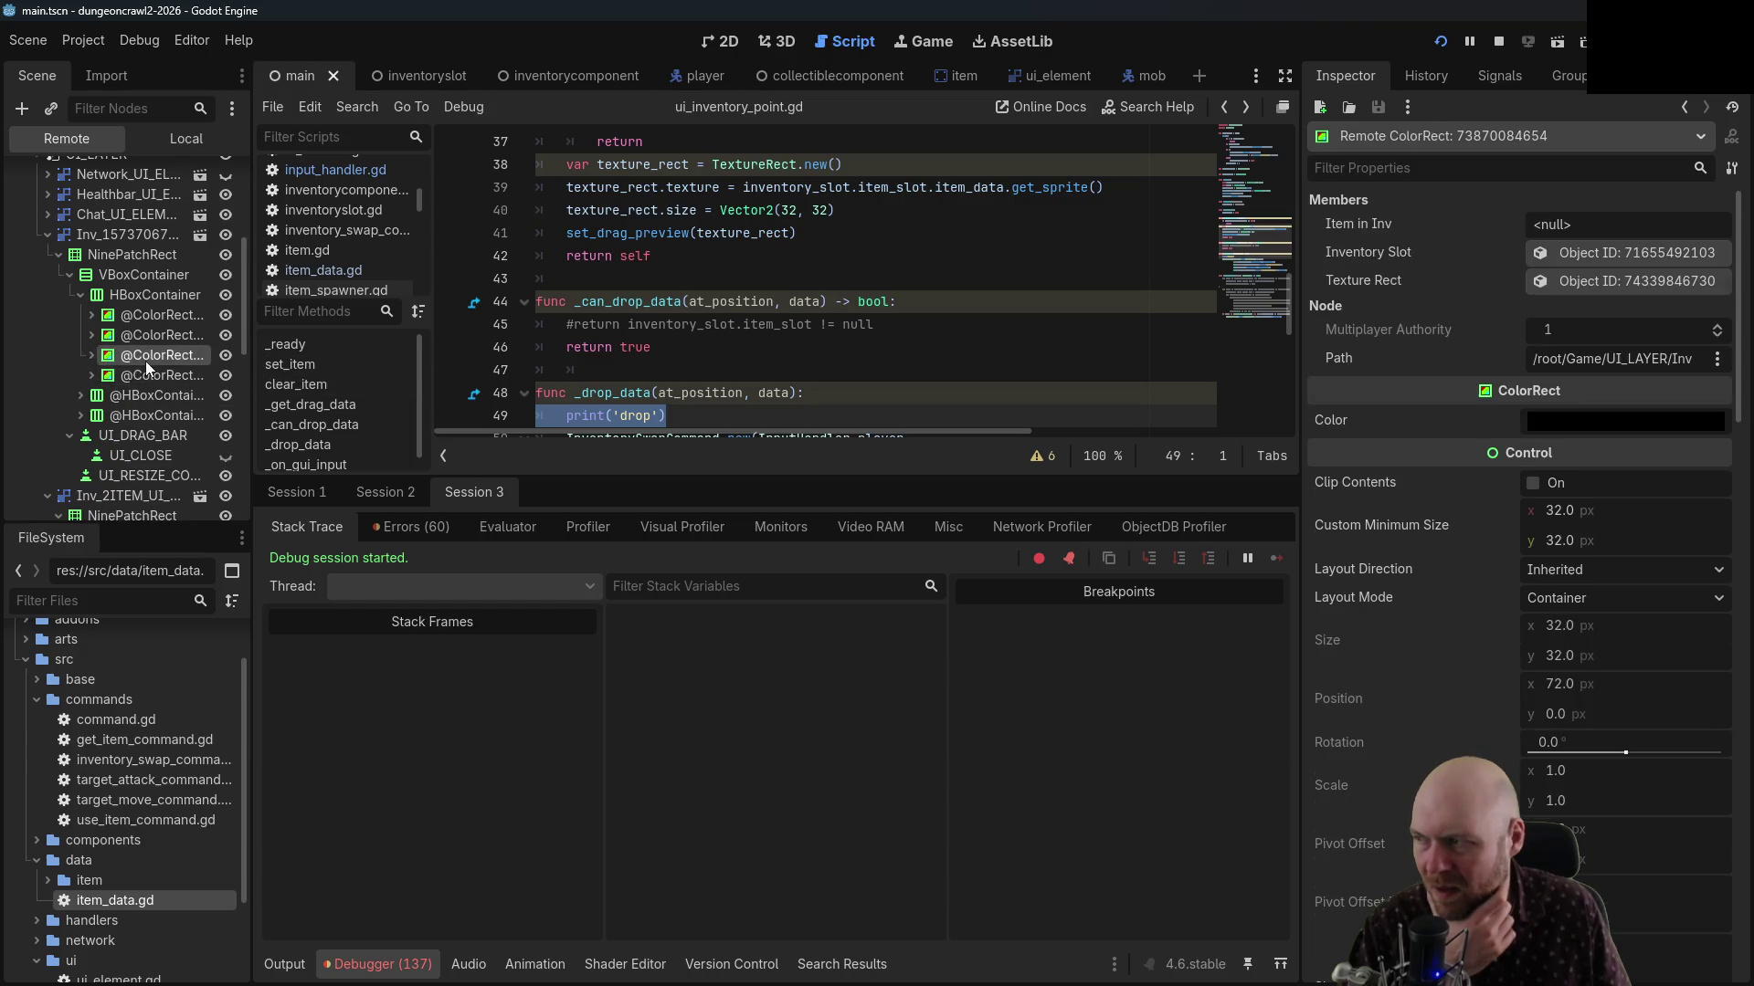
{"action": "left_click", "coordinate": [91, 354]}
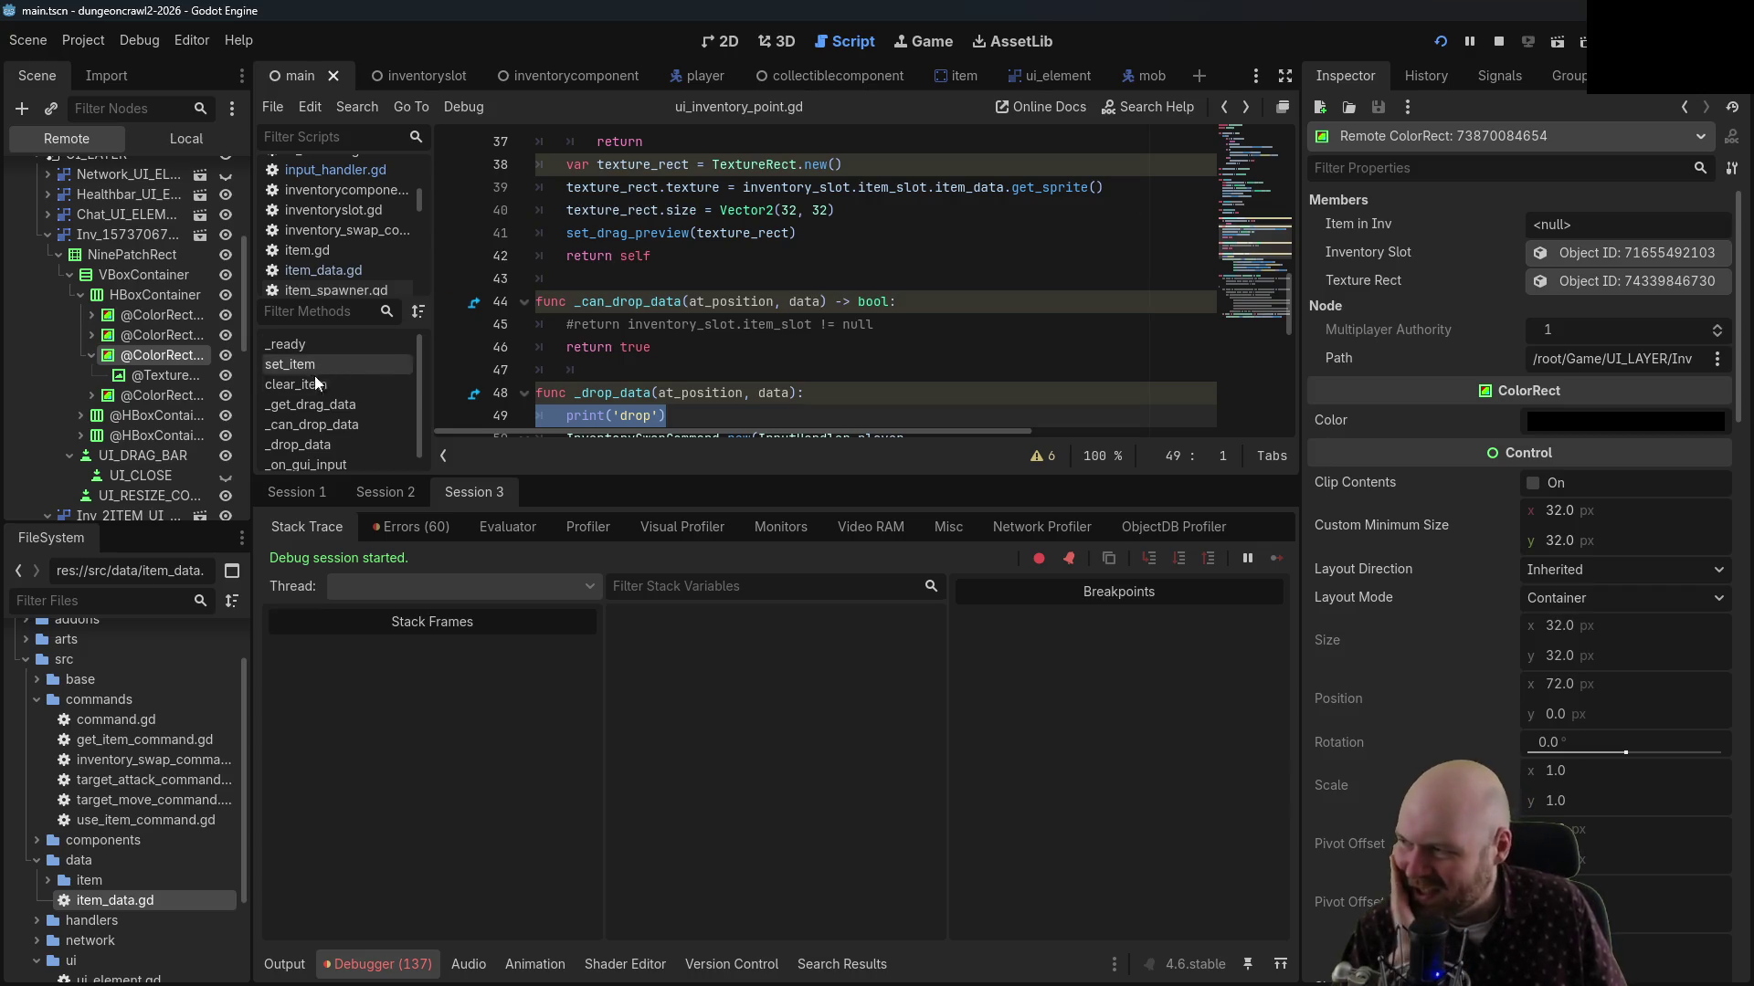
{"action": "left_click", "coordinate": [93, 355]}
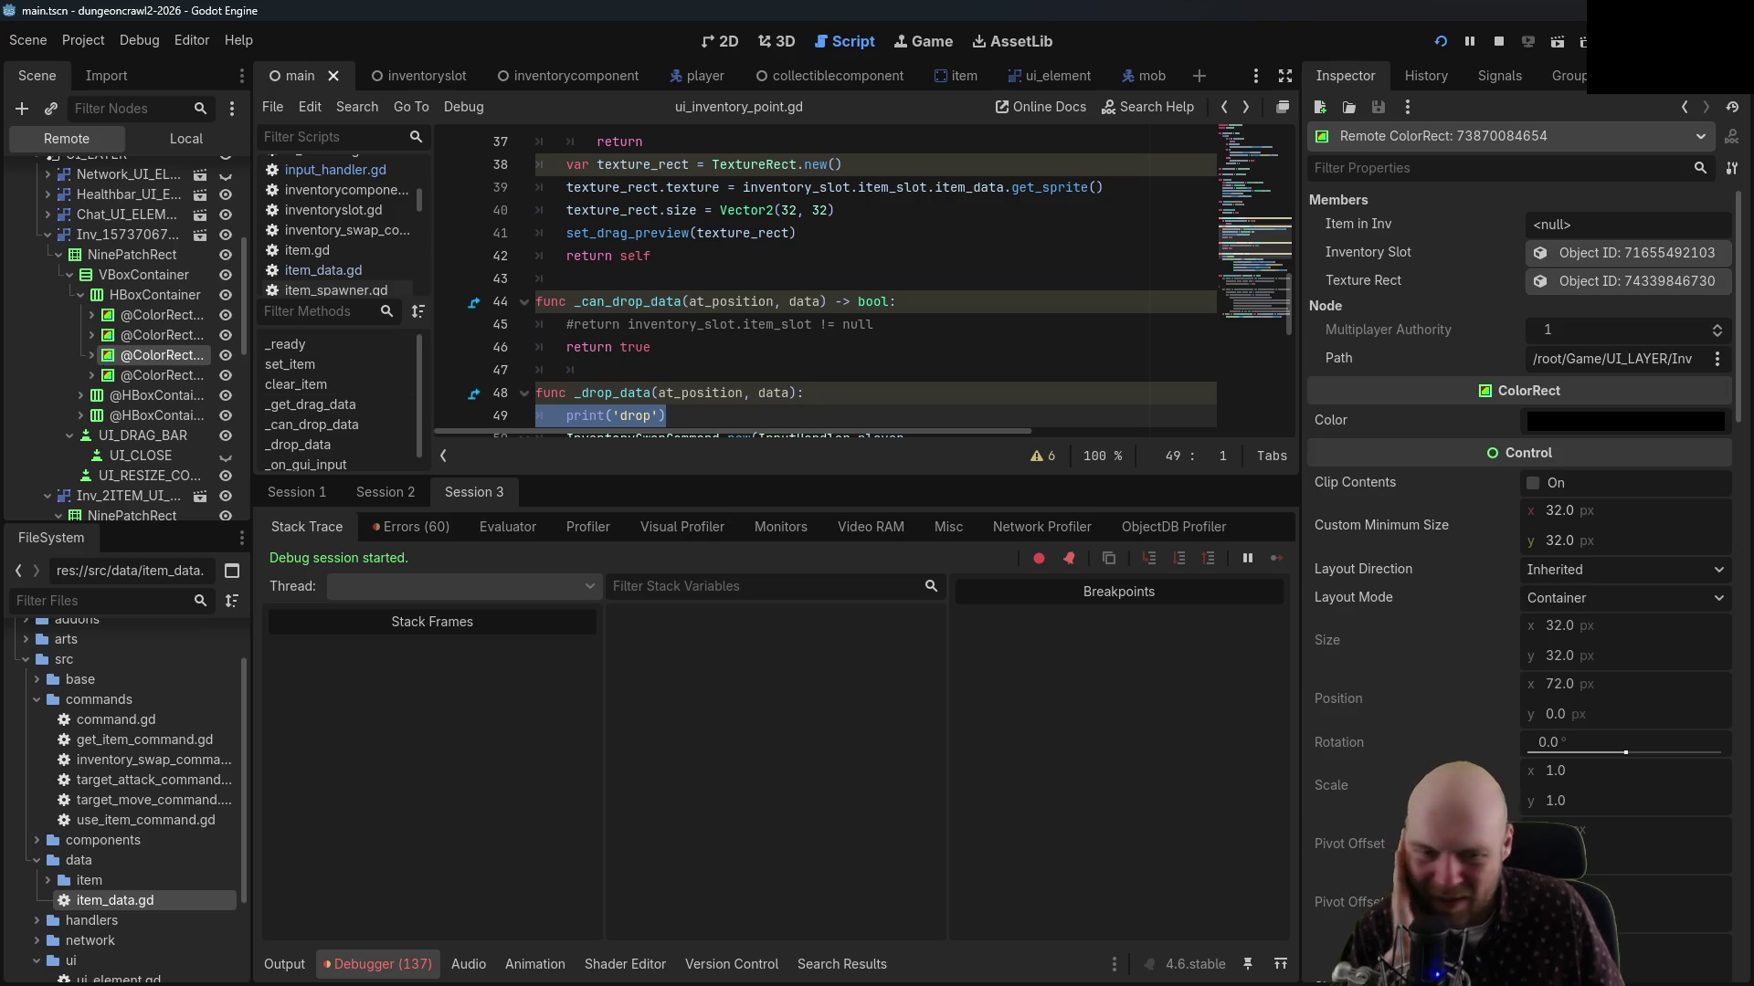
{"action": "key", "text": "alt+Tab"}
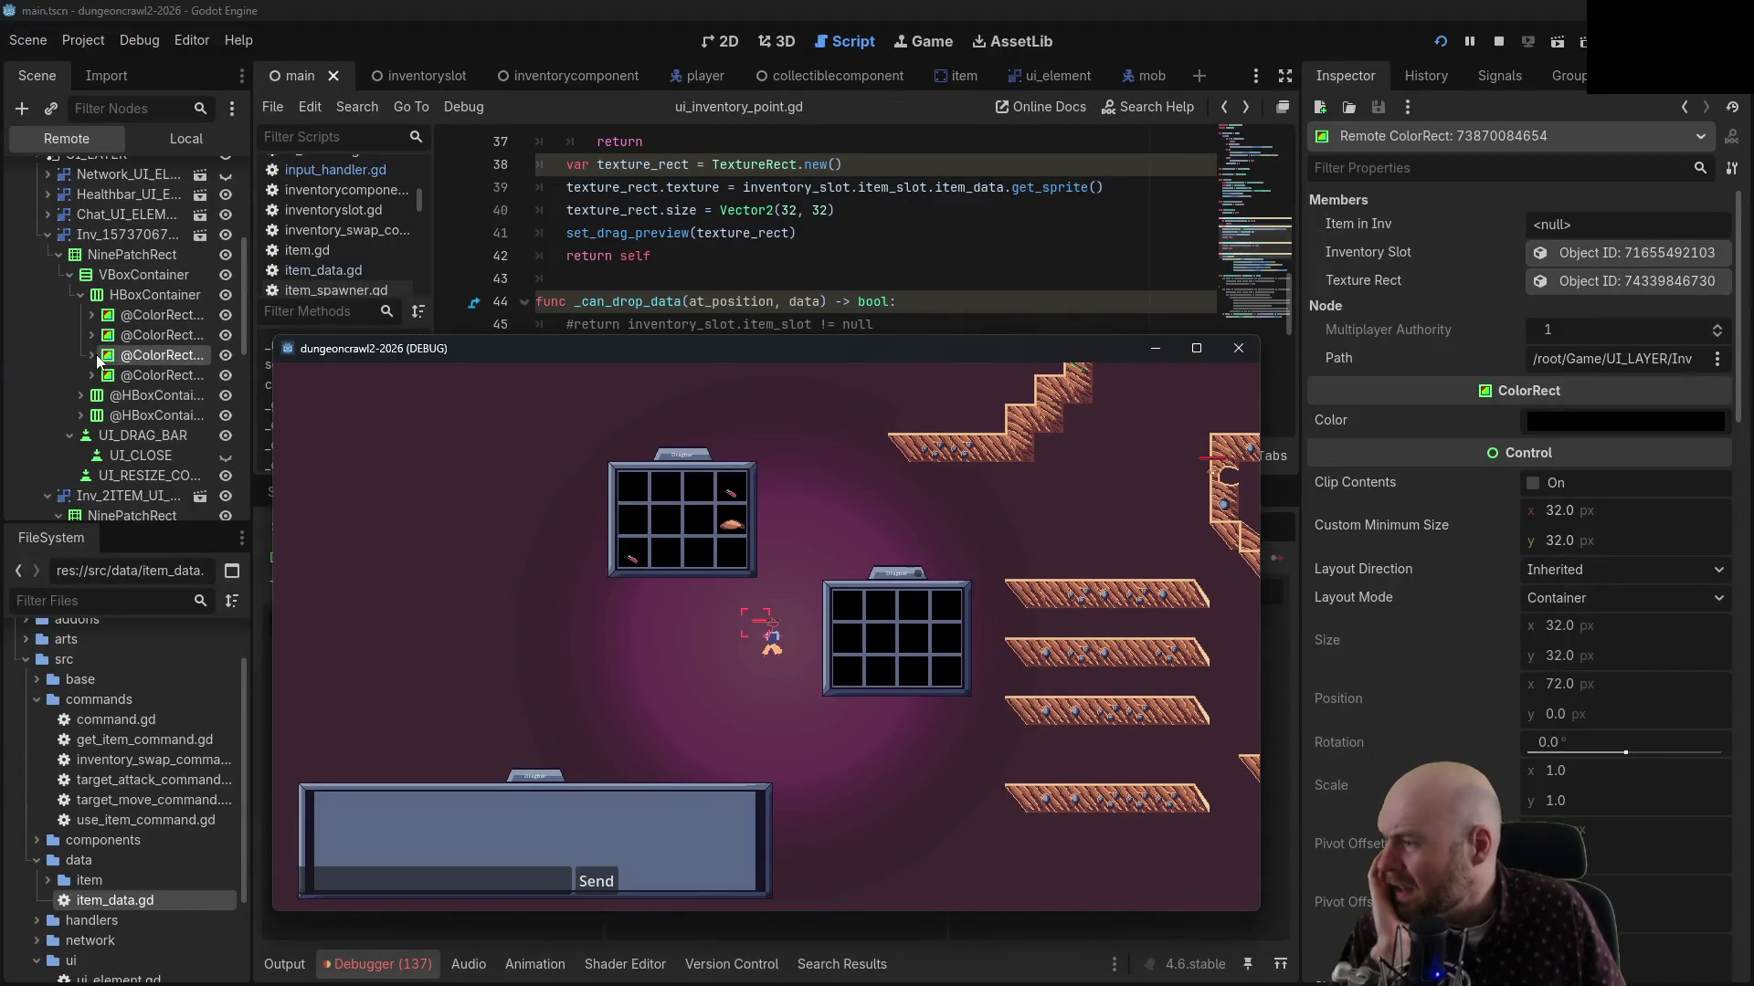
Expand the live slot nodes in the Remote tree and inspect their texture children
{"action": "left_click", "coordinate": [125, 364]}
{"action": "left_click", "coordinate": [127, 373]}
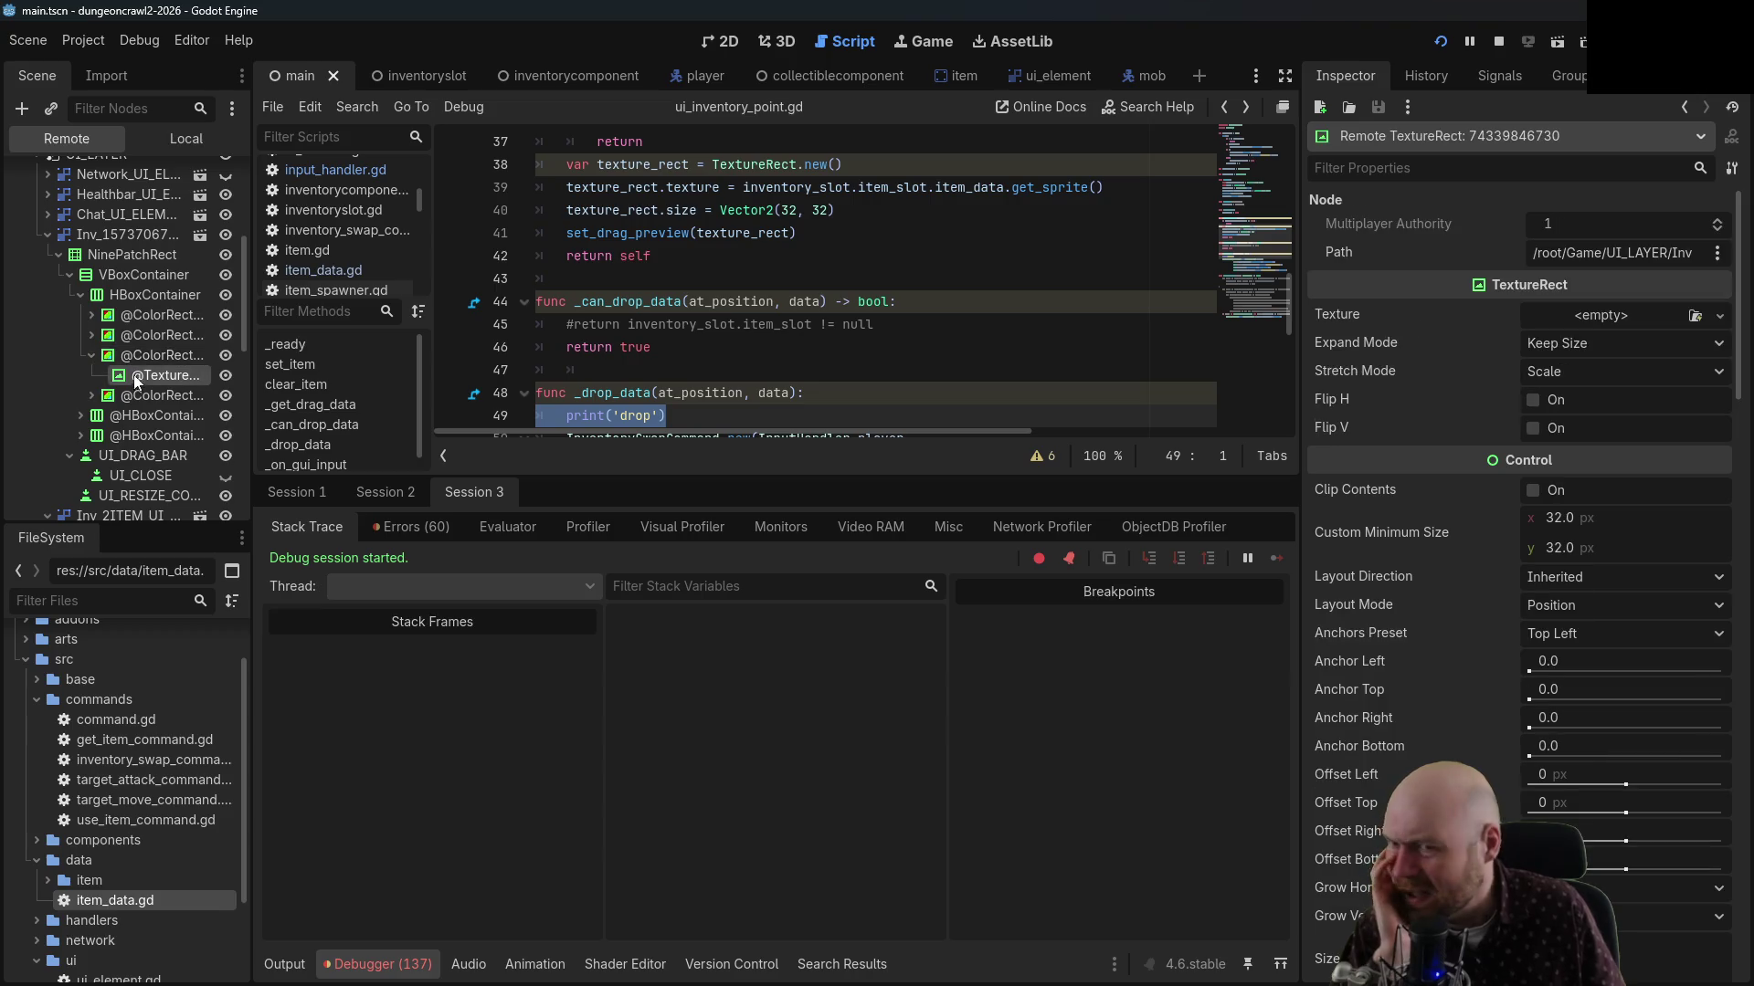
{"action": "left_click", "coordinate": [91, 314]}
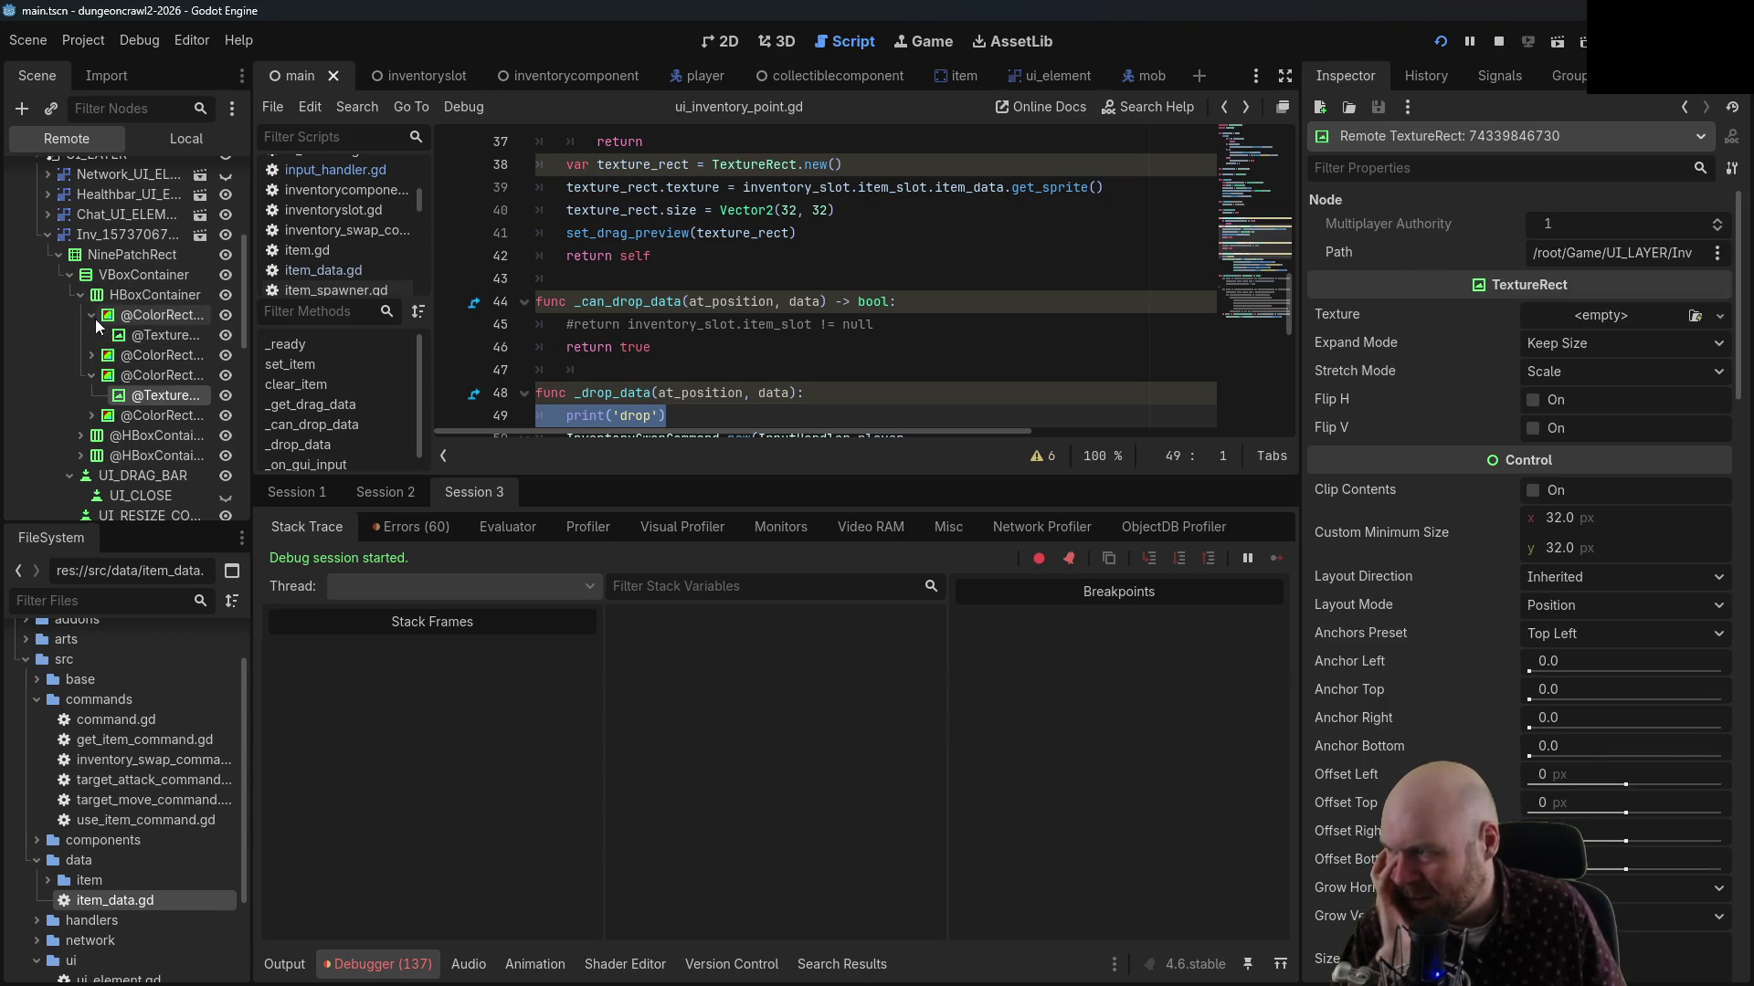
{"action": "left_click", "coordinate": [160, 334]}
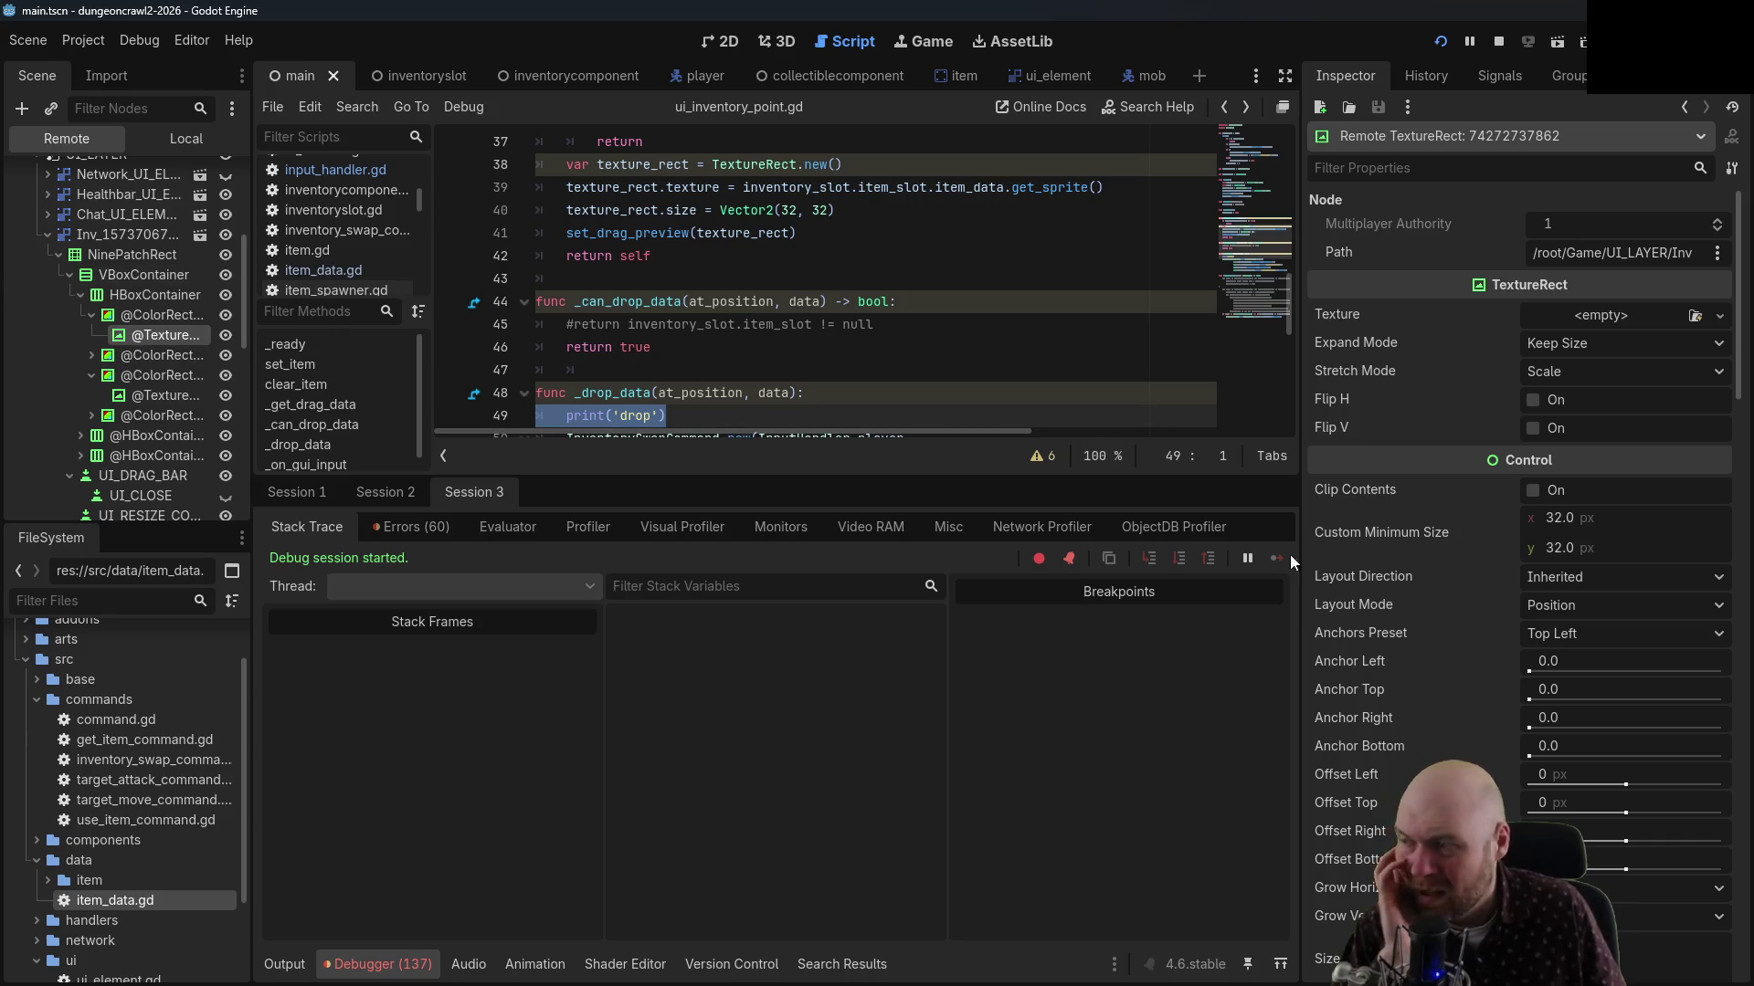
In the running game, drag the first-slot item onto the empty right inventory
{"action": "key", "text": "alt+Tab"}
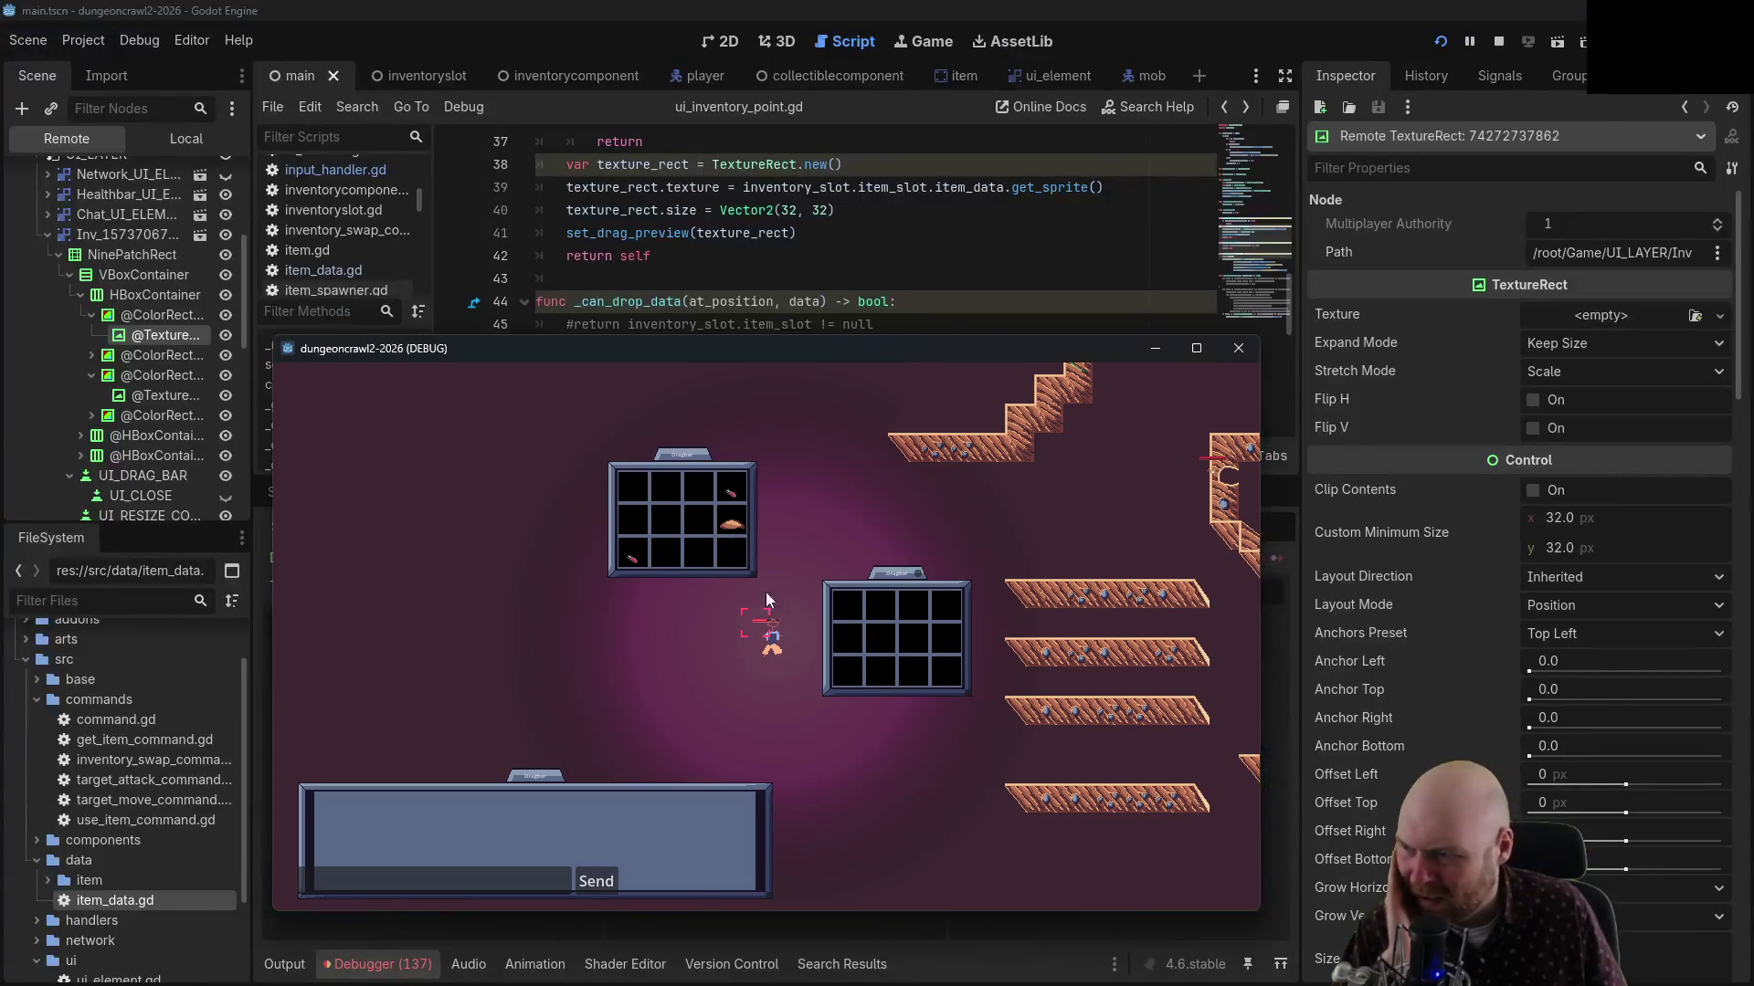
{"action": "left_click_drag", "start_coordinate": [726, 495], "coordinate": [629, 494]}
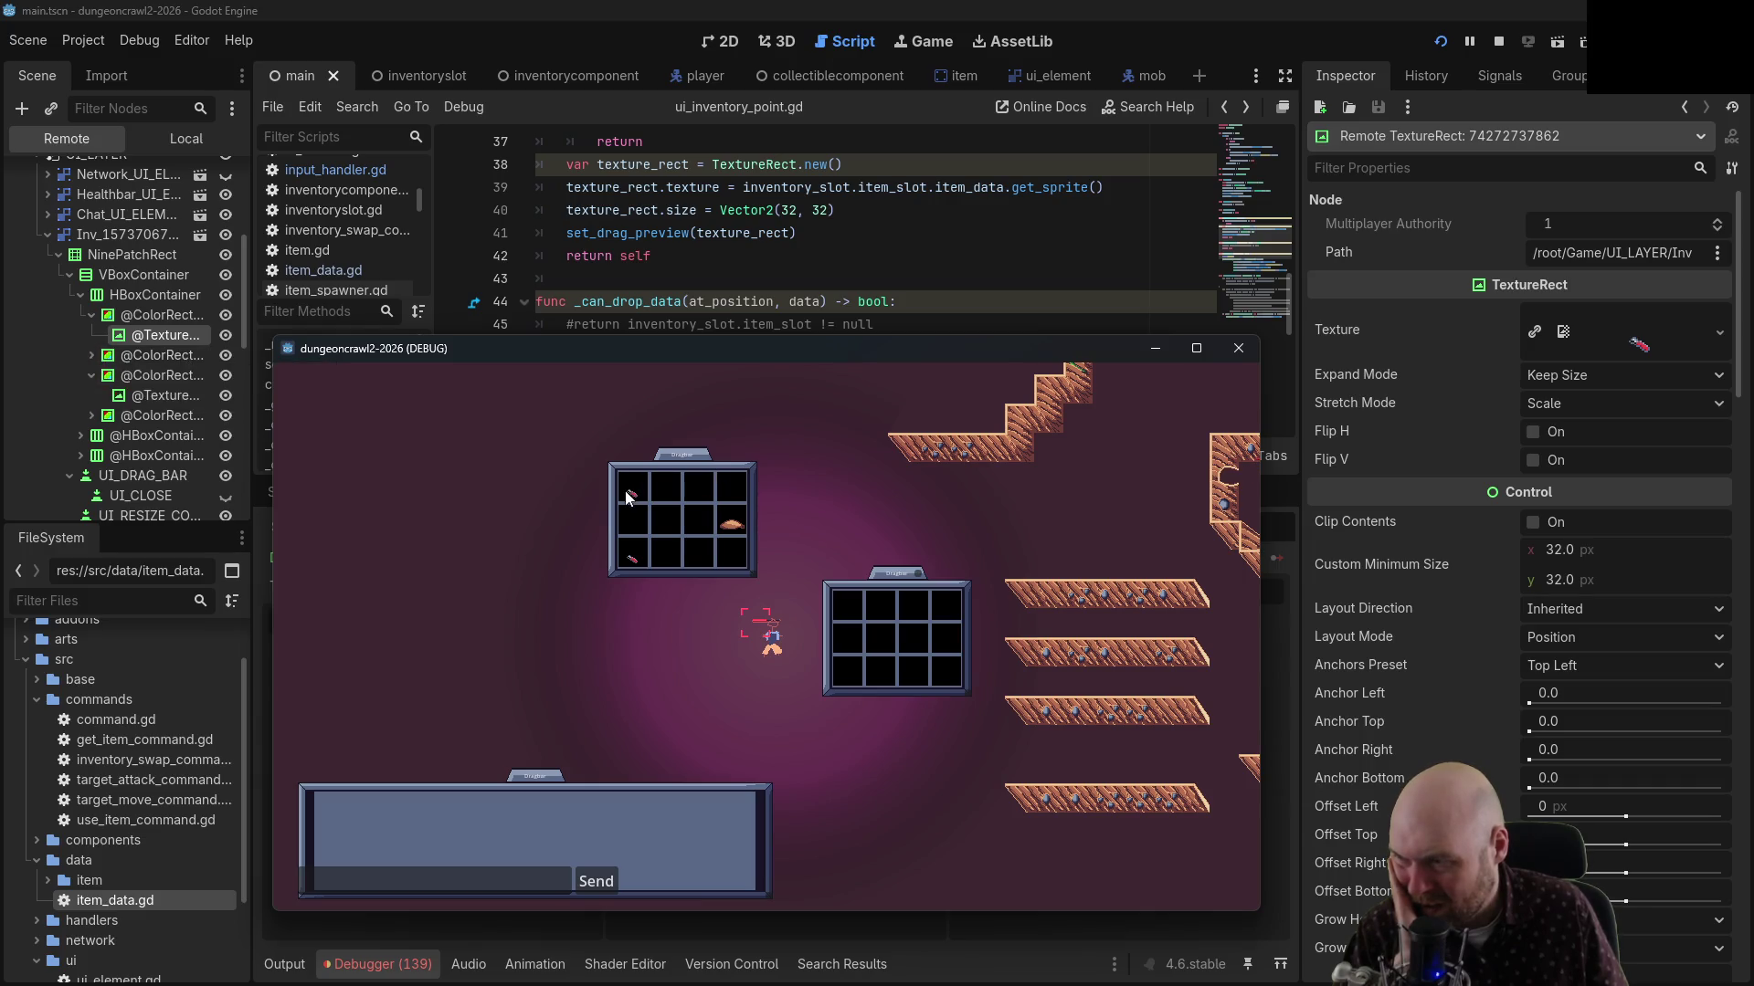
{"action": "left_click_drag", "start_coordinate": [846, 610], "coordinate": [845, 606]}
Inspect the second inventory's four slot nodes and their texture children in the Remote tree
{"action": "left_click", "coordinate": [79, 295]}
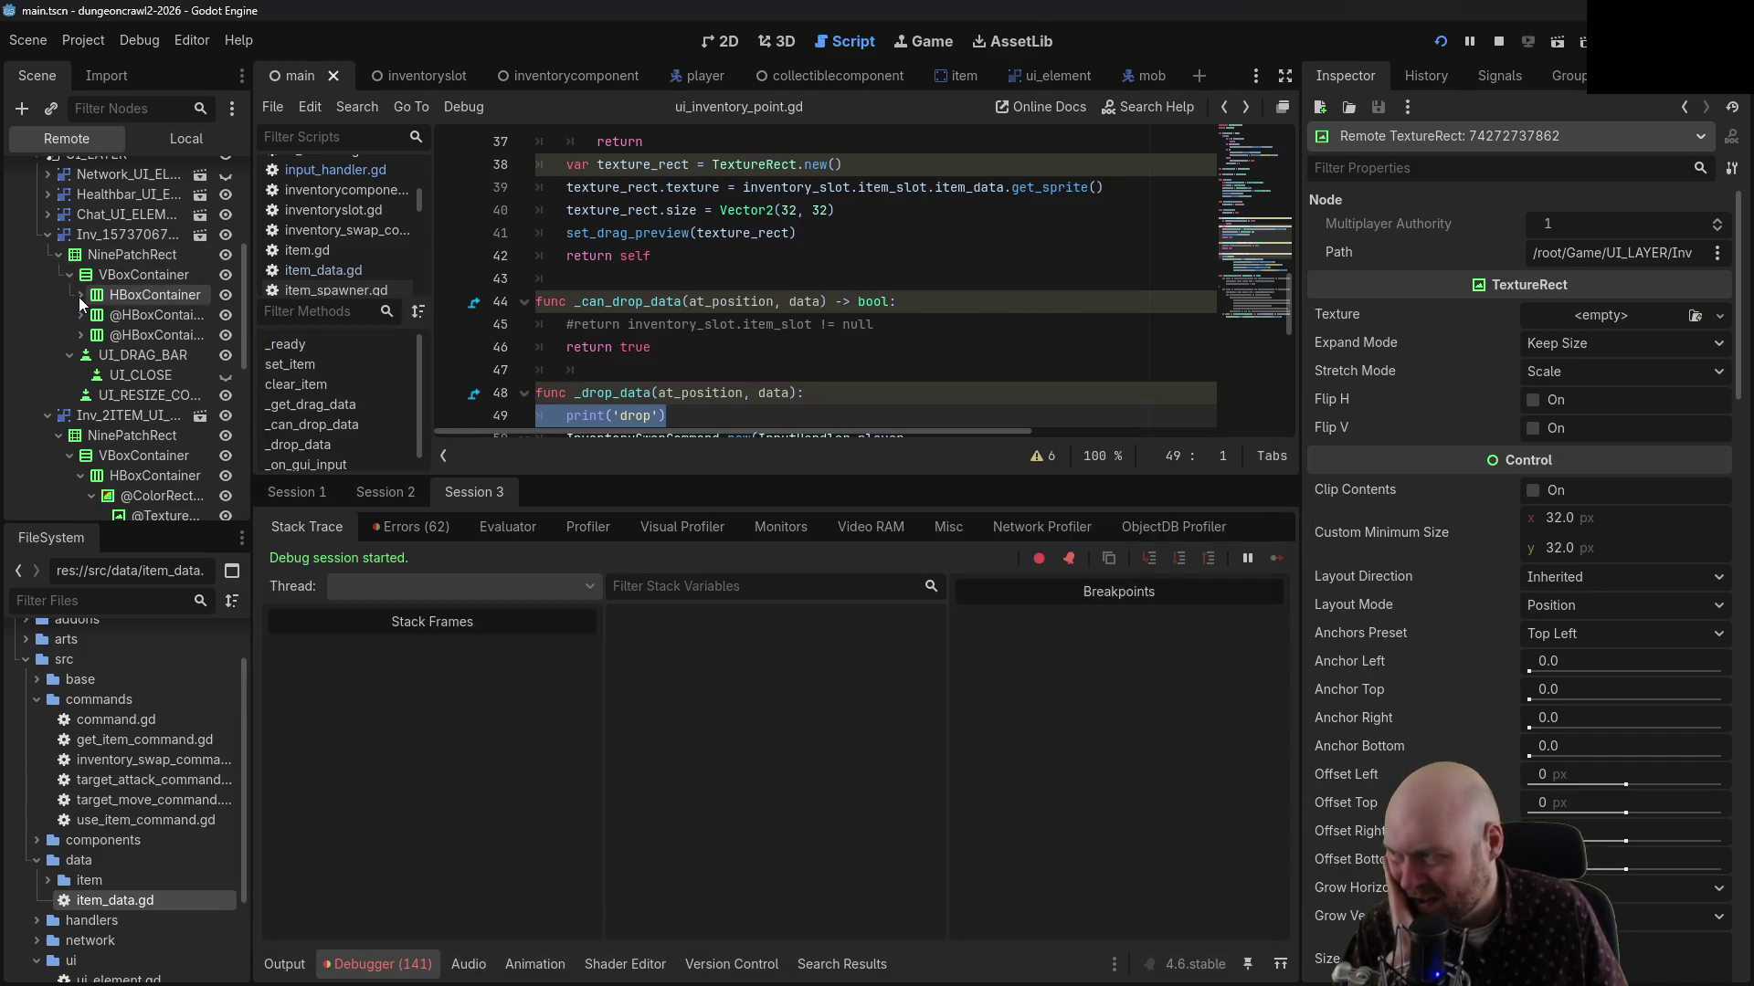
{"action": "left_click", "coordinate": [58, 254]}
{"action": "left_click", "coordinate": [115, 355]}
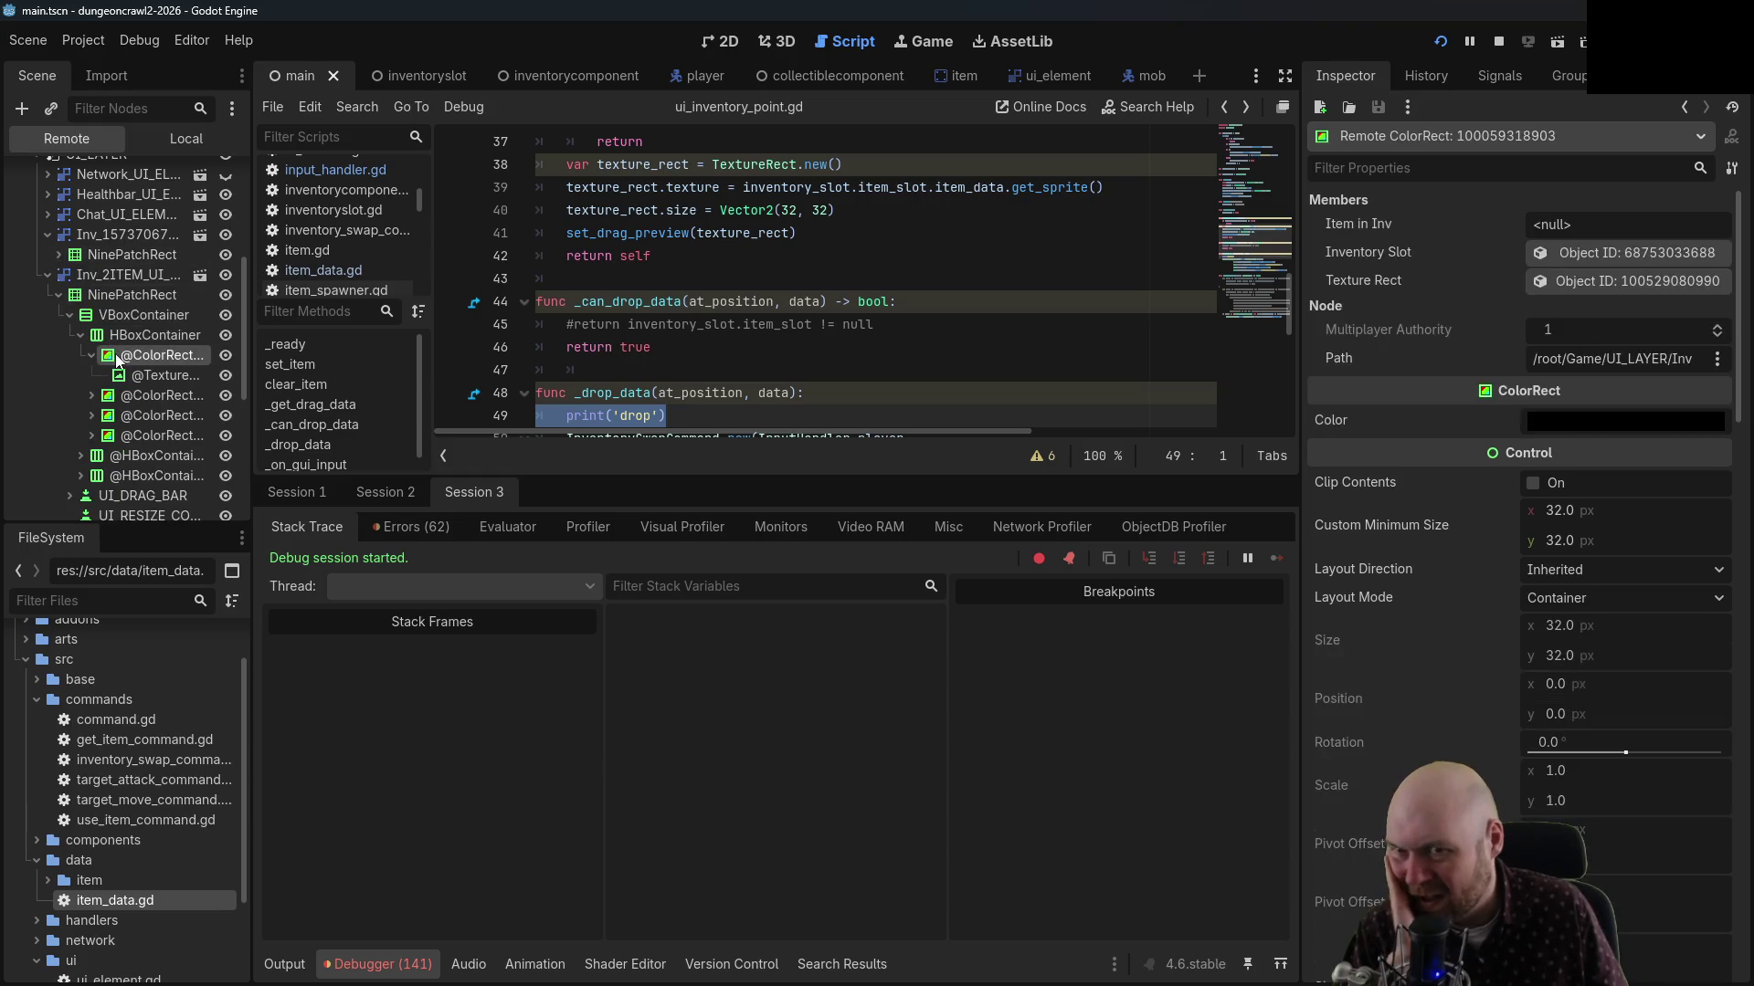
{"action": "left_click", "coordinate": [139, 374]}
{"action": "left_click", "coordinate": [144, 359]}
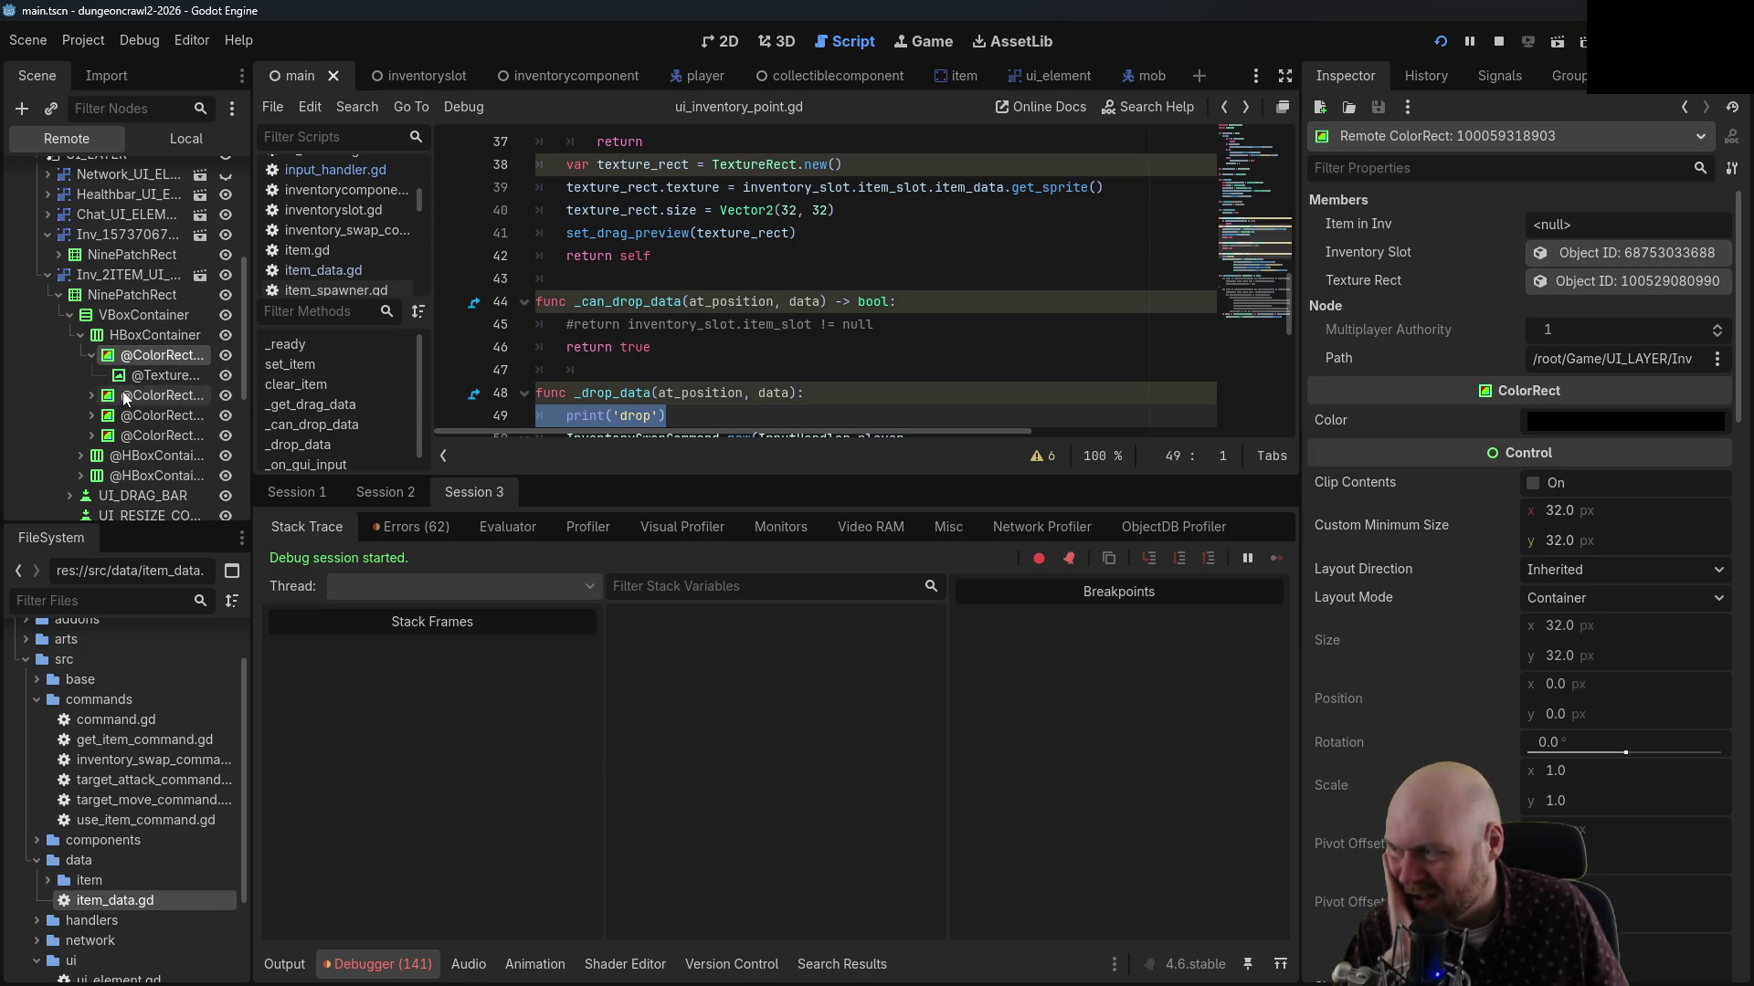
{"action": "left_click", "coordinate": [128, 395]}
{"action": "left_click", "coordinate": [127, 417]}
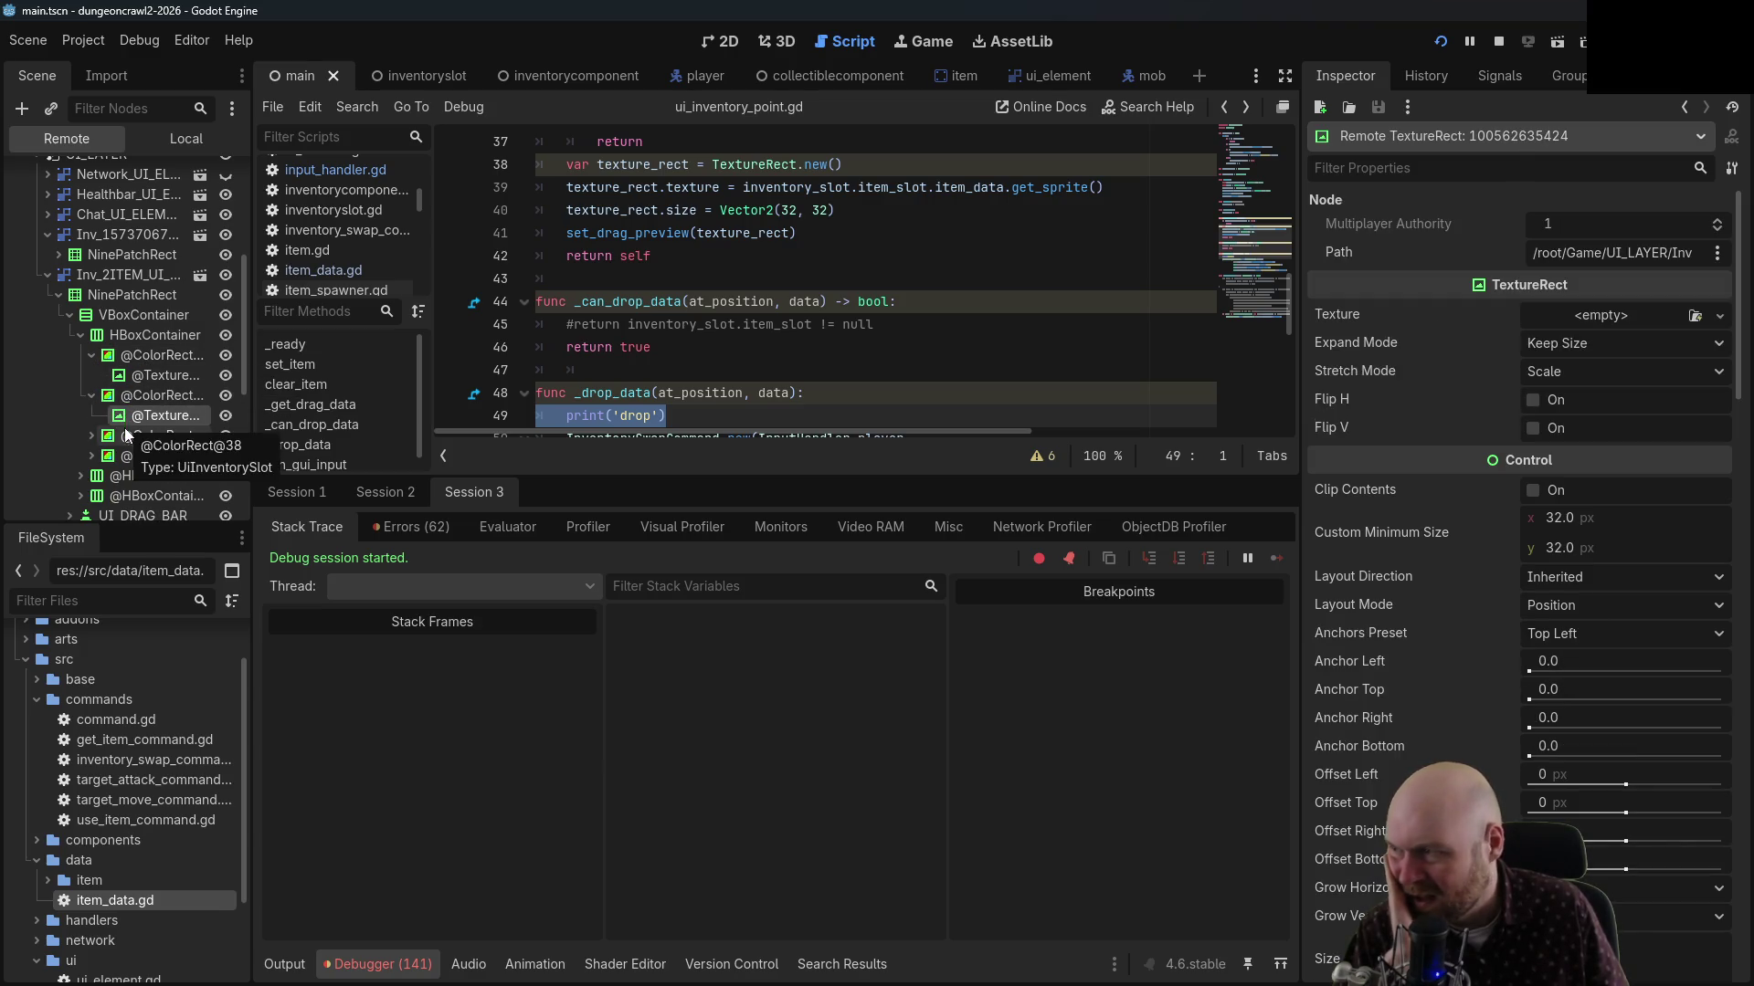
{"action": "left_click", "coordinate": [127, 438]}
{"action": "left_click", "coordinate": [133, 456]}
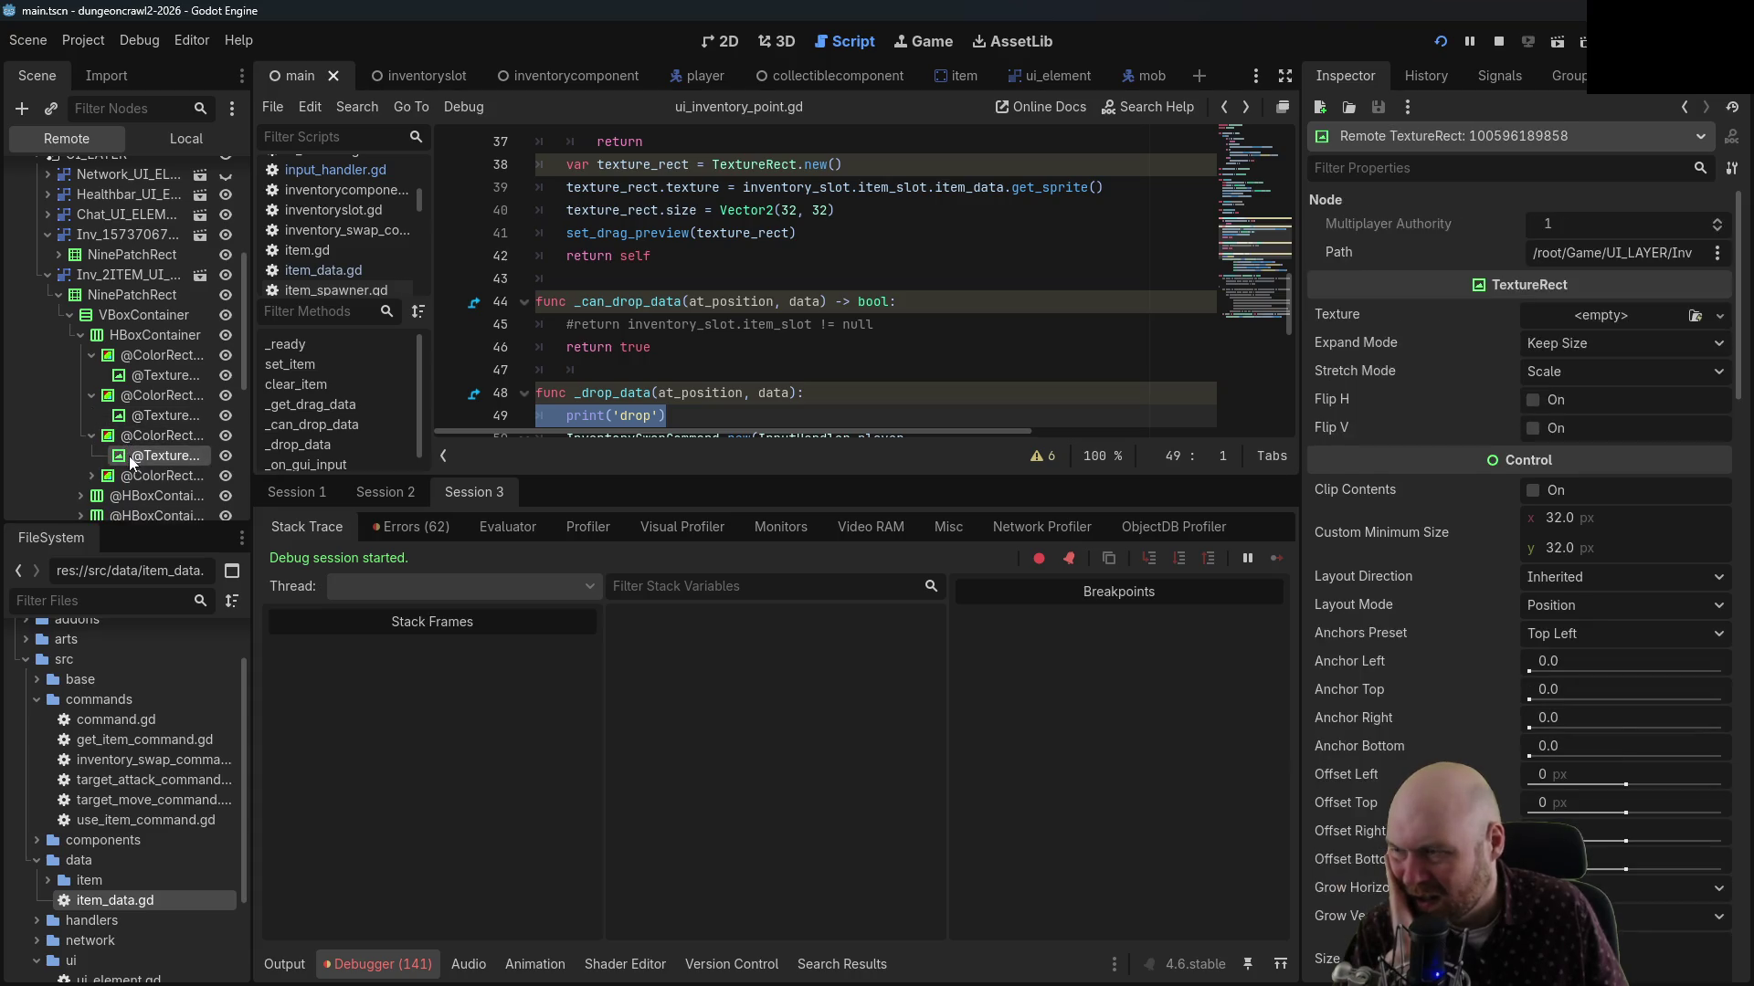
{"action": "left_click", "coordinate": [137, 475]}
{"action": "scroll", "coordinate": [139, 464], "scroll_direction": "down", "scroll_amount": 1}
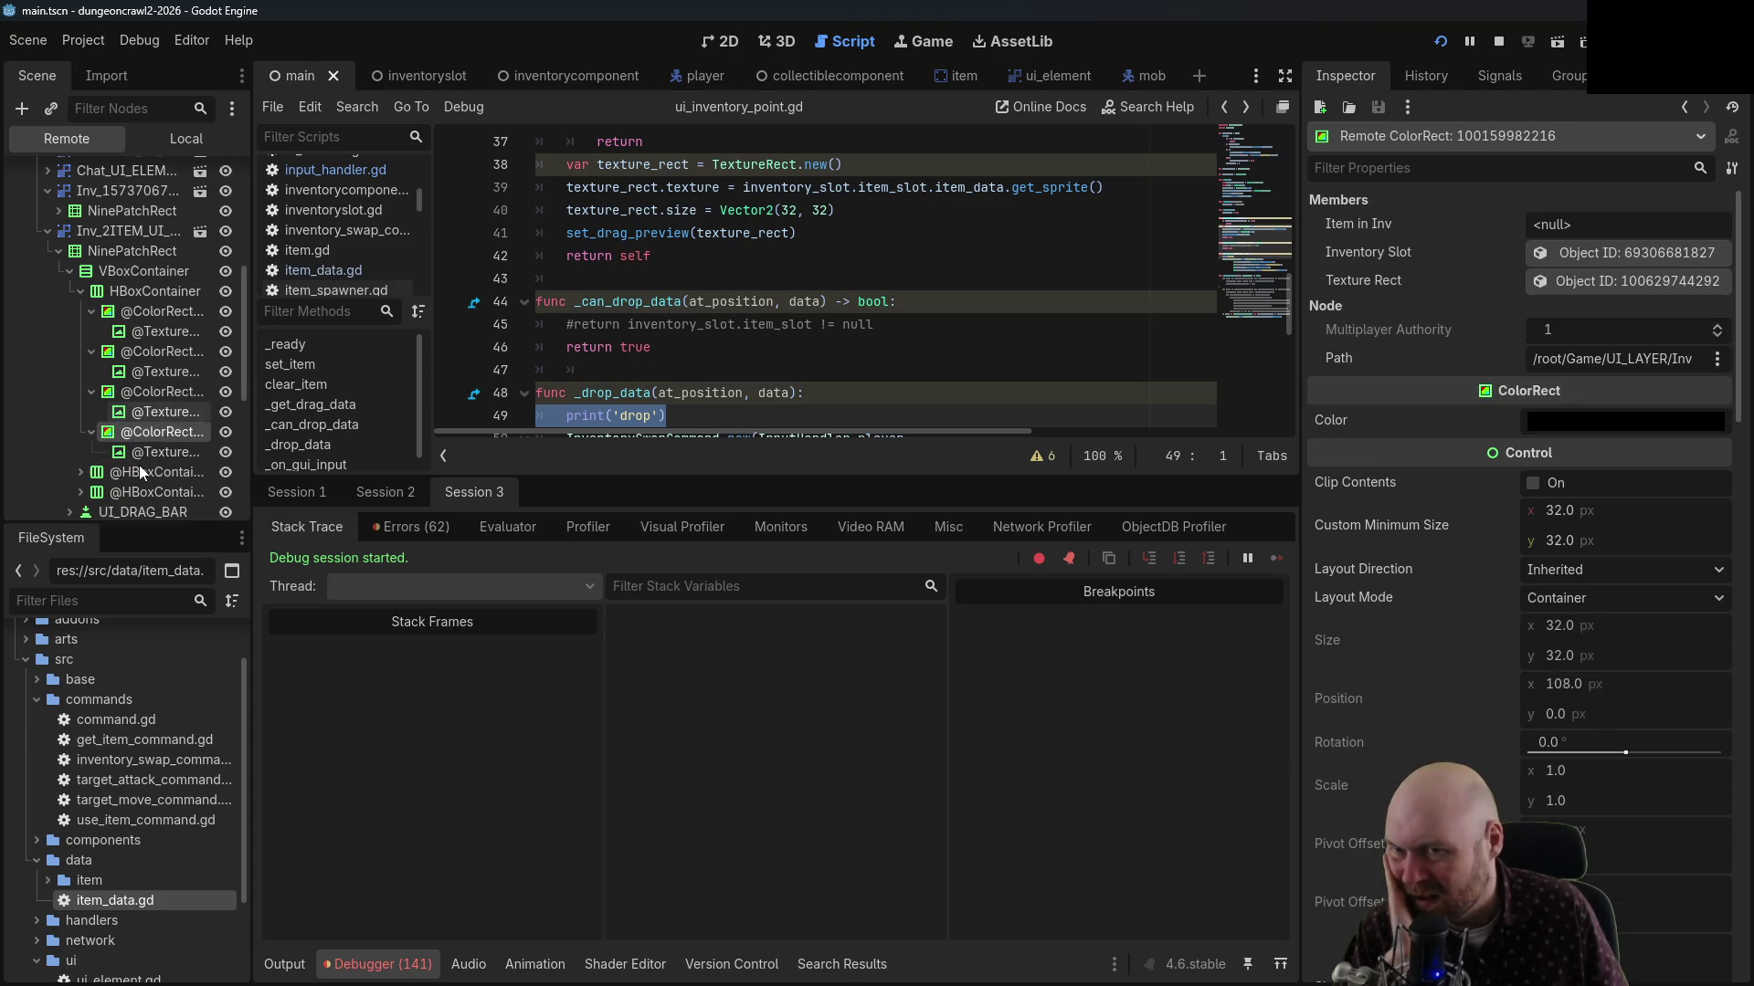
Check the first four slots' properties and positions, then jump to the linked inventory slot
{"action": "left_click", "coordinate": [156, 312]}
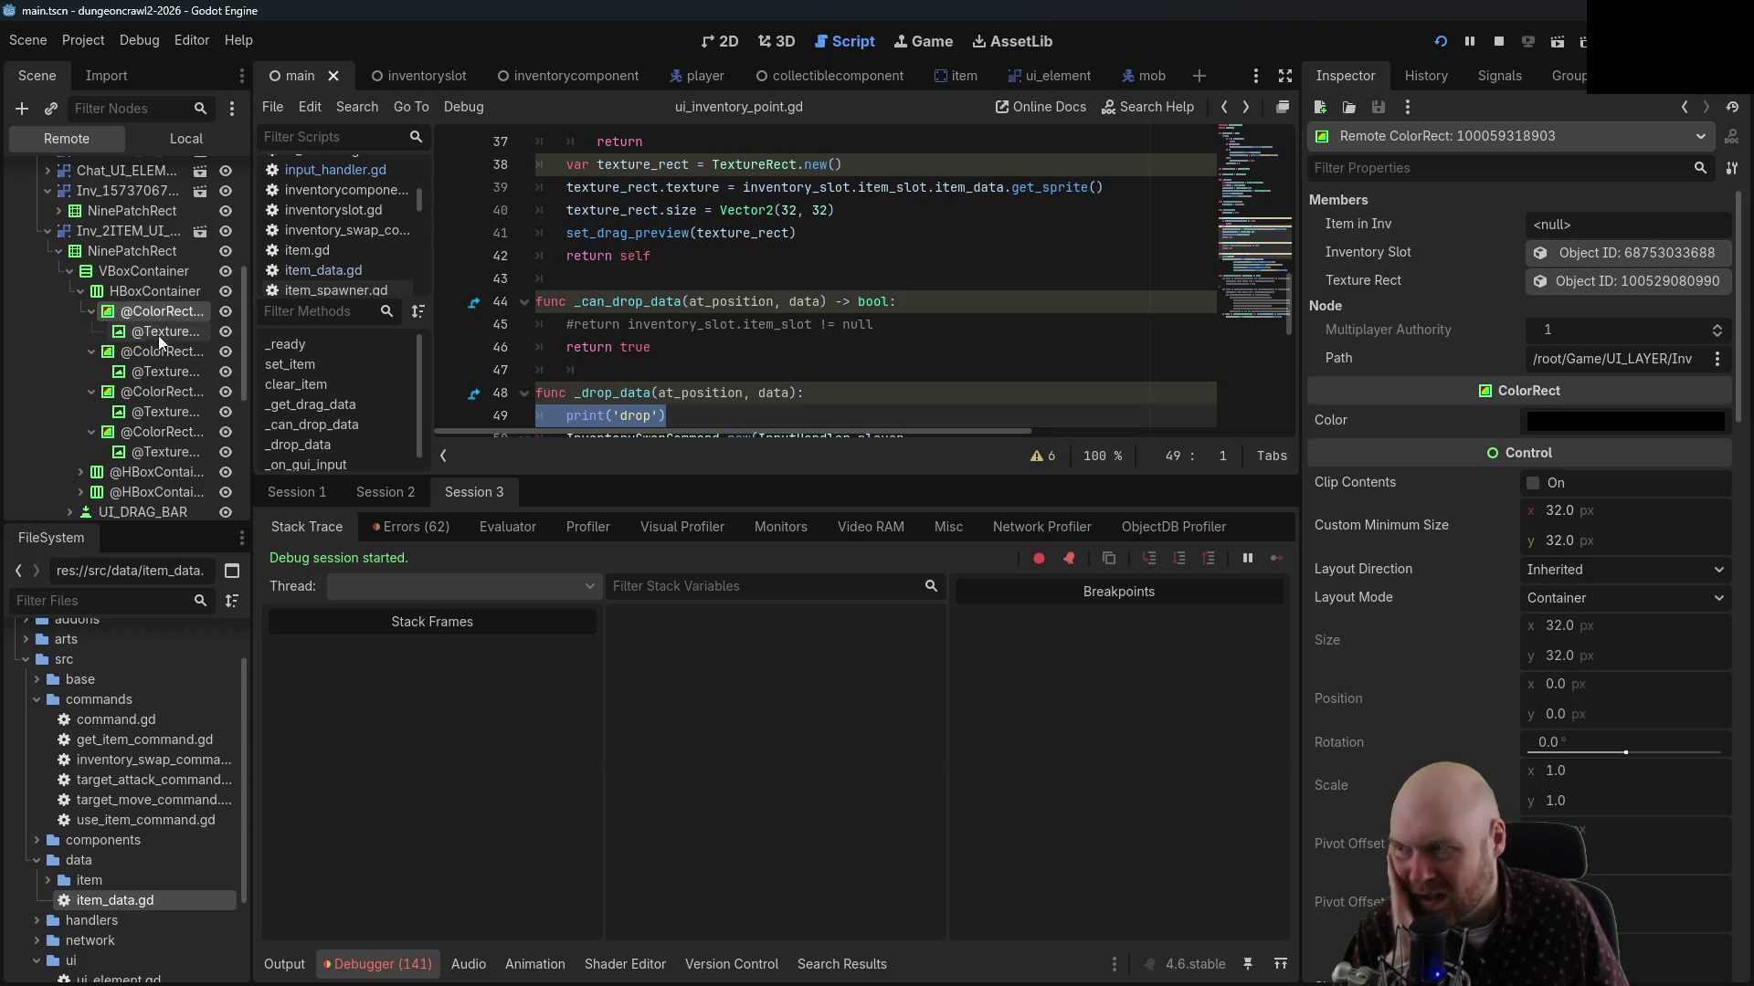
{"action": "left_click", "coordinate": [159, 351]}
{"action": "left_click", "coordinate": [153, 392]}
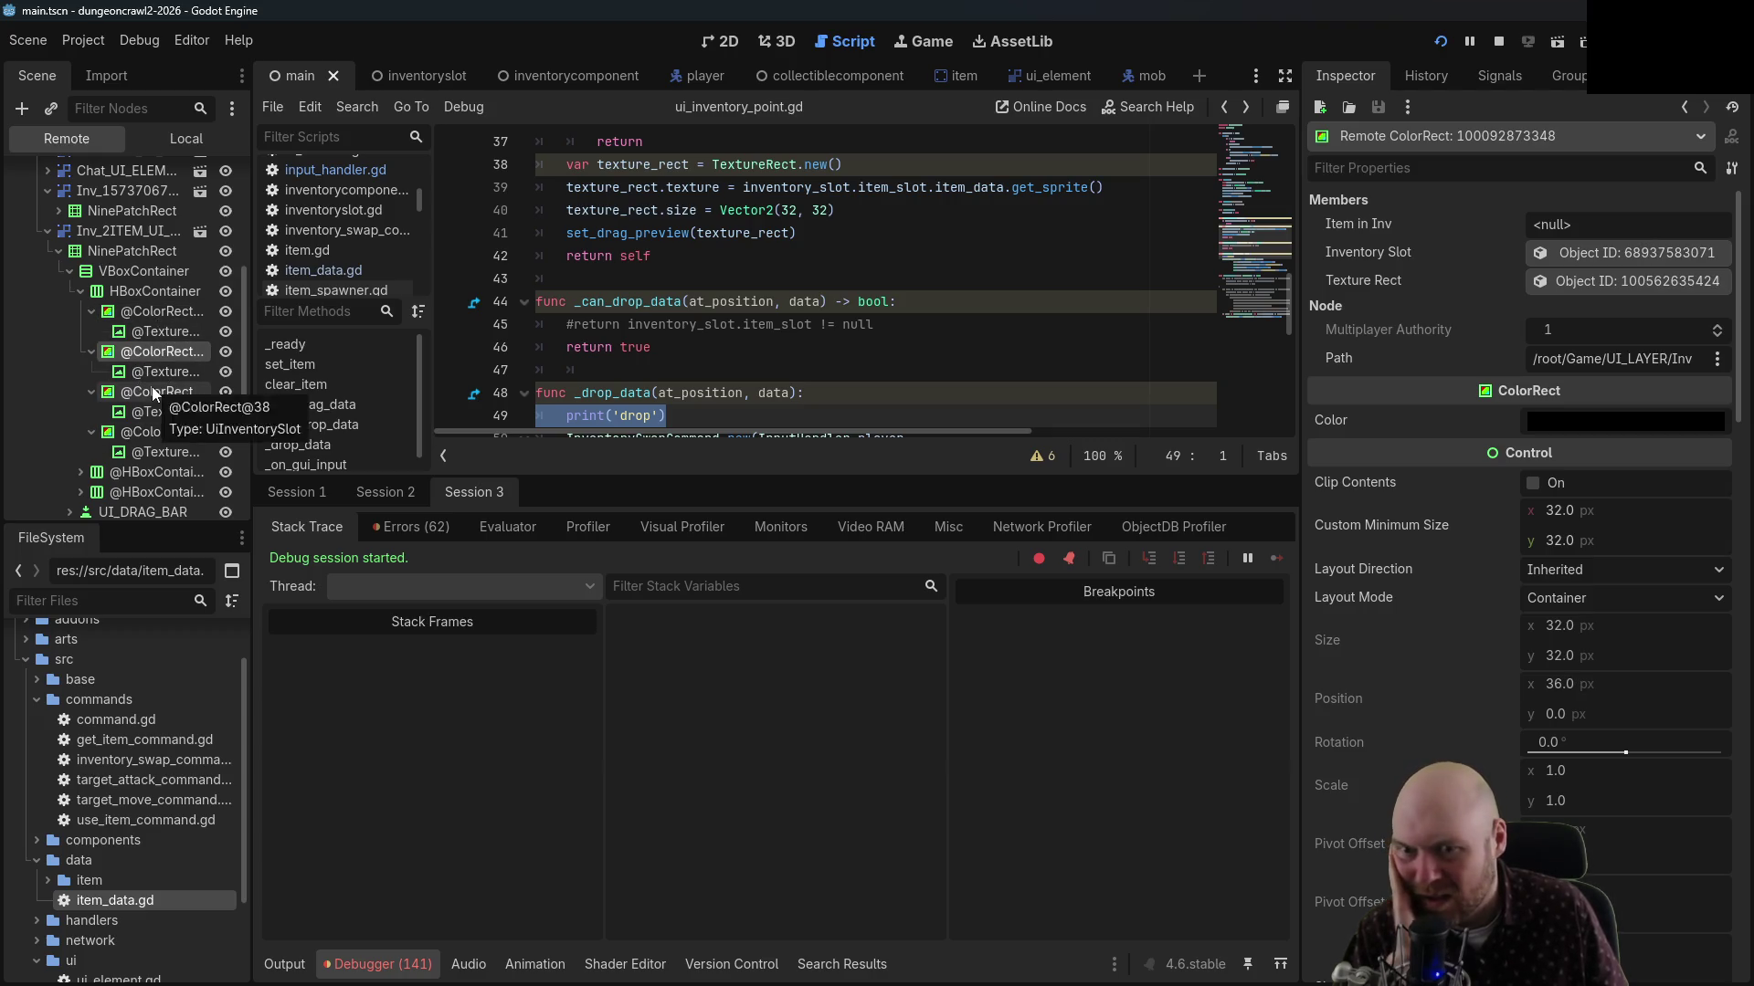
{"action": "left_click", "coordinate": [153, 433]}
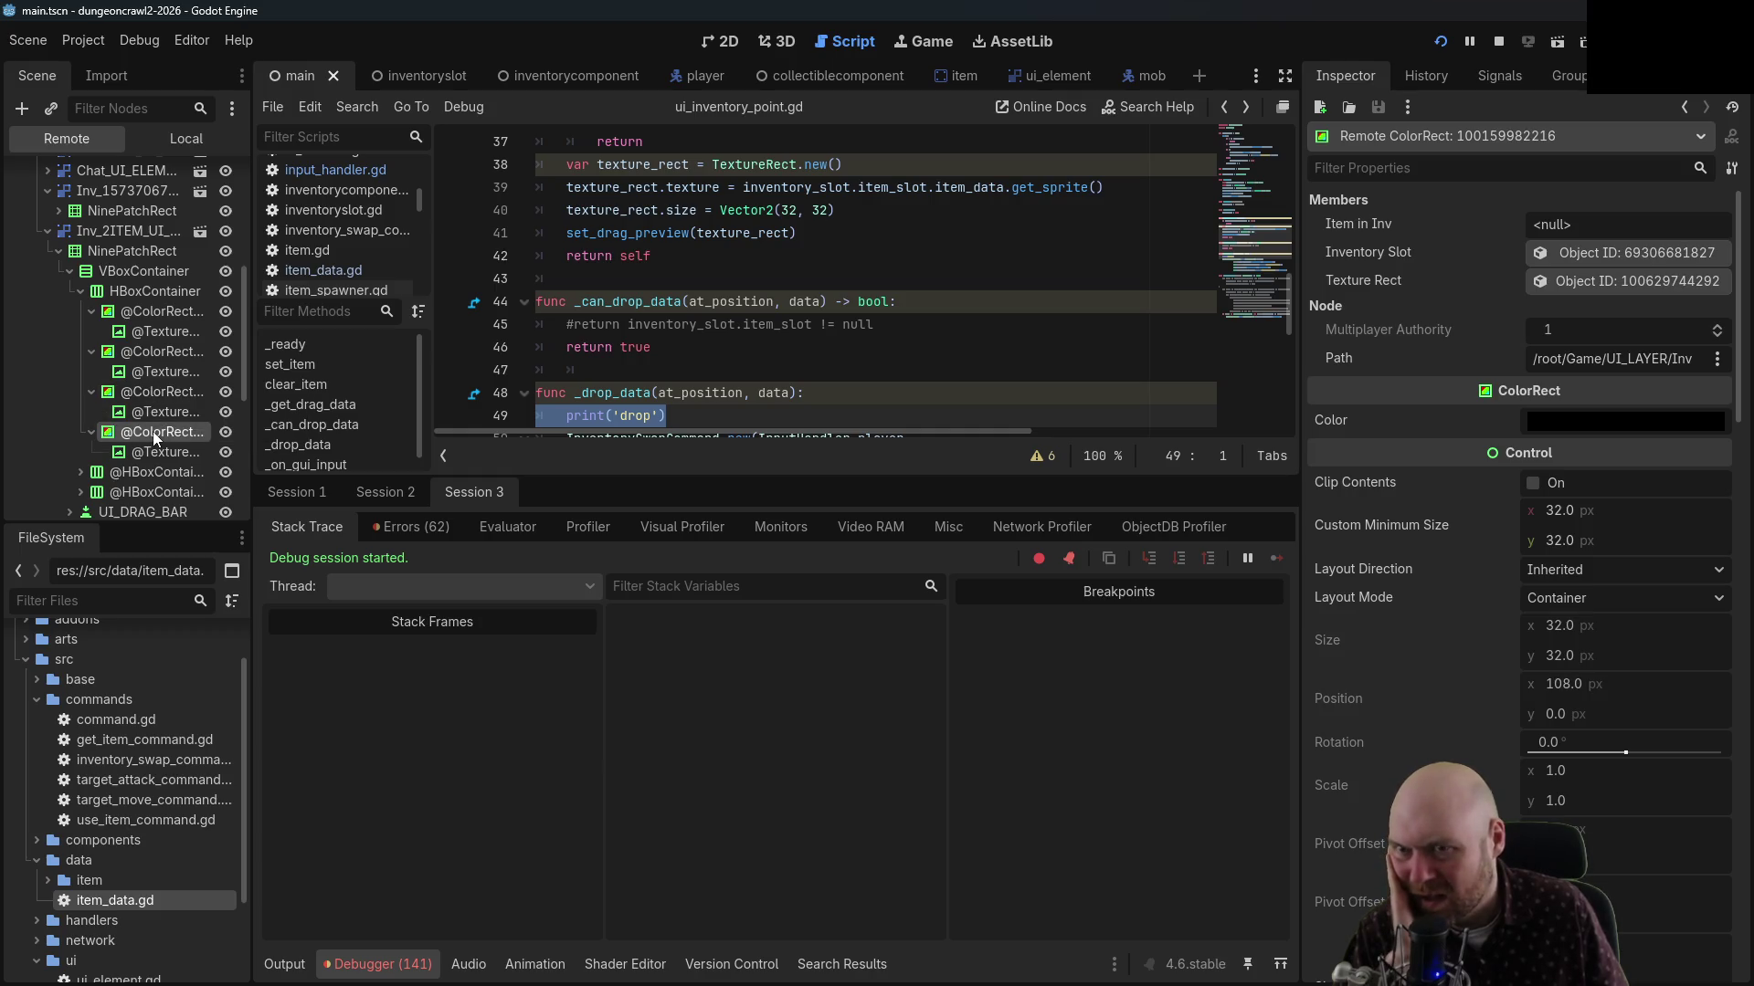
{"action": "left_click", "coordinate": [1590, 250]}
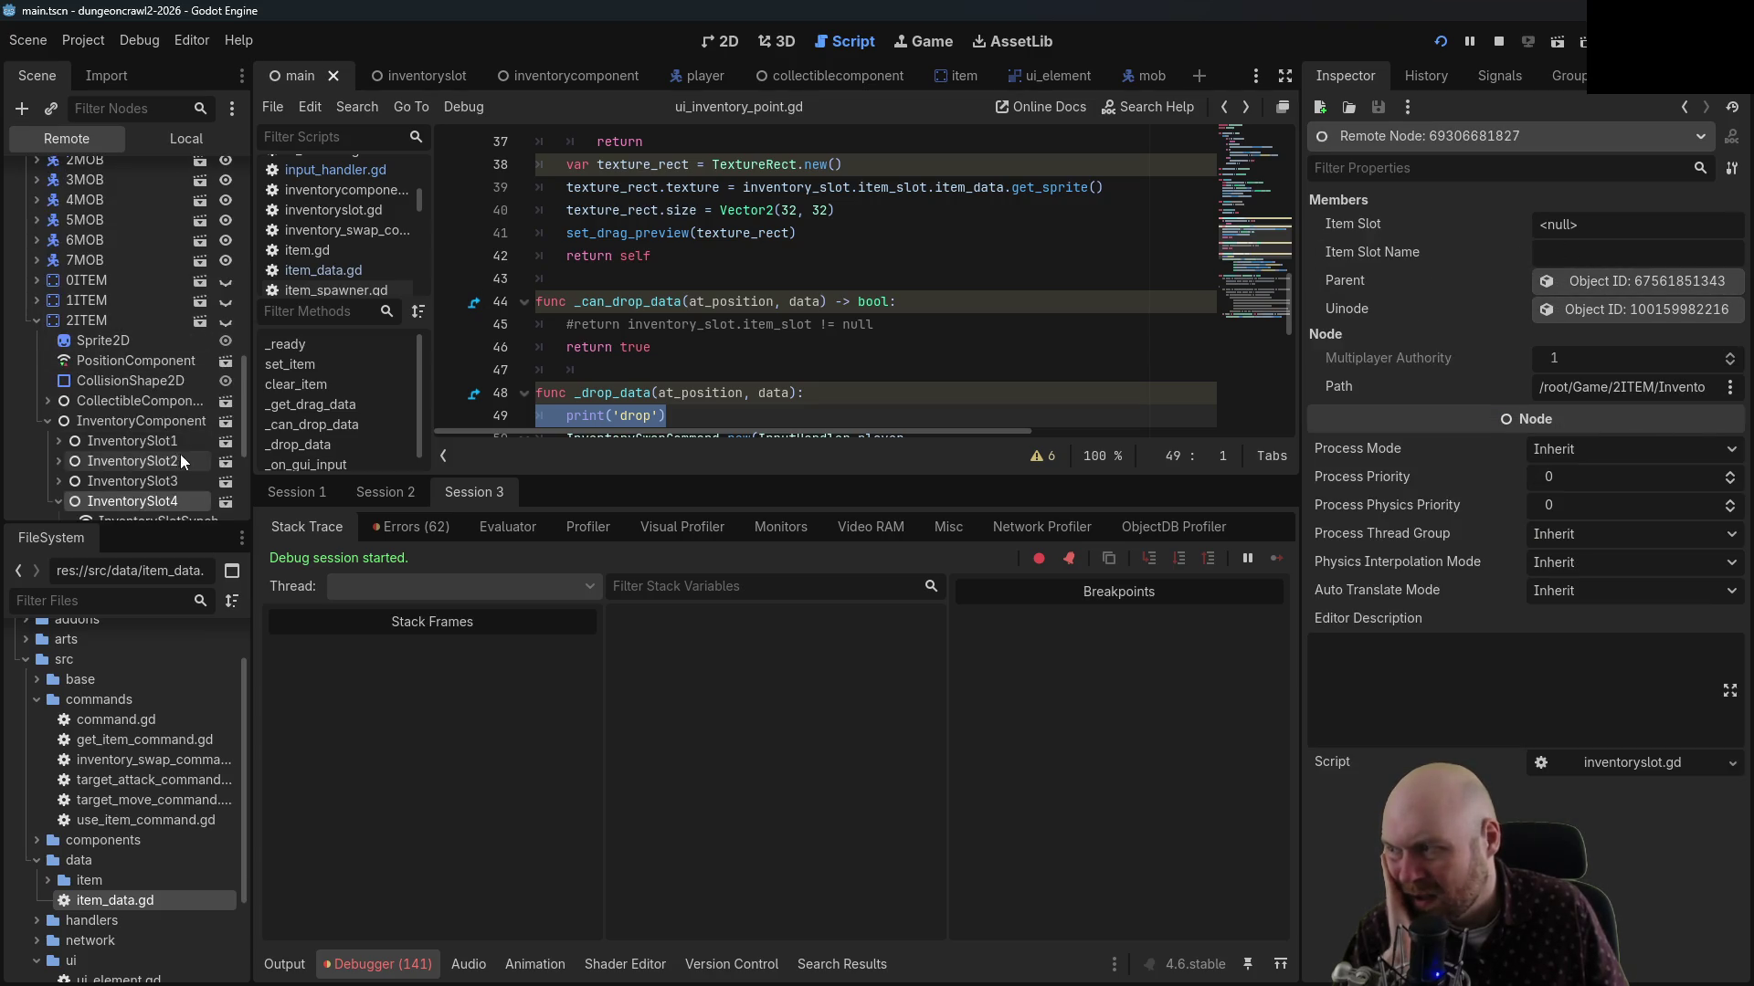
Compare the items held by InventorySlot1, 2 and 3, then stop the running game
{"action": "scroll", "coordinate": [140, 468], "scroll_direction": "down", "scroll_amount": 2}
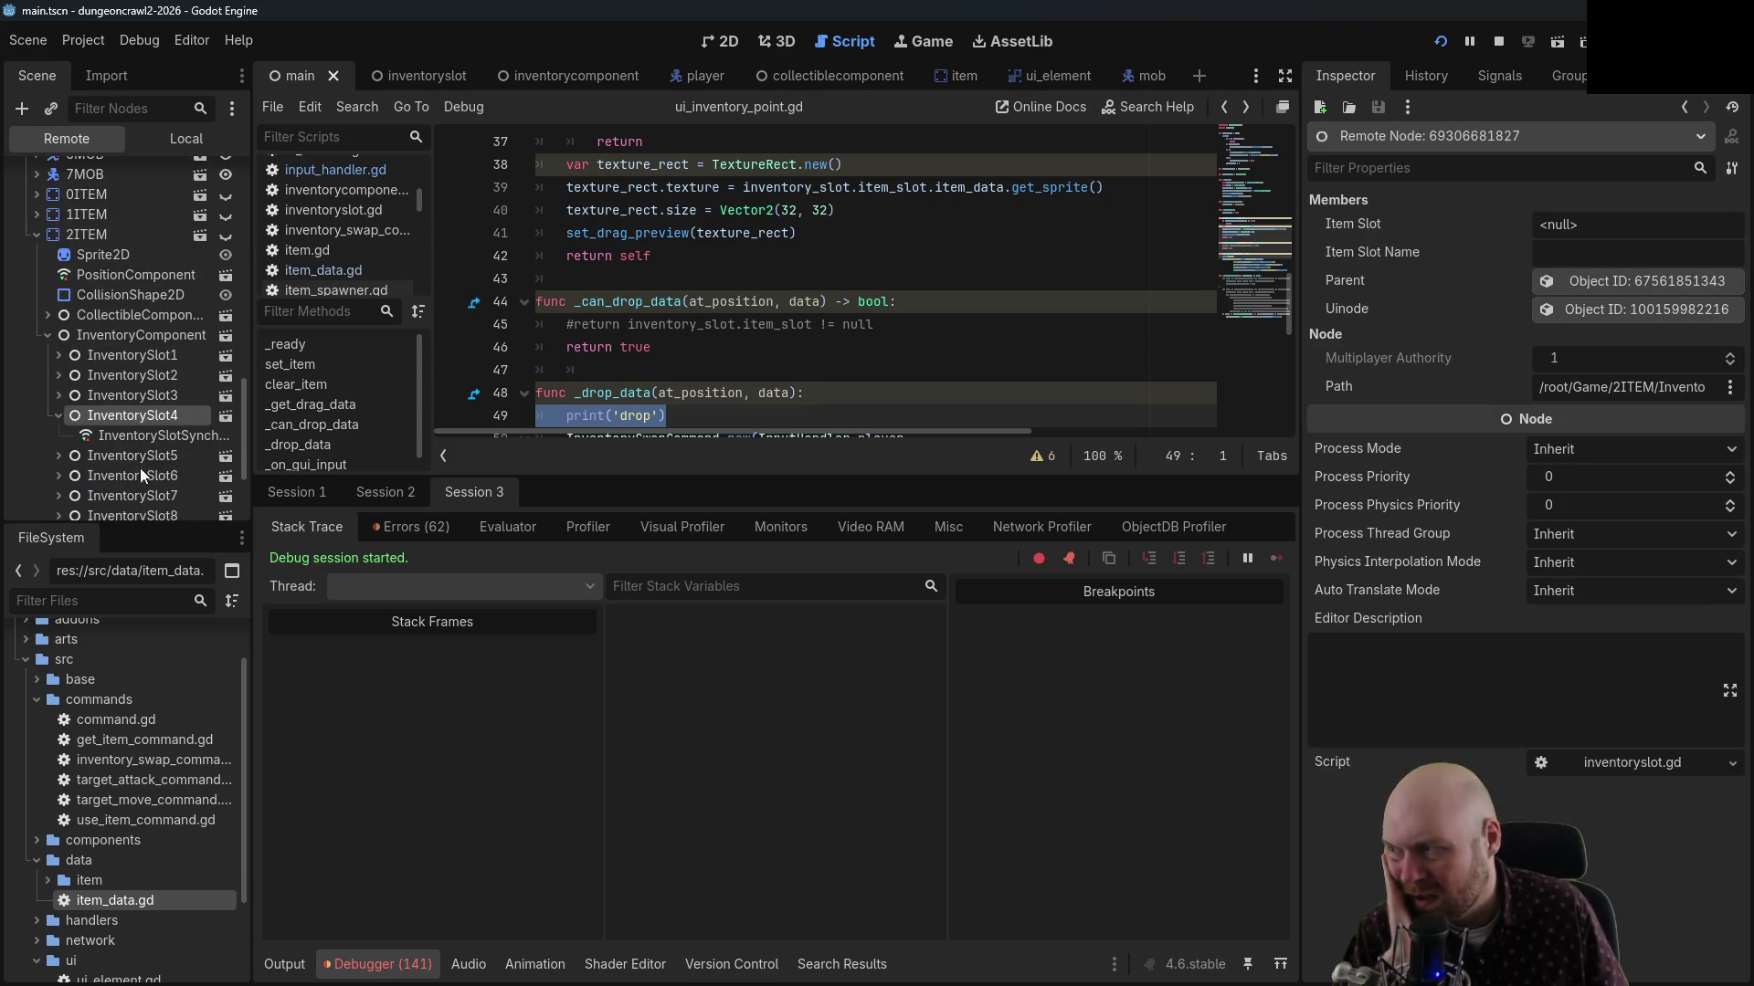
{"action": "left_click", "coordinate": [141, 354]}
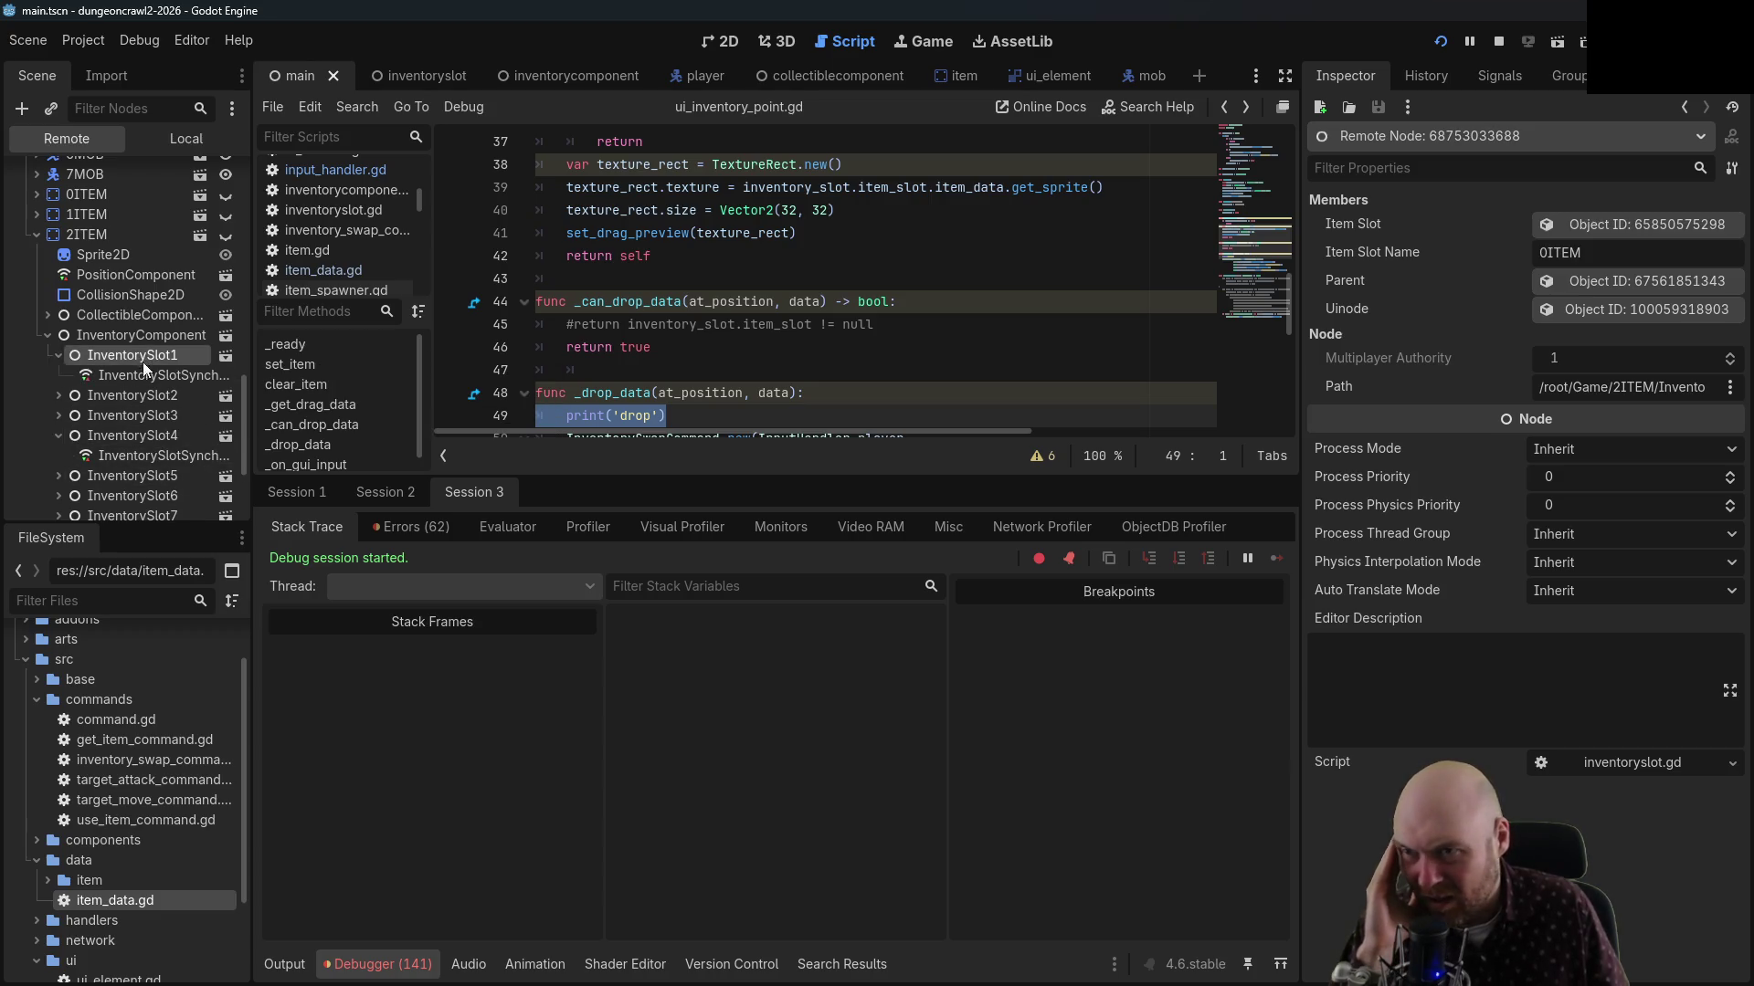
{"action": "left_click", "coordinate": [144, 397]}
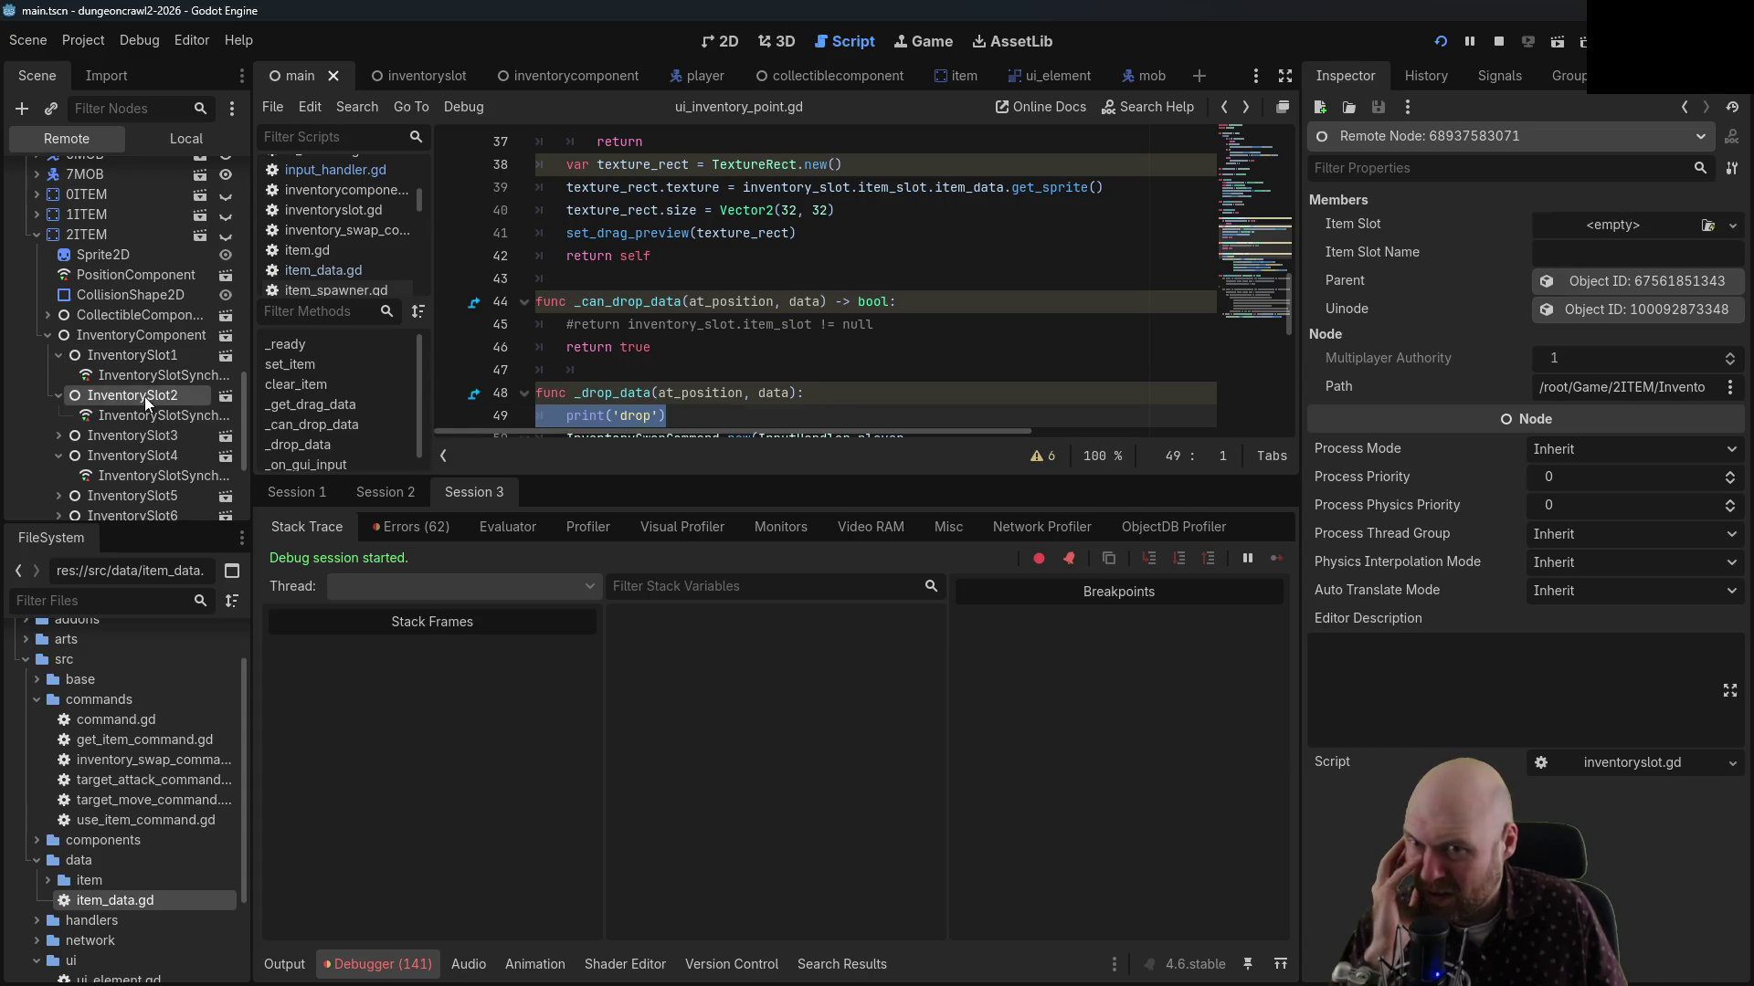
{"action": "left_click", "coordinate": [138, 436]}
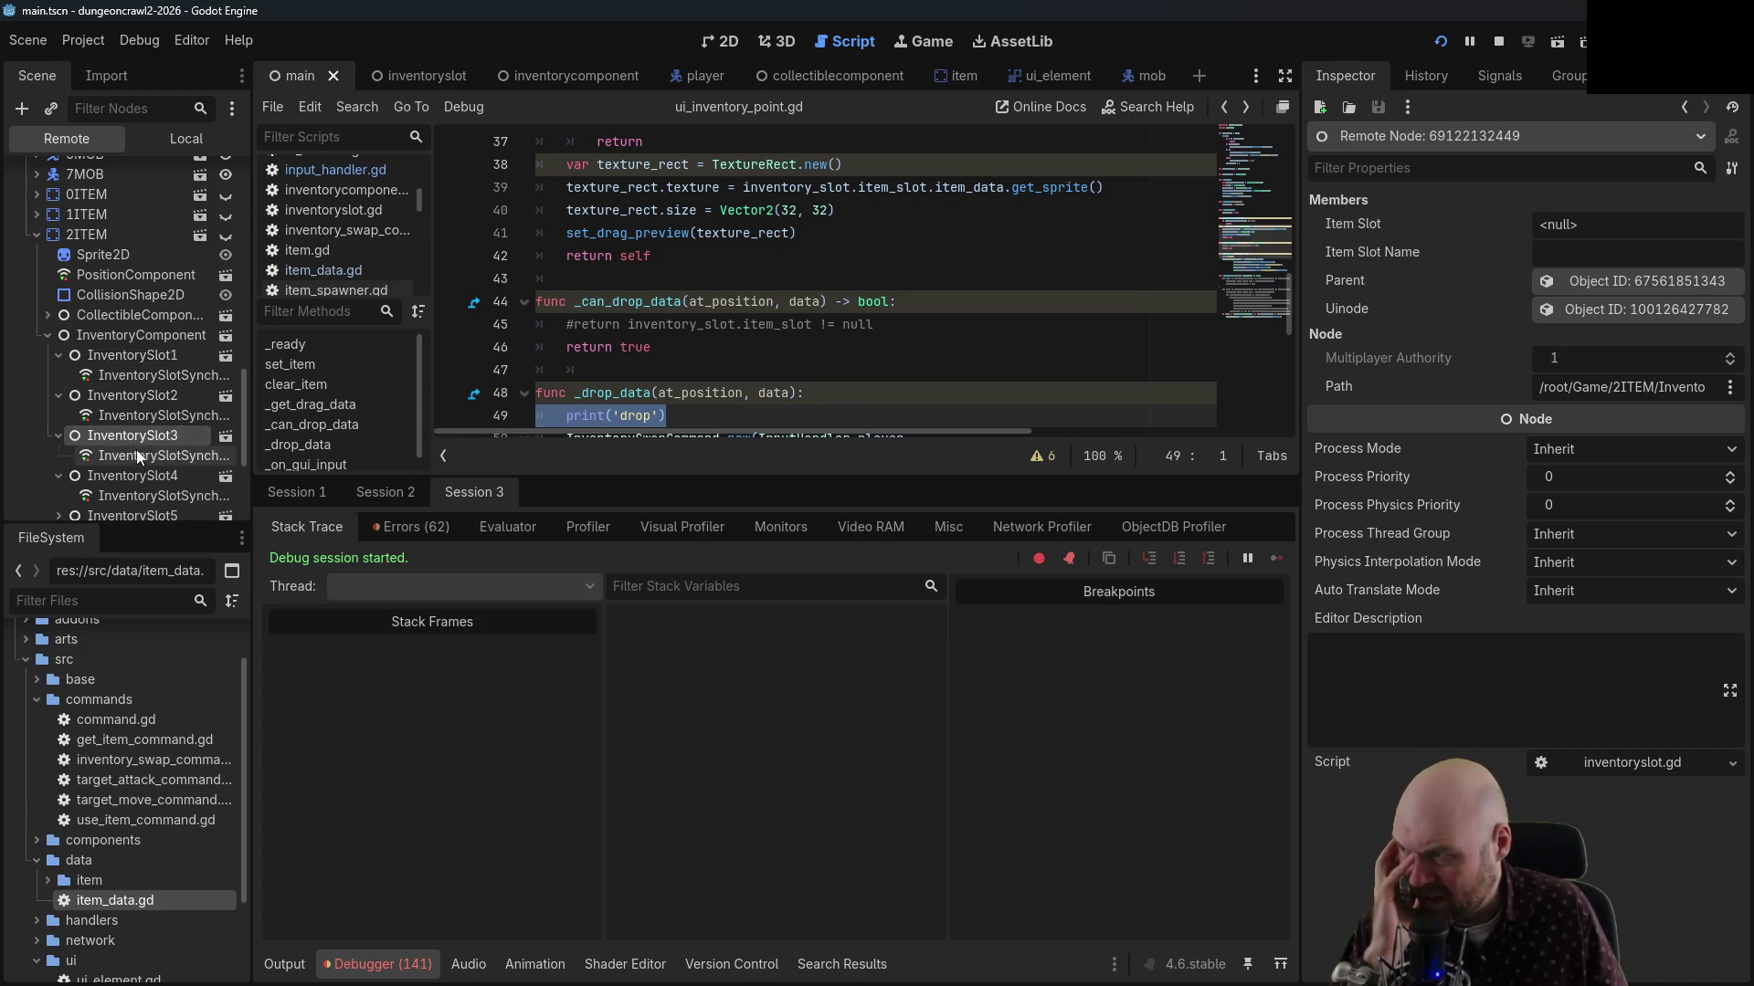
{"action": "left_click", "coordinate": [140, 358]}
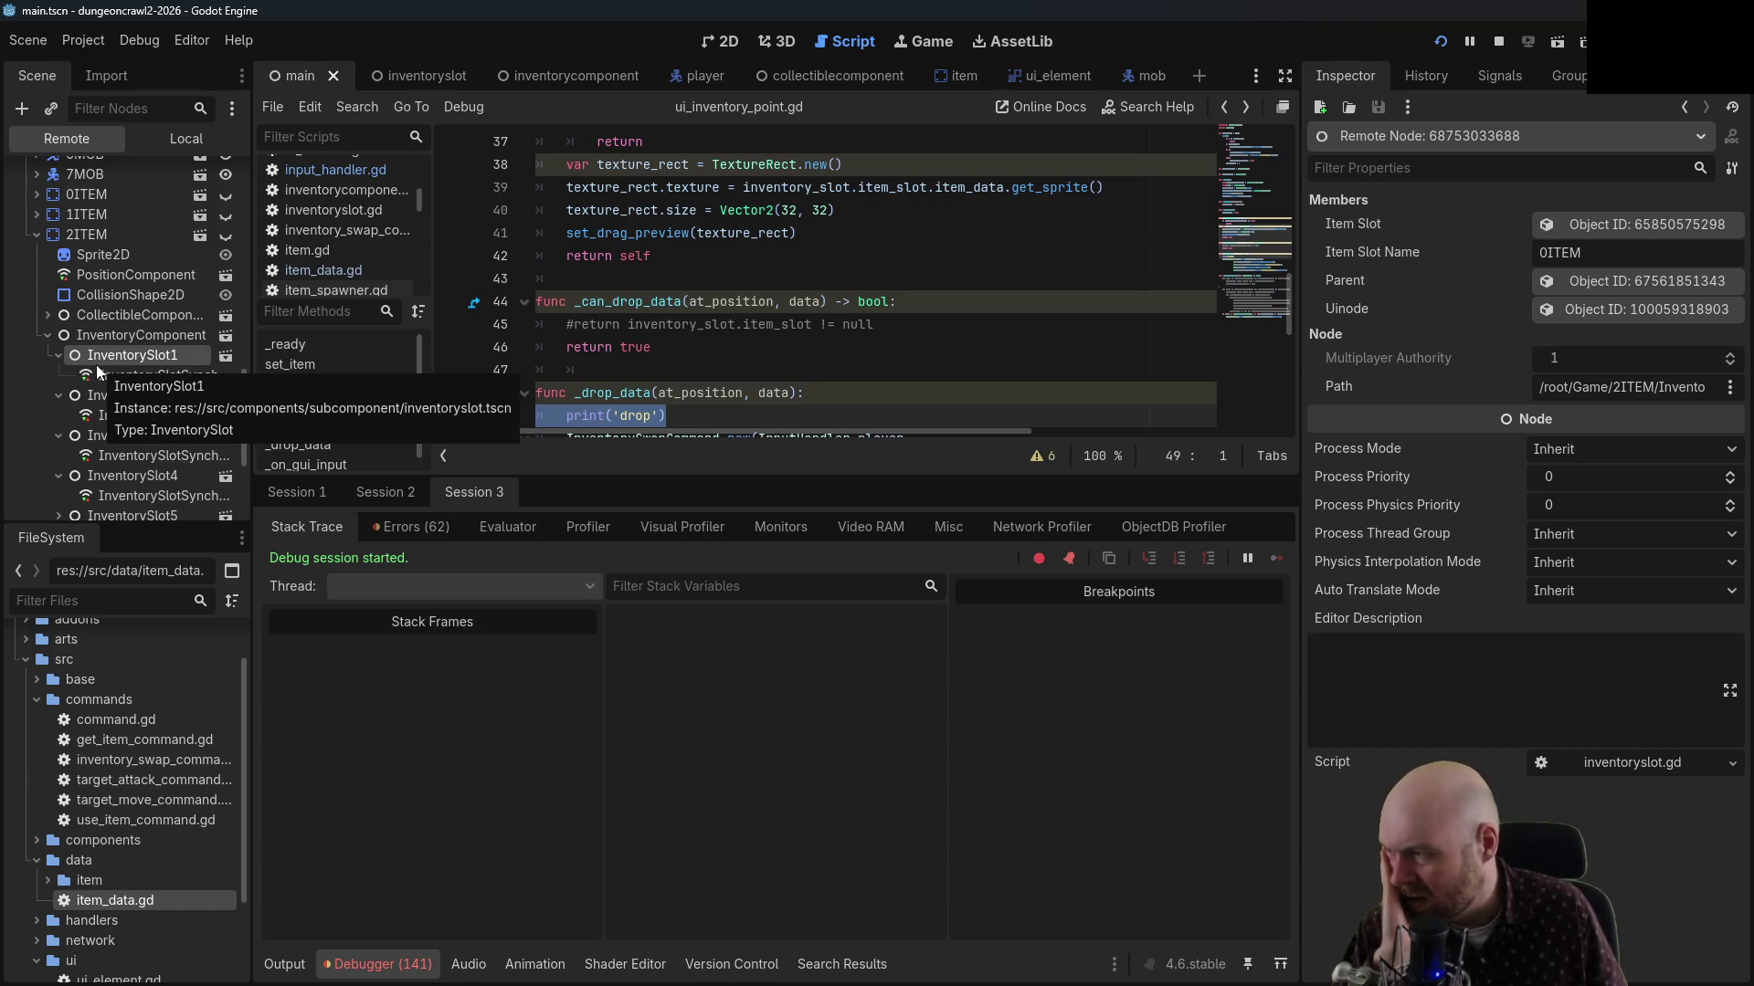
{"action": "left_click", "coordinate": [1499, 40]}
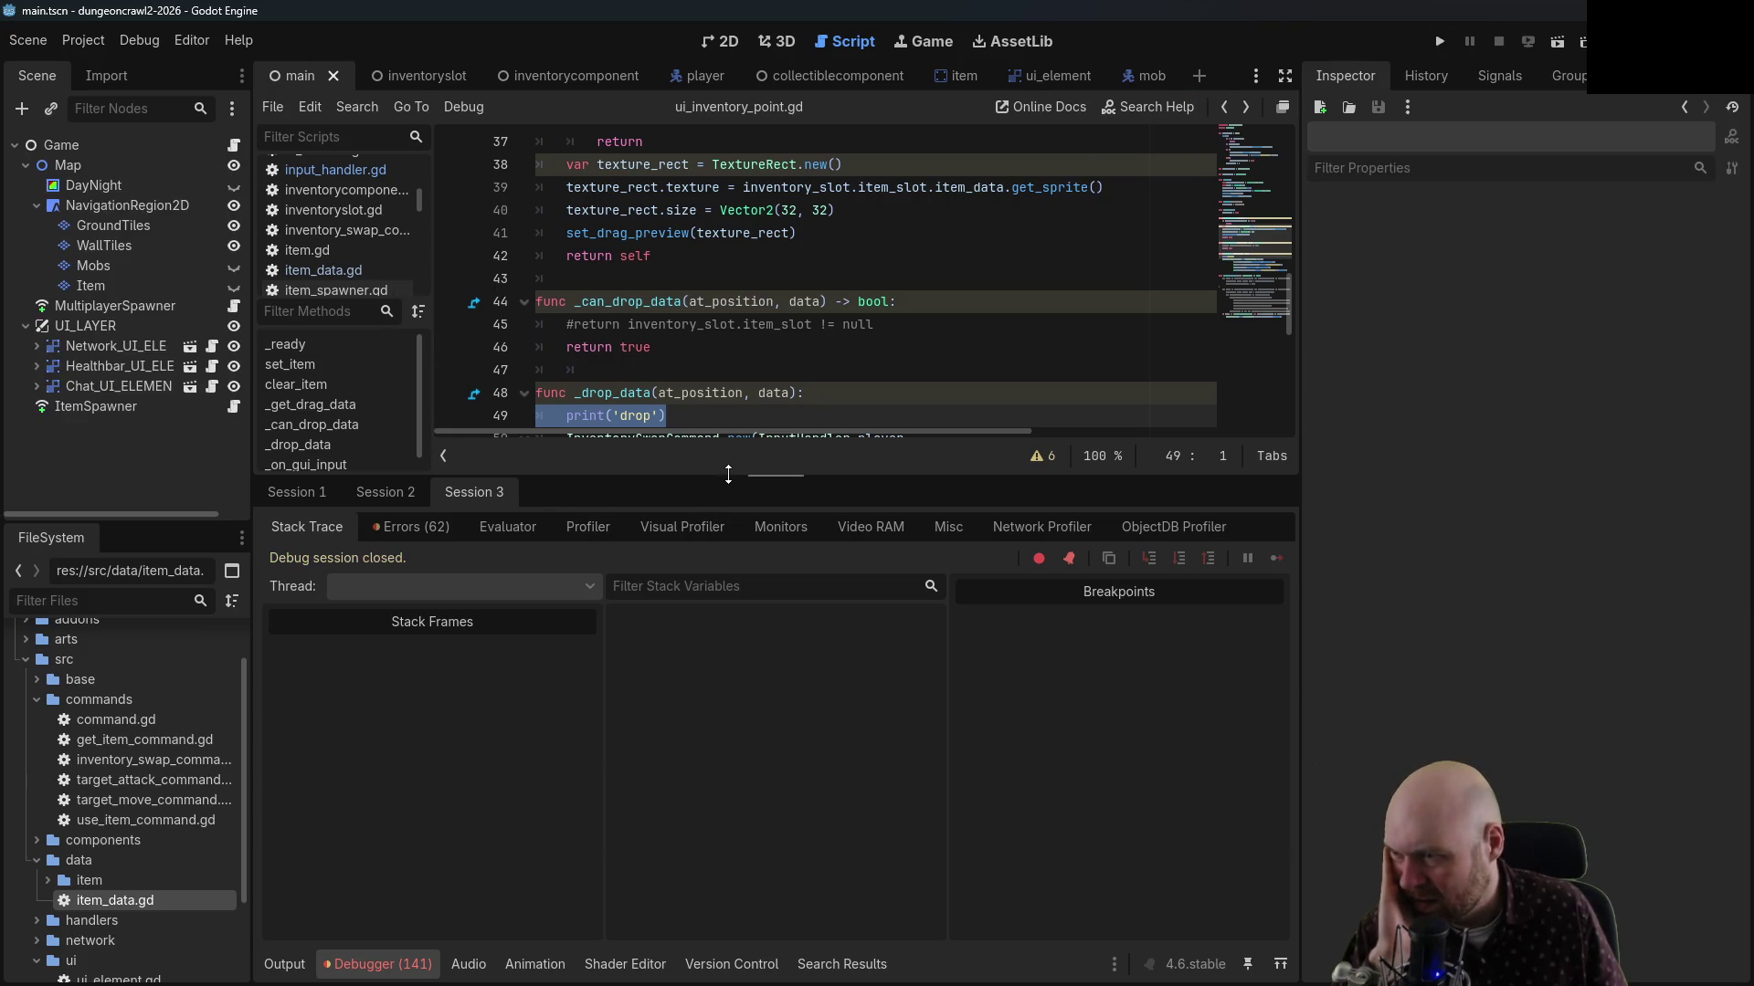
Enlarge the code area, open inventoryslot.gd, and jump to set_item's definition in ui_inventory_point.gd
{"action": "left_click_drag", "start_coordinate": [732, 468], "coordinate": [707, 677]}
{"action": "left_click", "coordinate": [345, 213]}
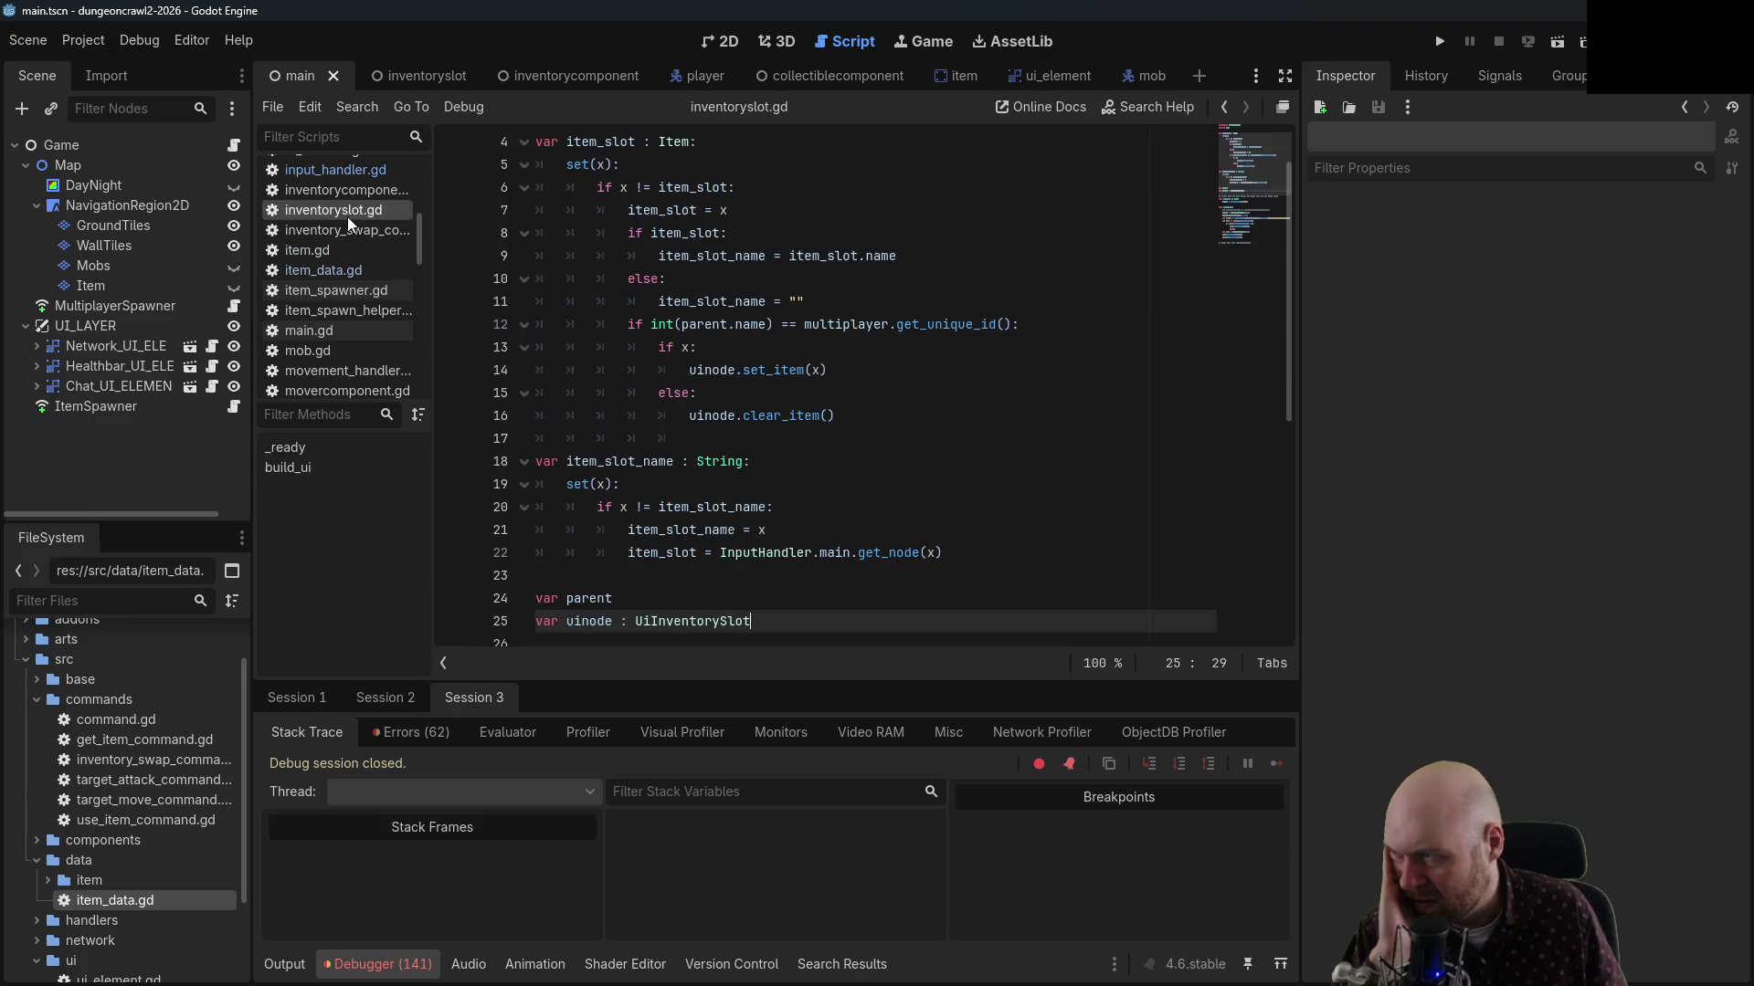
{"action": "scroll", "coordinate": [699, 376], "scroll_direction": "up", "scroll_amount": 1}
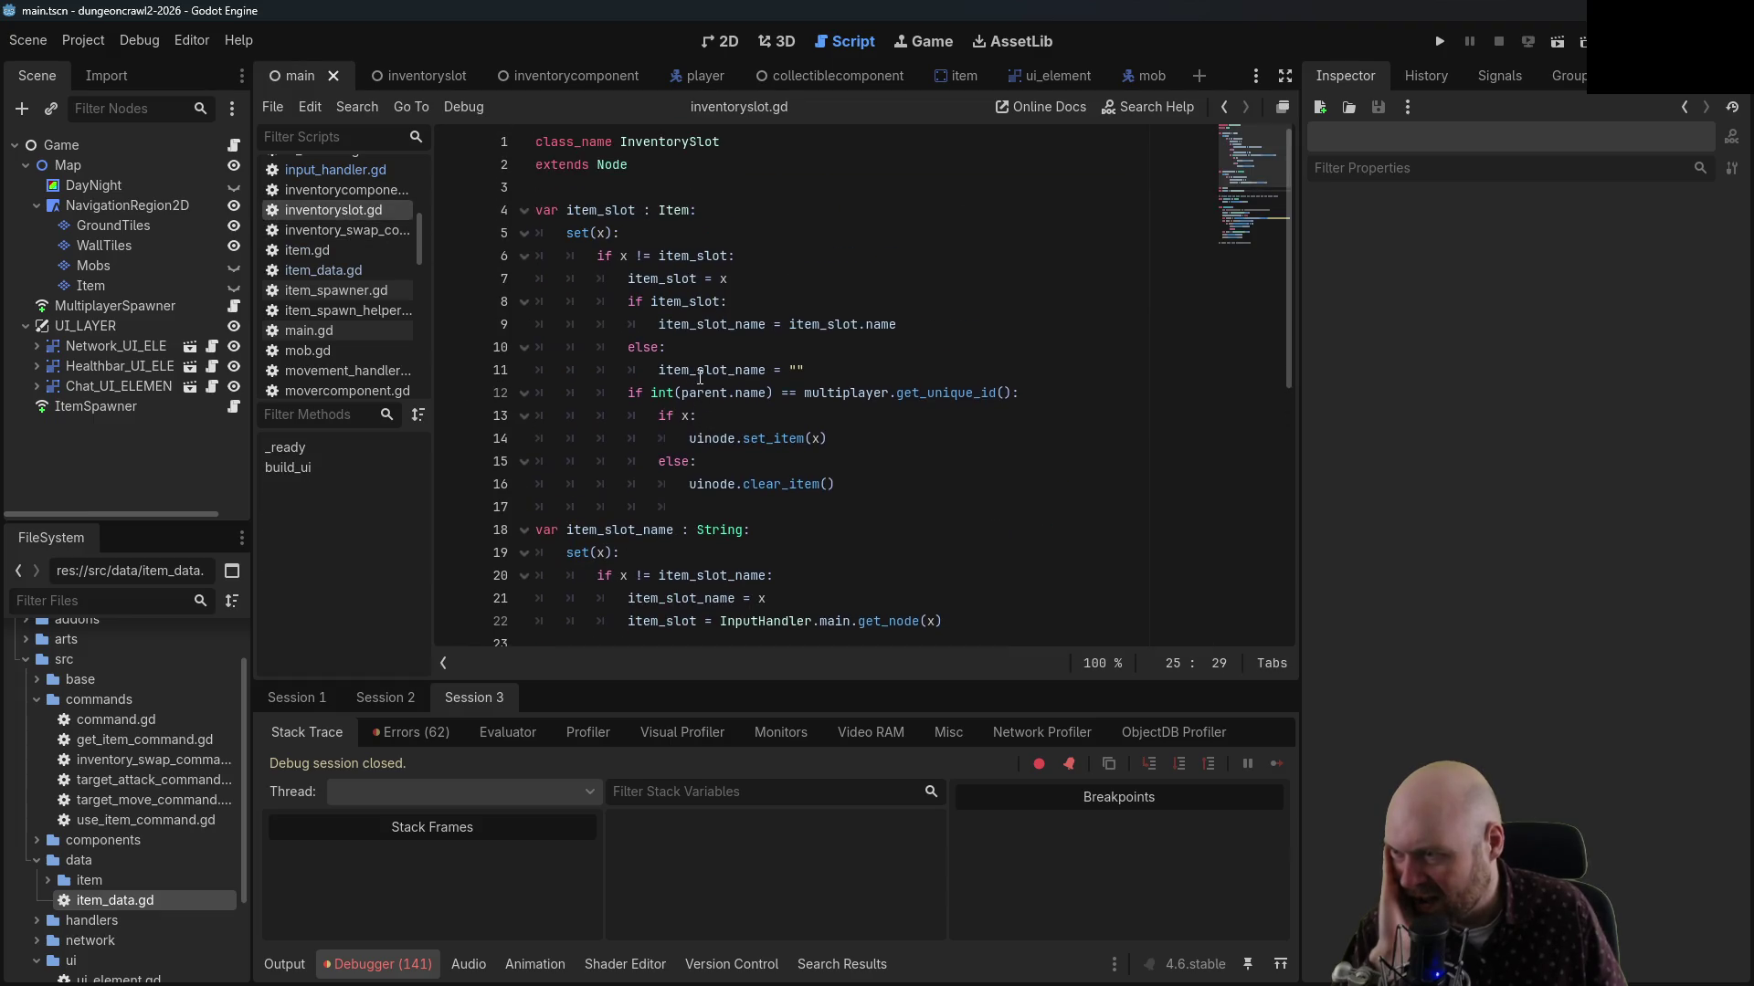
{"action": "left_click", "coordinate": [782, 415]}
{"action": "left_click", "coordinate": [784, 483]}
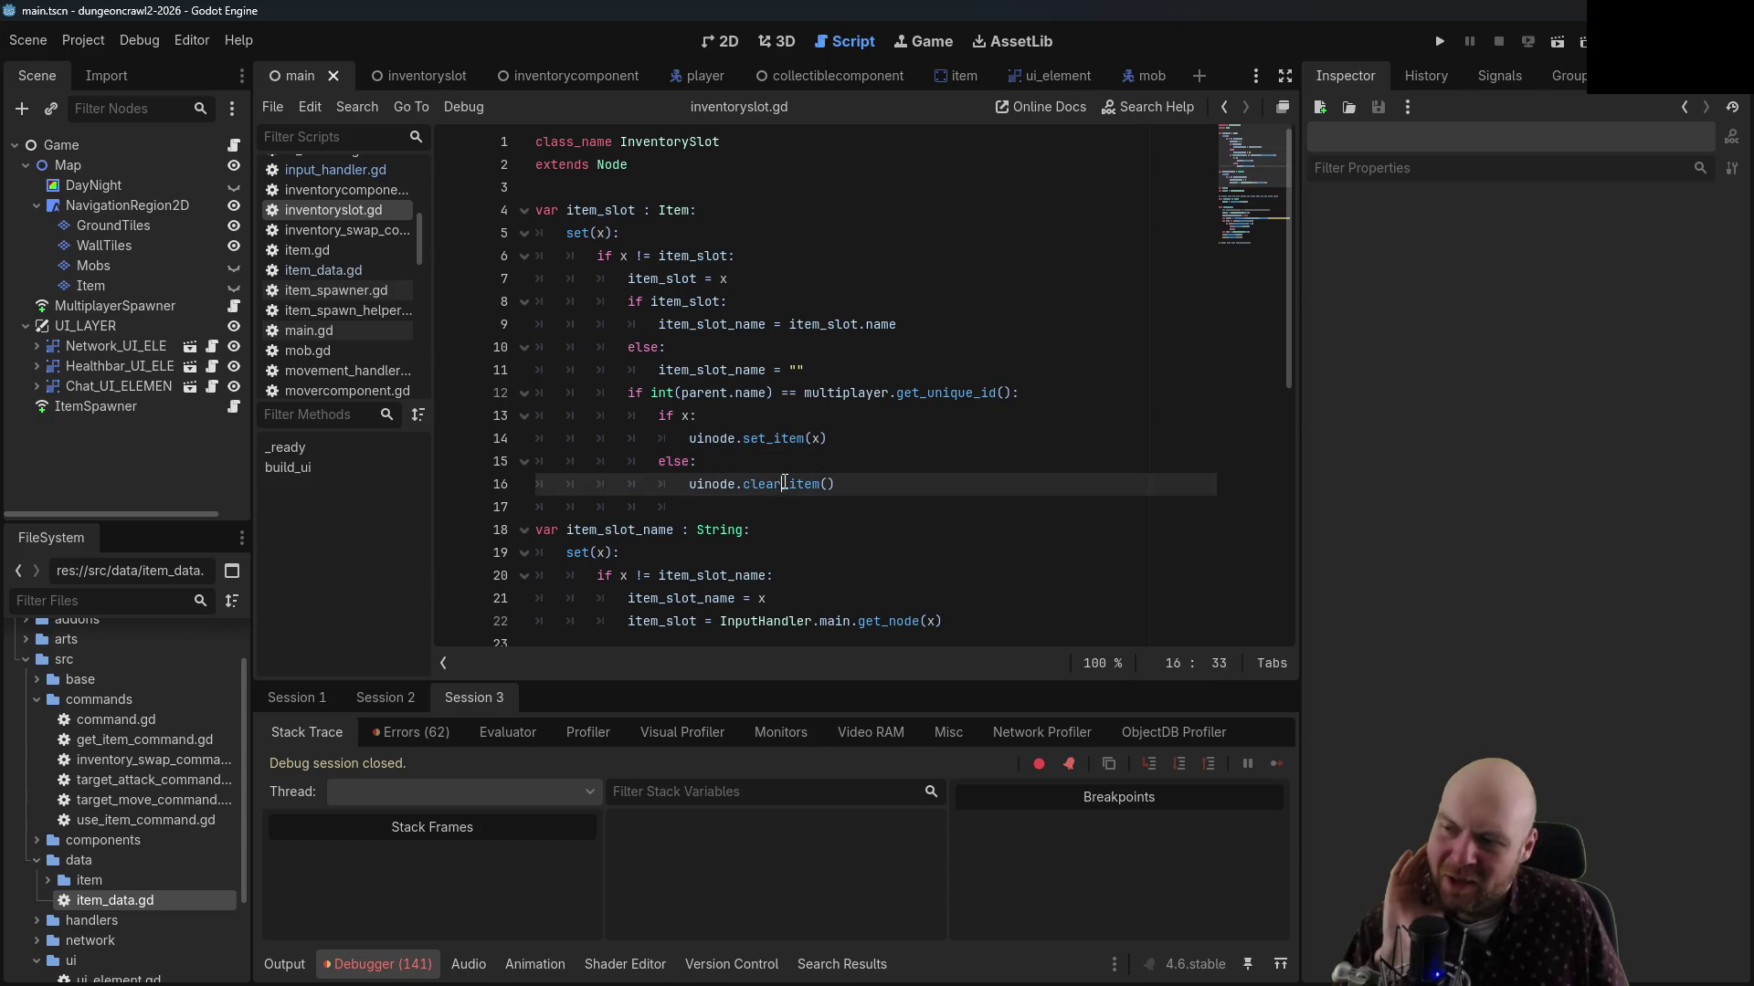
{"action": "key", "text": "Up"}
{"action": "key", "text": "Up"}
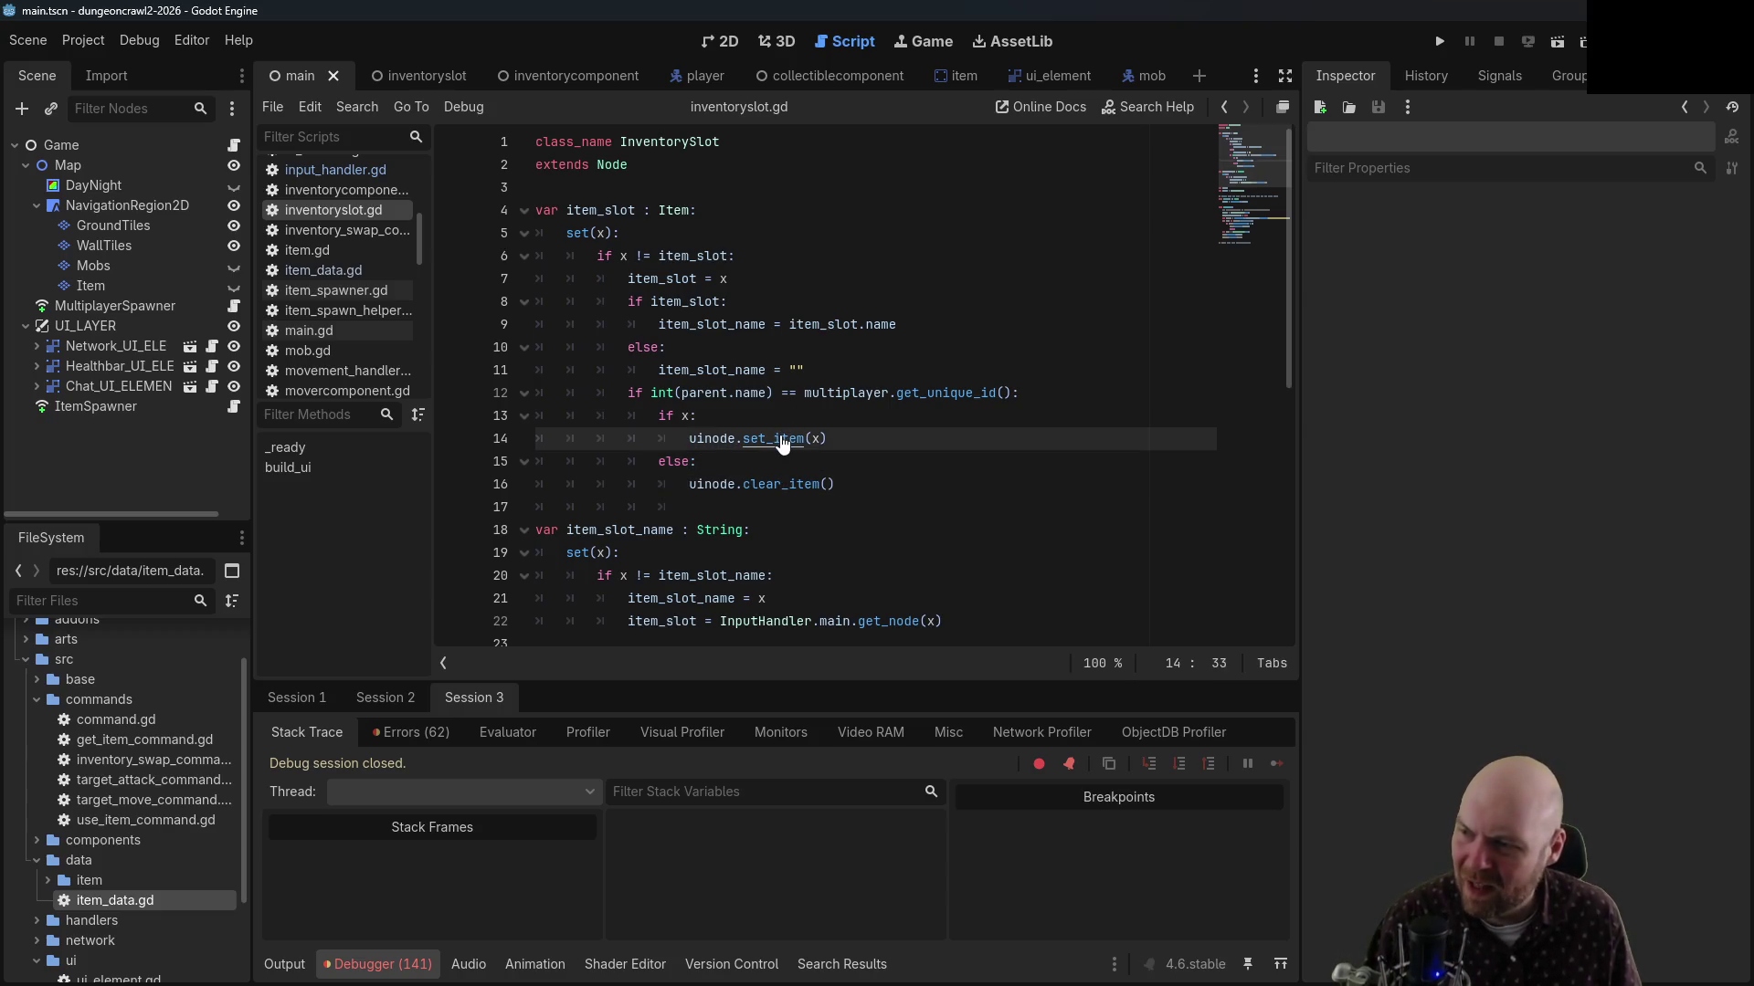
{"action": "left_click", "coordinate": [778, 438], "text": "ctrl"}
{"action": "left_click", "coordinate": [737, 376]}
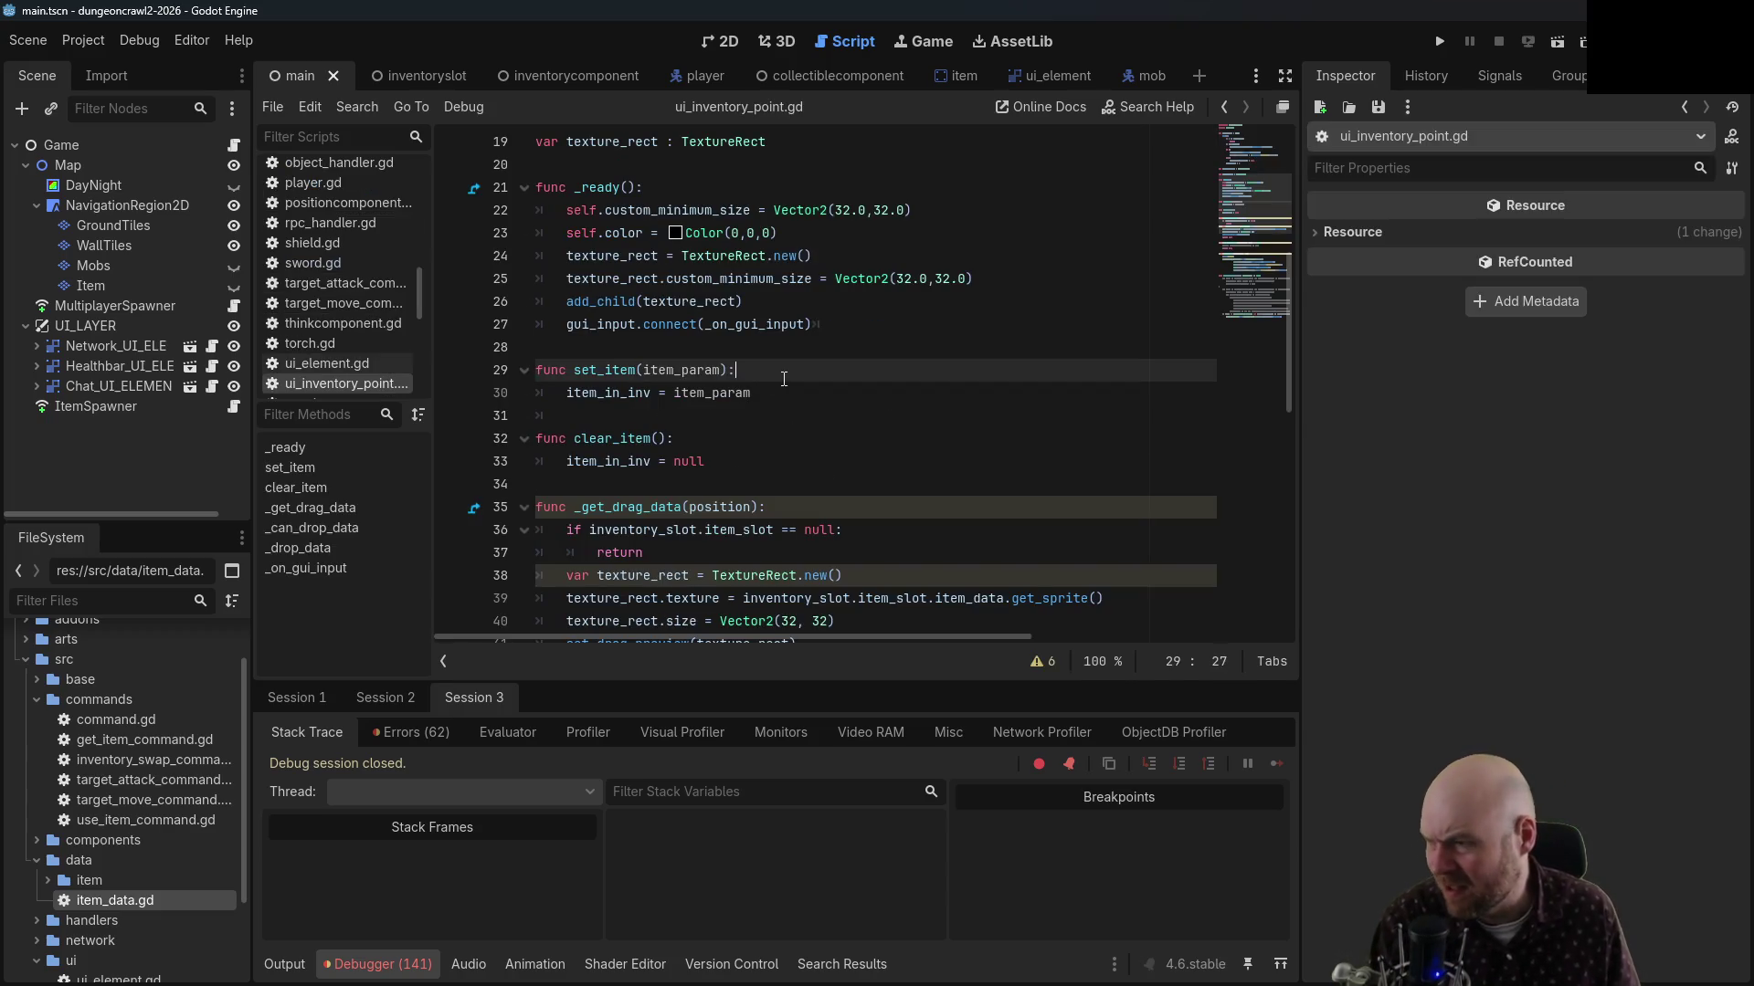
{"action": "left_click", "coordinate": [692, 463]}
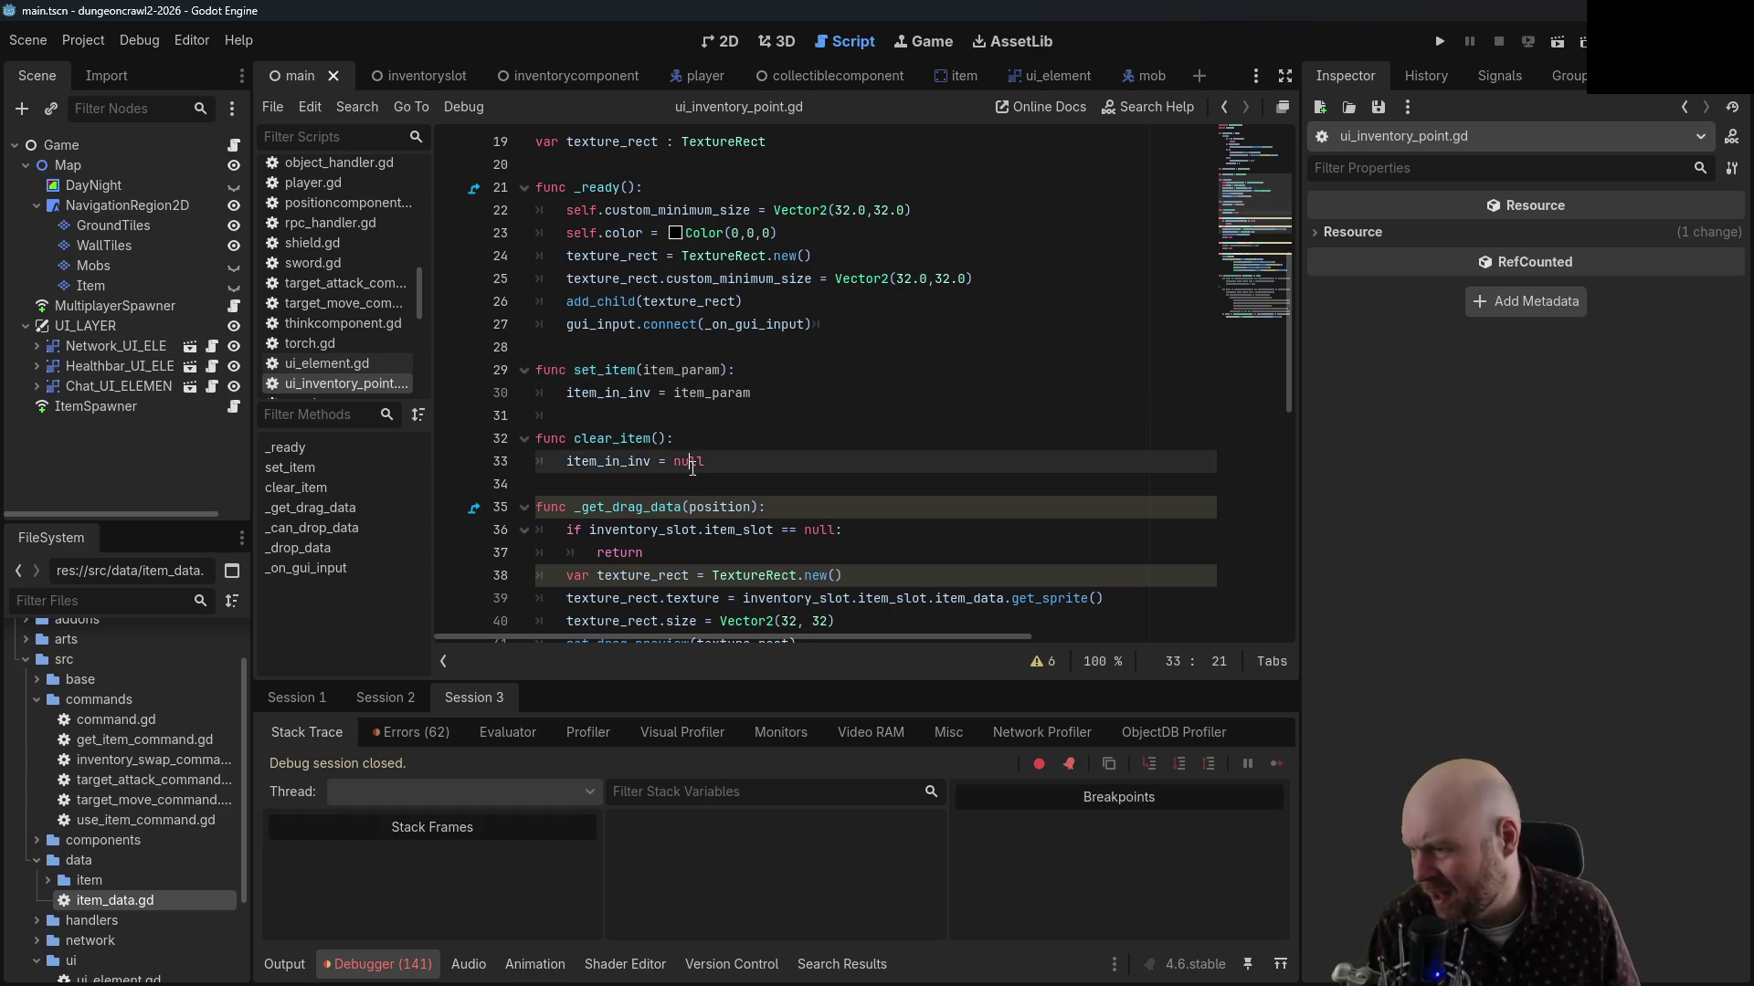
{"action": "scroll", "coordinate": [770, 470], "scroll_direction": "up", "scroll_amount": 6}
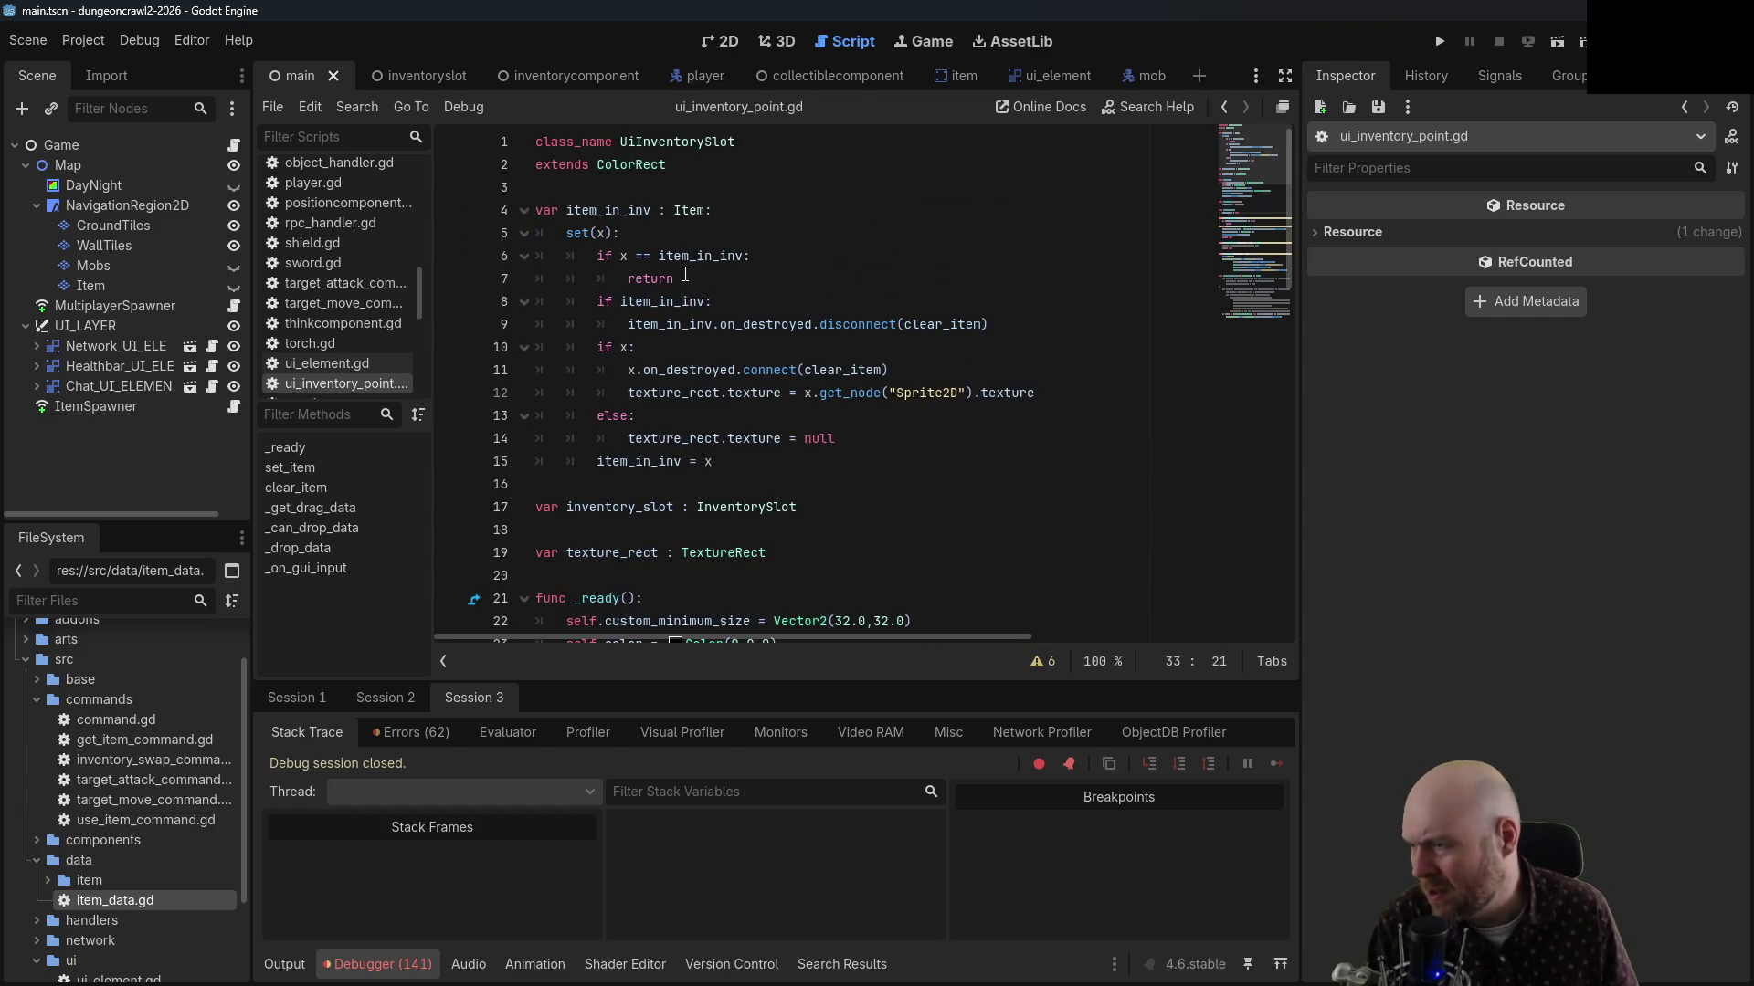
{"action": "left_click", "coordinate": [760, 196]}
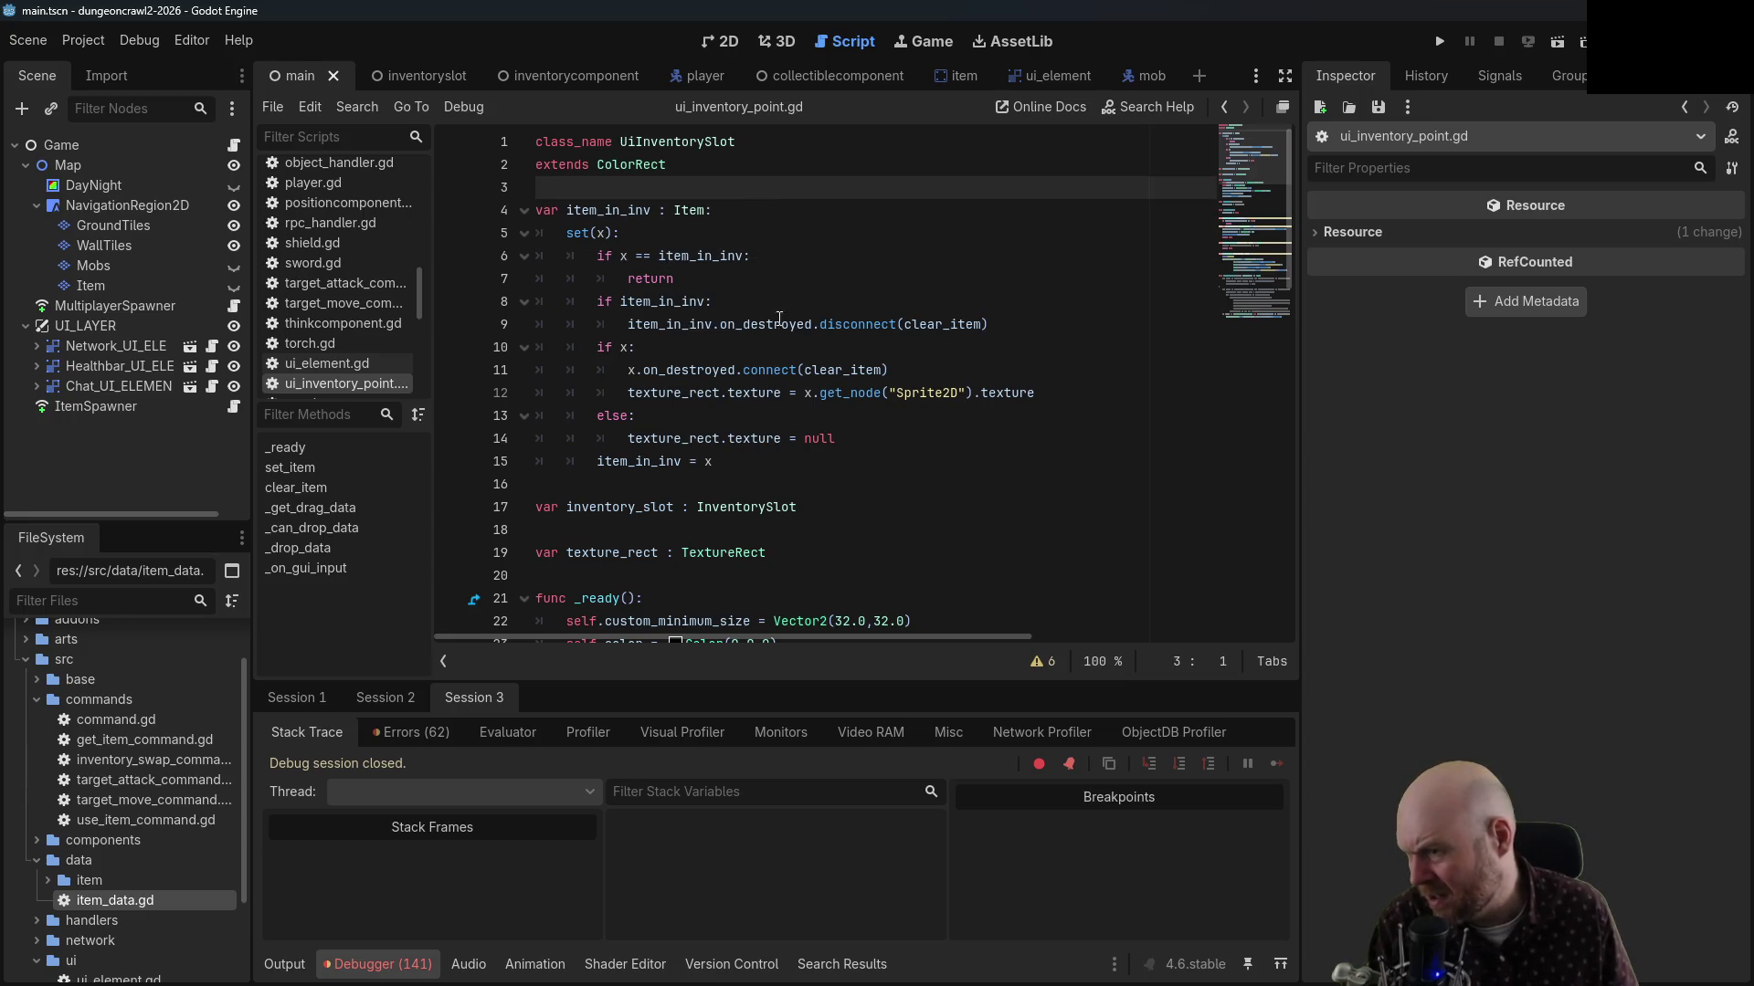
{"action": "left_click", "coordinate": [838, 326]}
{"action": "left_click", "coordinate": [717, 301]}
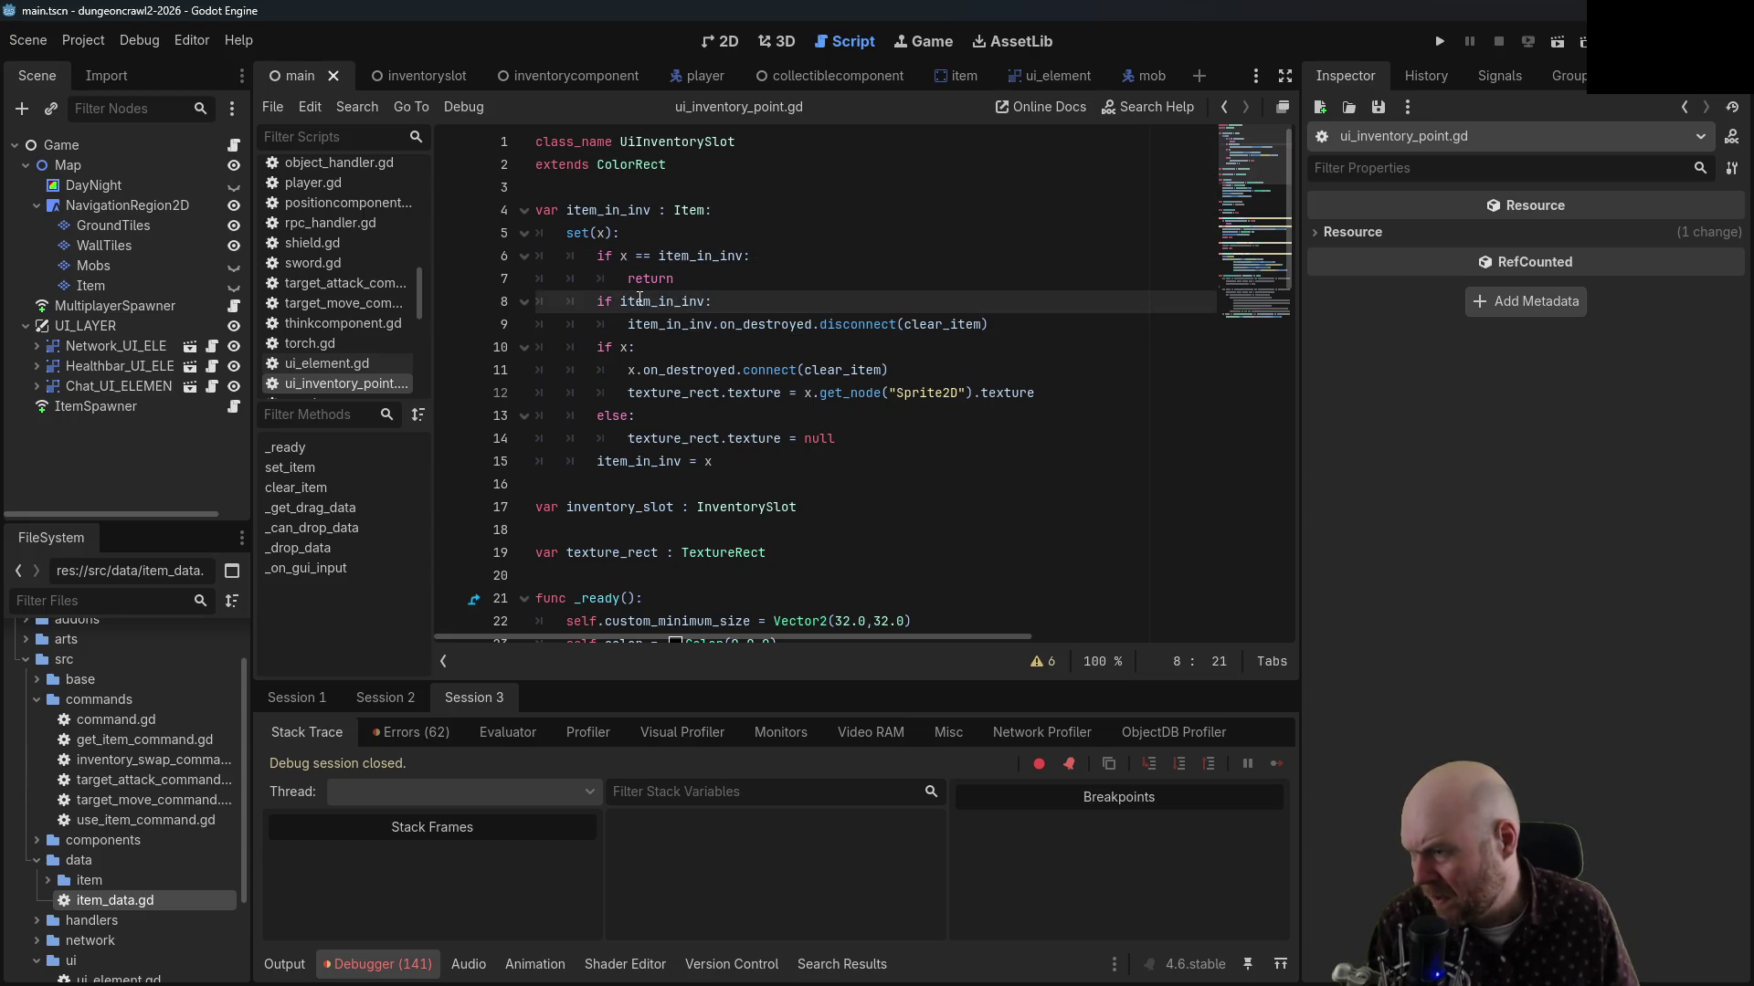
{"action": "left_click", "coordinate": [710, 325]}
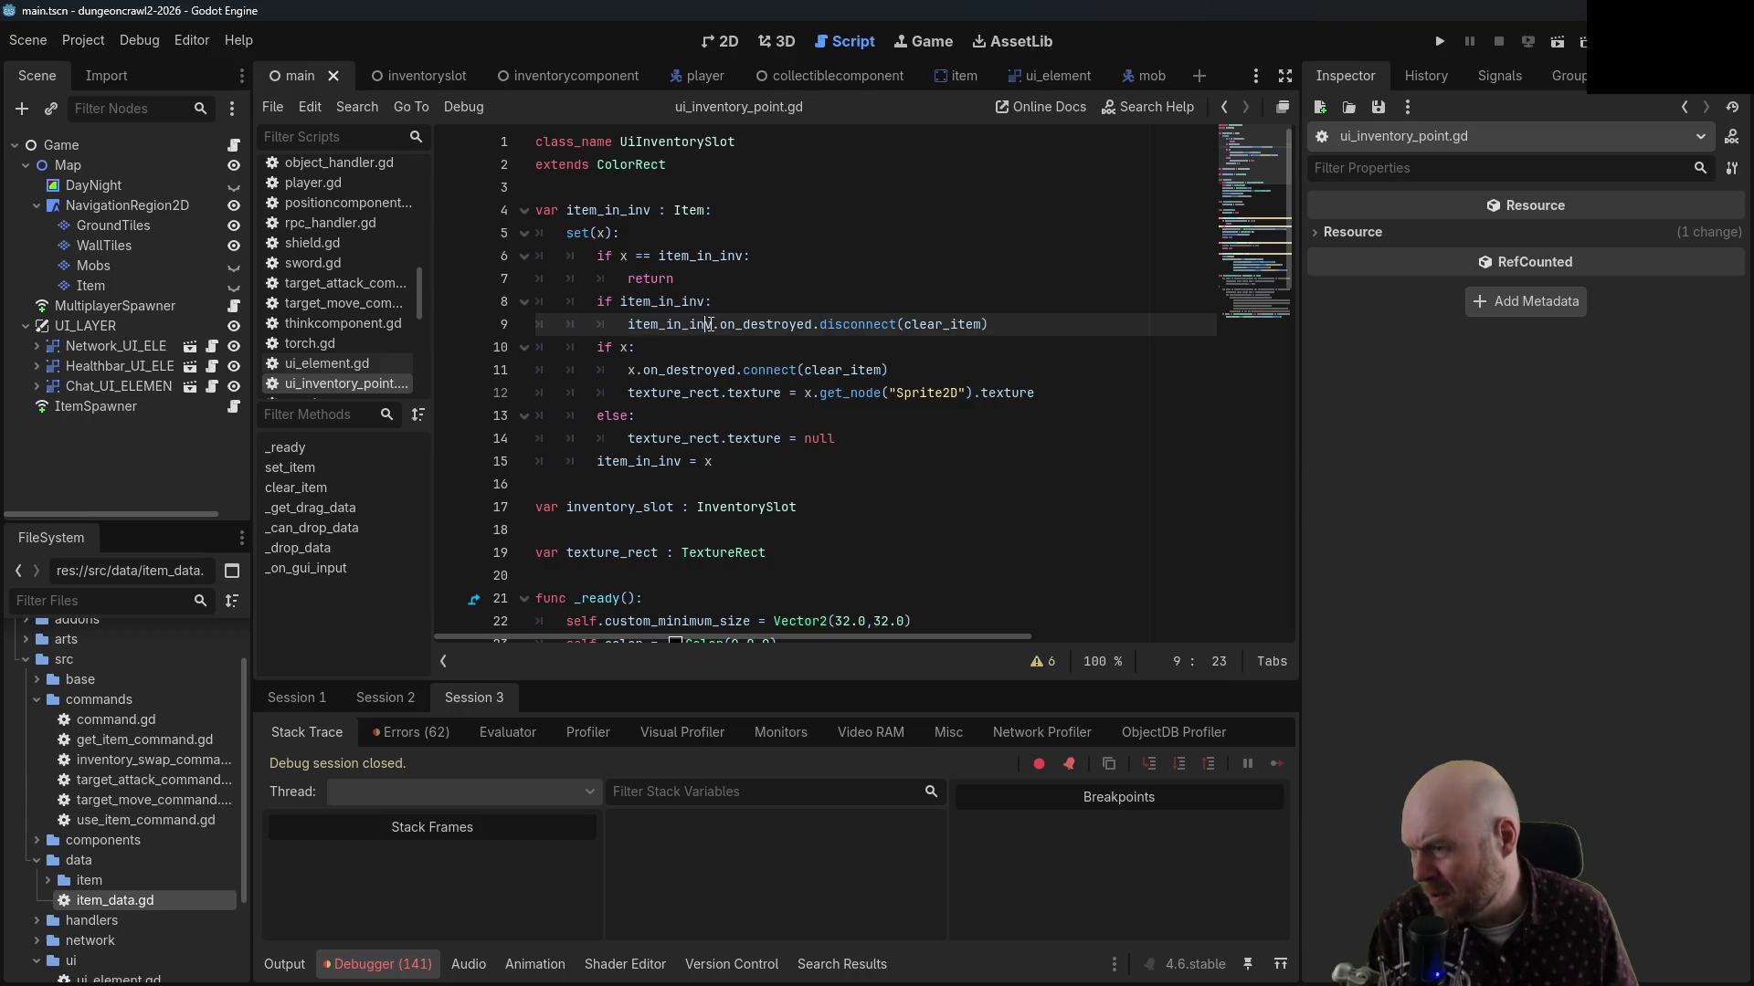
{"action": "left_click", "coordinate": [642, 258]}
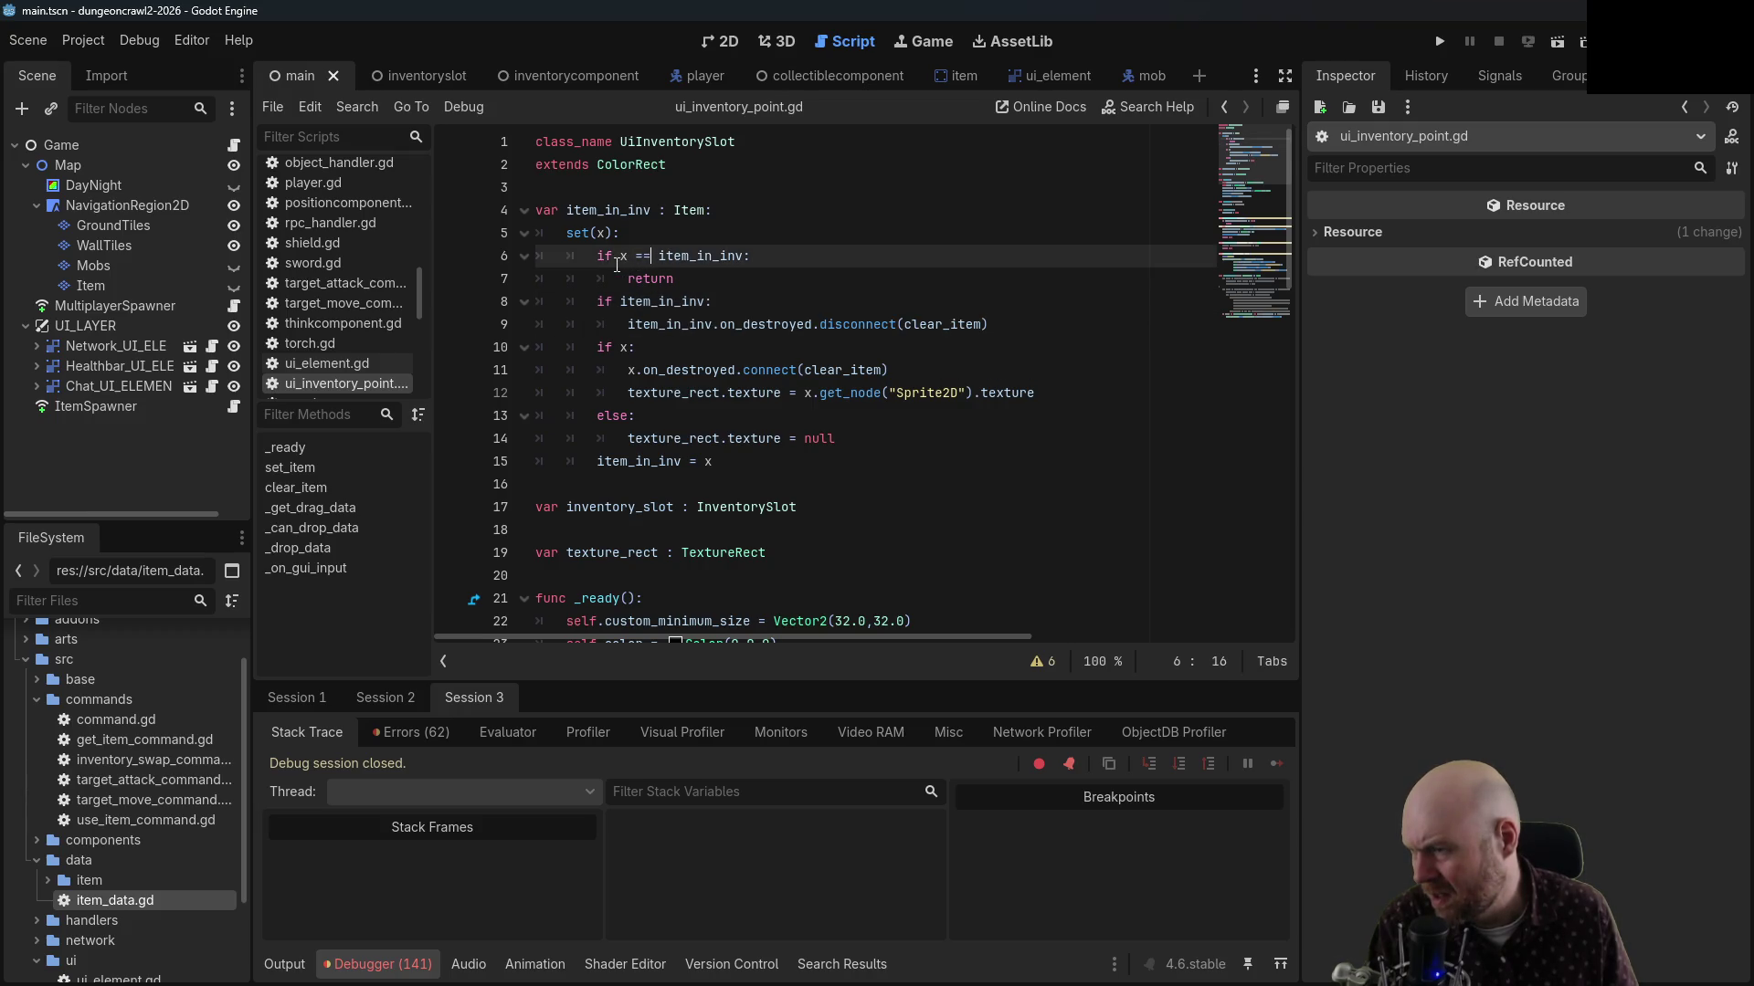
{"action": "left_click", "coordinate": [708, 302]}
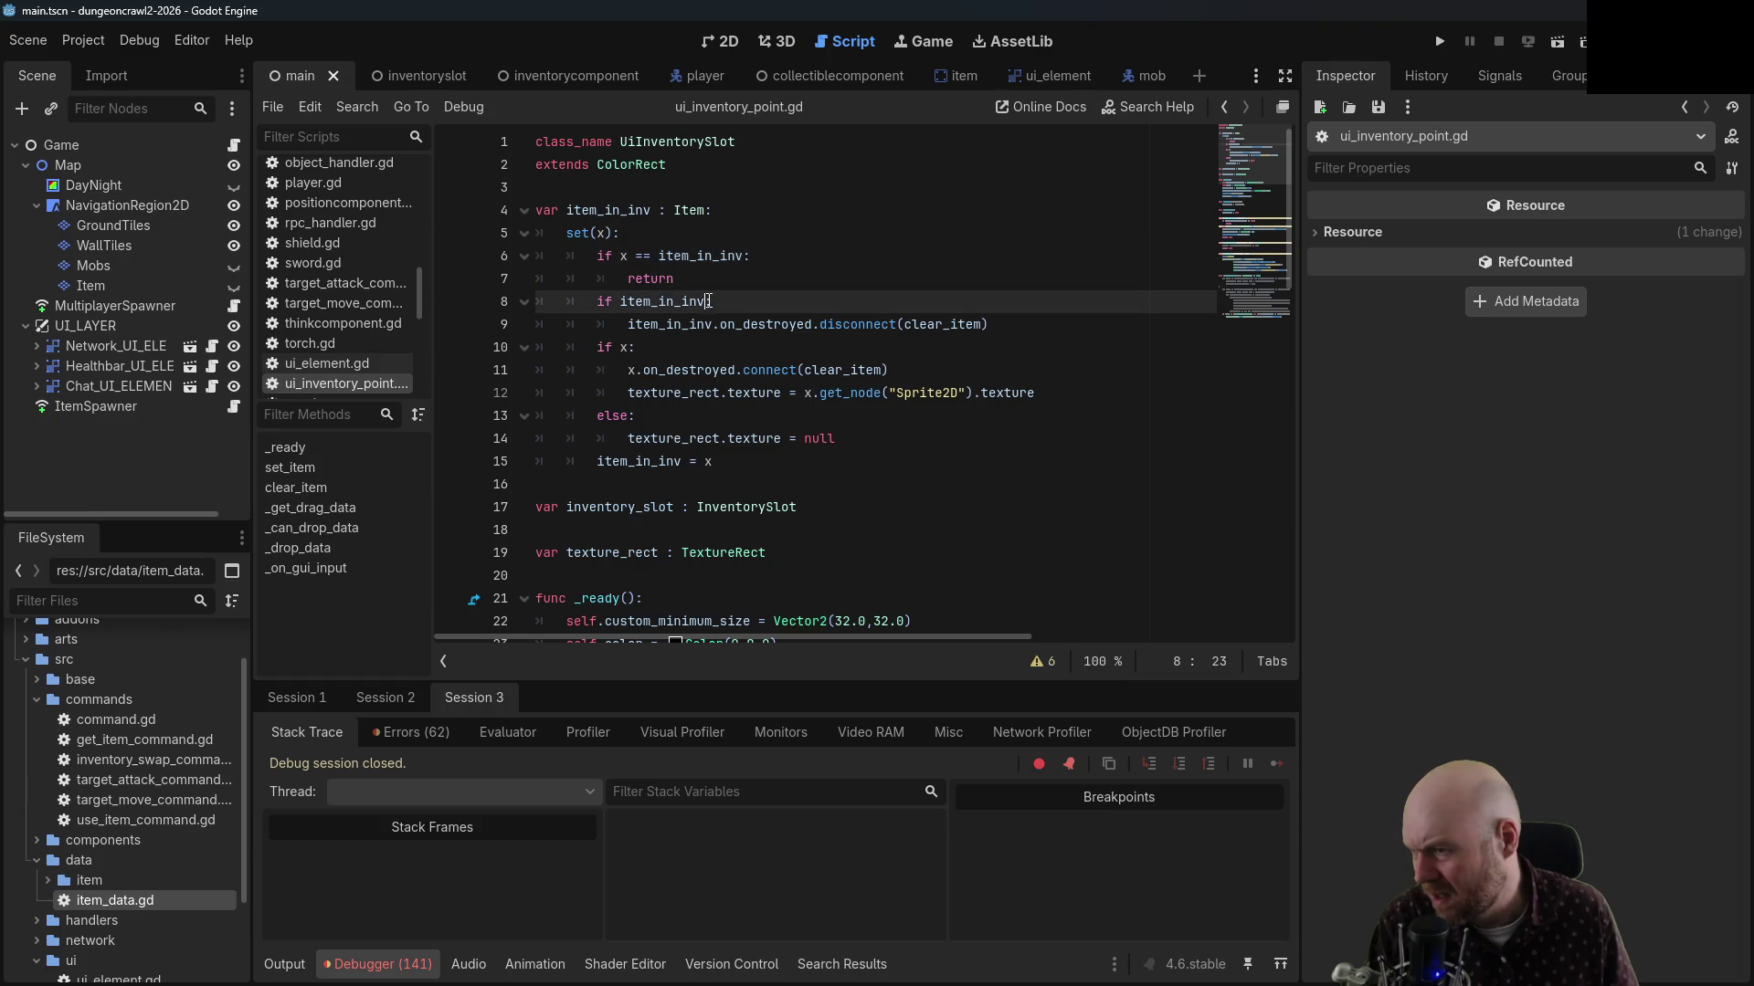
{"action": "left_click", "coordinate": [752, 325]}
{"action": "left_click", "coordinate": [946, 325]}
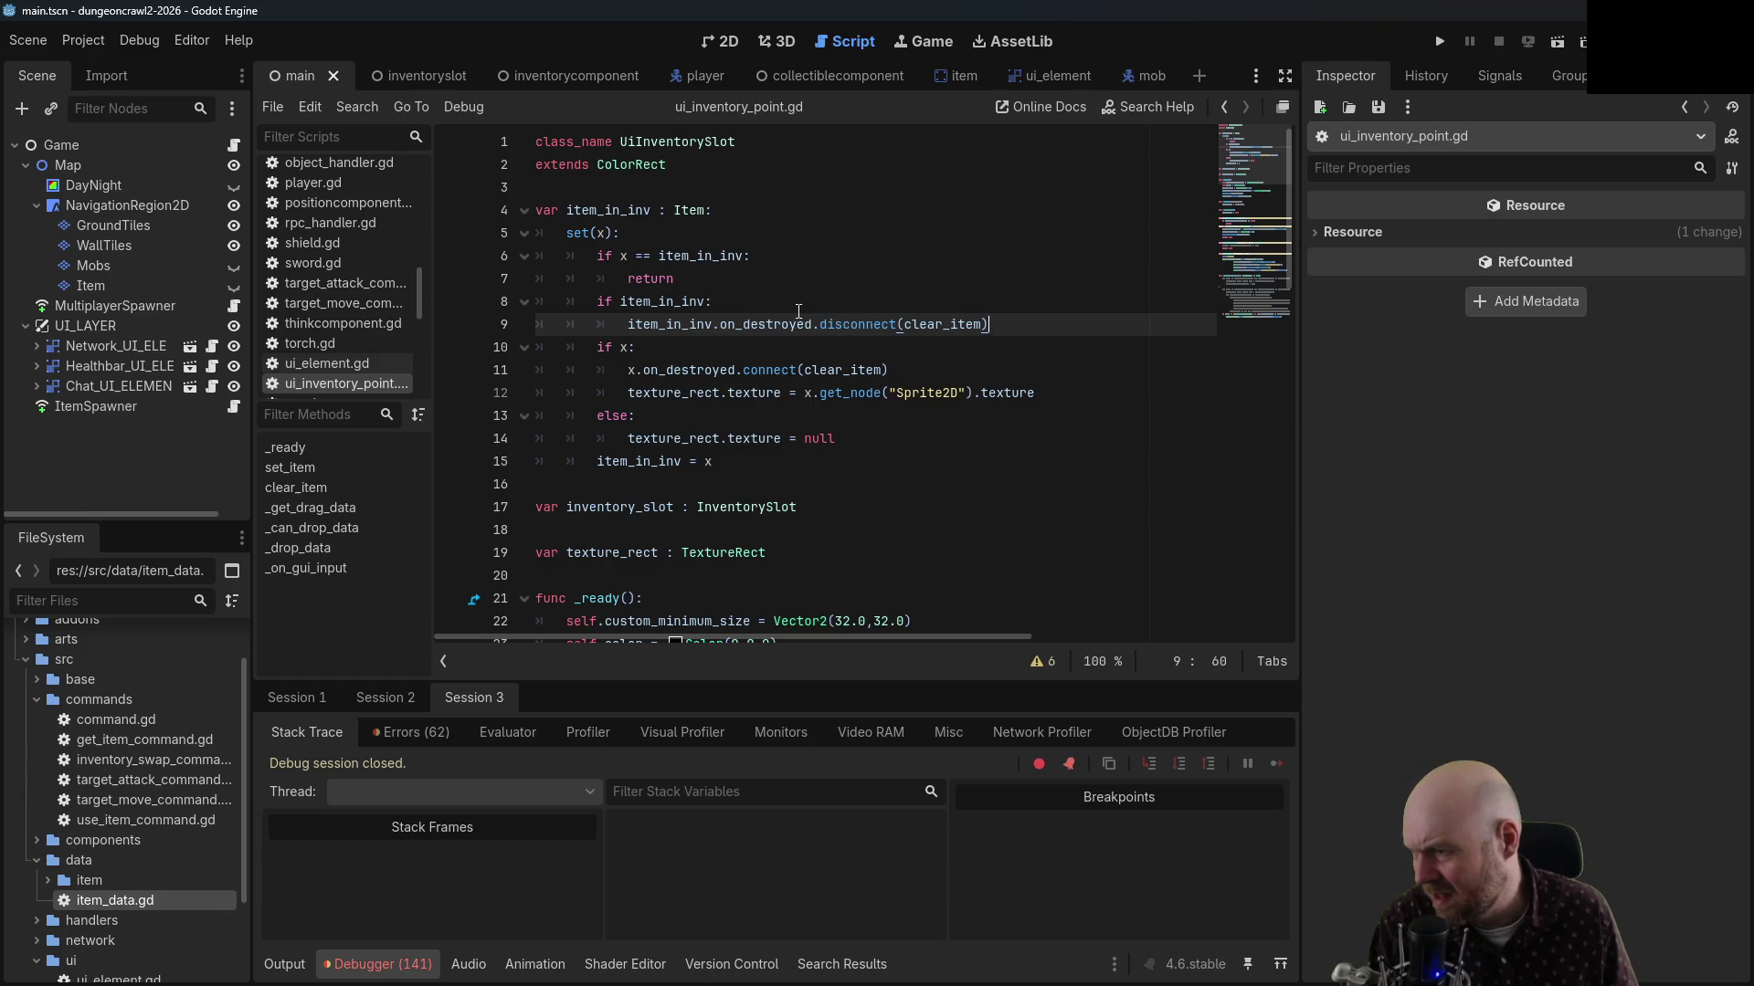
{"action": "left_click_drag", "start_coordinate": [706, 301], "coordinate": [512, 301]}
{"action": "left_click", "coordinate": [735, 302]}
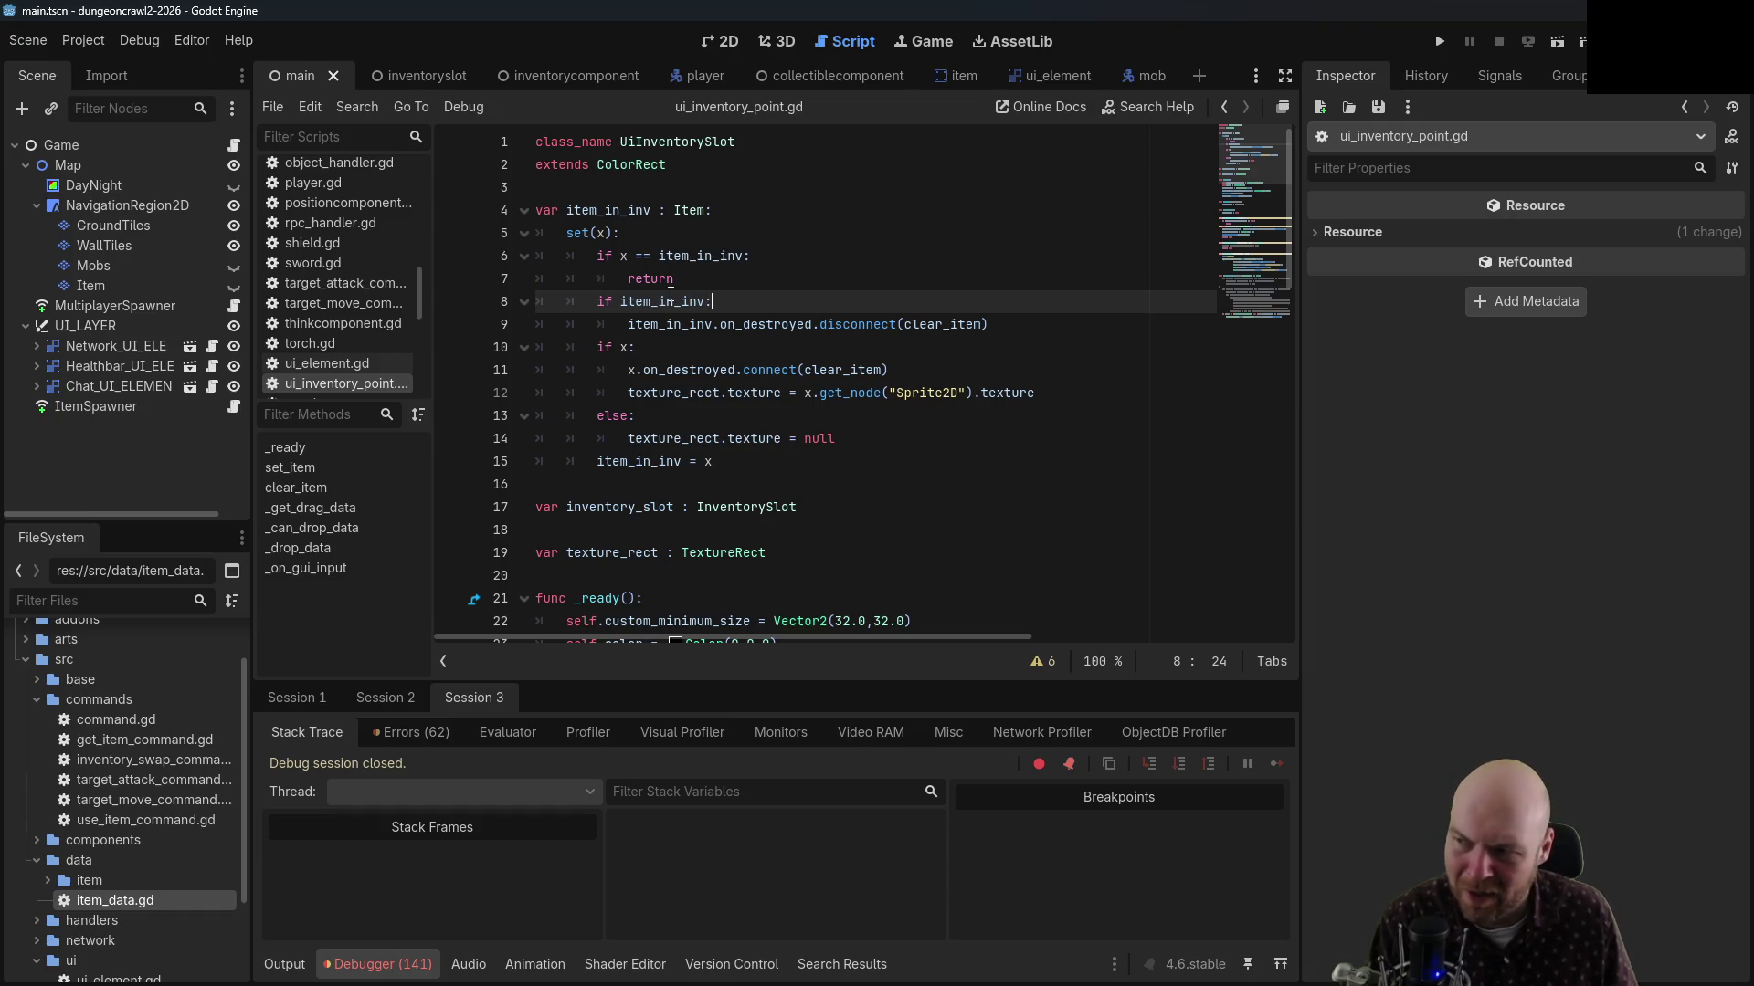
{"action": "left_click_drag", "start_coordinate": [621, 302], "coordinate": [700, 303]}
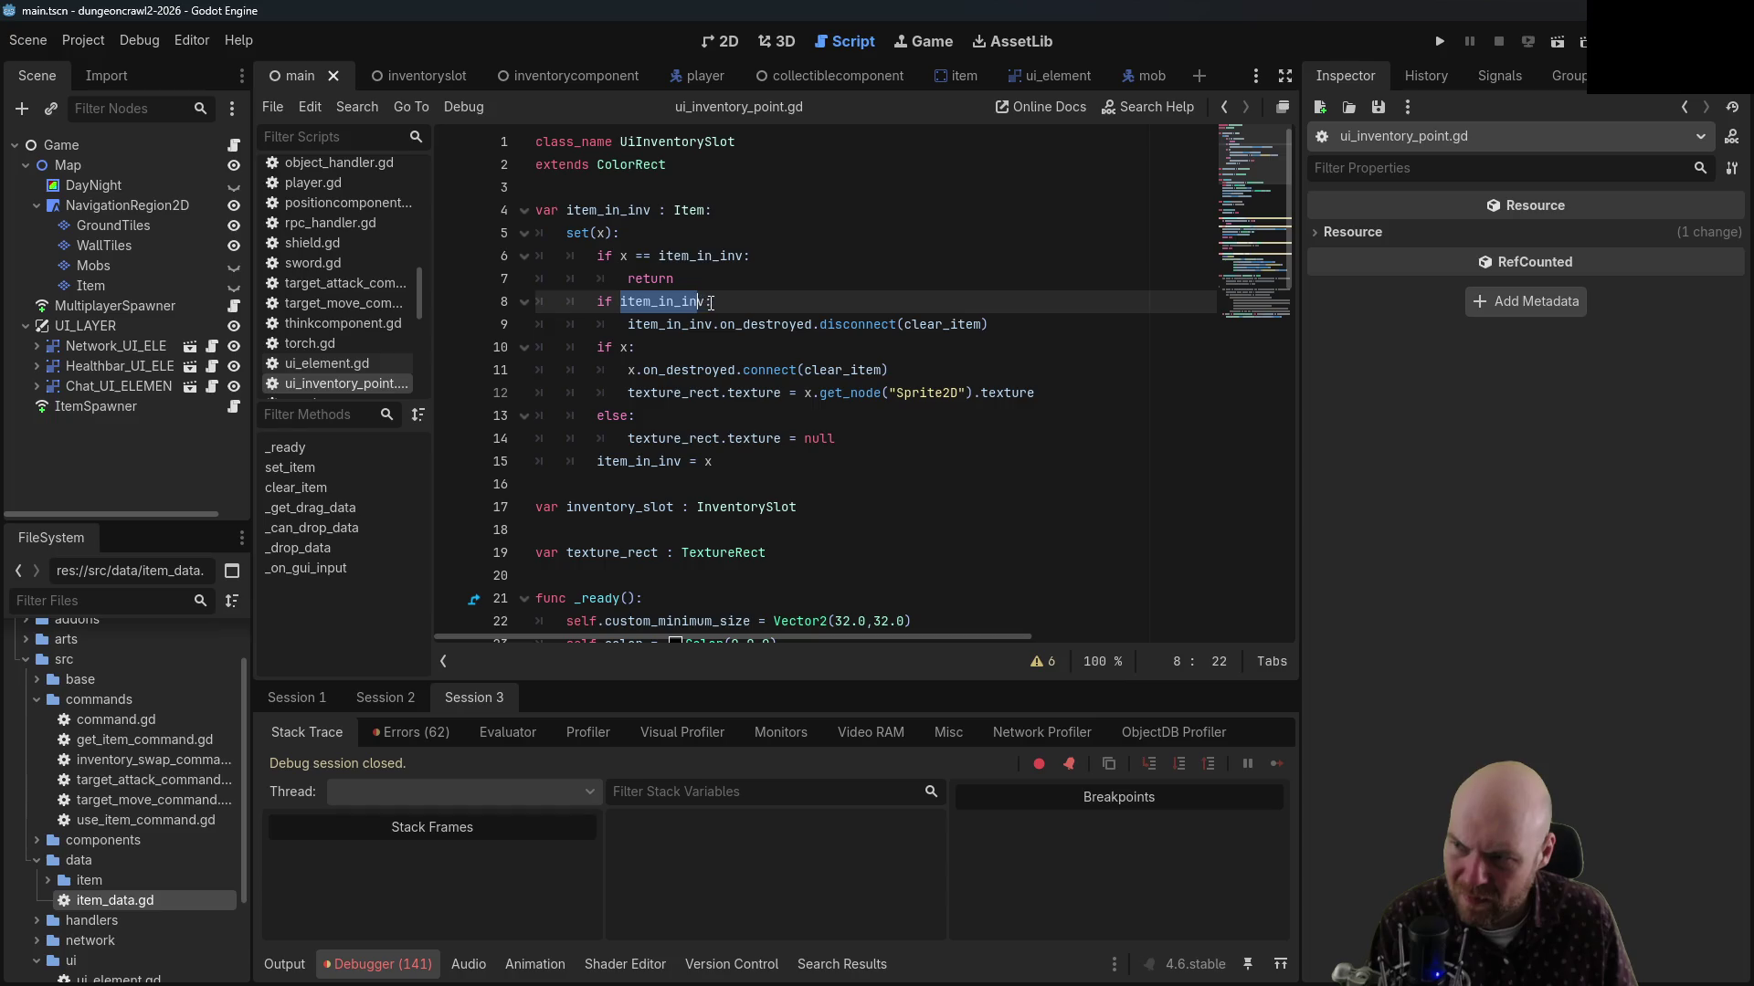
{"action": "left_click", "coordinate": [710, 303]}
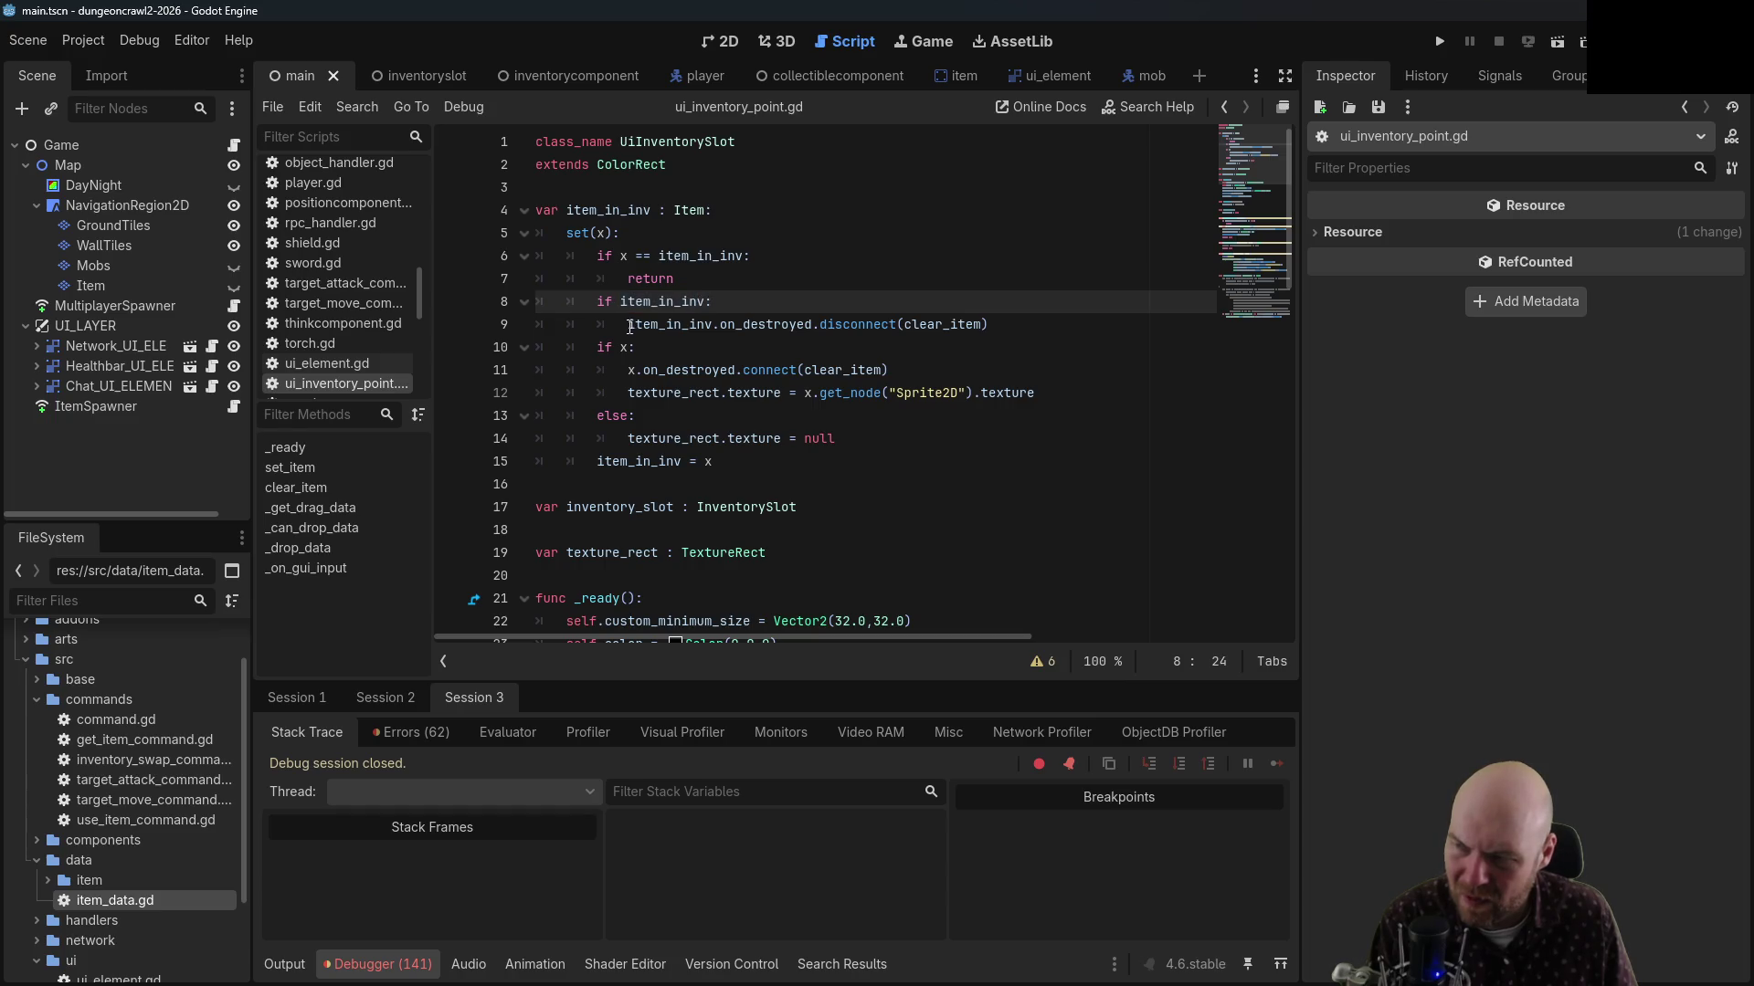
{"action": "mouse_move", "coordinate": [627, 325]}
{"action": "left_mouse_down"}
{"action": "mouse_move", "coordinate": [751, 326]}
{"action": "mouse_move", "coordinate": [644, 349]}
{"action": "mouse_move", "coordinate": [901, 326]}
{"action": "left_mouse_up"}
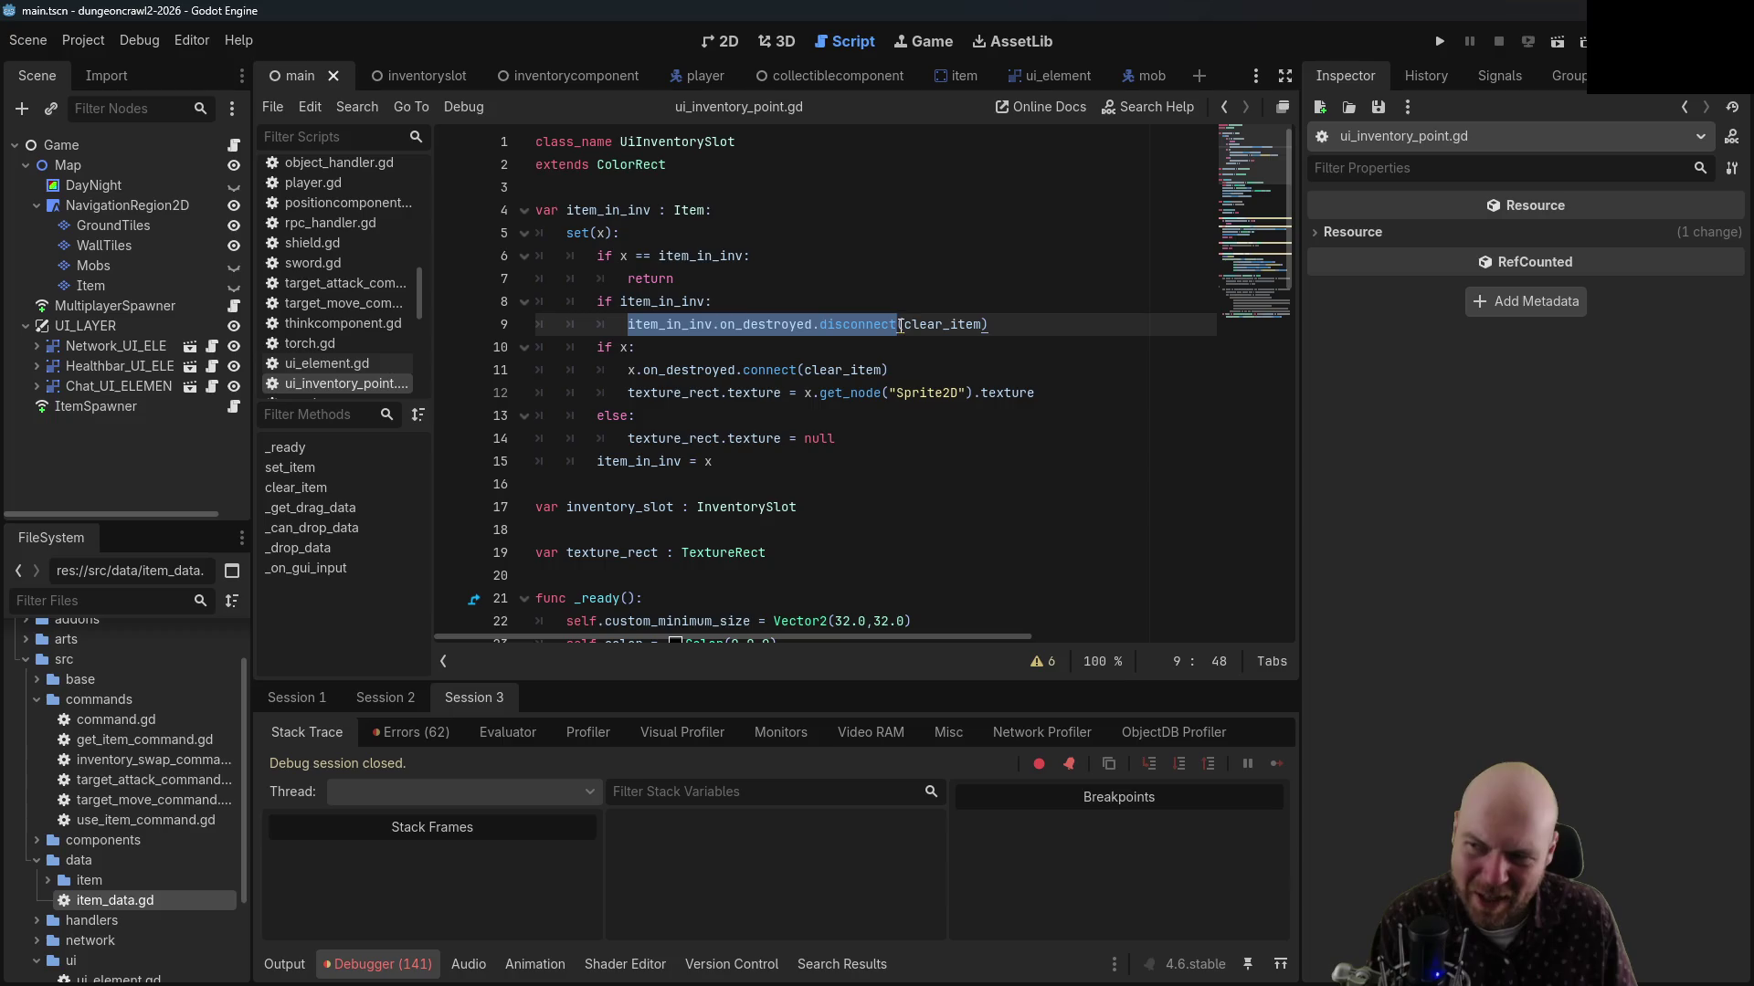
{"action": "left_click", "coordinate": [921, 329]}
{"action": "left_click", "coordinate": [991, 325]}
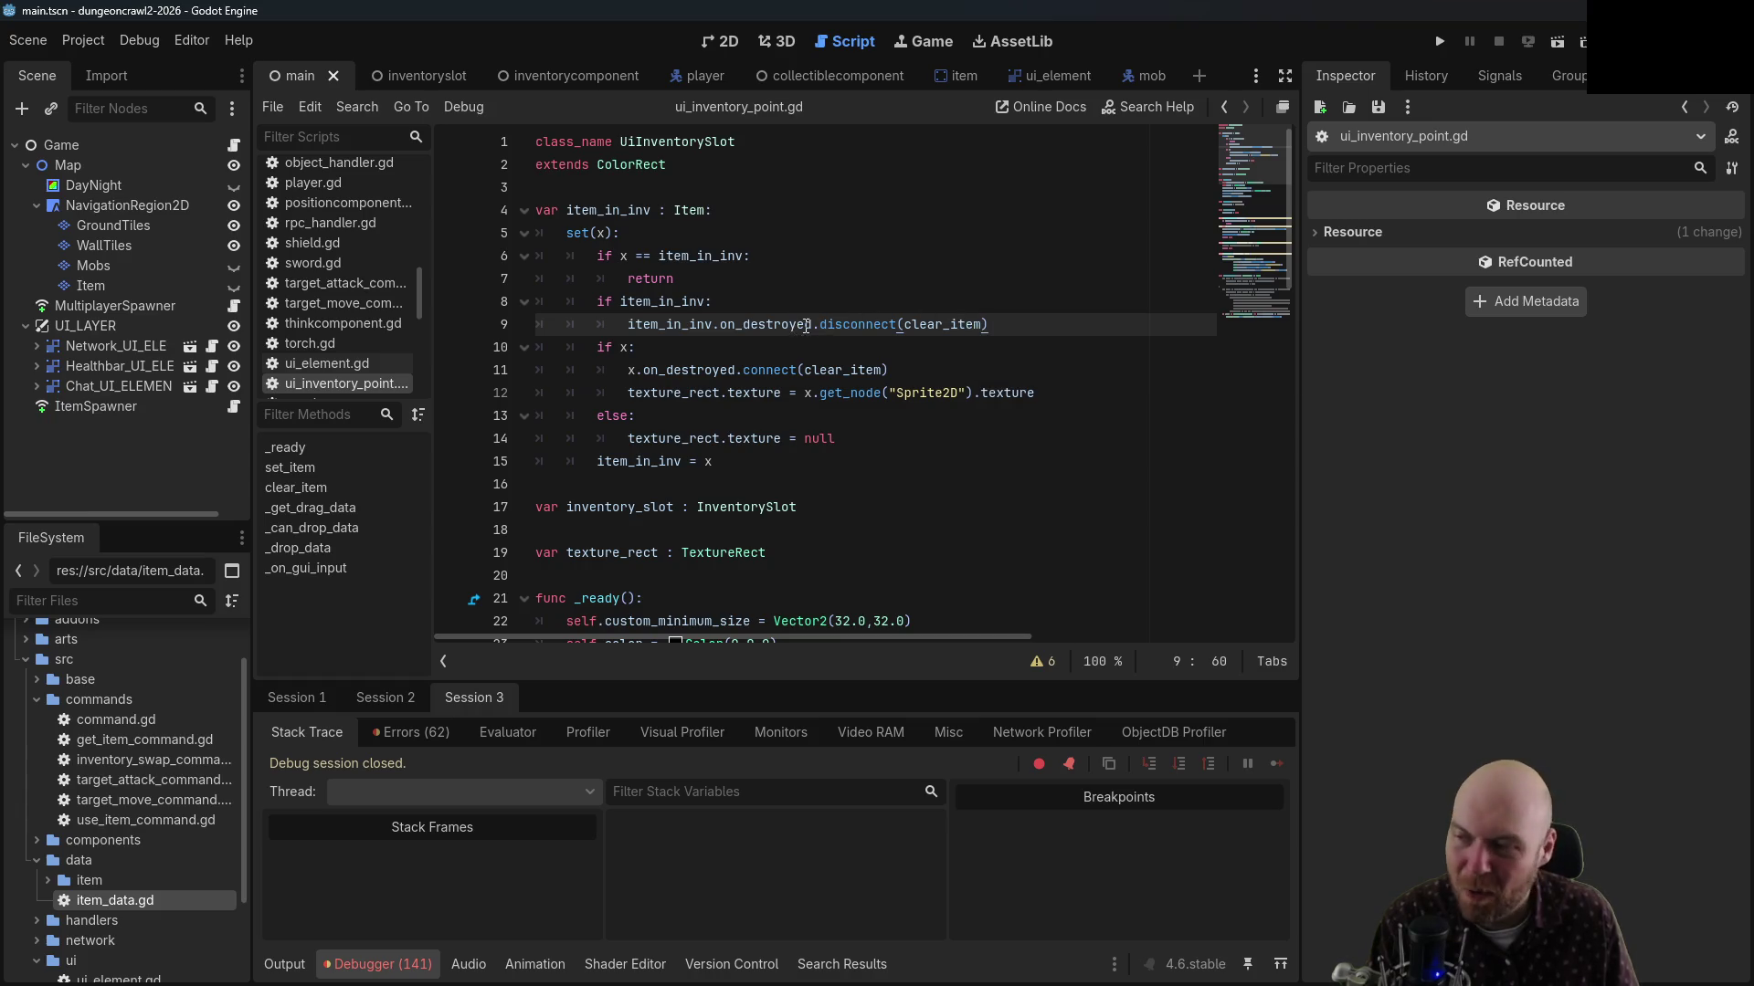
{"action": "scroll", "coordinate": [691, 510], "scroll_direction": "down", "scroll_amount": 7}
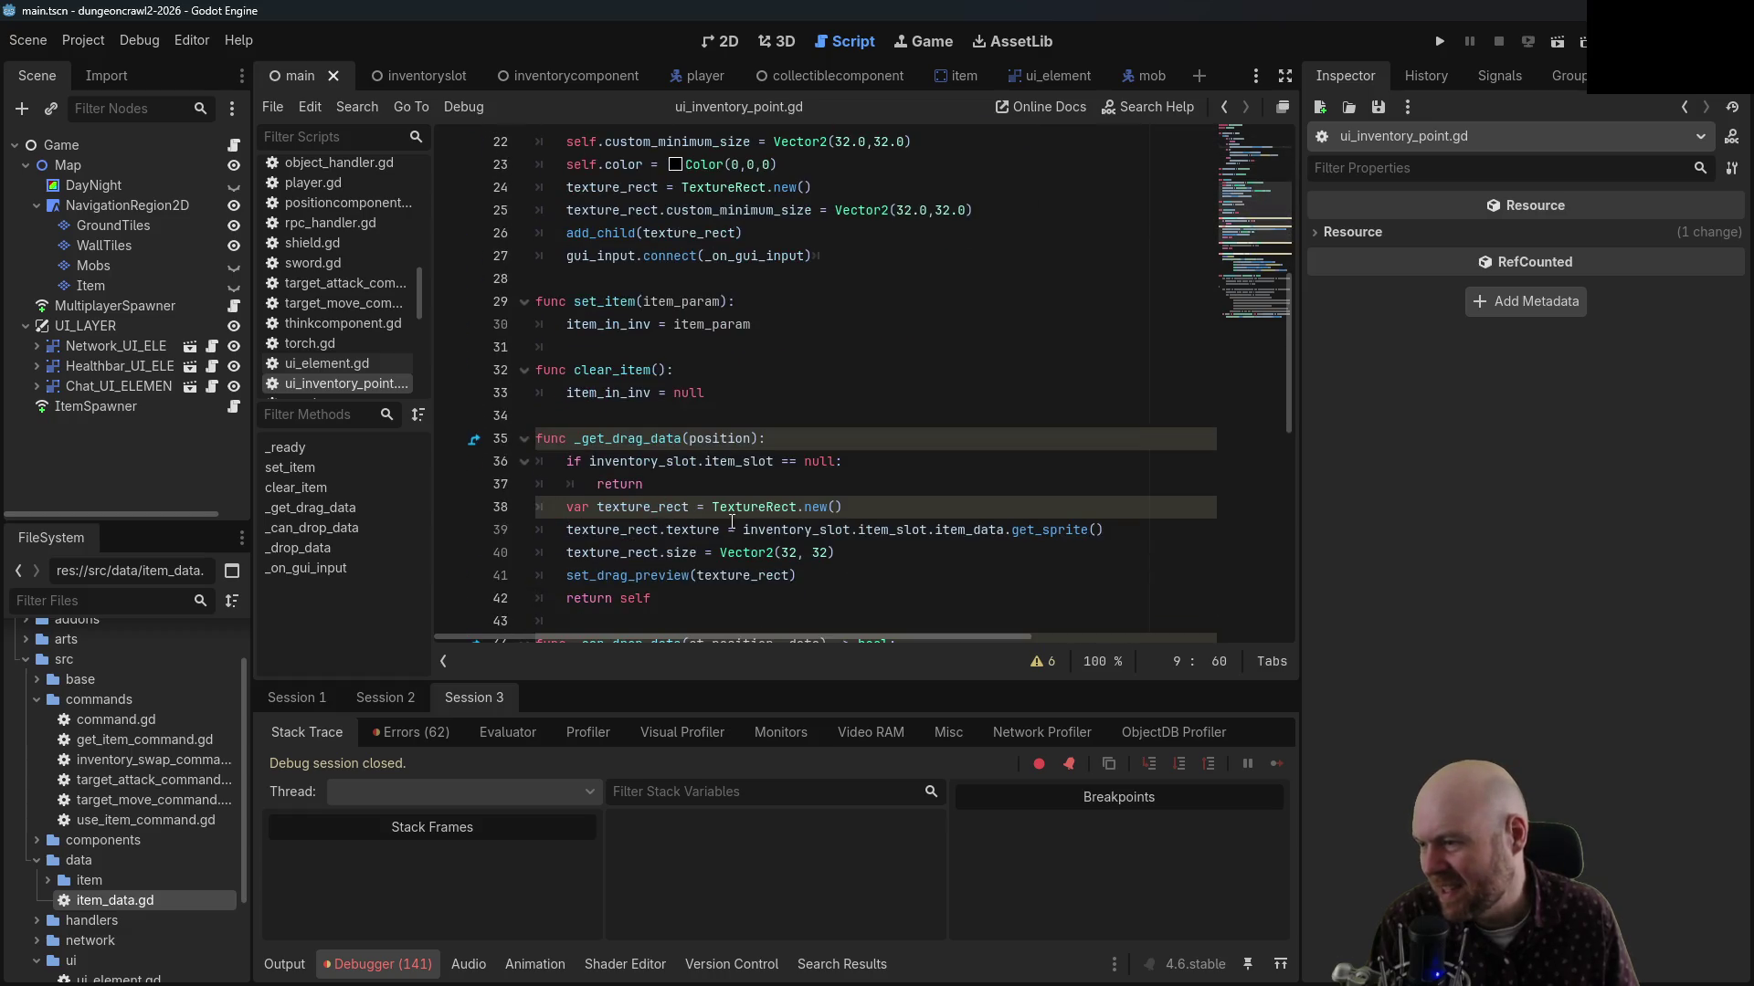
{"action": "scroll", "coordinate": [694, 512], "scroll_direction": "up", "scroll_amount": 7}
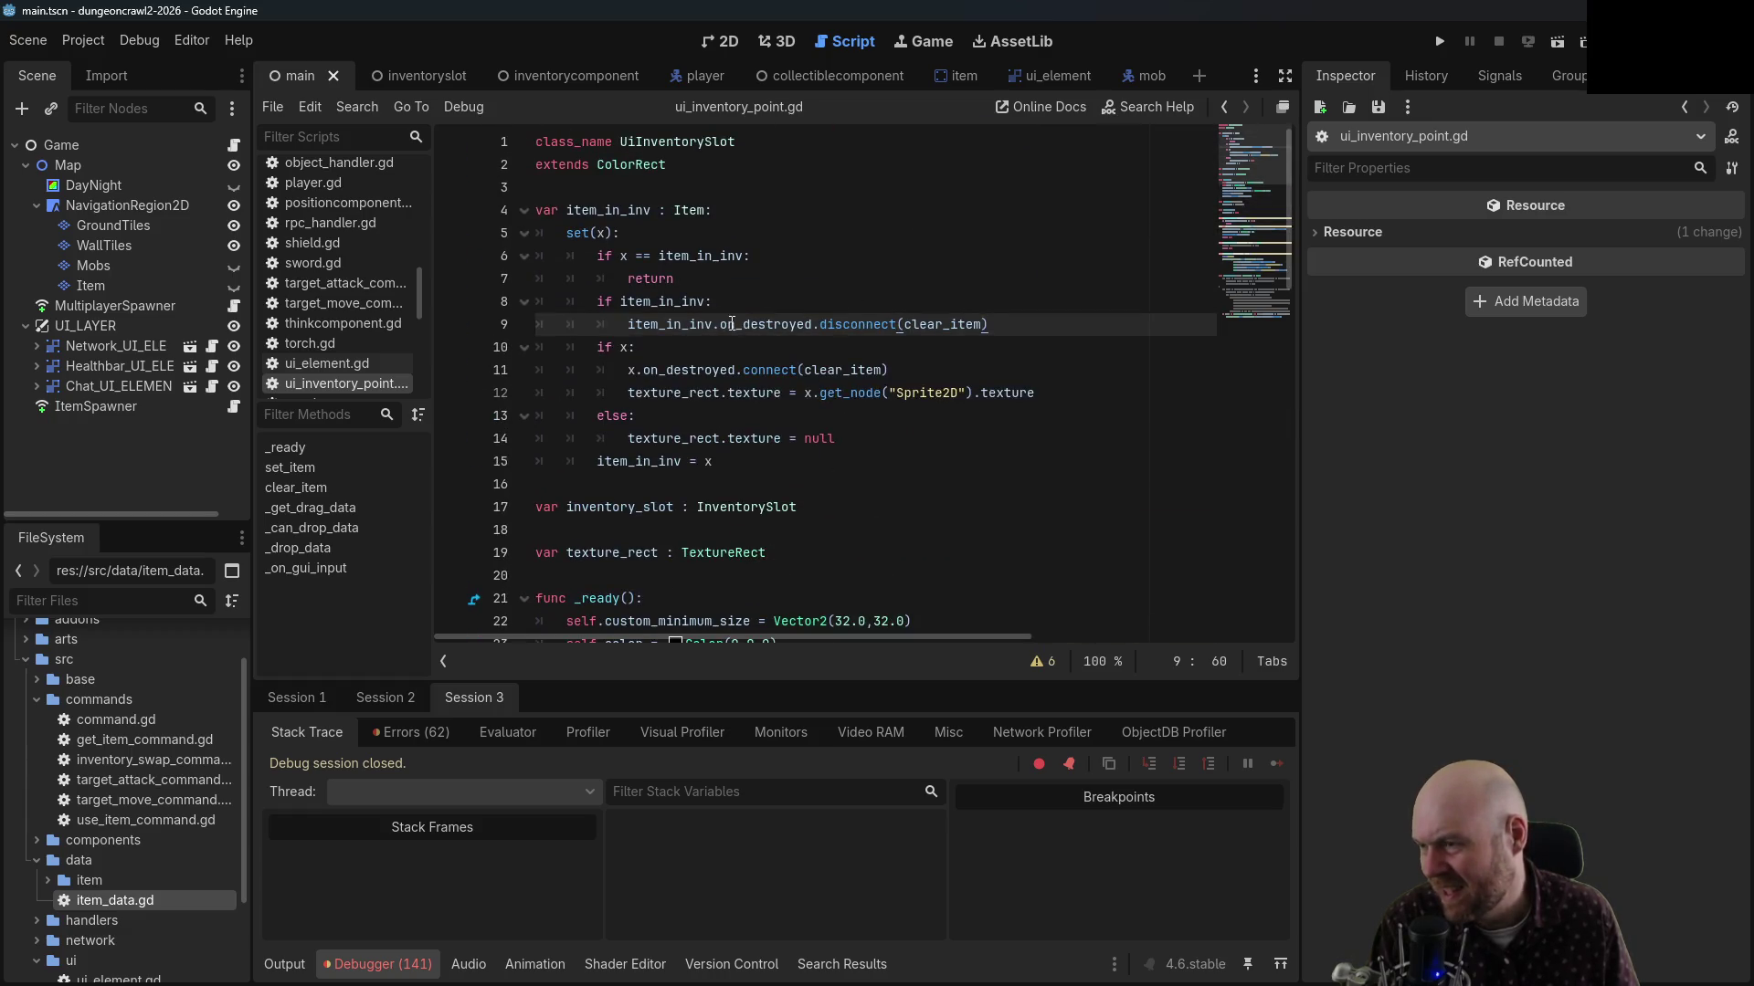
{"action": "left_click", "coordinate": [809, 324]}
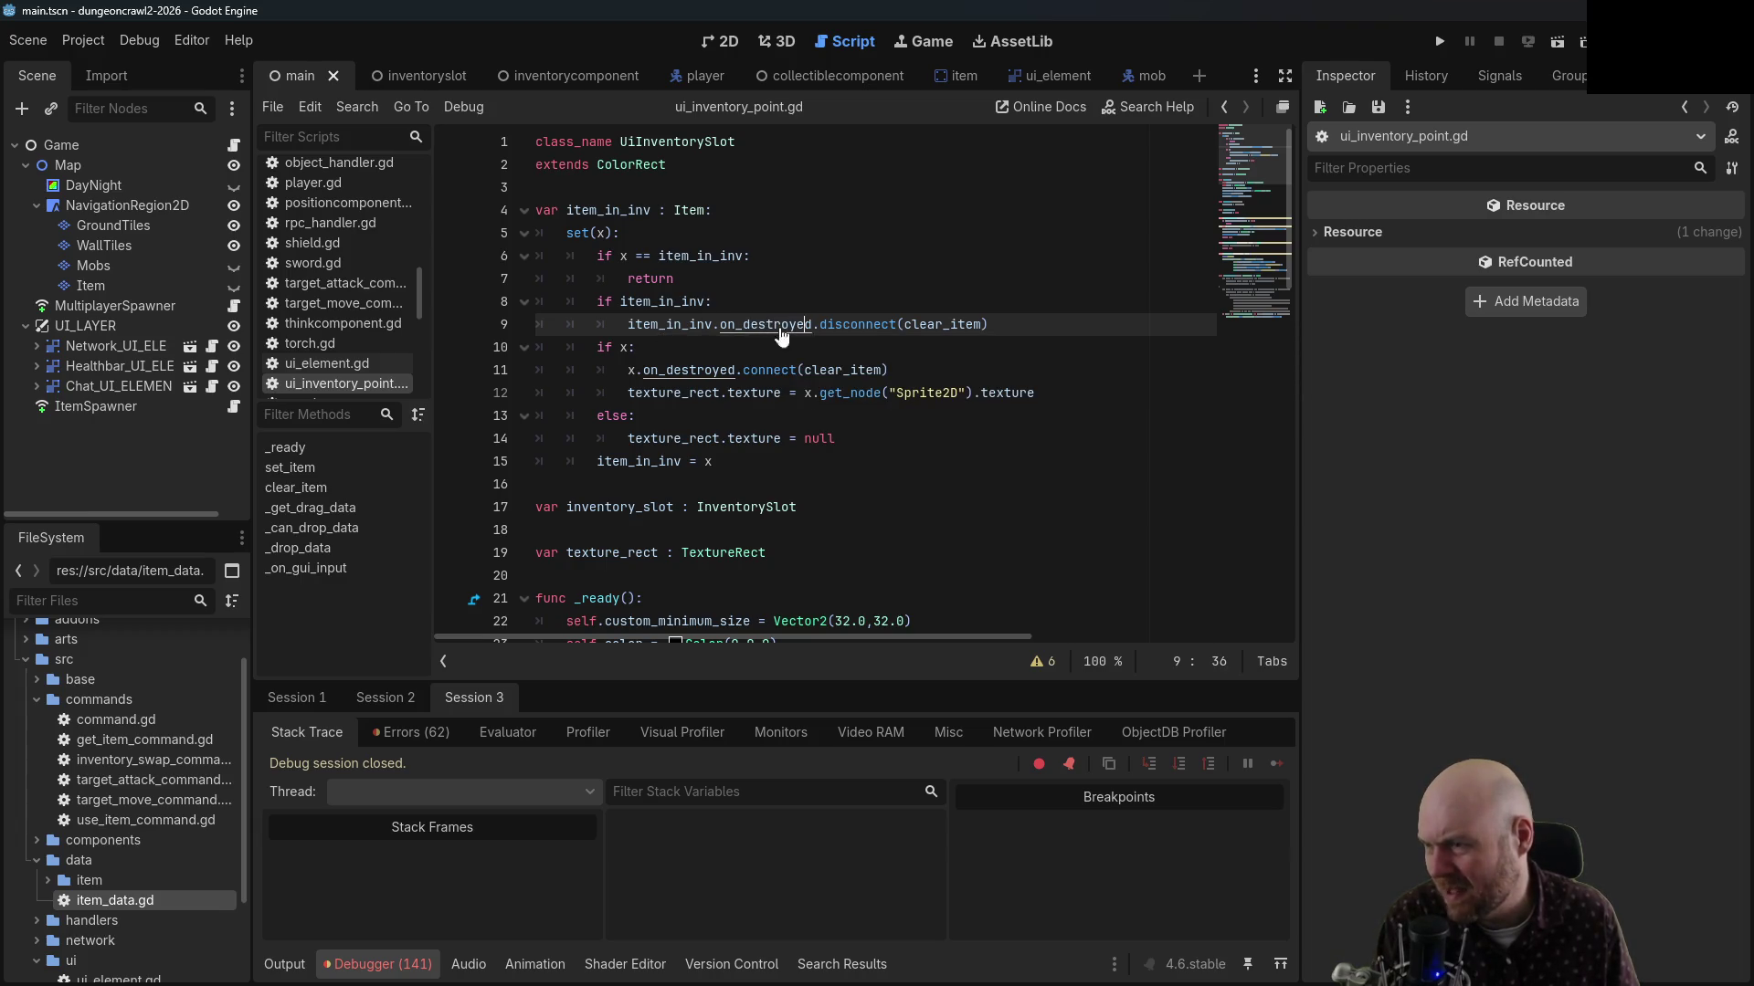
{"action": "left_click", "coordinate": [688, 210], "text": "ctrl"}
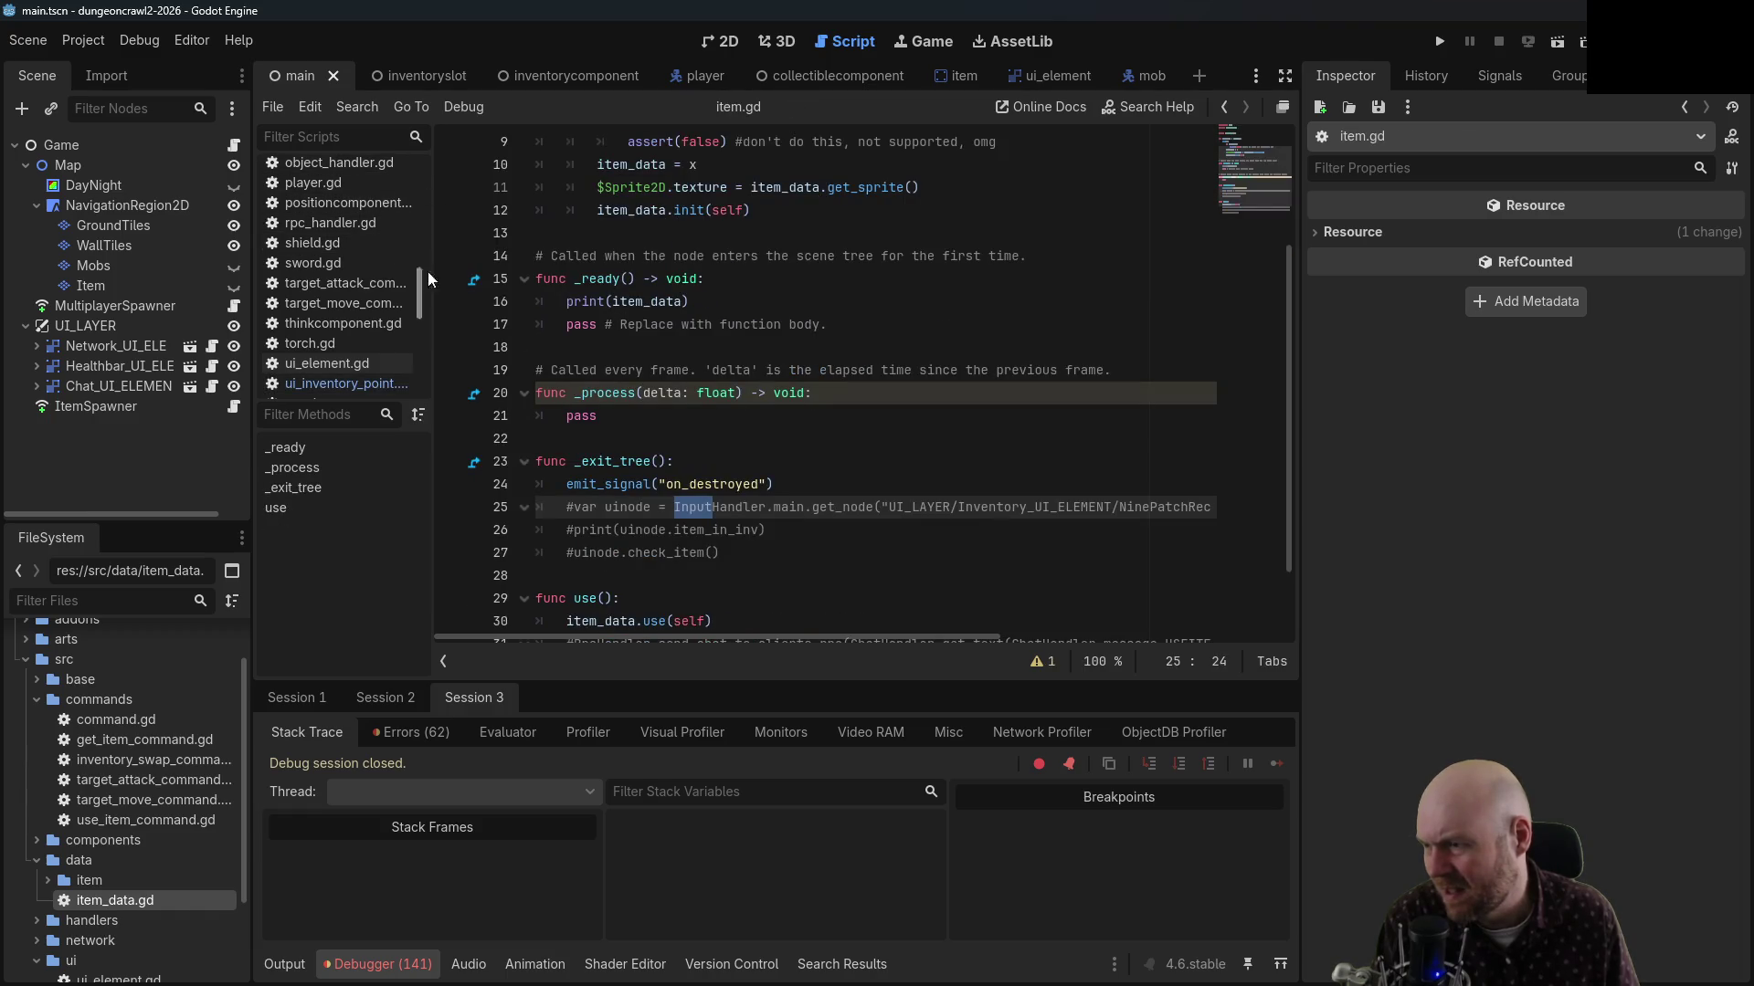
{"action": "scroll", "coordinate": [769, 399], "scroll_direction": "down", "scroll_amount": 1}
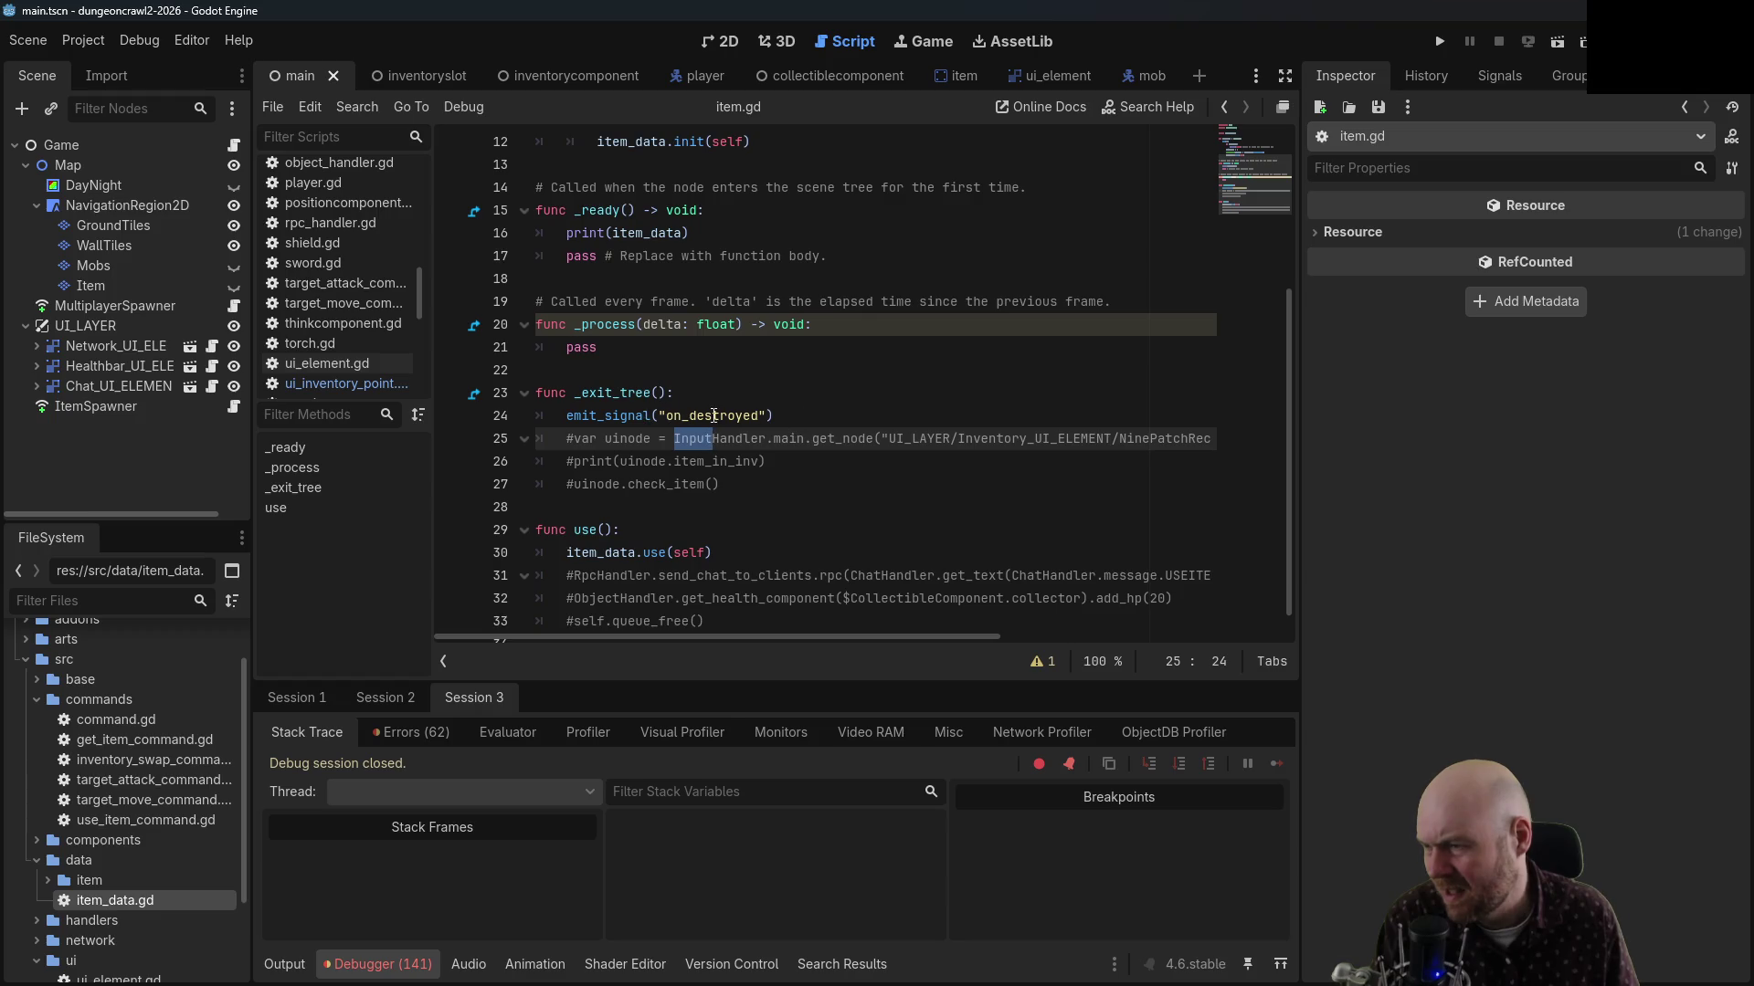
{"action": "scroll", "coordinate": [731, 416], "scroll_direction": "up", "scroll_amount": 5}
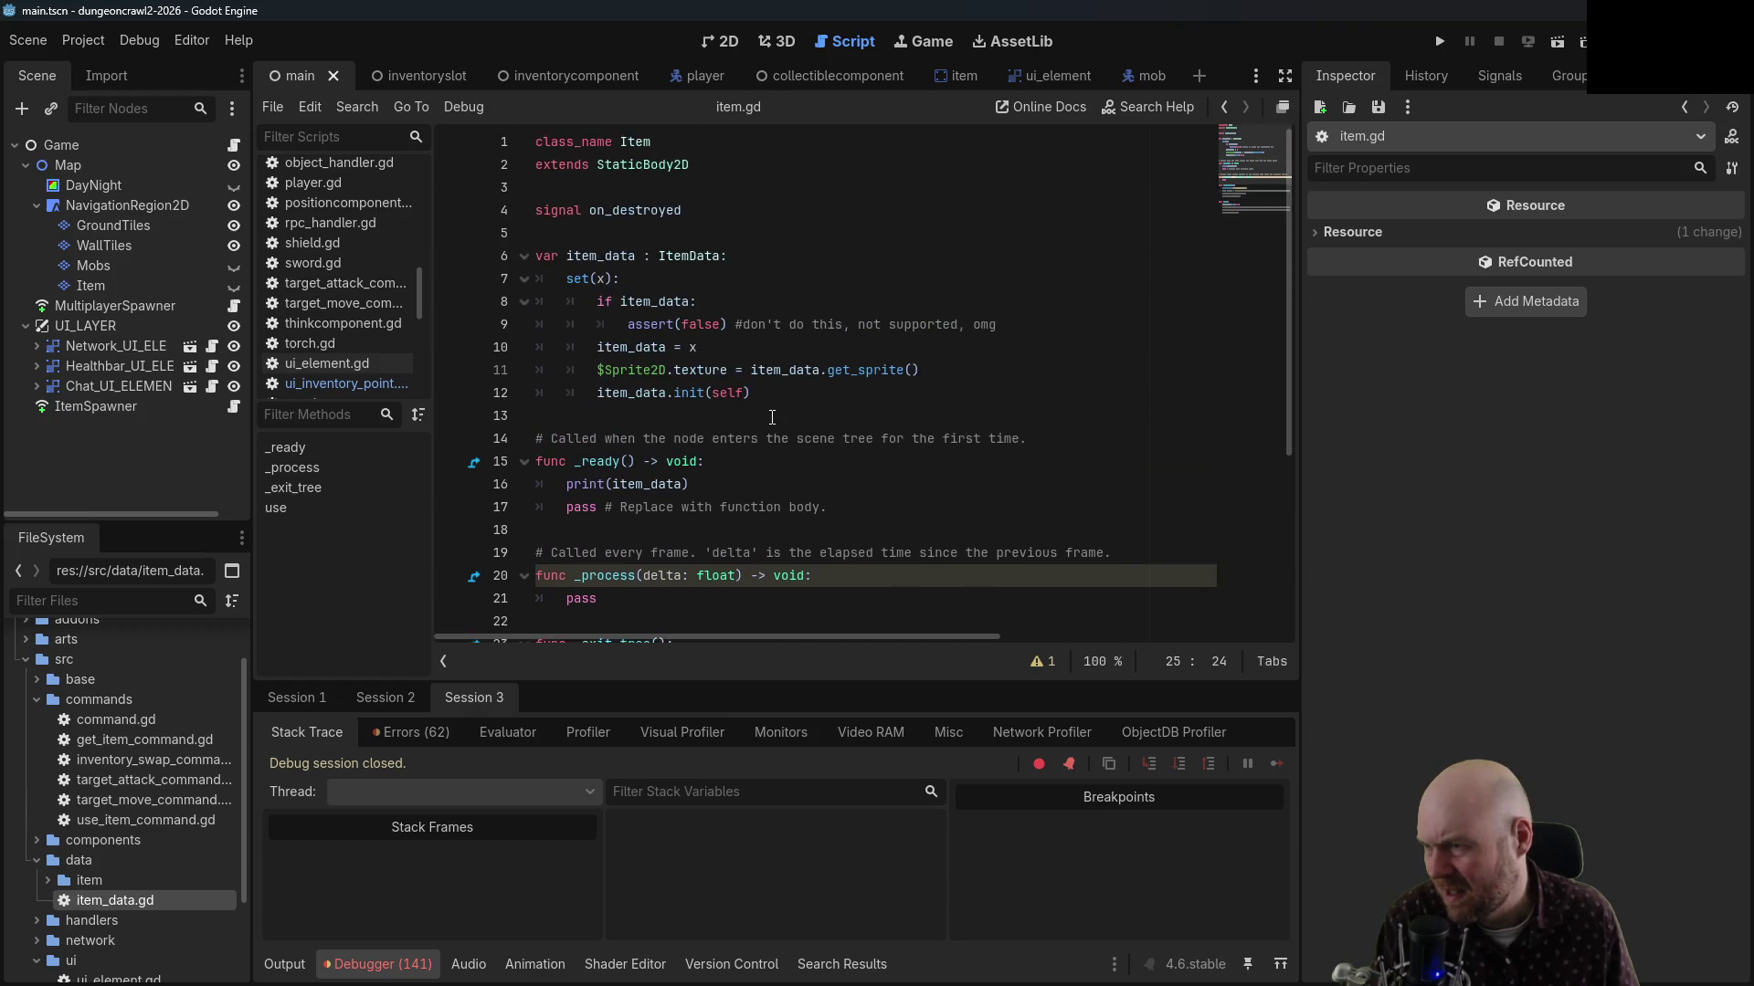
{"action": "scroll", "coordinate": [772, 417], "scroll_direction": "down", "scroll_amount": 1}
{"action": "left_click", "coordinate": [1224, 107]}
{"action": "left_click", "coordinate": [909, 351]}
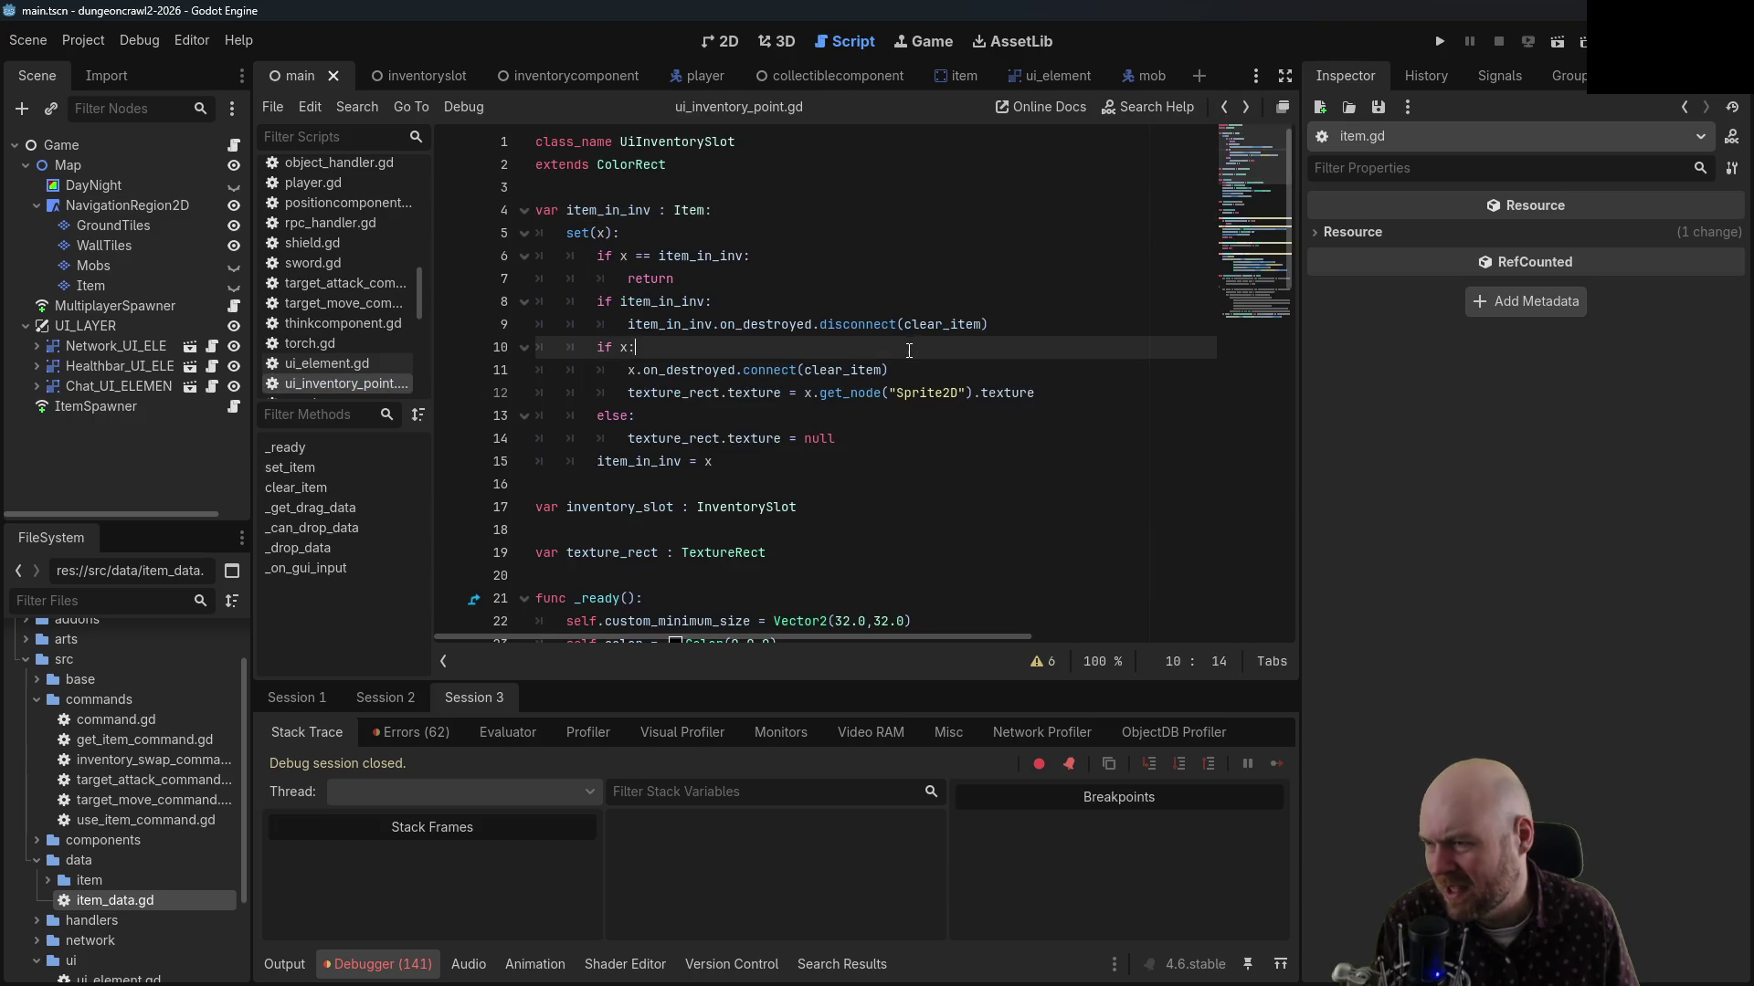
{"action": "left_click", "coordinate": [790, 326]}
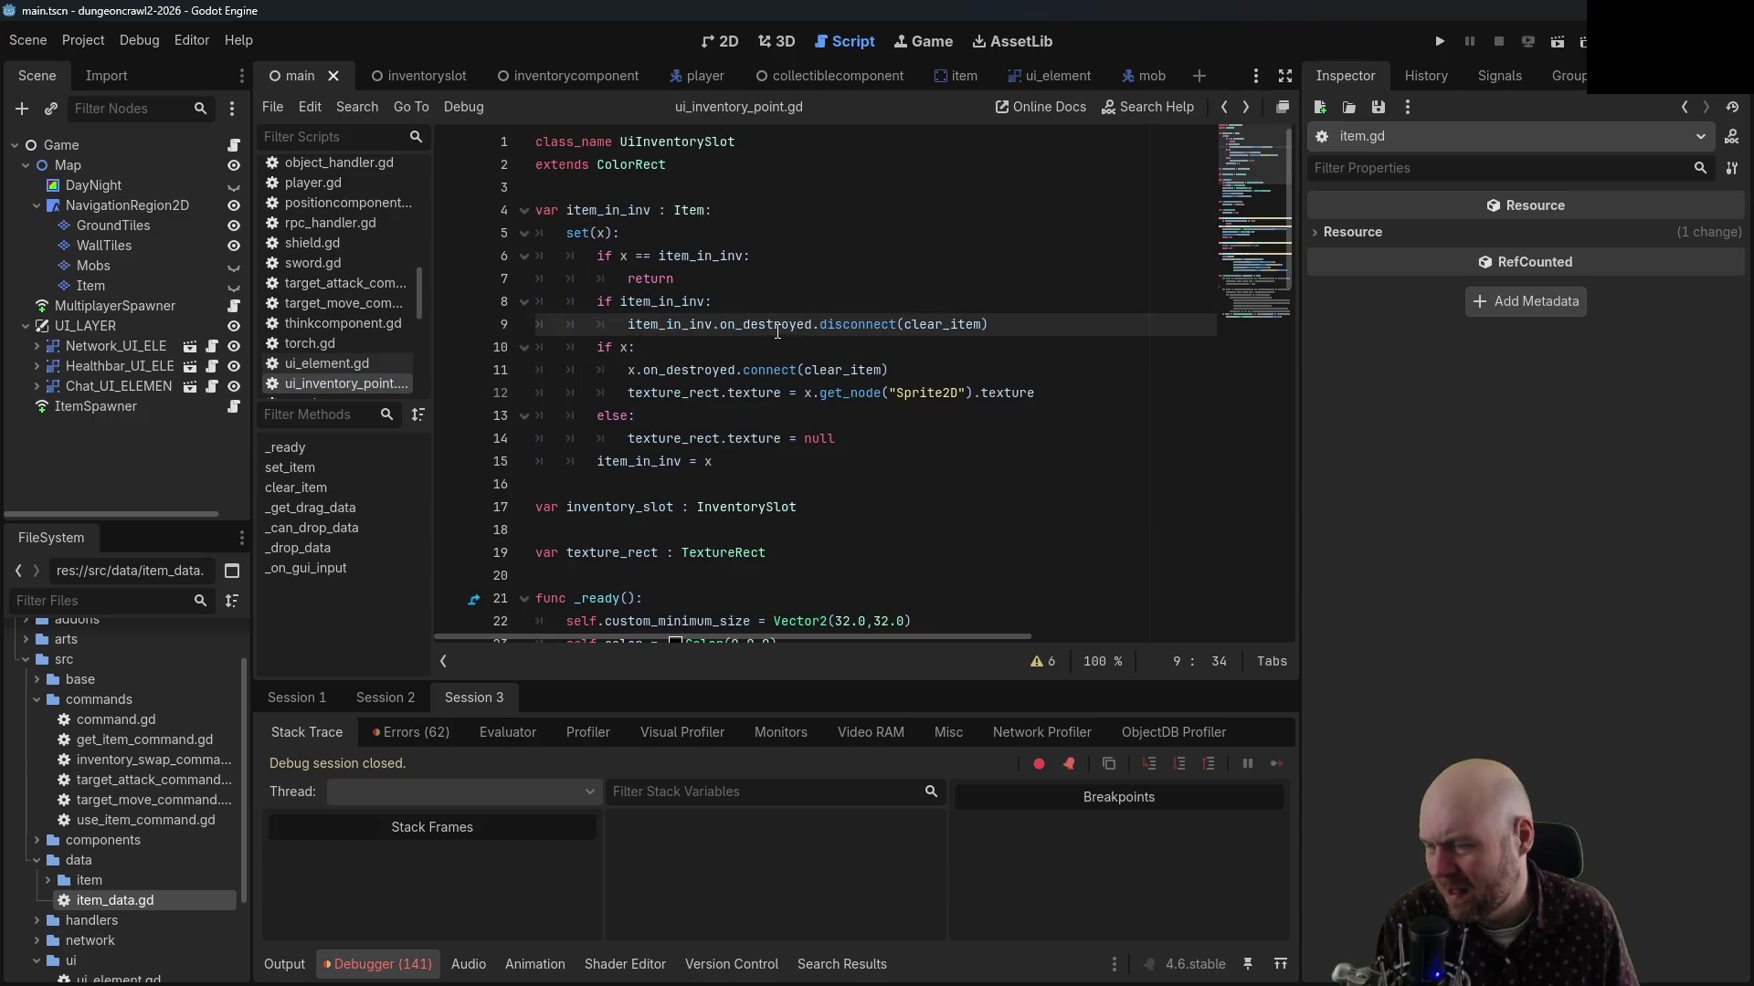
{"action": "left_click", "coordinate": [929, 330], "text": "ctrl"}
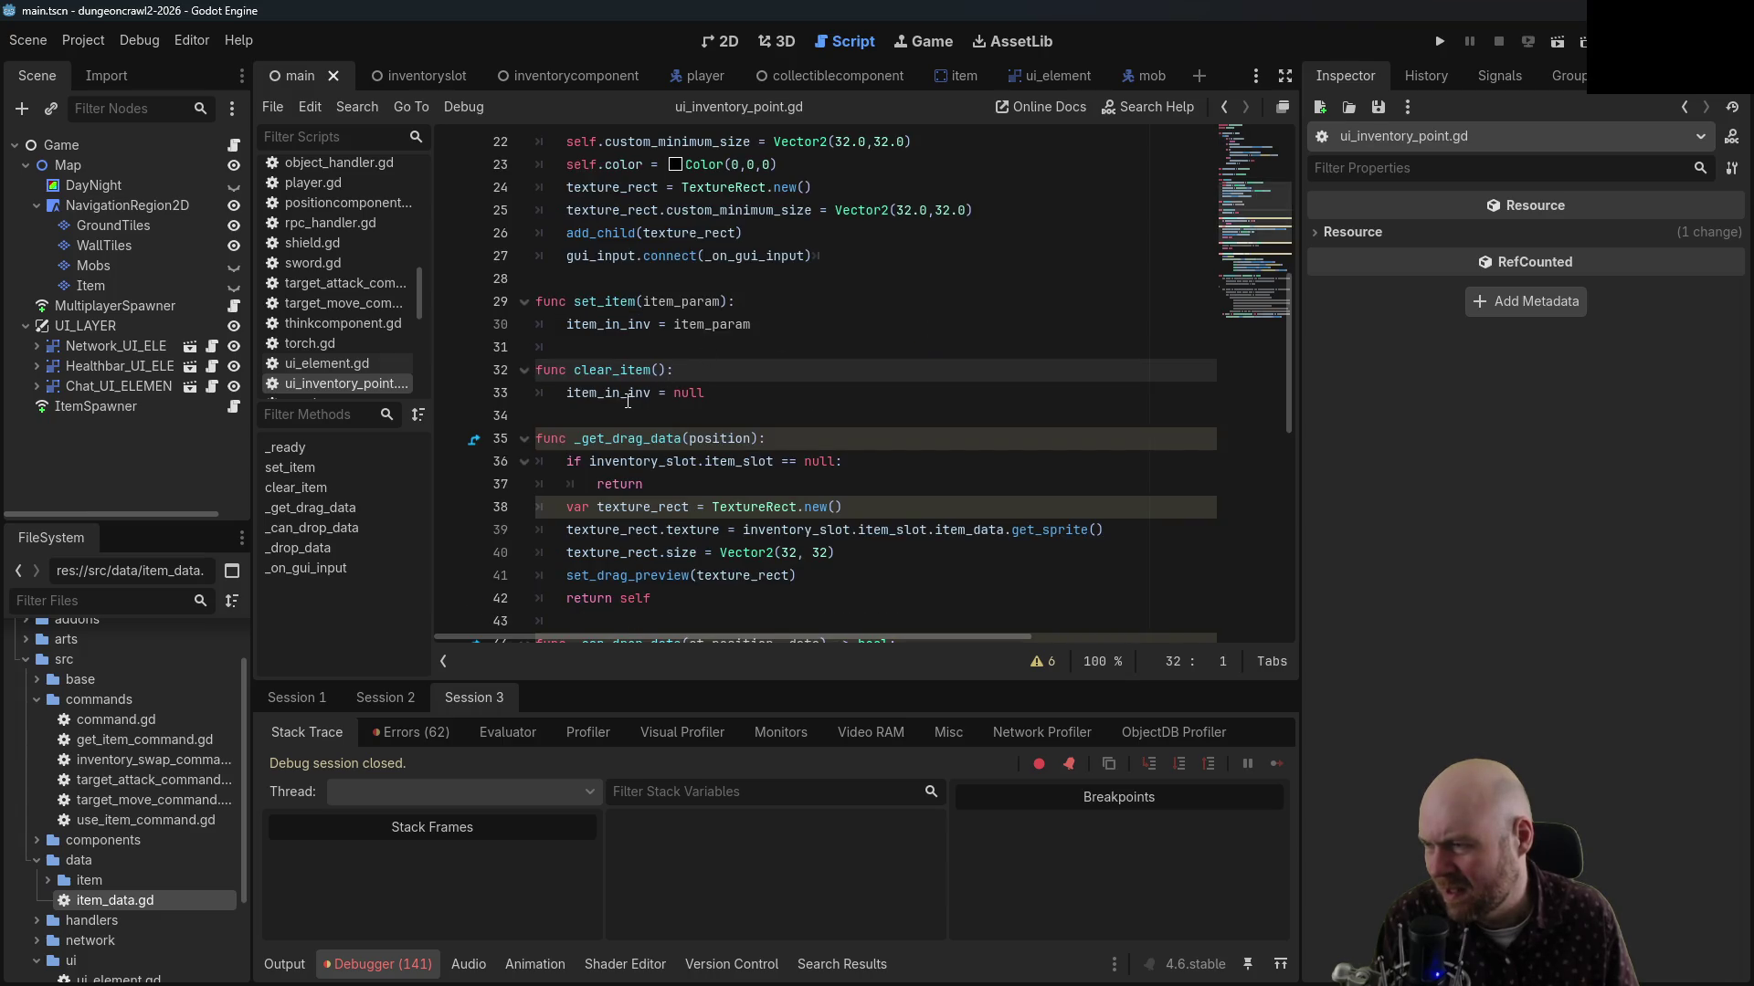
{"action": "scroll", "coordinate": [639, 383], "scroll_direction": "up", "scroll_amount": 6}
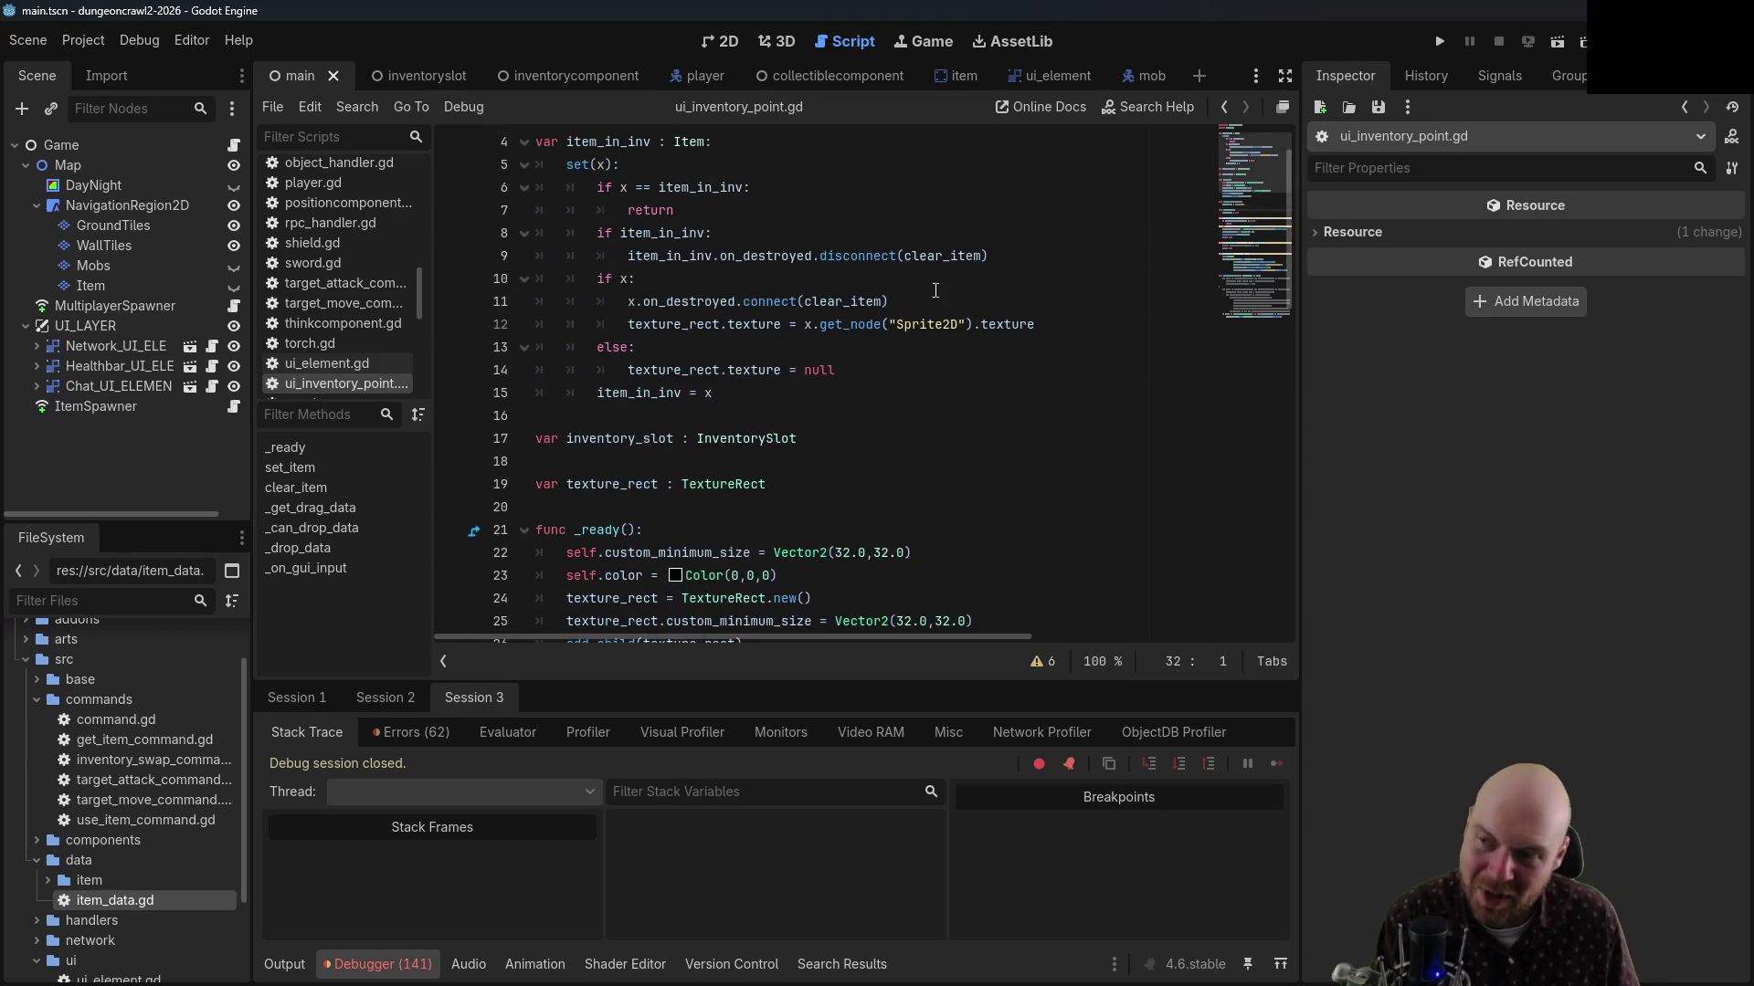
{"action": "scroll", "coordinate": [671, 575], "scroll_direction": "down", "scroll_amount": 7}
{"action": "scroll", "coordinate": [671, 575], "scroll_direction": "down", "scroll_amount": 3}
{"action": "scroll", "coordinate": [718, 398], "scroll_direction": "up", "scroll_amount": 6}
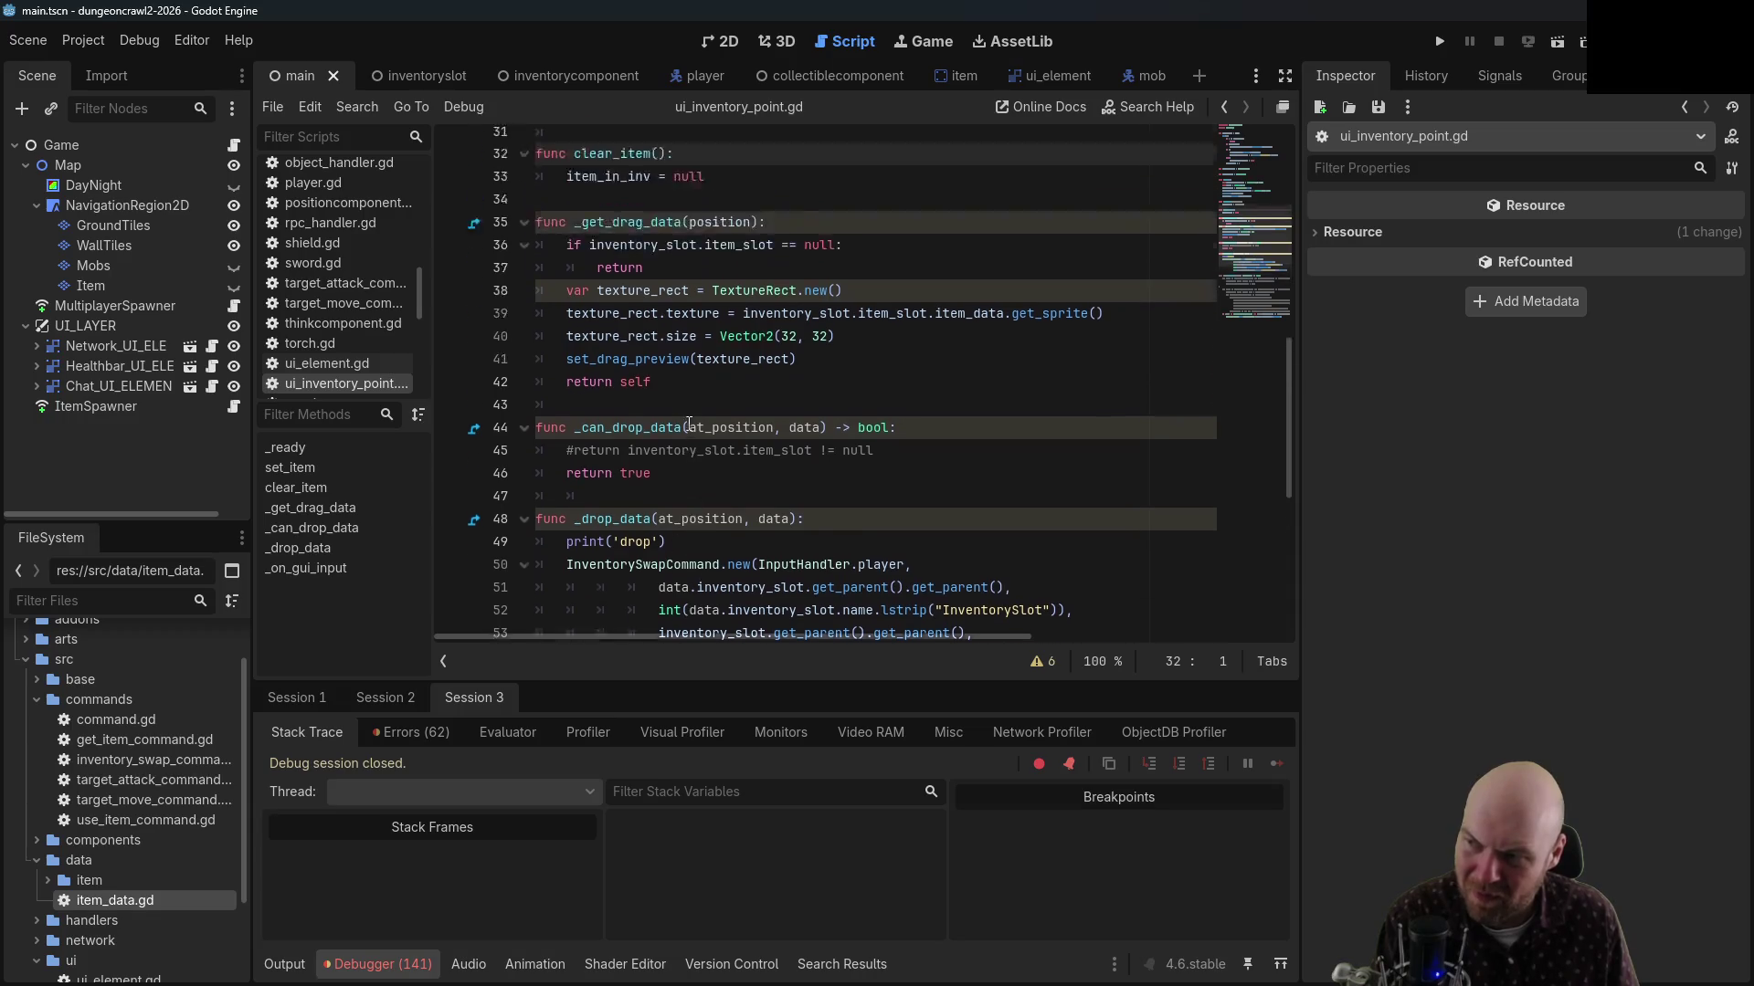
{"action": "scroll", "coordinate": [719, 398], "scroll_direction": "up", "scroll_amount": 5}
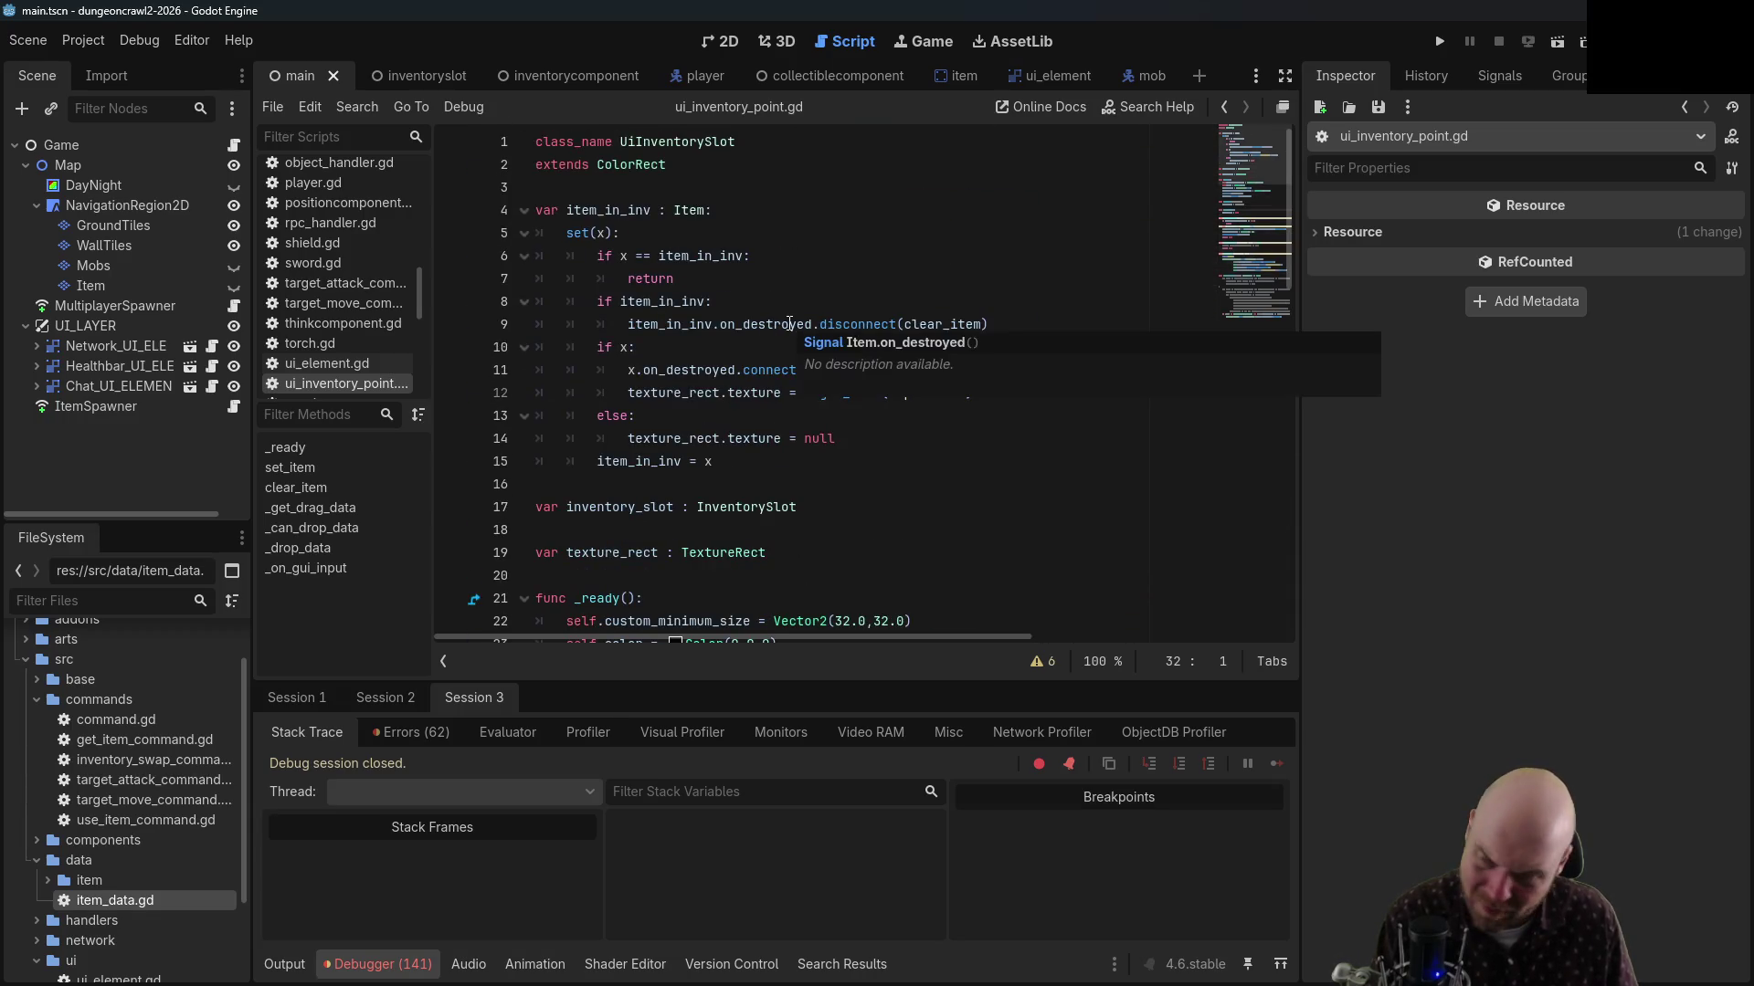
{"action": "left_click", "coordinate": [901, 327]}
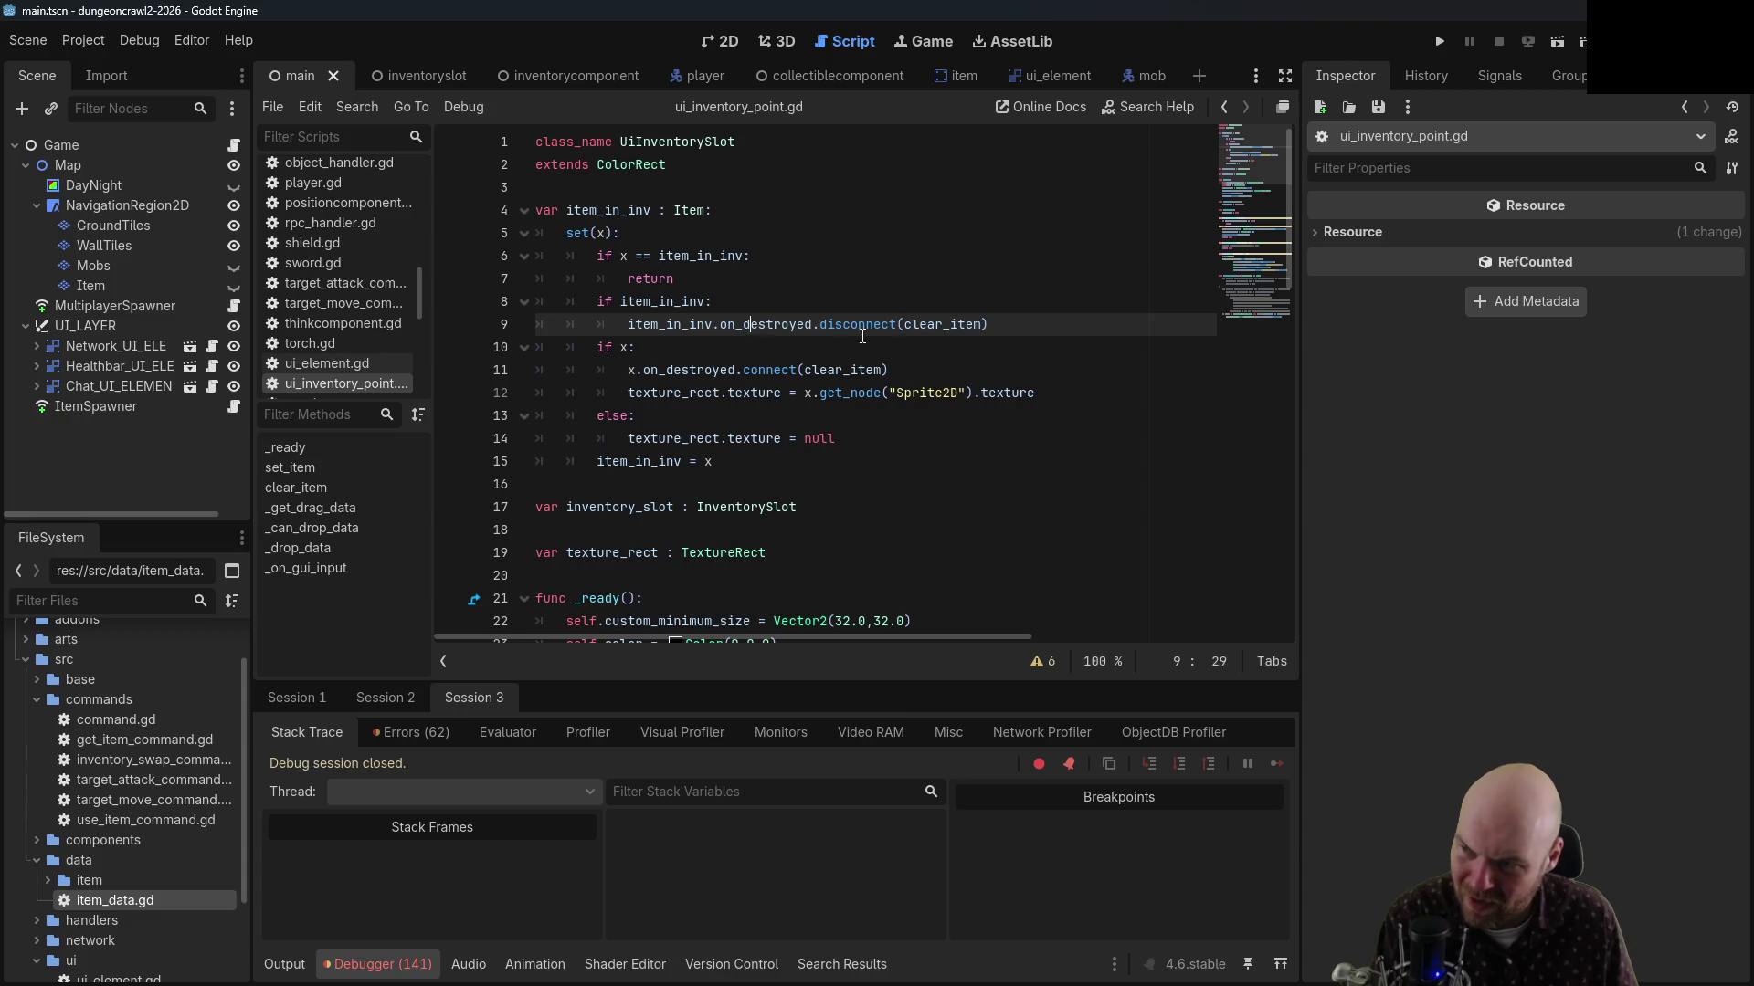
{"action": "left_click", "coordinate": [749, 340]}
{"action": "left_click", "coordinate": [925, 333]}
{"action": "left_click", "coordinate": [625, 350]}
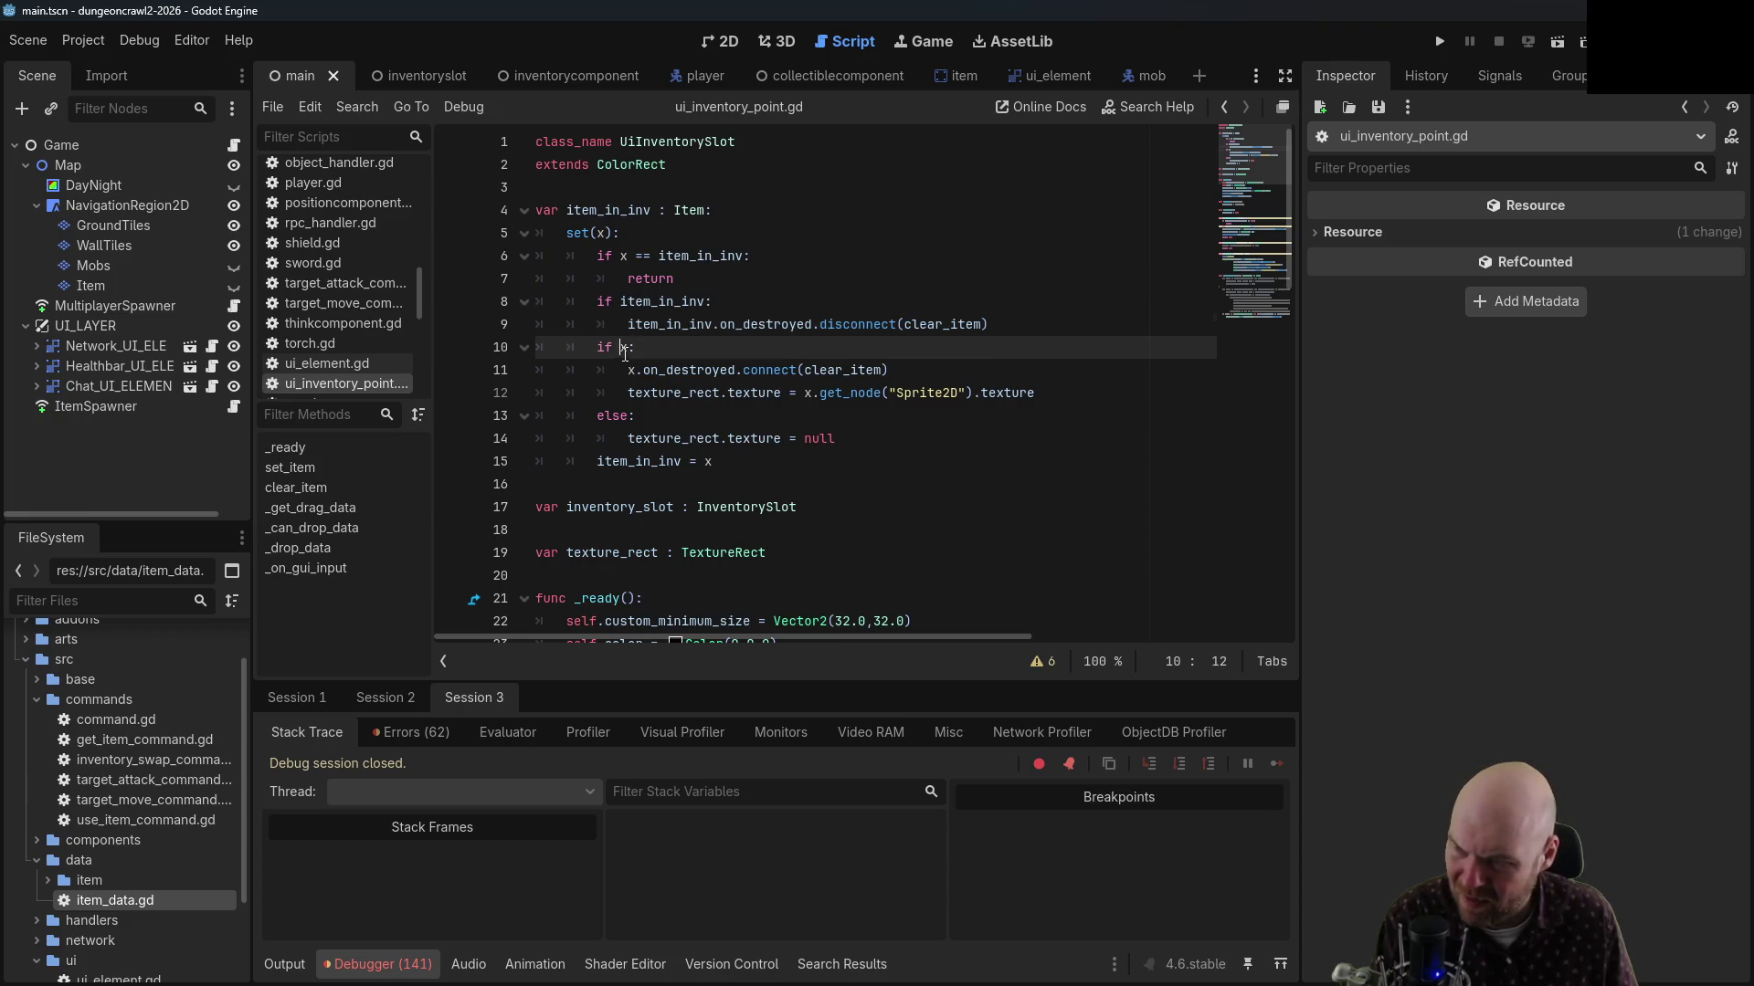
{"action": "left_click", "coordinate": [666, 369]}
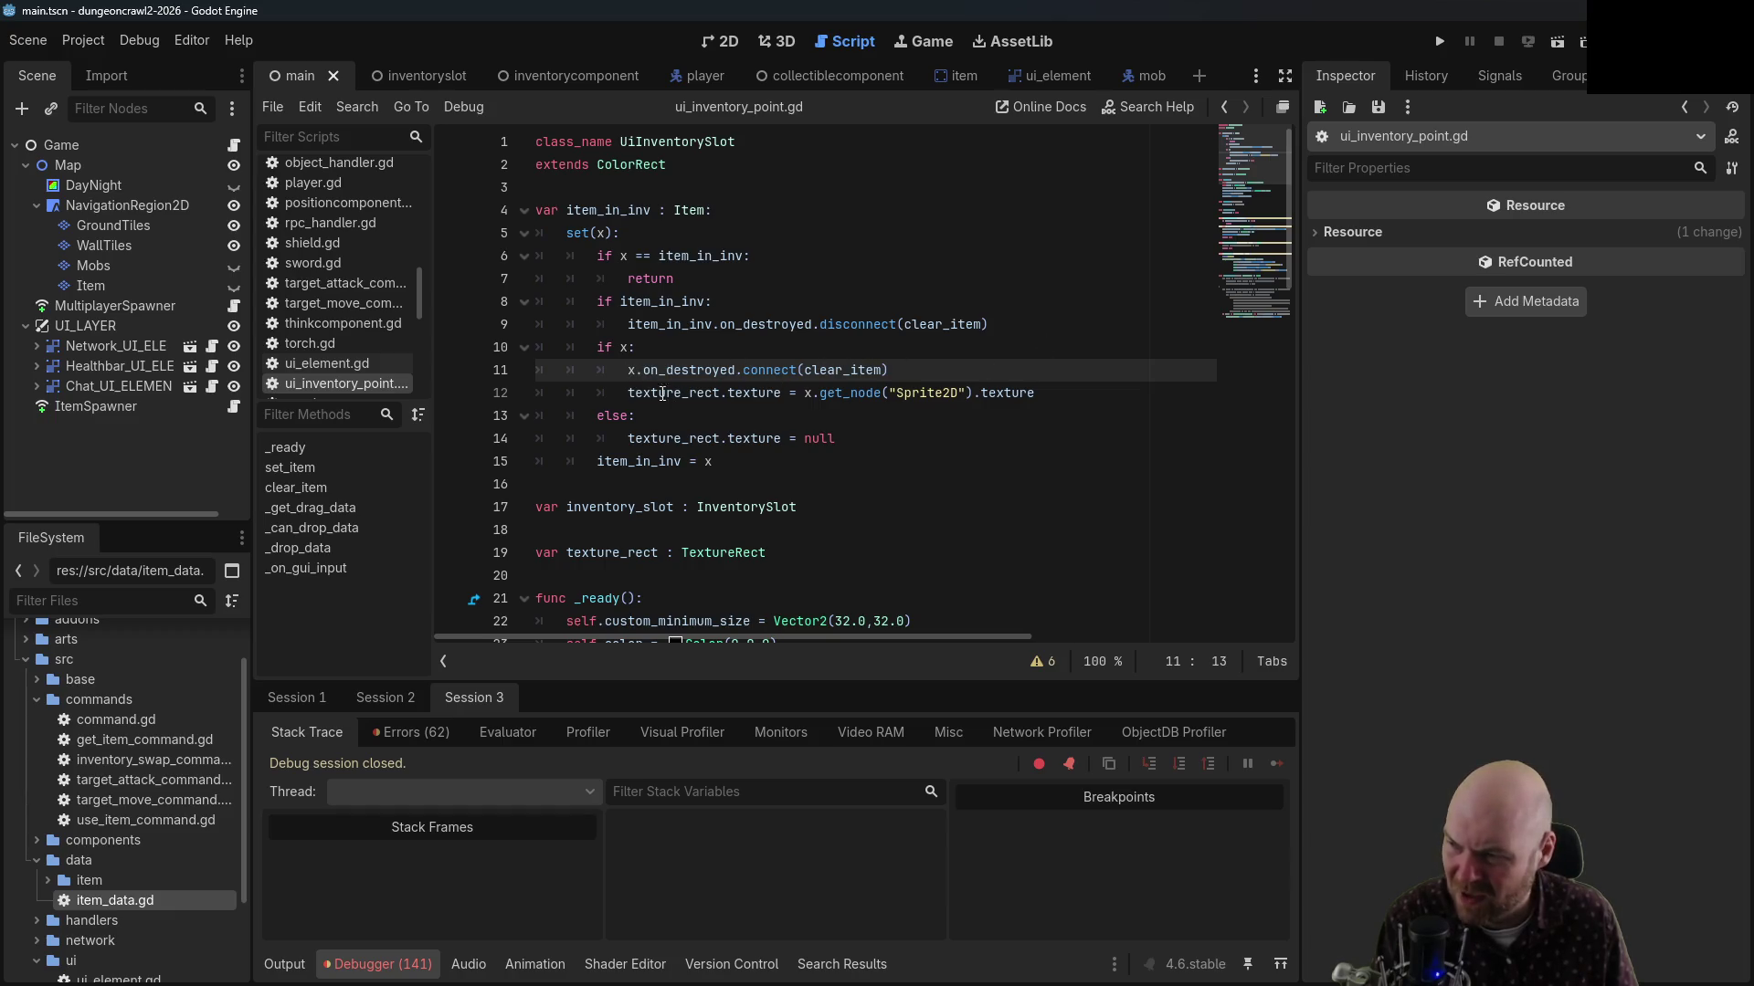
{"action": "left_click", "coordinate": [638, 394]}
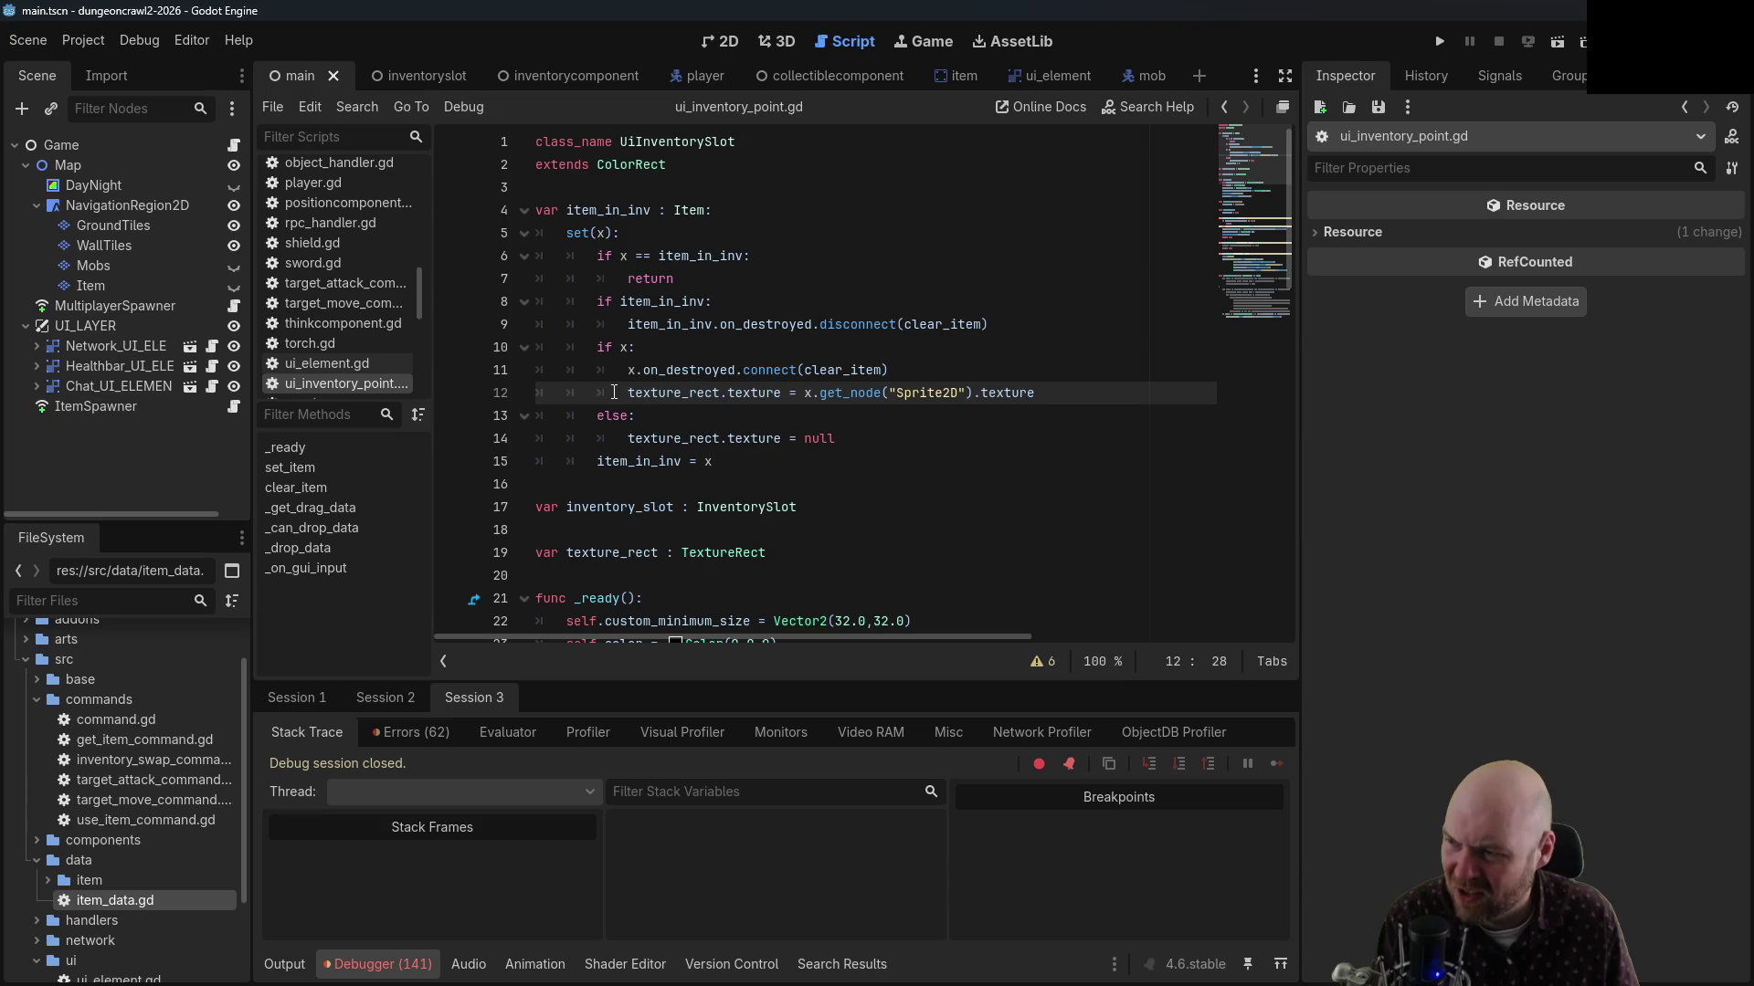
{"action": "left_click", "coordinate": [856, 394]}
{"action": "left_click", "coordinate": [996, 395]}
{"action": "left_click_drag", "start_coordinate": [1043, 394], "coordinate": [627, 394]}
{"action": "left_click", "coordinate": [682, 376]}
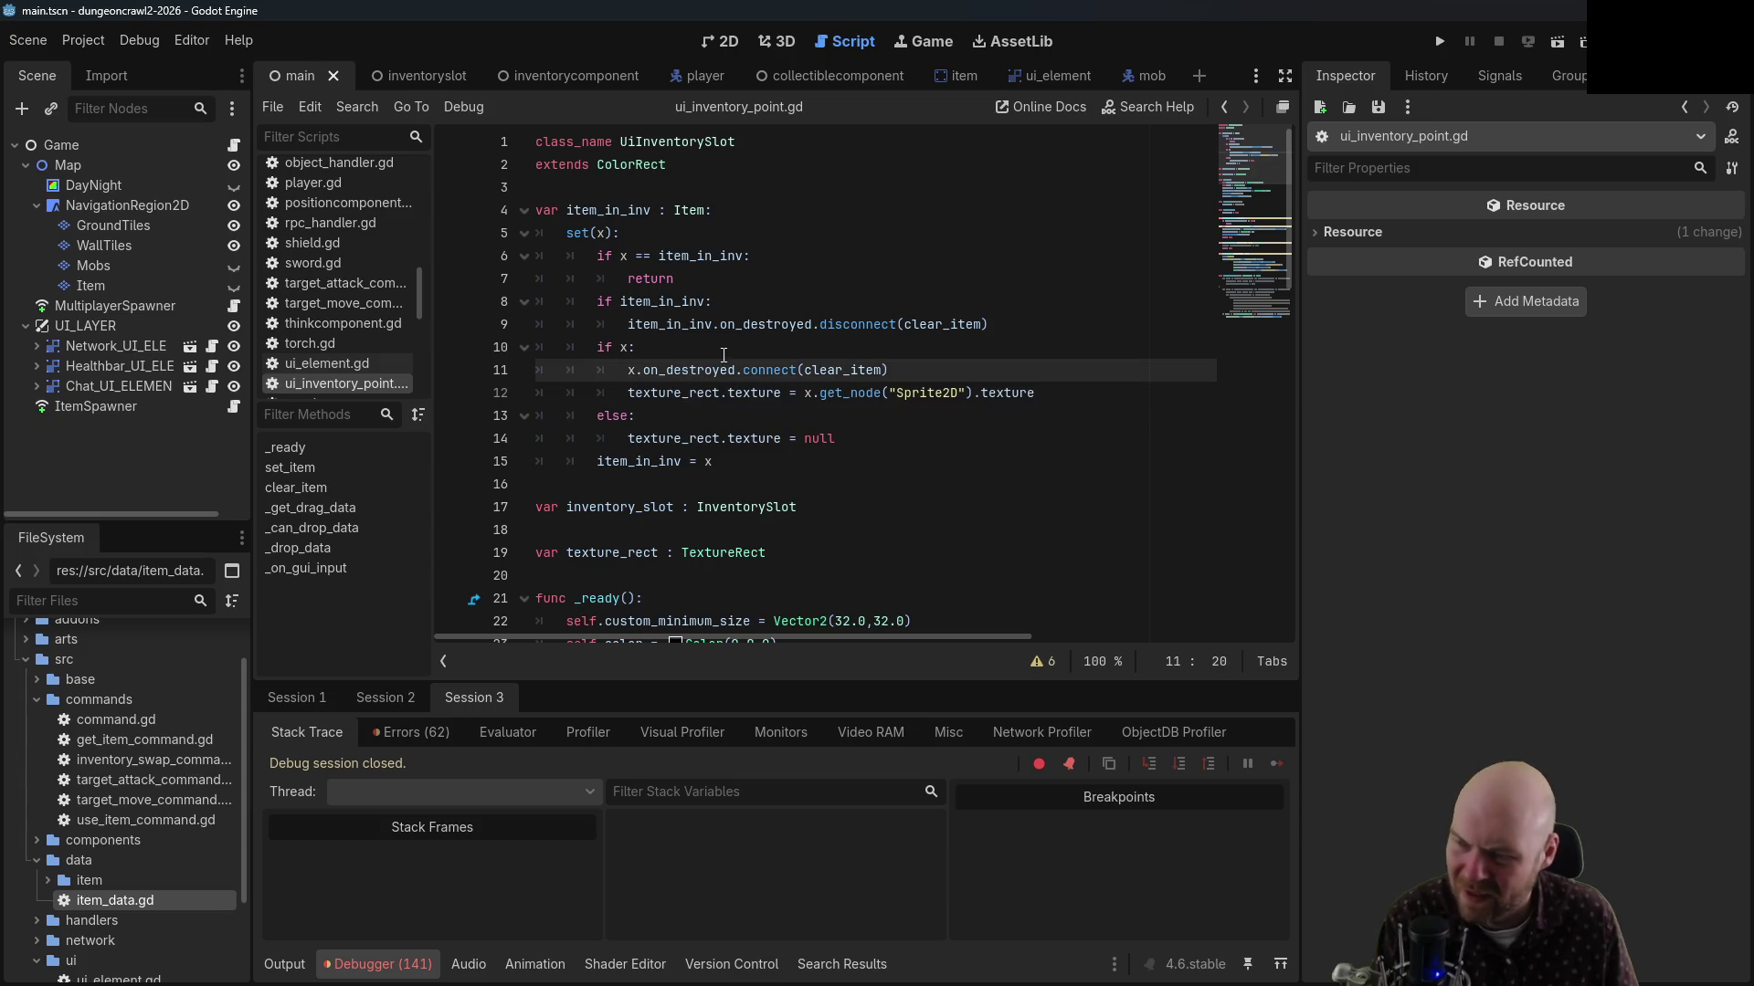
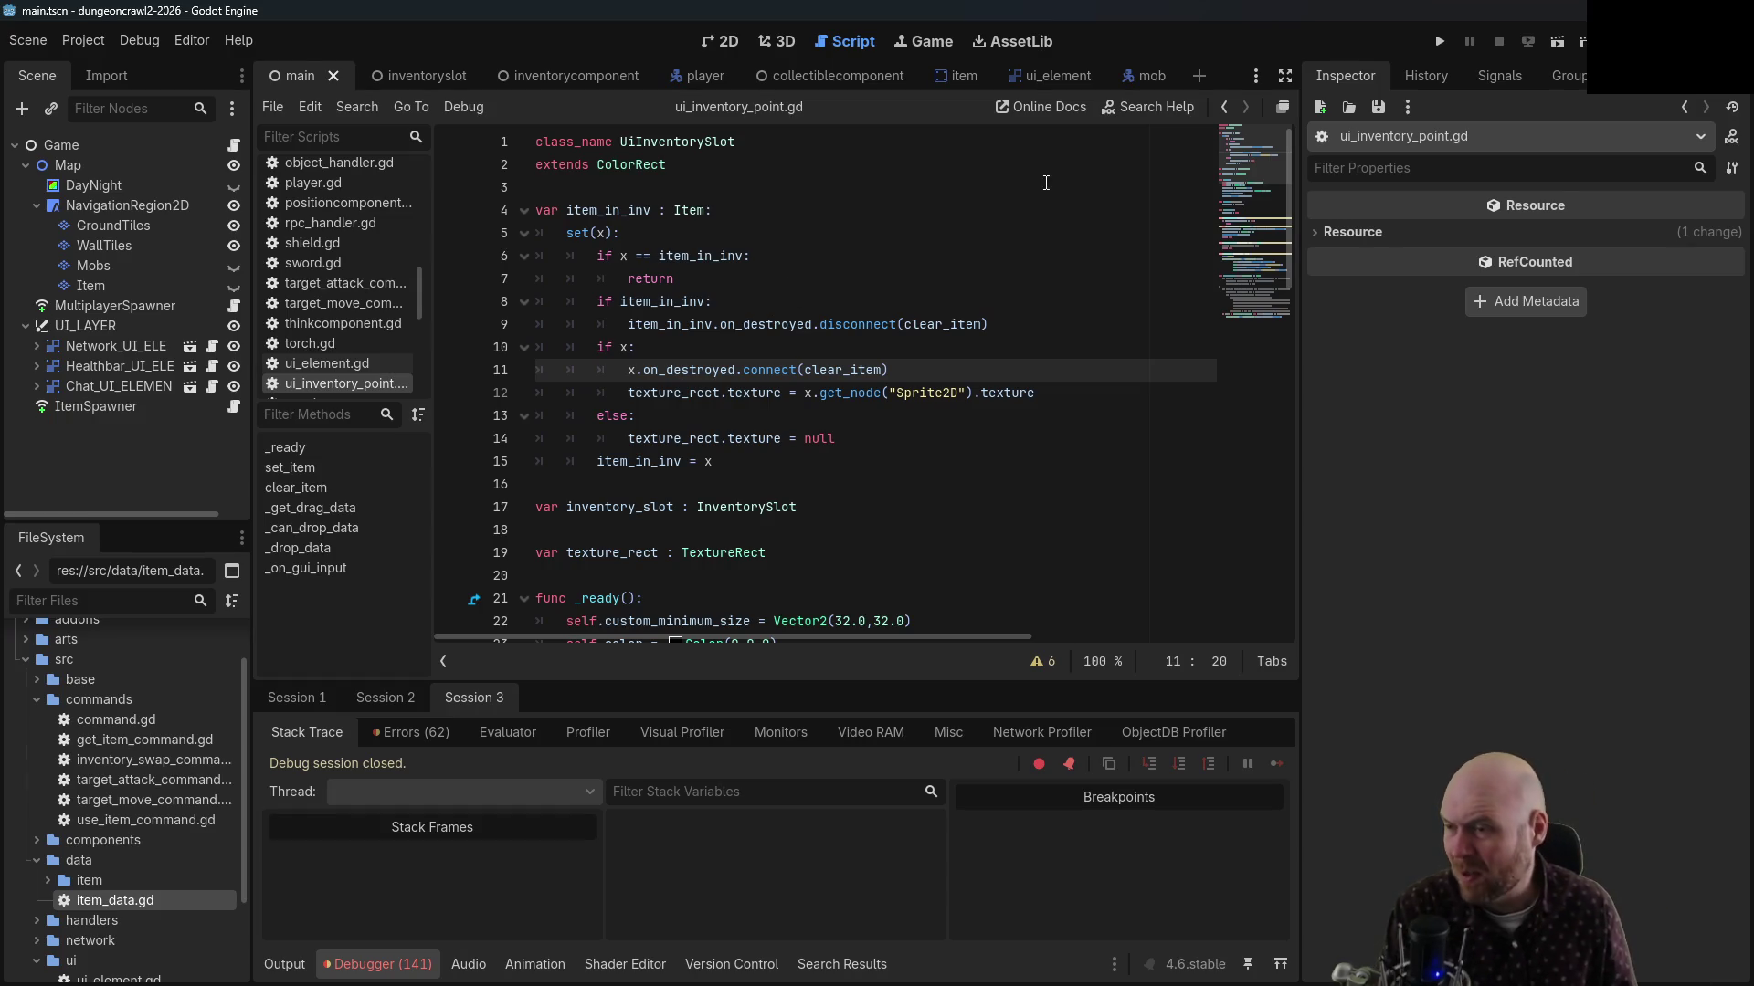
Add print("this is happening") after the on_destroyed connection in the item_in_inv setter
{"action": "left_click", "coordinate": [981, 372]}
{"action": "key", "text": "Return"}
{"action": "type", "text": "pri"}
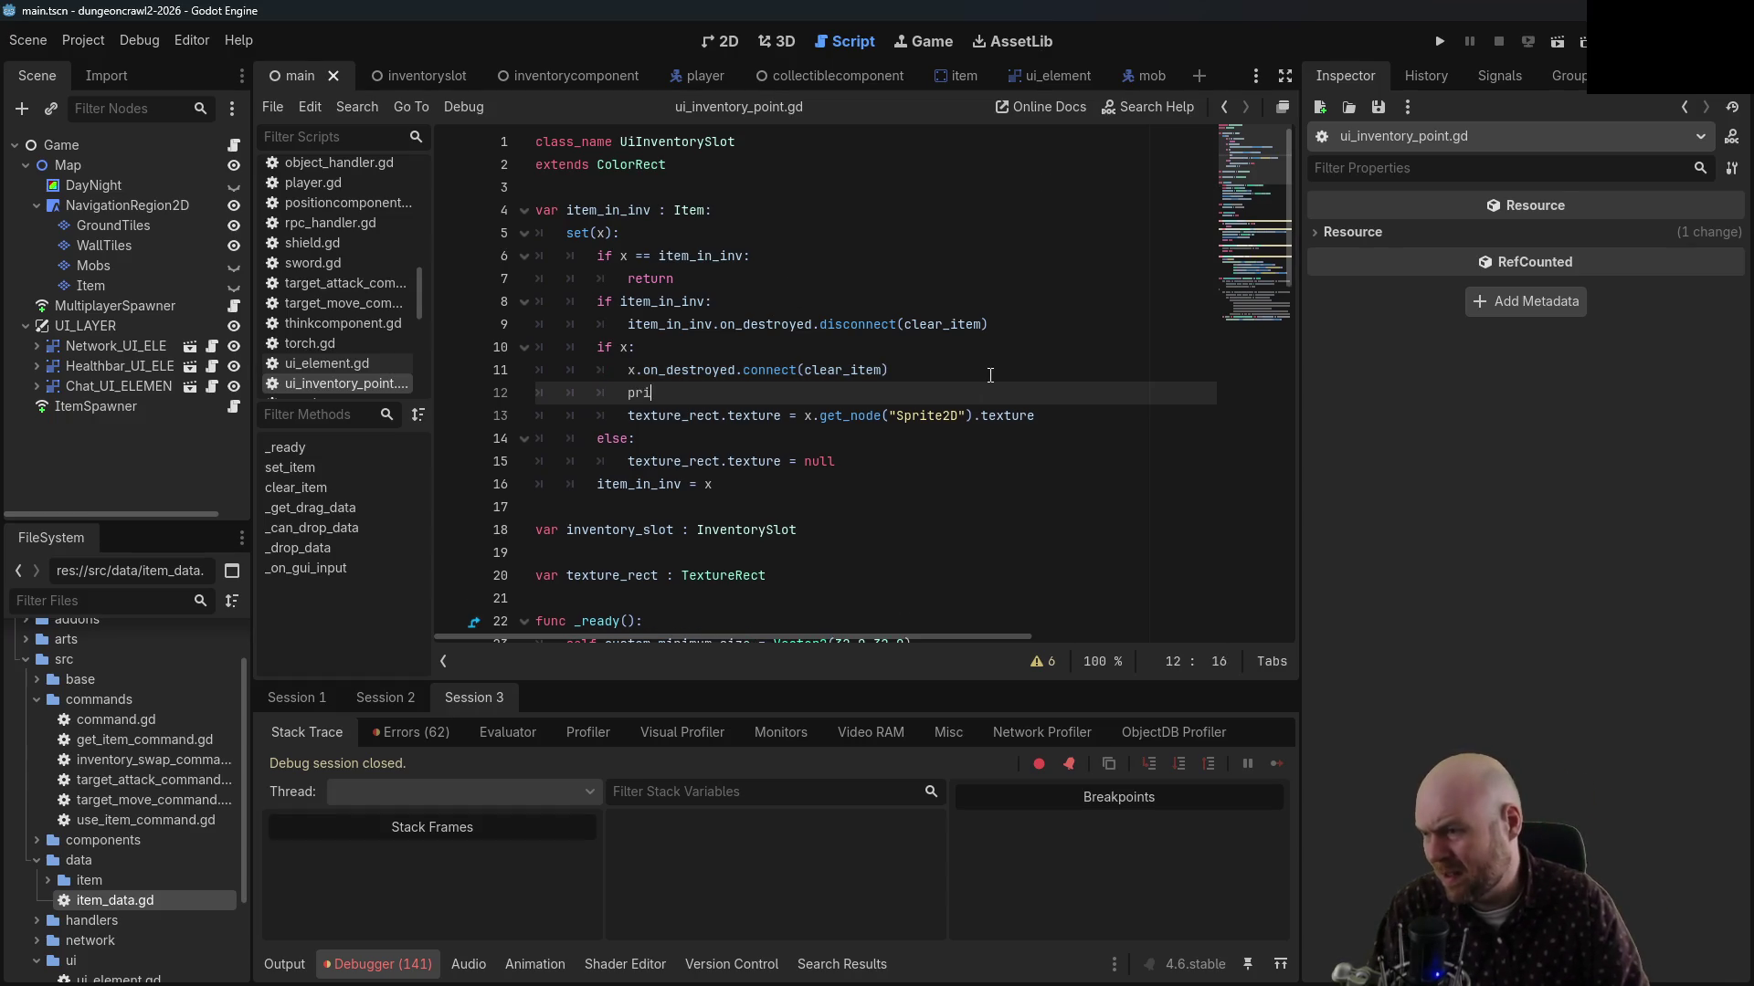
{"action": "type", "text": "nt(\"this is happening"}
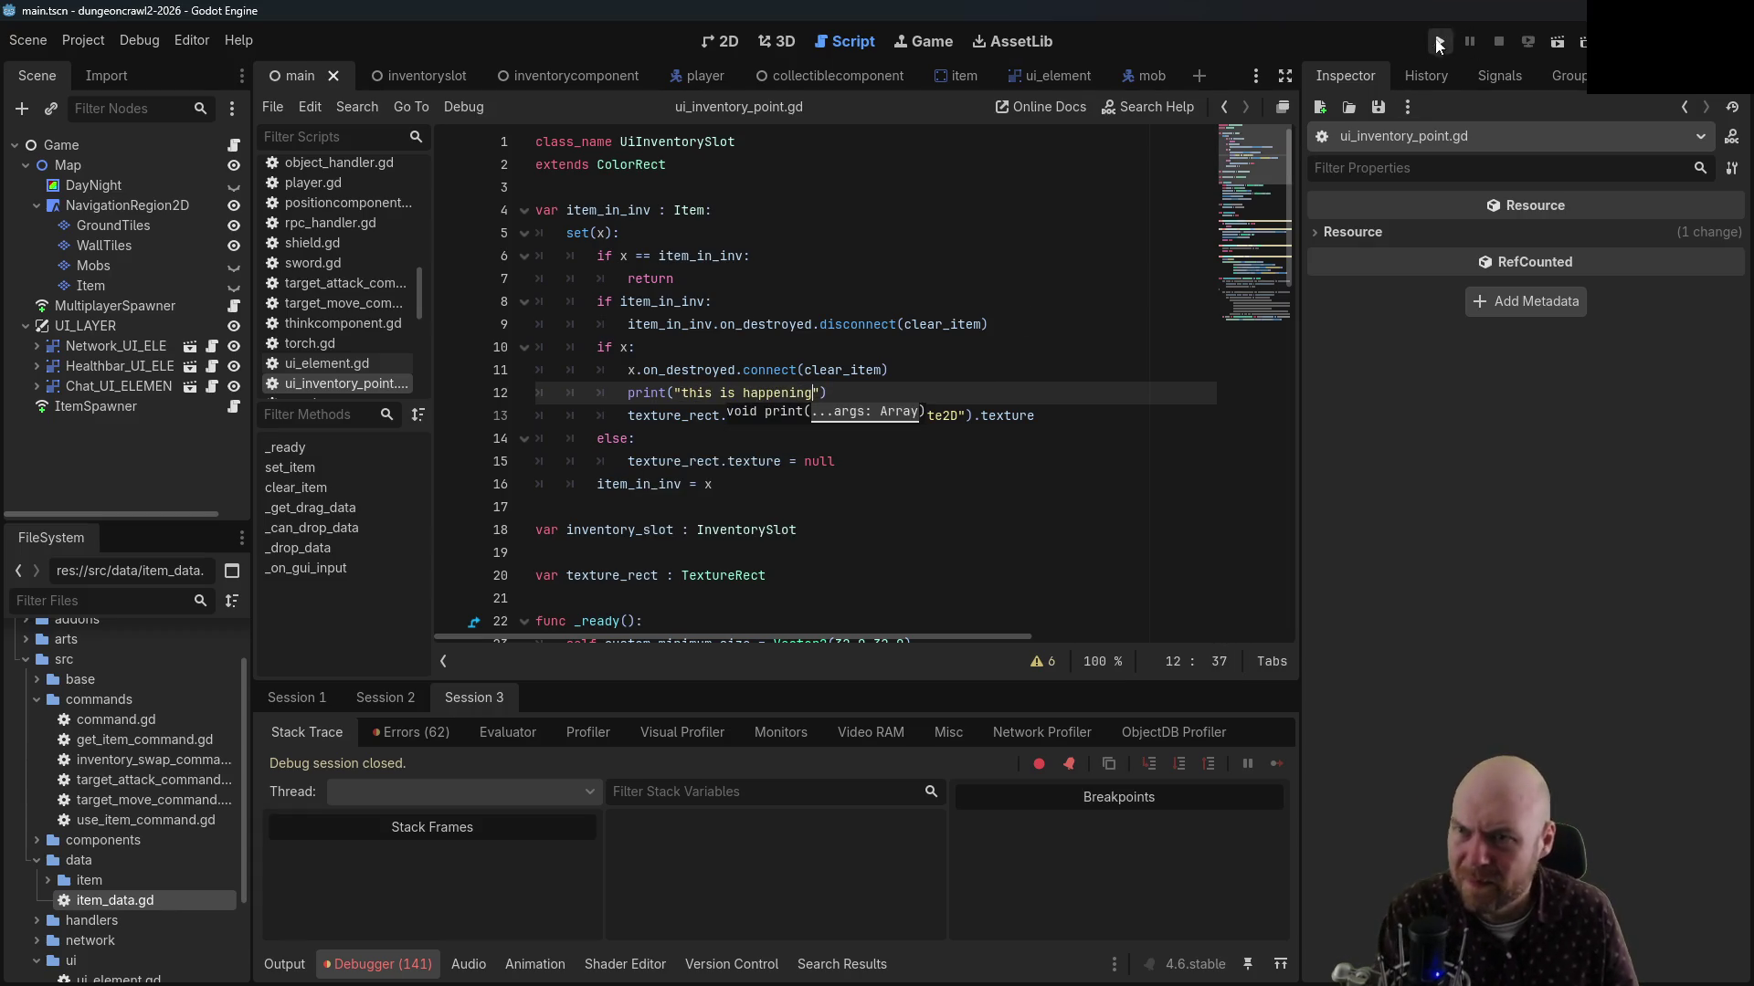
{"action": "scroll", "coordinate": [869, 297], "scroll_direction": "down", "scroll_amount": 7}
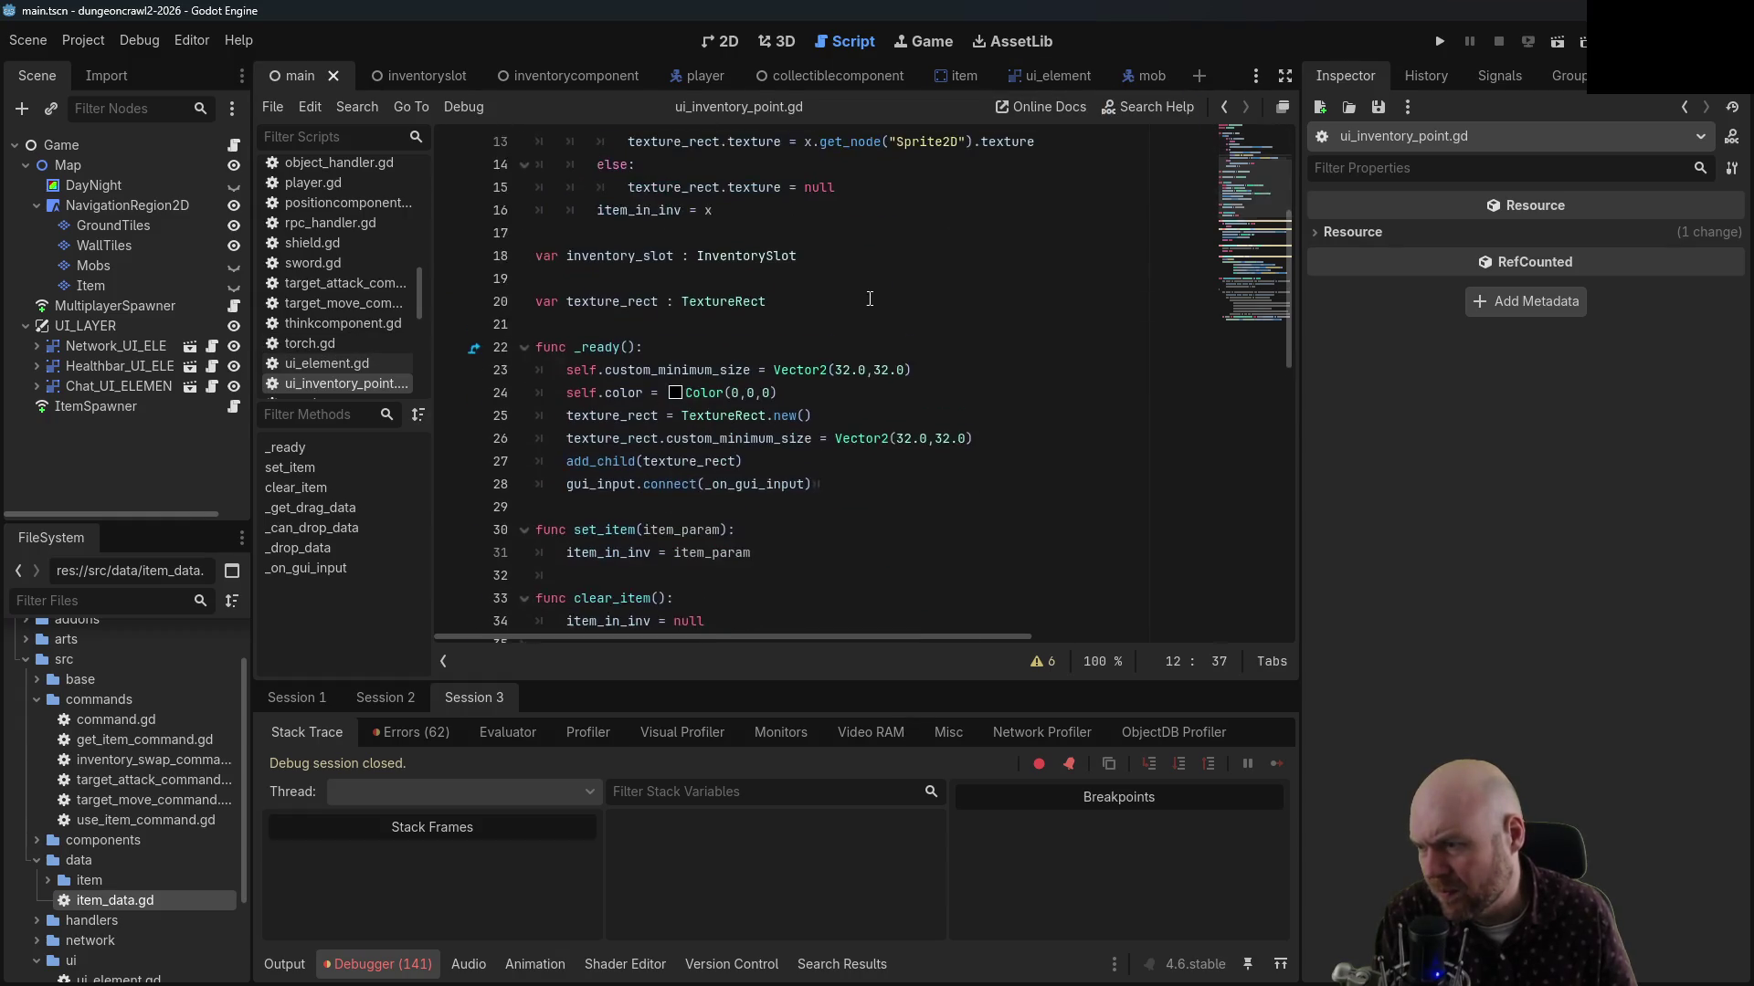
{"action": "scroll", "coordinate": [869, 296], "scroll_direction": "down", "scroll_amount": 6}
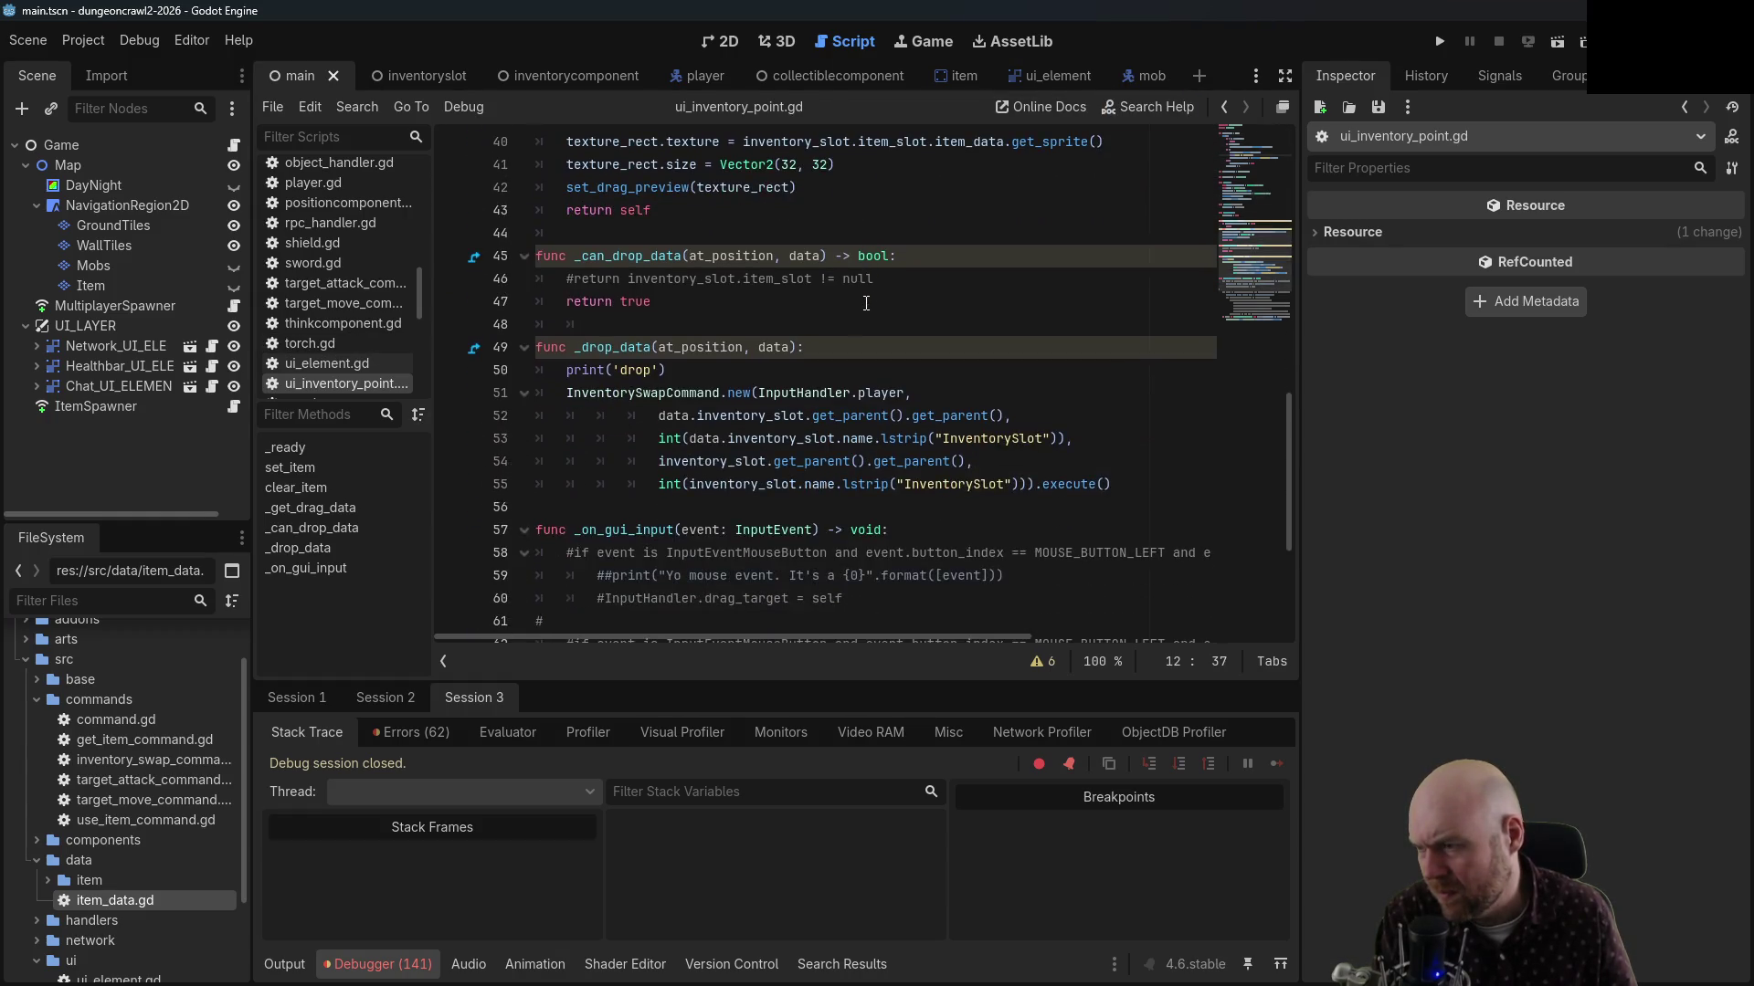
Change the _drop_data print to 'SWAP ITEMS {0} and {1}.' formatted with data and self, then run the game
{"action": "left_click", "coordinate": [748, 374]}
{"action": "left_click_drag", "start_coordinate": [659, 374], "coordinate": [623, 374]}
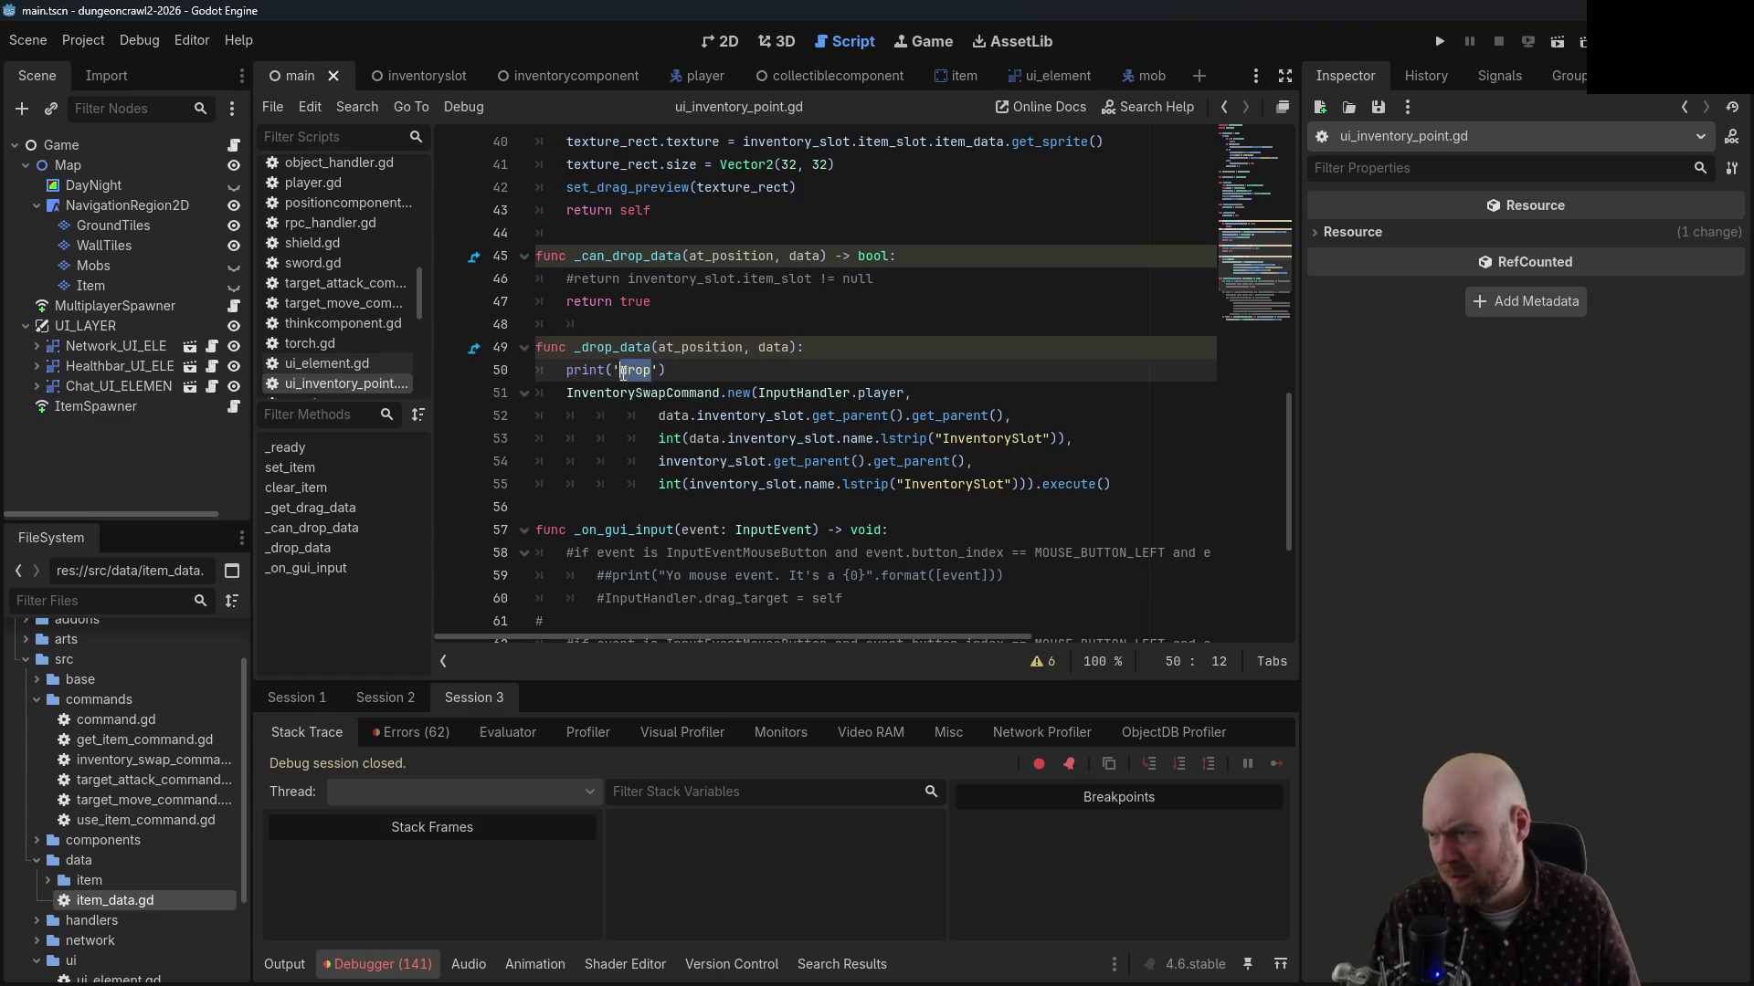
{"action": "type", "text": "SWAP ITEMS"}
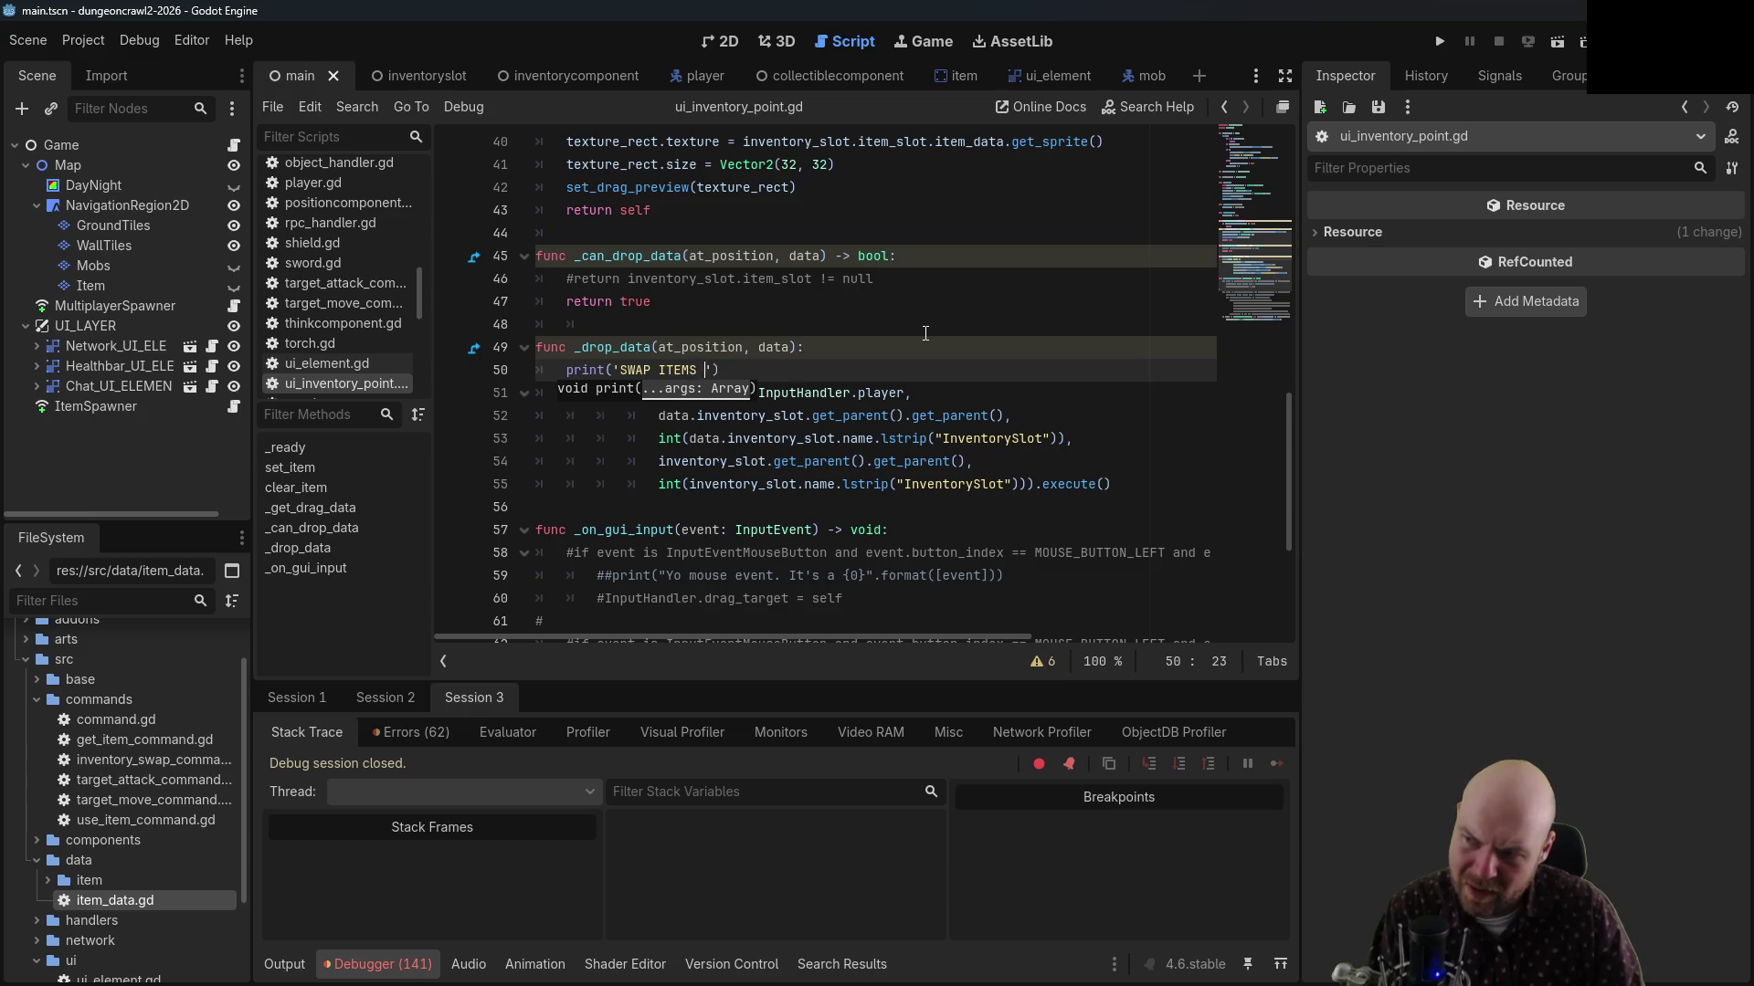
{"action": "type", "text": " {0} "}
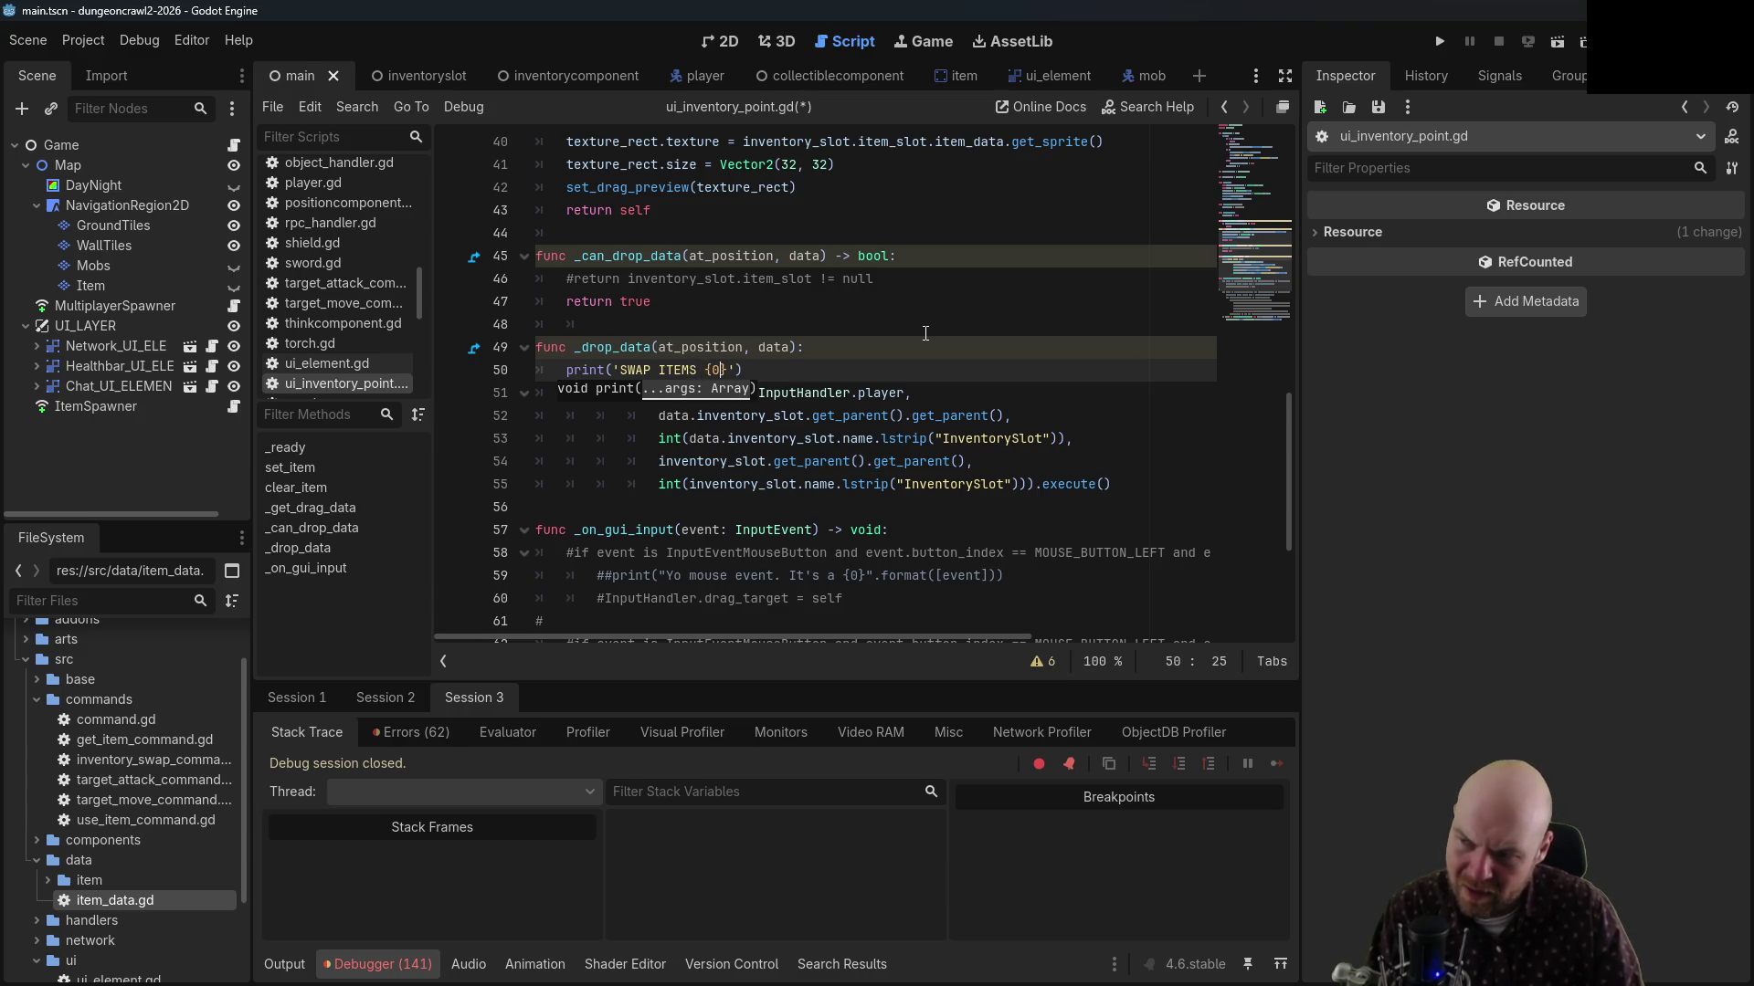
{"action": "type", "text": "and {1}"}
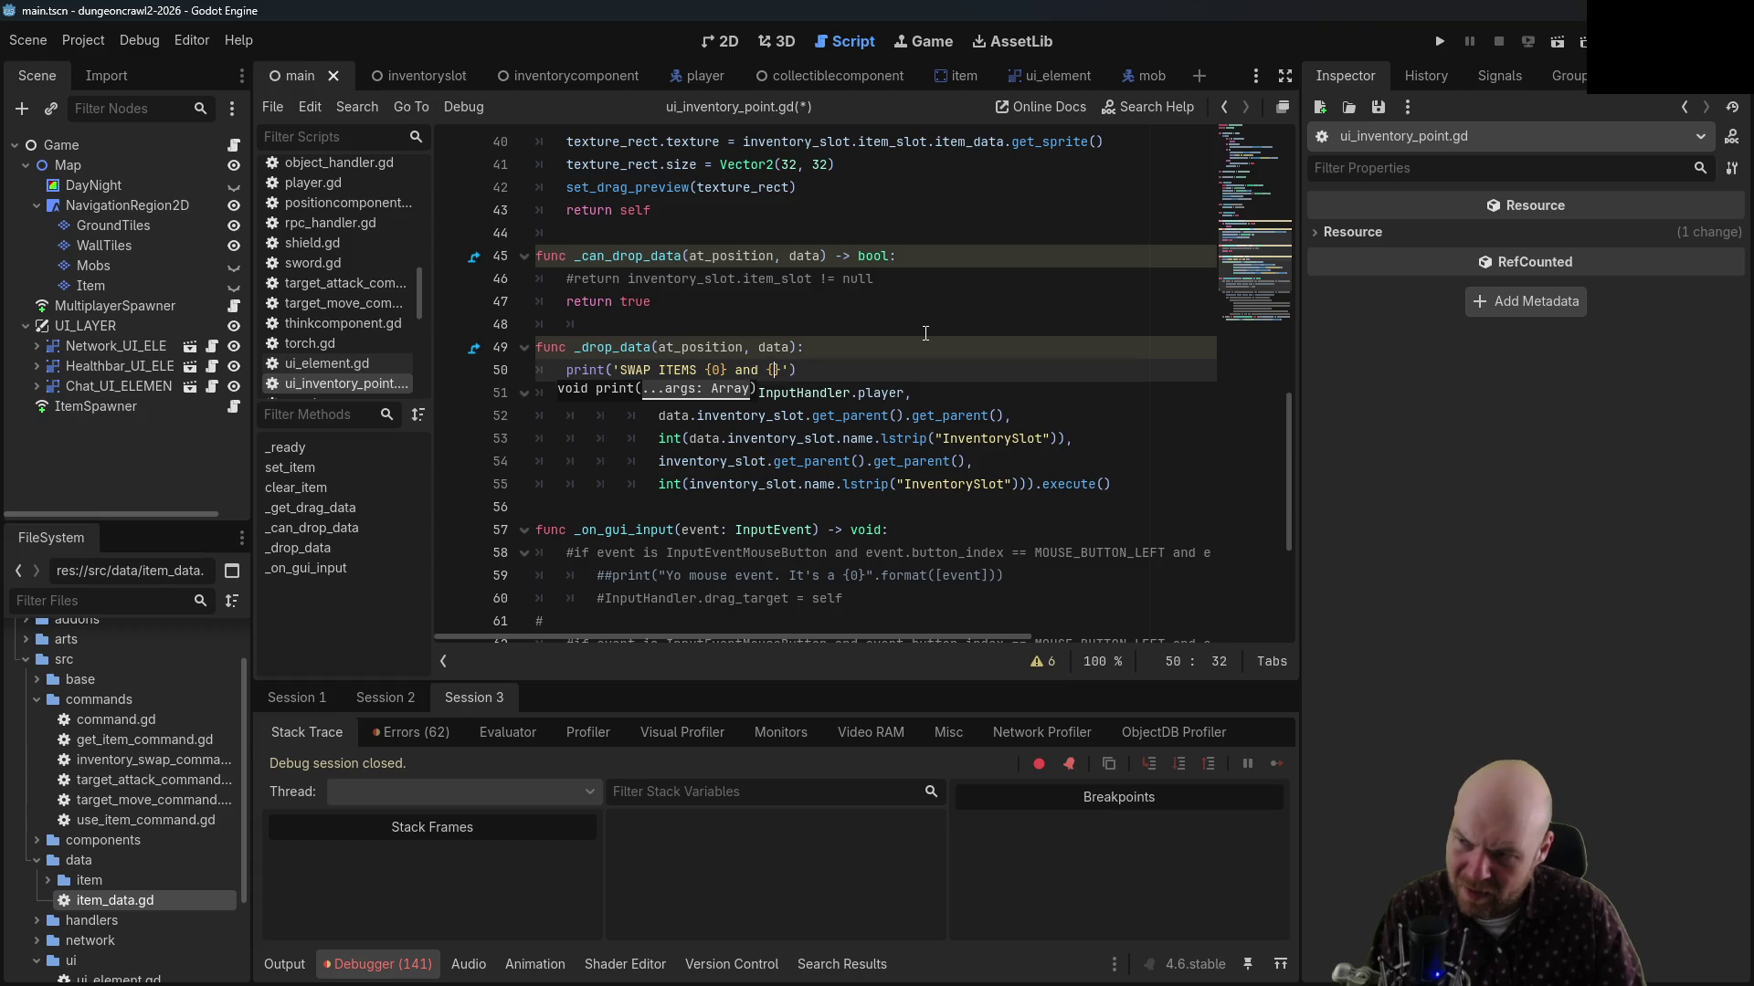
{"action": "type", "text": ".'"}
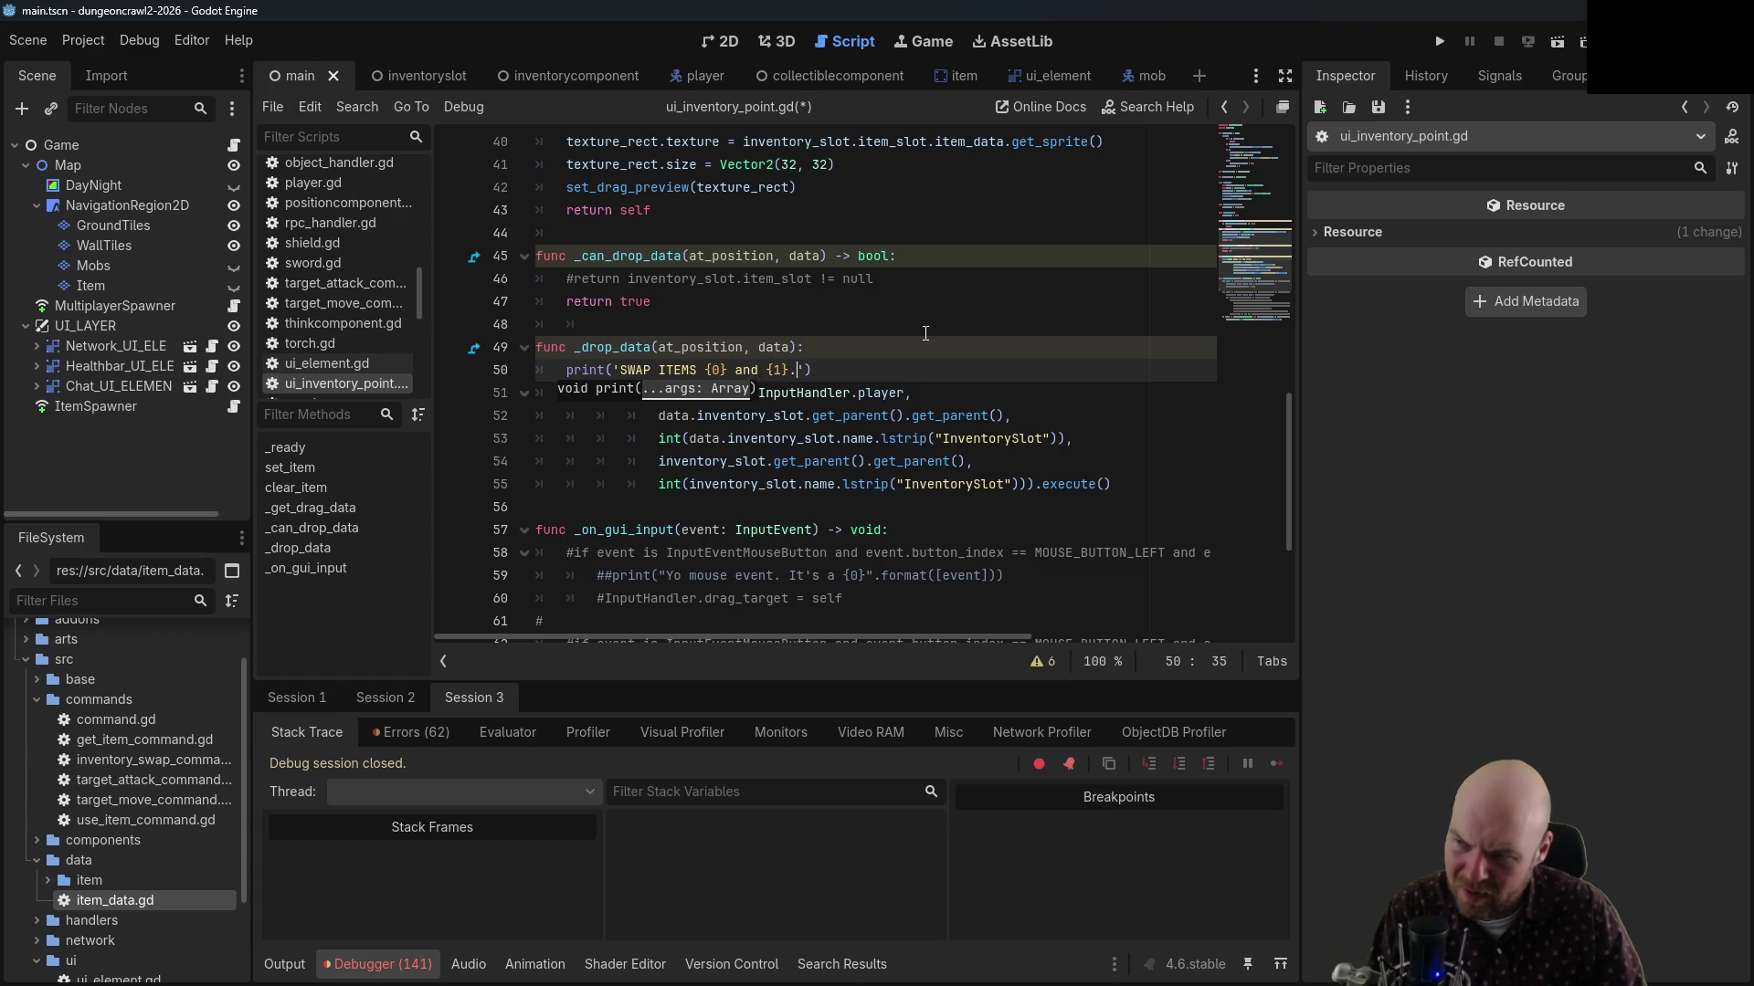
{"action": "type", "text": ".format(["}
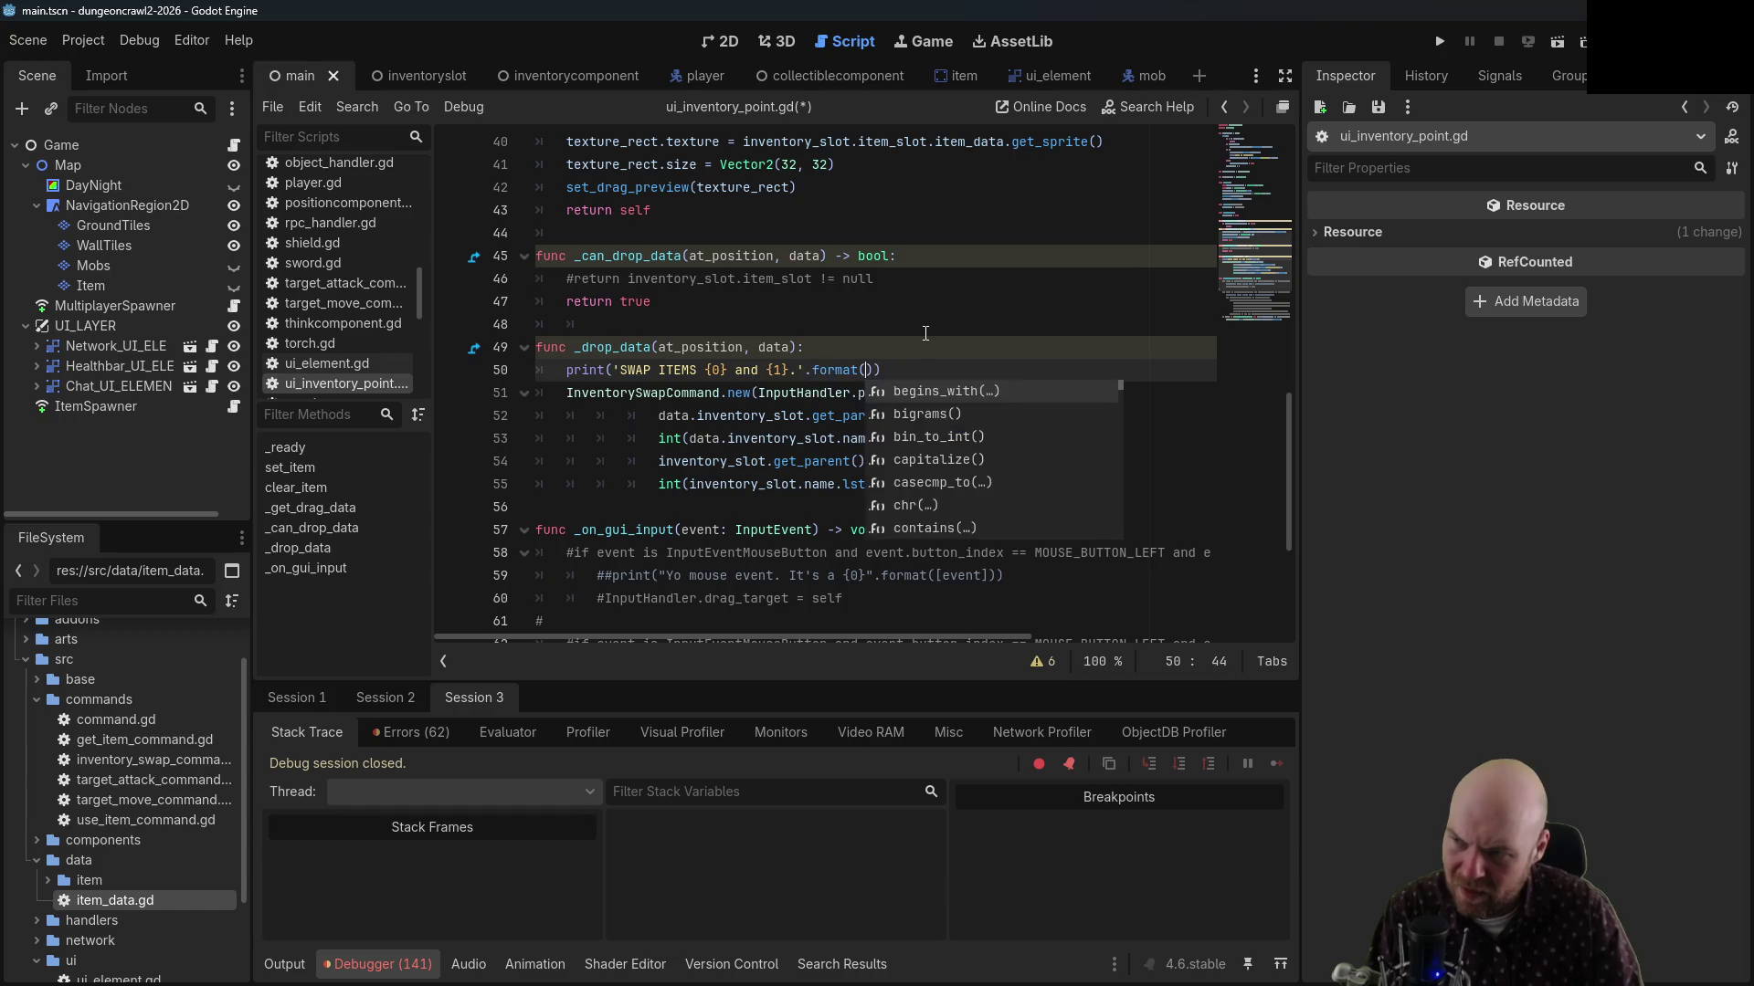
{"action": "type", "text": "data,self"}
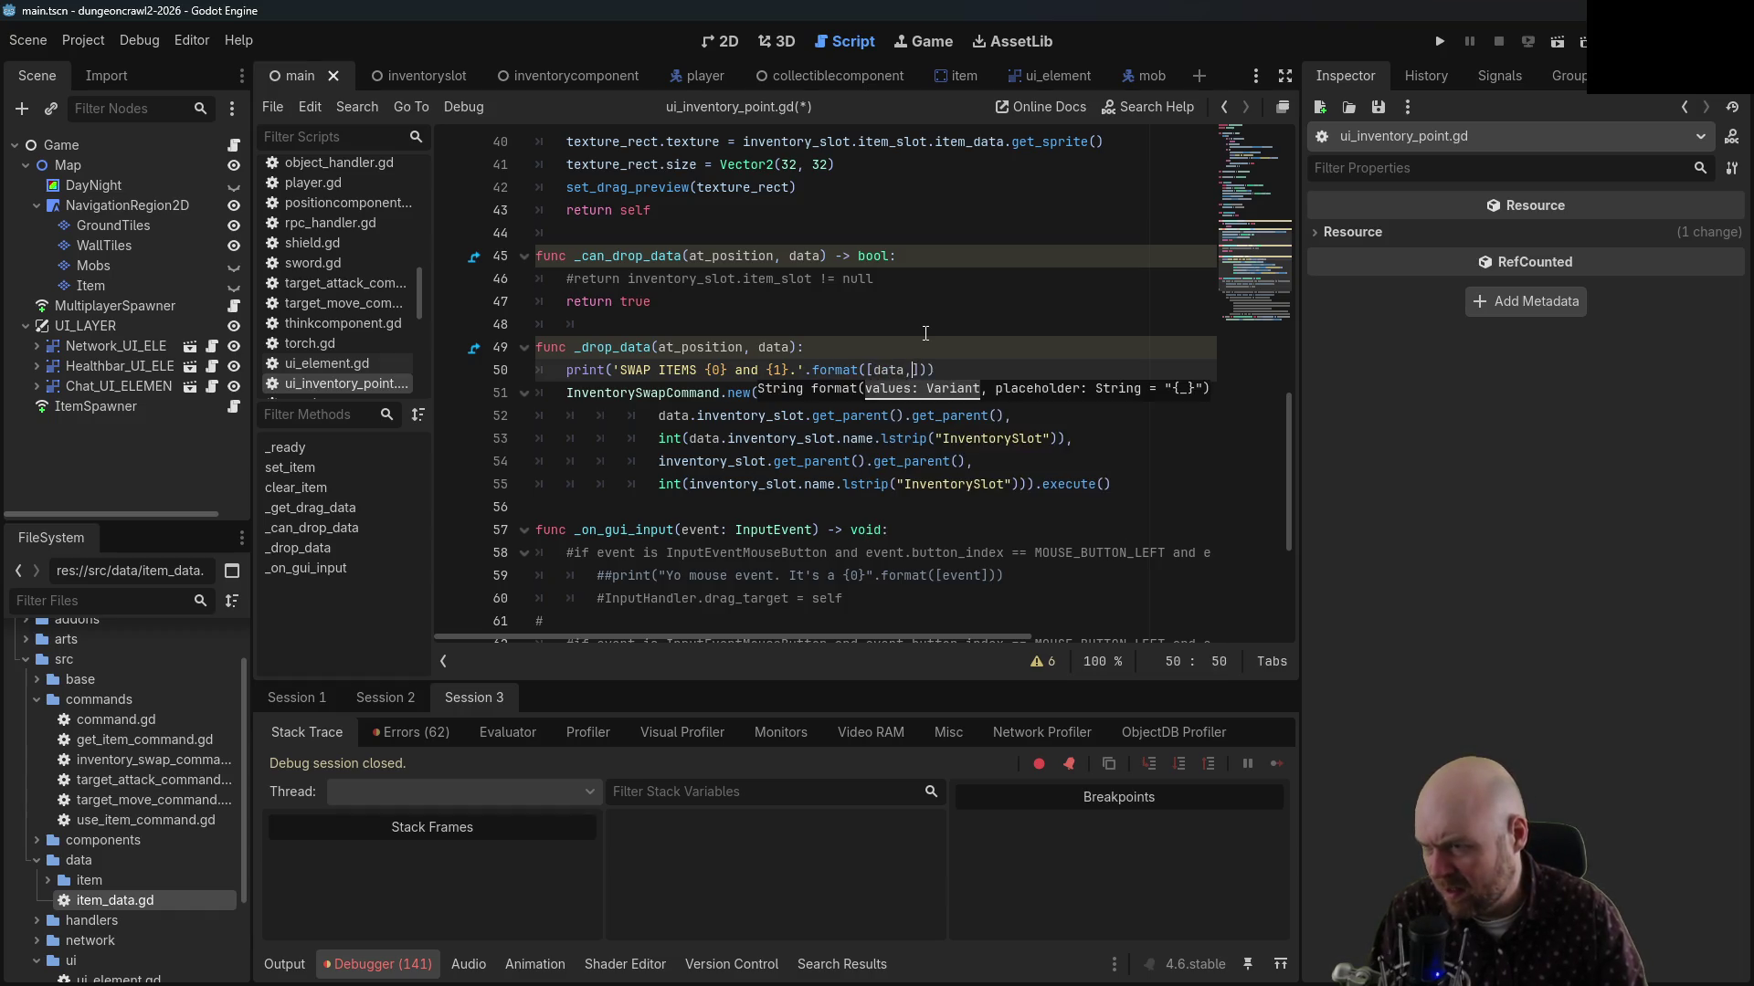
{"action": "left_click", "coordinate": [922, 301]}
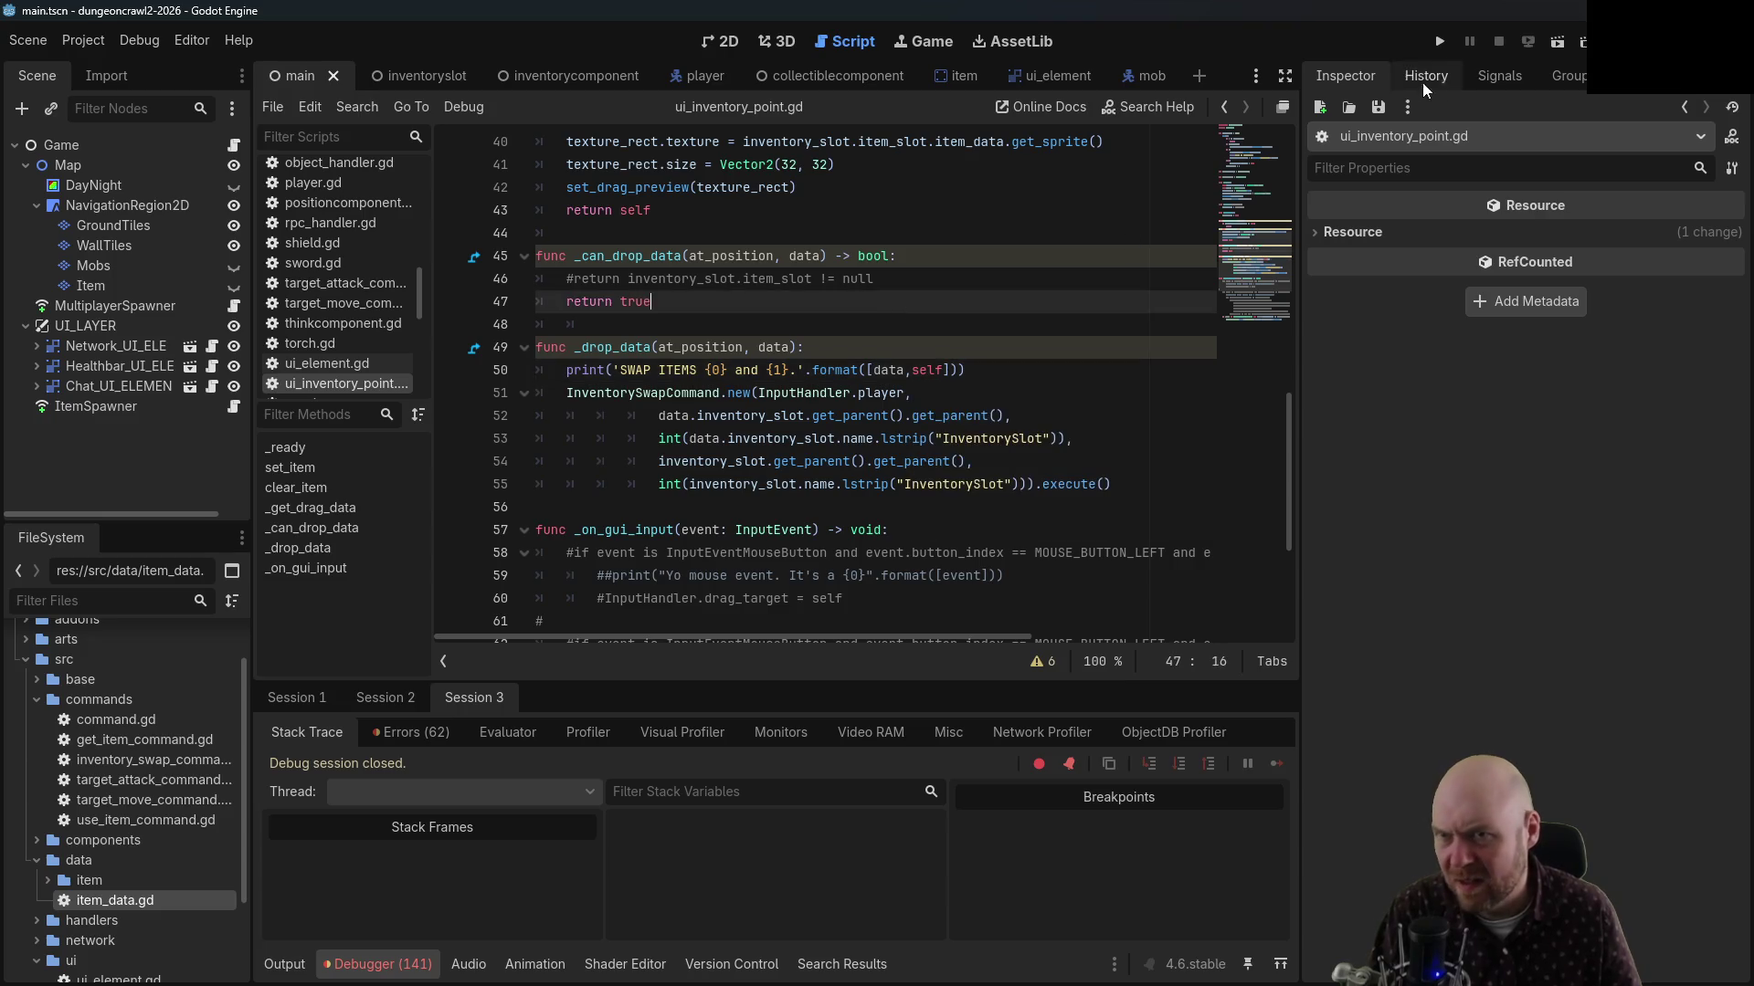
{"action": "left_click", "coordinate": [1439, 42]}
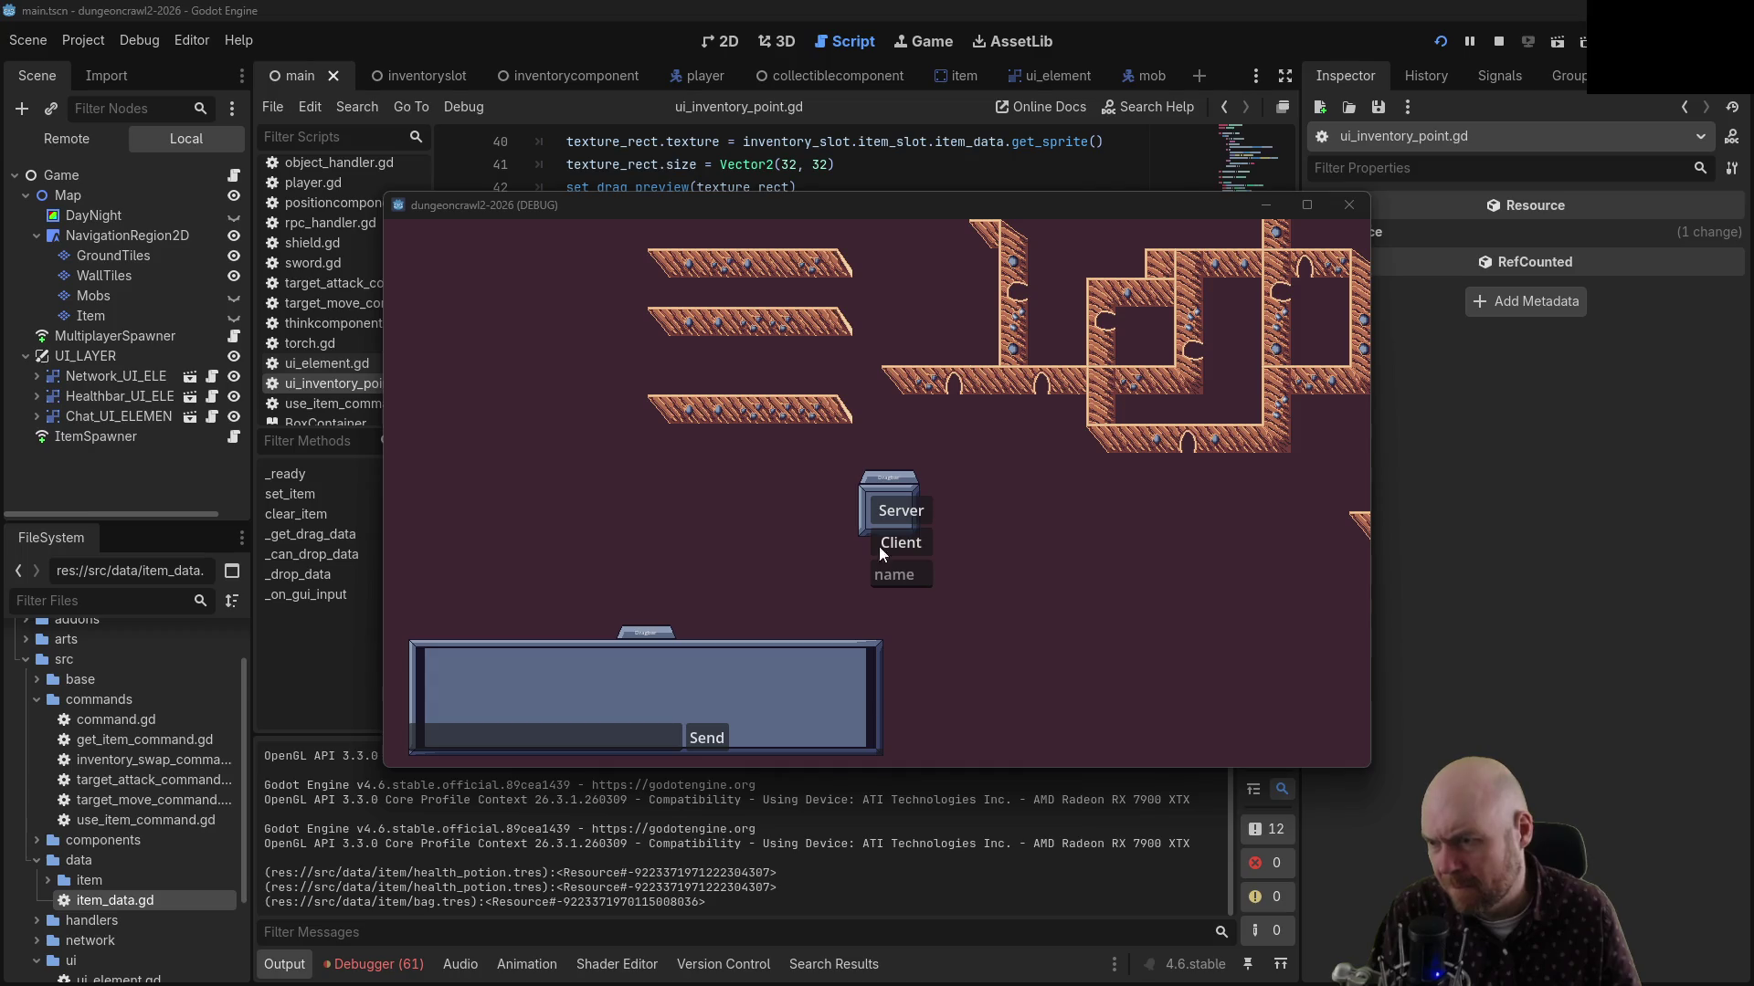
Start the Server session and pick up the three items on the ground
{"action": "left_click", "coordinate": [884, 545]}
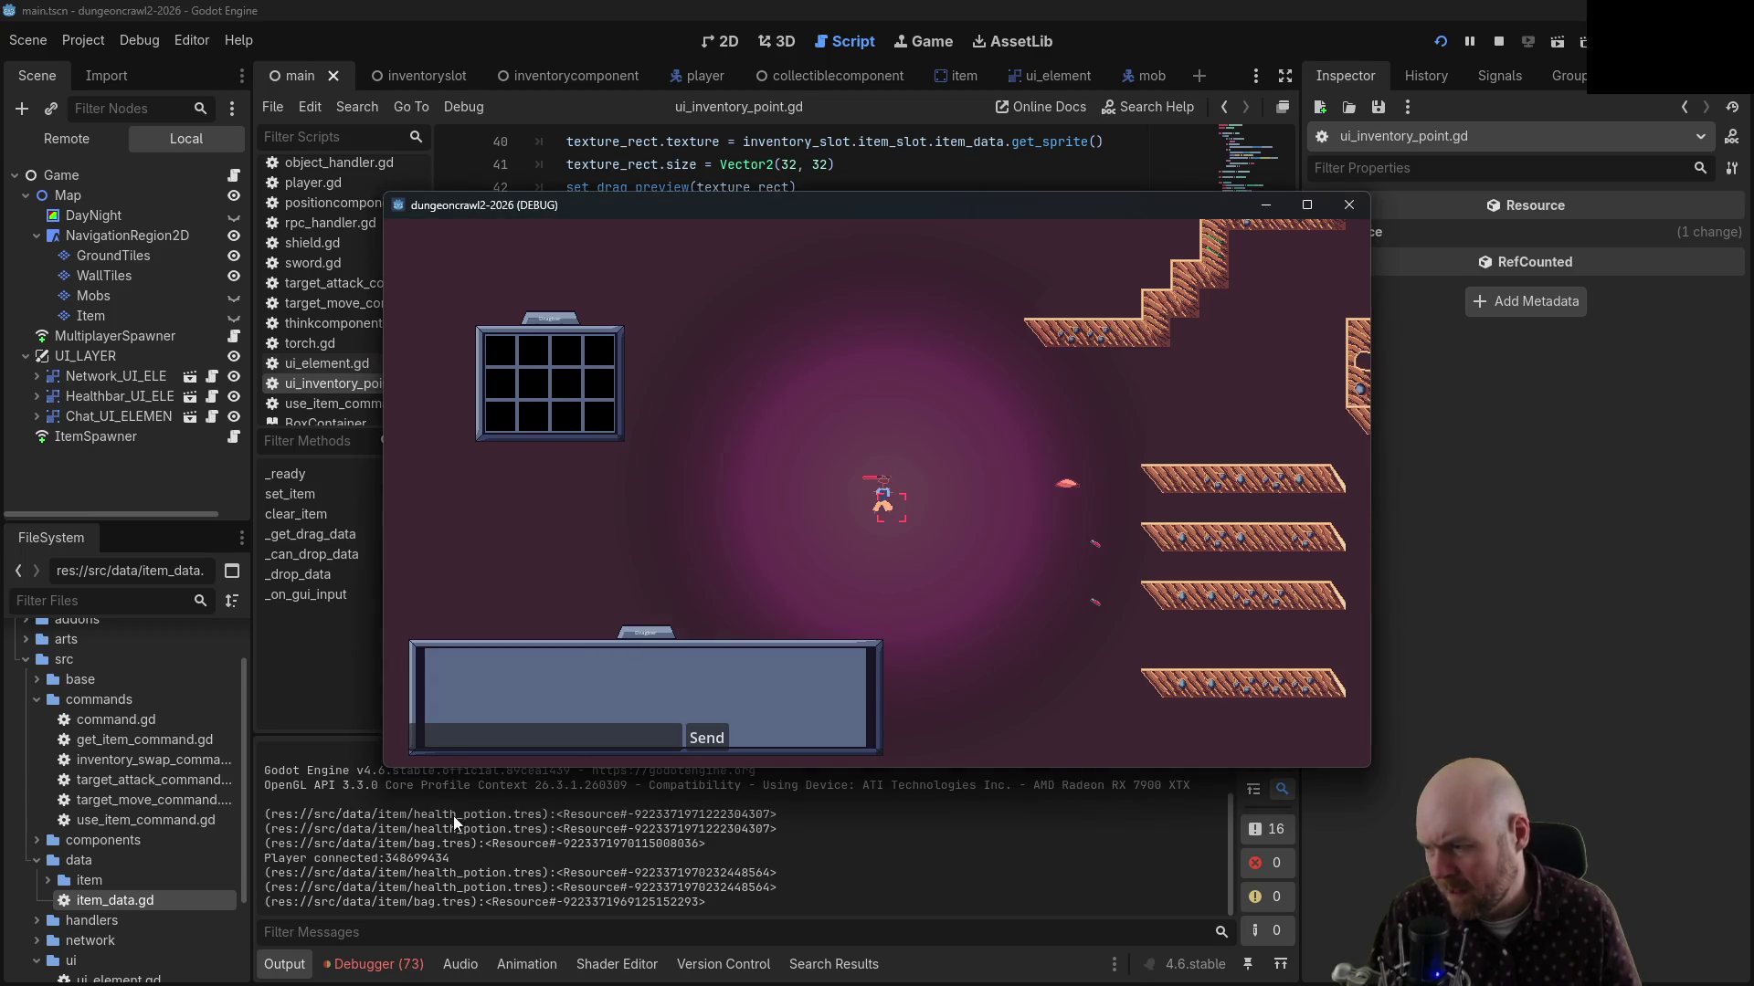
{"action": "left_click", "coordinate": [1064, 487]}
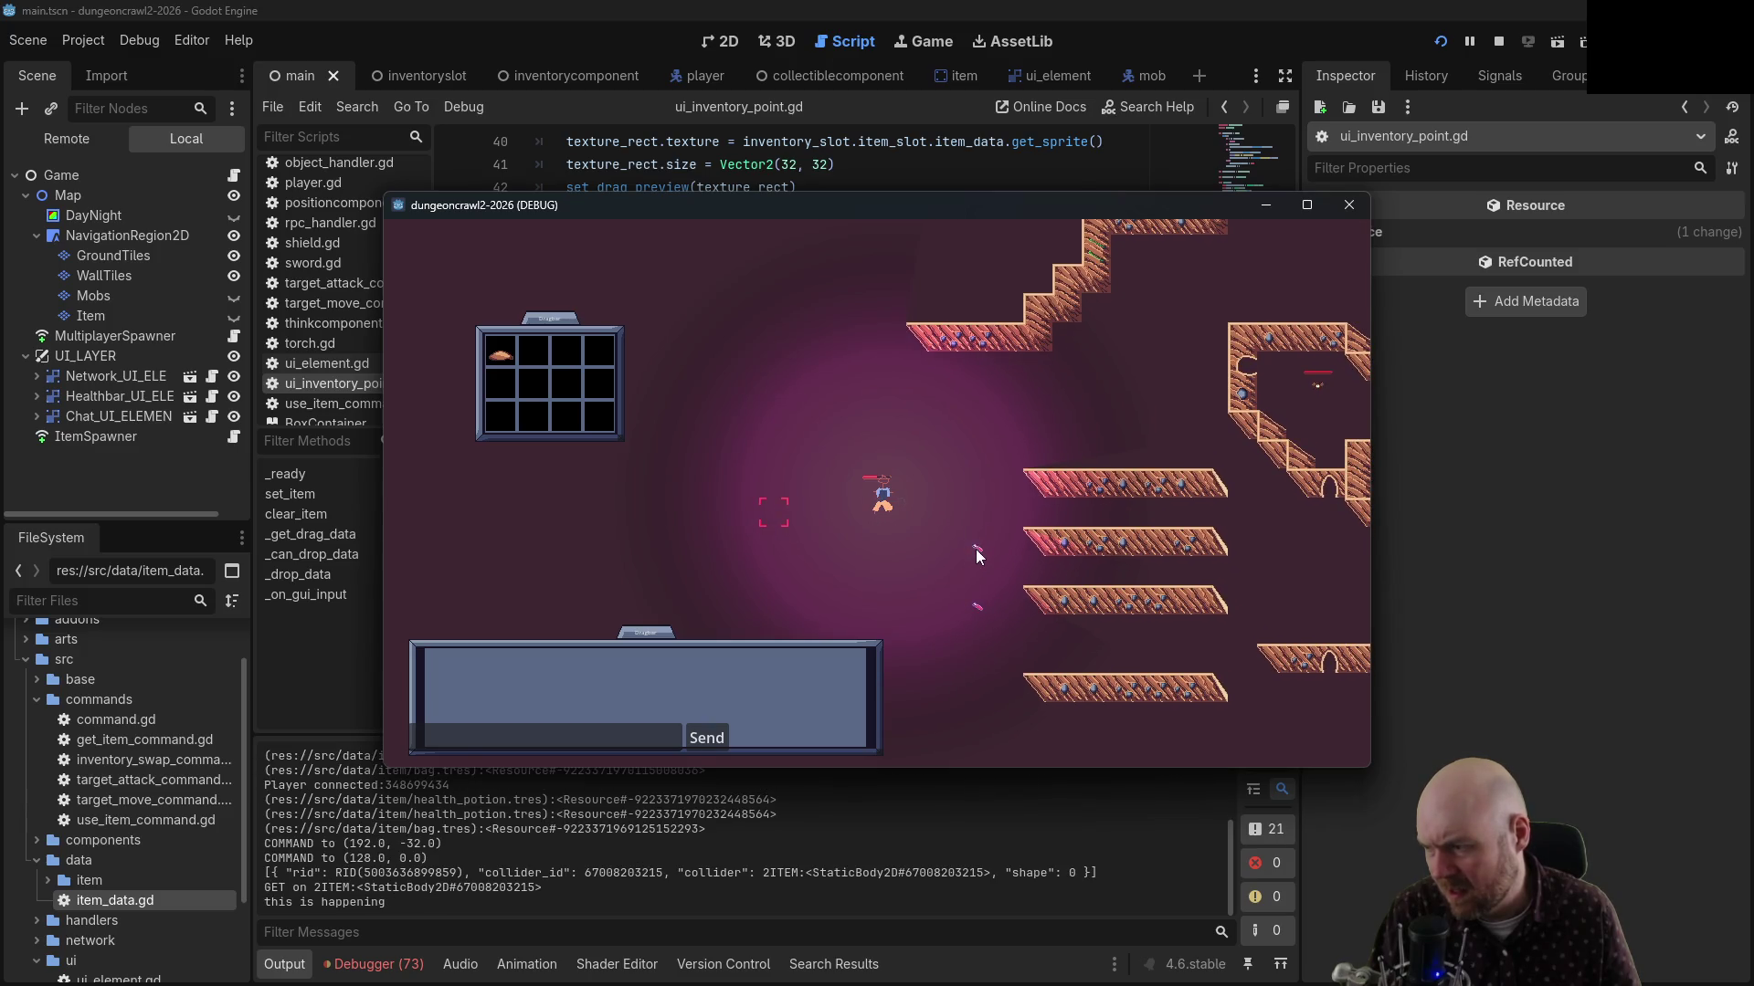
{"action": "left_click", "coordinate": [976, 551]}
{"action": "left_click", "coordinate": [977, 599]}
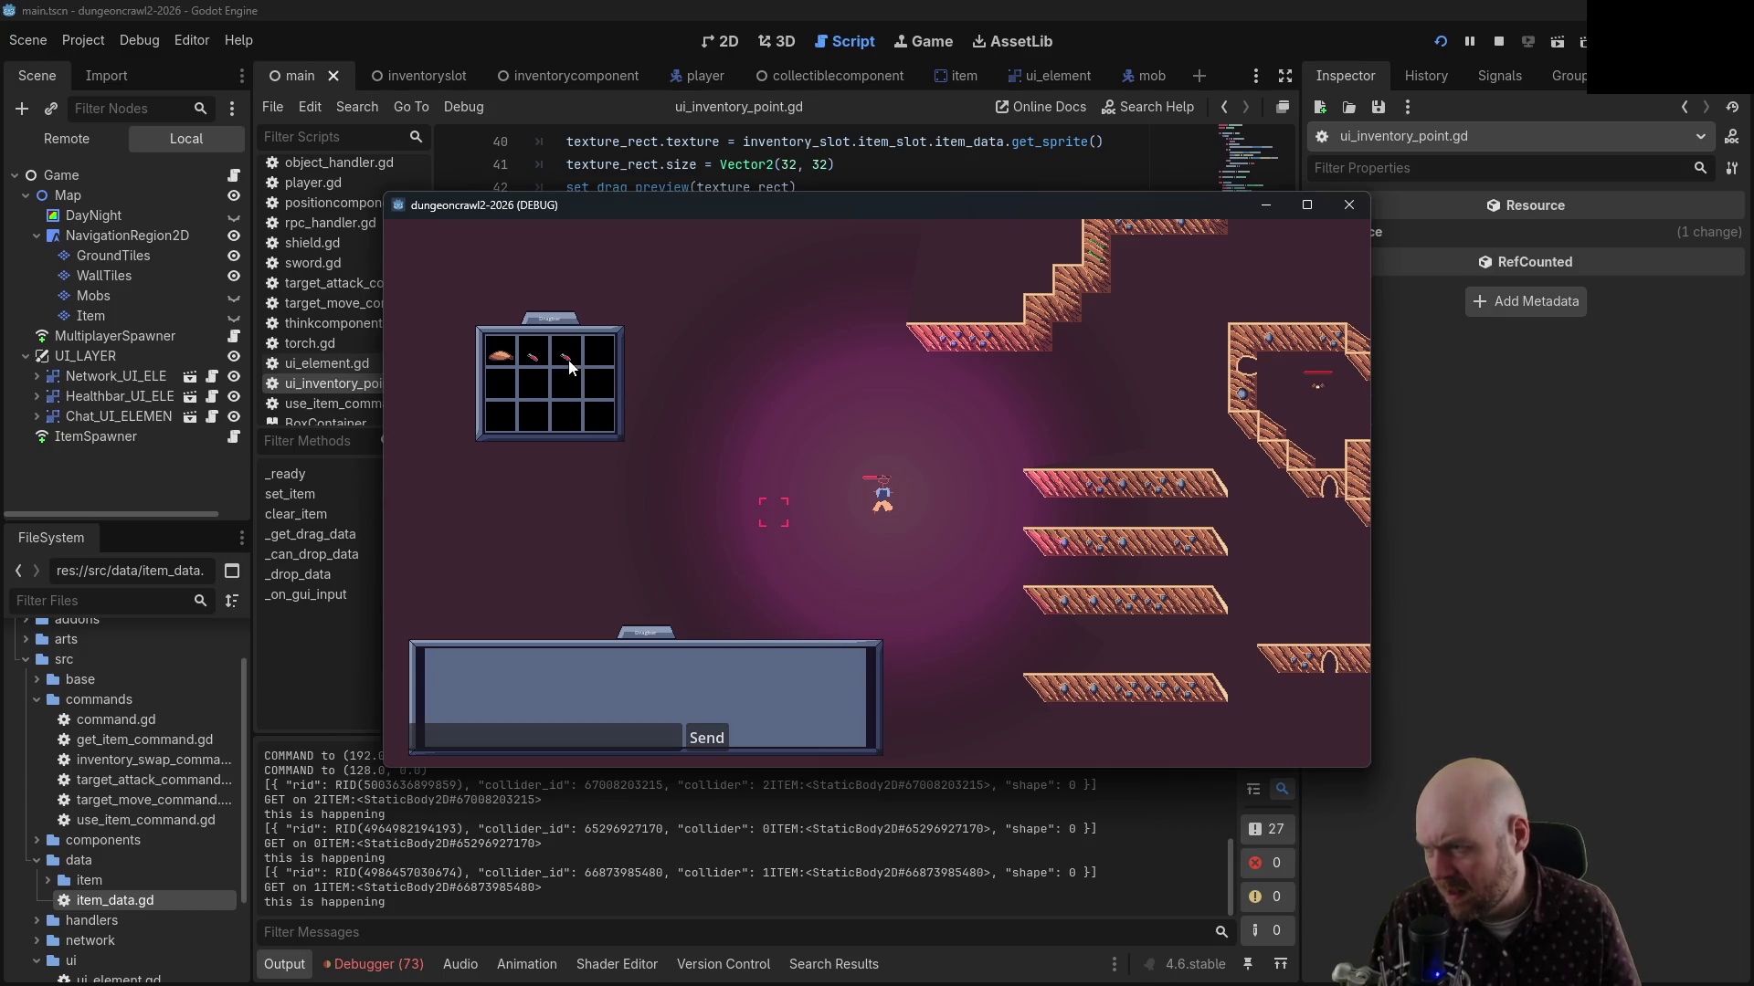
Drag items between inventory slots to log SWAP ITEMS messages, revealing the second game window
{"action": "left_click_drag", "start_coordinate": [569, 366], "coordinate": [599, 363]}
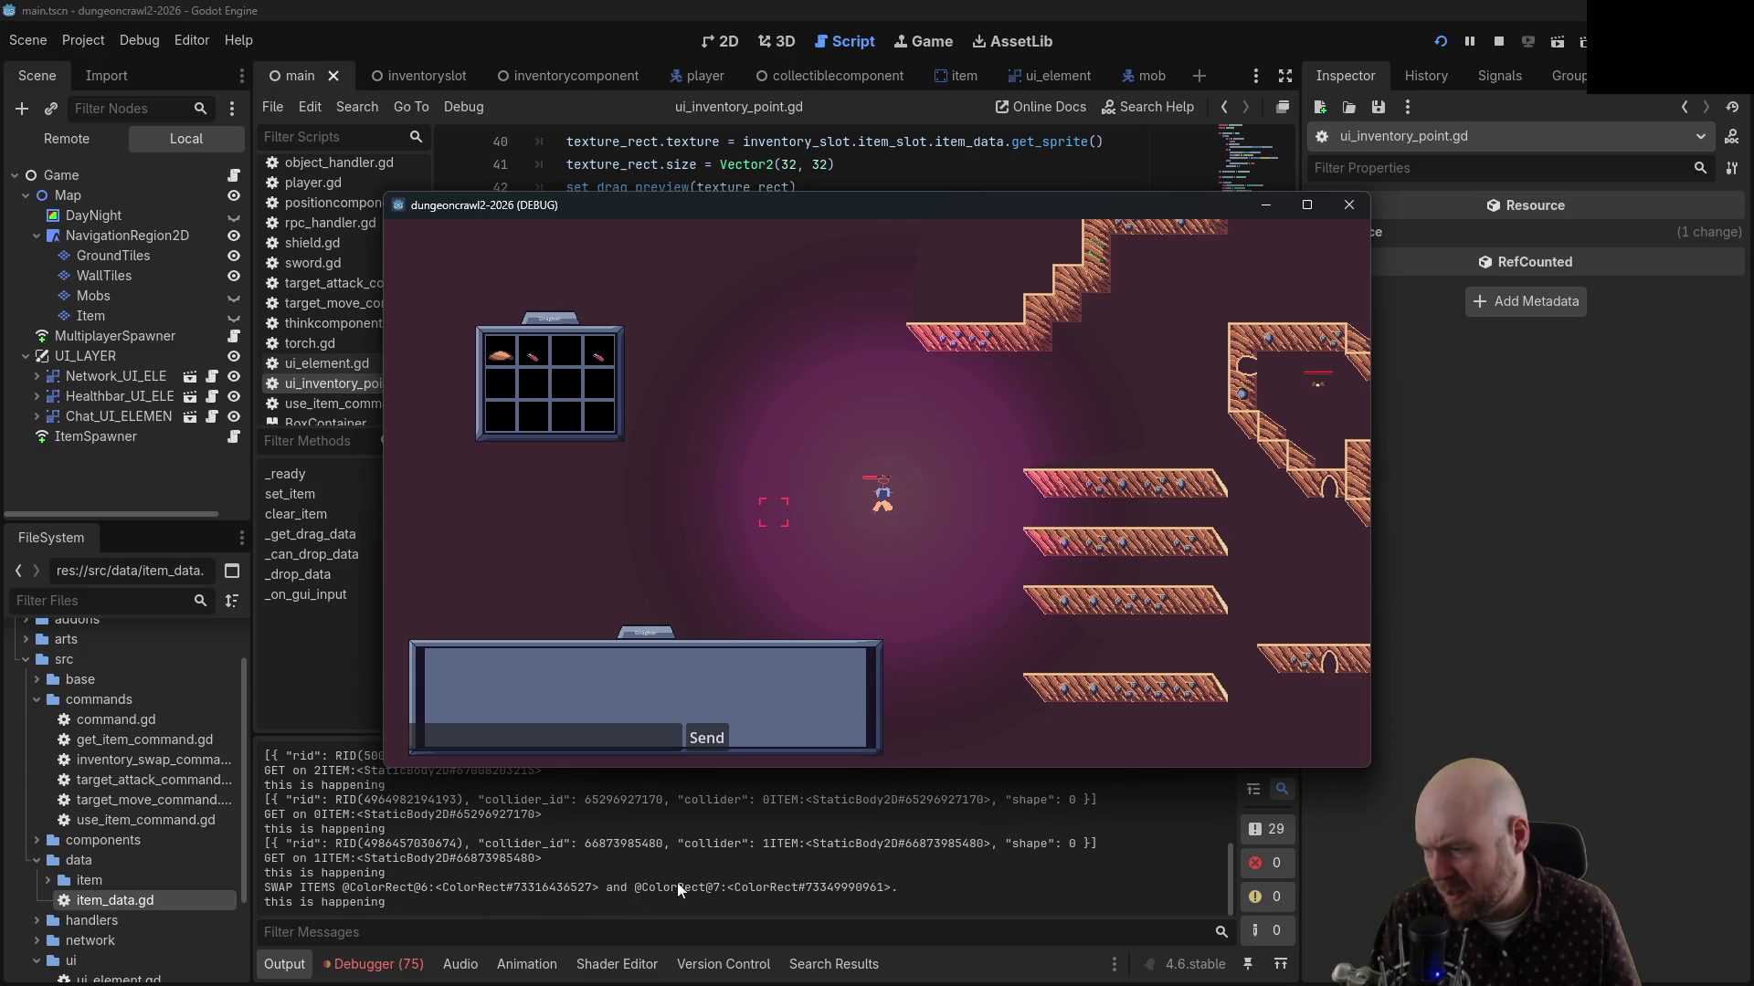
{"action": "left_click_drag", "start_coordinate": [548, 319], "coordinate": [982, 336]}
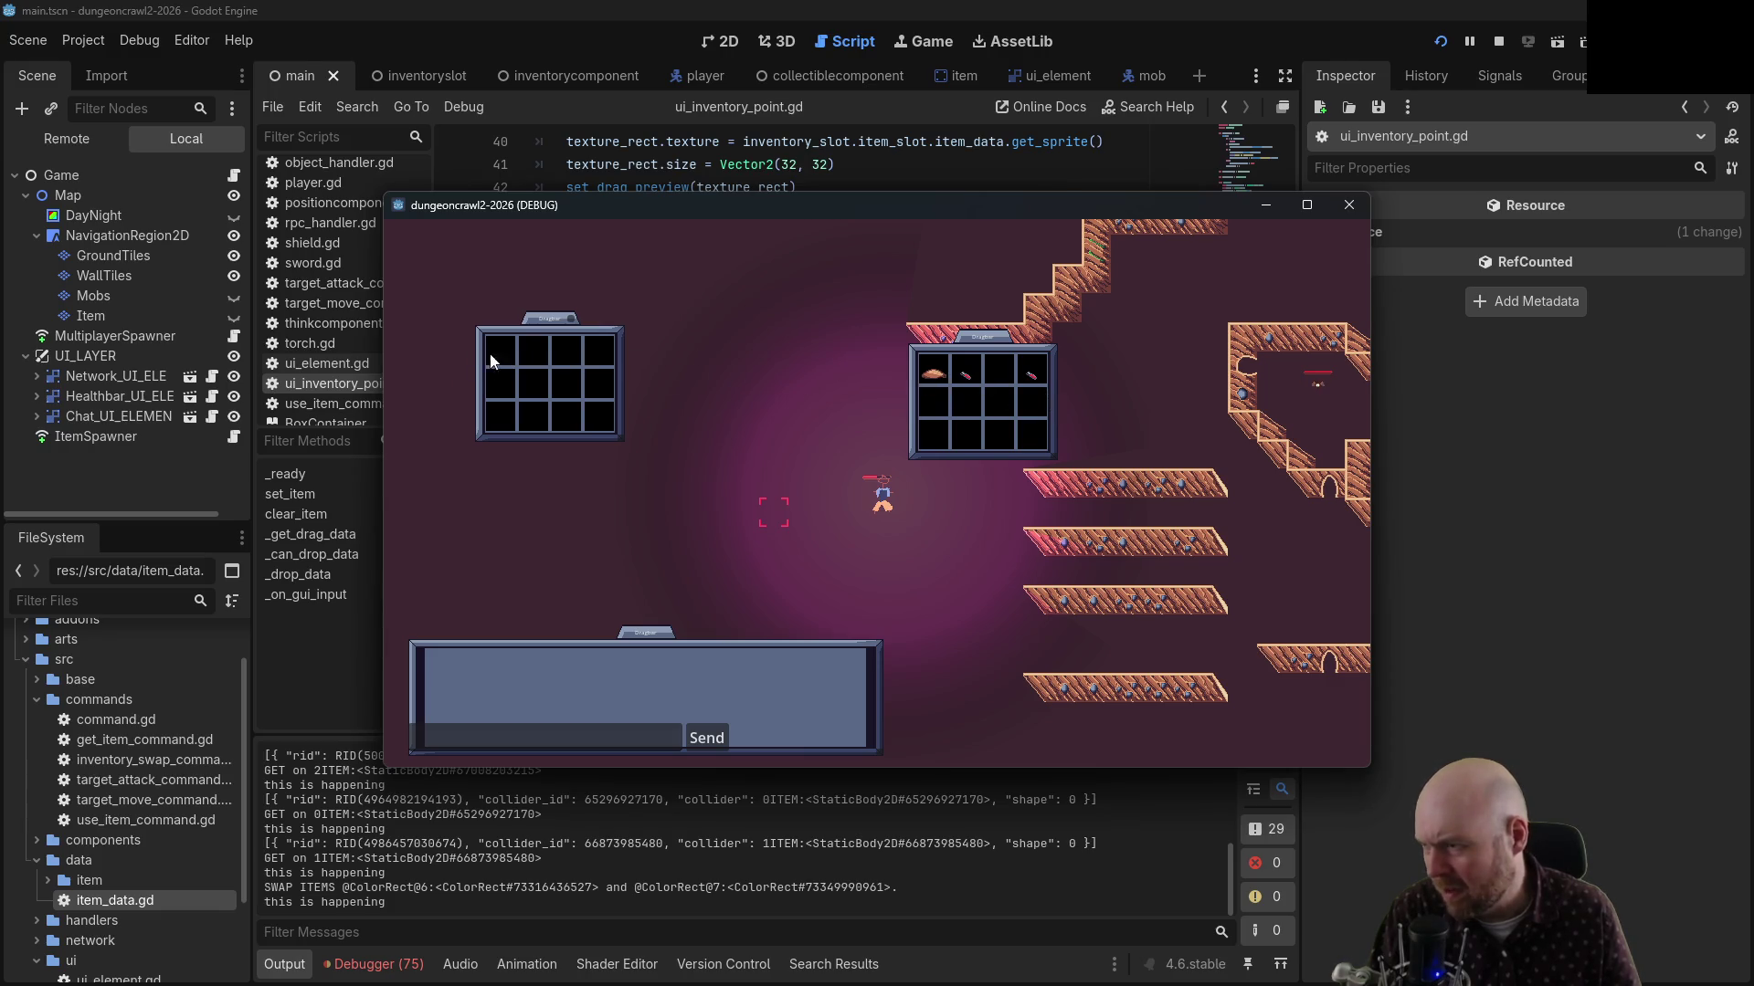
{"action": "left_click_drag", "start_coordinate": [499, 352], "coordinate": [500, 353]}
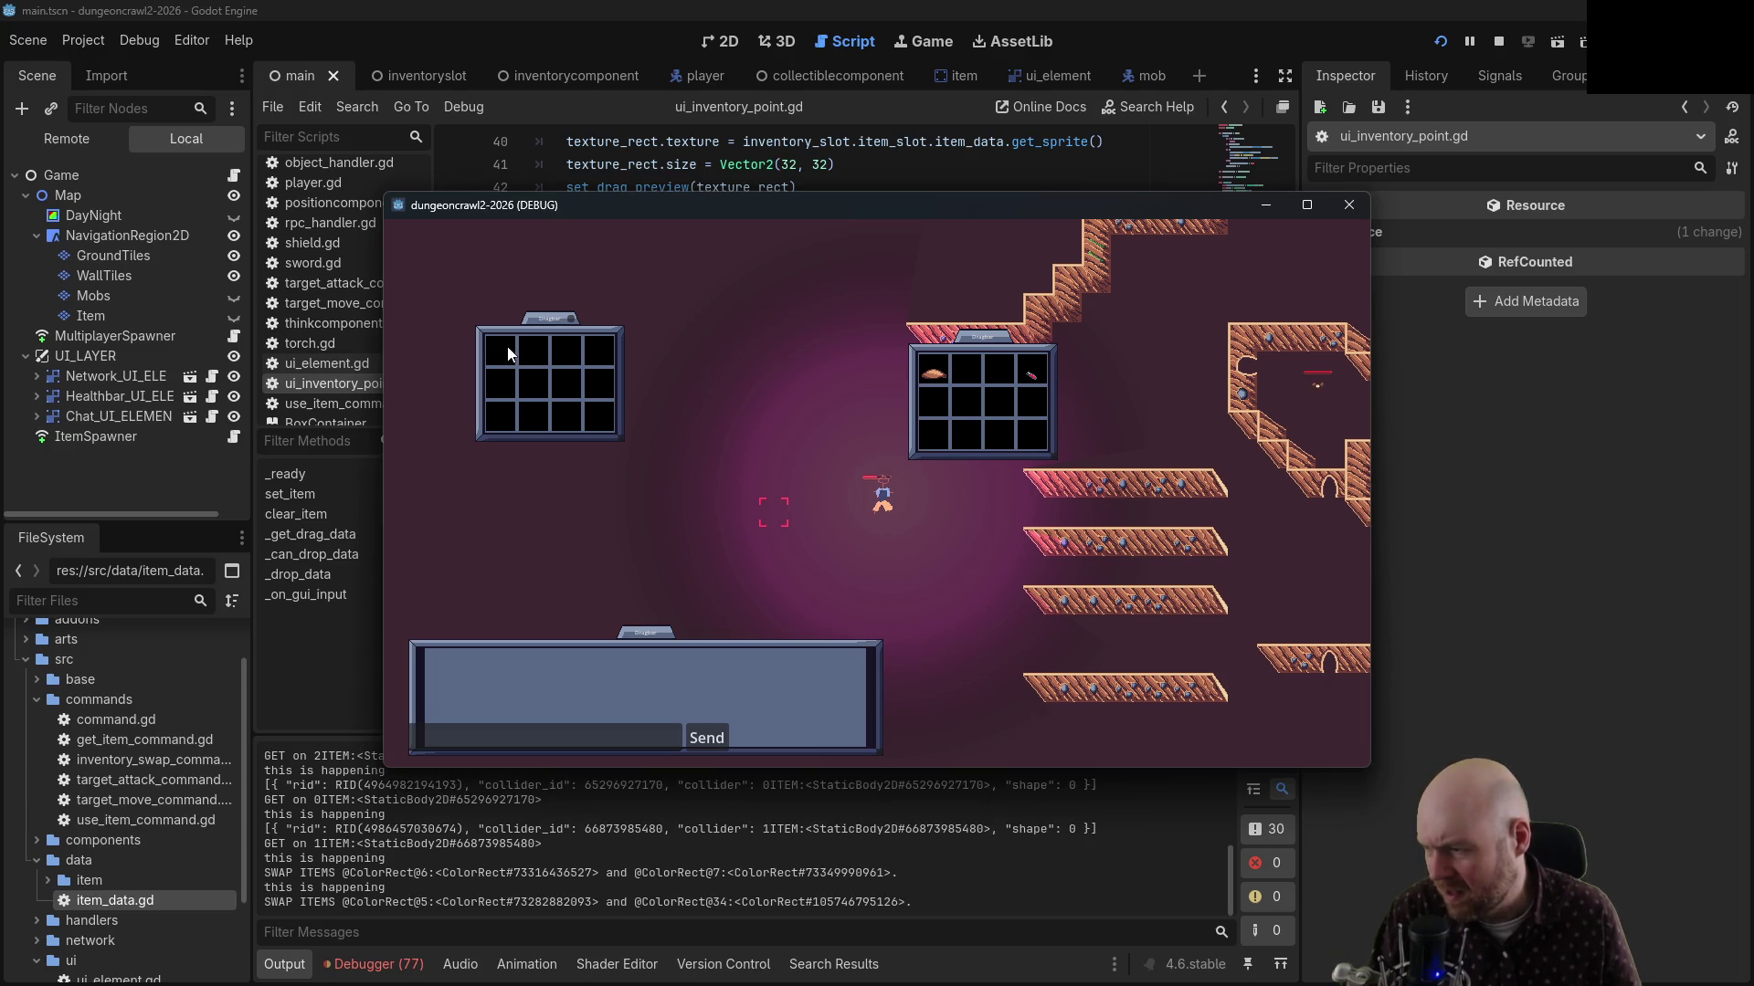
{"action": "mouse_move", "coordinate": [652, 208]}
{"action": "left_mouse_down"}
{"action": "mouse_move", "coordinate": [716, 314]}
{"action": "mouse_move", "coordinate": [837, 372]}
{"action": "left_mouse_up"}
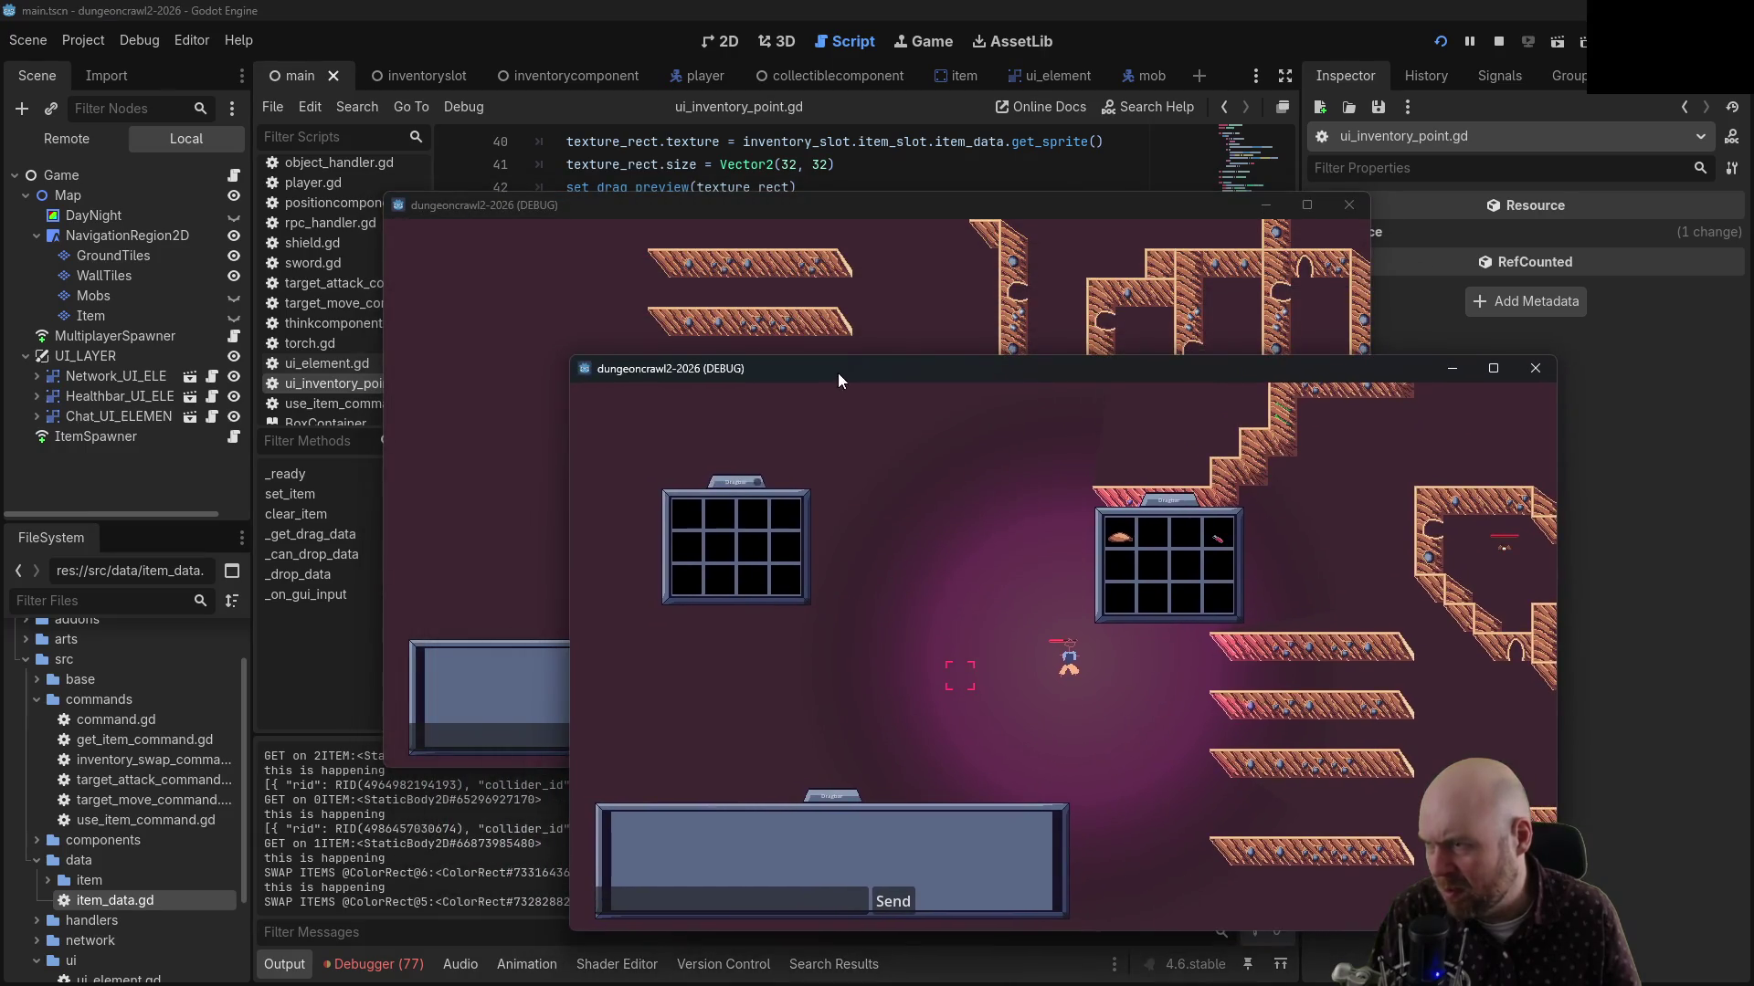
{"action": "left_click_drag", "start_coordinate": [1191, 188], "coordinate": [1752, 210]}
{"action": "scroll", "coordinate": [717, 230], "scroll_direction": "up", "scroll_amount": 10}
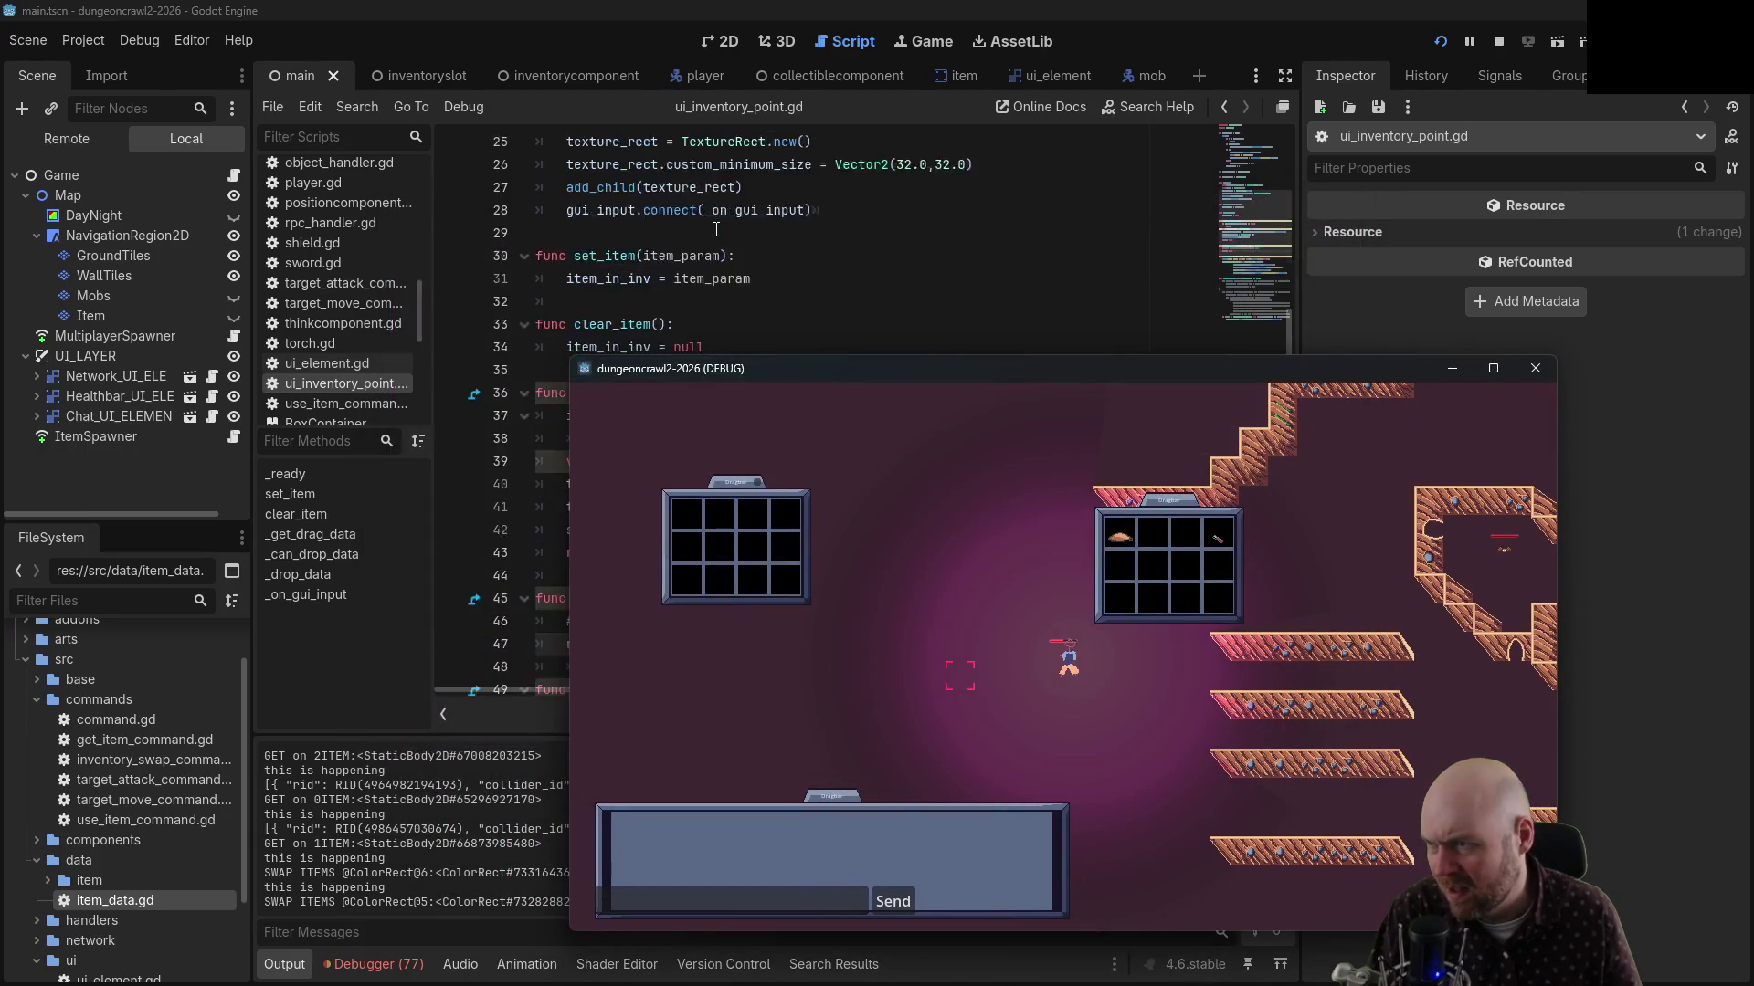
{"action": "scroll", "coordinate": [717, 230], "scroll_direction": "up", "scroll_amount": 2}
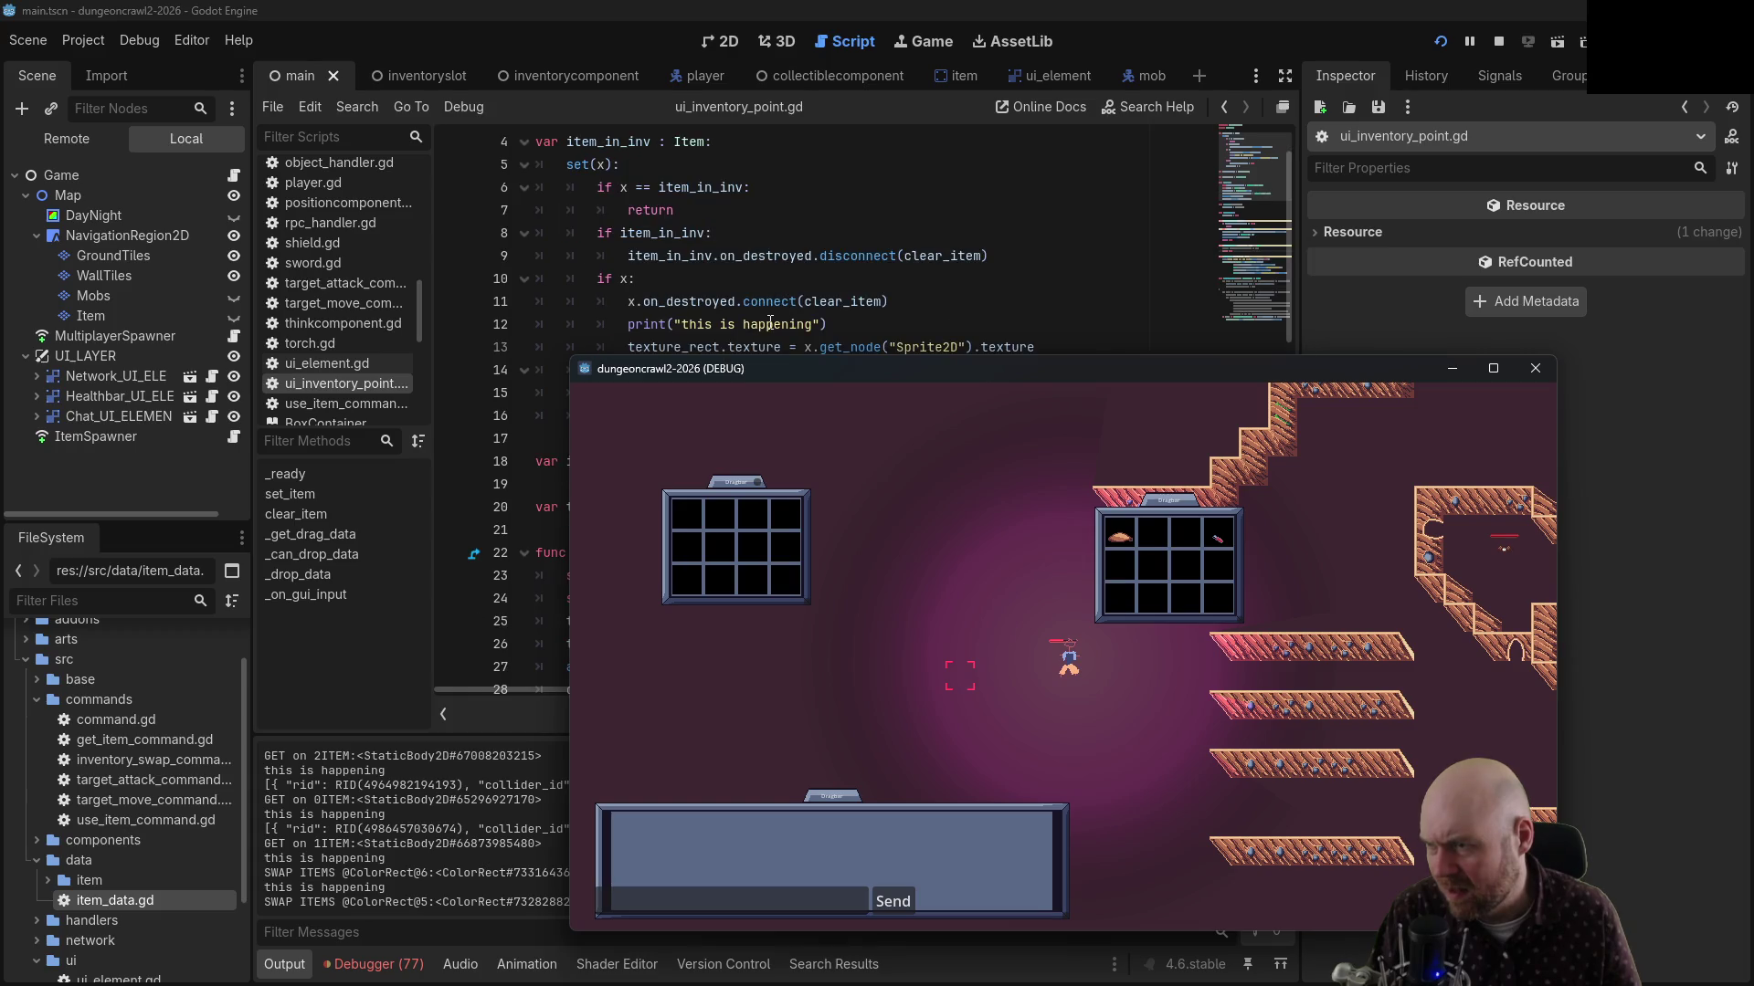
{"action": "scroll", "coordinate": [872, 311], "scroll_direction": "down", "scroll_amount": 11}
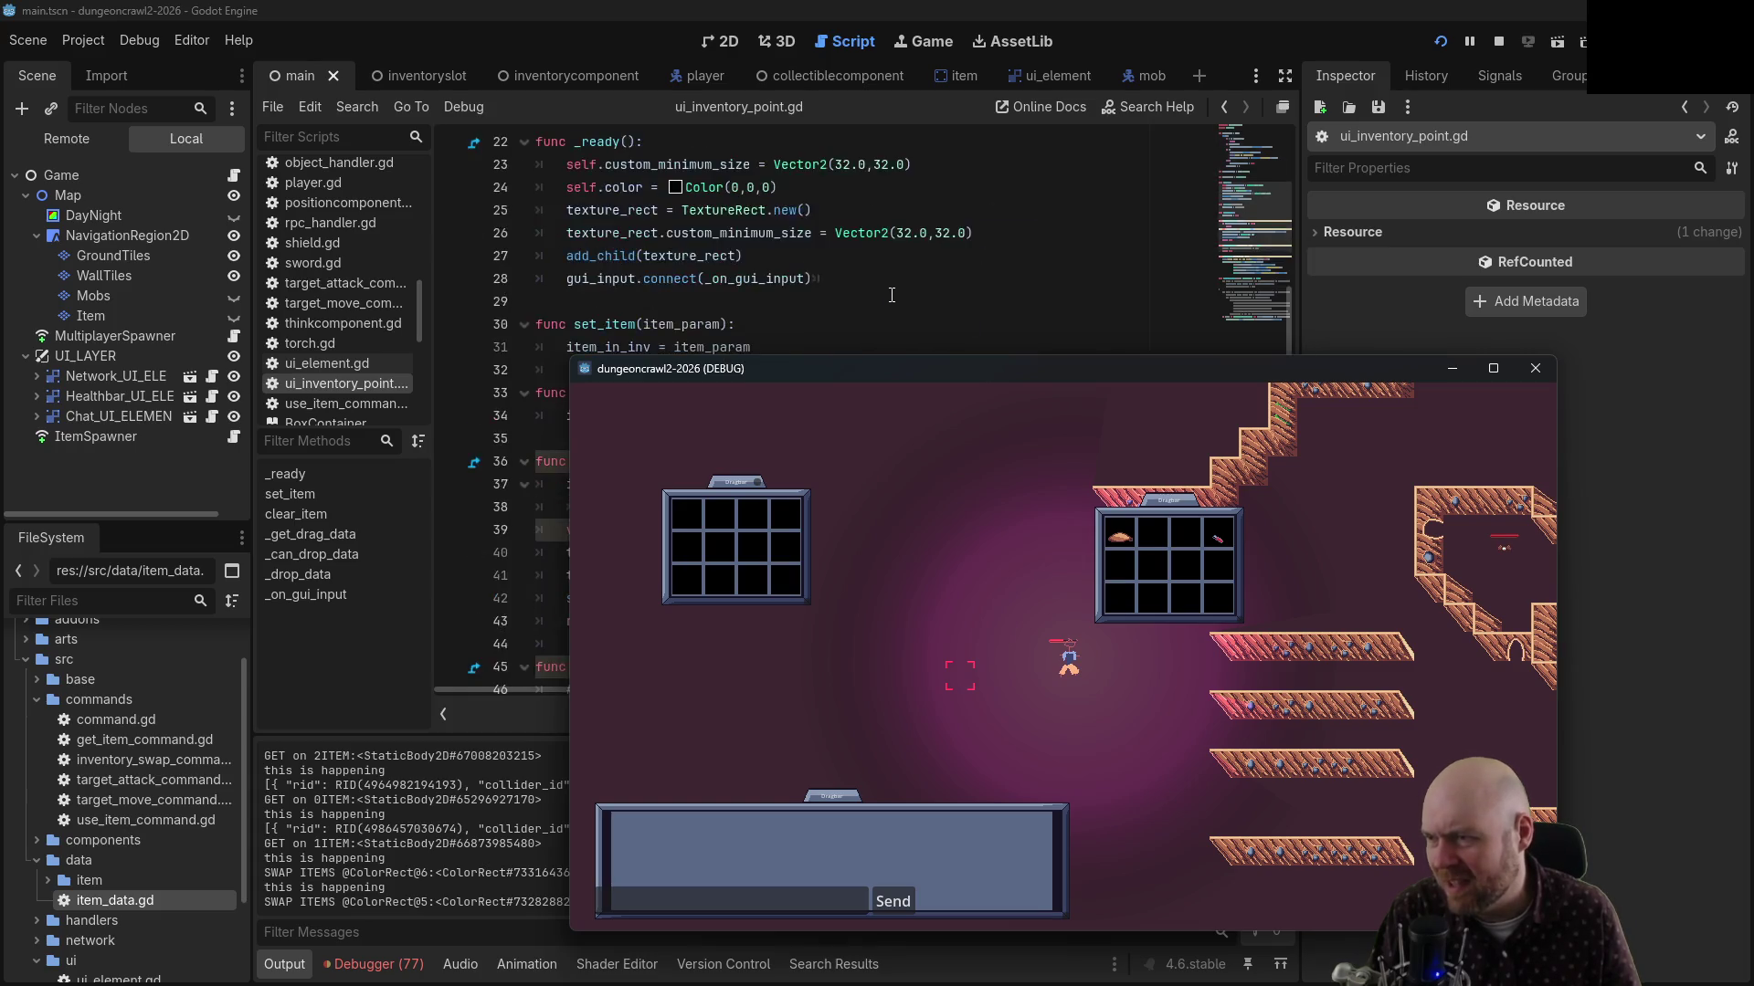
{"action": "scroll", "coordinate": [868, 291], "scroll_direction": "down", "scroll_amount": 5}
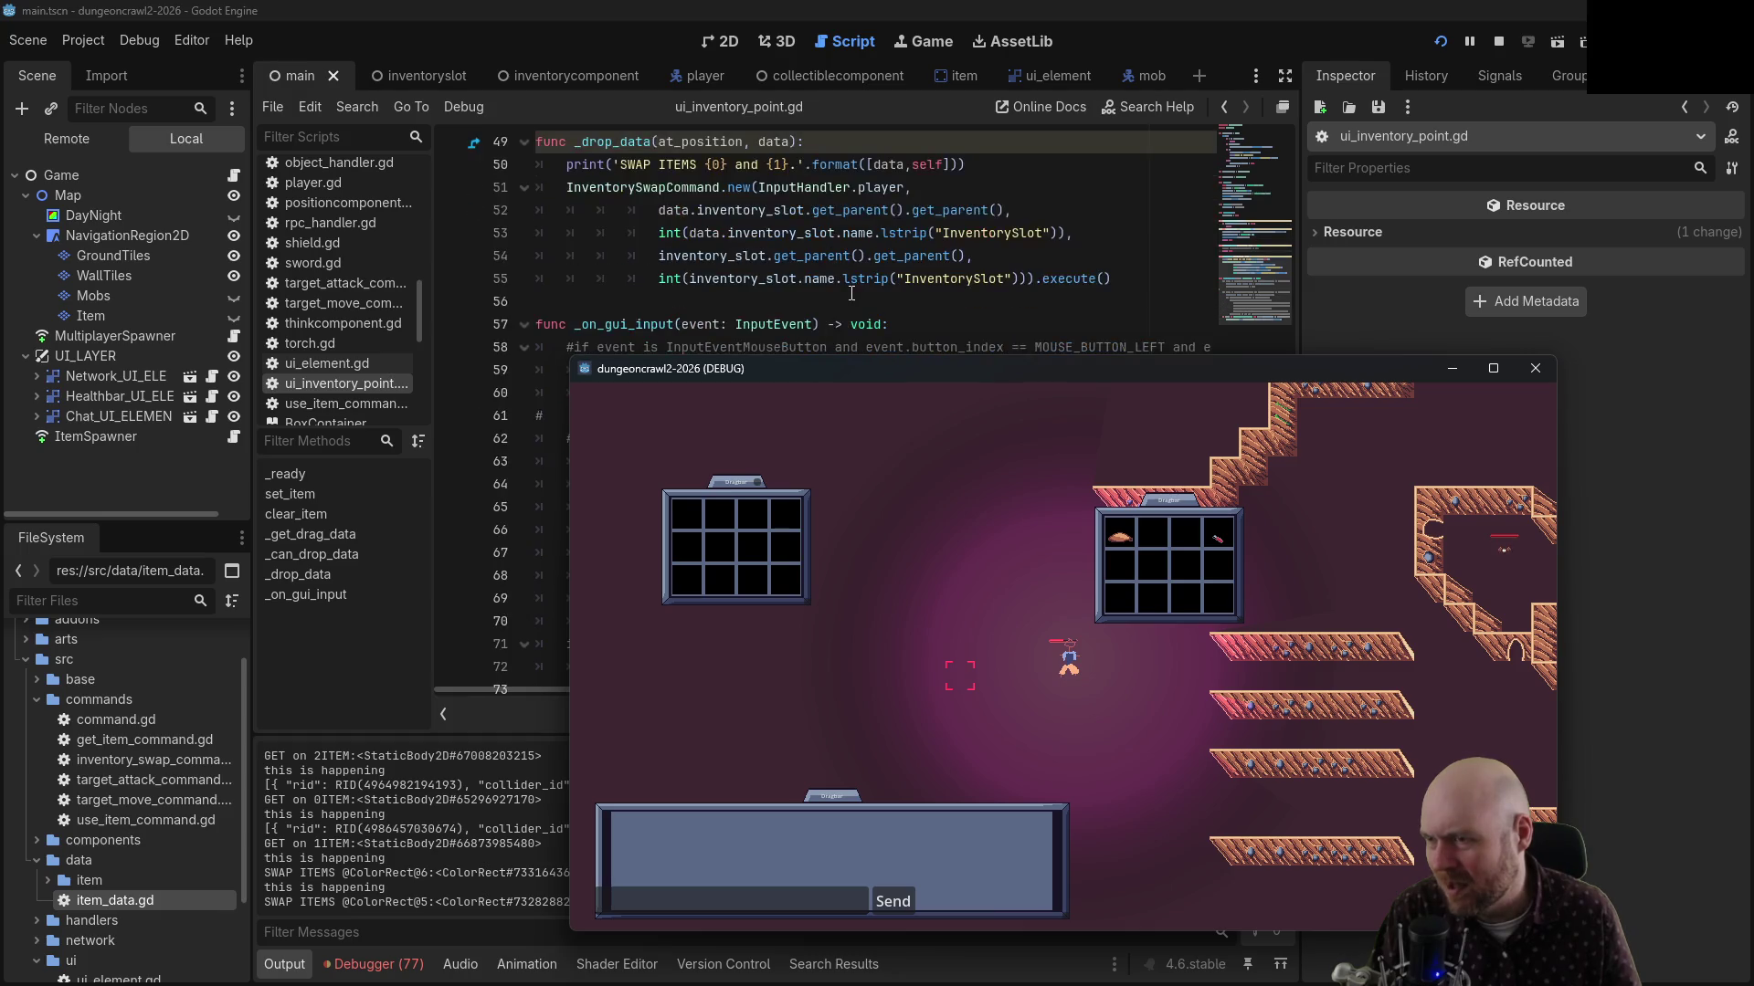
{"action": "scroll", "coordinate": [841, 290], "scroll_direction": "up", "scroll_amount": 4}
{"action": "scroll", "coordinate": [841, 290], "scroll_direction": "up", "scroll_amount": 13}
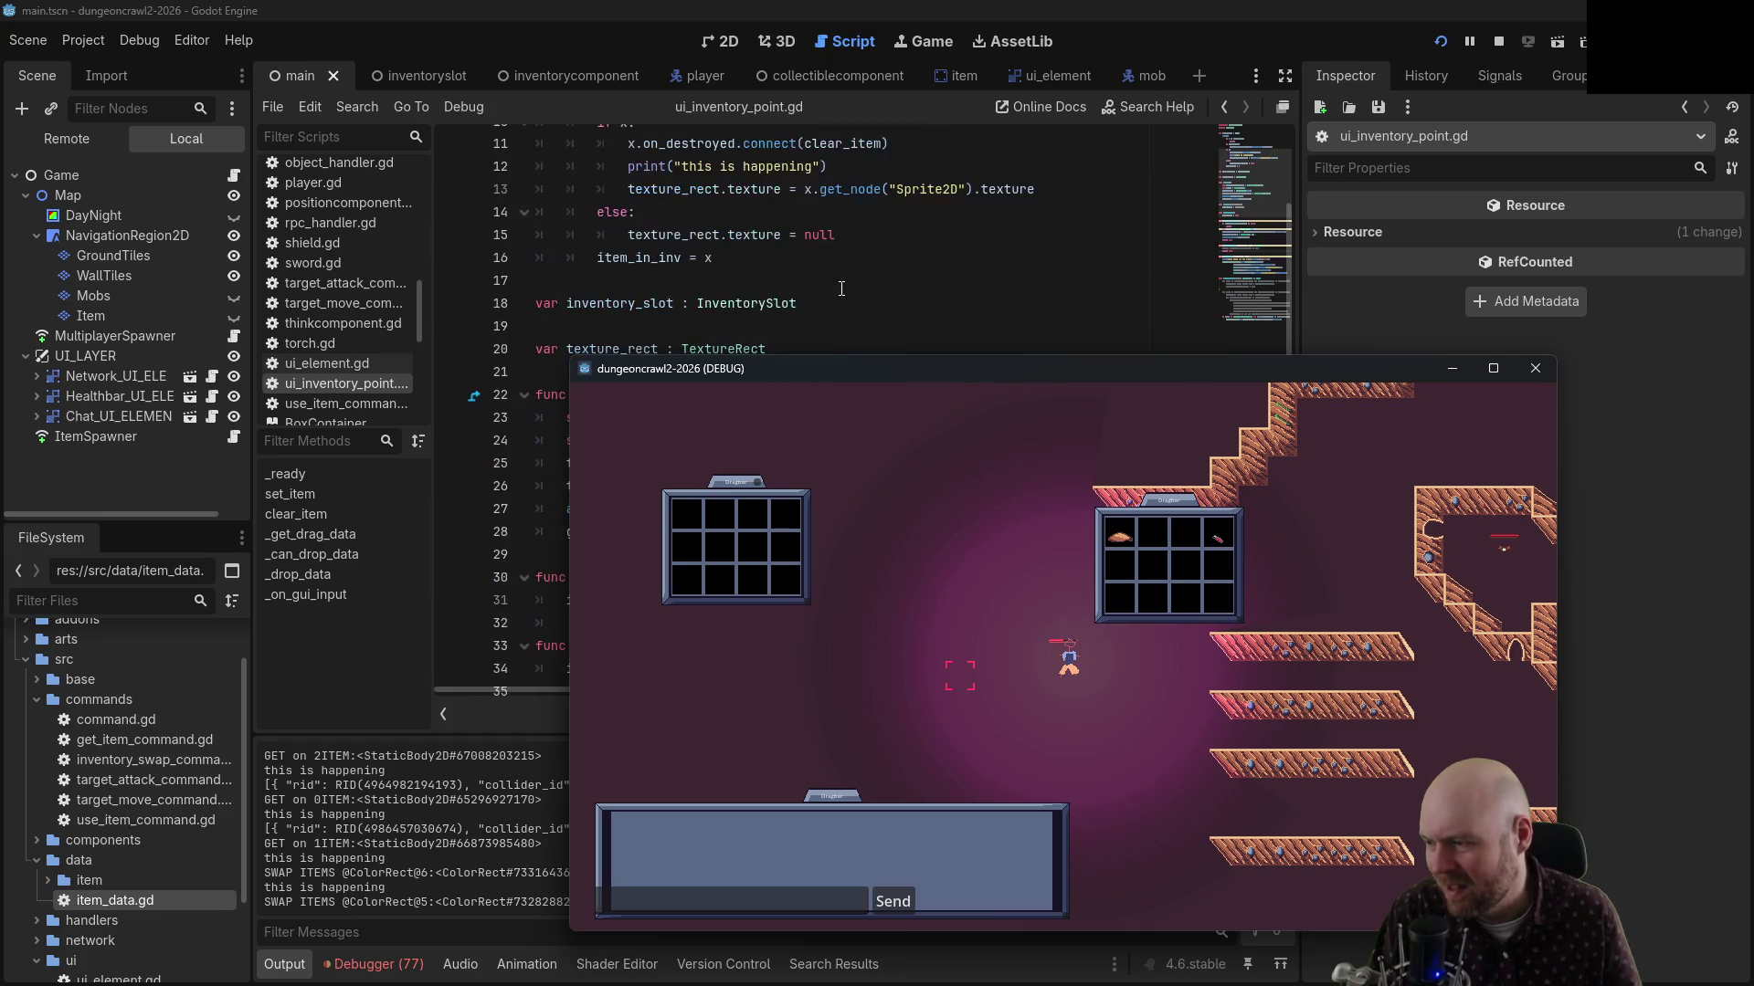
{"action": "scroll", "coordinate": [808, 266], "scroll_direction": "down", "scroll_amount": 2}
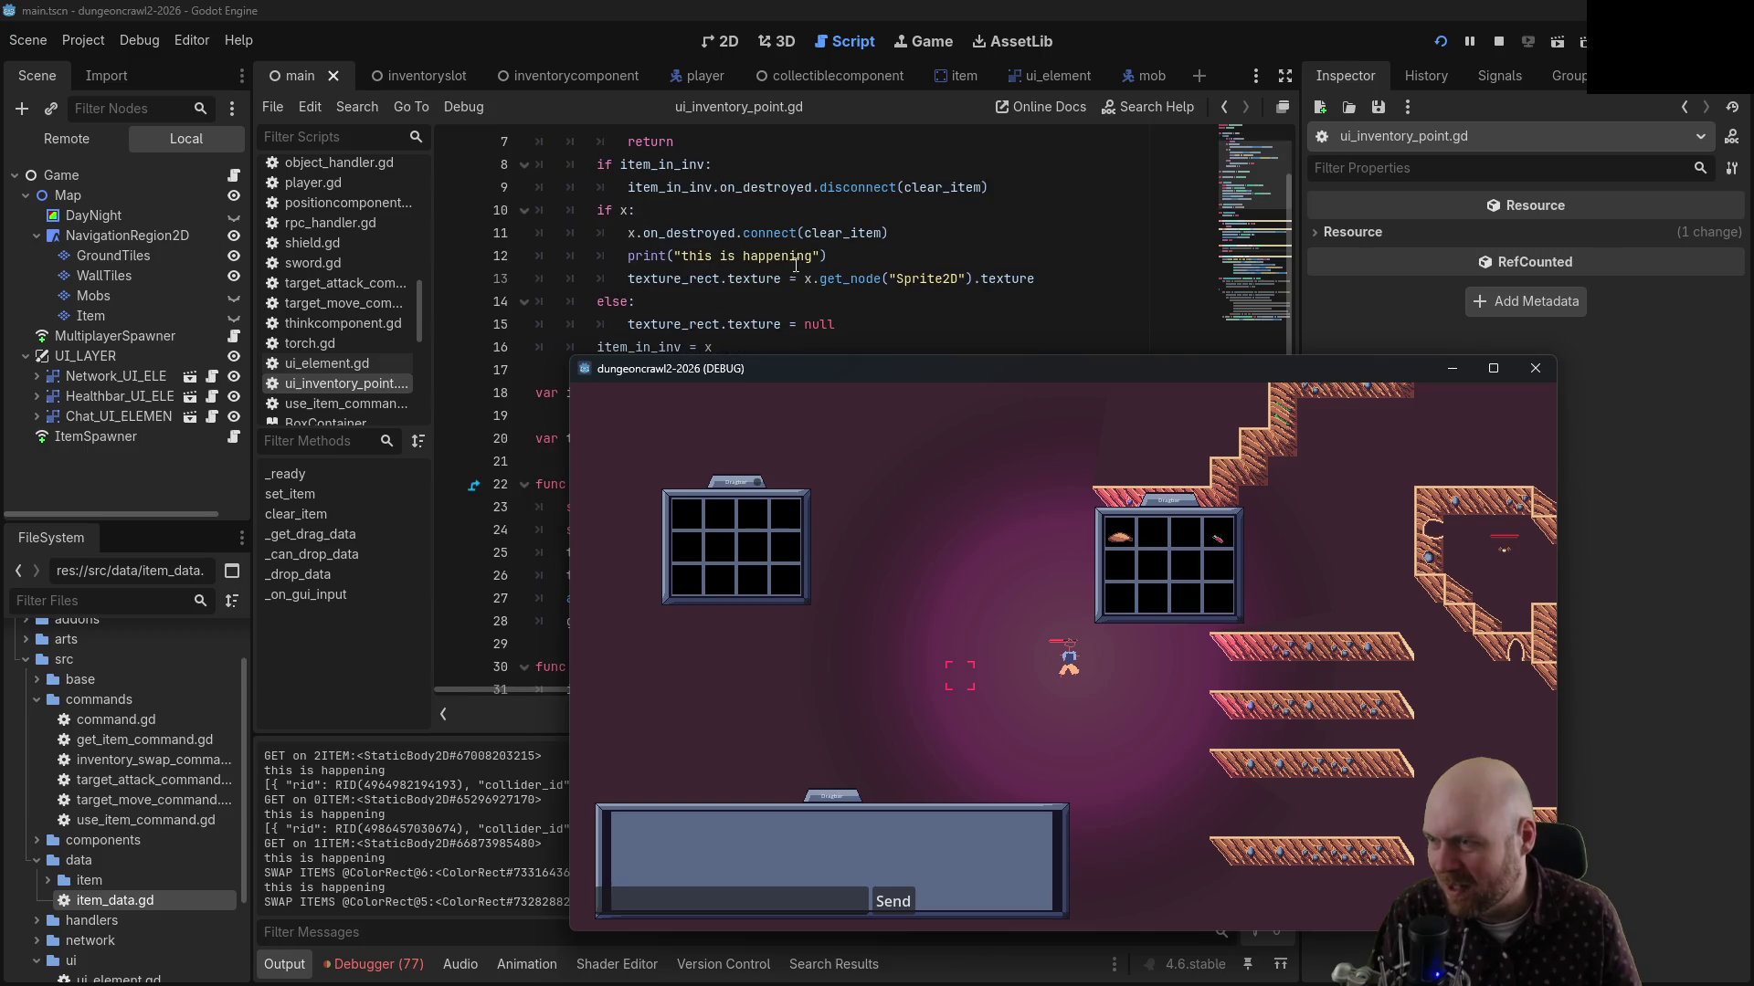
{"action": "left_click", "coordinate": [686, 256]}
Extend the line 12 print to "this is happening, a texture is being assigned to the UI" and run
{"action": "type", "text": ","}
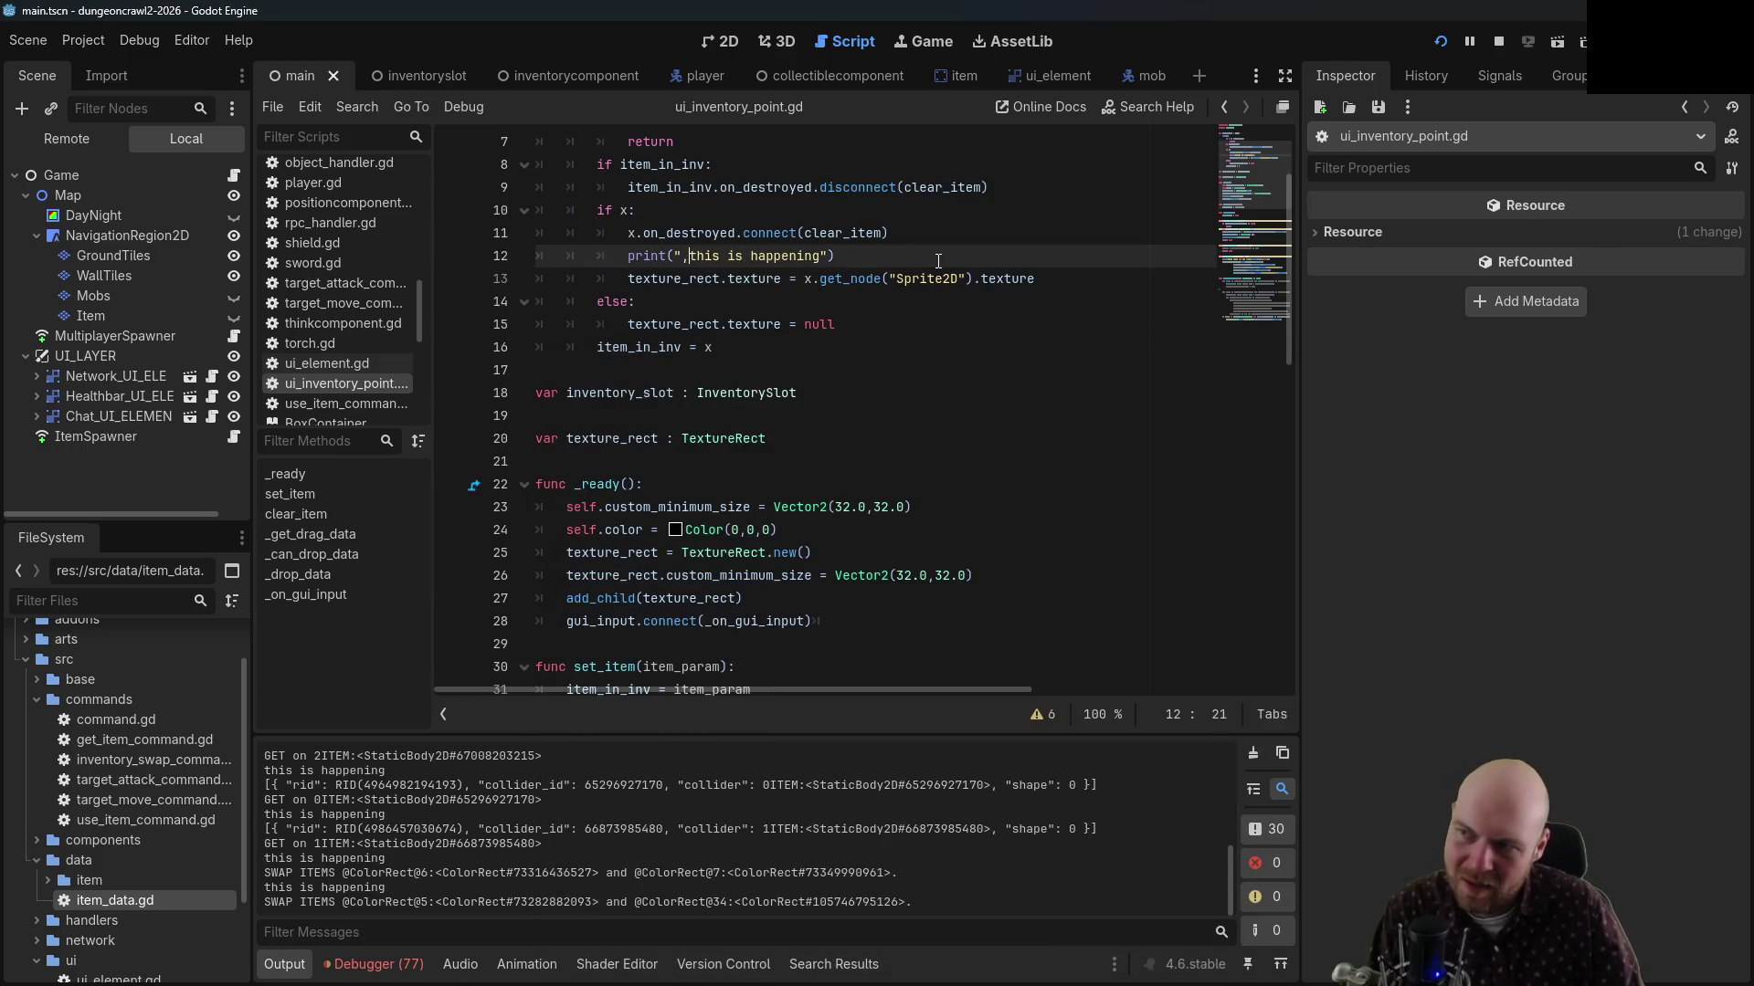
{"action": "key", "text": "BackSpace"}
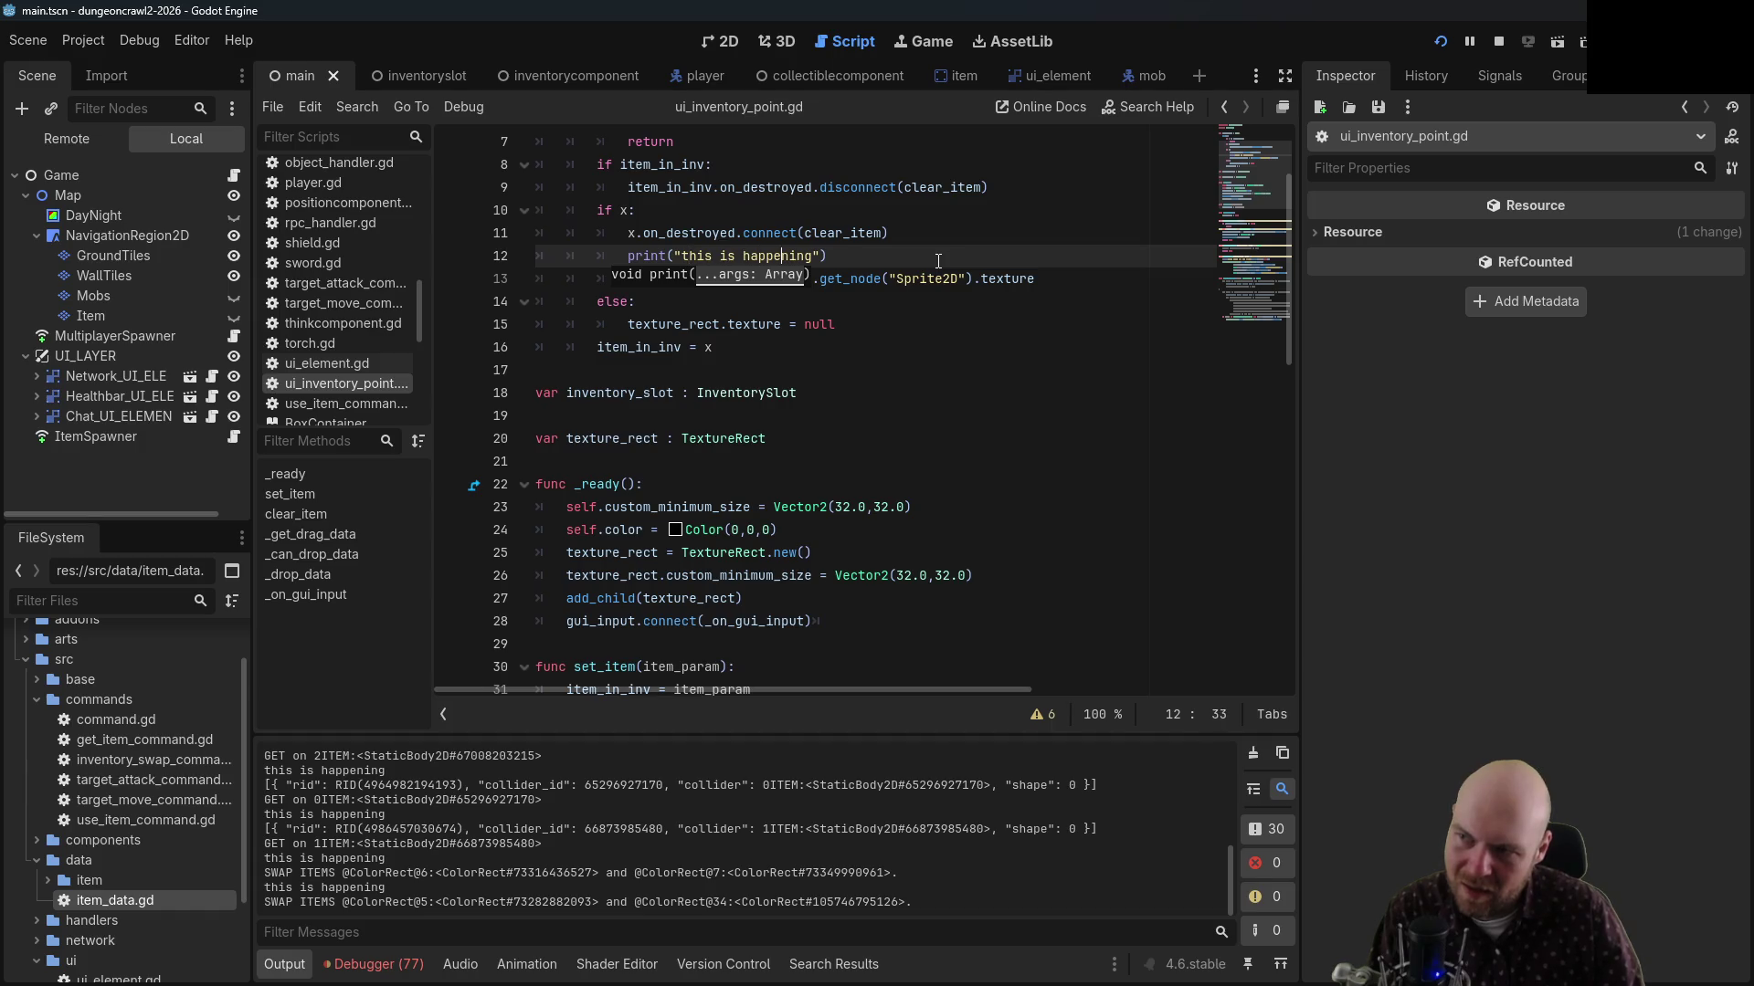
{"action": "key", "text": "Right"}
{"action": "key", "text": "Right"}
{"action": "key", "text": "Right"}
{"action": "type", "text": ", a node is be"}
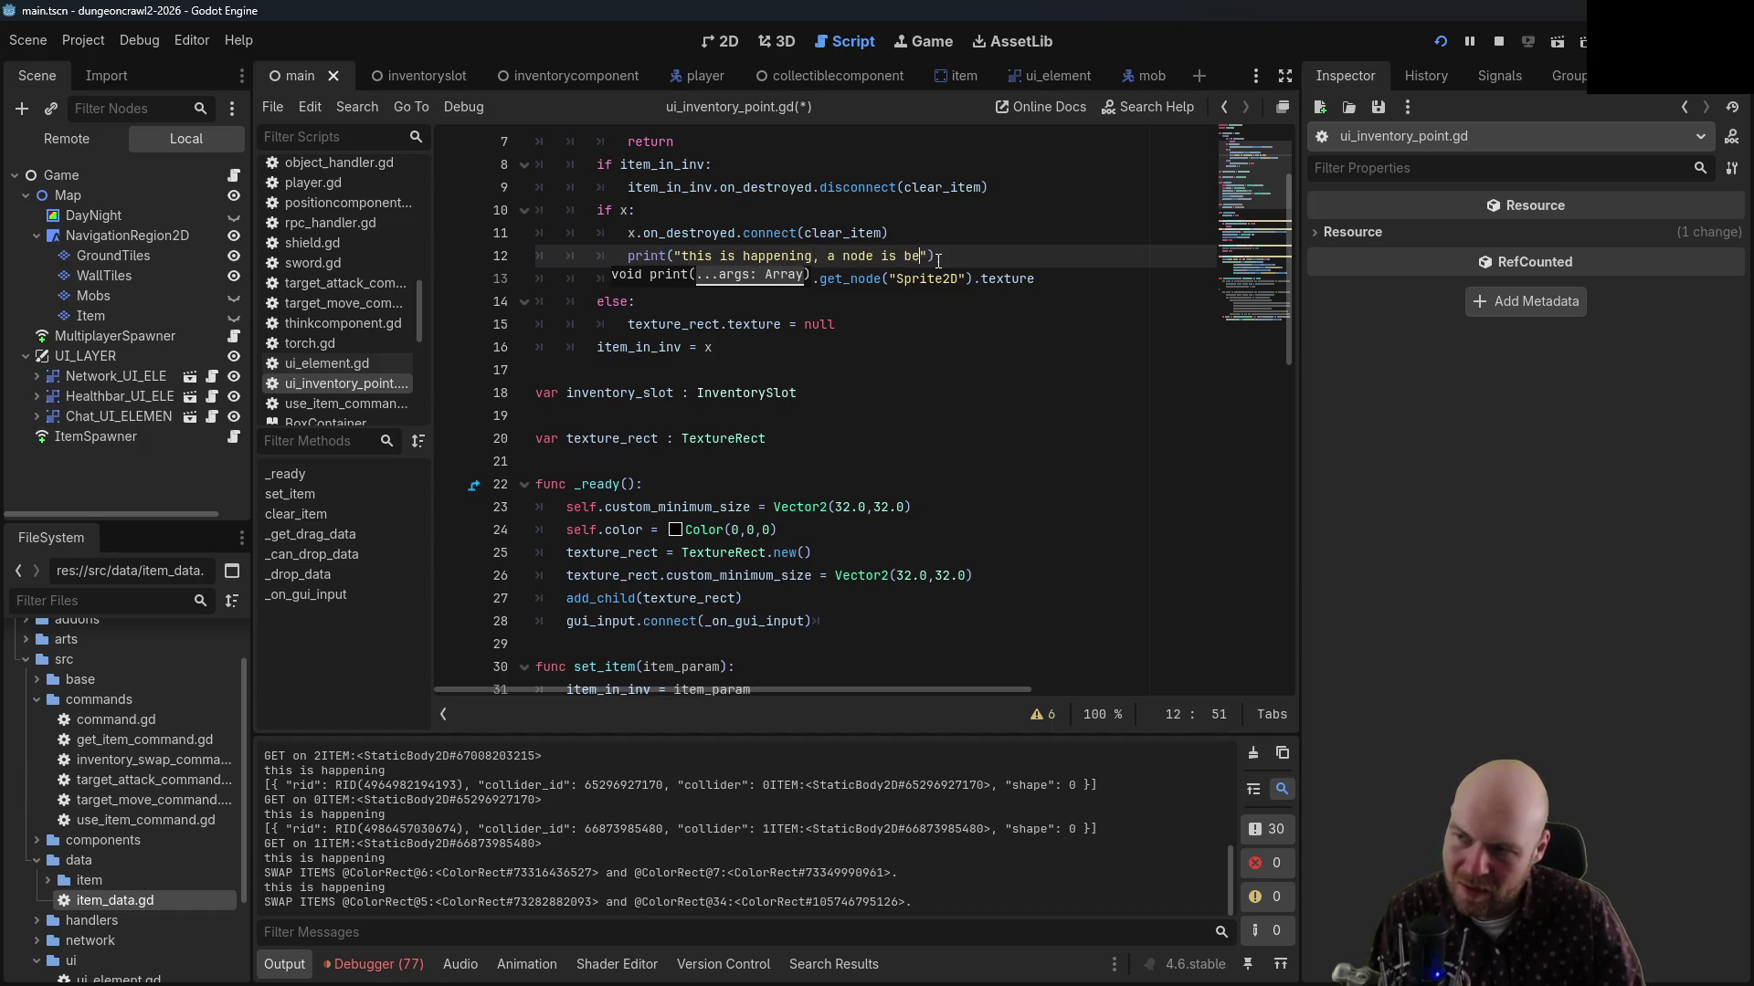
{"action": "type", "text": "ing assigned to the U"}
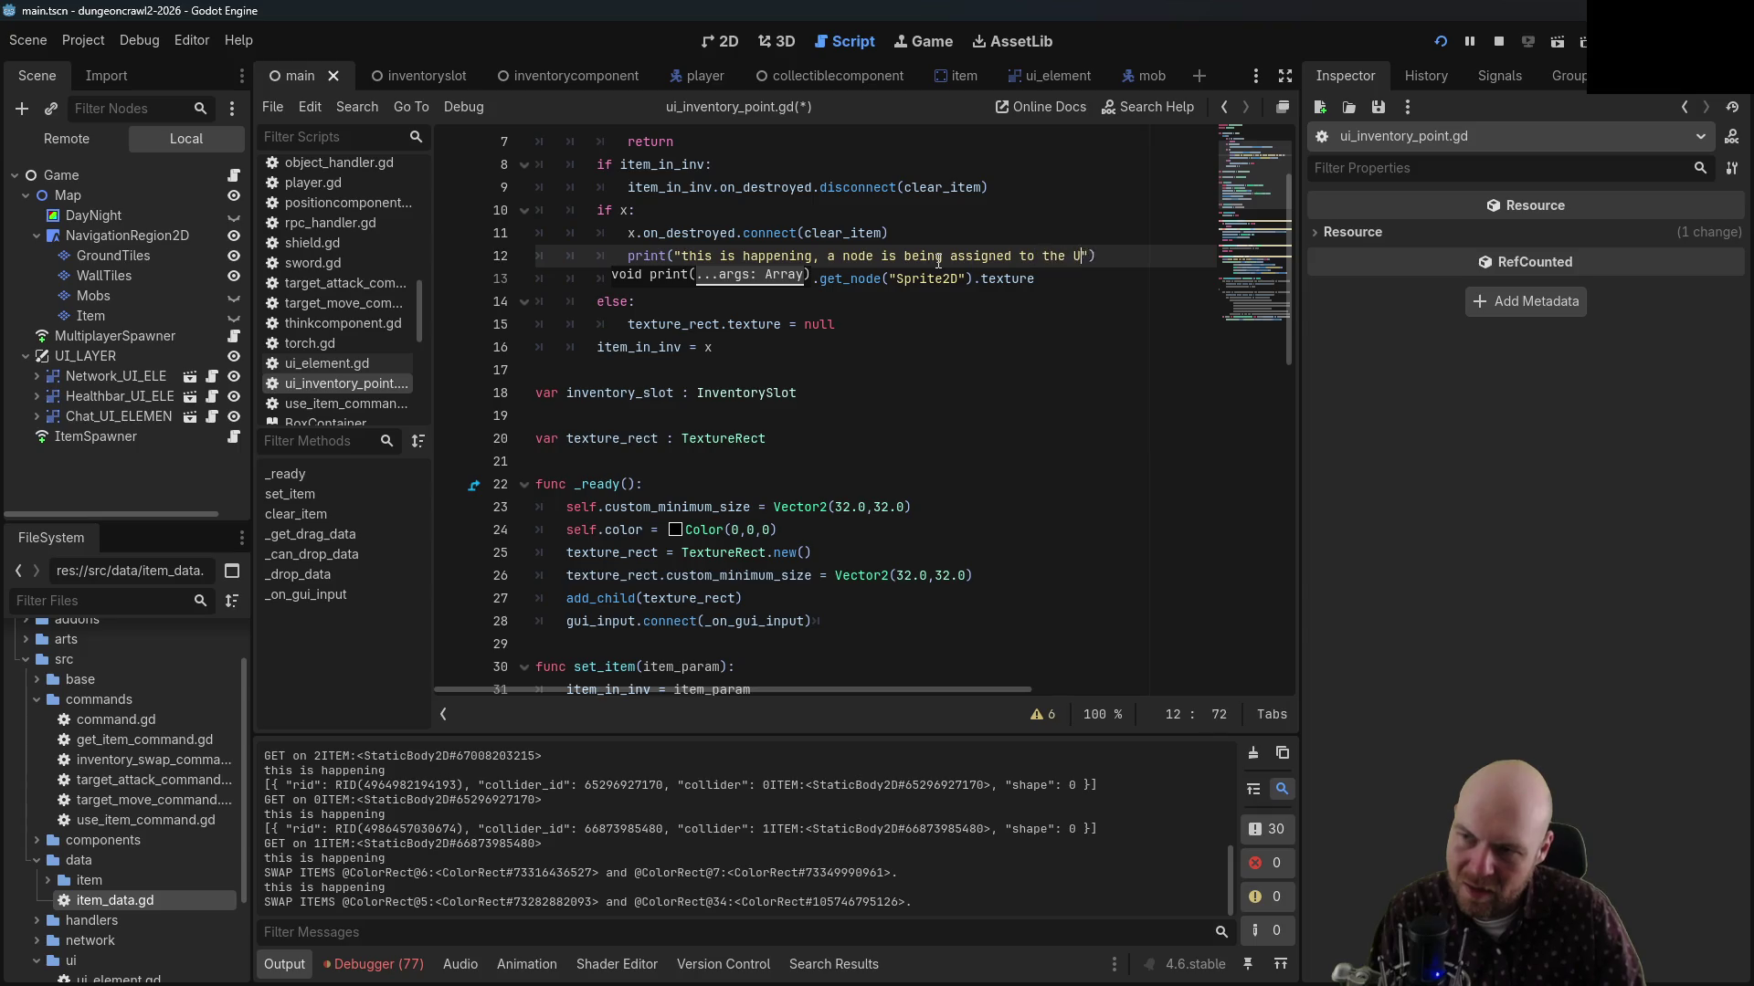
{"action": "type", "text": "I"}
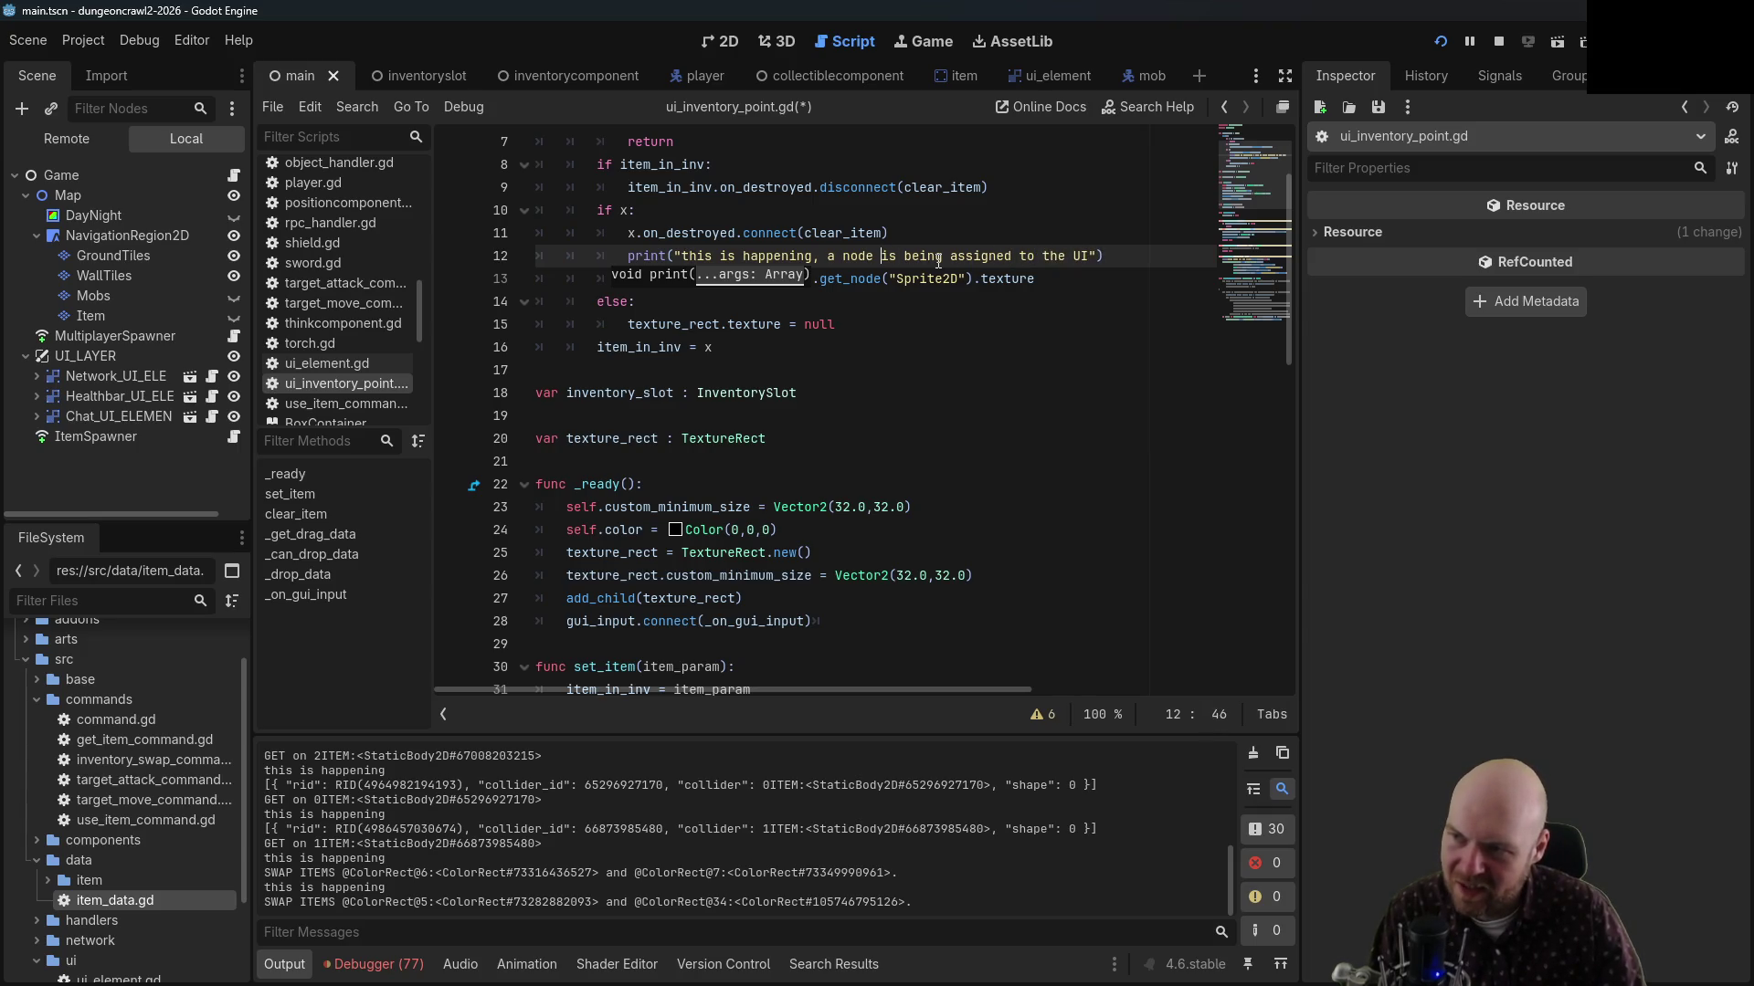
{"action": "key", "text": "ctrl+Left"}
{"action": "key", "text": "ctrl+Left"}
{"action": "key", "text": "ctrl+Left"}
{"action": "key", "text": "ctrl+Delete"}
{"action": "type", "text": "texture"}
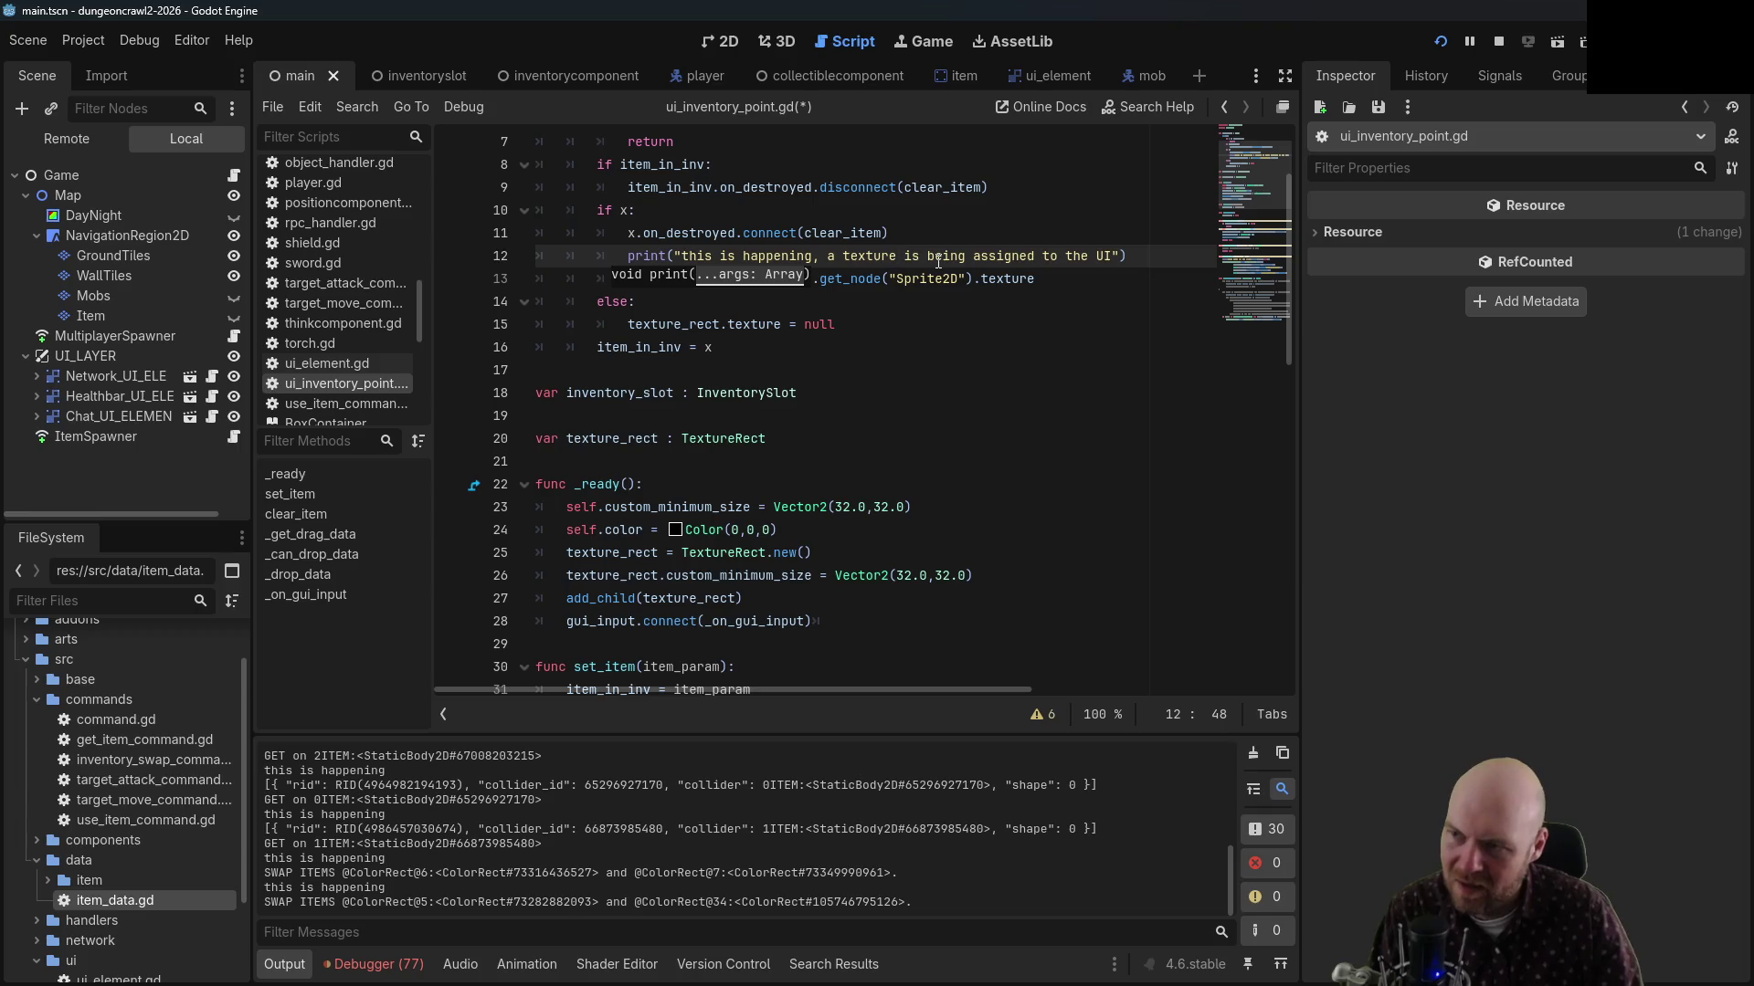
{"action": "left_click", "coordinate": [1053, 338]}
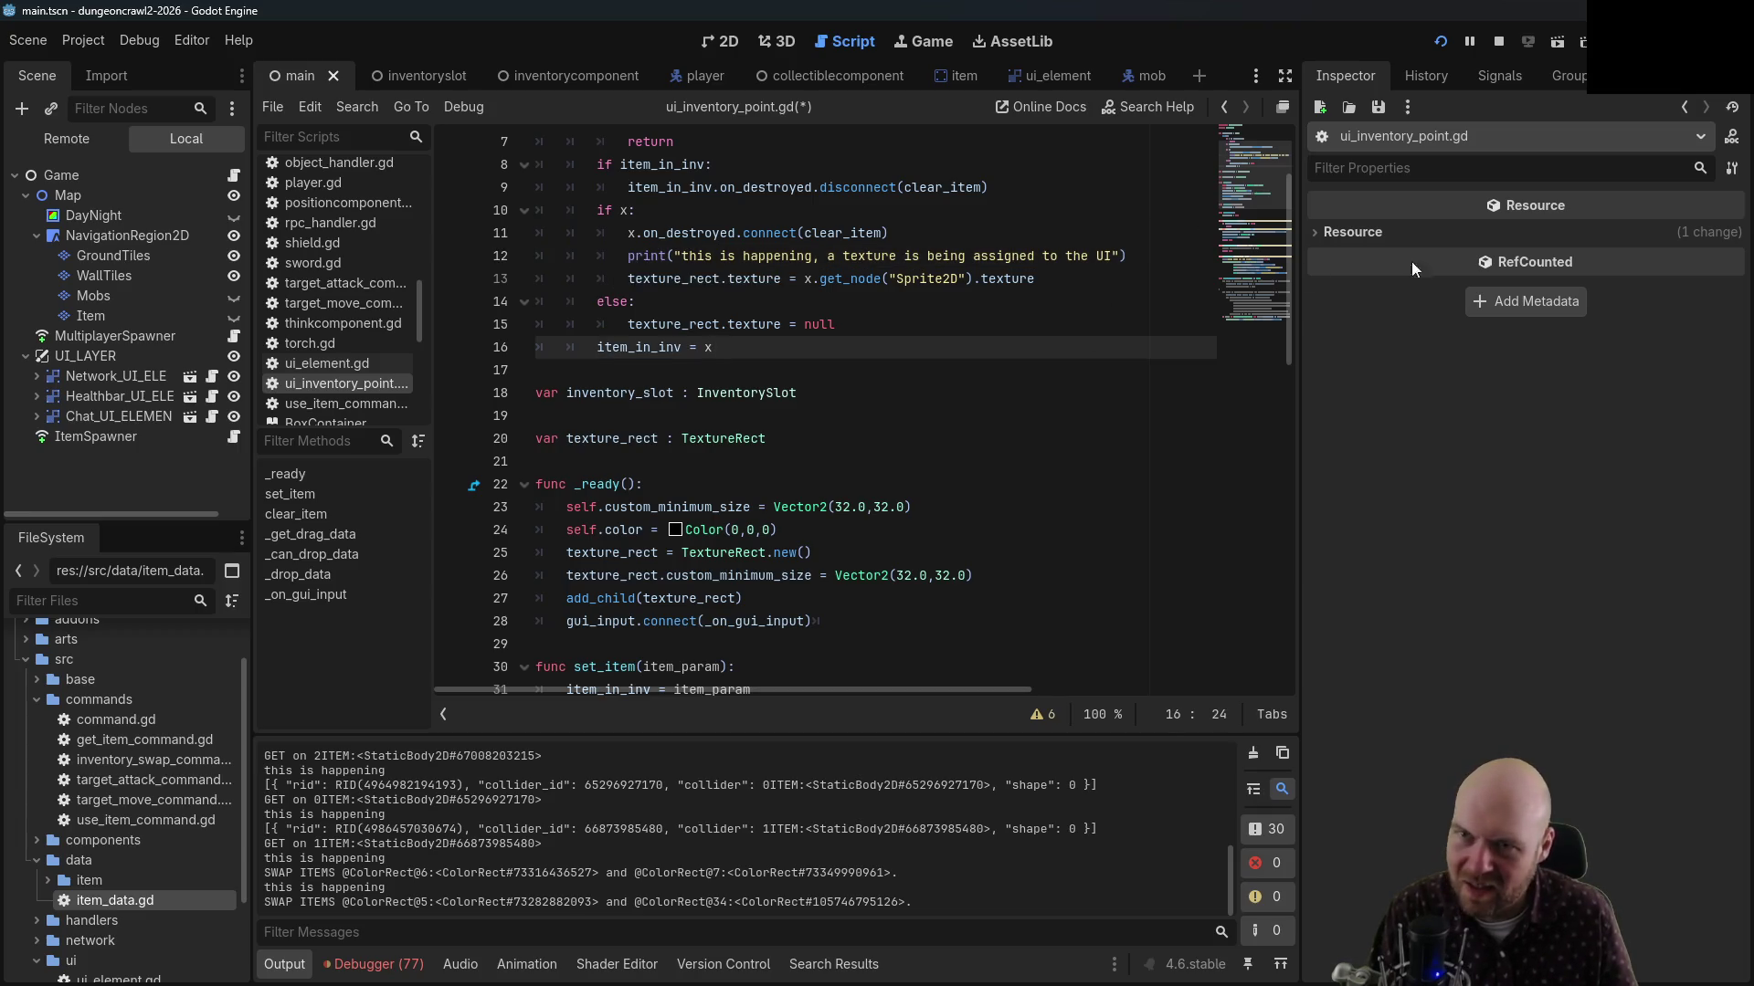
{"action": "key", "text": "F5"}
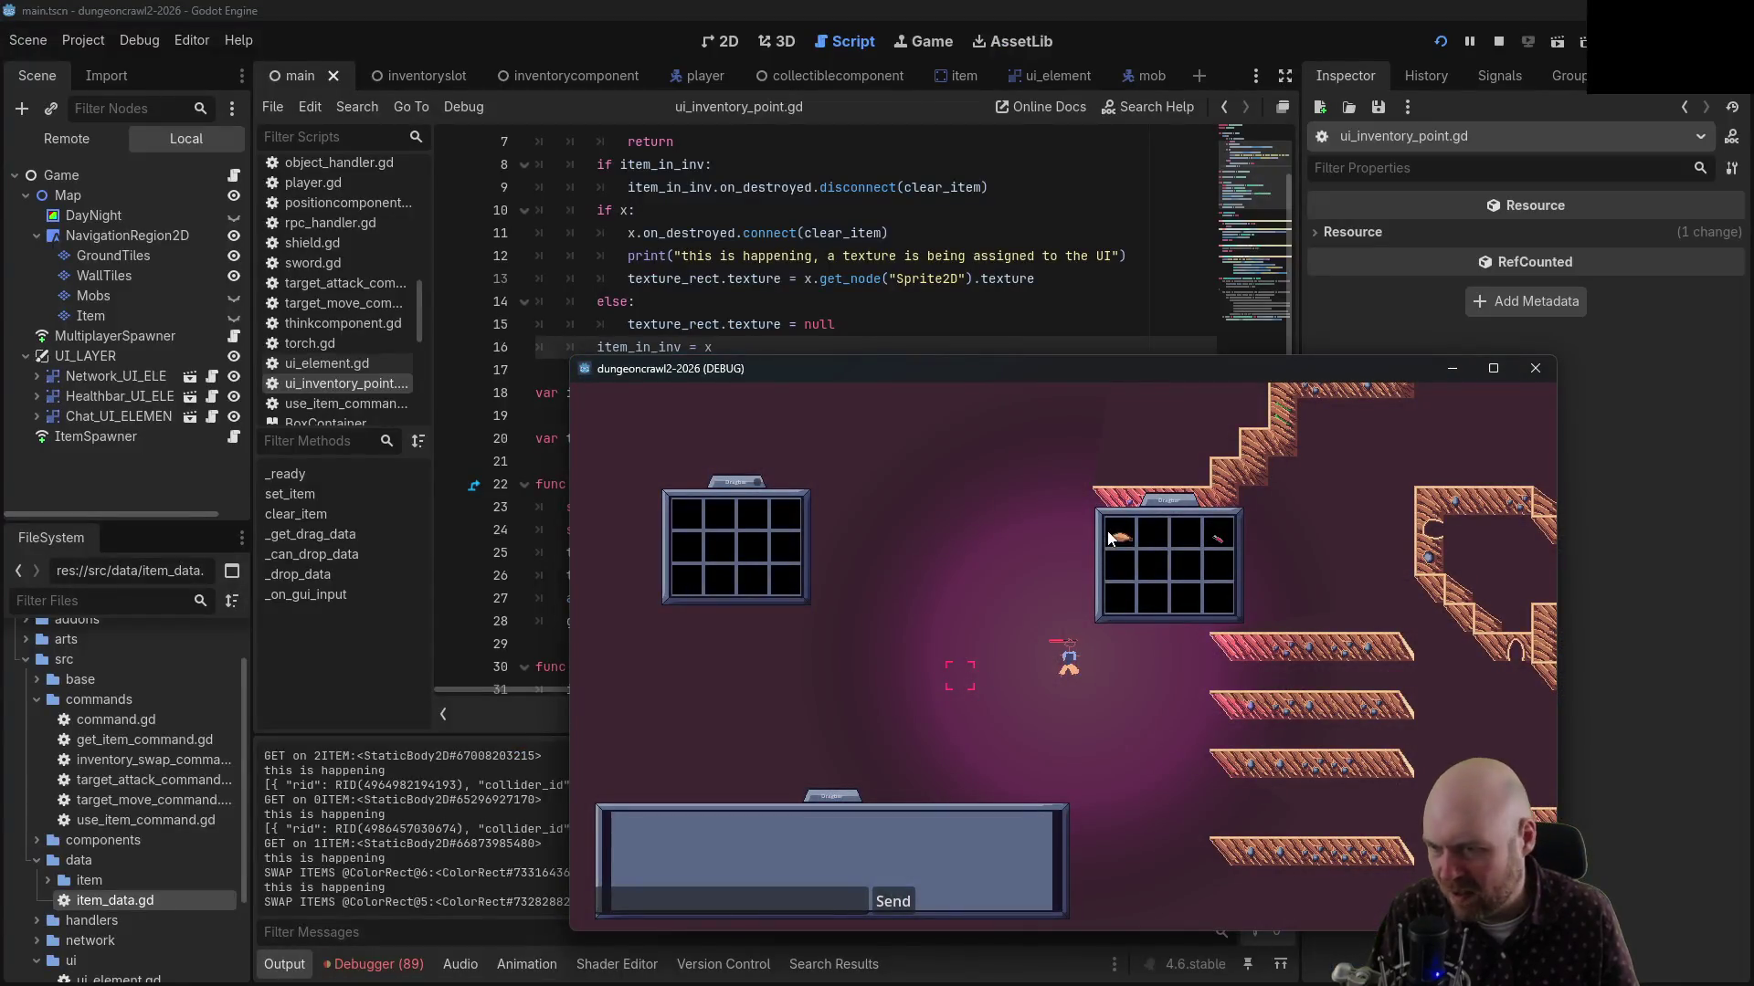
Drag two items into the other inventory and scroll the log to check the texture messages
{"action": "mouse_move", "coordinate": [1108, 537]}
{"action": "left_mouse_down"}
{"action": "mouse_move", "coordinate": [677, 512]}
{"action": "mouse_move", "coordinate": [781, 521]}
{"action": "left_mouse_up"}
{"action": "mouse_move", "coordinate": [1055, 525]}
{"action": "left_mouse_down"}
{"action": "mouse_move", "coordinate": [1181, 541]}
{"action": "mouse_move", "coordinate": [1153, 580]}
{"action": "mouse_move", "coordinate": [689, 513]}
{"action": "mouse_move", "coordinate": [786, 524]}
{"action": "left_mouse_up"}
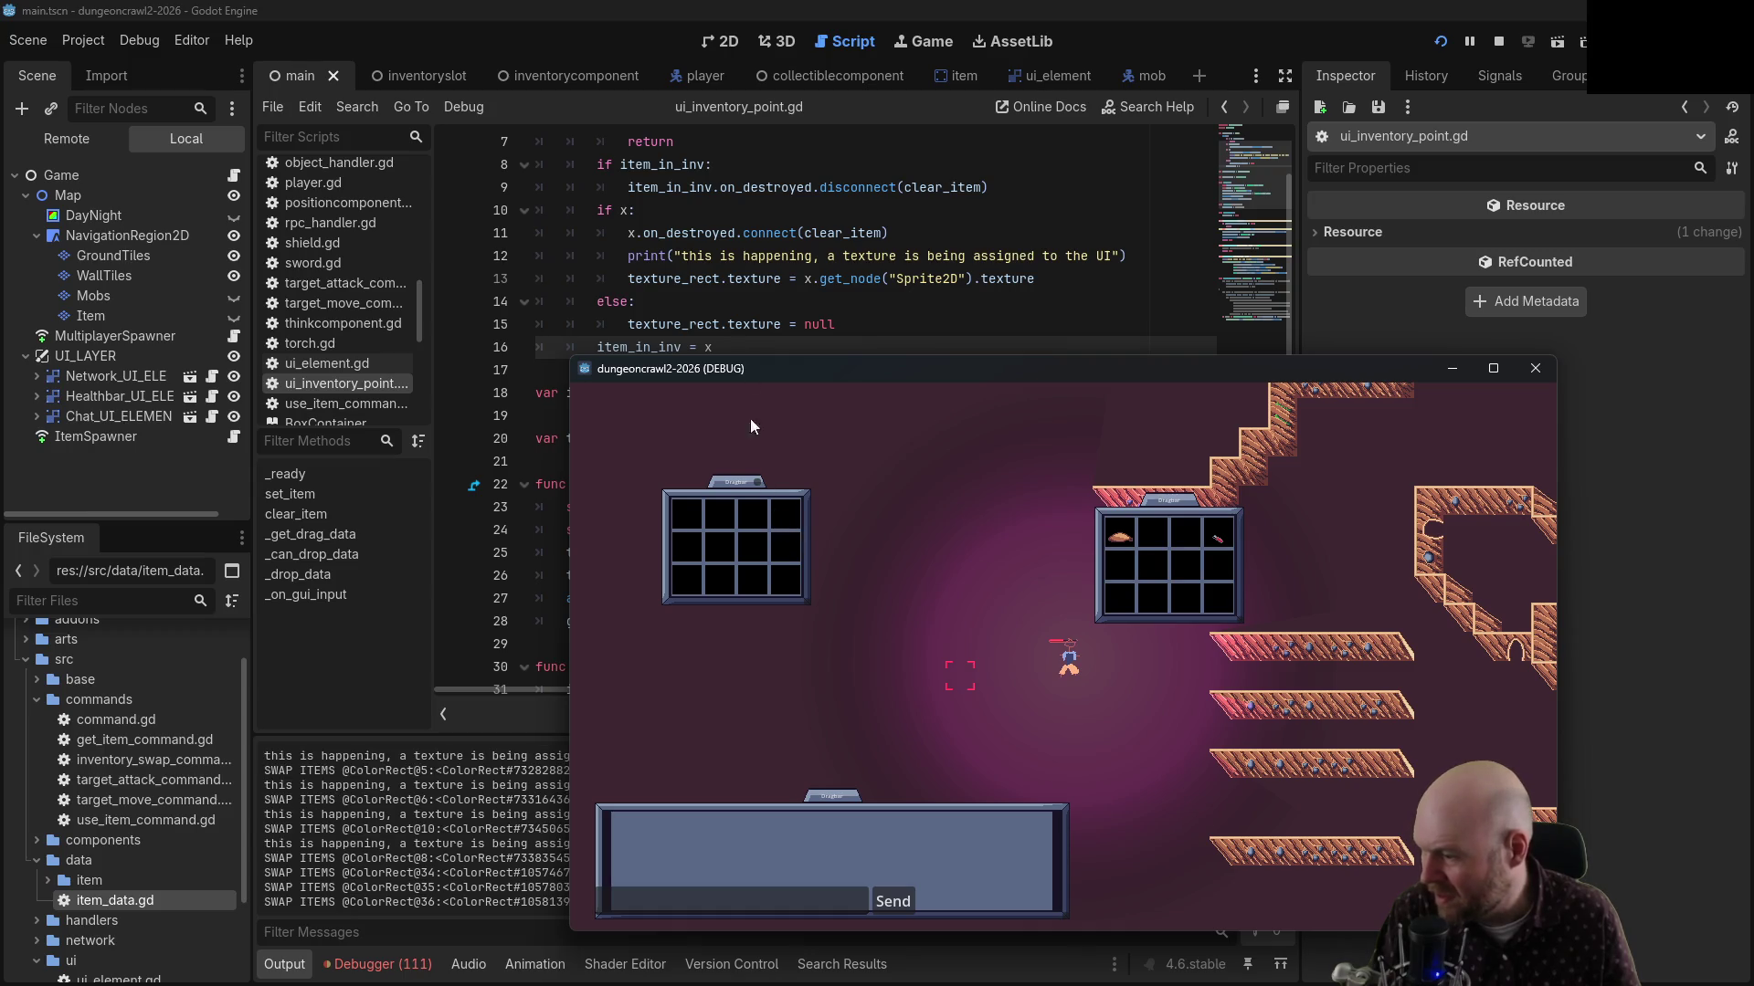
{"action": "scroll", "coordinate": [760, 248], "scroll_direction": "up", "scroll_amount": 1}
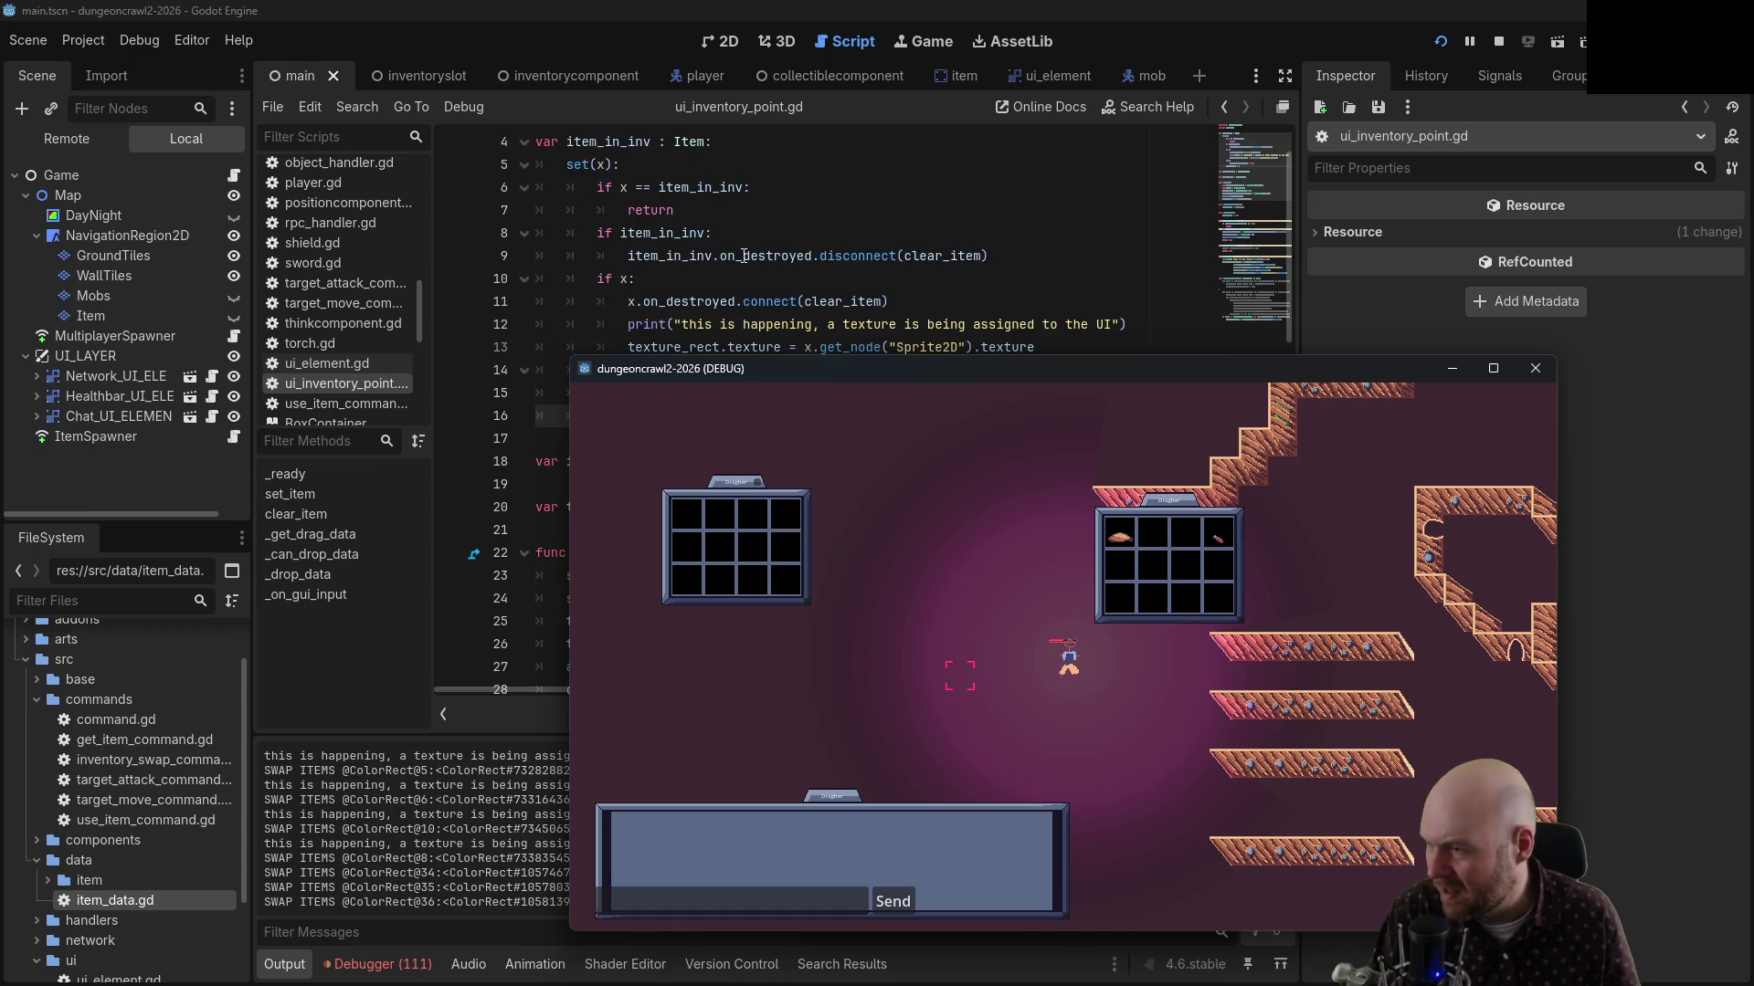
{"action": "scroll", "coordinate": [742, 256], "scroll_direction": "up", "scroll_amount": 1}
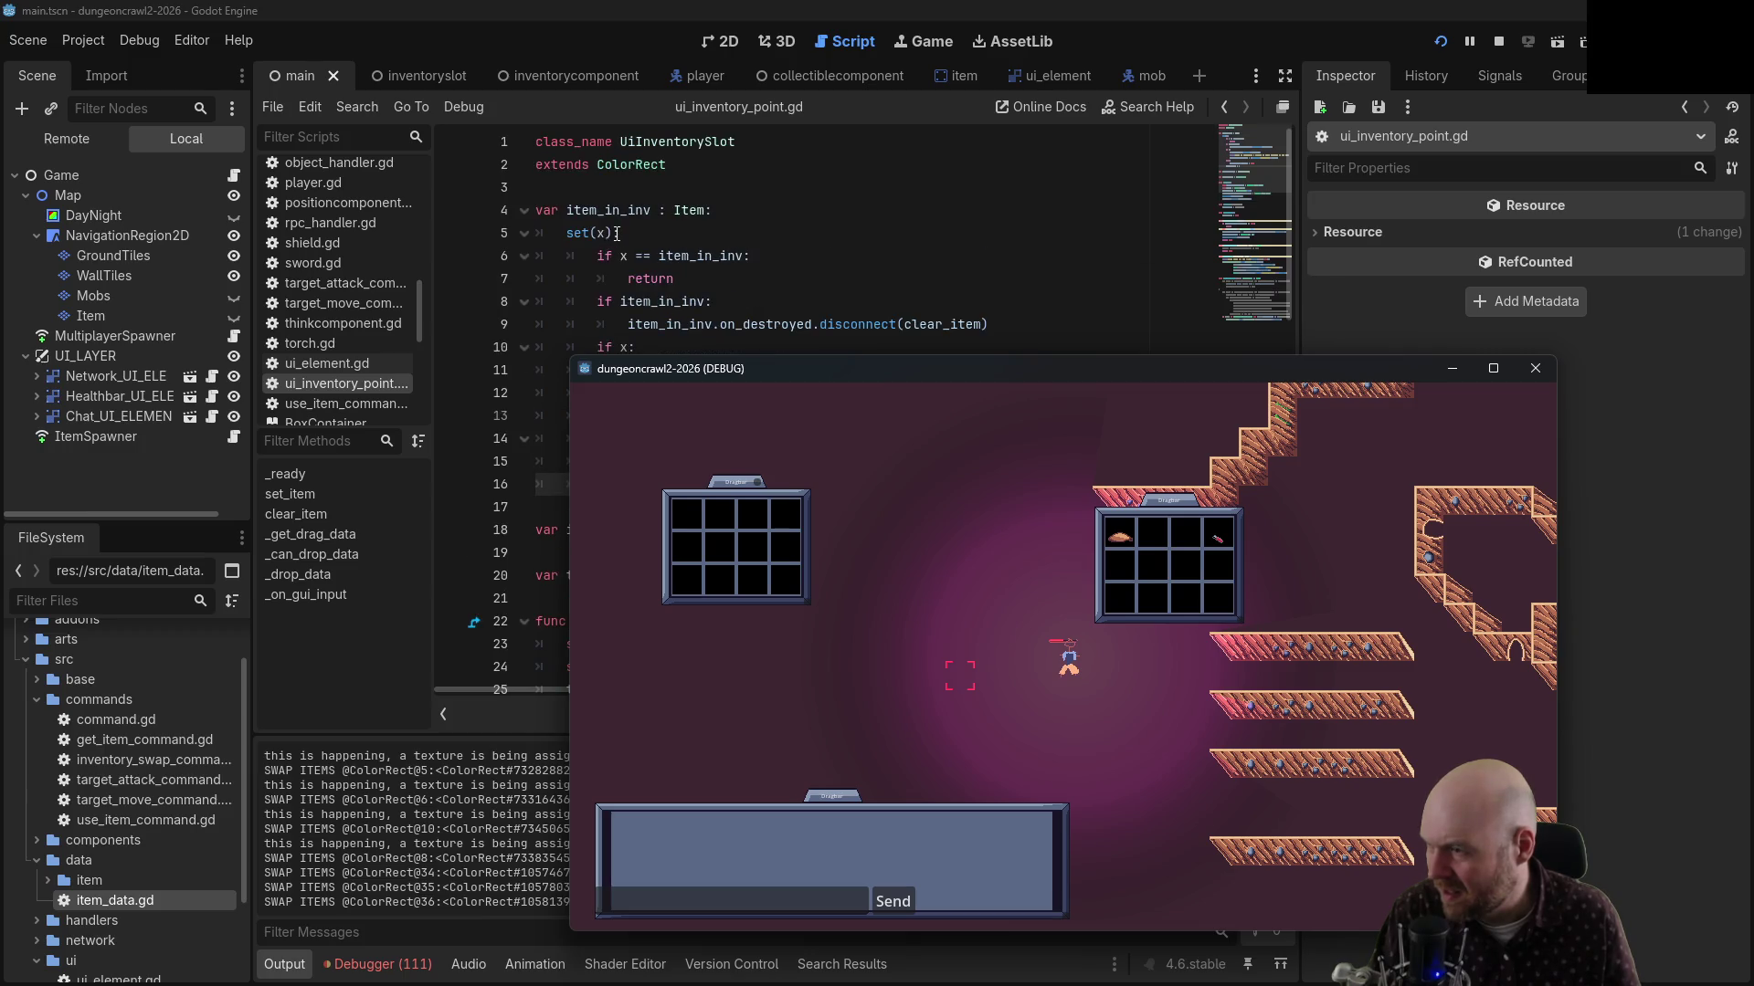
{"action": "scroll", "coordinate": [617, 239], "scroll_direction": "down", "scroll_amount": 1}
{"action": "scroll", "coordinate": [731, 297], "scroll_direction": "down", "scroll_amount": 1}
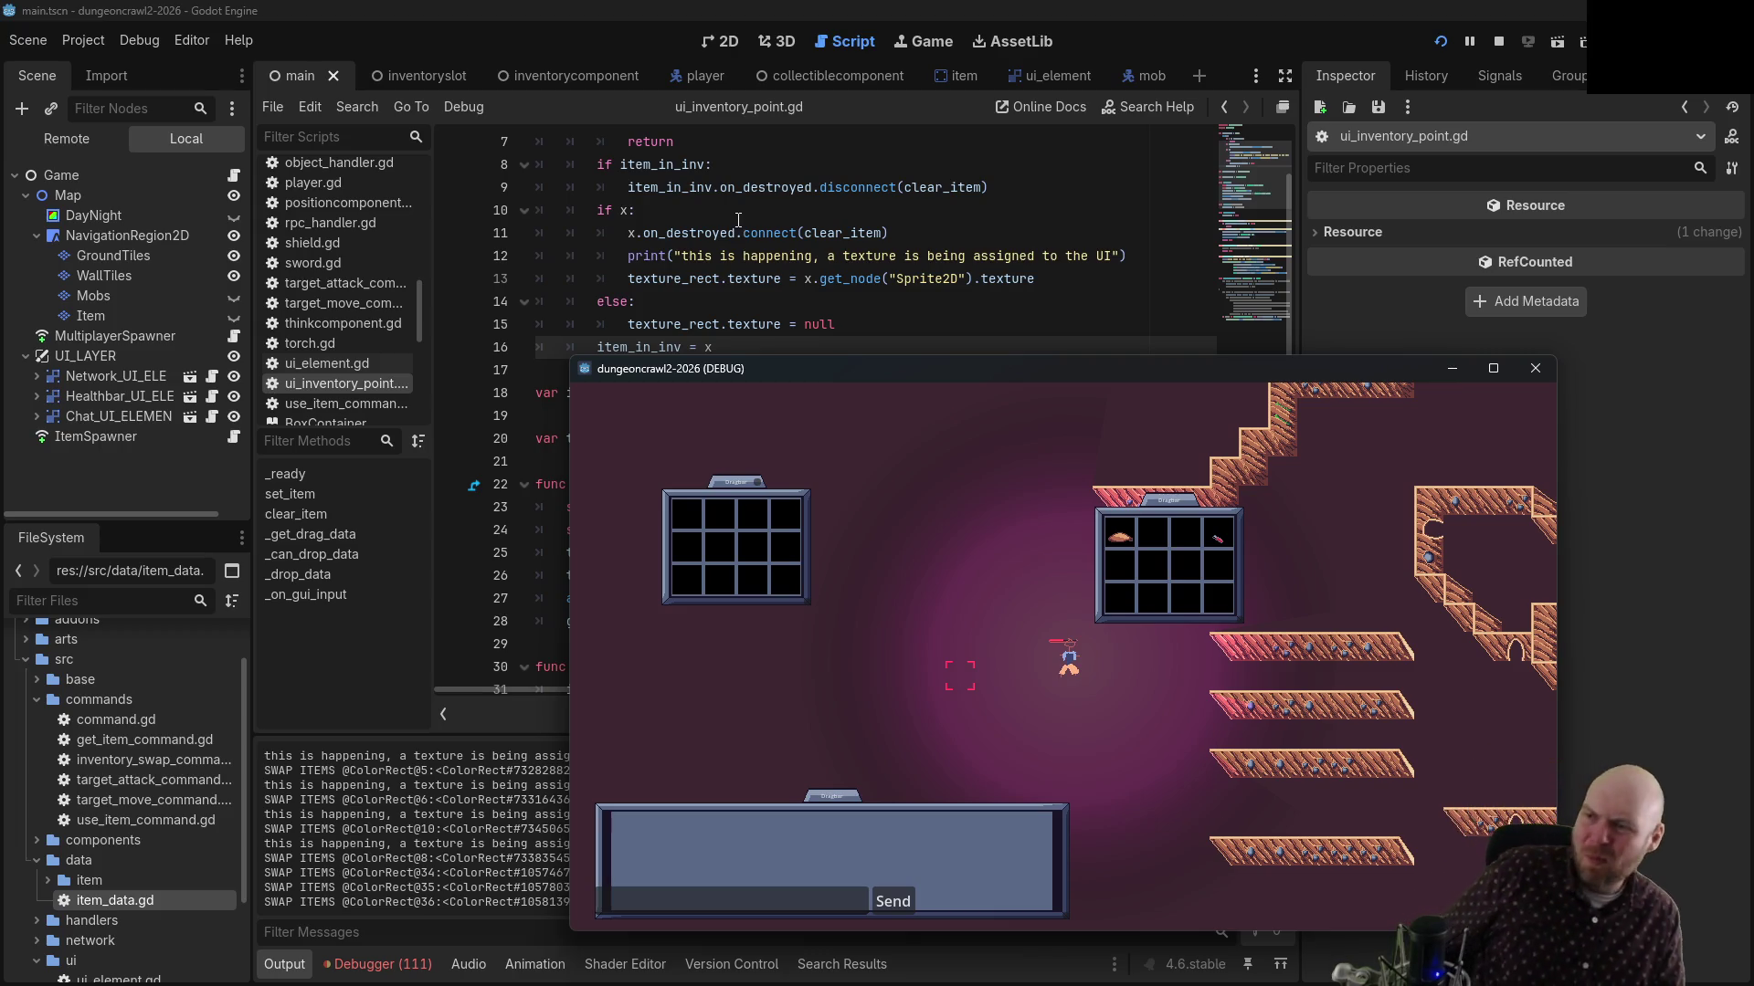
{"action": "scroll", "coordinate": [695, 216], "scroll_direction": "up", "scroll_amount": 2}
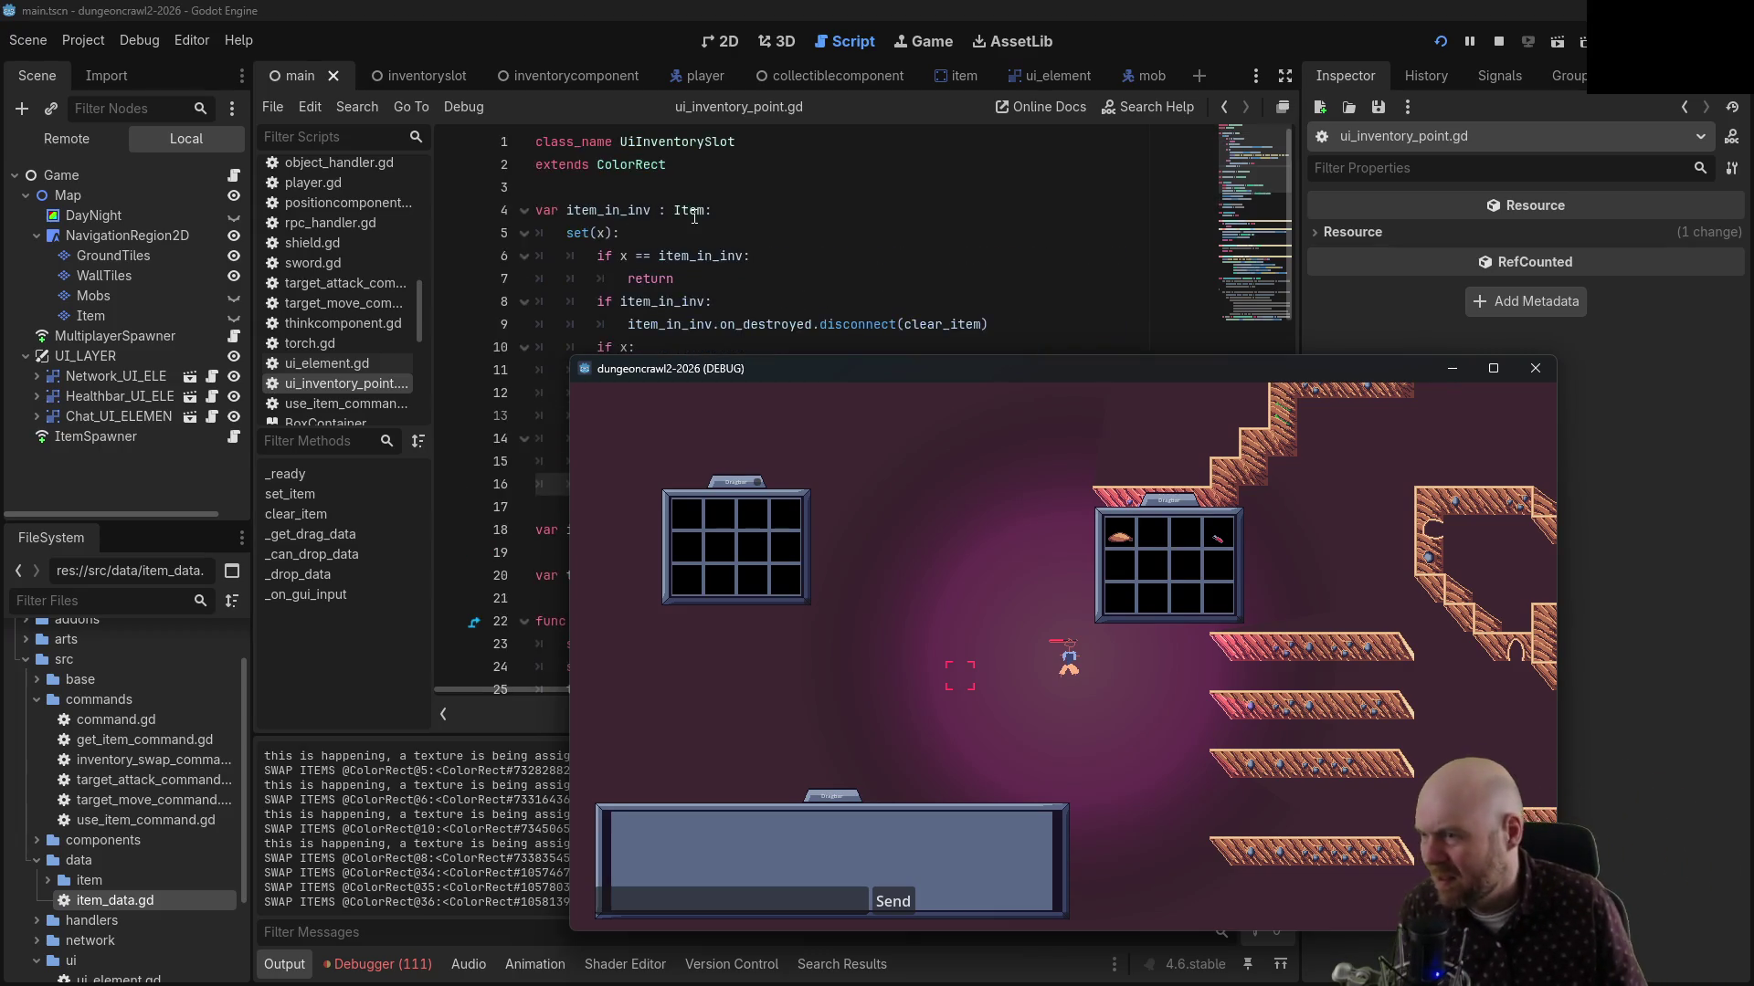
{"action": "scroll", "coordinate": [794, 233], "scroll_direction": "down", "scroll_amount": 3}
{"action": "scroll", "coordinate": [899, 249], "scroll_direction": "up", "scroll_amount": 3}
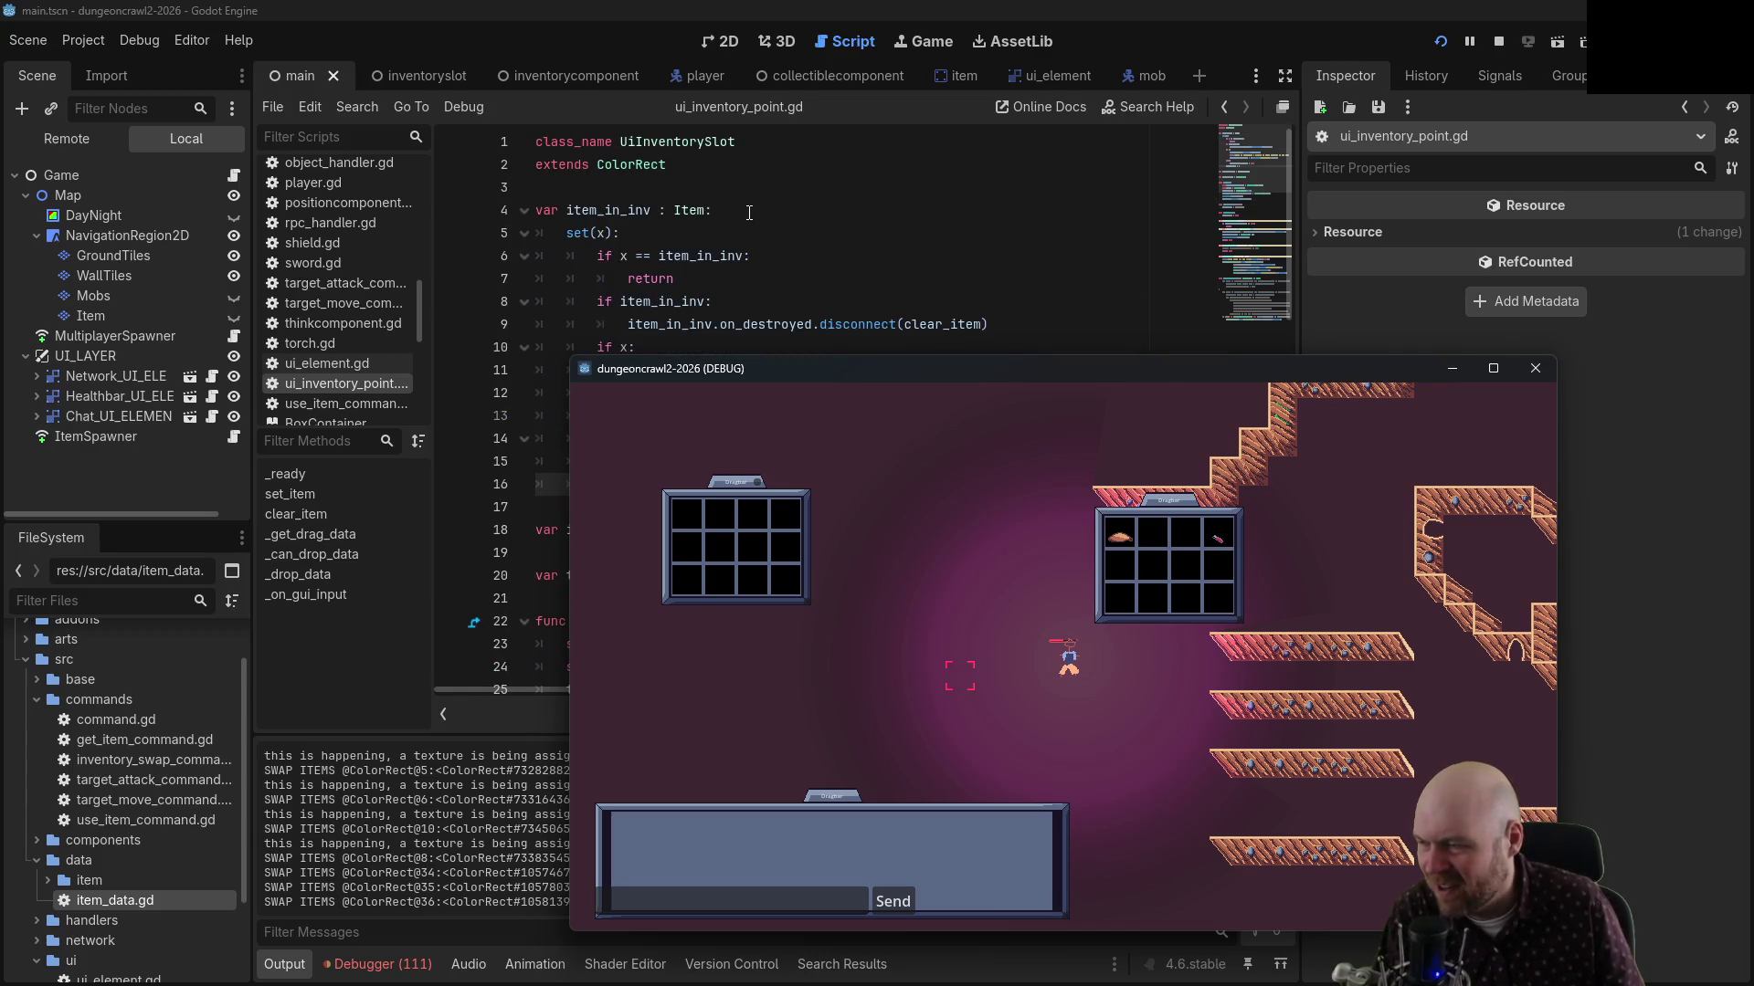
{"action": "scroll", "coordinate": [749, 214], "scroll_direction": "down", "scroll_amount": 1}
Delete the texture-assignment print call from line 12 of the setter
{"action": "left_click", "coordinate": [1110, 305]}
{"action": "left_click_drag", "start_coordinate": [1126, 324], "coordinate": [629, 322]}
{"action": "key", "text": "ctrl+c"}
{"action": "key", "text": "BackSpace"}
Paste the texture-assignment print right under set(x):, remove the leftover blank line, and save
{"action": "scroll", "coordinate": [708, 267], "scroll_direction": "up", "scroll_amount": 1}
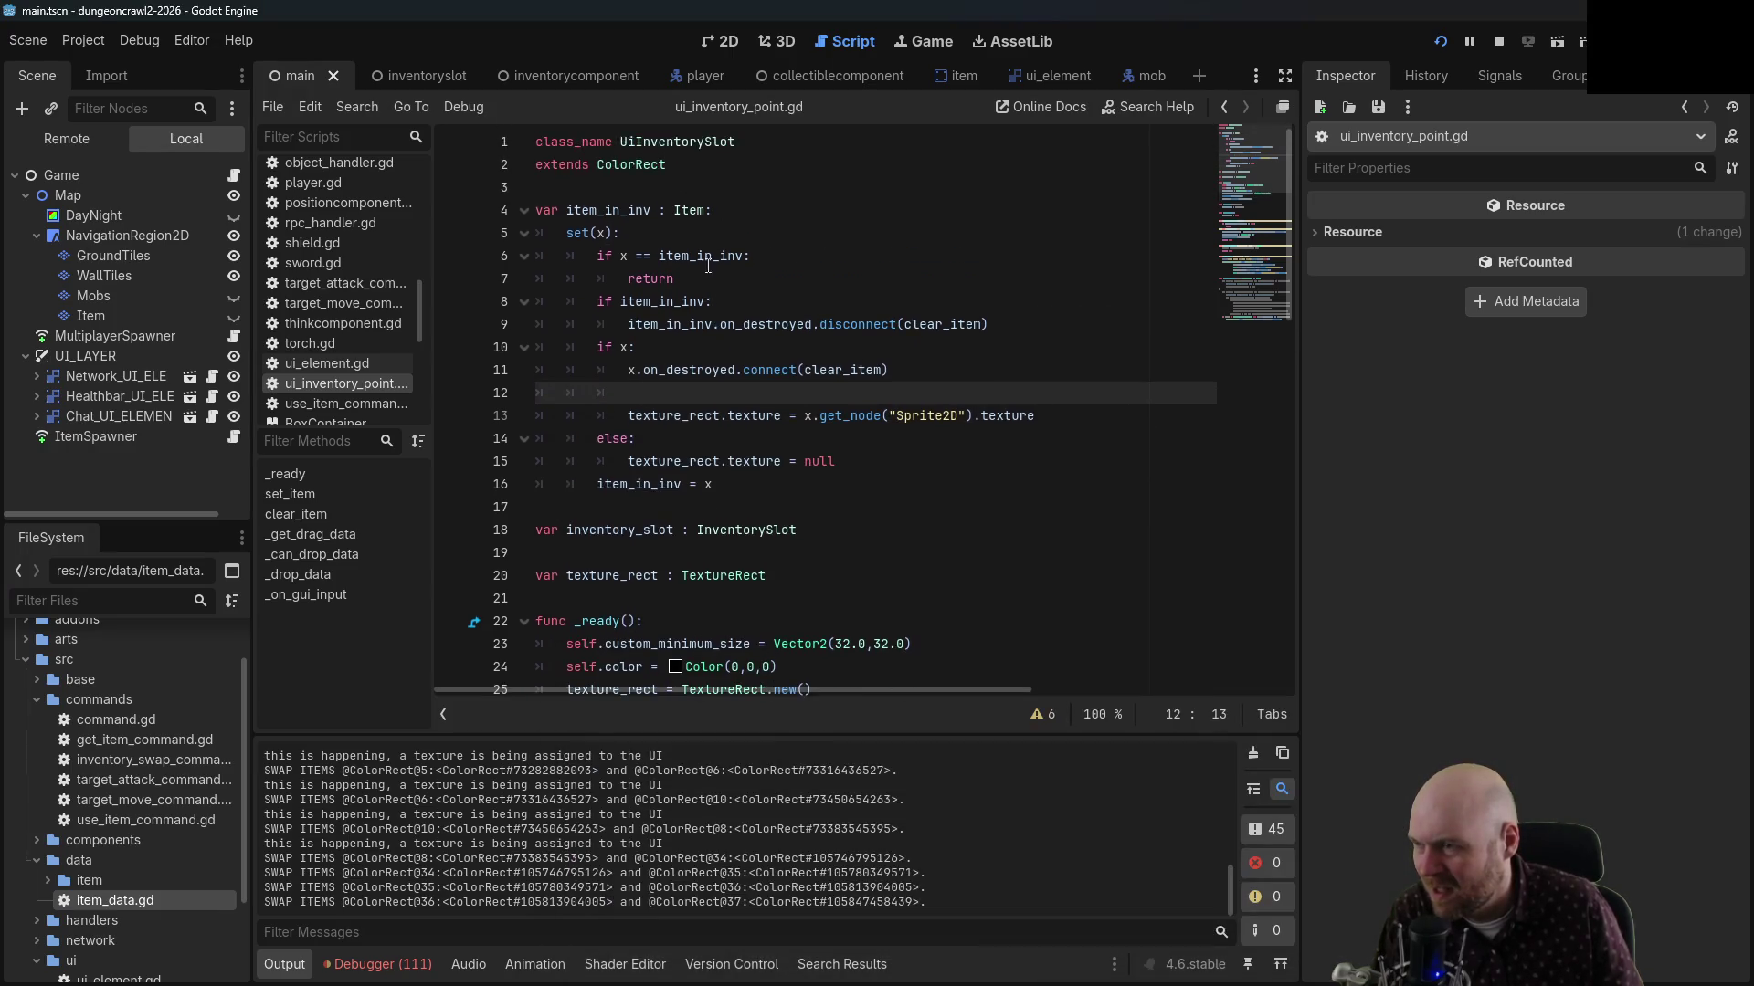
{"action": "left_click", "coordinate": [619, 230]}
{"action": "key", "text": "Return"}
{"action": "key", "text": "ctrl+v"}
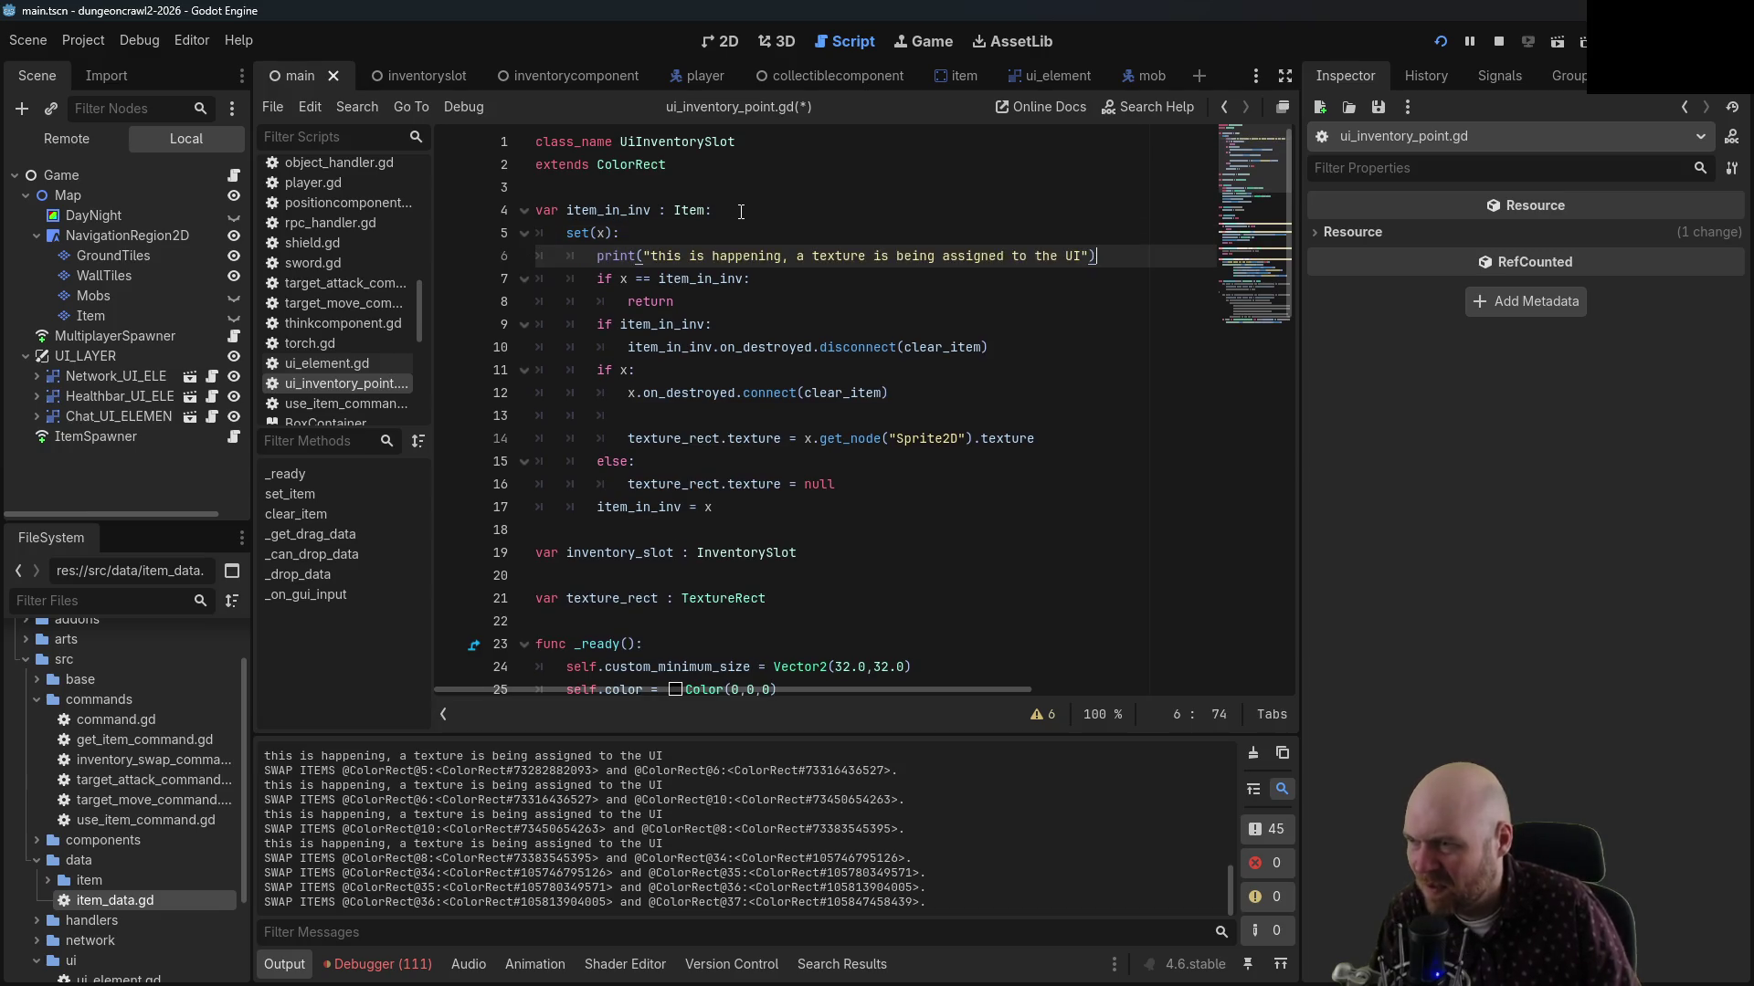
{"action": "left_click", "coordinate": [930, 393]}
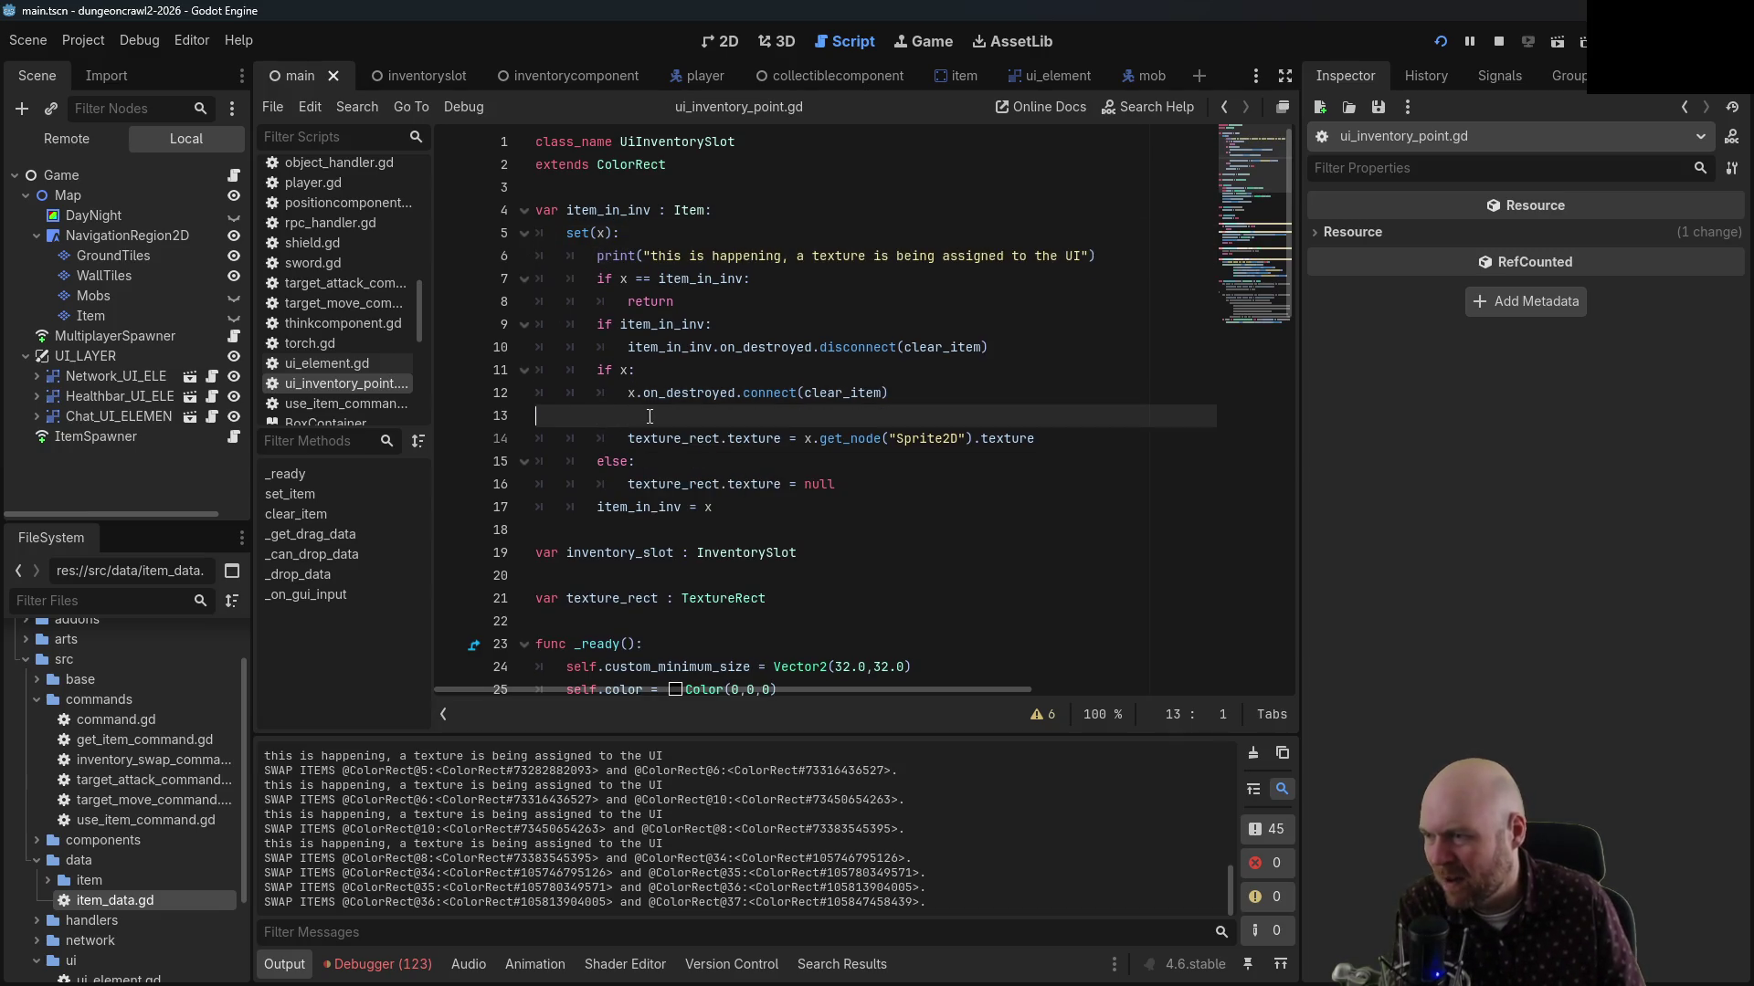
{"action": "key", "text": "Delete"}
{"action": "key", "text": "ctrl+s"}
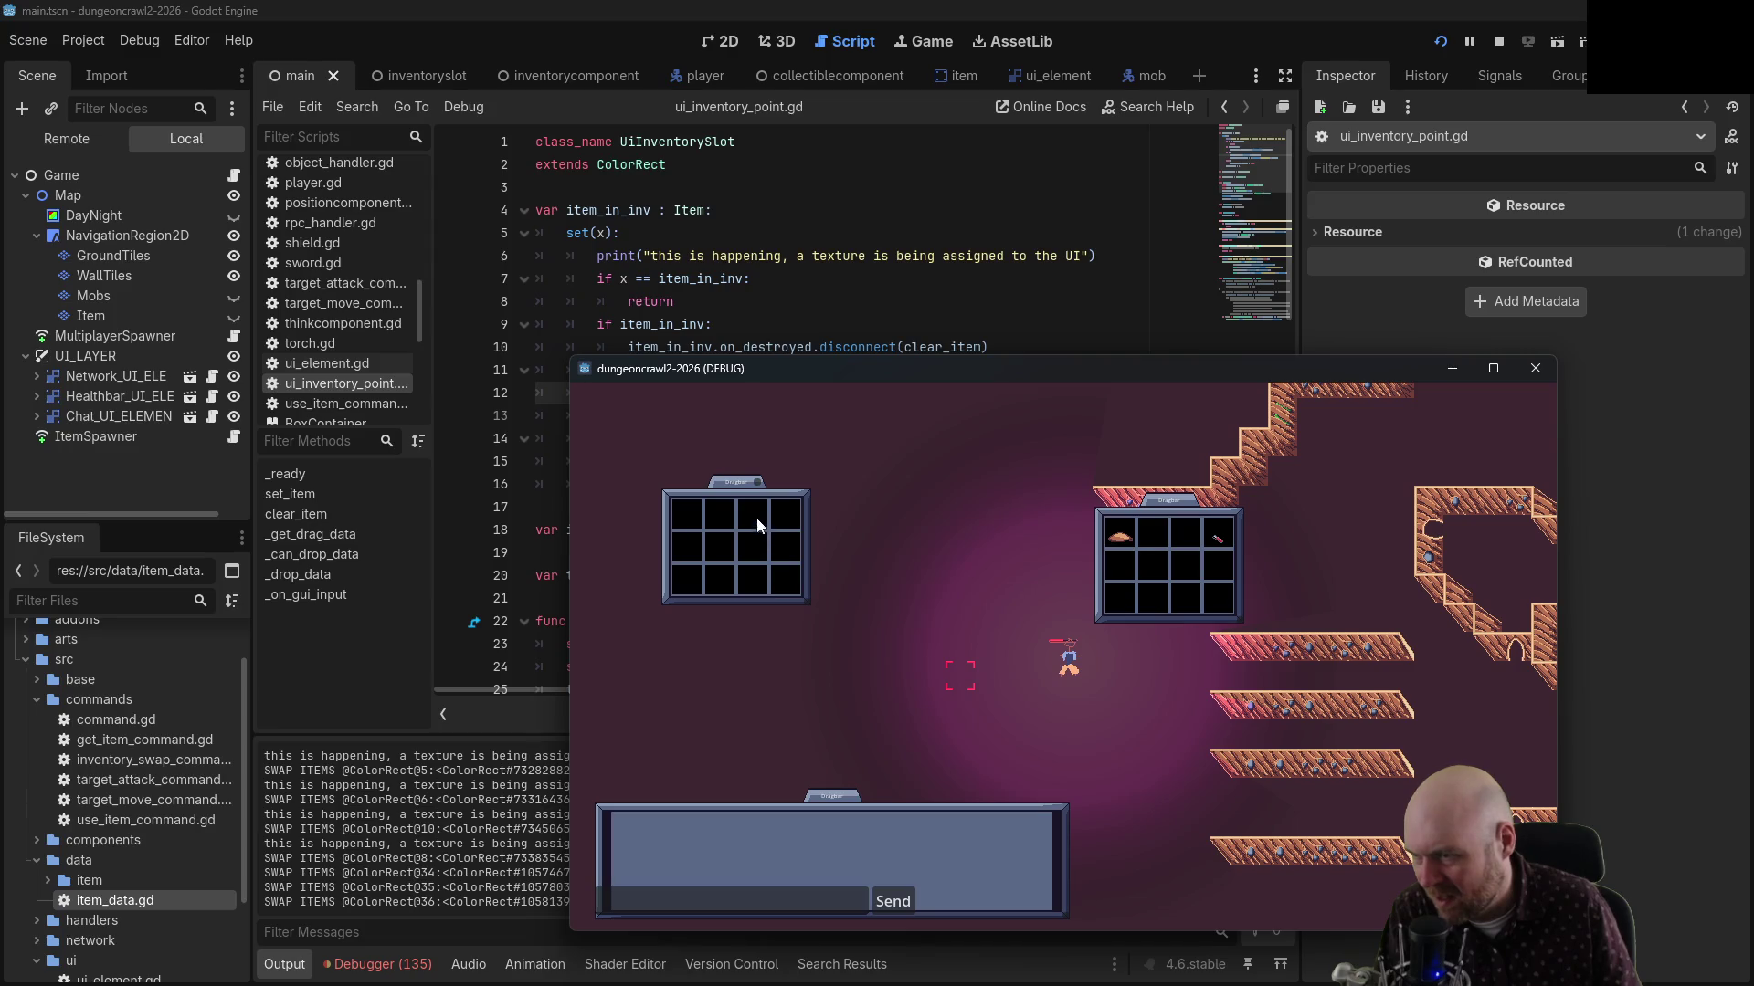
Retest swaps by moving items between inventories, ending with both sticks in the right inventory
{"action": "left_click_drag", "start_coordinate": [1126, 539], "coordinate": [1224, 541]}
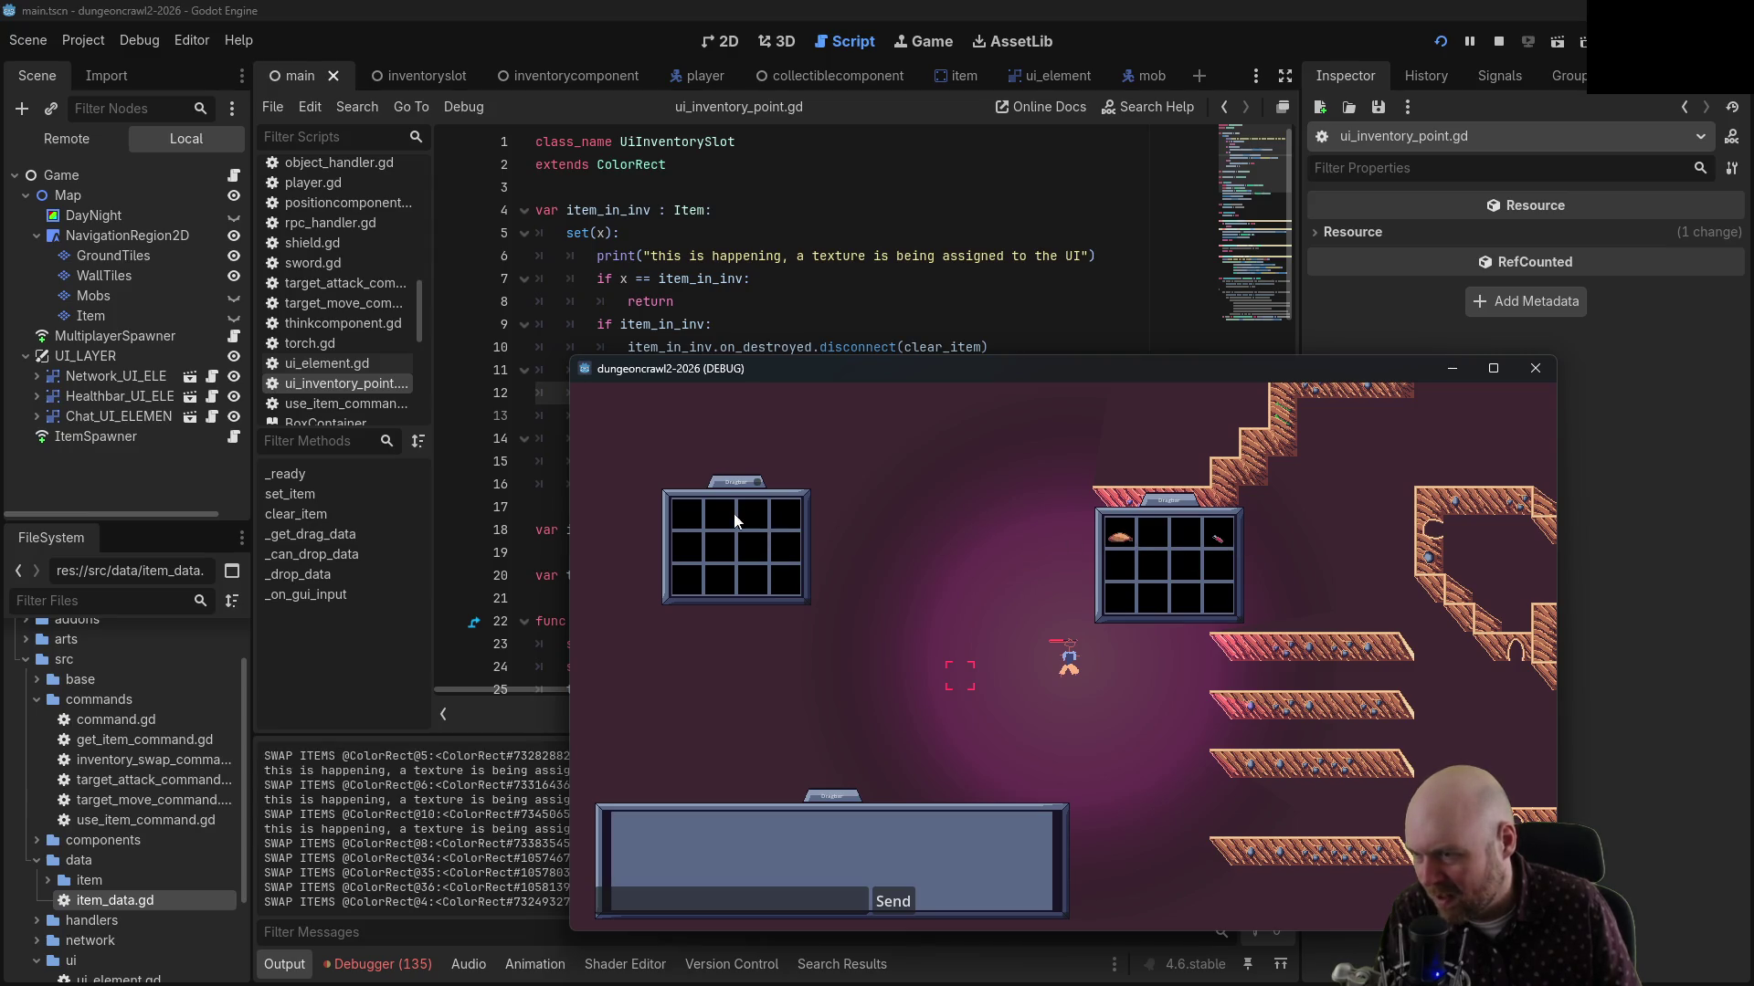
{"action": "left_click_drag", "start_coordinate": [736, 521], "coordinate": [754, 521]}
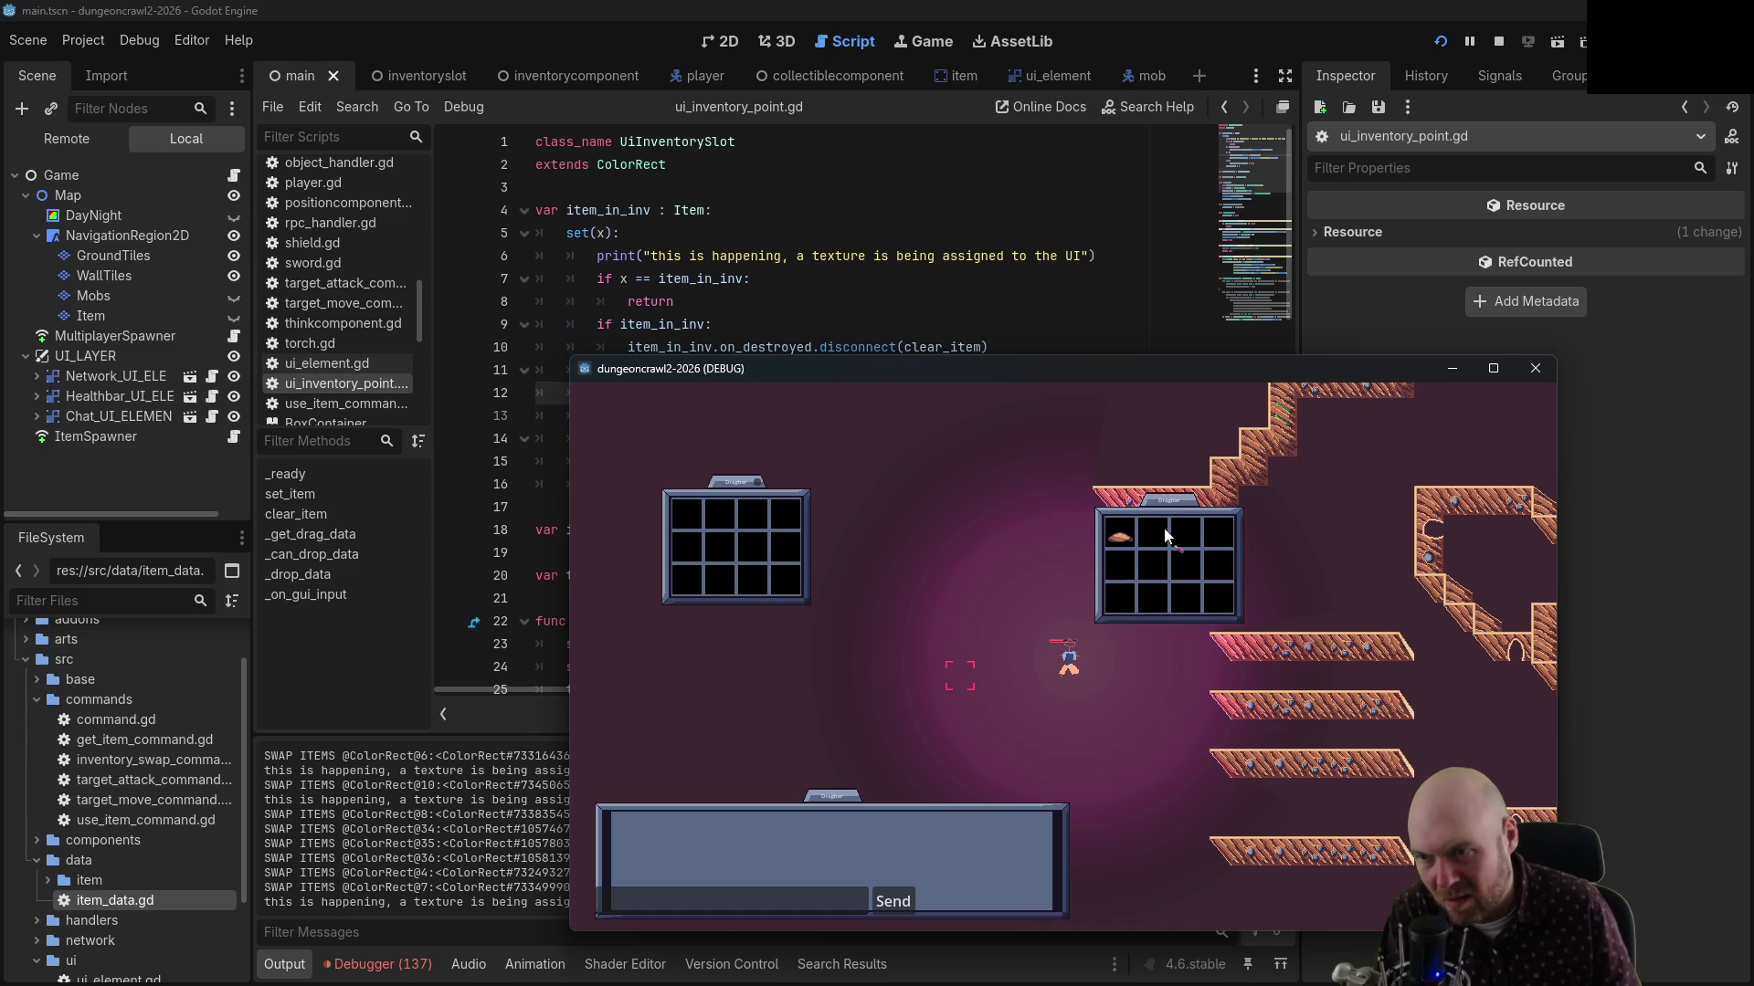
{"action": "left_click_drag", "start_coordinate": [1166, 537], "coordinate": [755, 563]}
{"action": "left_click", "coordinate": [783, 551]}
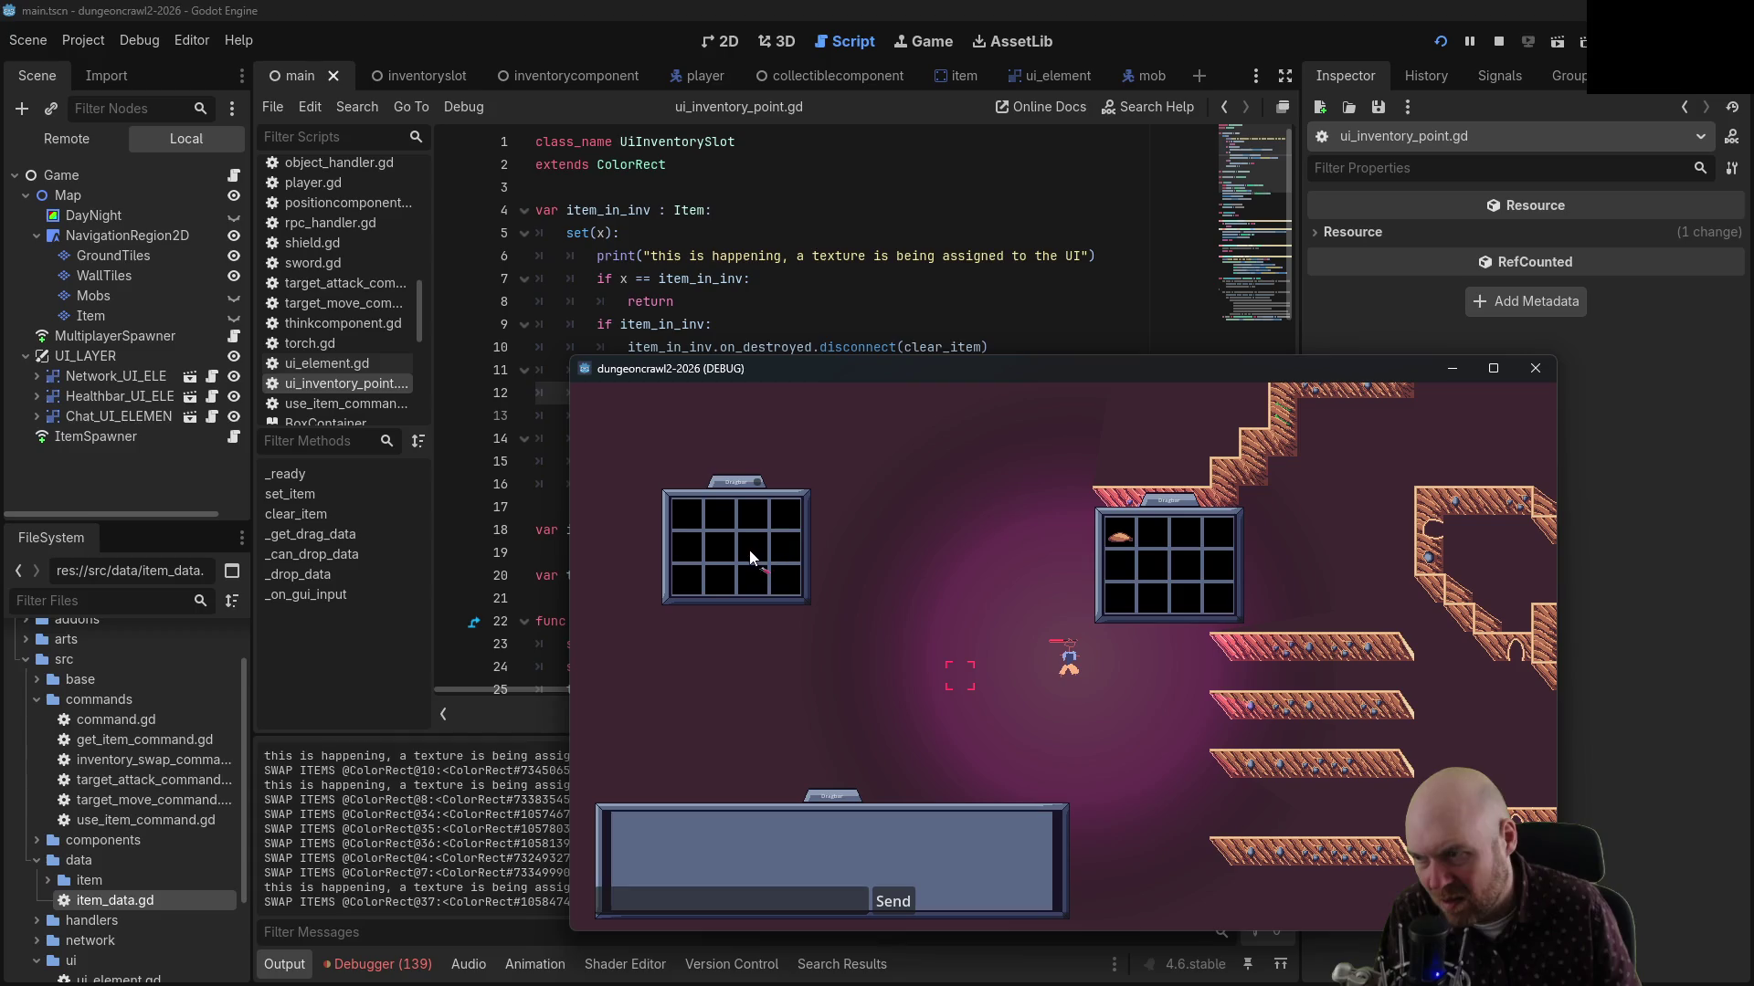
{"action": "left_click", "coordinate": [748, 559]}
{"action": "left_click", "coordinate": [1156, 539]}
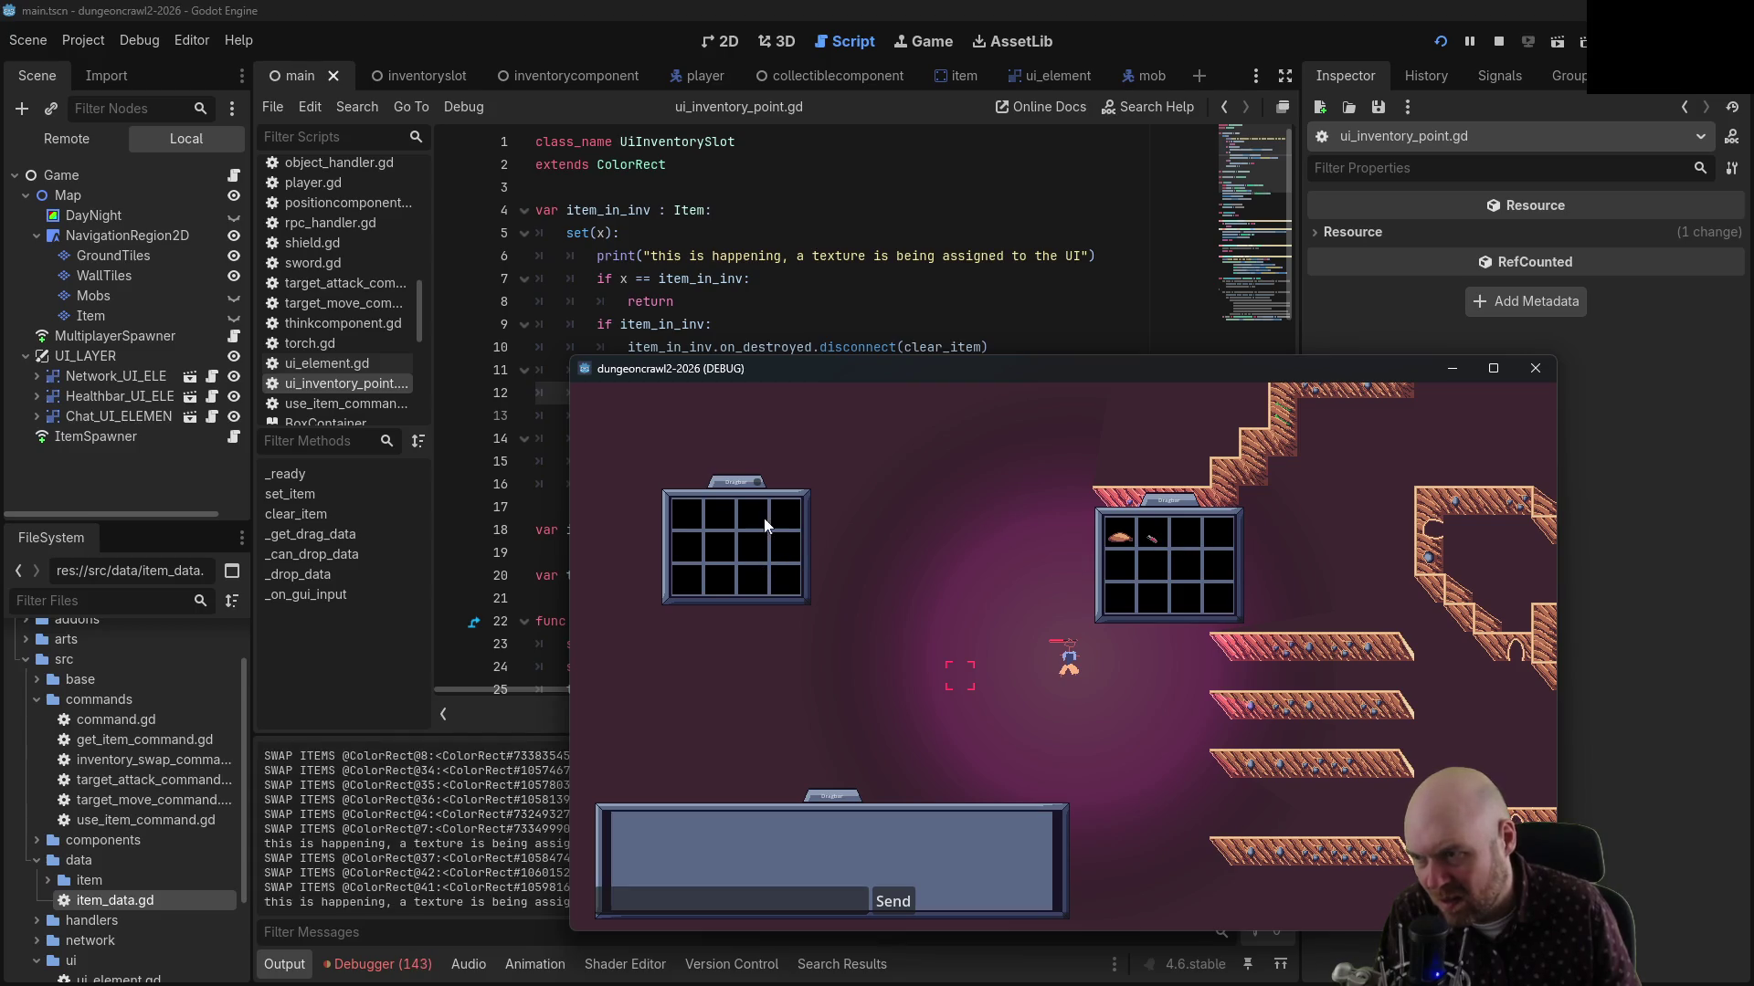
{"action": "left_click", "coordinate": [1173, 531]}
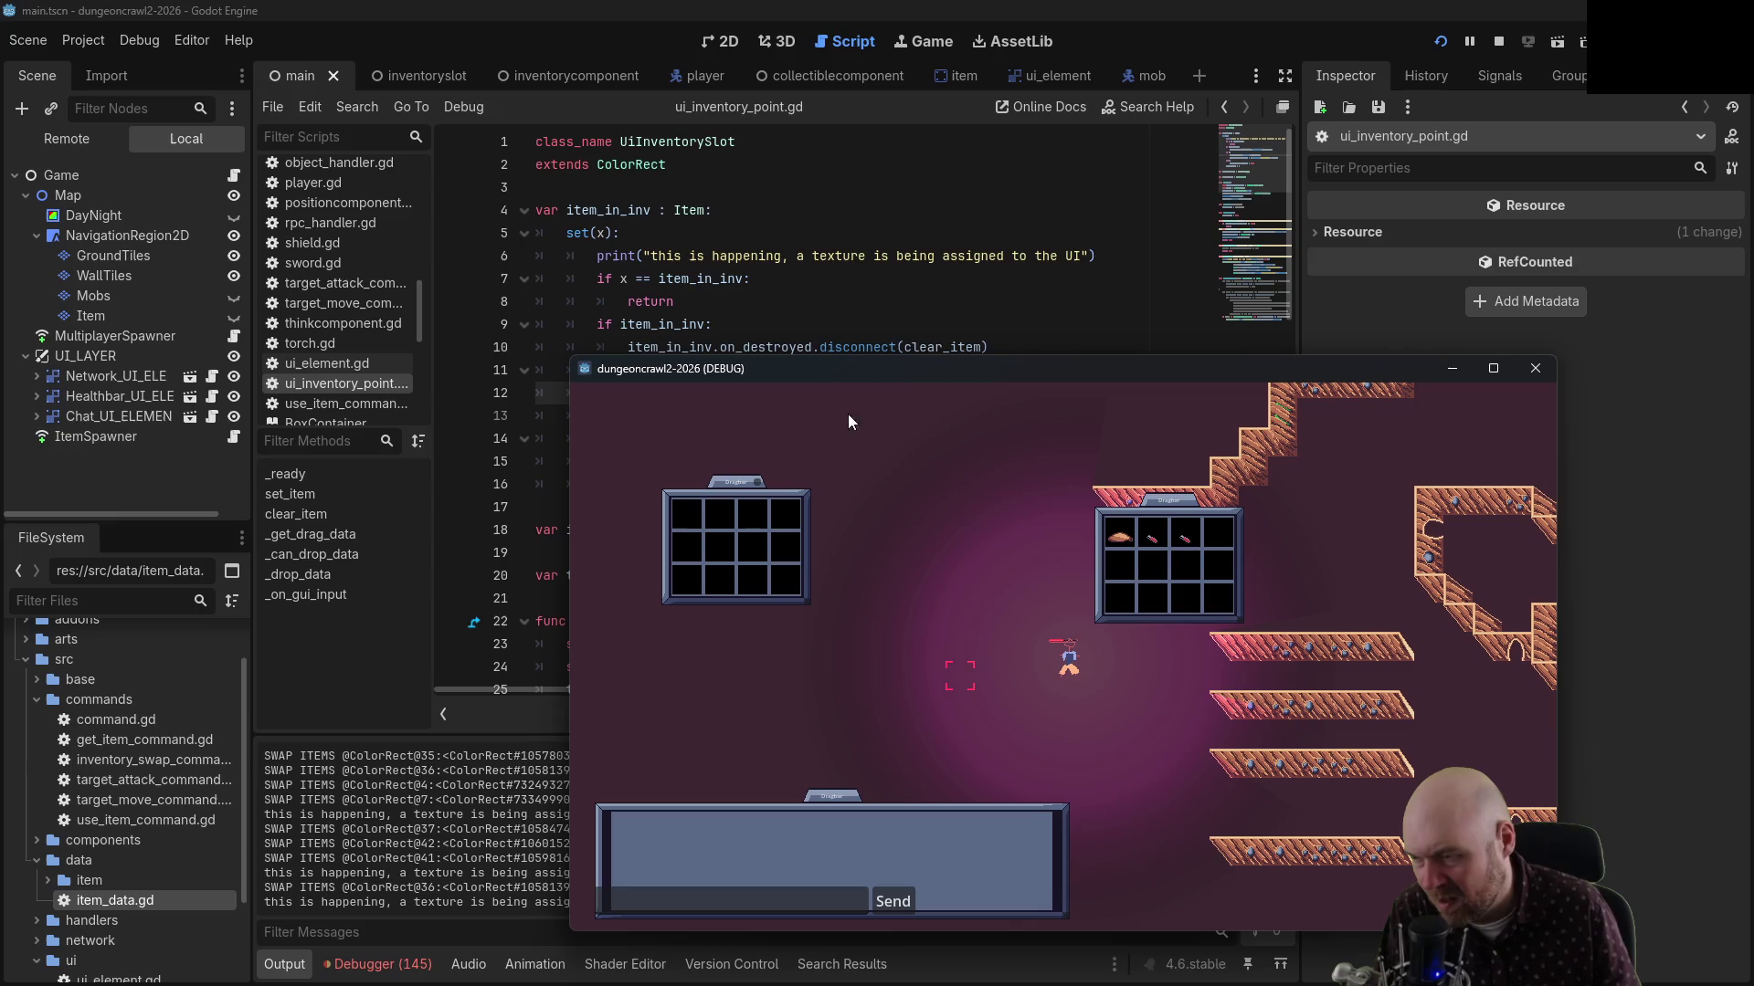
{"action": "left_click", "coordinate": [766, 261]}
Remove the texture-assignment print line from the setter and save the script
{"action": "left_click", "coordinate": [1090, 256]}
{"action": "key", "text": "shift+Up"}
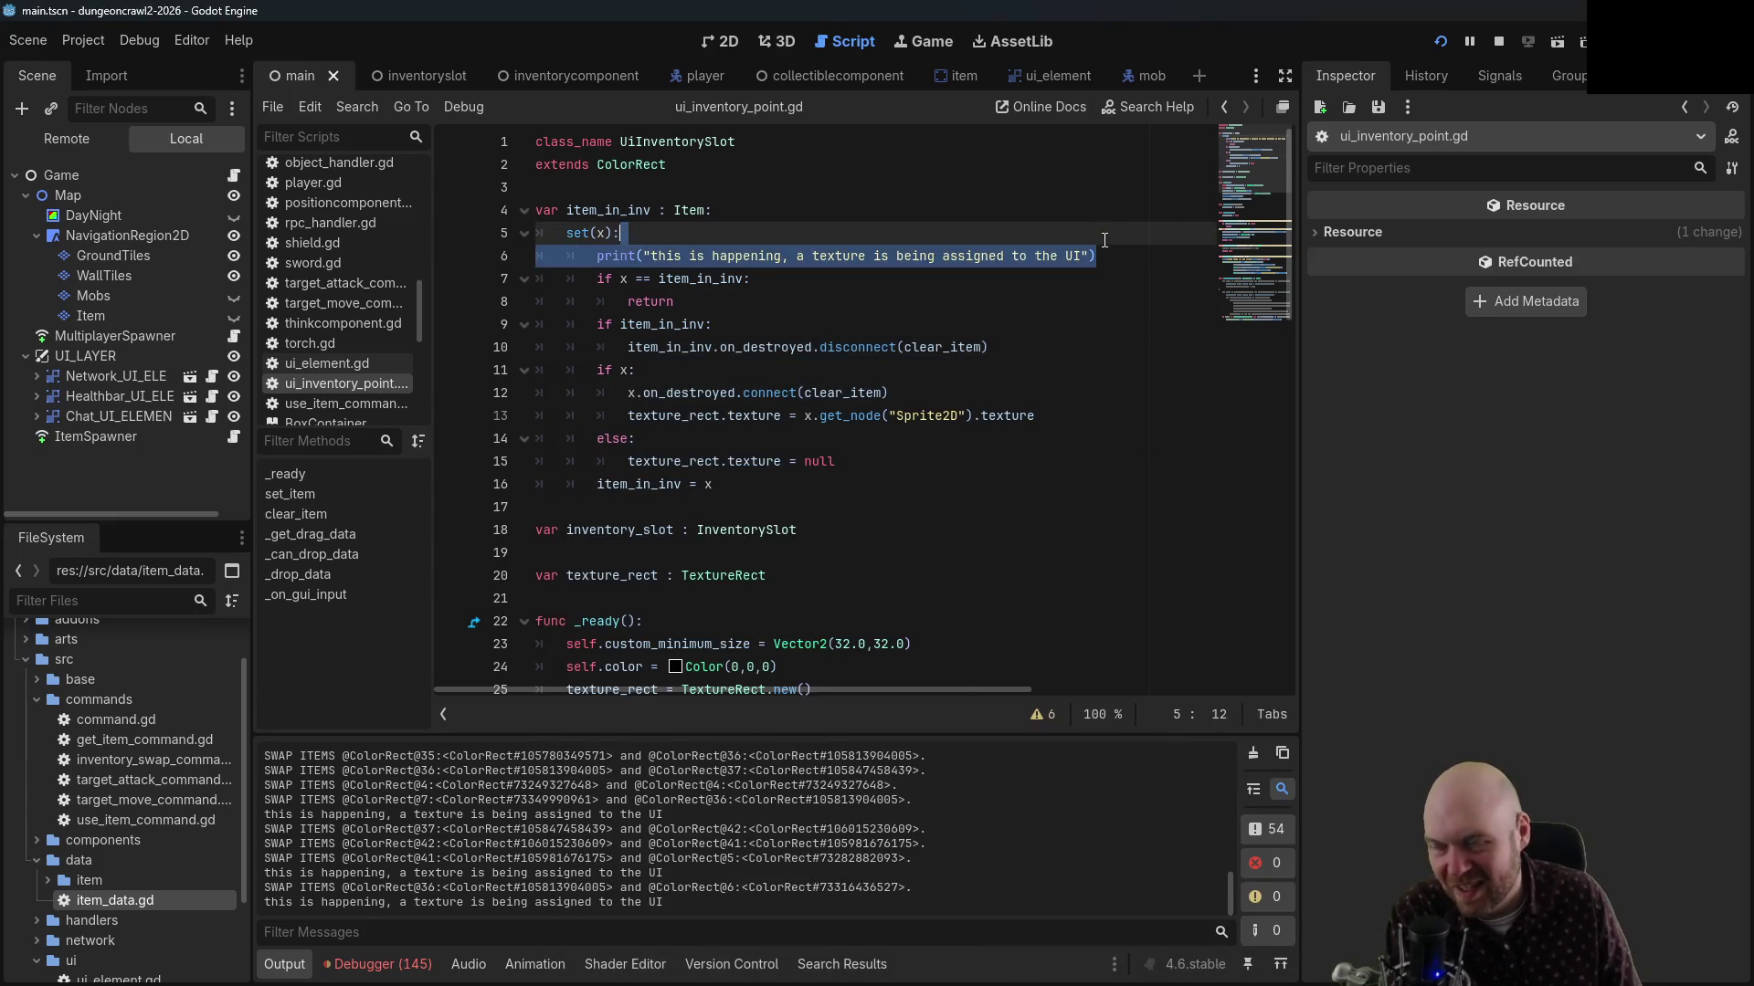
{"action": "key", "text": "BackSpace"}
{"action": "key", "text": "ctrl+s"}
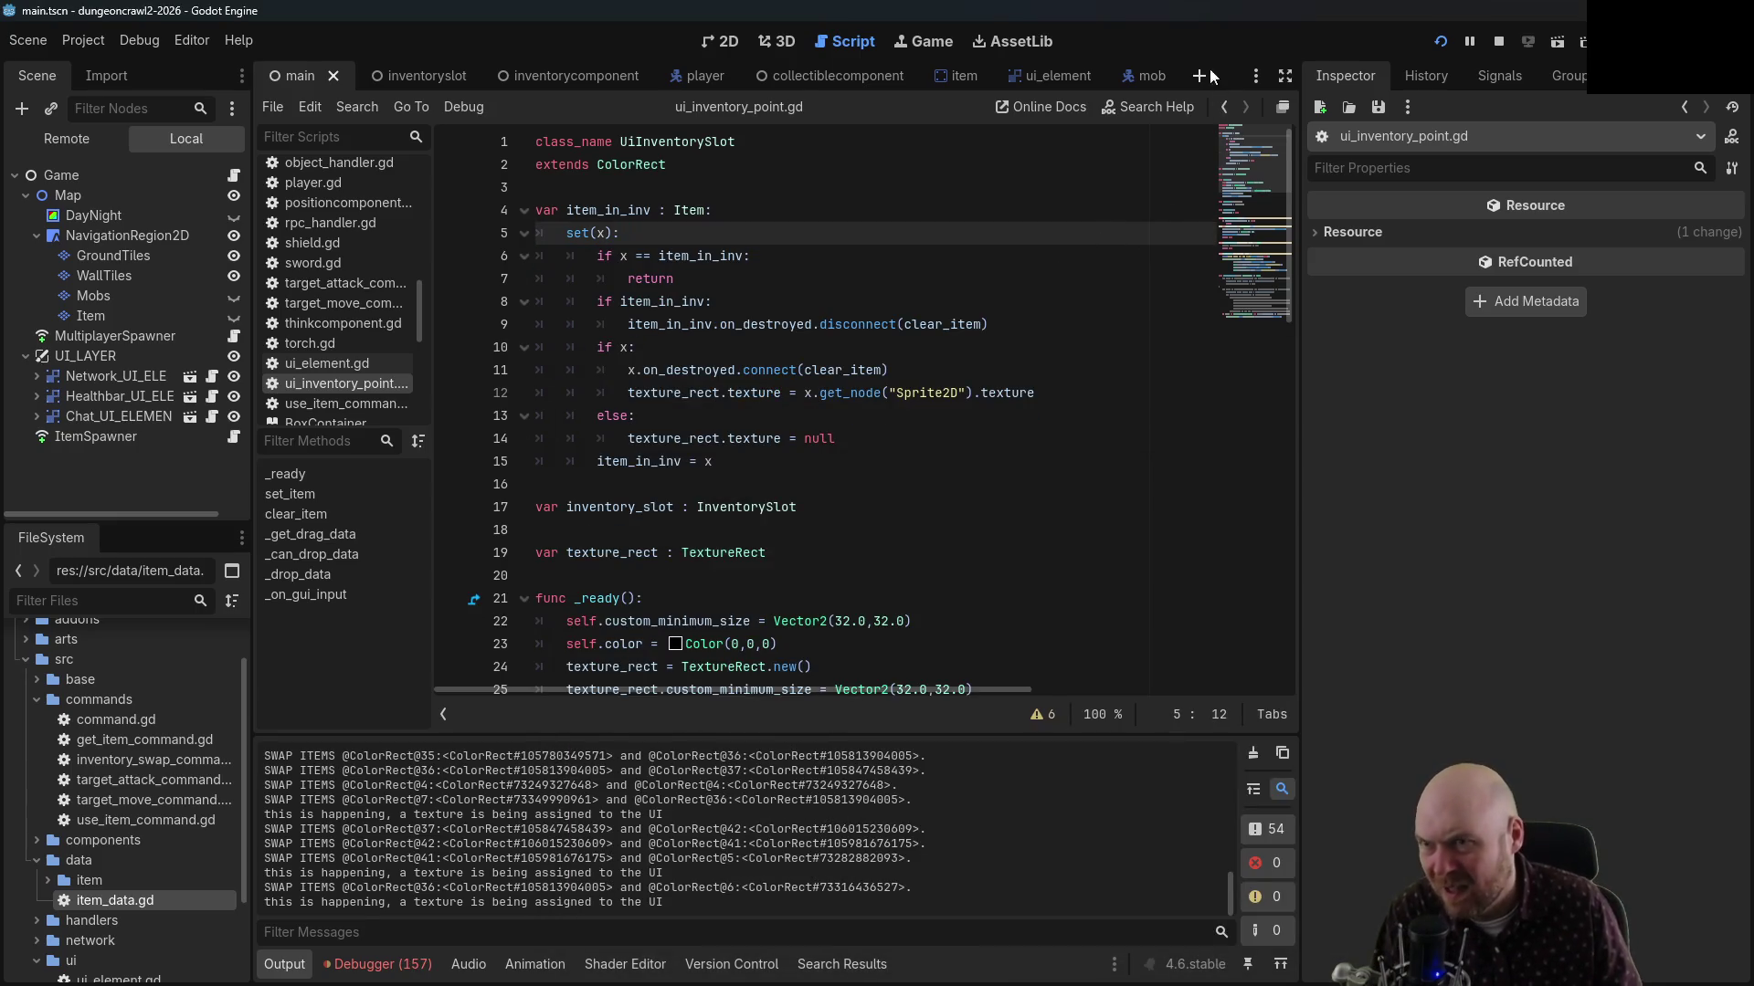
Navigate back through edit history to the _drop_data swap code
{"action": "left_click", "coordinate": [1228, 108]}
{"action": "left_click", "coordinate": [1227, 108]}
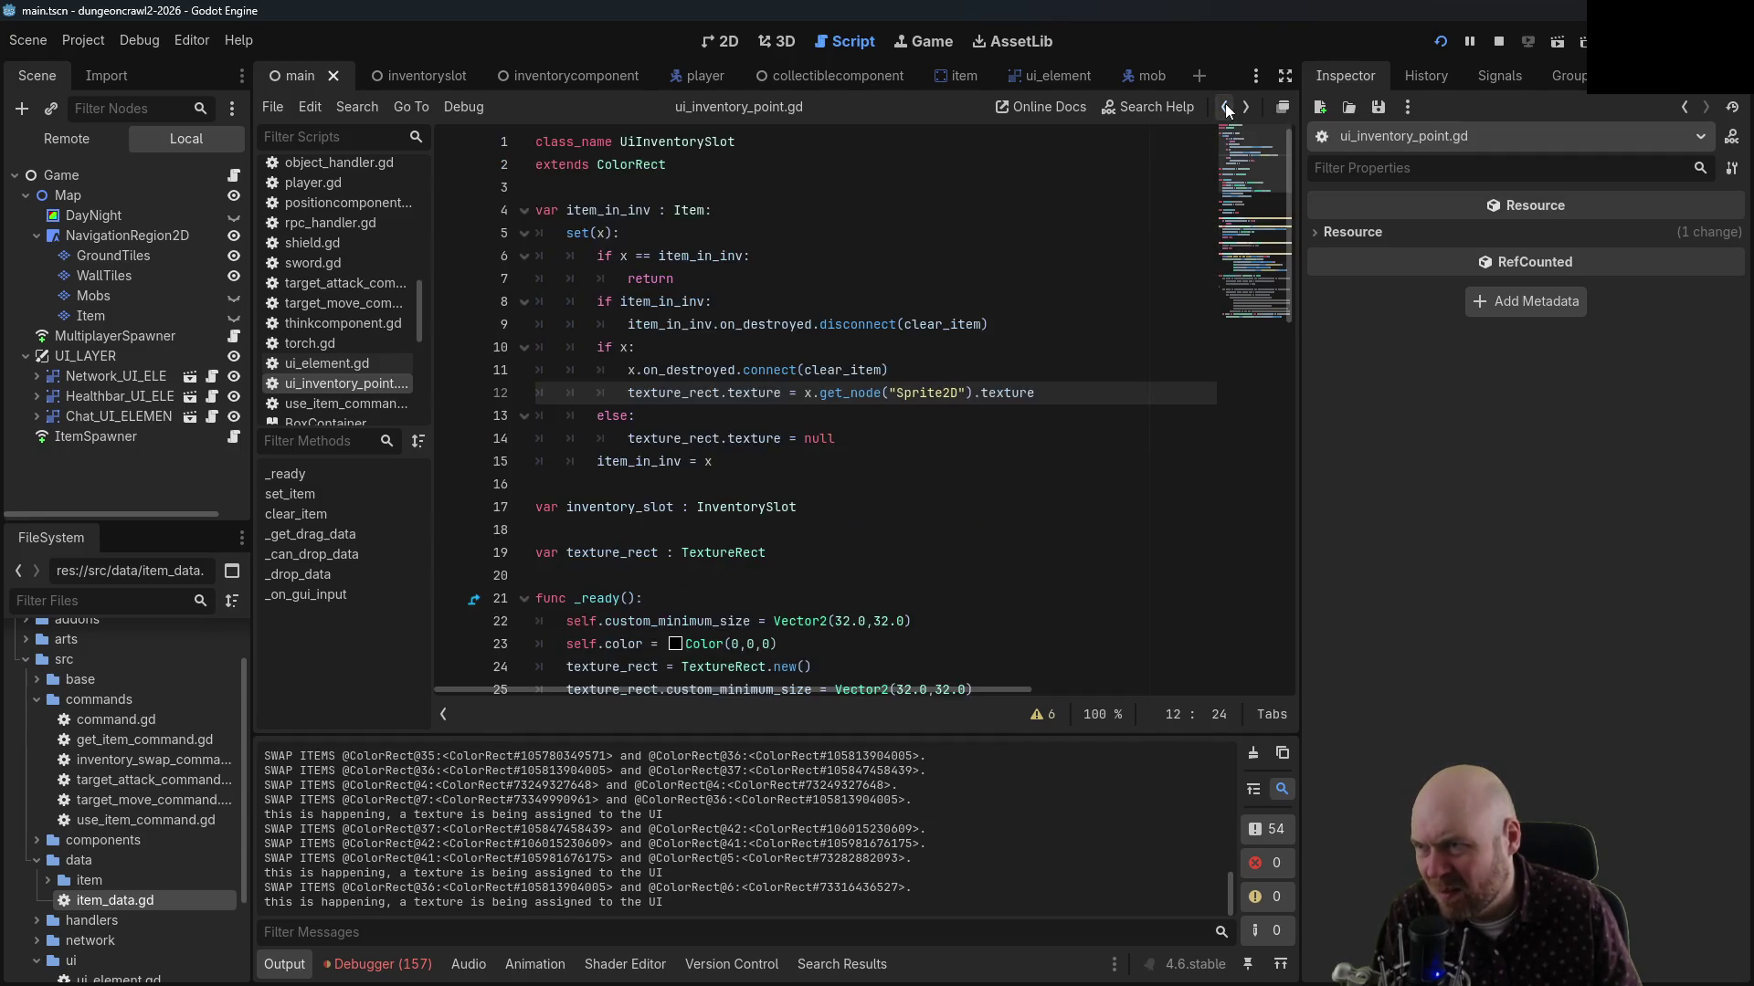
{"action": "left_click", "coordinate": [1227, 109]}
{"action": "left_click", "coordinate": [1226, 109]}
{"action": "left_click", "coordinate": [1226, 109]}
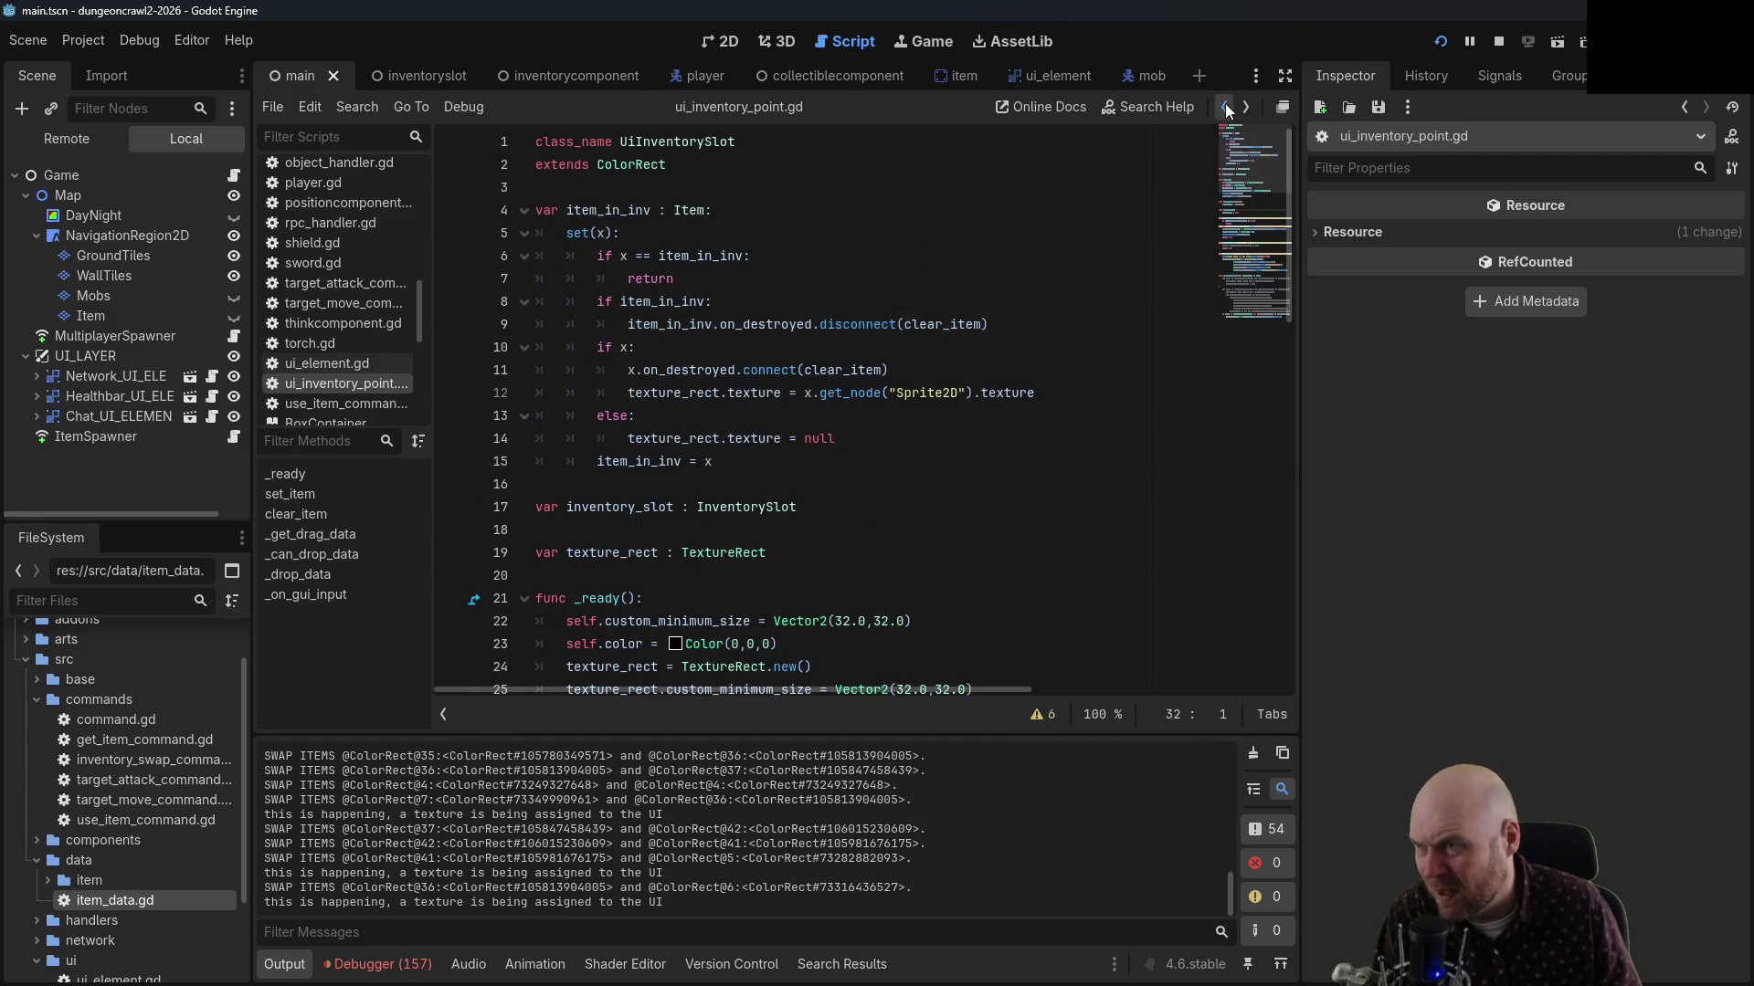
{"action": "left_click", "coordinate": [1226, 108]}
{"action": "left_click", "coordinate": [1227, 109]}
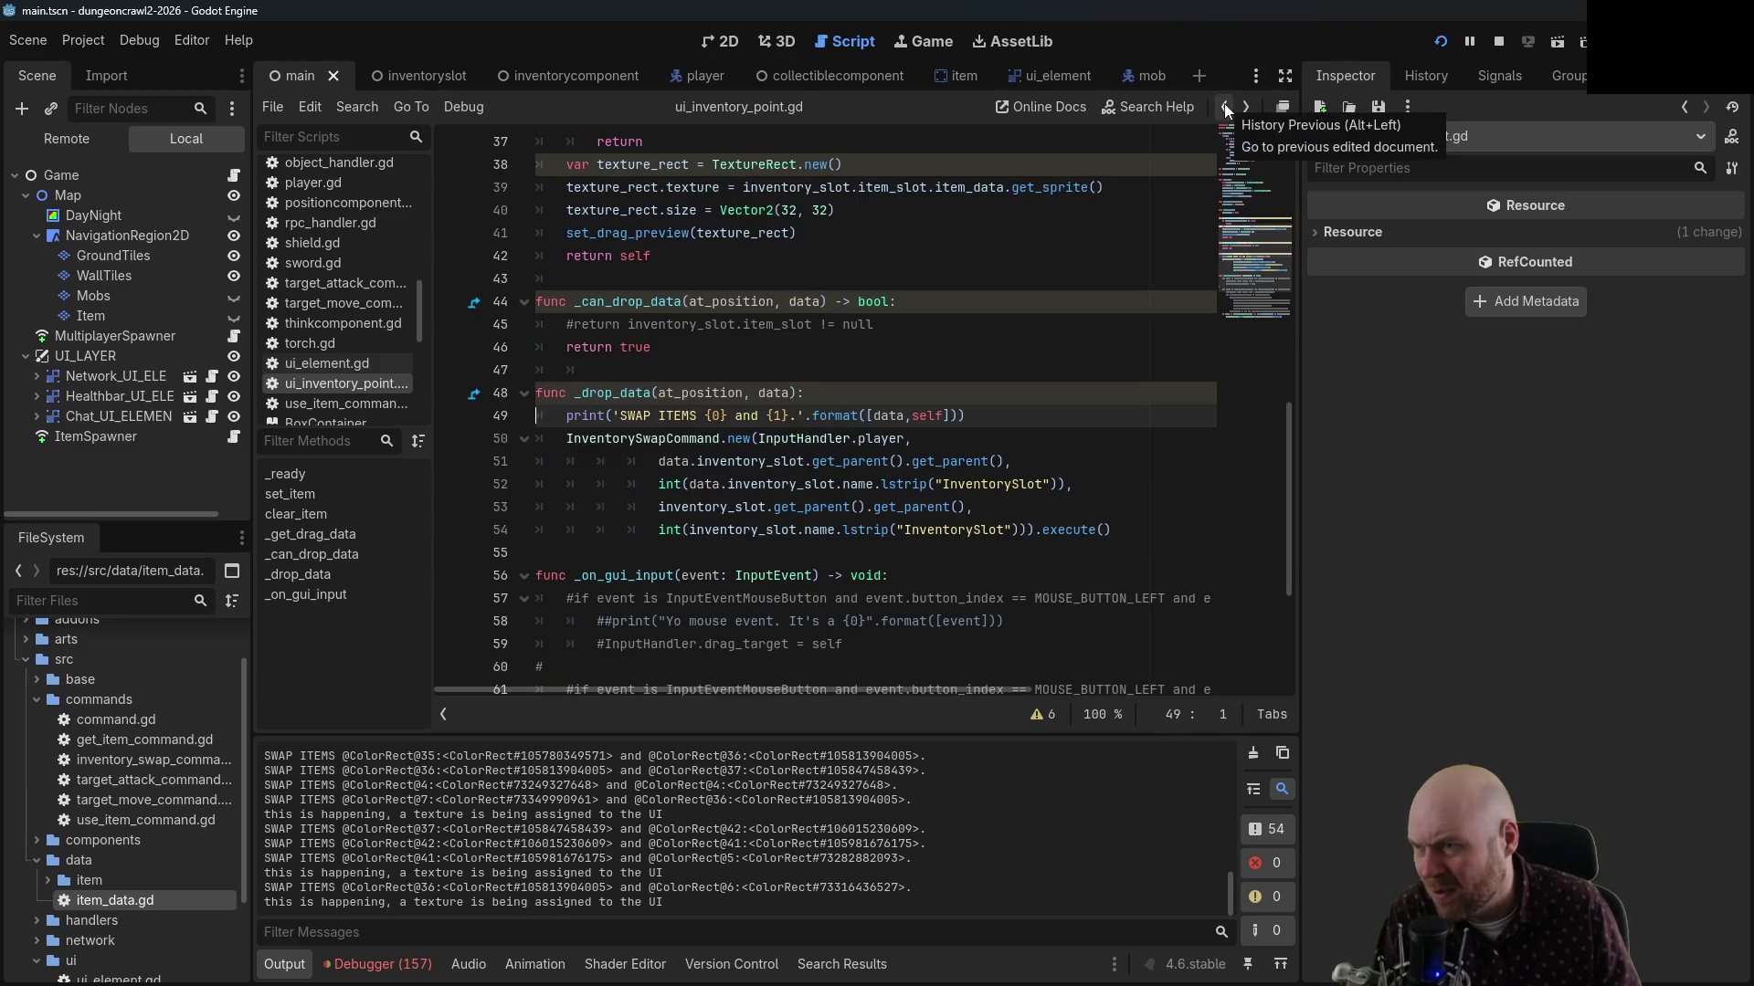
{"action": "scroll", "coordinate": [1076, 378], "scroll_direction": "up", "scroll_amount": 10}
{"action": "scroll", "coordinate": [1076, 378], "scroll_direction": "up", "scroll_amount": 2}
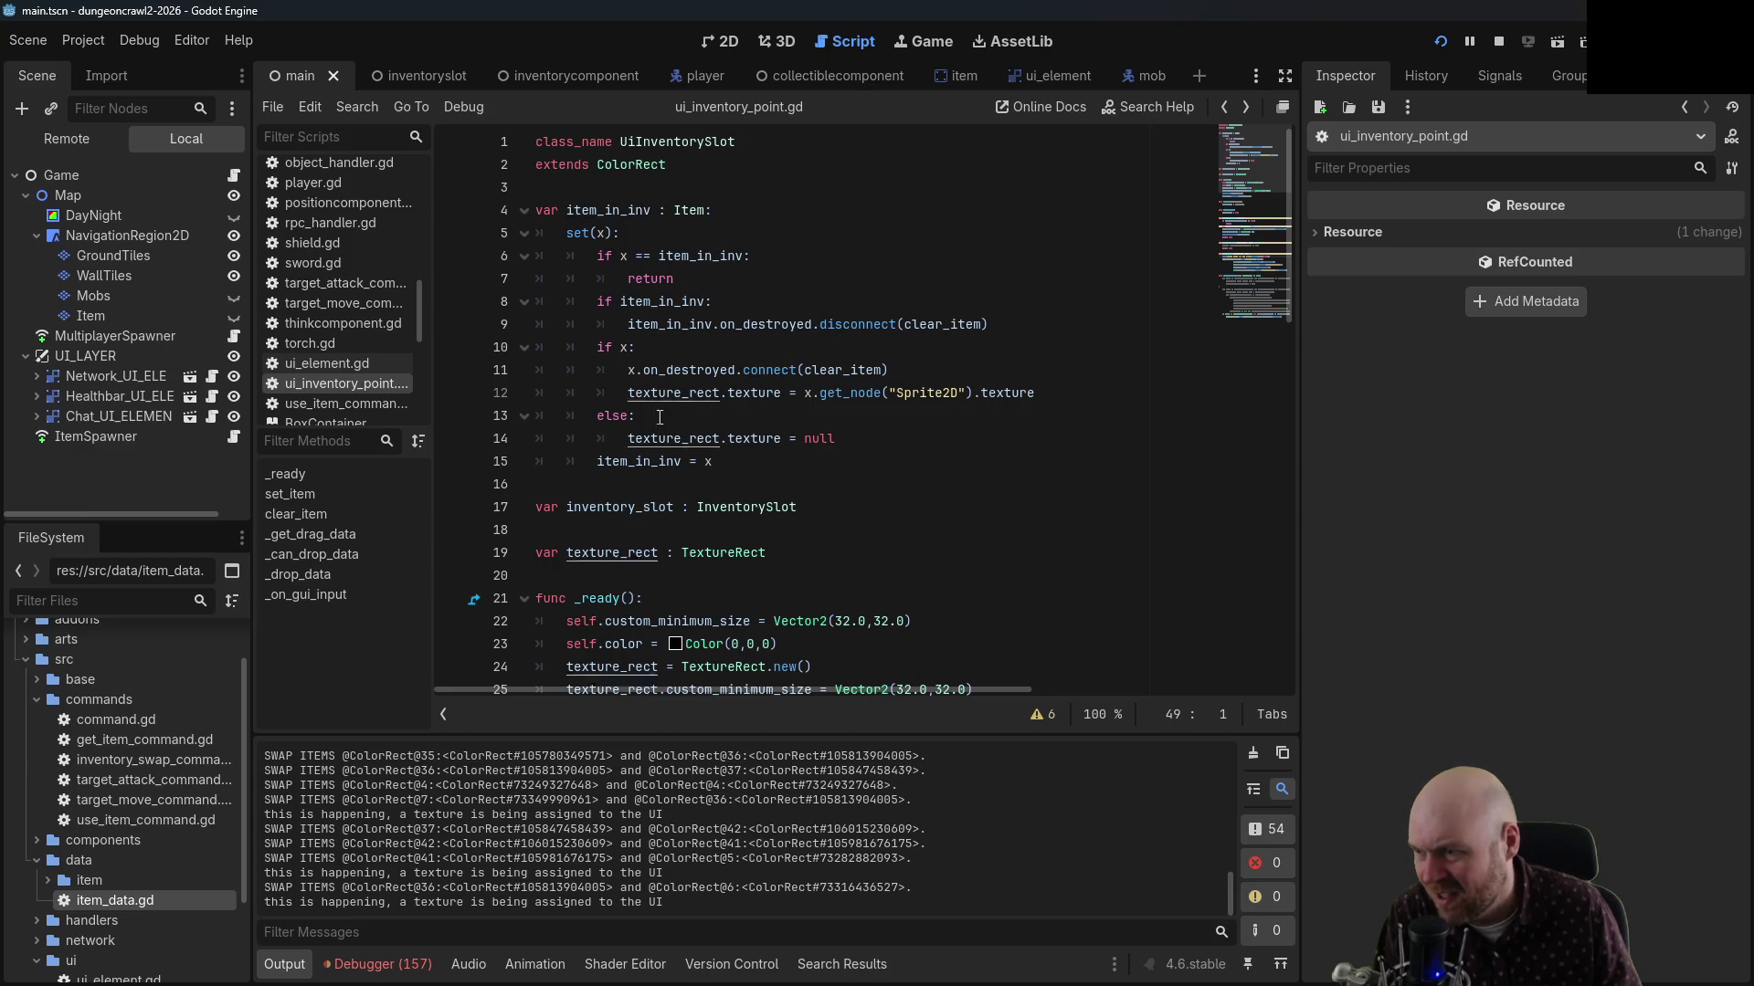
Open the InventorySlot class definition and inspect the unique-id int() call on line 12
{"action": "left_click", "coordinate": [740, 511], "text": "ctrl"}
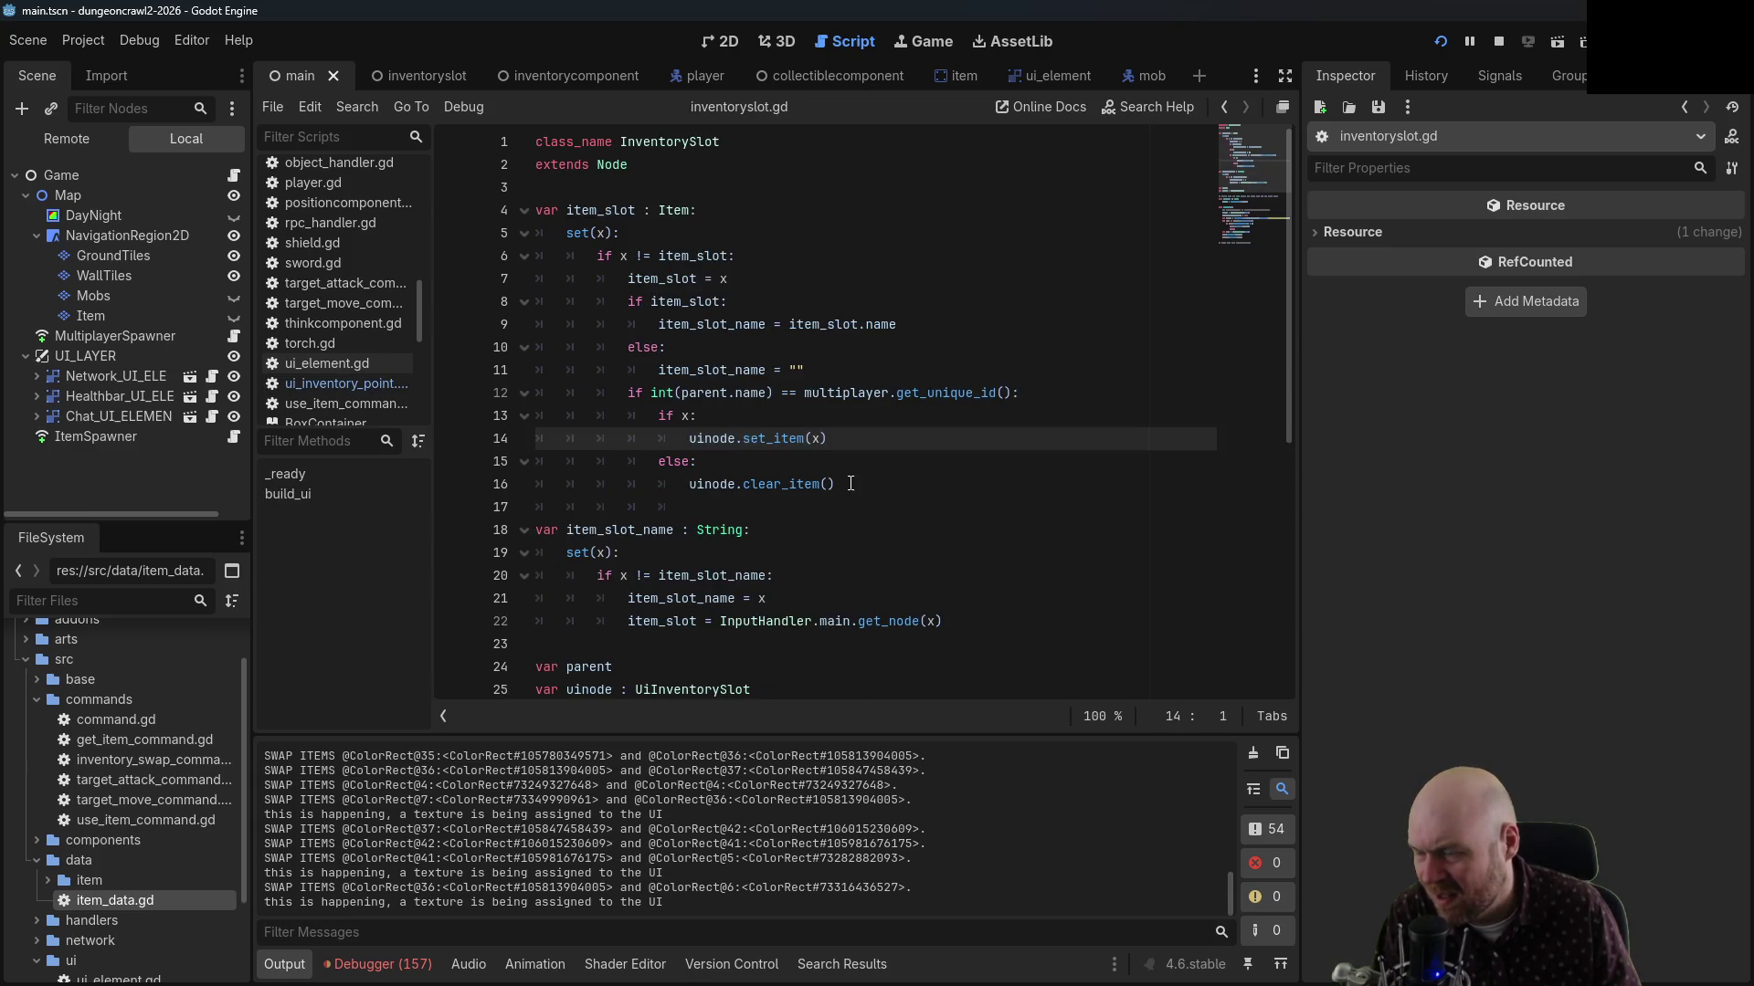
{"action": "left_click", "coordinate": [895, 393]}
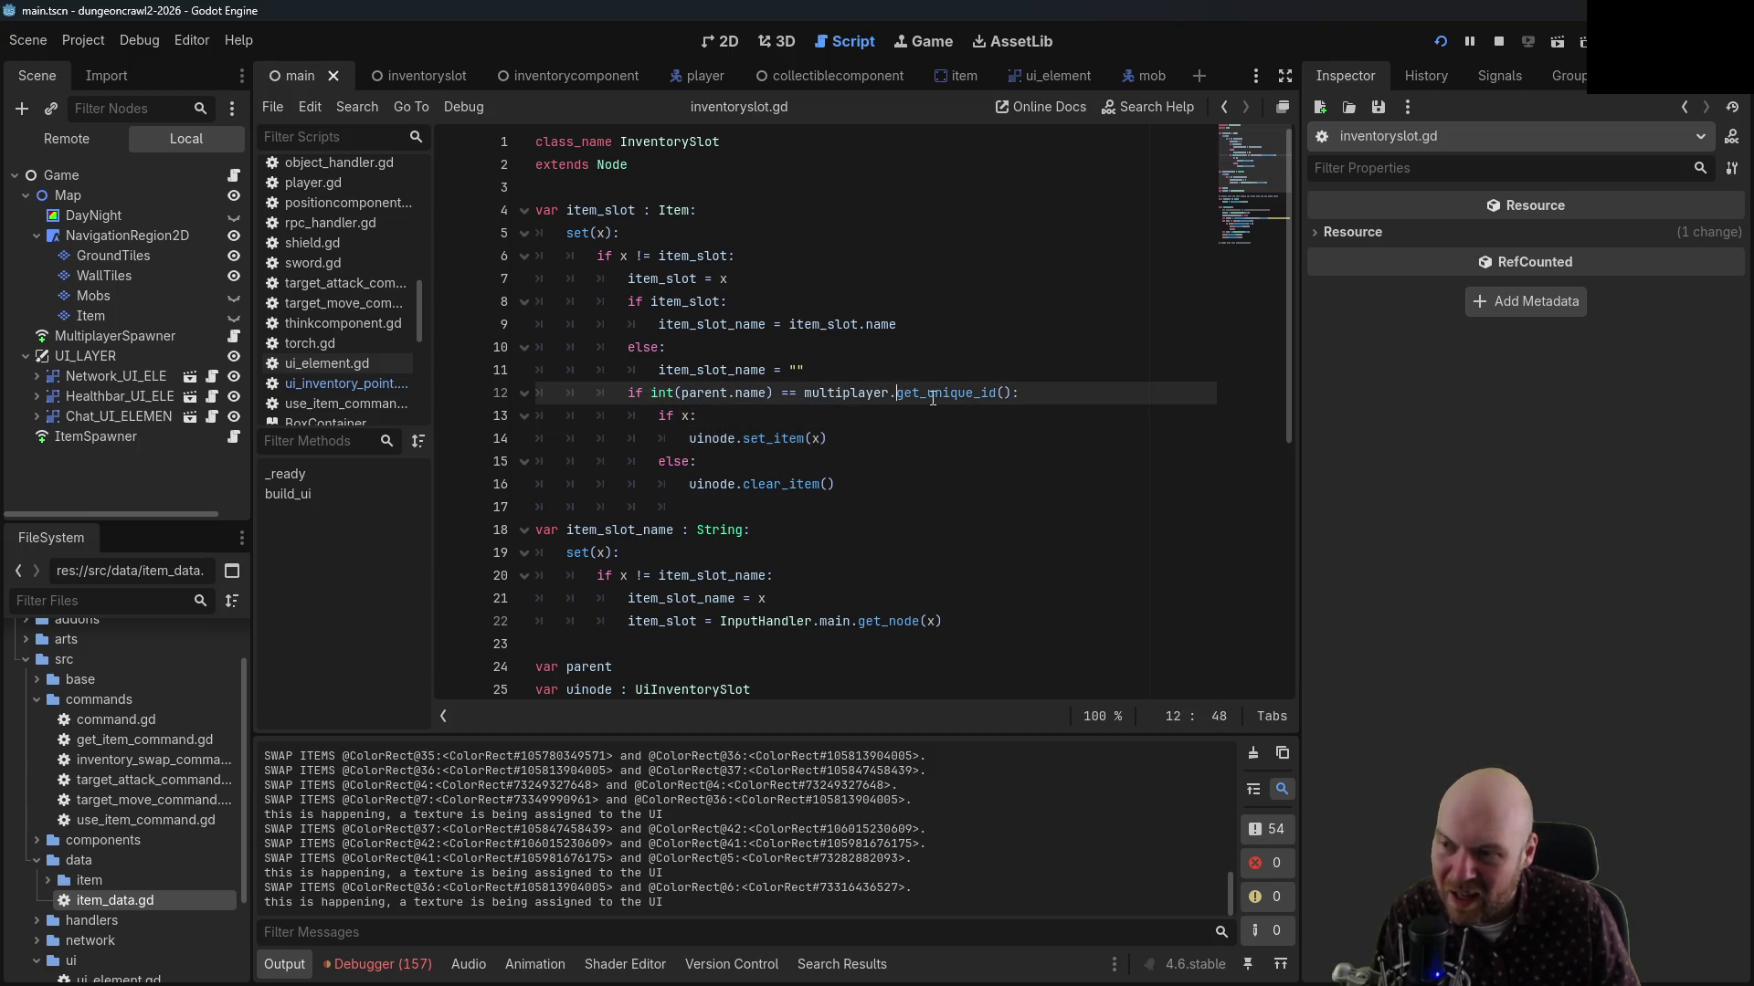
{"action": "mouse_move", "coordinate": [657, 399]}
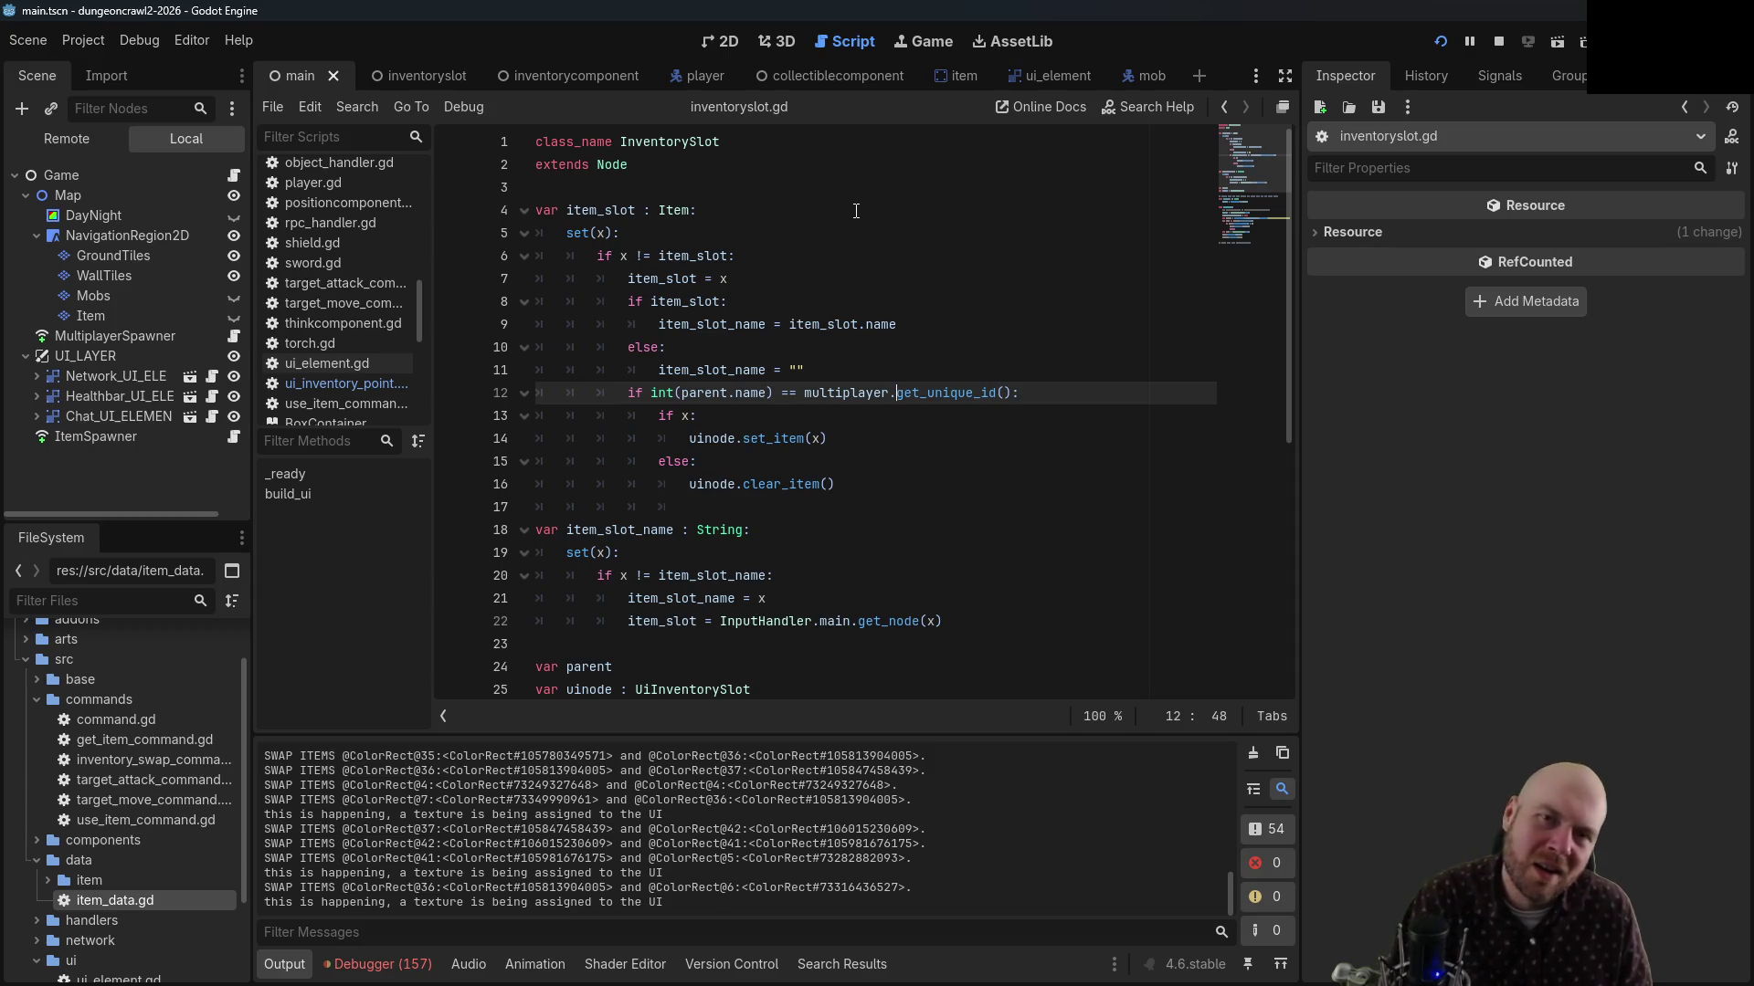
{"action": "left_click", "coordinate": [683, 395]}
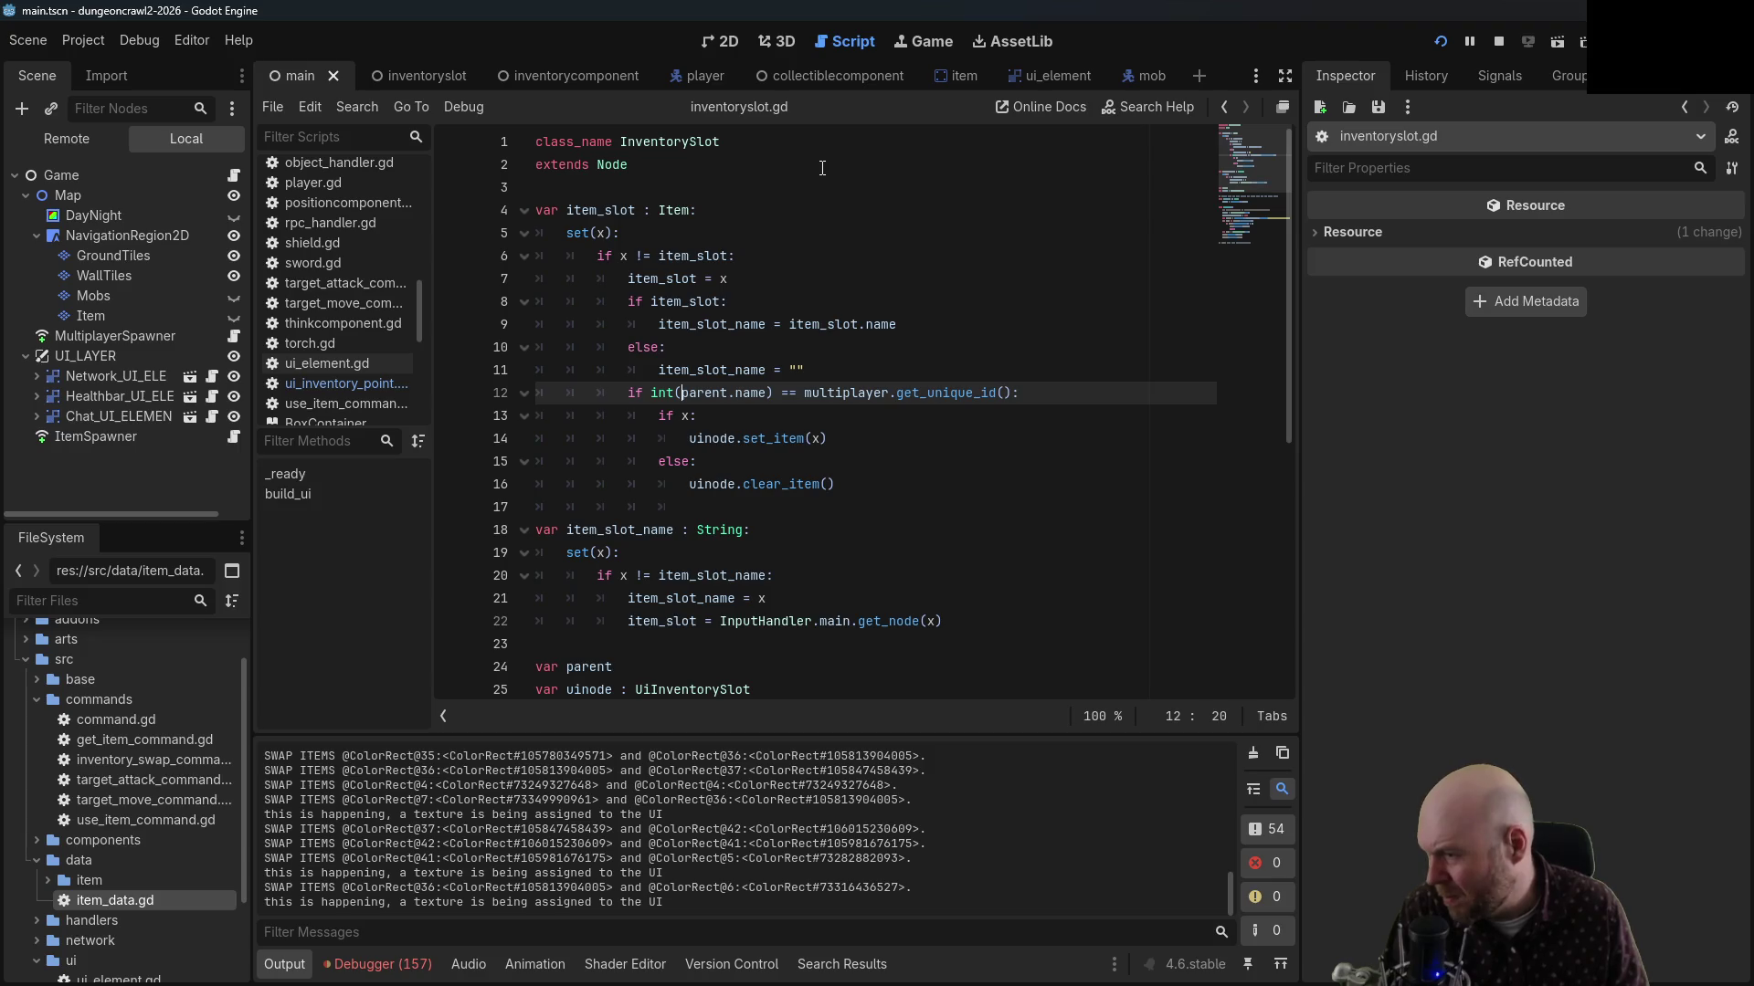
Stop the running debug game and scroll up through the Filter Scripts list
{"action": "left_click", "coordinate": [1494, 43]}
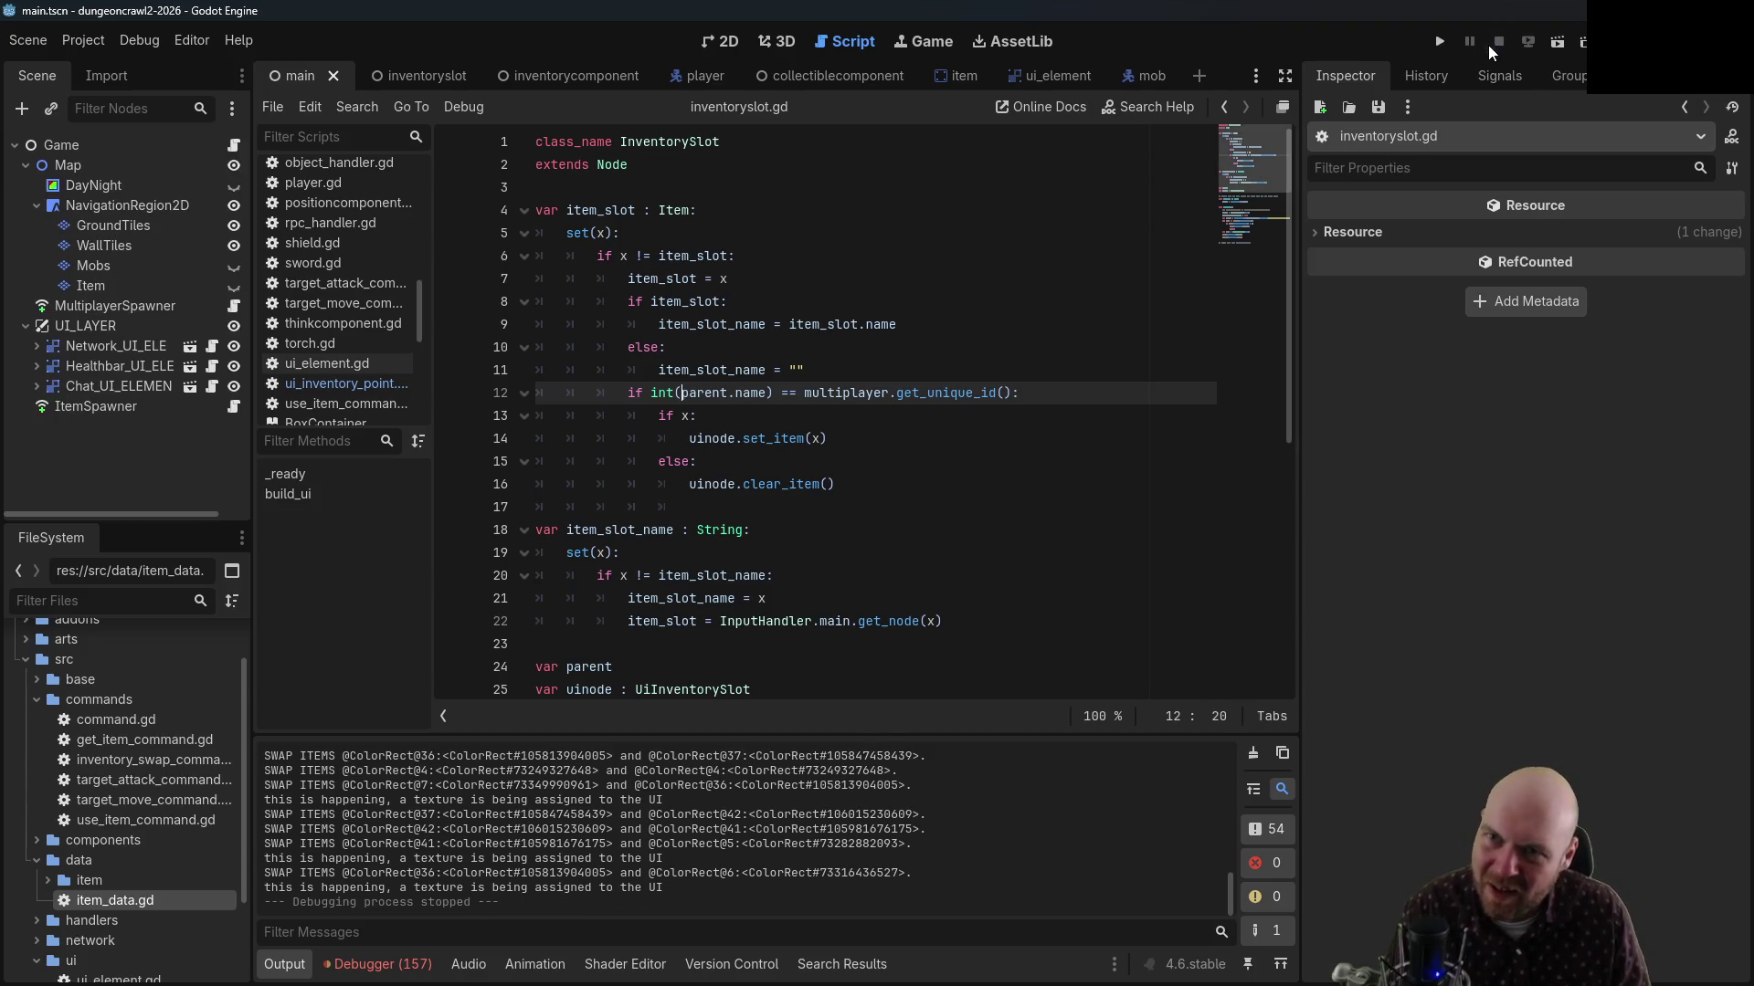
{"action": "left_click", "coordinate": [689, 393]}
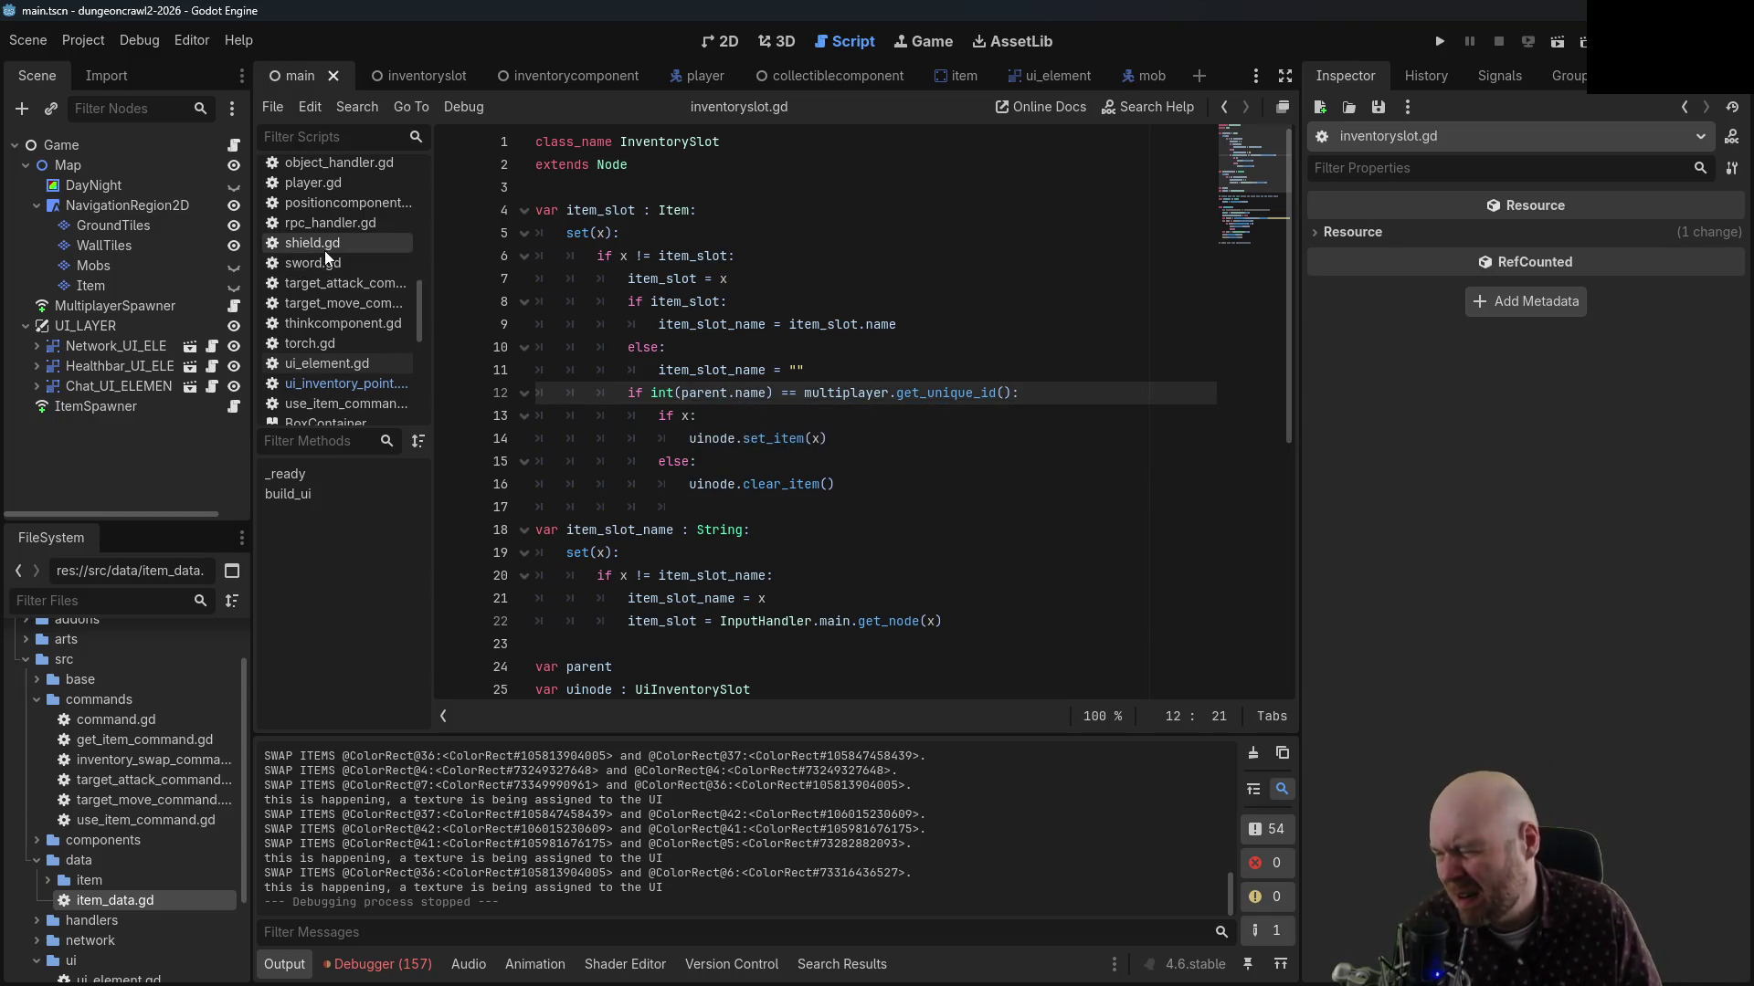
{"action": "scroll", "coordinate": [369, 286], "scroll_direction": "up", "scroll_amount": 1}
{"action": "scroll", "coordinate": [369, 290], "scroll_direction": "up", "scroll_amount": 5}
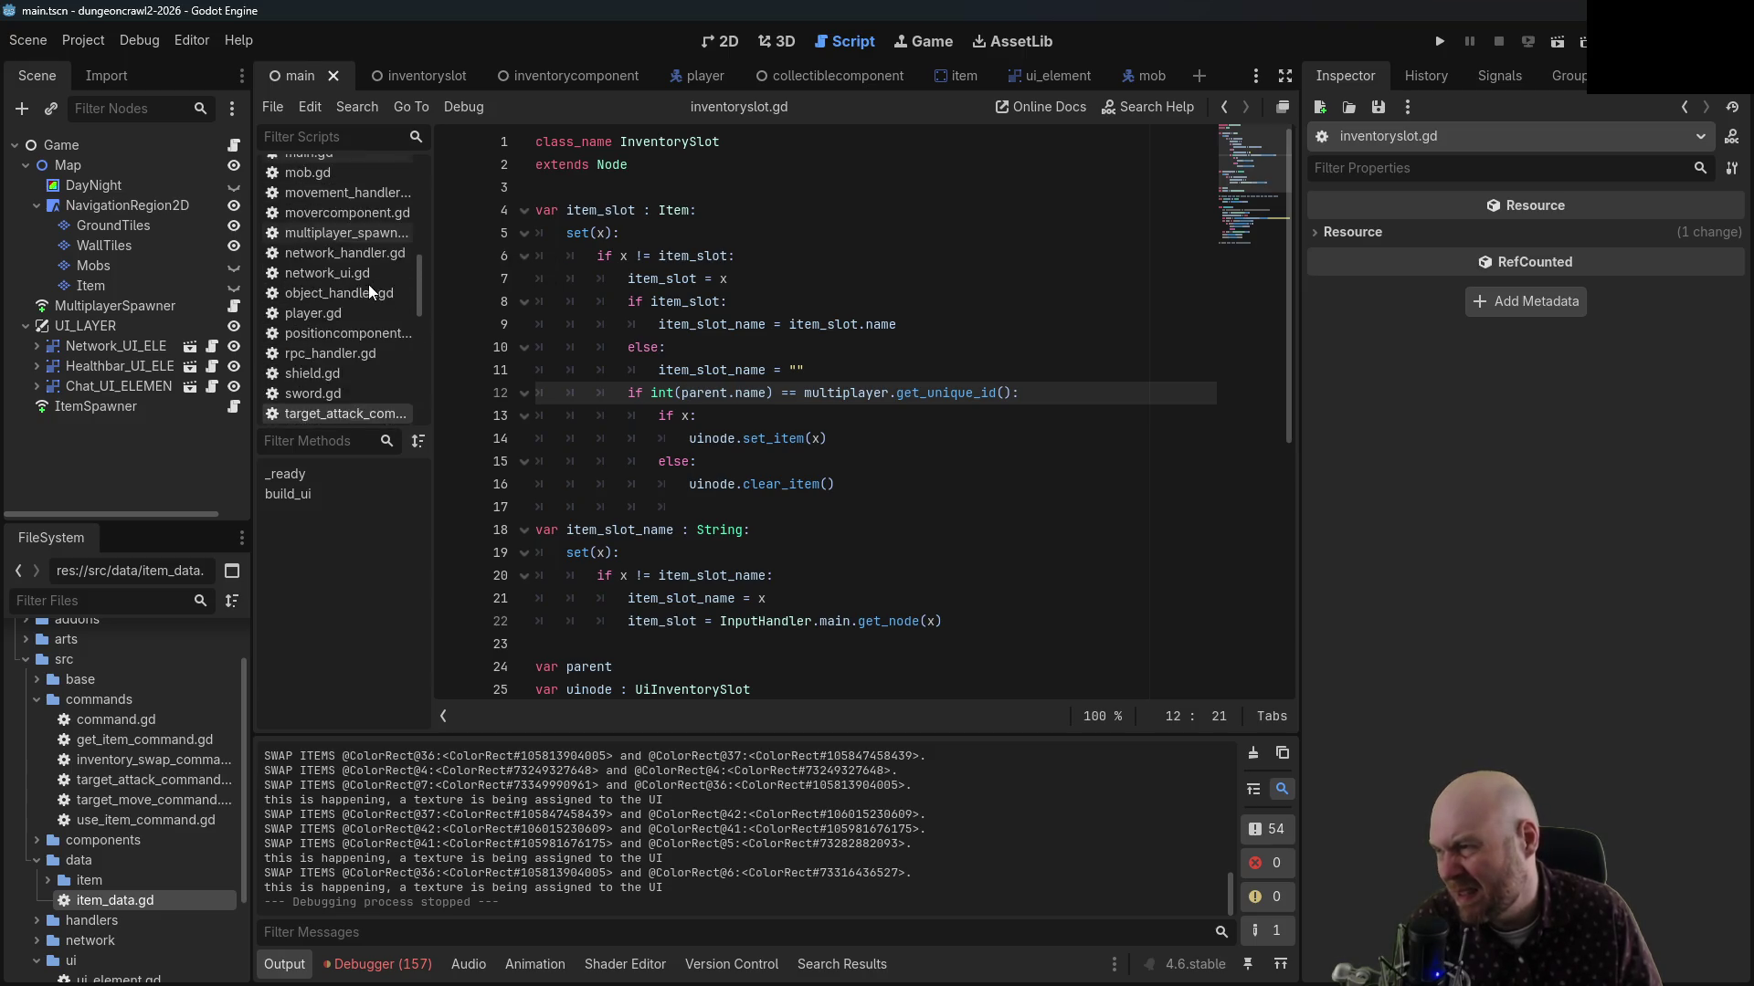
{"action": "scroll", "coordinate": [376, 291], "scroll_direction": "up", "scroll_amount": 2}
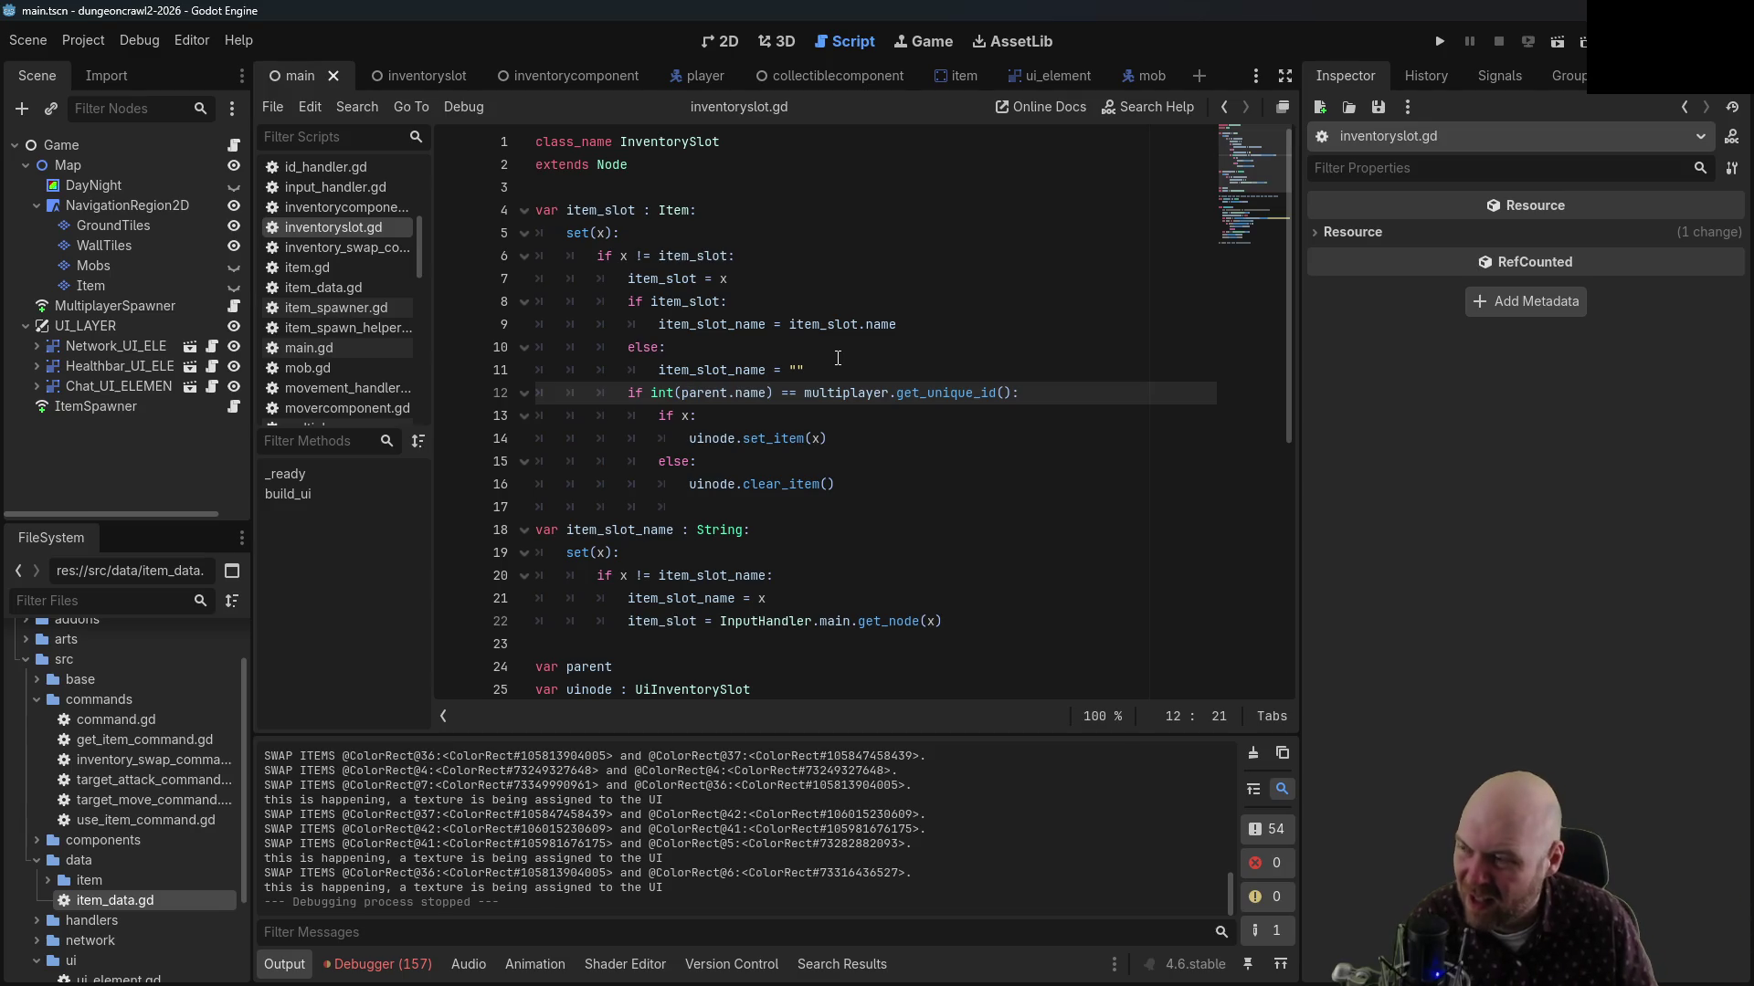
{"action": "scroll", "coordinate": [358, 356], "scroll_direction": "up", "scroll_amount": 5}
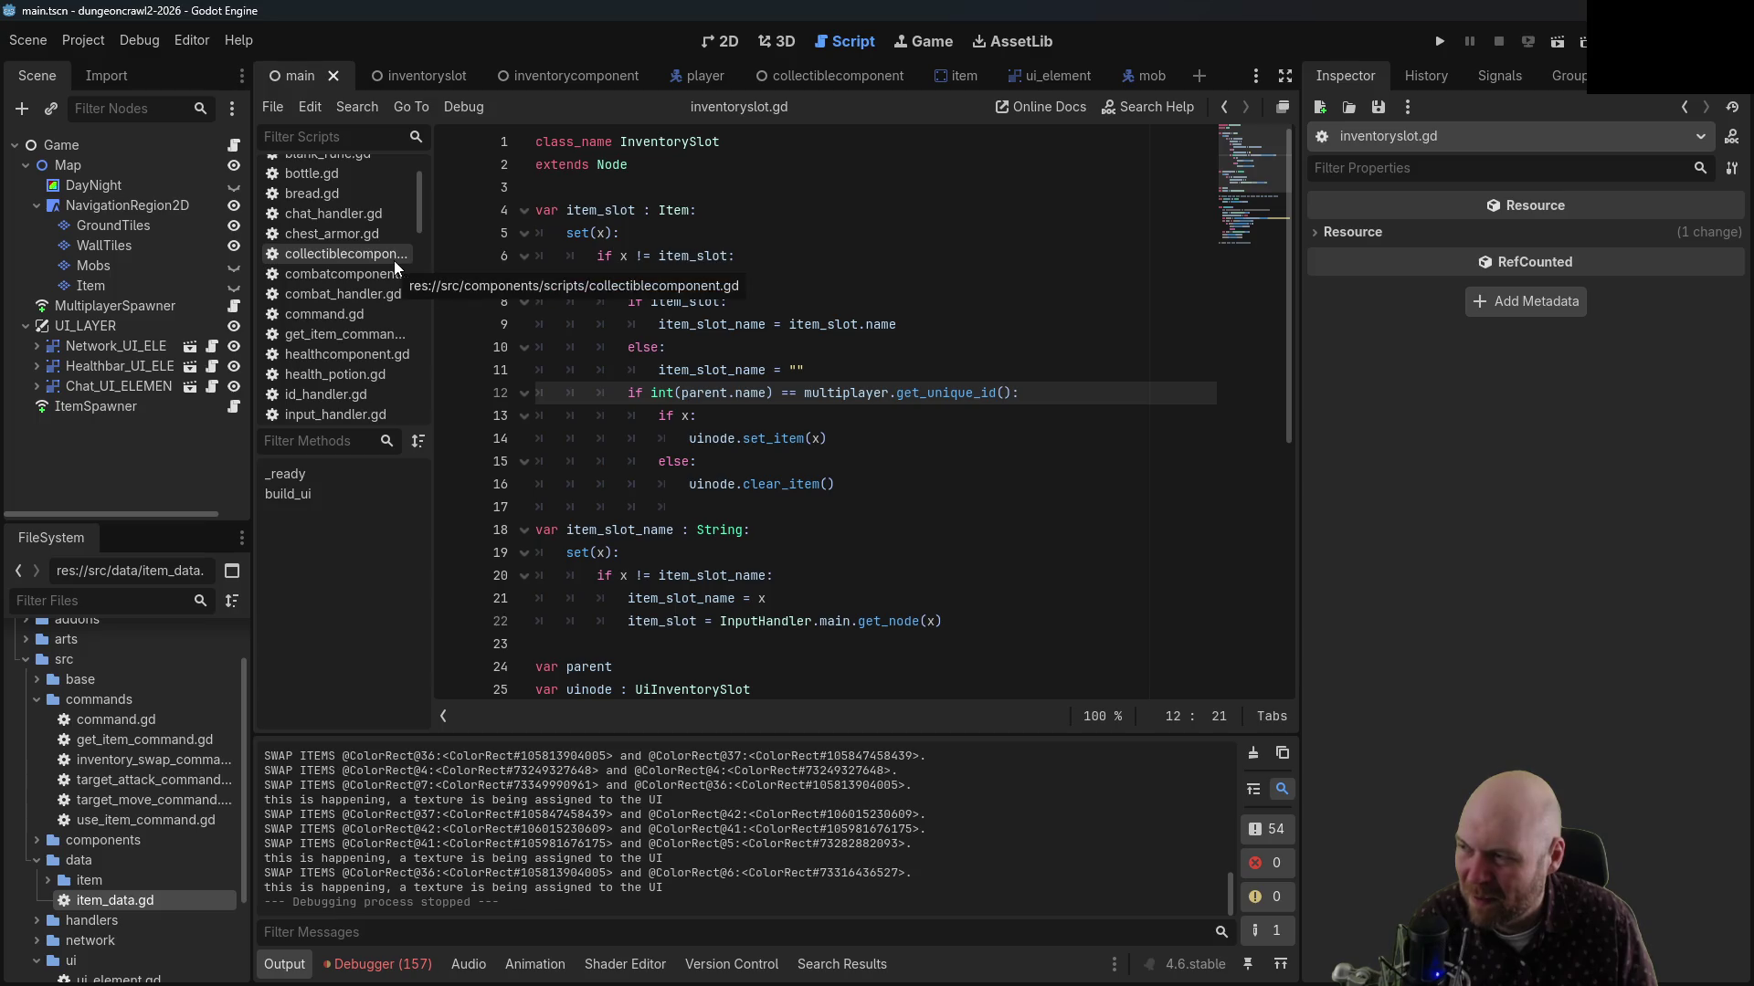
{"action": "left_click", "coordinate": [394, 259]}
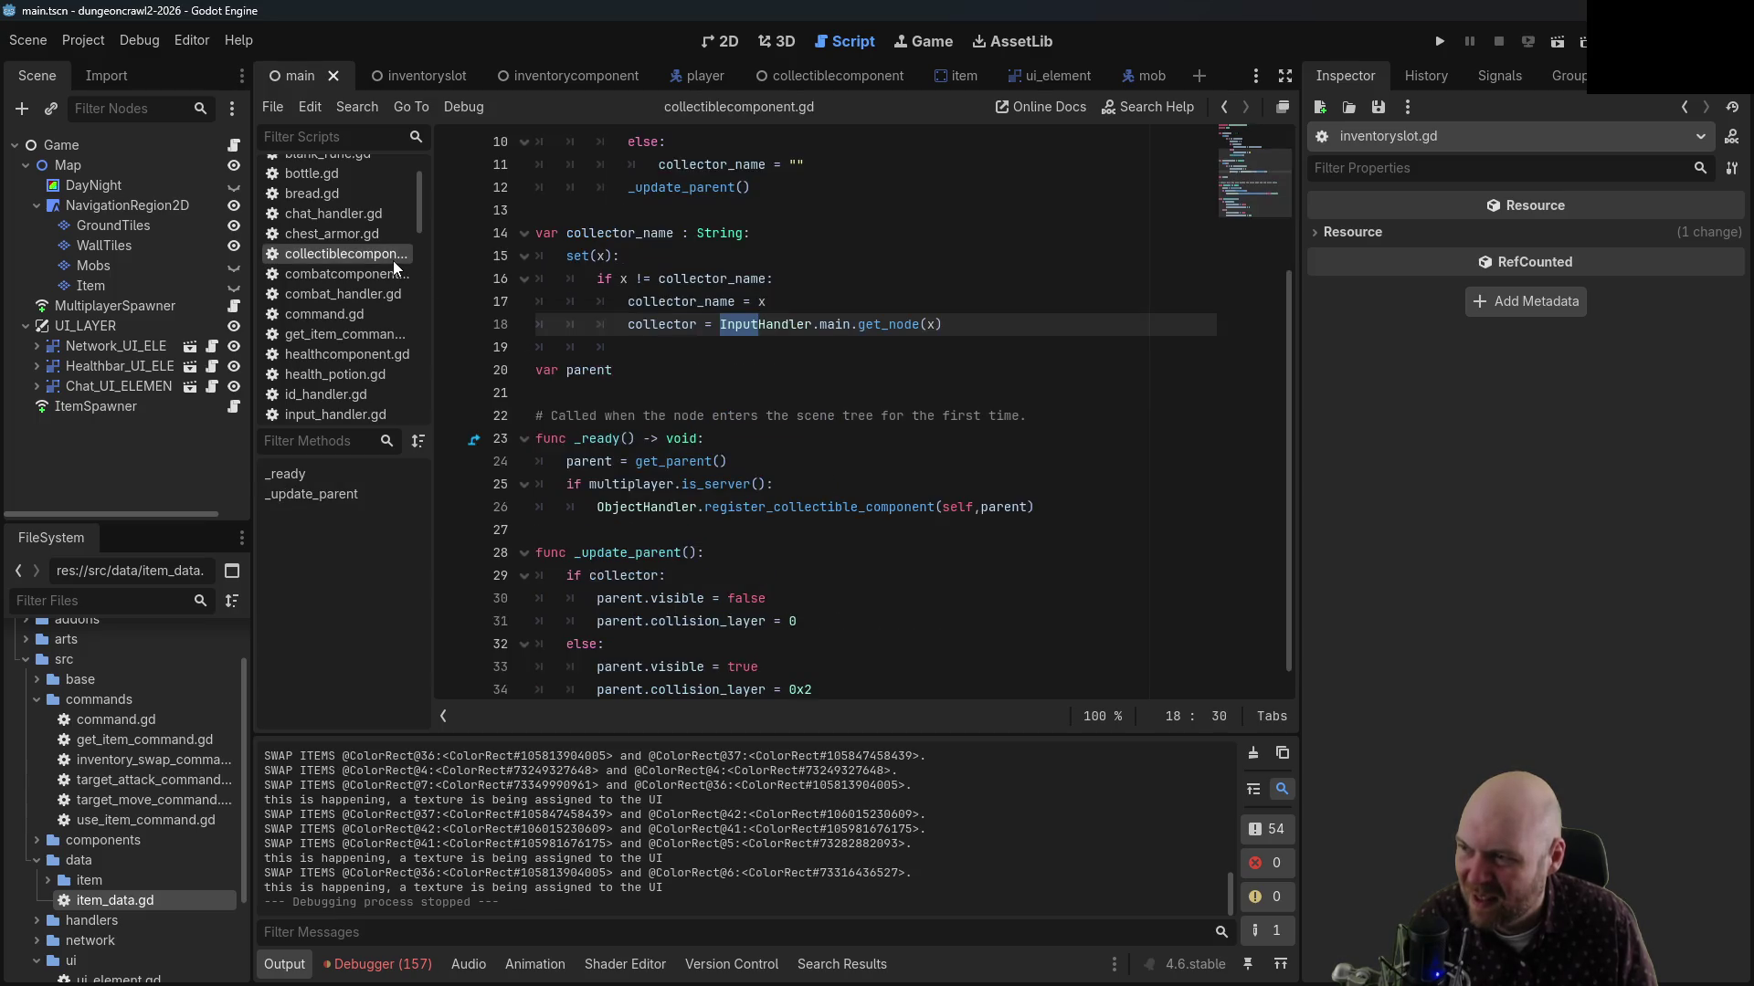
{"action": "scroll", "coordinate": [865, 327], "scroll_direction": "up", "scroll_amount": 3}
{"action": "scroll", "coordinate": [823, 355], "scroll_direction": "down", "scroll_amount": 1}
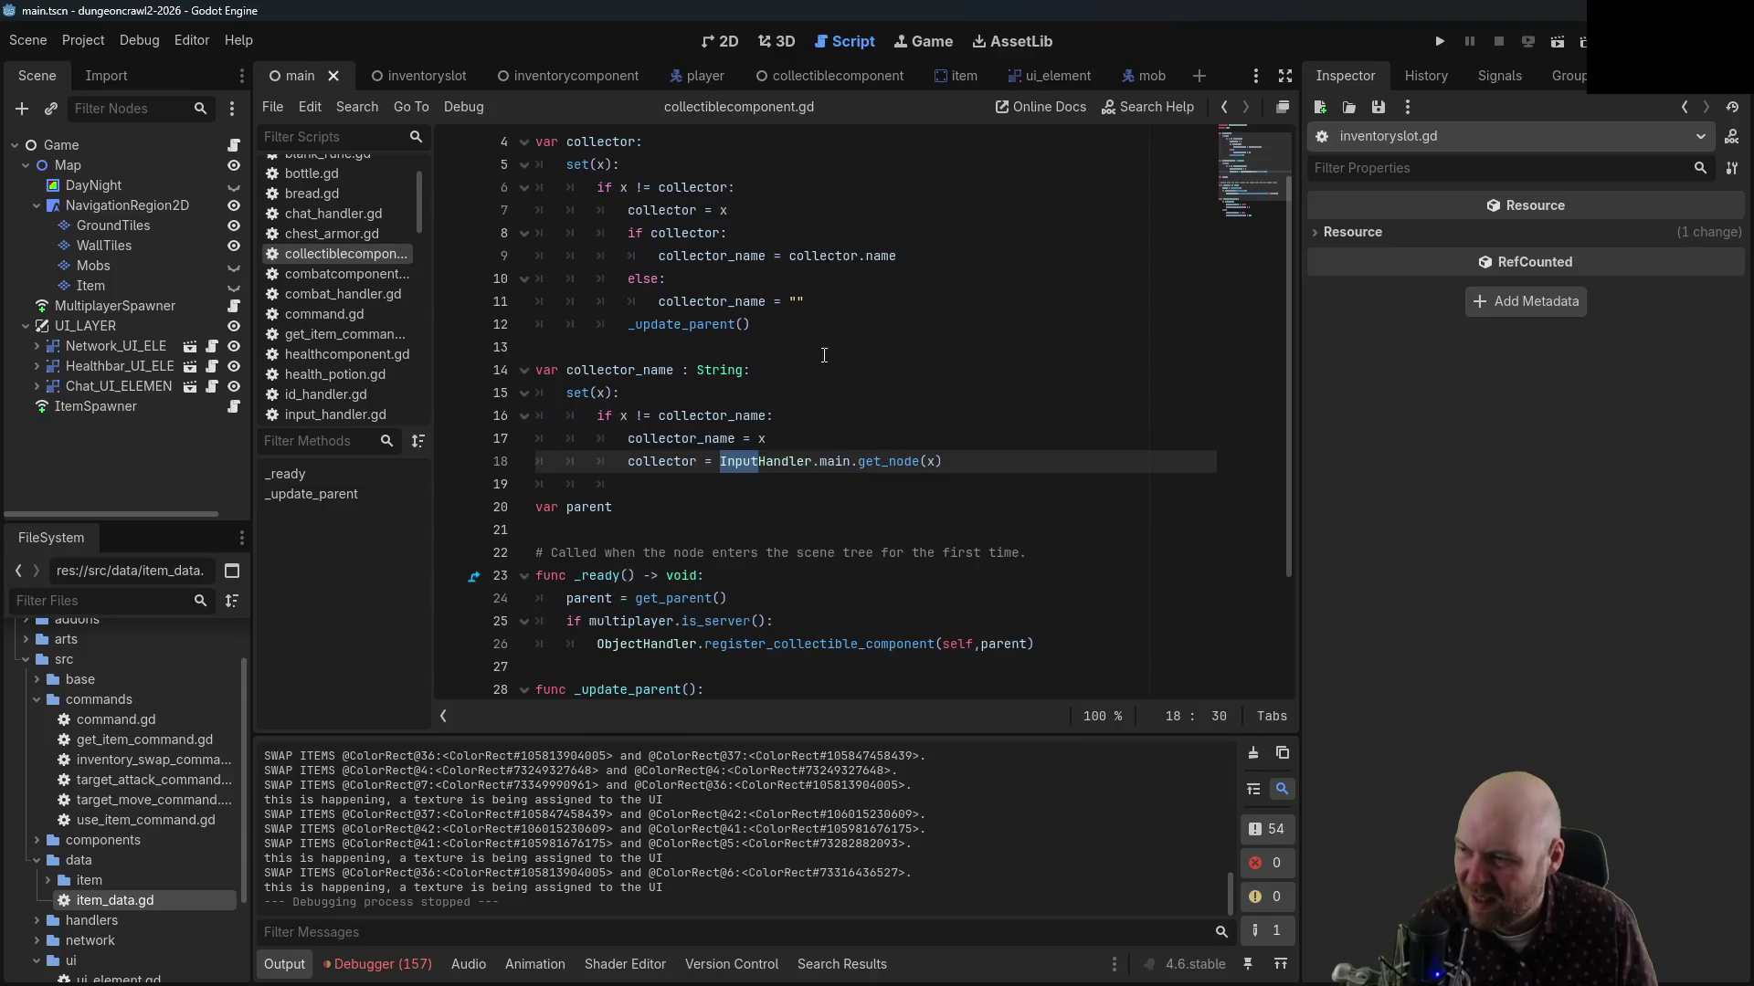
{"action": "scroll", "coordinate": [617, 490], "scroll_direction": "up", "scroll_amount": 1}
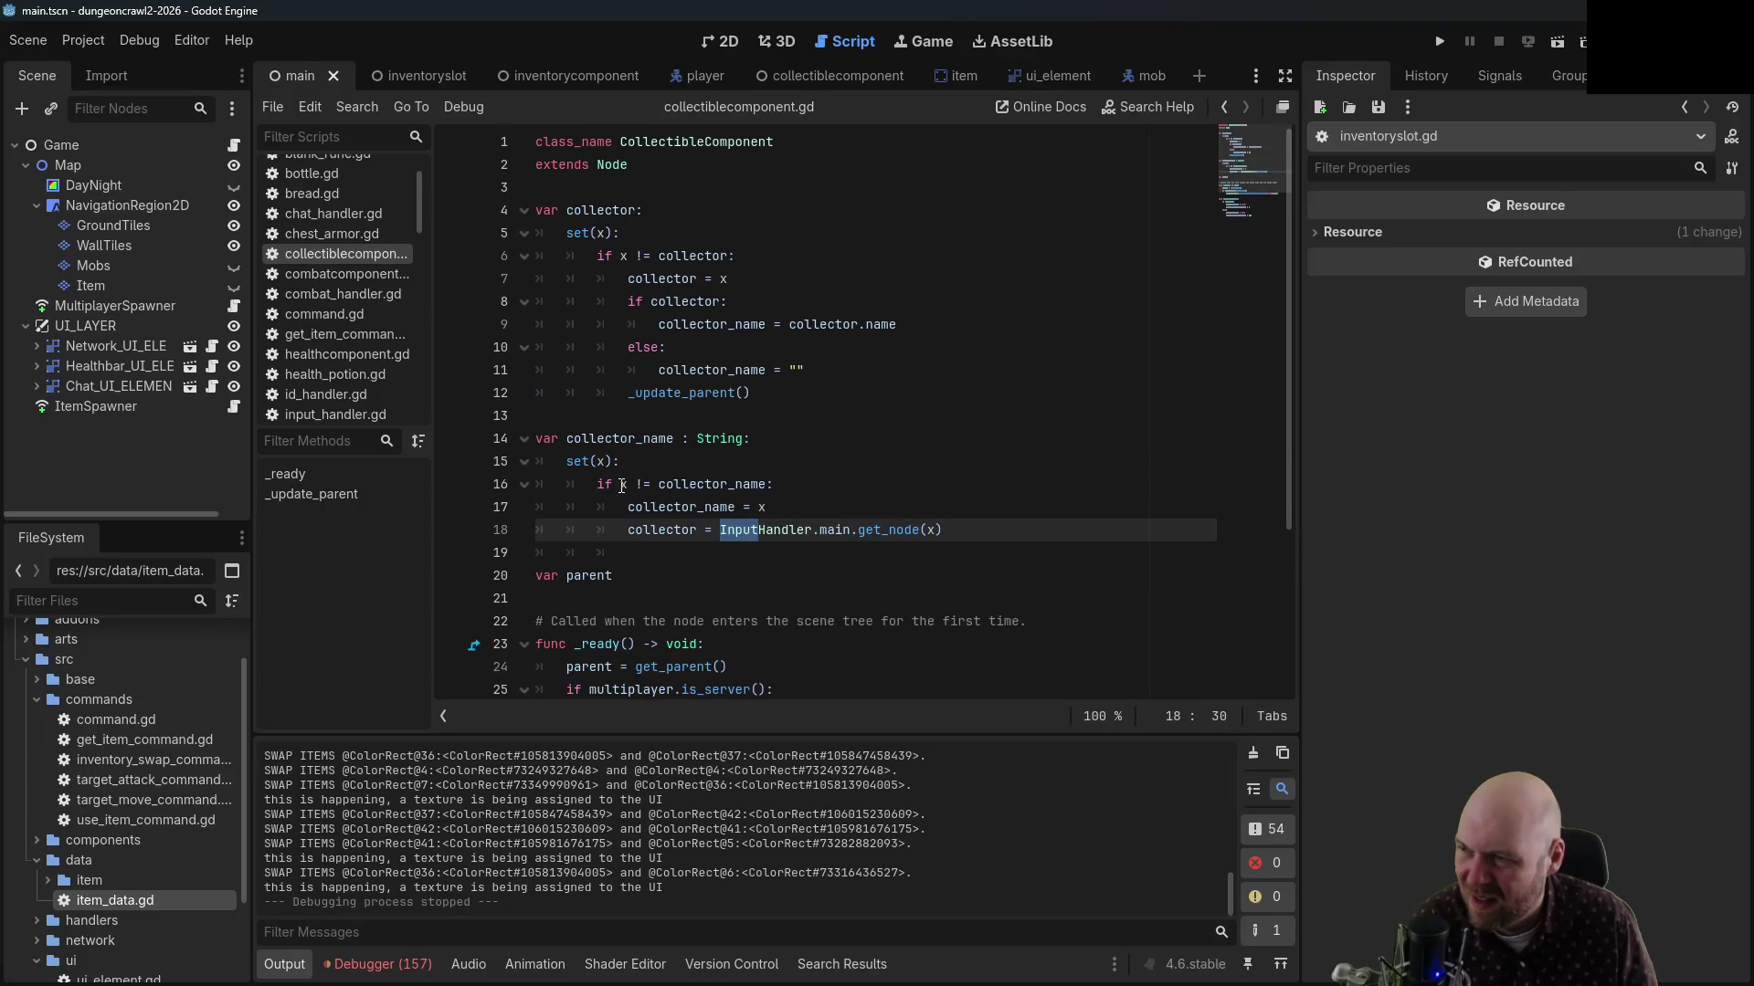
{"action": "scroll", "coordinate": [617, 484], "scroll_direction": "down", "scroll_amount": 3}
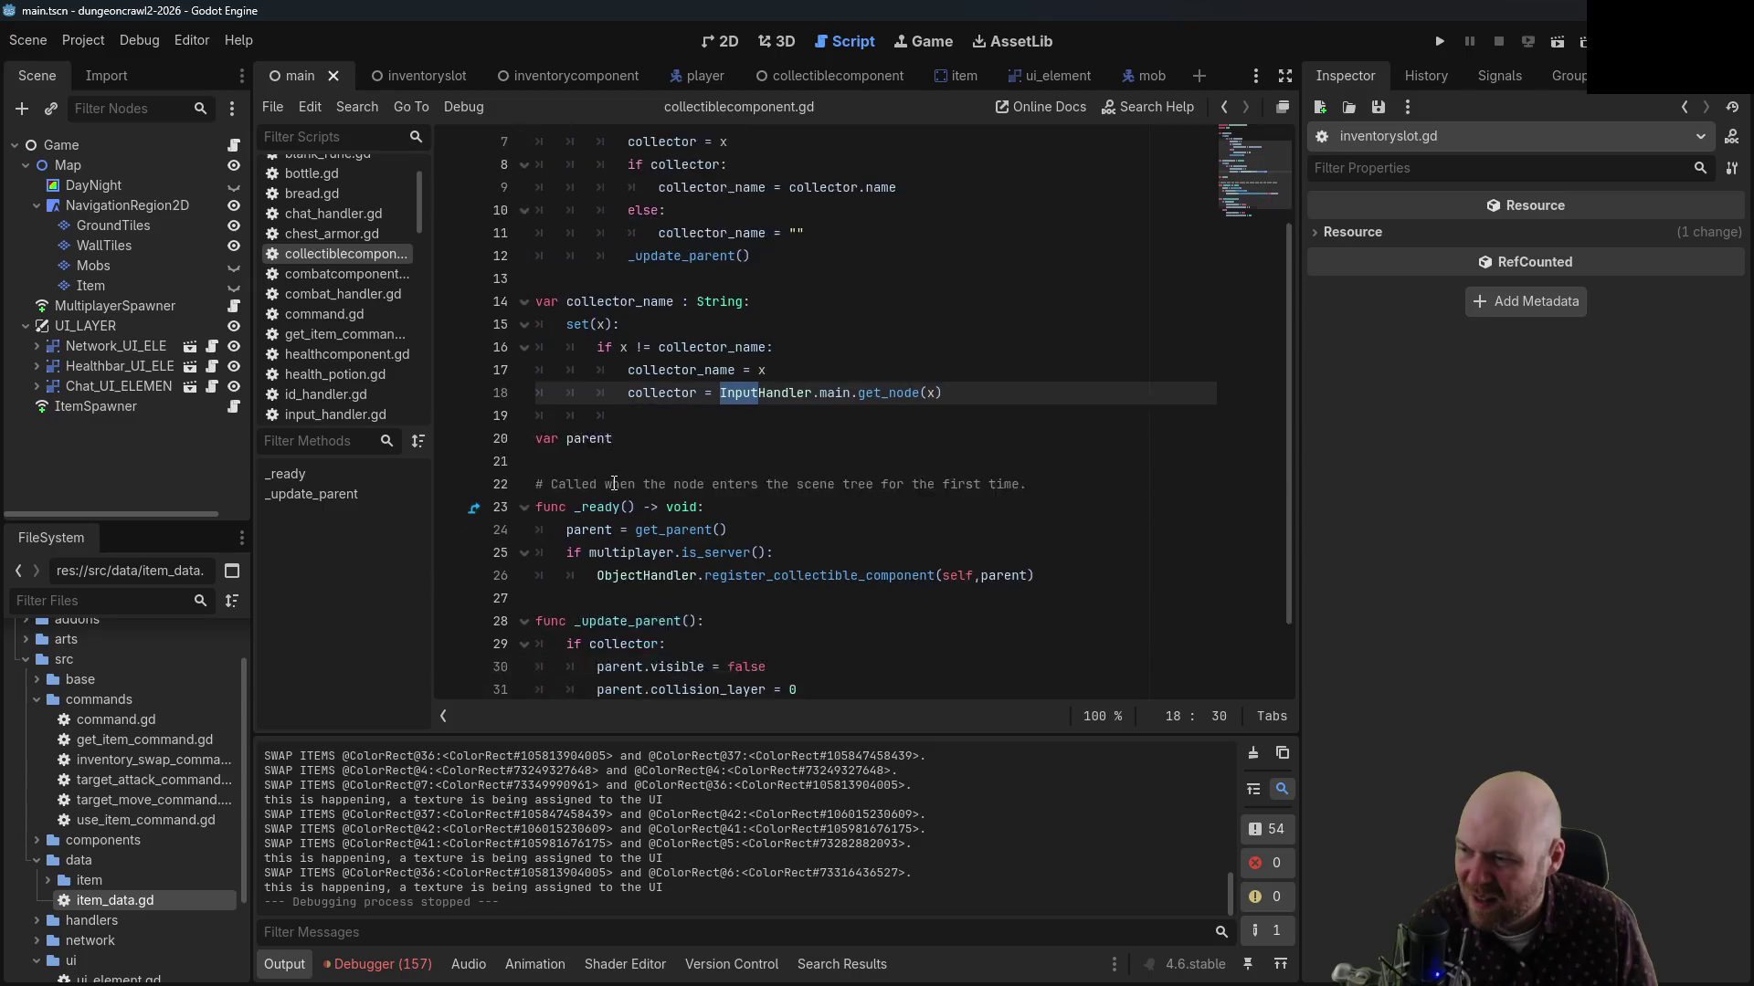
{"action": "scroll", "coordinate": [614, 484], "scroll_direction": "up", "scroll_amount": 1}
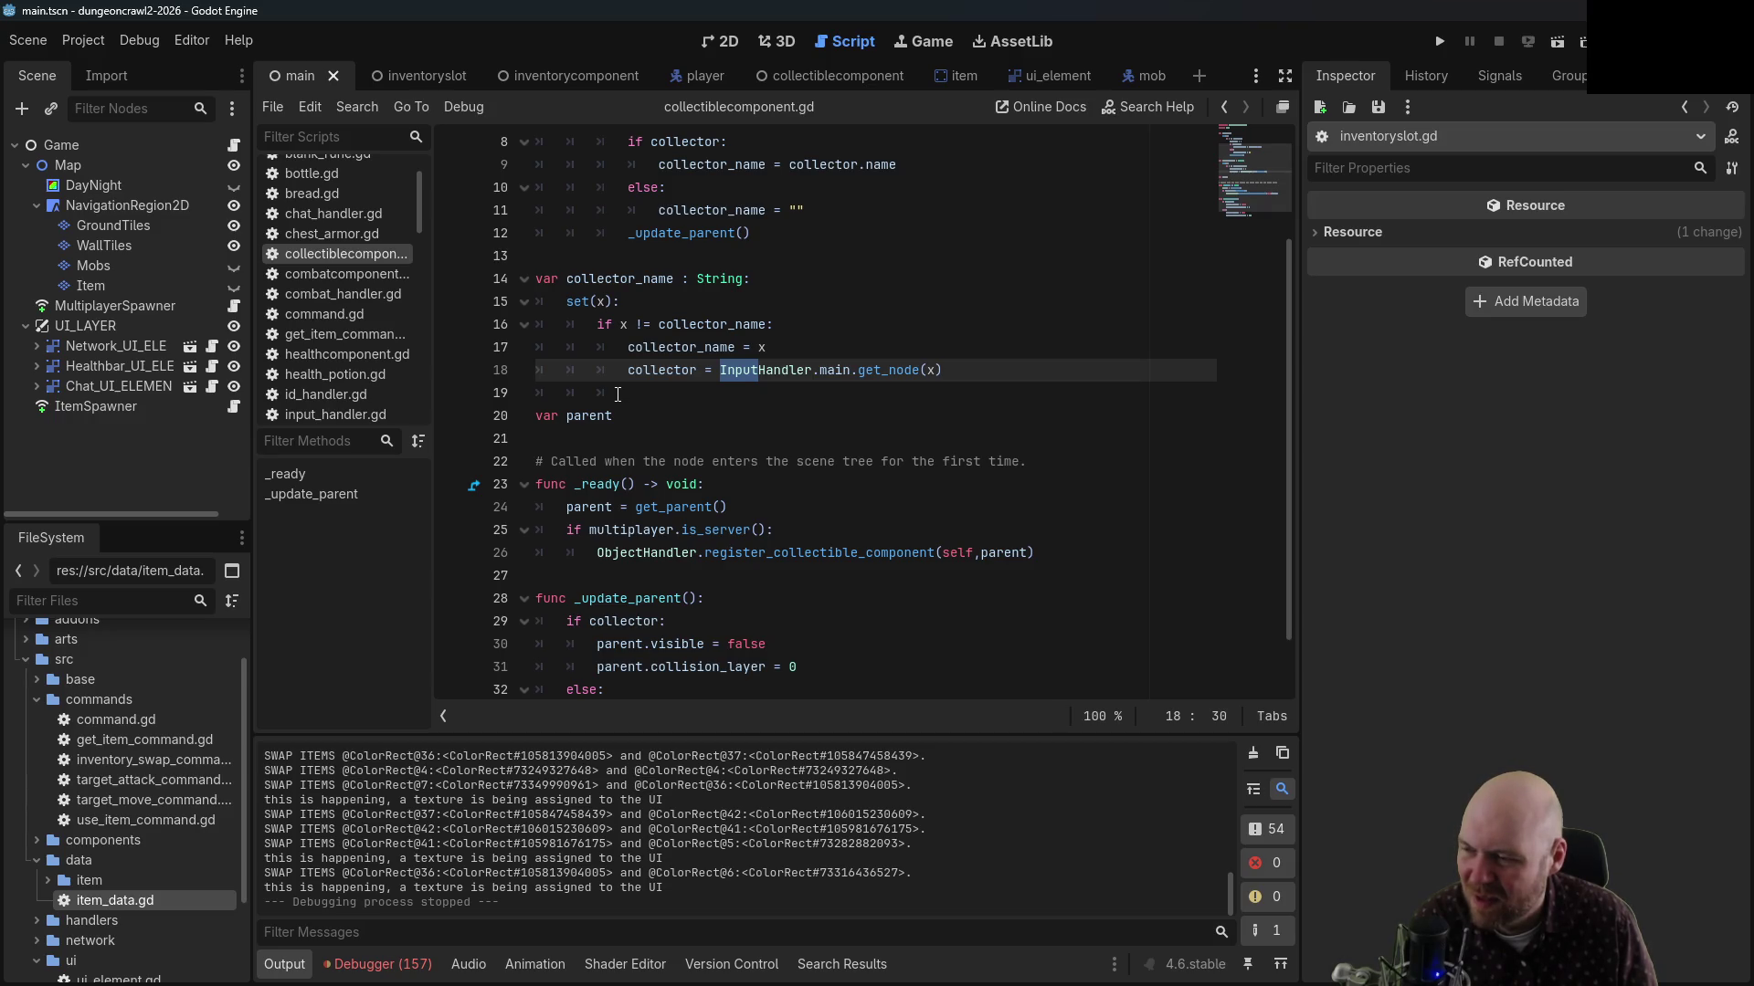
{"action": "scroll", "coordinate": [617, 394], "scroll_direction": "down", "scroll_amount": 1}
{"action": "scroll", "coordinate": [617, 395], "scroll_direction": "up", "scroll_amount": 3}
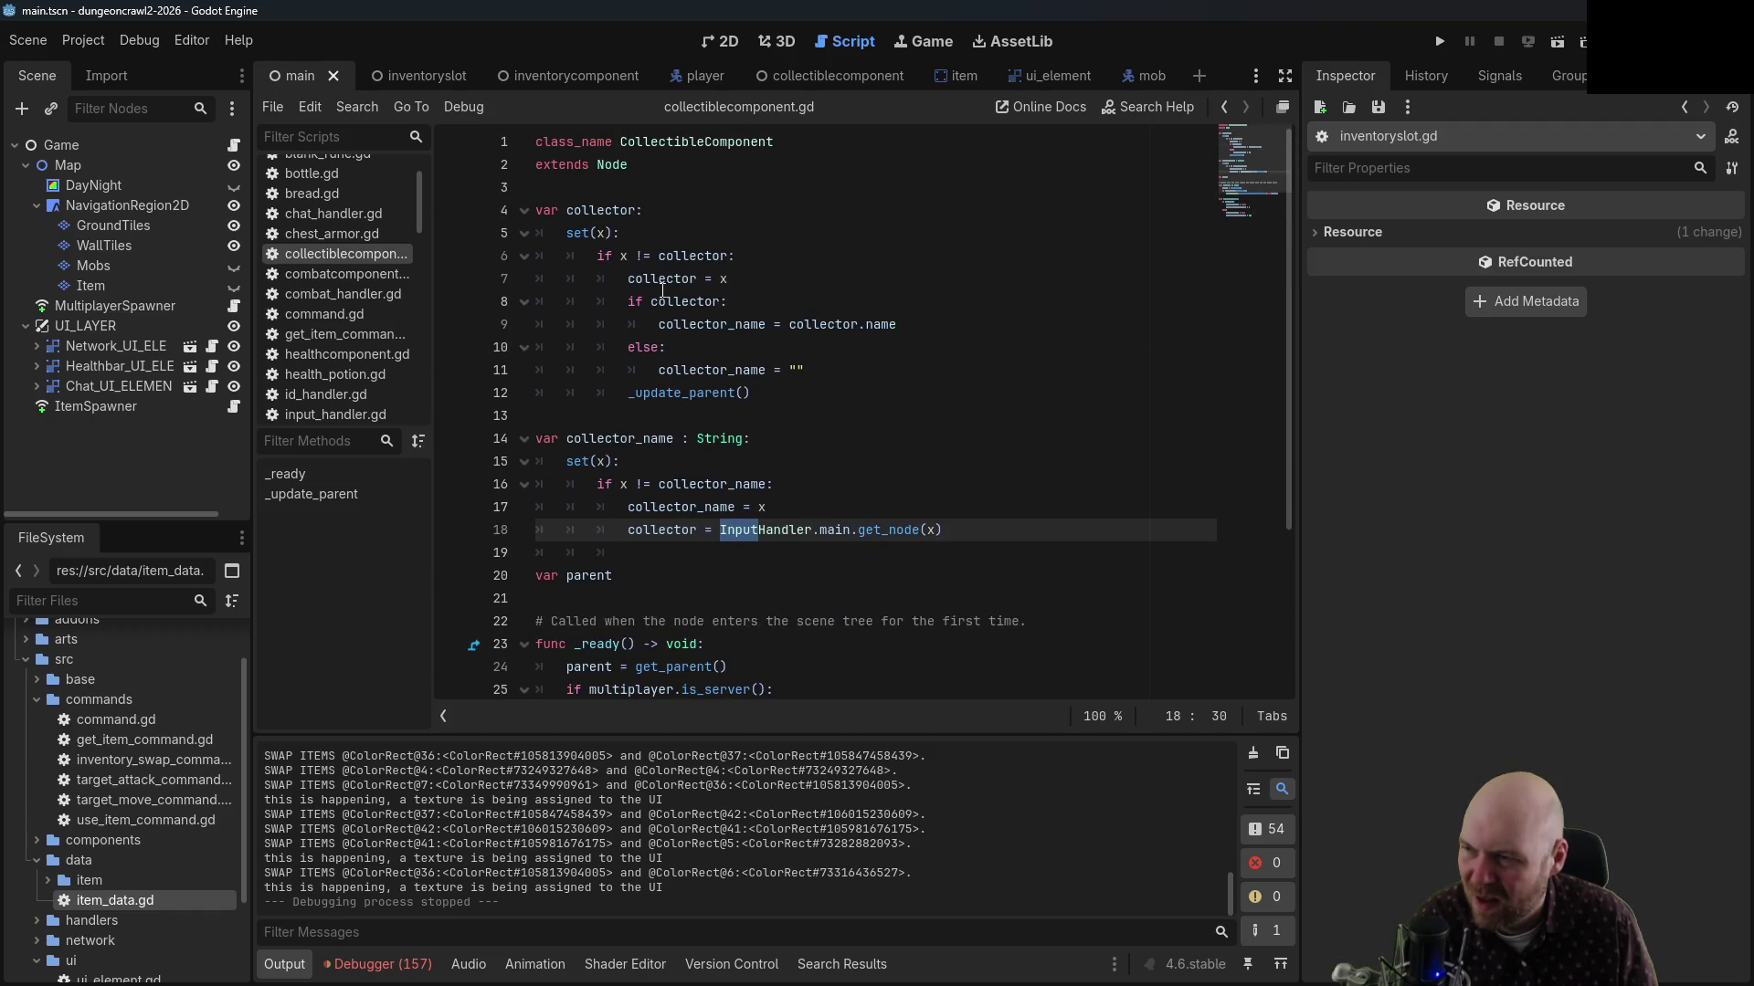
{"action": "left_click", "coordinate": [730, 279]}
{"action": "left_click", "coordinate": [739, 242]}
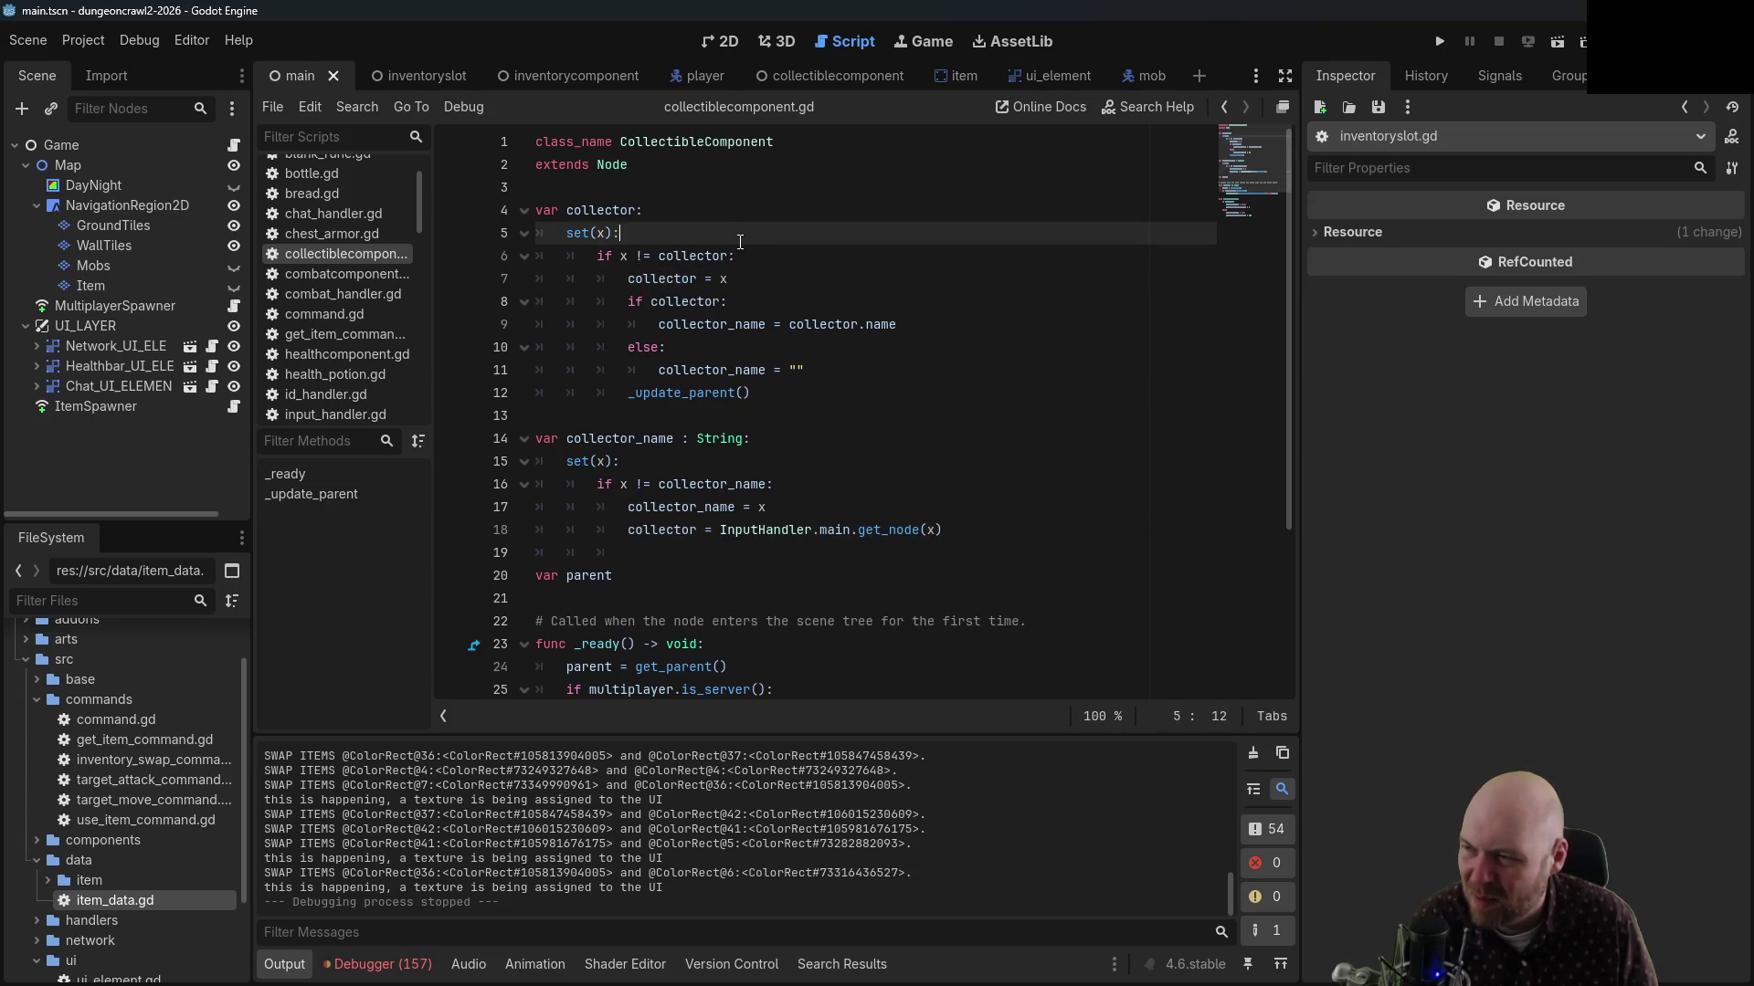
{"action": "left_click", "coordinate": [748, 258]}
{"action": "left_click", "coordinate": [767, 274]}
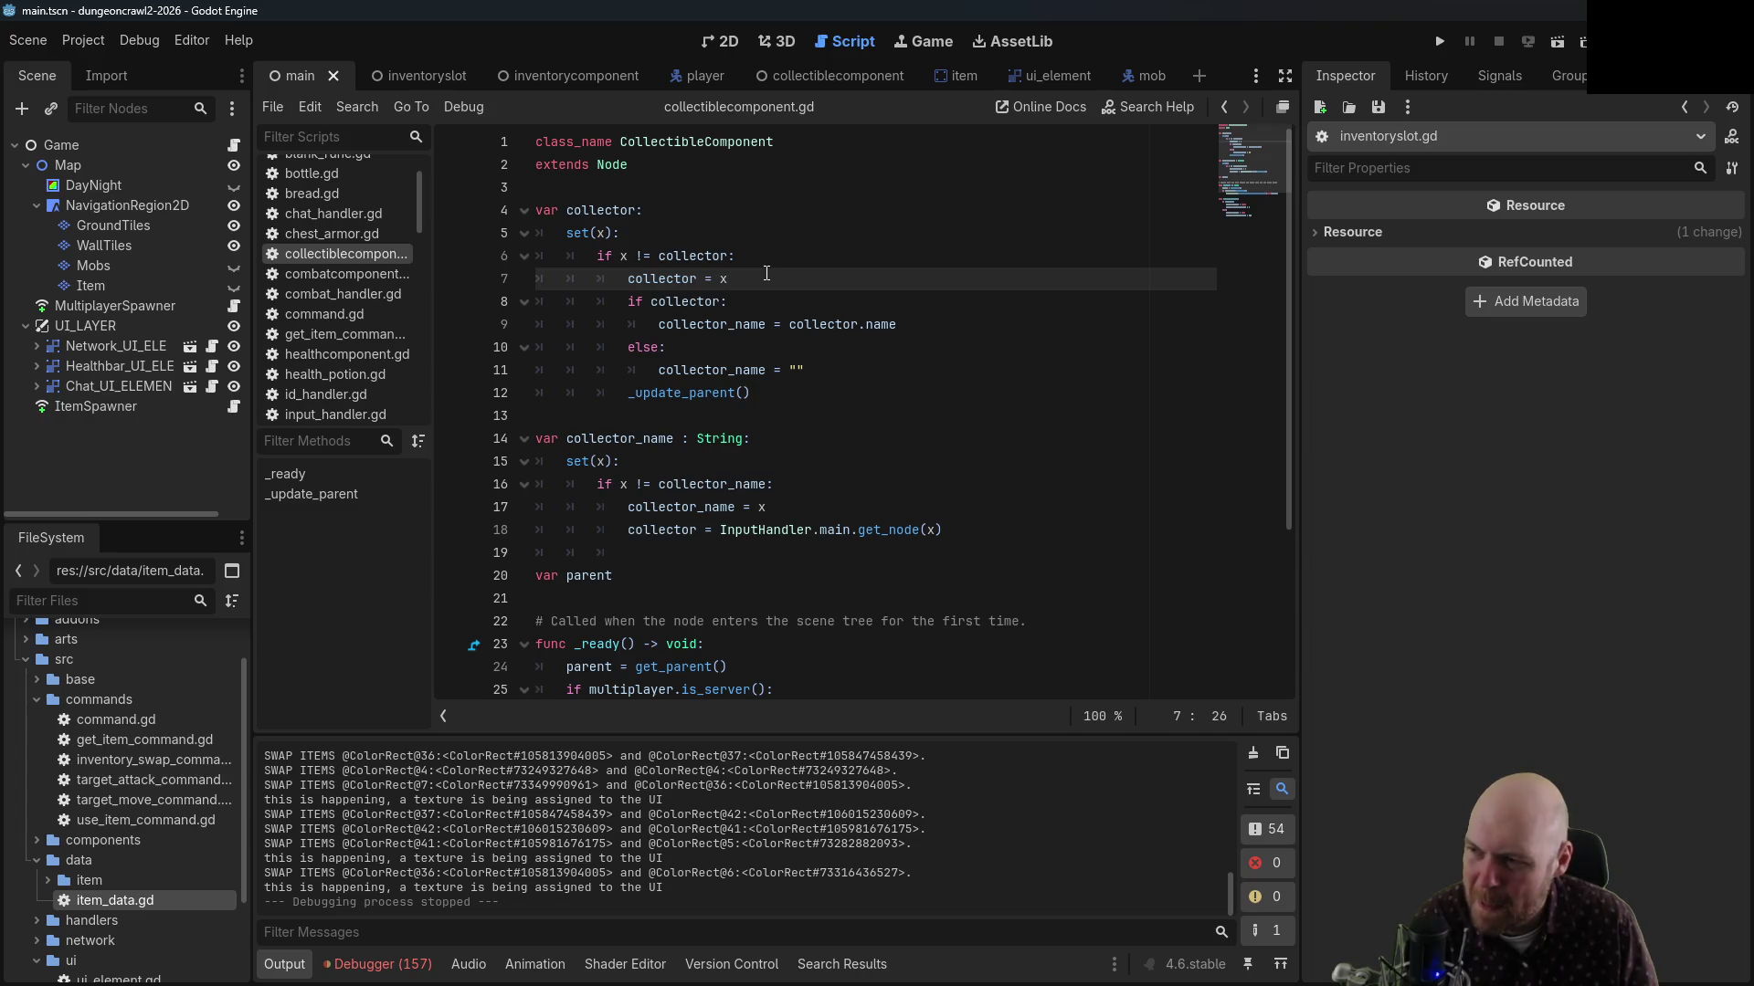
{"action": "scroll", "coordinate": [736, 374], "scroll_direction": "down", "scroll_amount": 3}
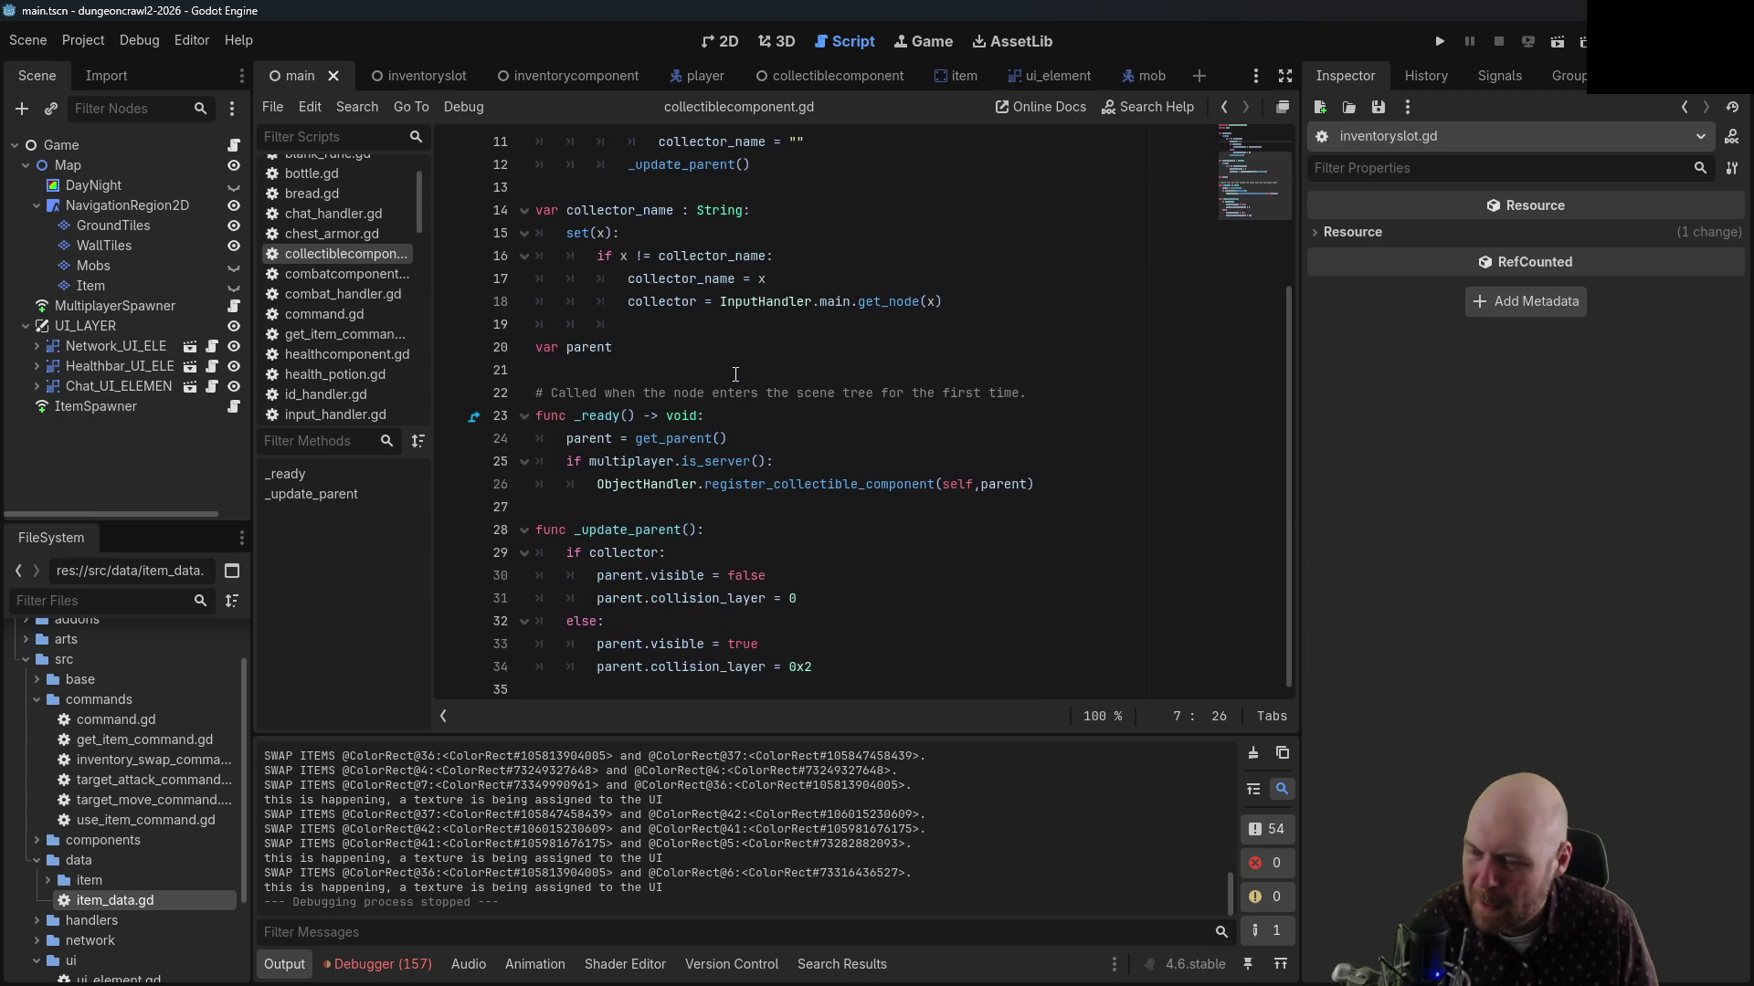
{"action": "scroll", "coordinate": [736, 374], "scroll_direction": "up", "scroll_amount": 3}
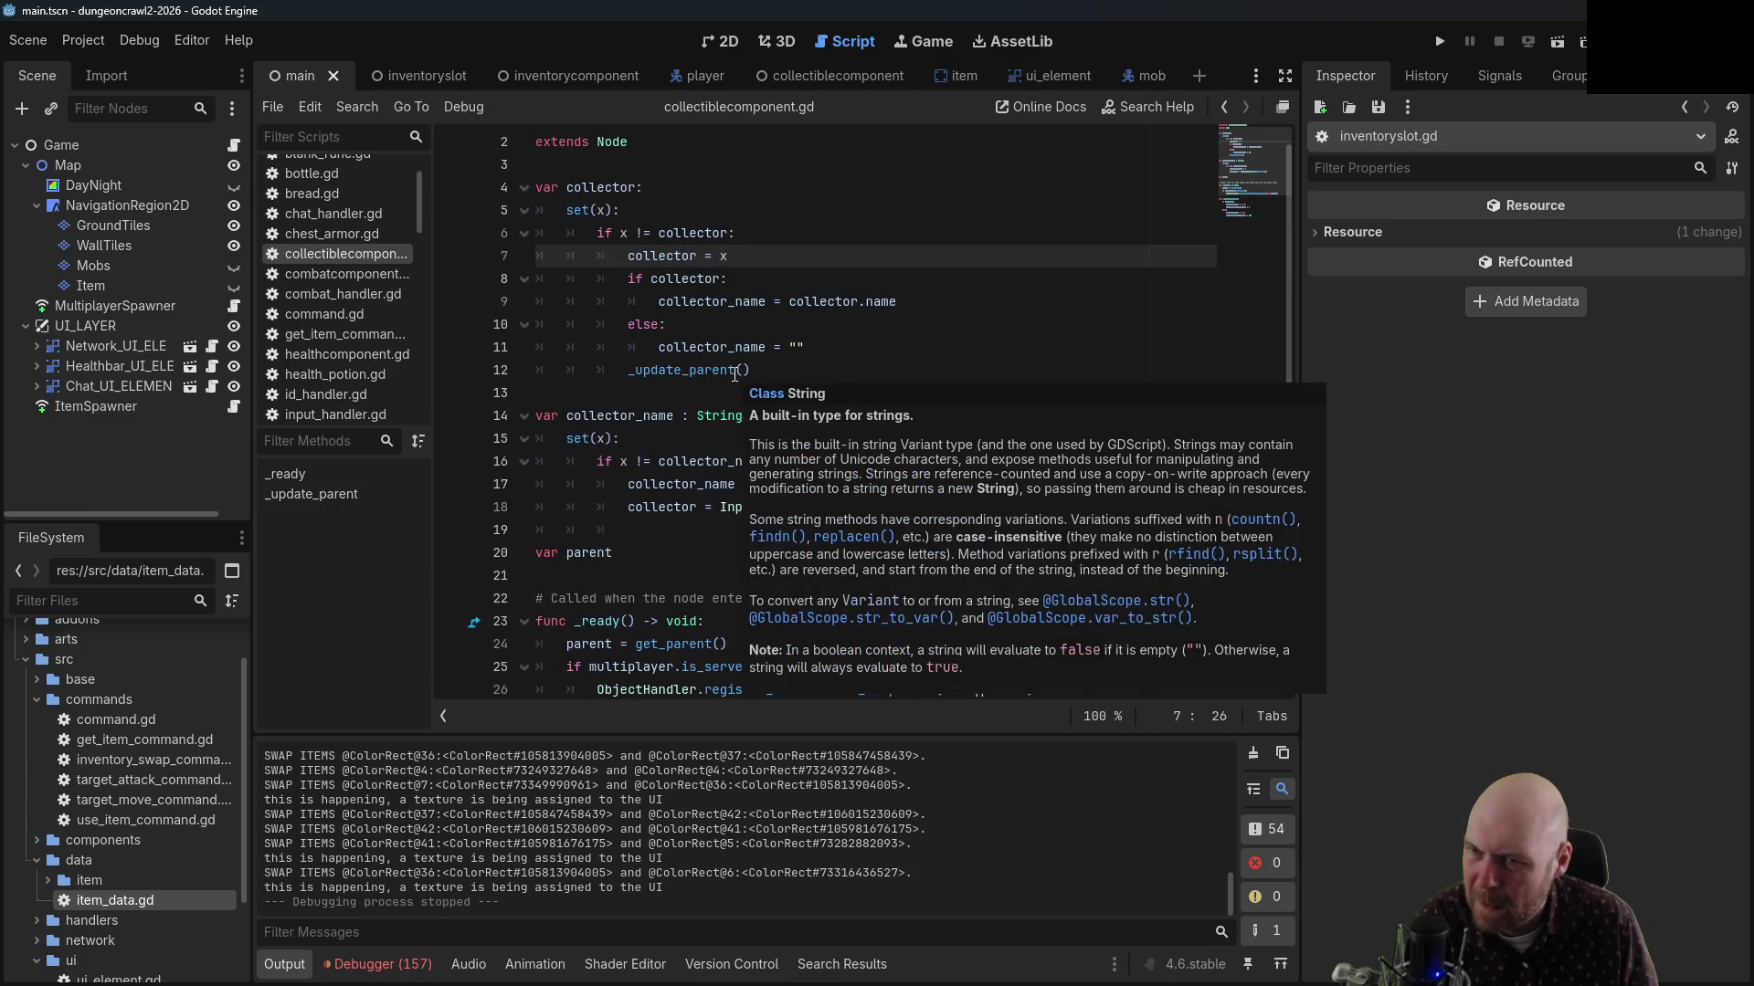
{"action": "left_click", "coordinate": [782, 304]}
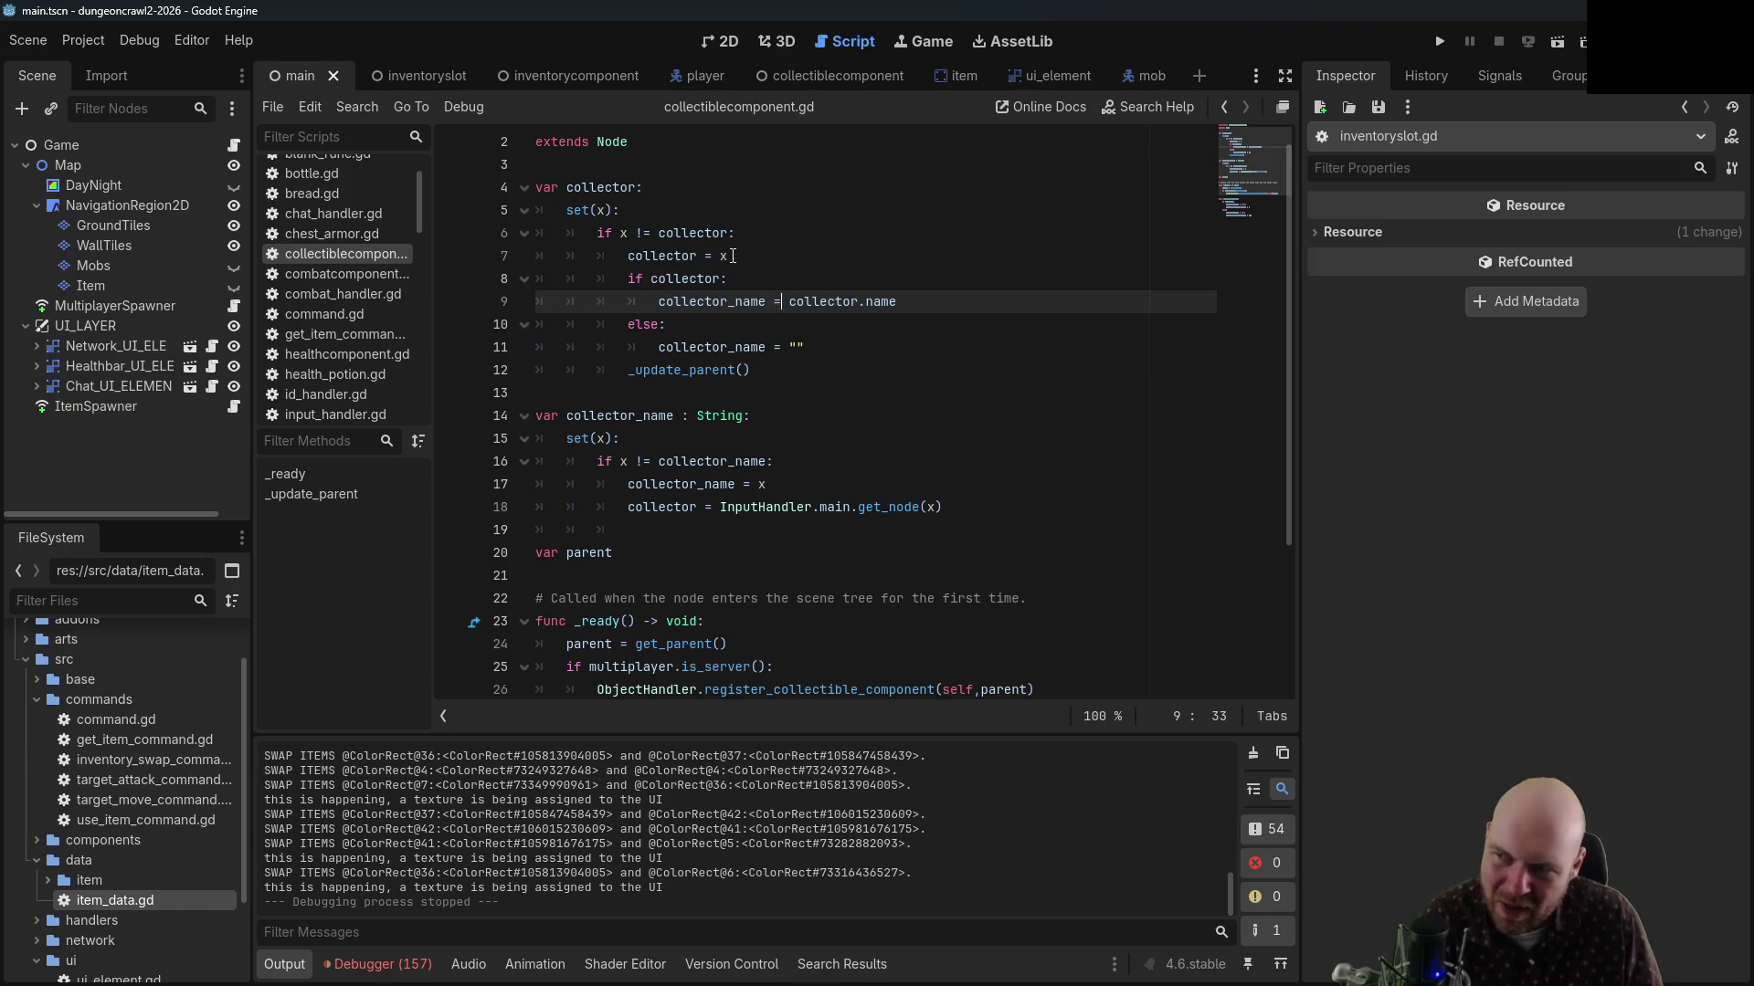
{"action": "scroll", "coordinate": [761, 303], "scroll_direction": "up", "scroll_amount": 1}
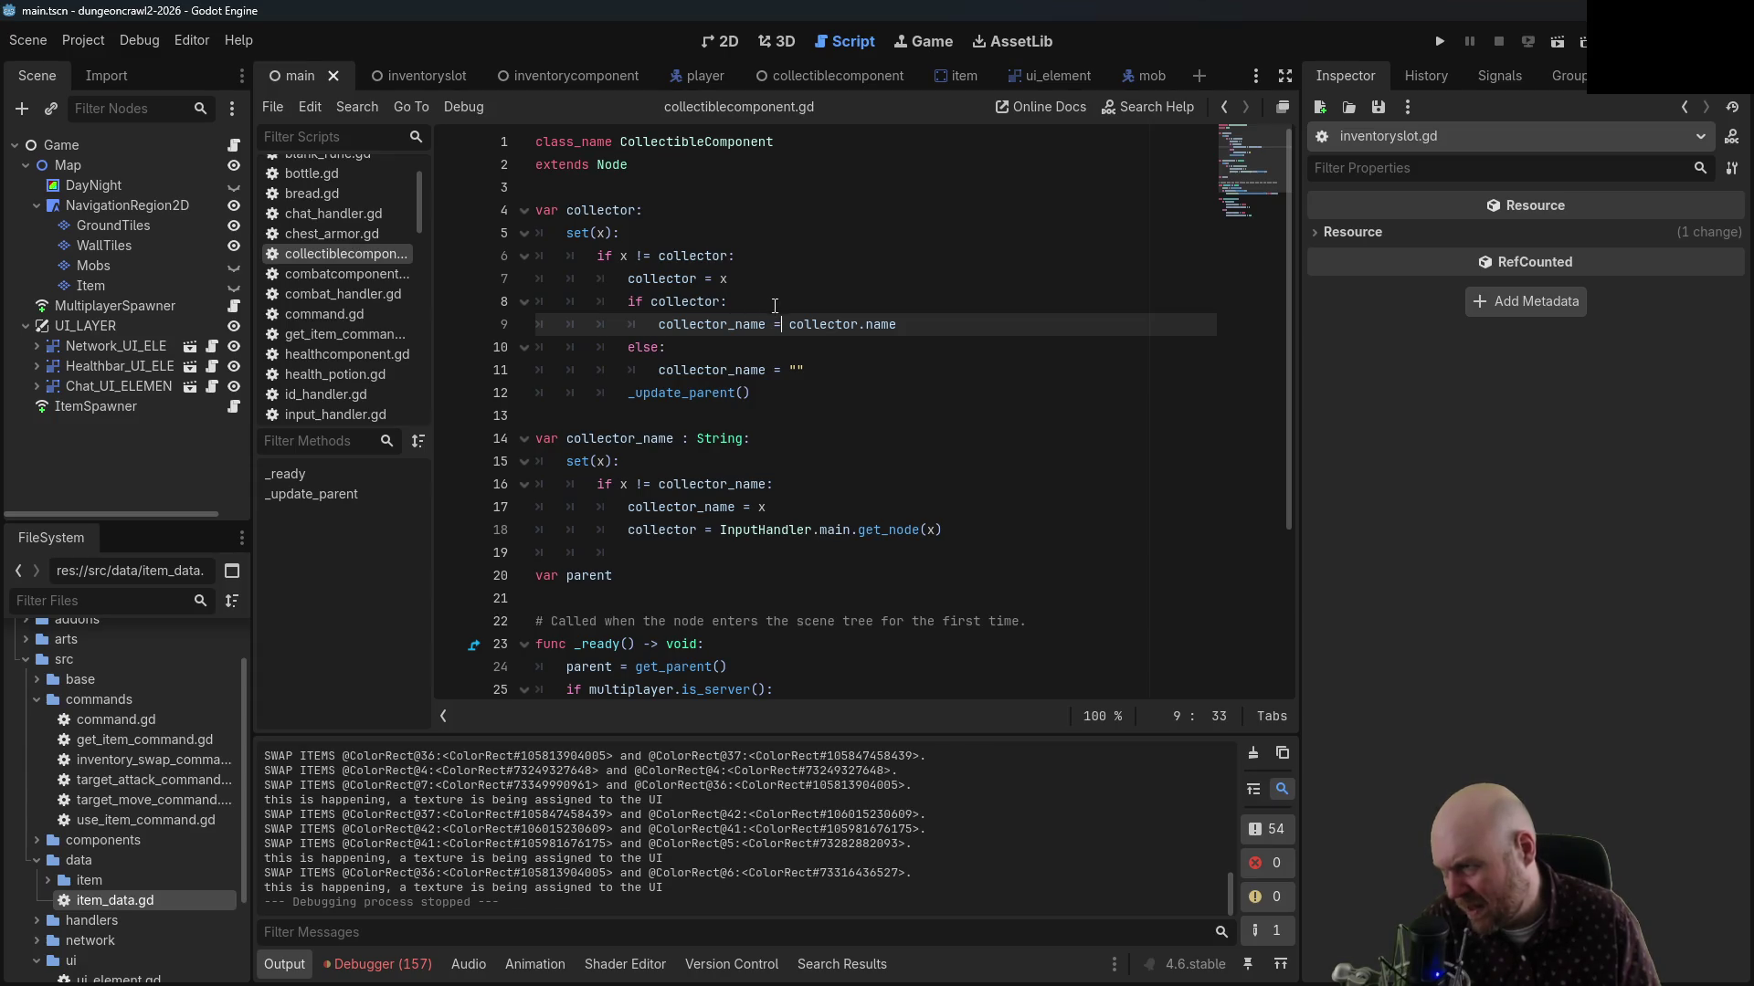
{"action": "left_click", "coordinate": [1224, 115]}
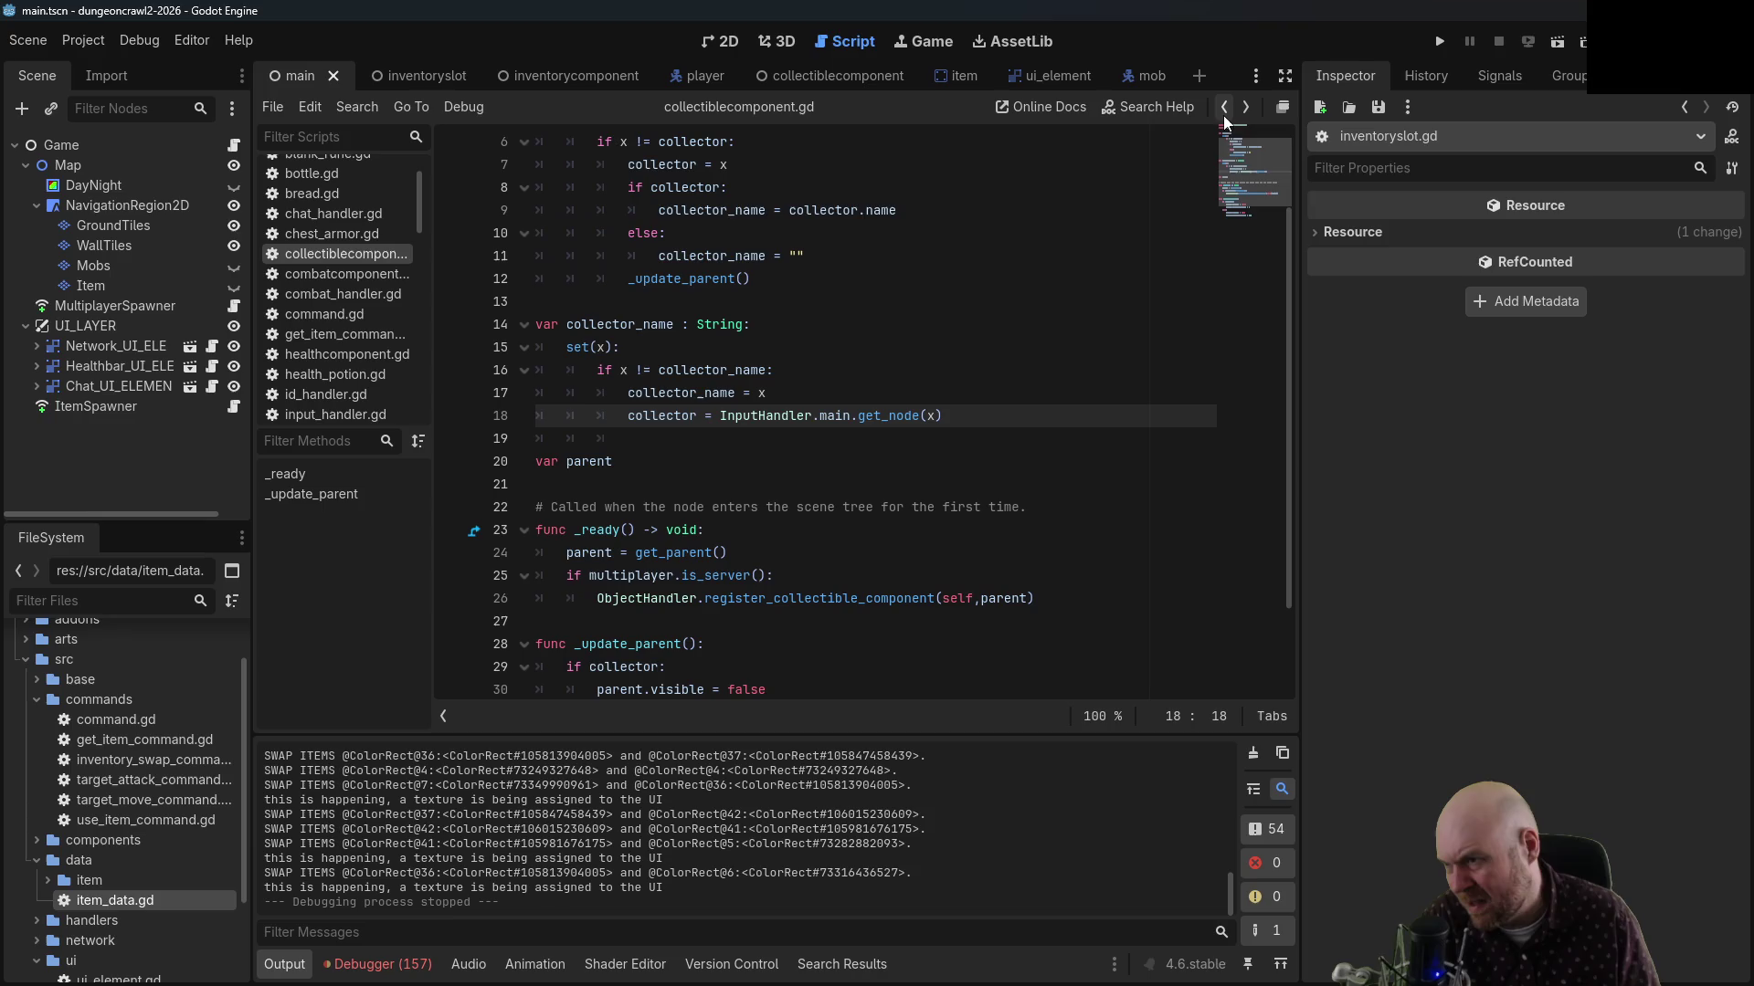
{"action": "scroll", "coordinate": [749, 595], "scroll_direction": "up", "scroll_amount": 2}
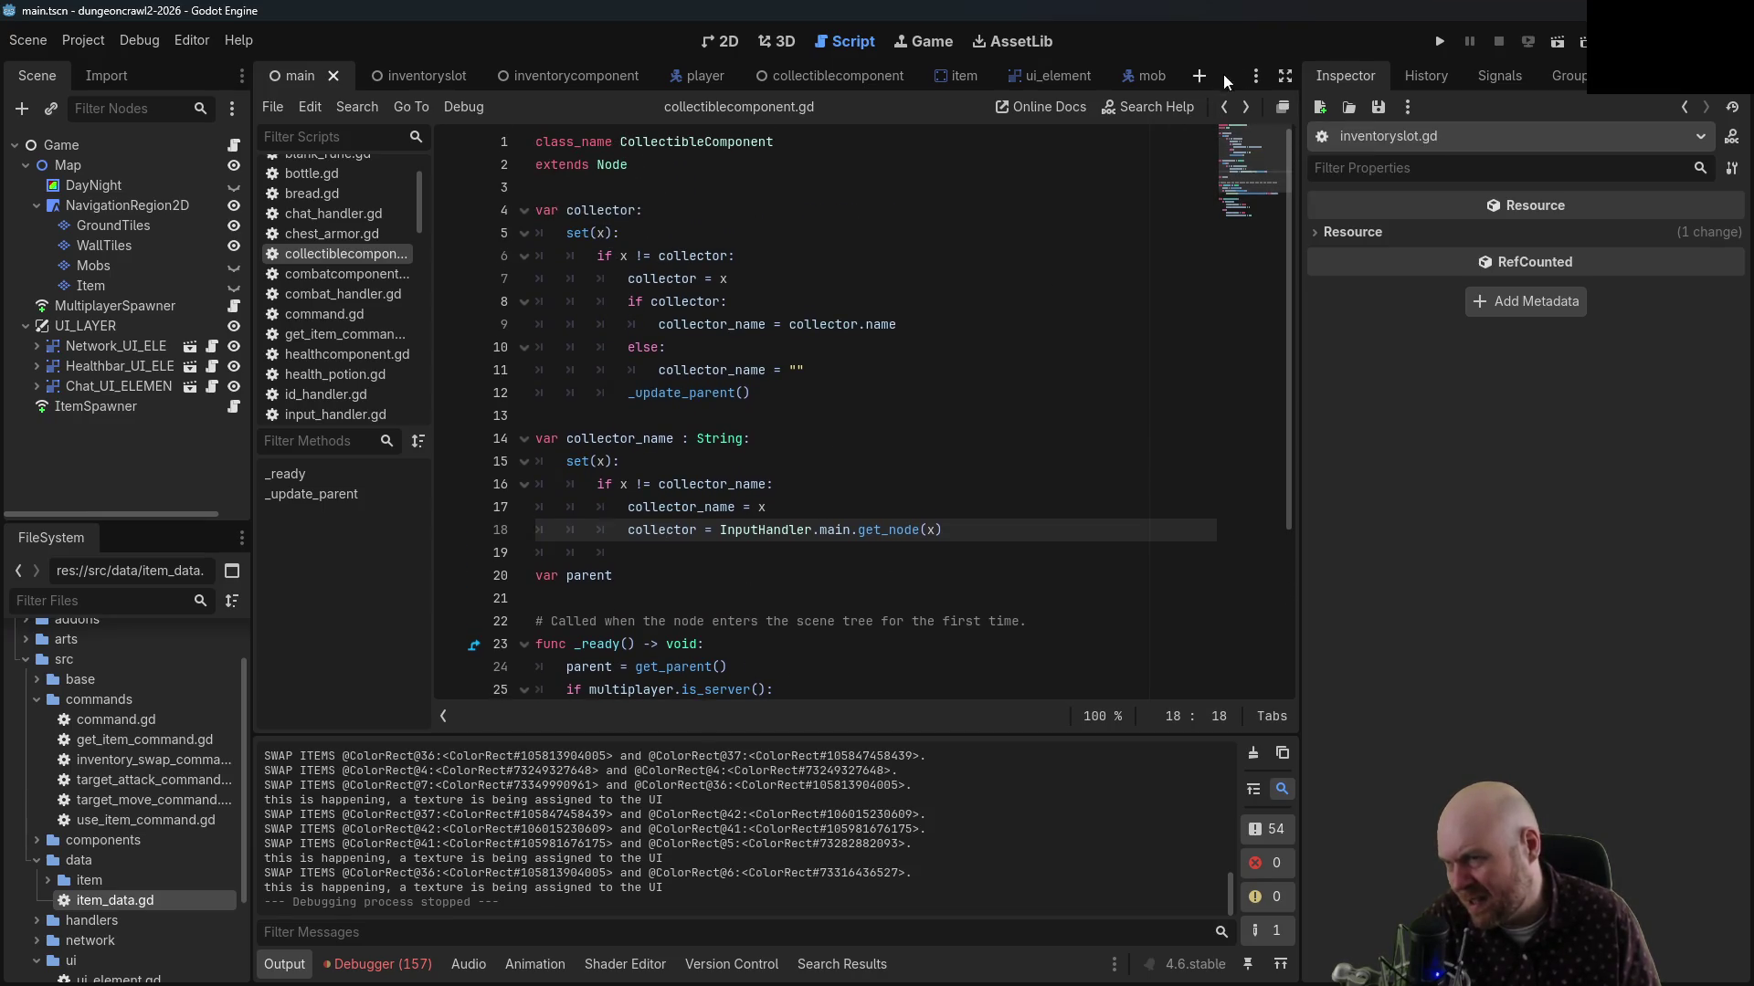
Go back to inventoryslot.gd and inspect the brackets around parent.name on line 12
{"action": "left_click", "coordinate": [1223, 106]}
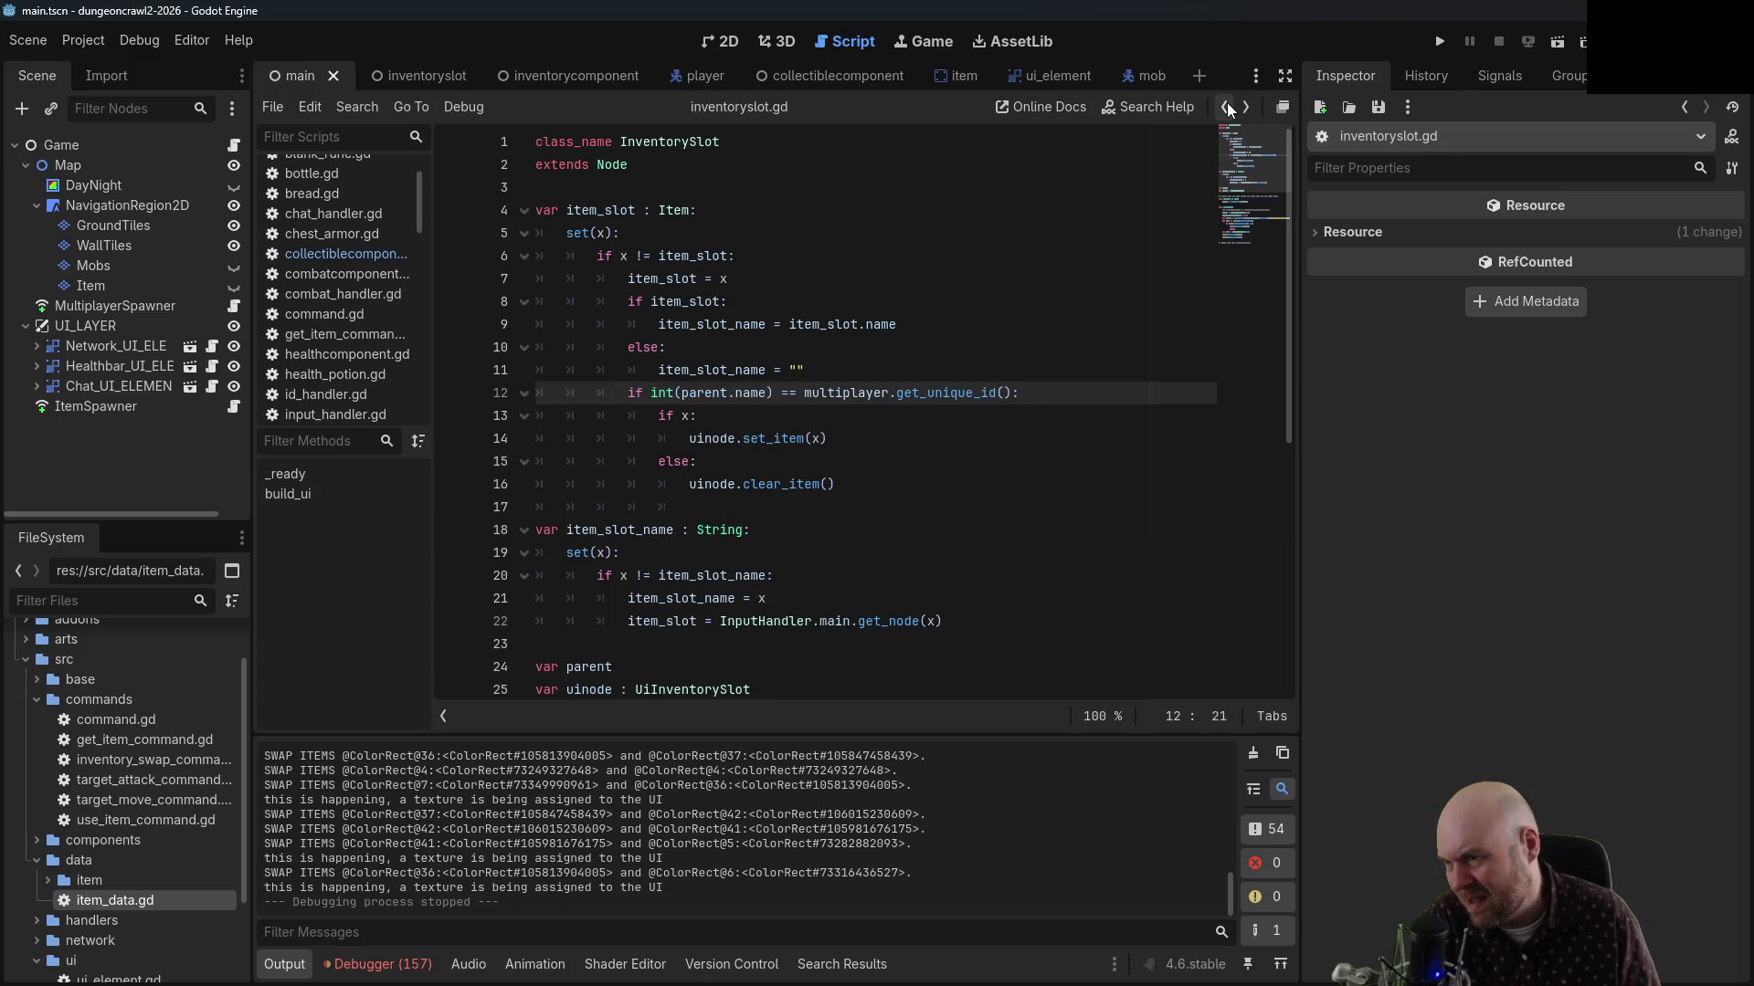
{"action": "left_click", "coordinate": [767, 395]}
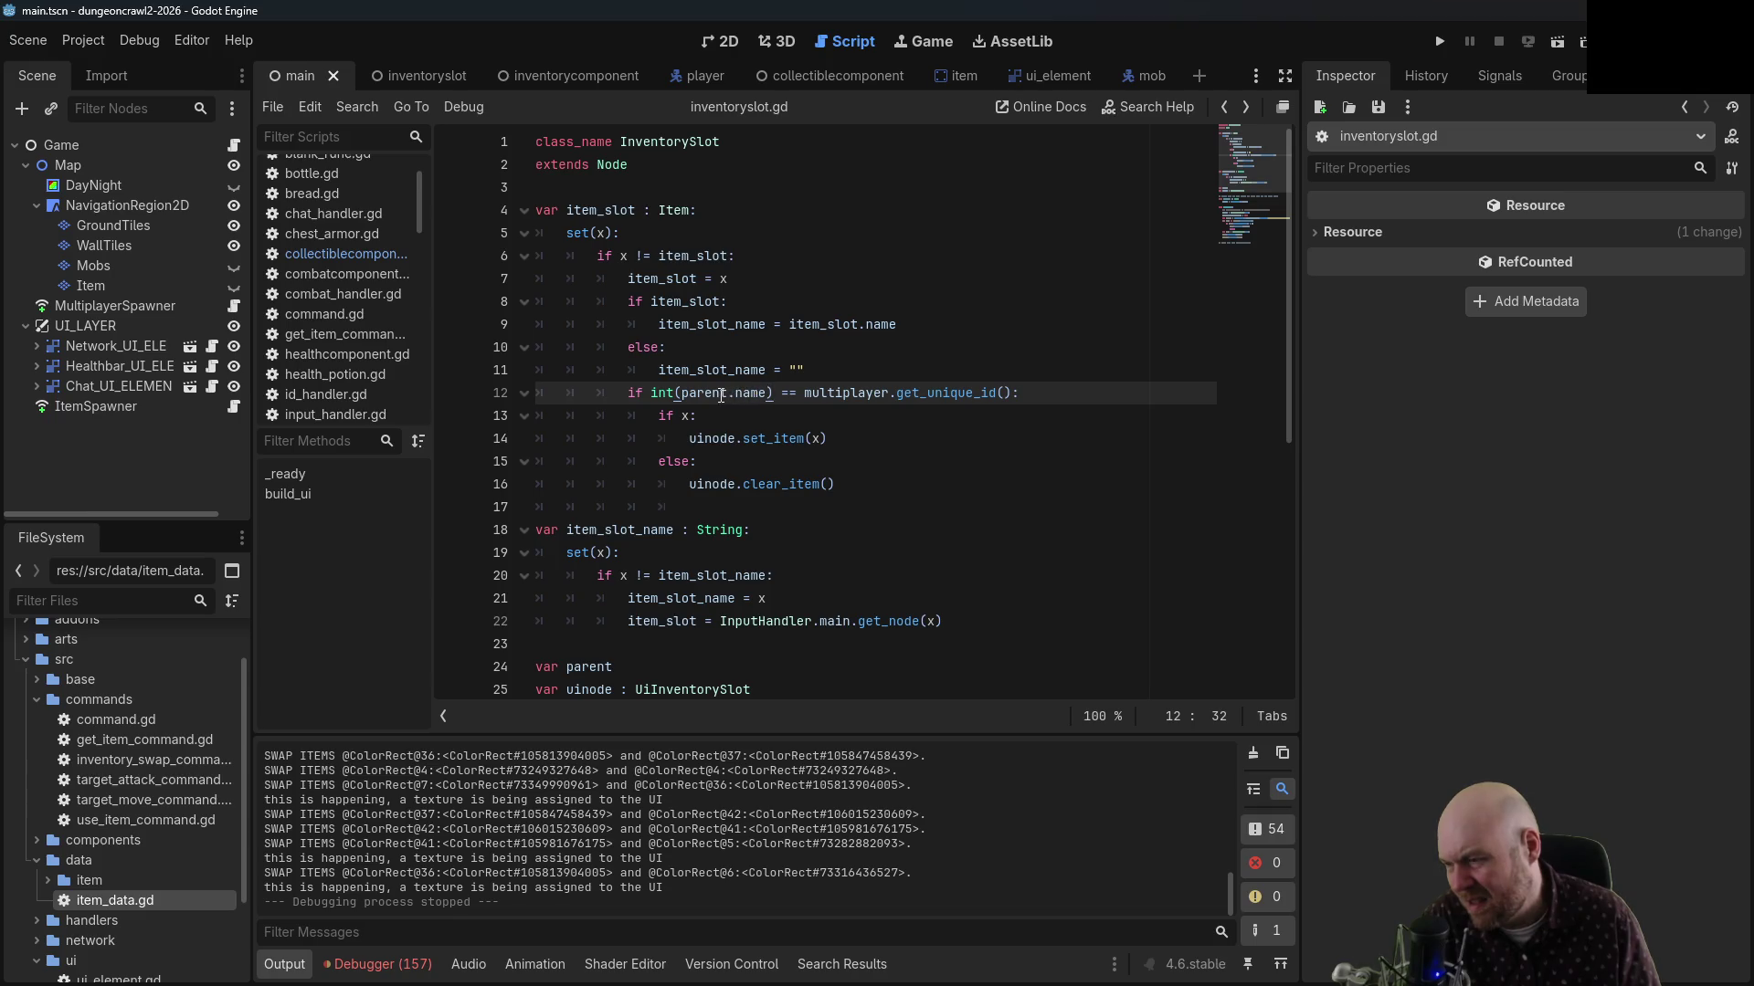
{"action": "mouse_move", "coordinate": [717, 395]}
{"action": "mouse_move", "coordinate": [678, 283]}
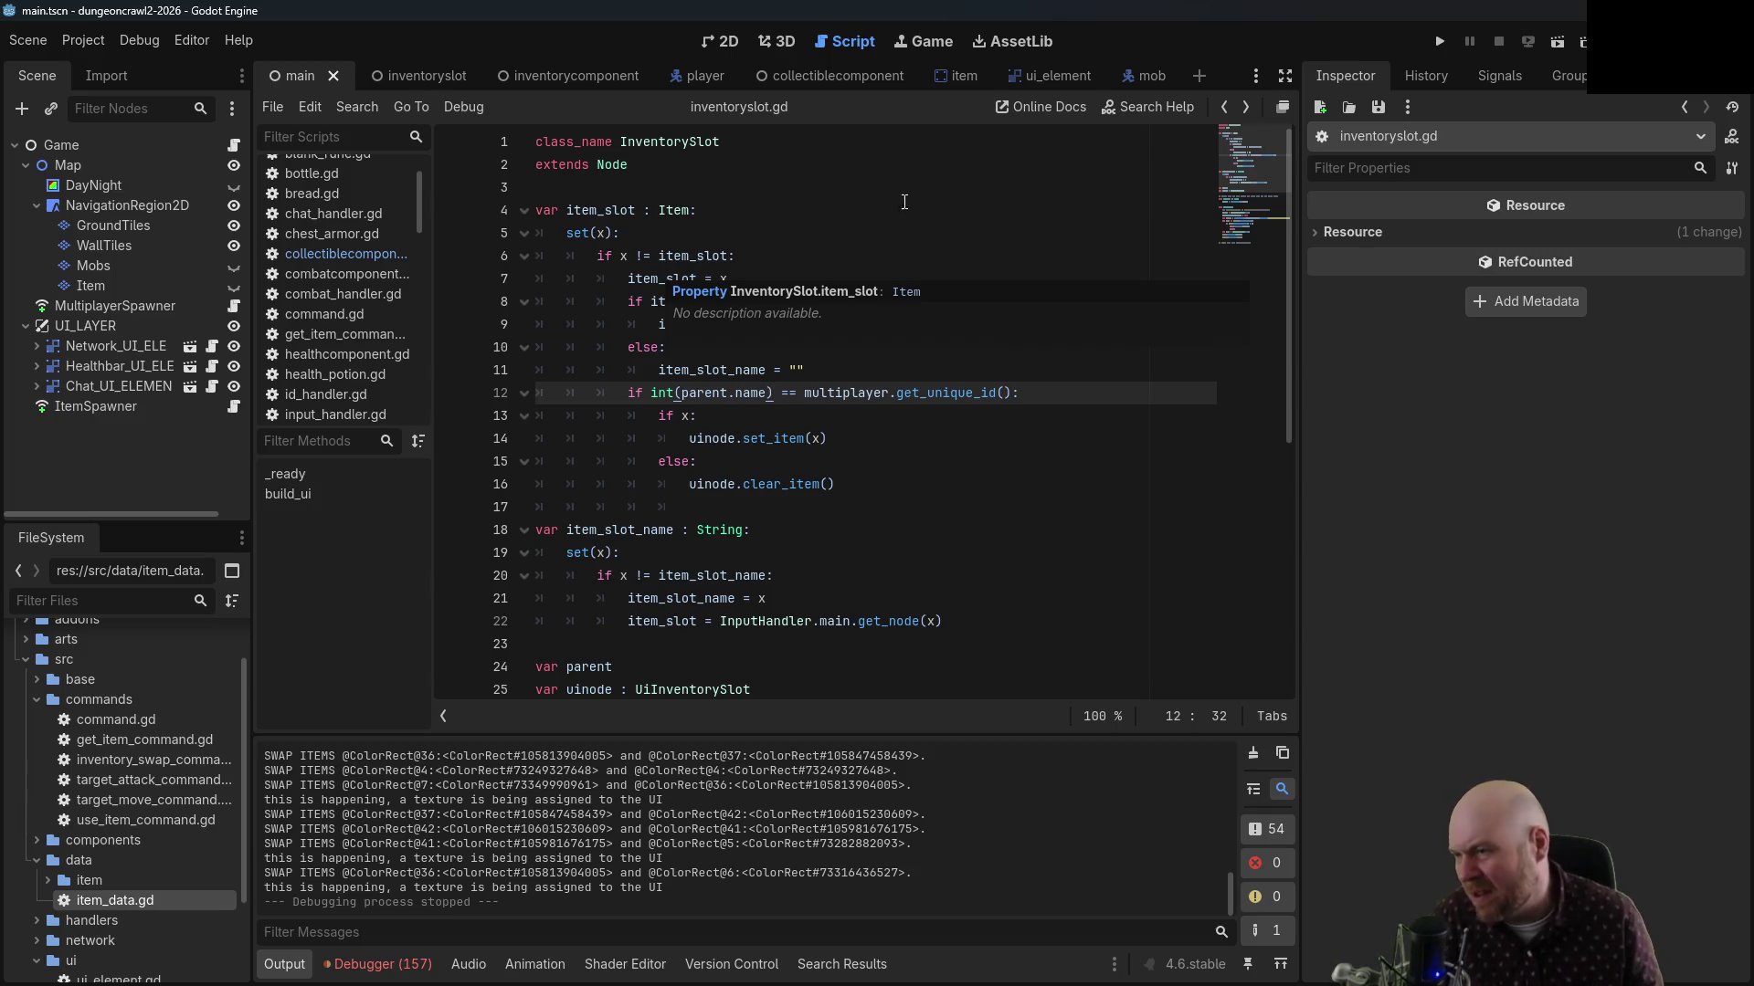
Add 'TODO: make us able to update sub-inventories' above line 12, save, and view the Long-Range Plan
{"action": "left_click", "coordinate": [1071, 392]}
{"action": "key", "text": "ctrl+shift+Return"}
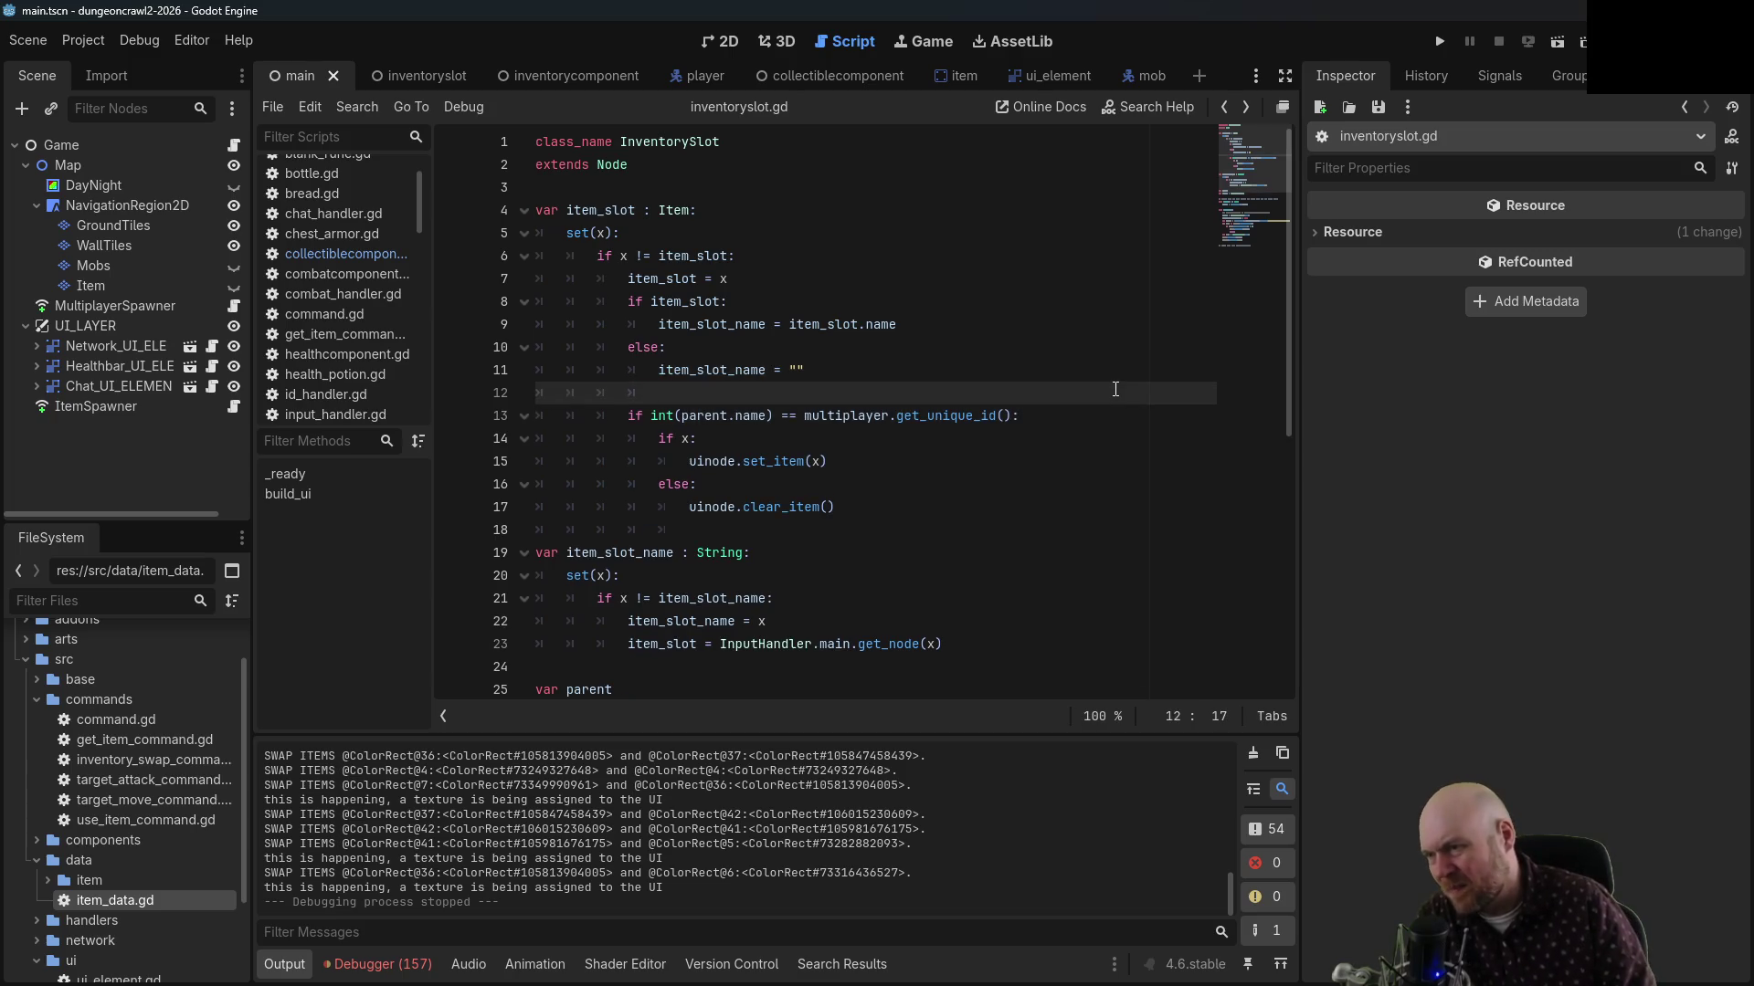
{"action": "type", "text": "TO"}
{"action": "key", "text": "BackSpace"}
{"action": "key", "text": "BackSpace"}
{"action": "type", "text": "##"}
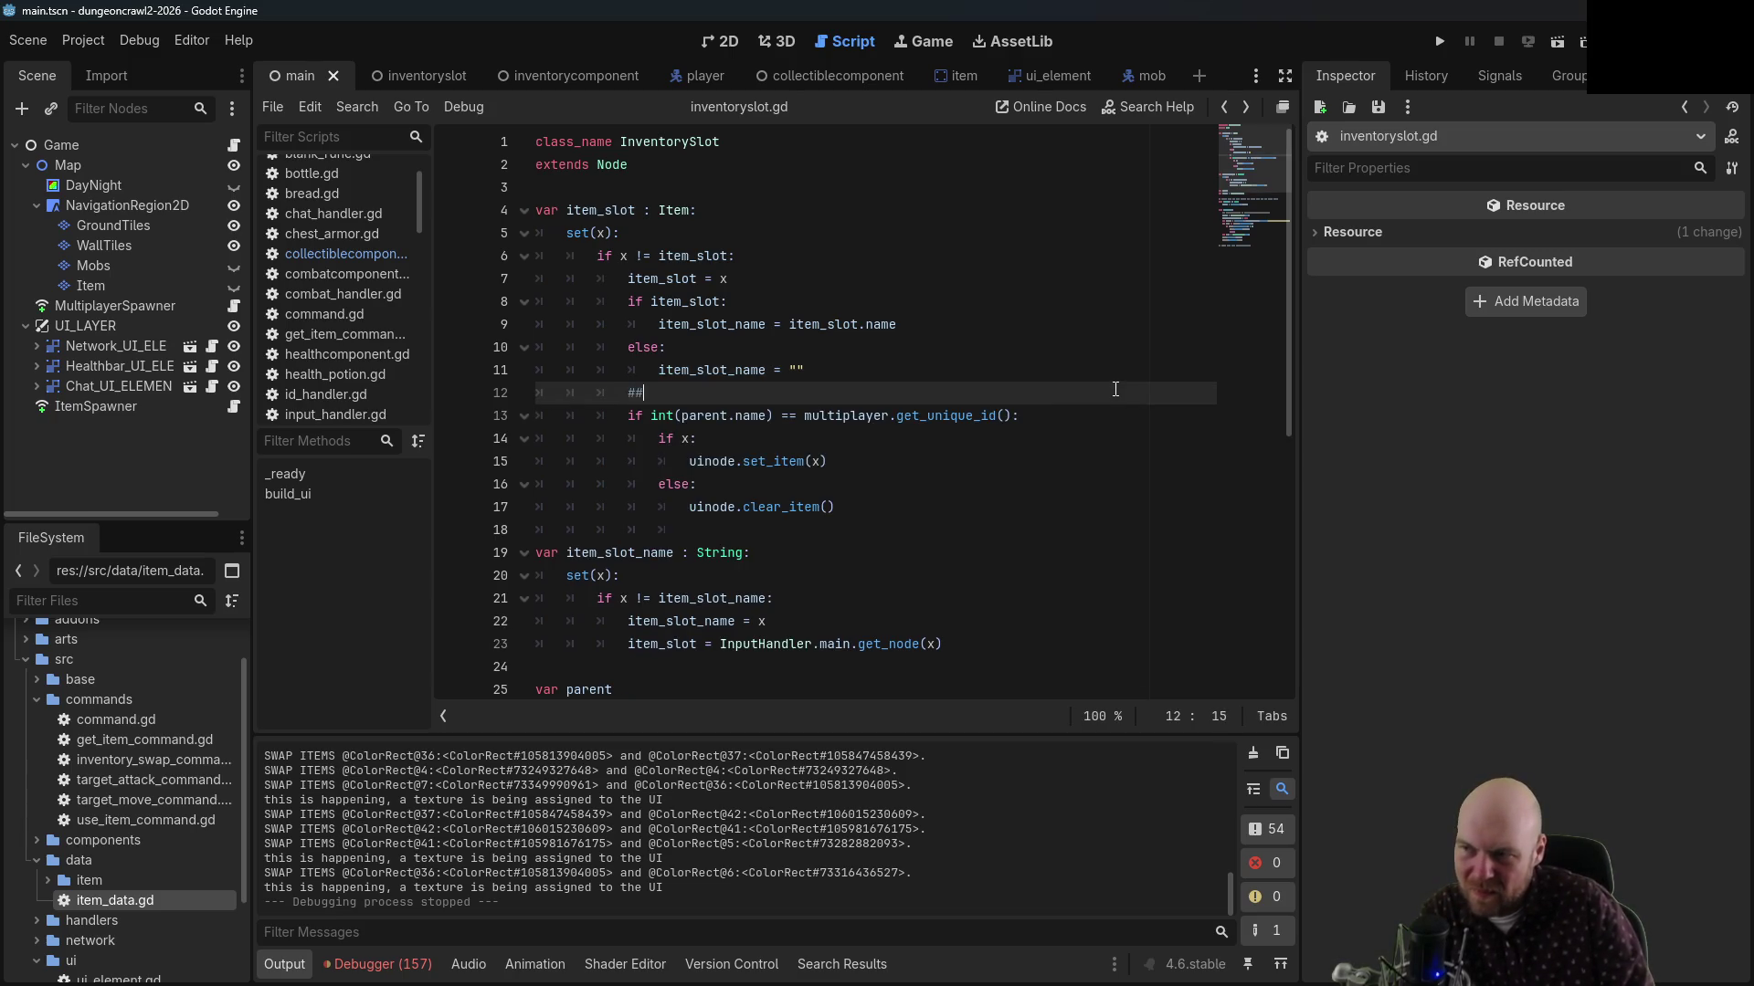
{"action": "key", "text": "BackSpace"}
{"action": "key", "text": "BackSpace"}
{"action": "type", "text": "TODO:"}
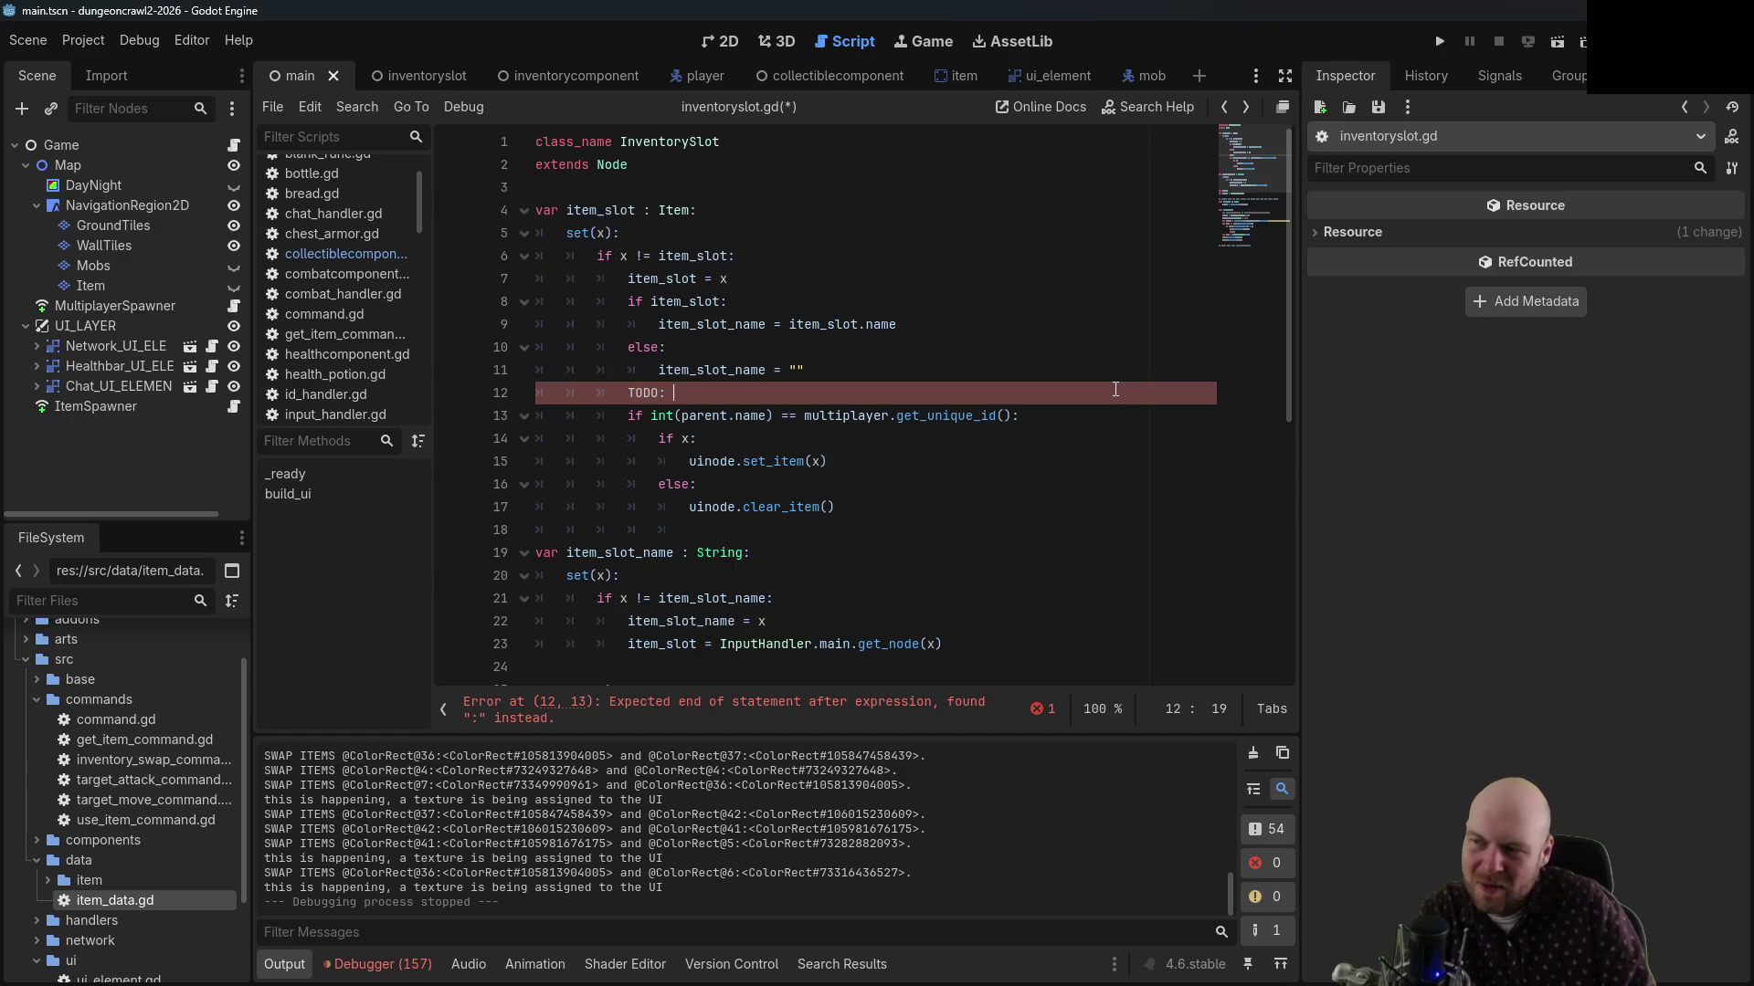
{"action": "type", "text": "make "}
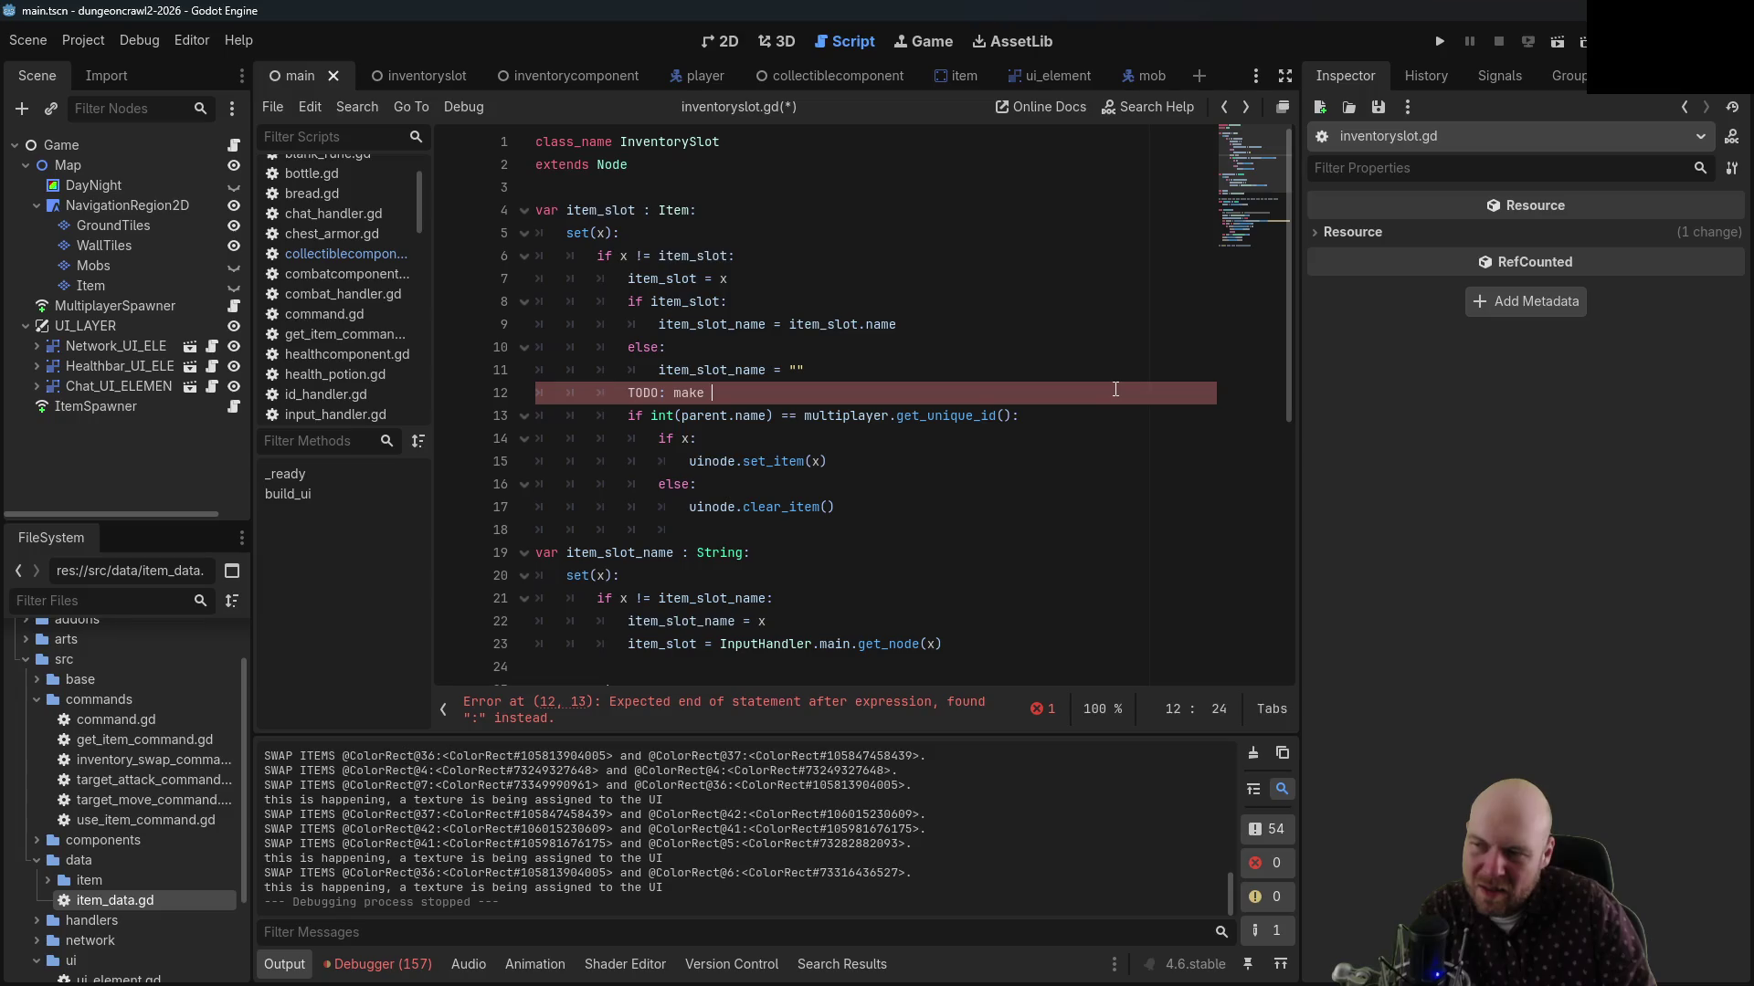
{"action": "type", "text": "us able to up"}
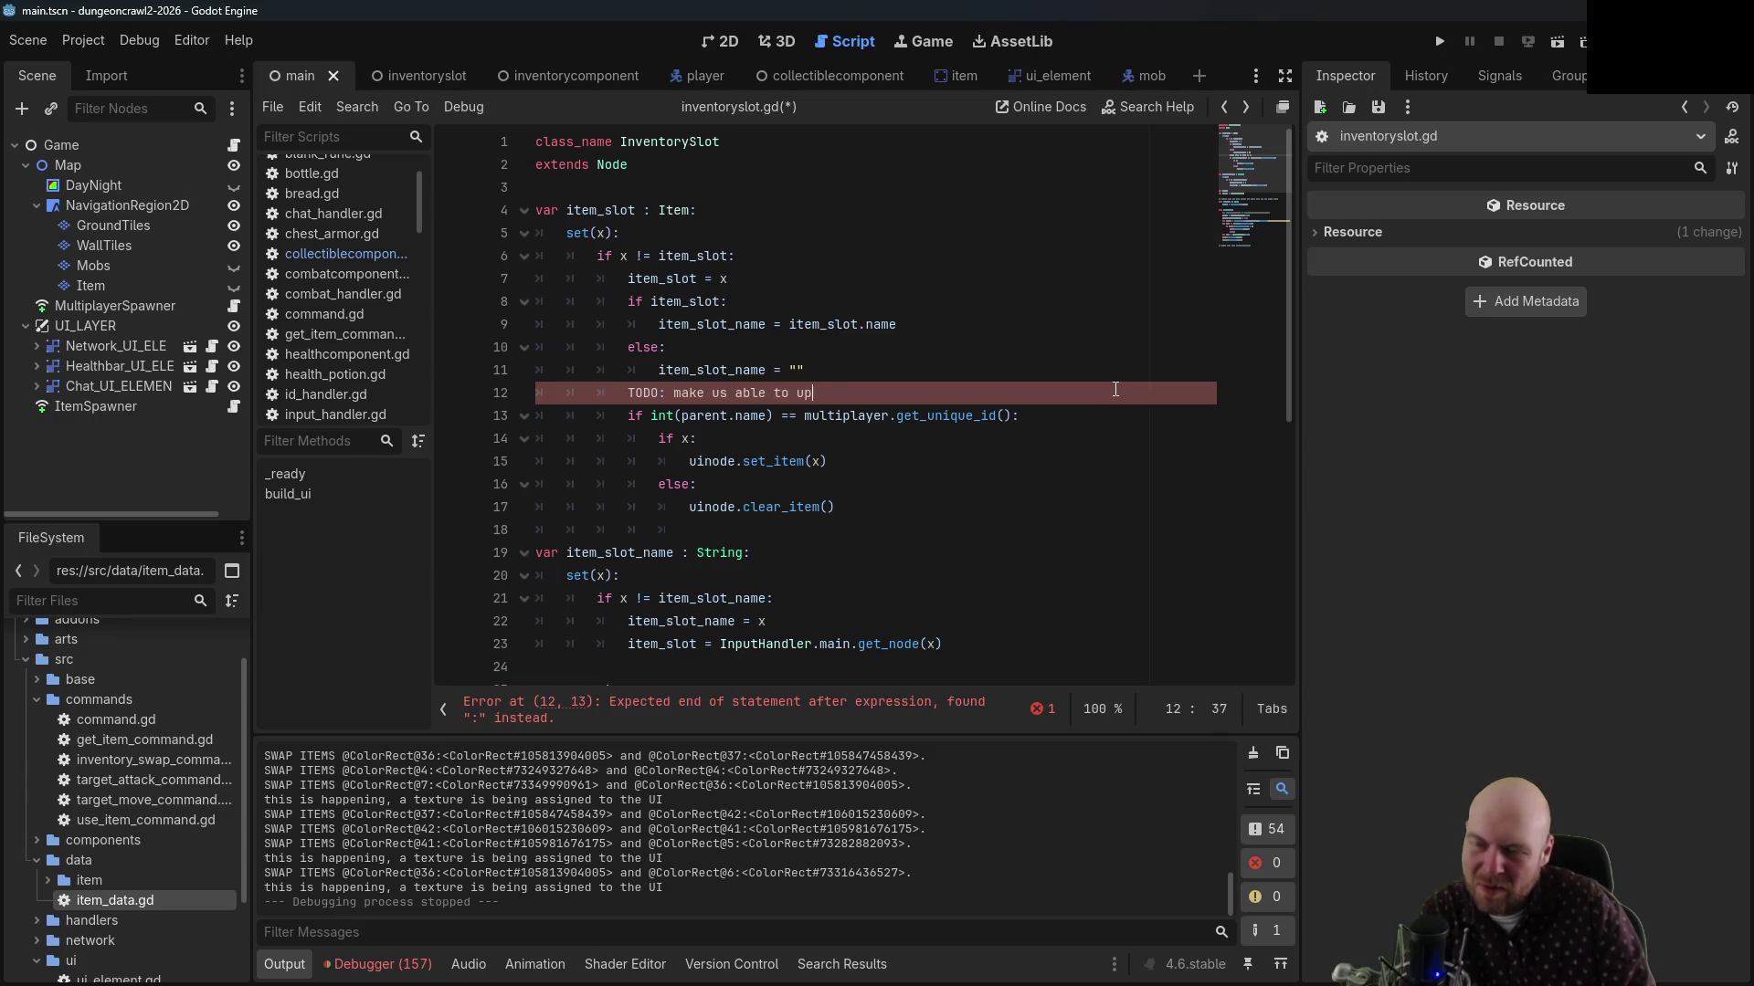
{"action": "type", "text": "date sub-inventori"}
{"action": "type", "text": "es"}
{"action": "key", "text": "ctrl+s"}
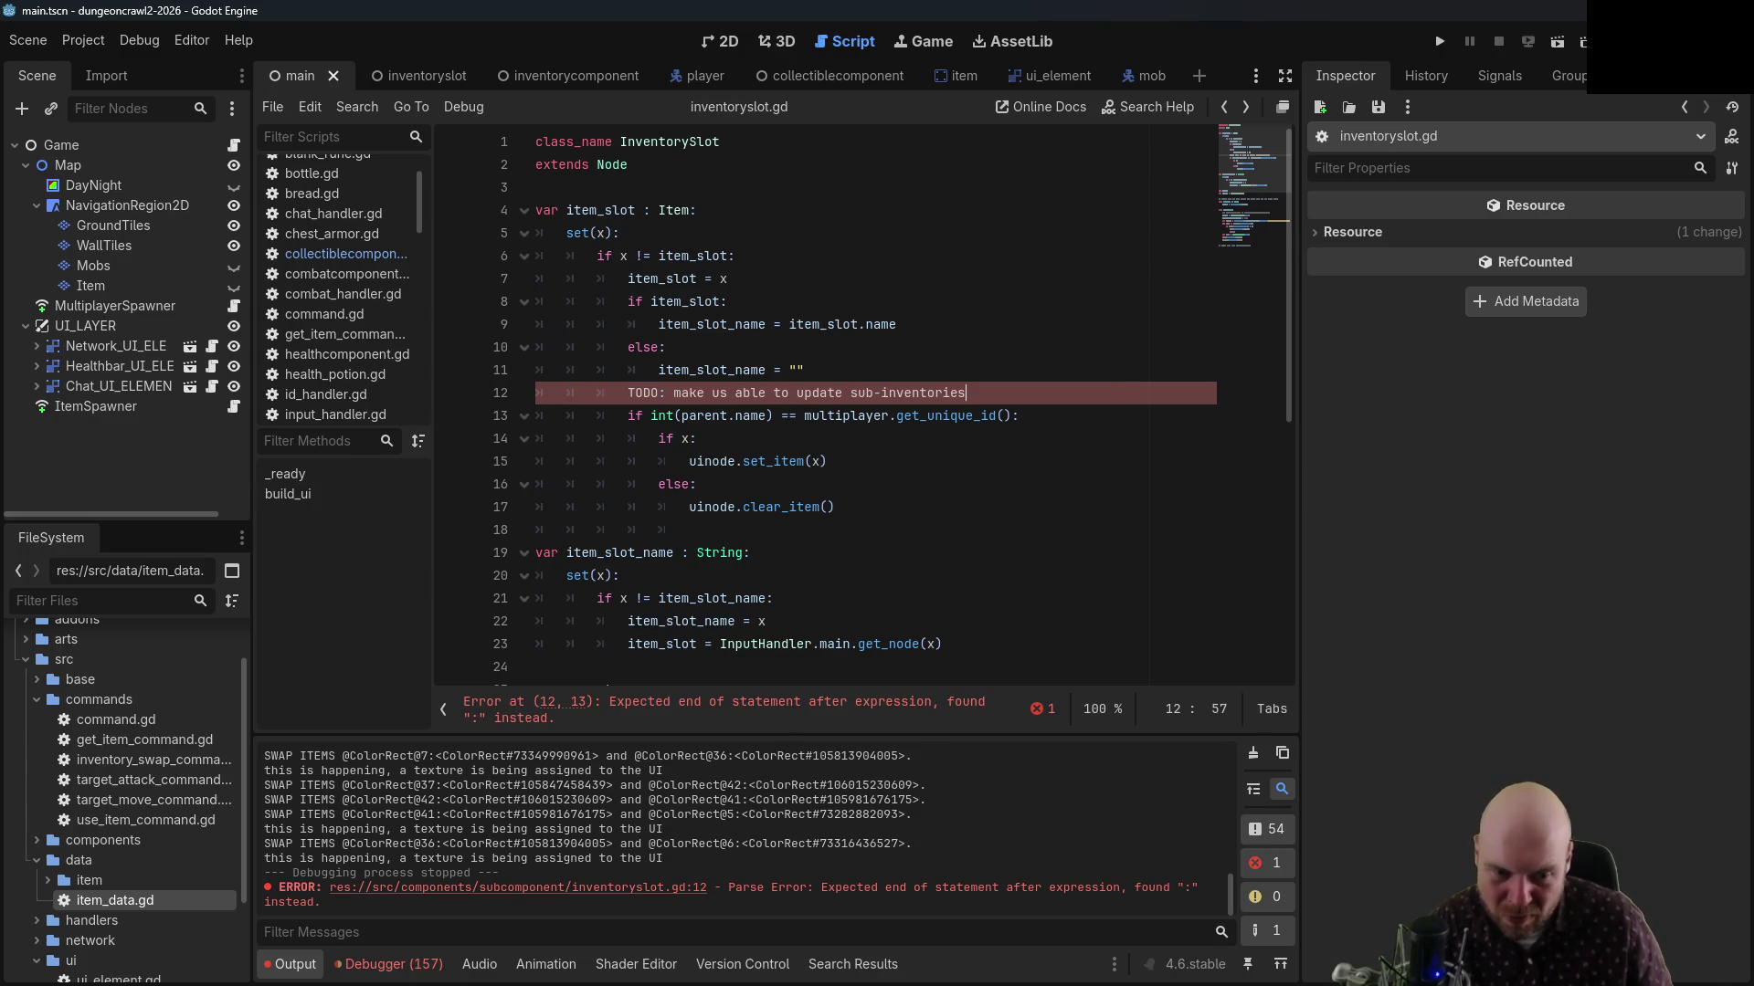
{"action": "key", "text": "alt+Tab"}
{"action": "scroll", "coordinate": [907, 689], "scroll_direction": "down", "scroll_amount": 3}
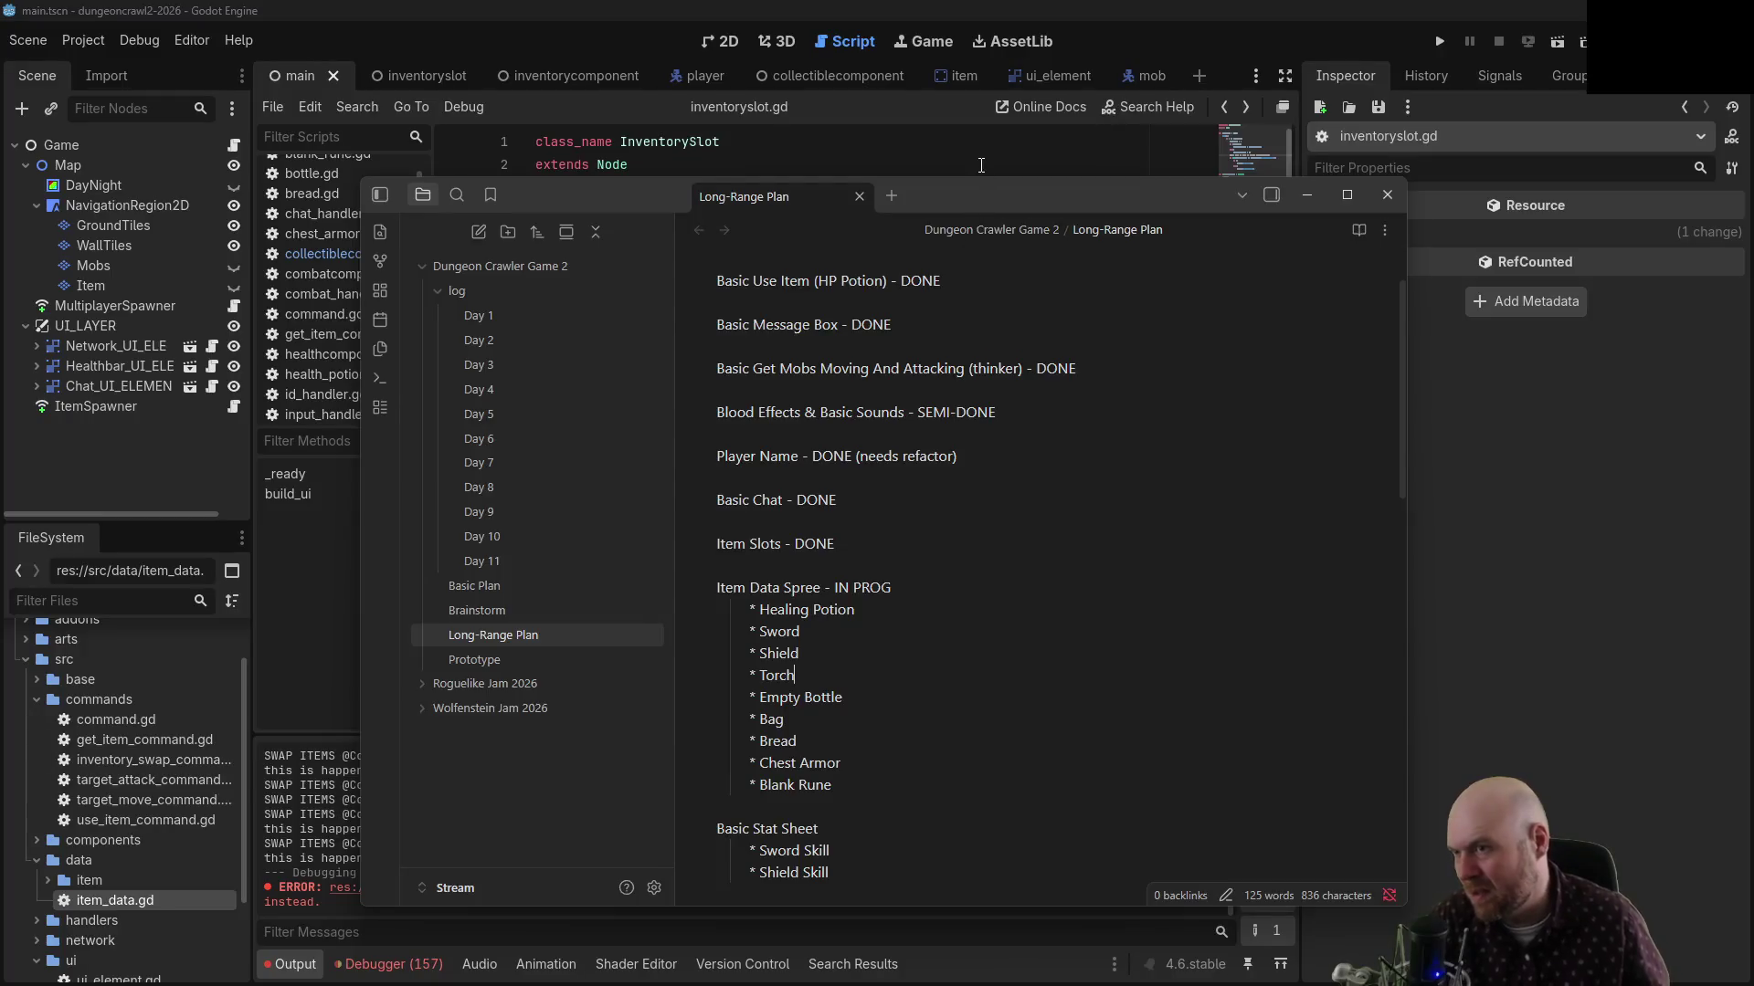
Add a line 13 in inventoryslot.gd reading 'ALSO TODO: drop items onto floor'
{"action": "key", "text": "alt+Tab"}
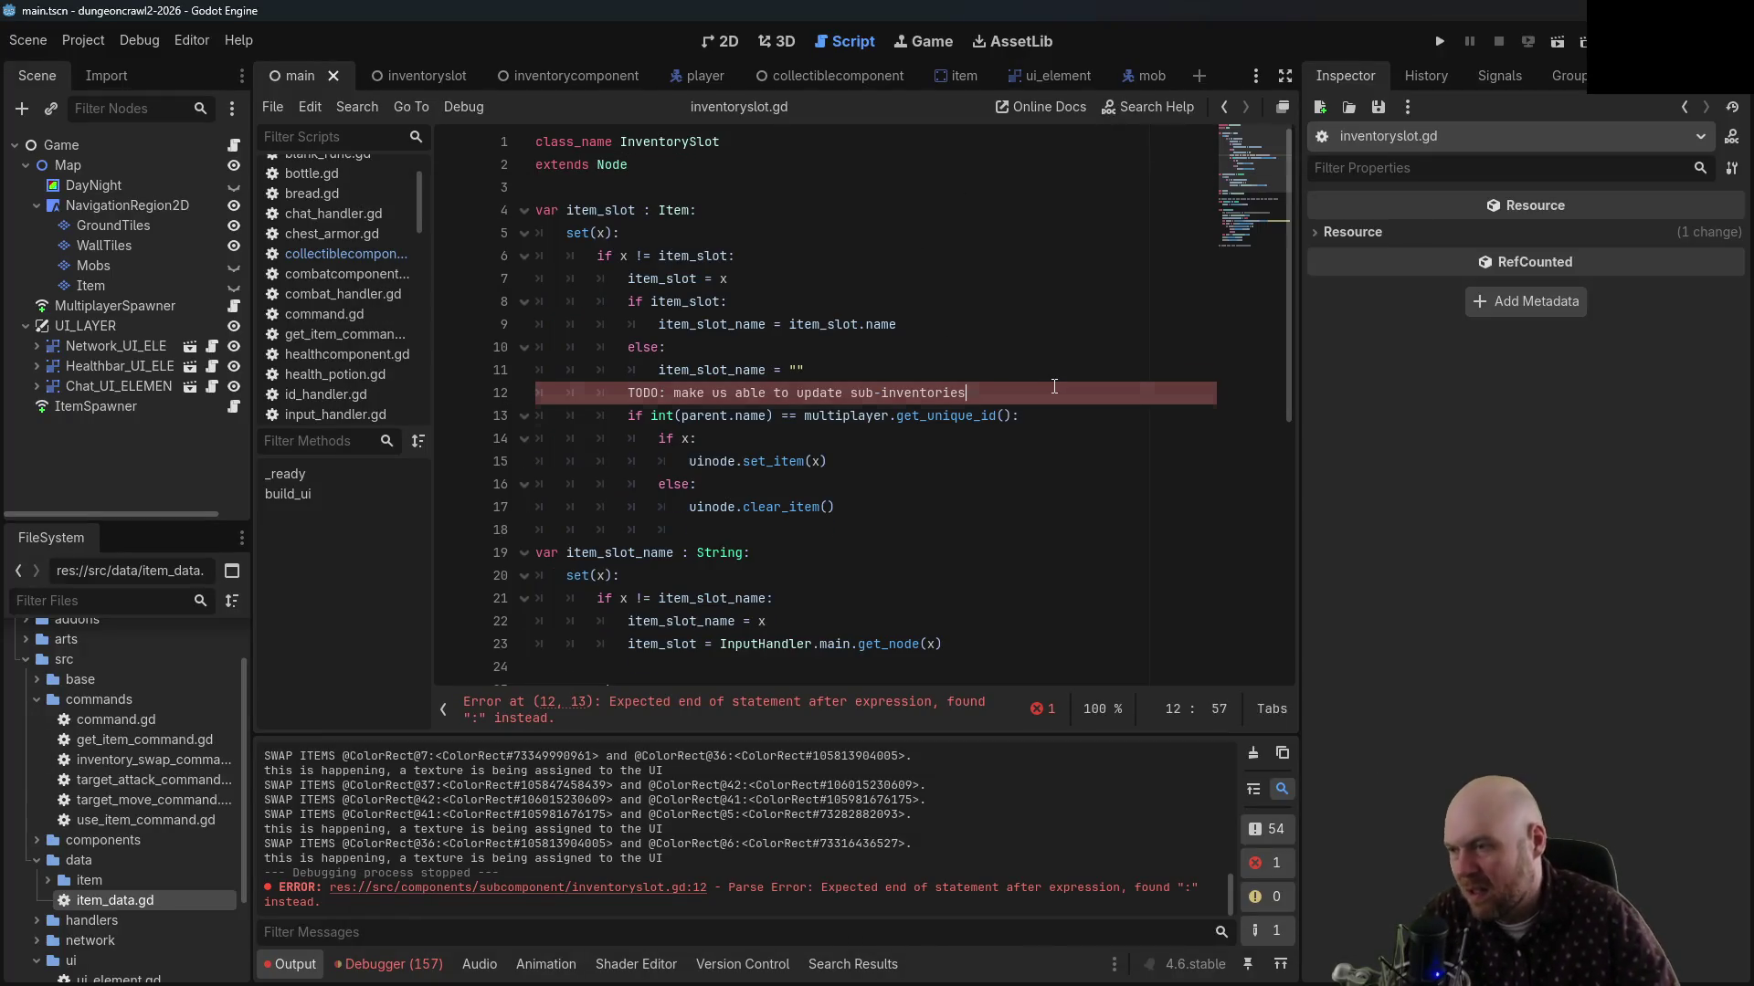
{"action": "key", "text": "Return"}
{"action": "type", "text": "ALSO TODO"}
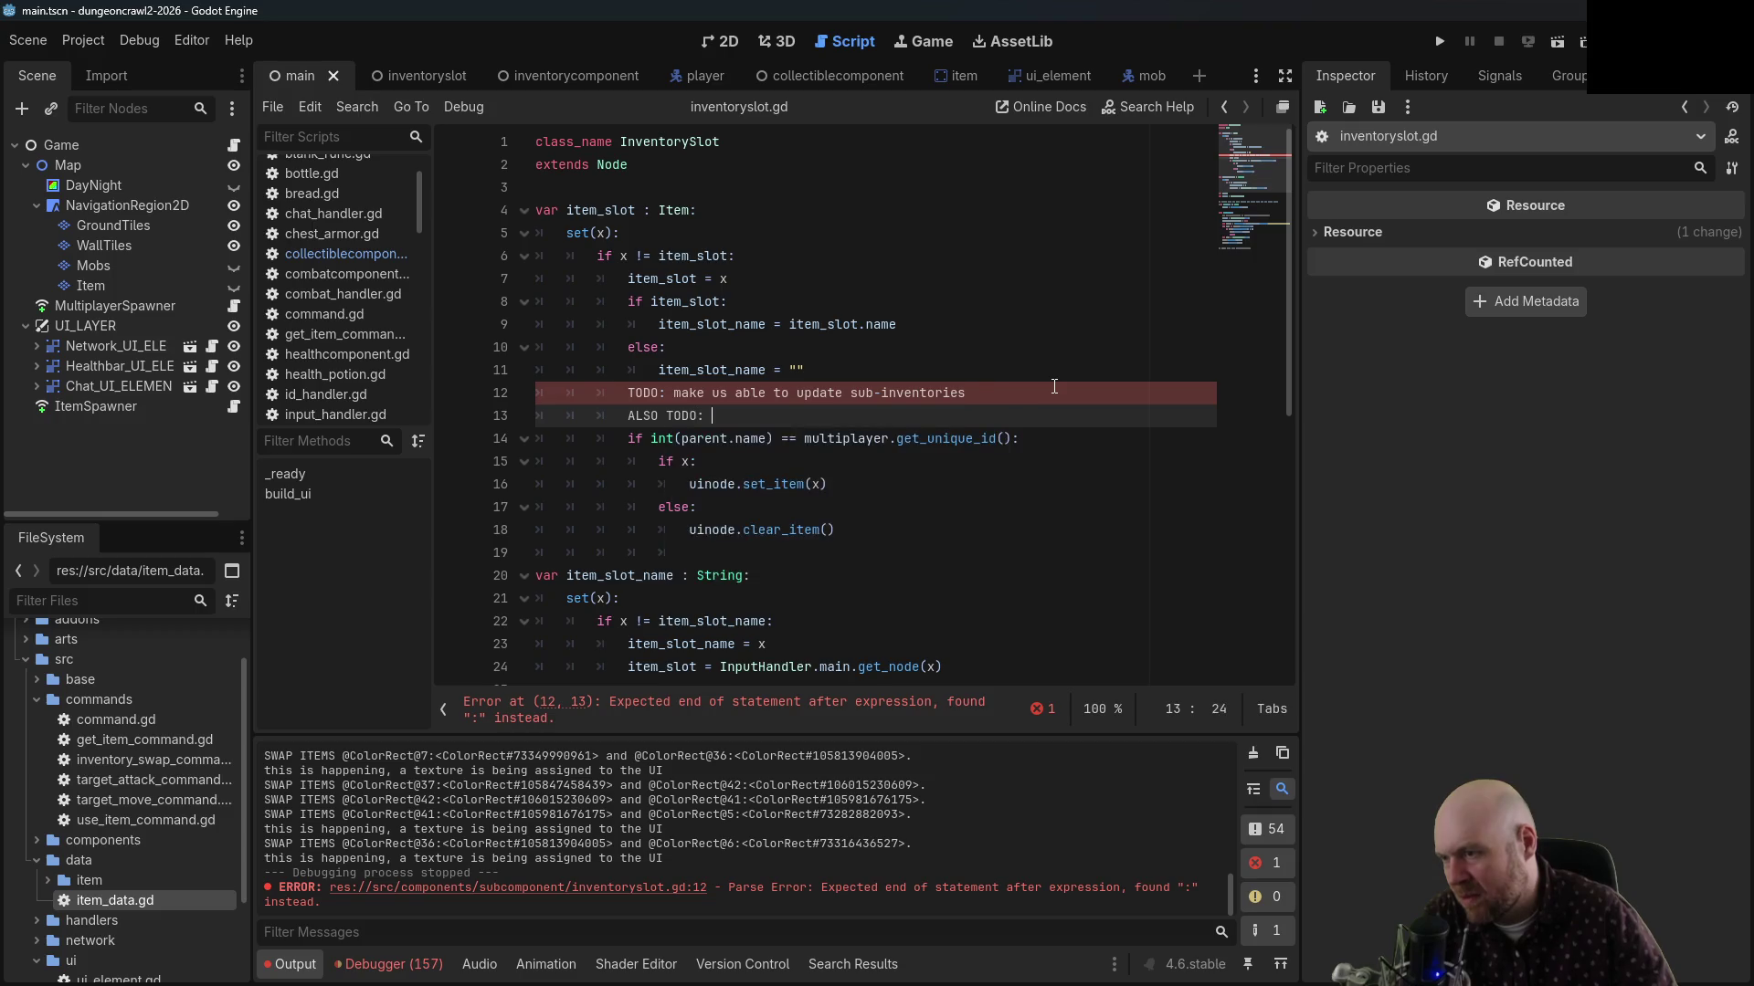
{"action": "type", "text": ": drop items"}
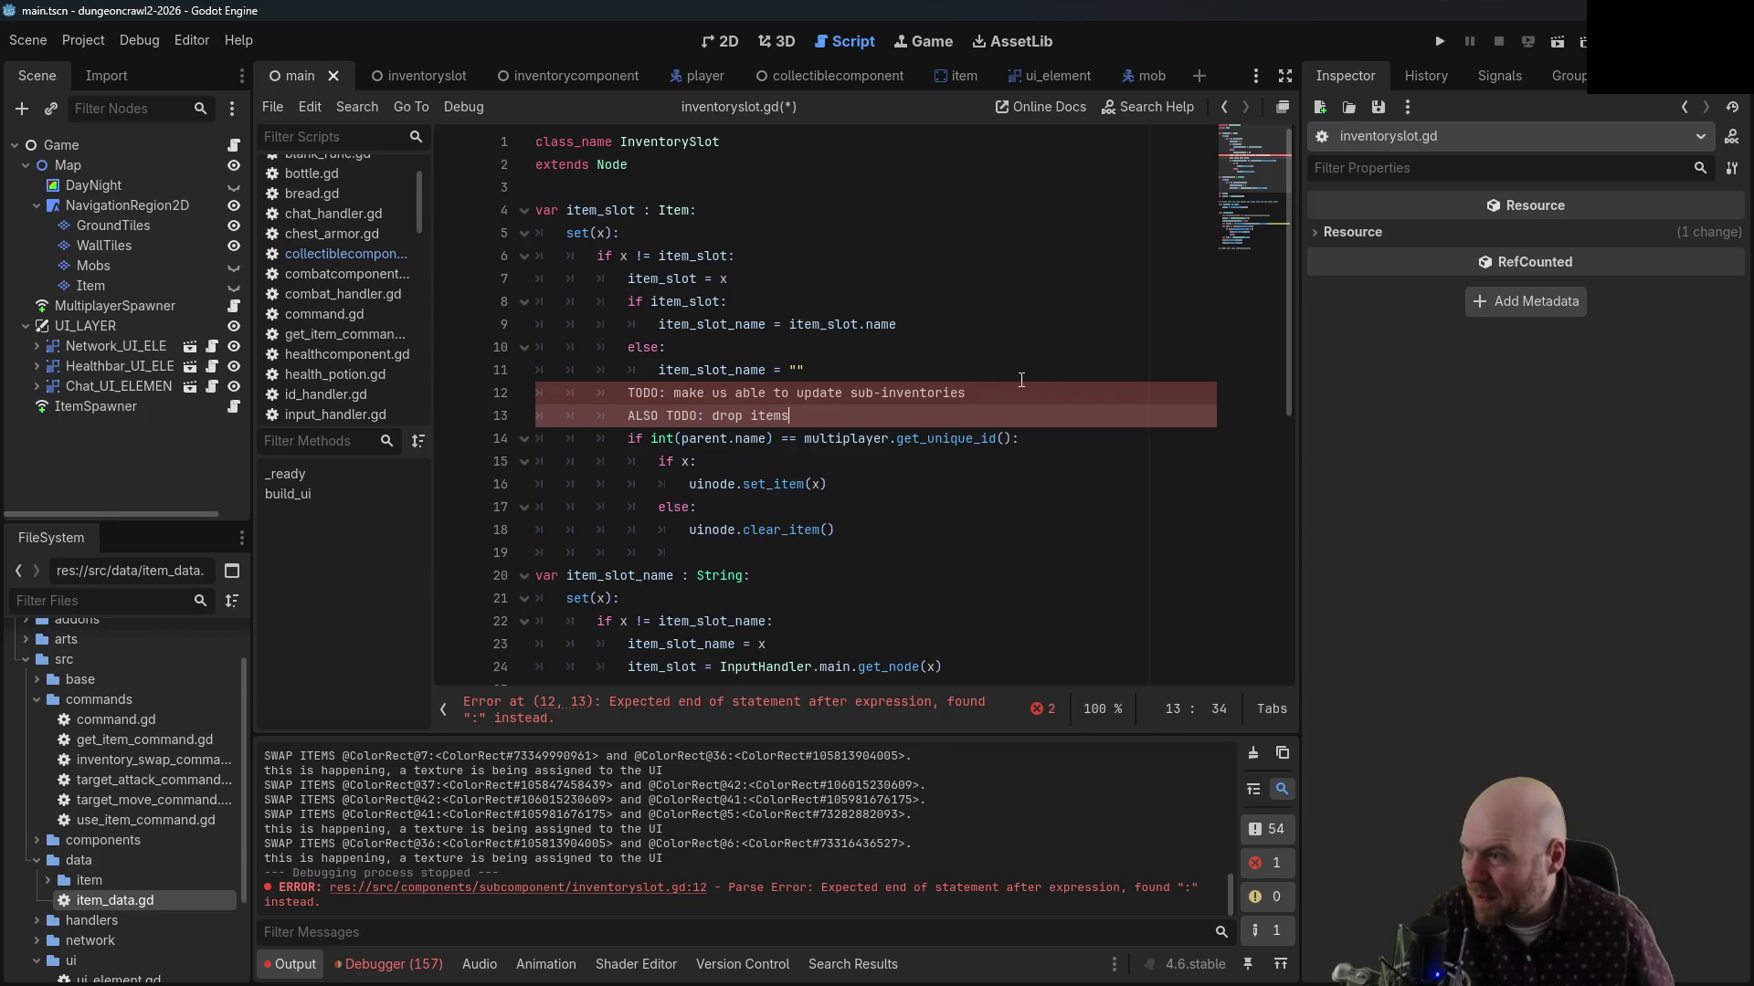
{"action": "scroll", "coordinate": [1021, 379], "scroll_direction": "down", "scroll_amount": 8}
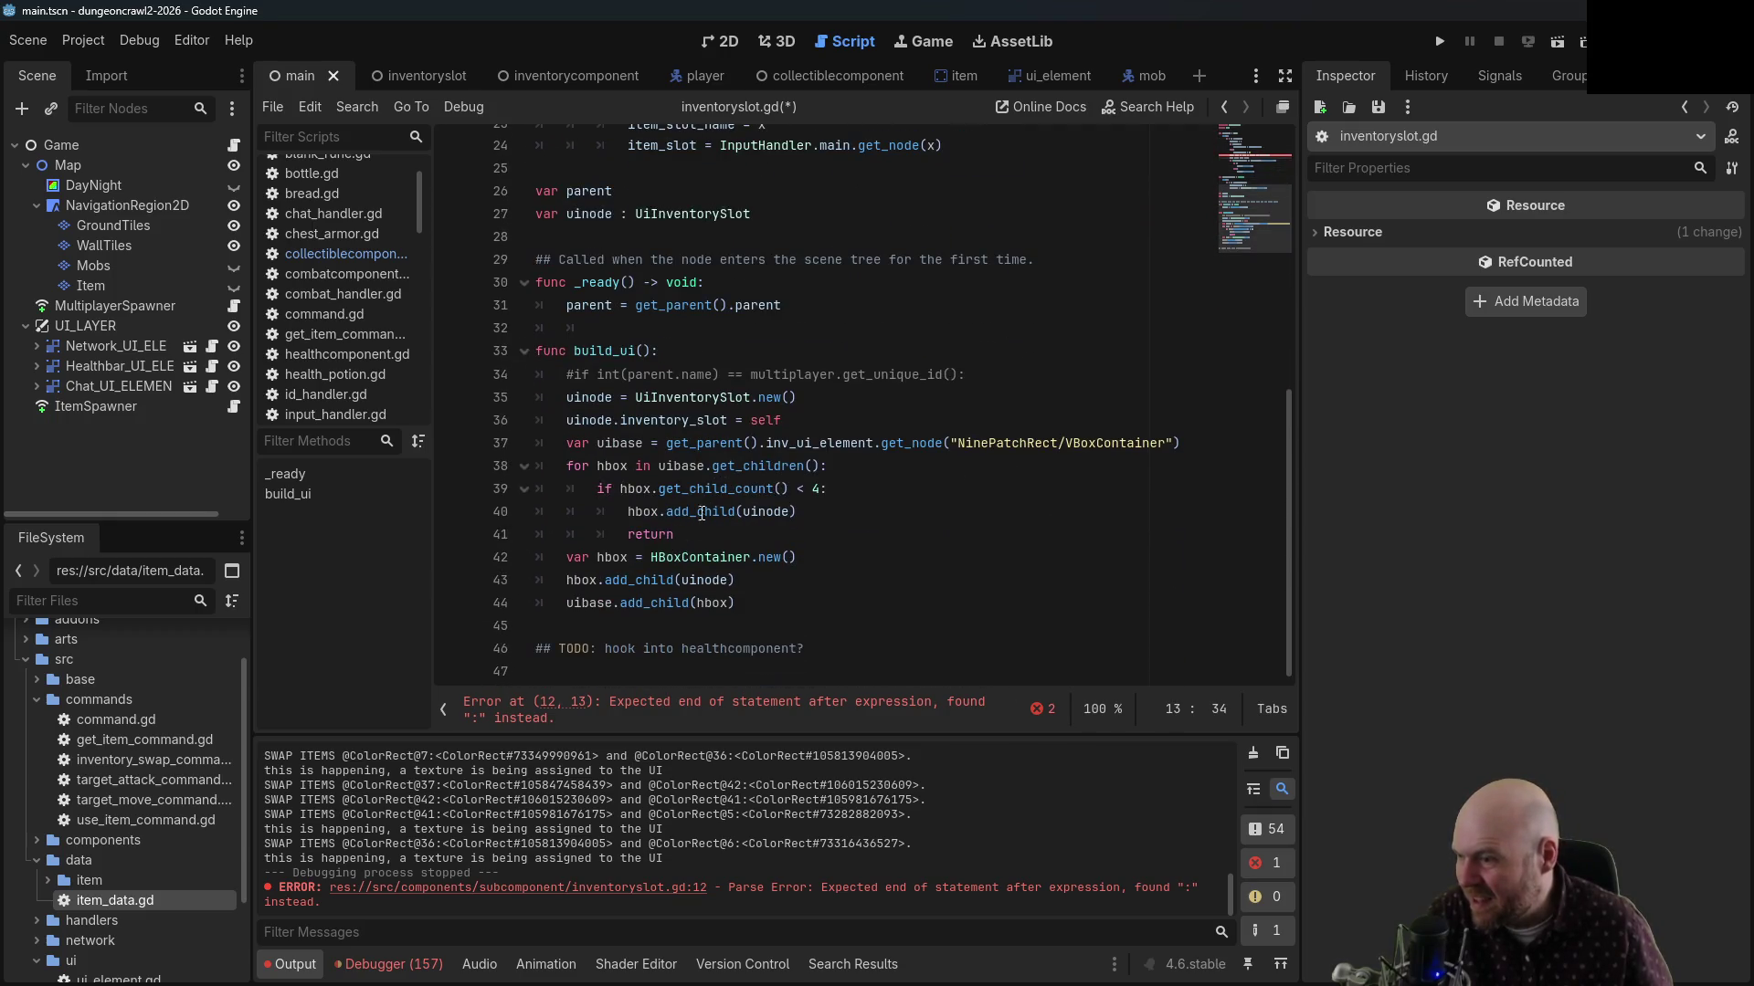
{"action": "scroll", "coordinate": [701, 513], "scroll_direction": "up", "scroll_amount": 8}
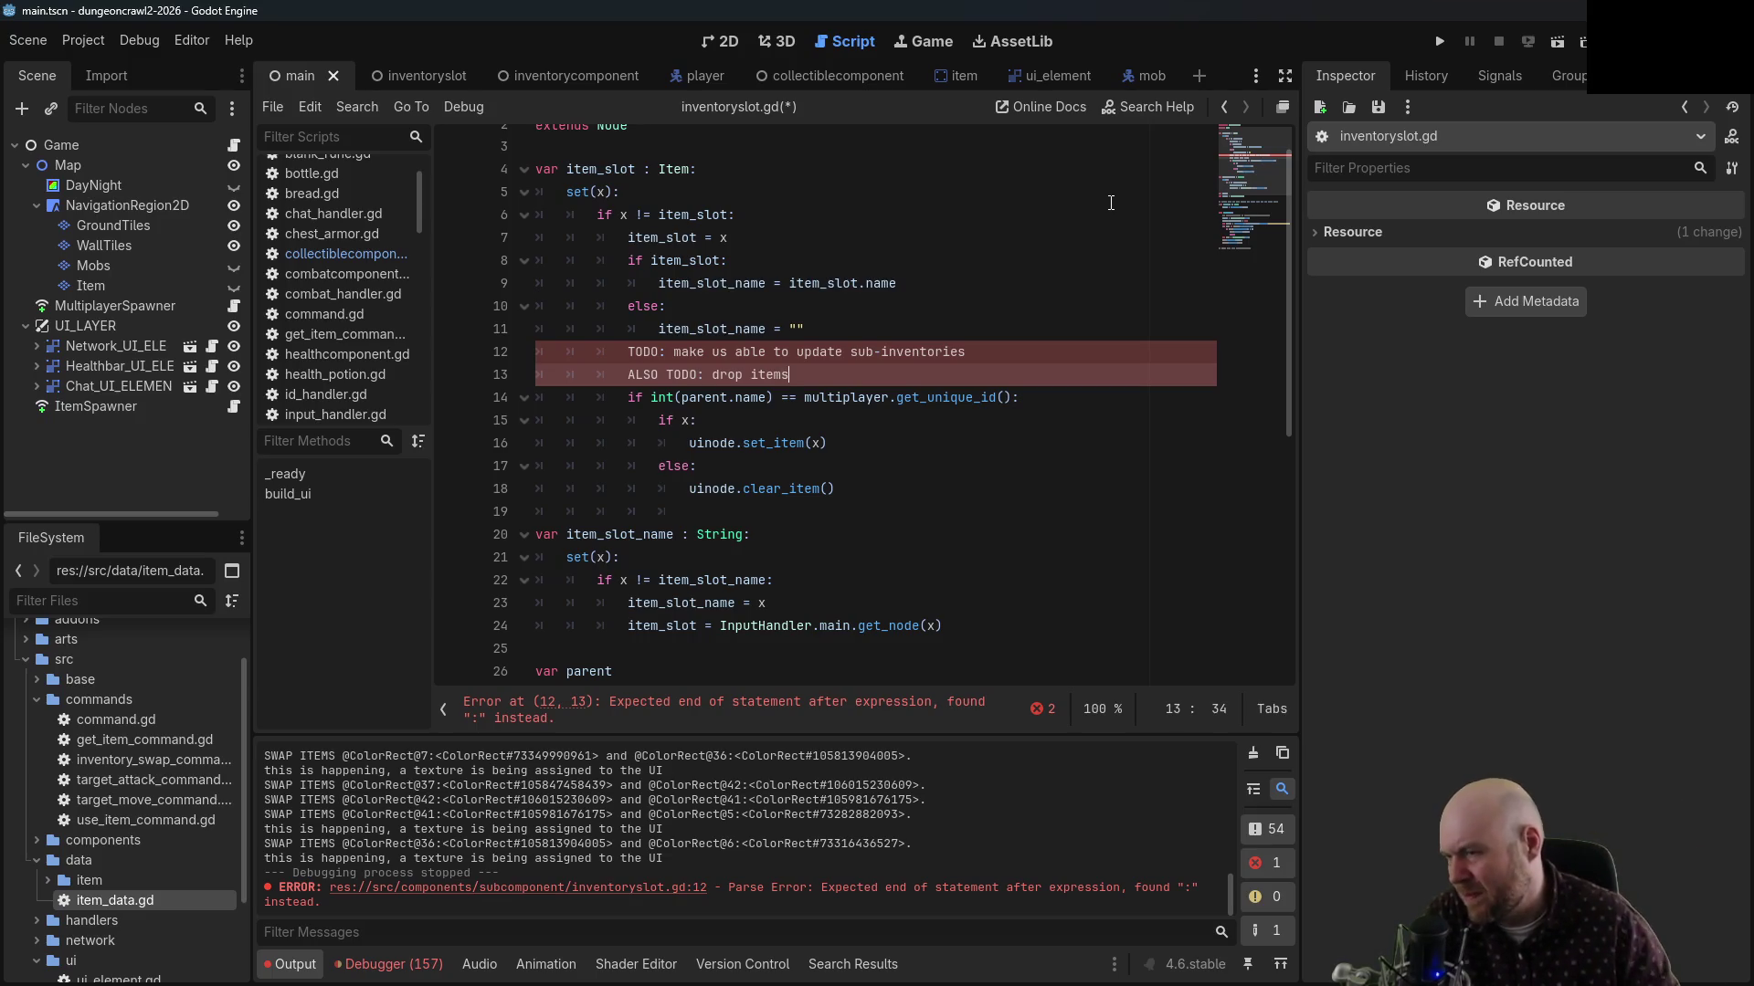
{"action": "type", "text": " onto floor"}
Save inventoryslot.gd and go back to the Long-Range Plan note in Obsidian
{"action": "key", "text": "ctrl+s"}
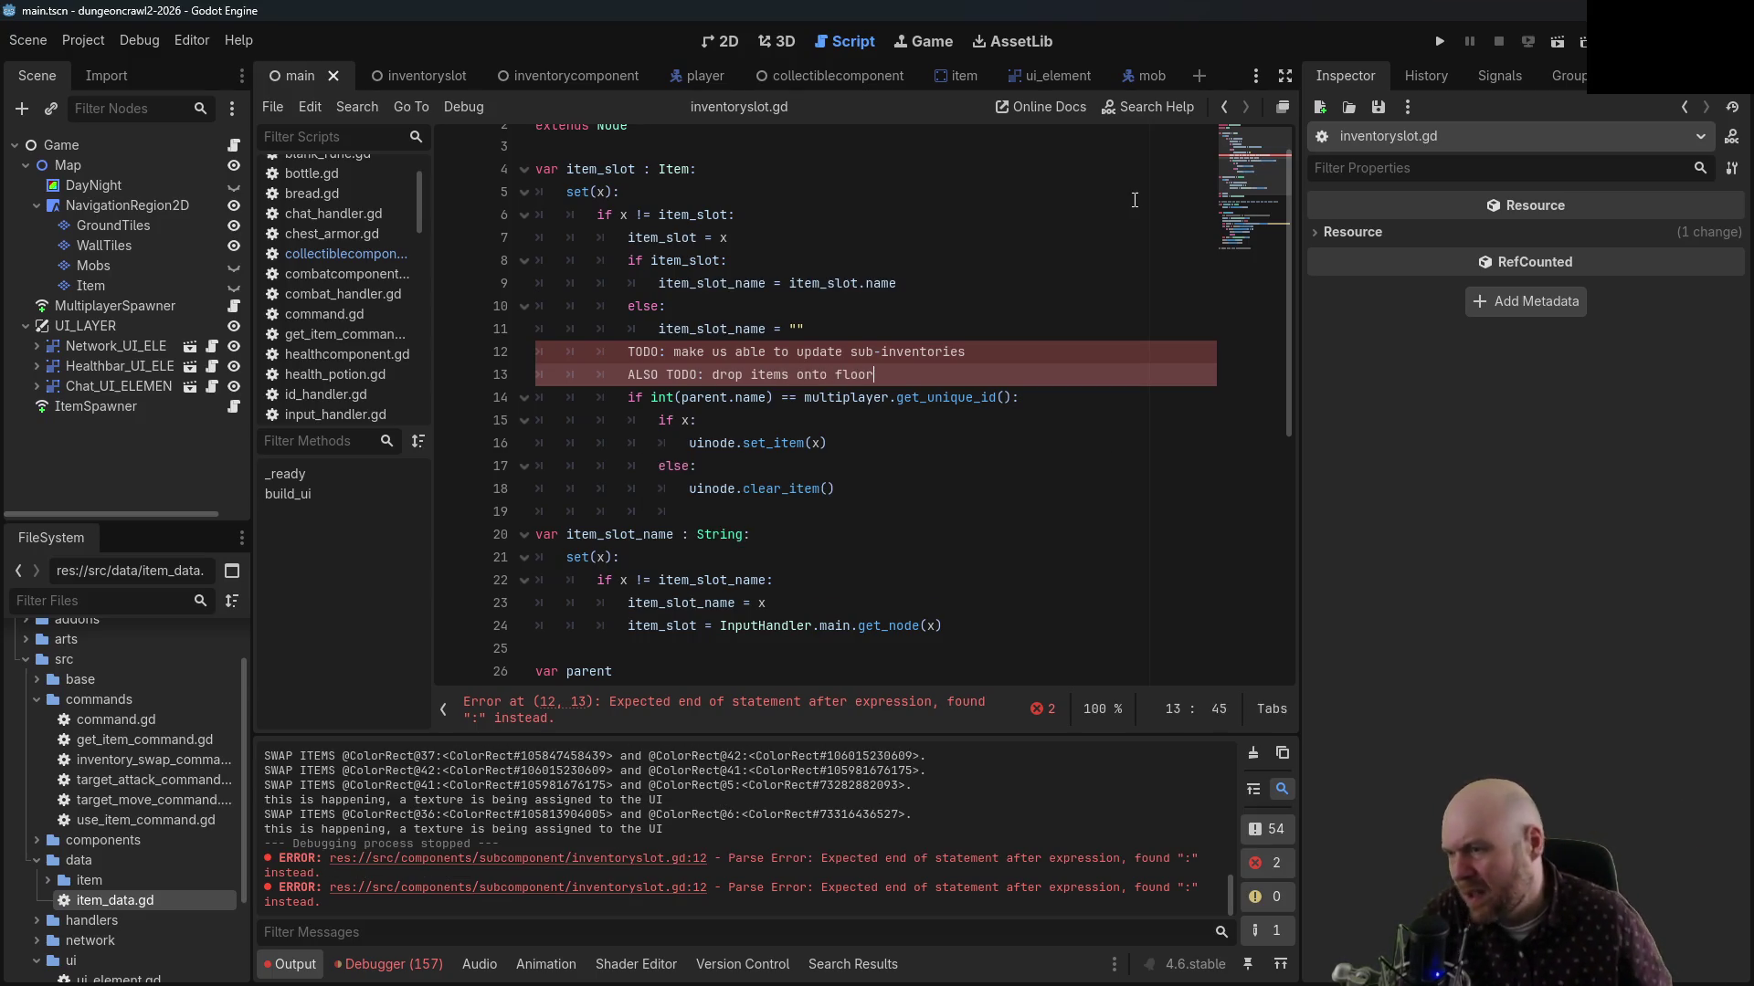
{"action": "left_click", "coordinate": [1013, 264]}
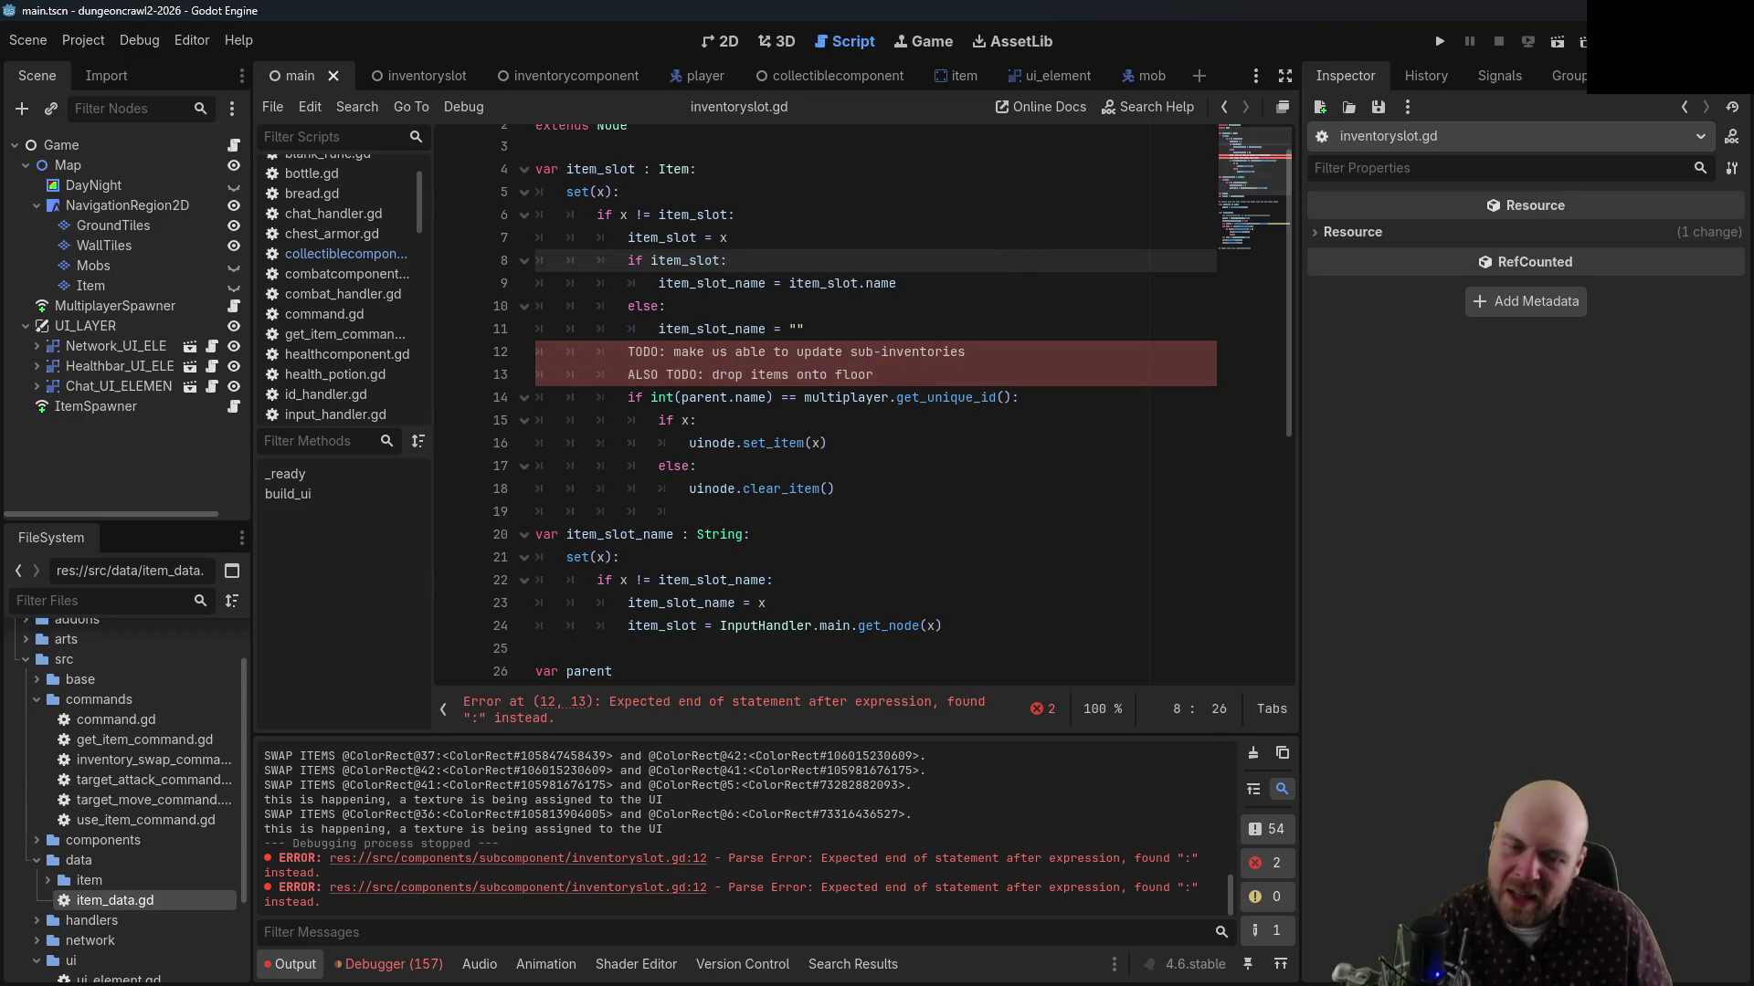
{"action": "key", "text": "alt+Tab"}
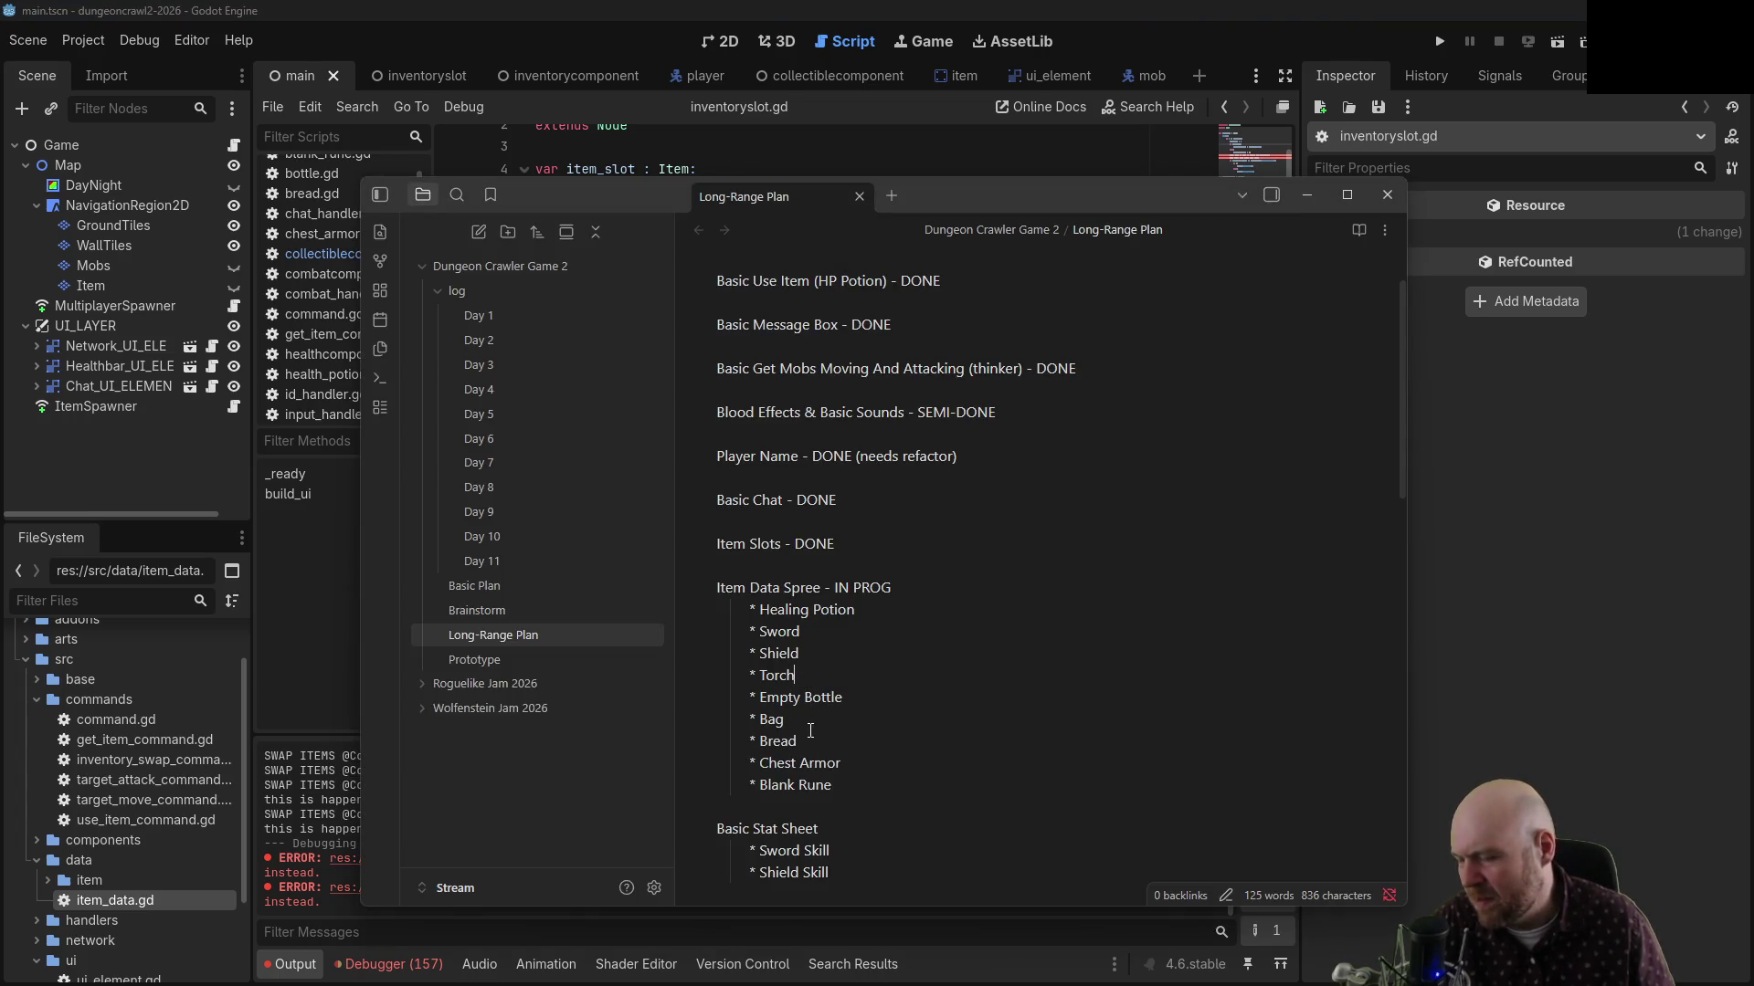
{"action": "left_click", "coordinate": [813, 740]}
{"action": "left_click", "coordinate": [845, 774]}
{"action": "left_click", "coordinate": [810, 745]}
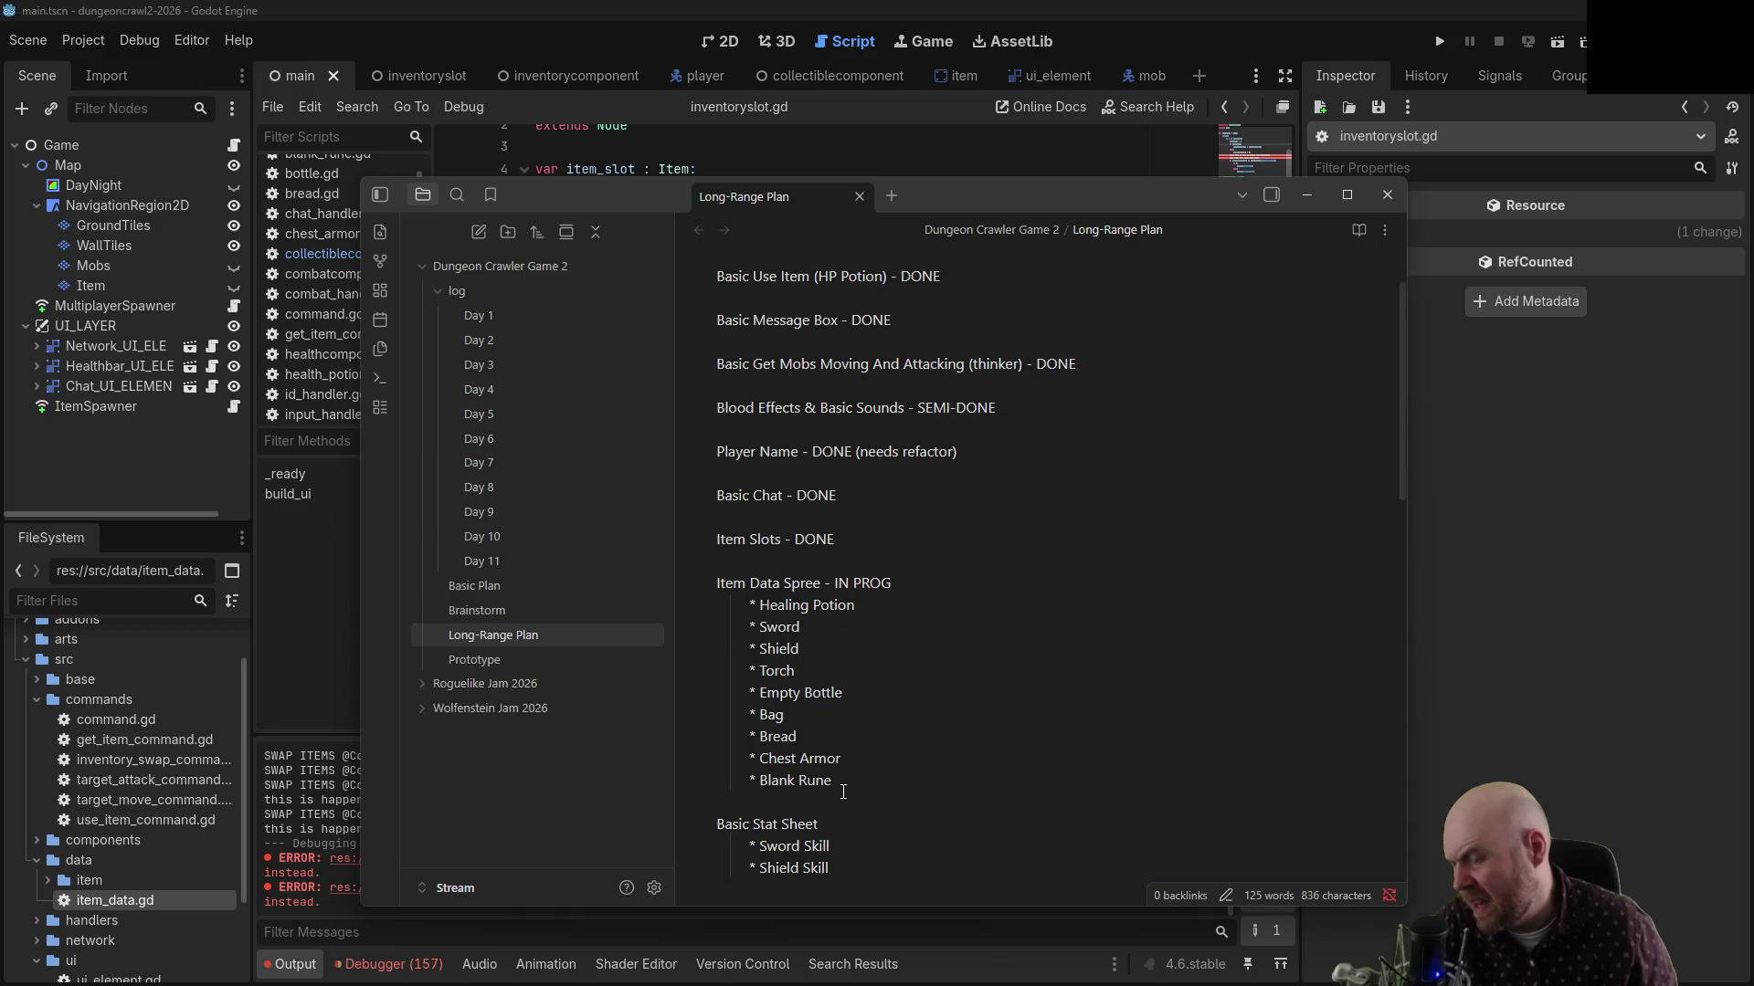
{"action": "scroll", "coordinate": [835, 641], "scroll_direction": "down", "scroll_amount": 2}
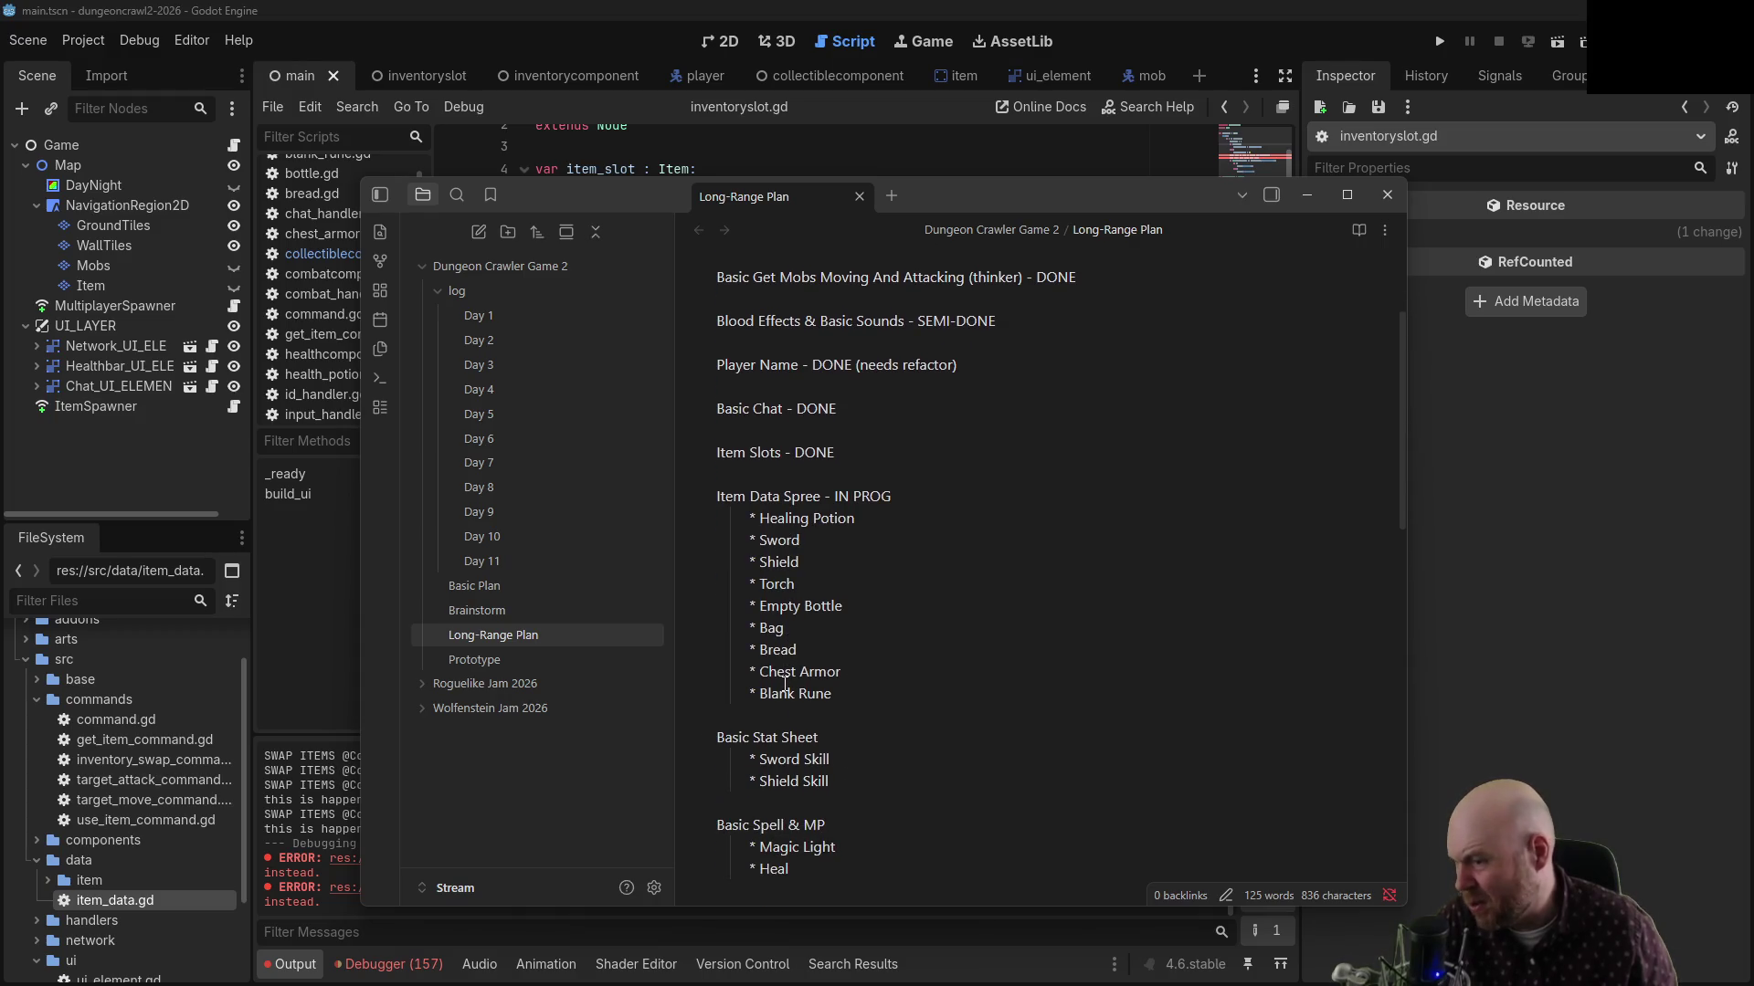
{"action": "left_click_drag", "start_coordinate": [851, 781], "coordinate": [864, 717]}
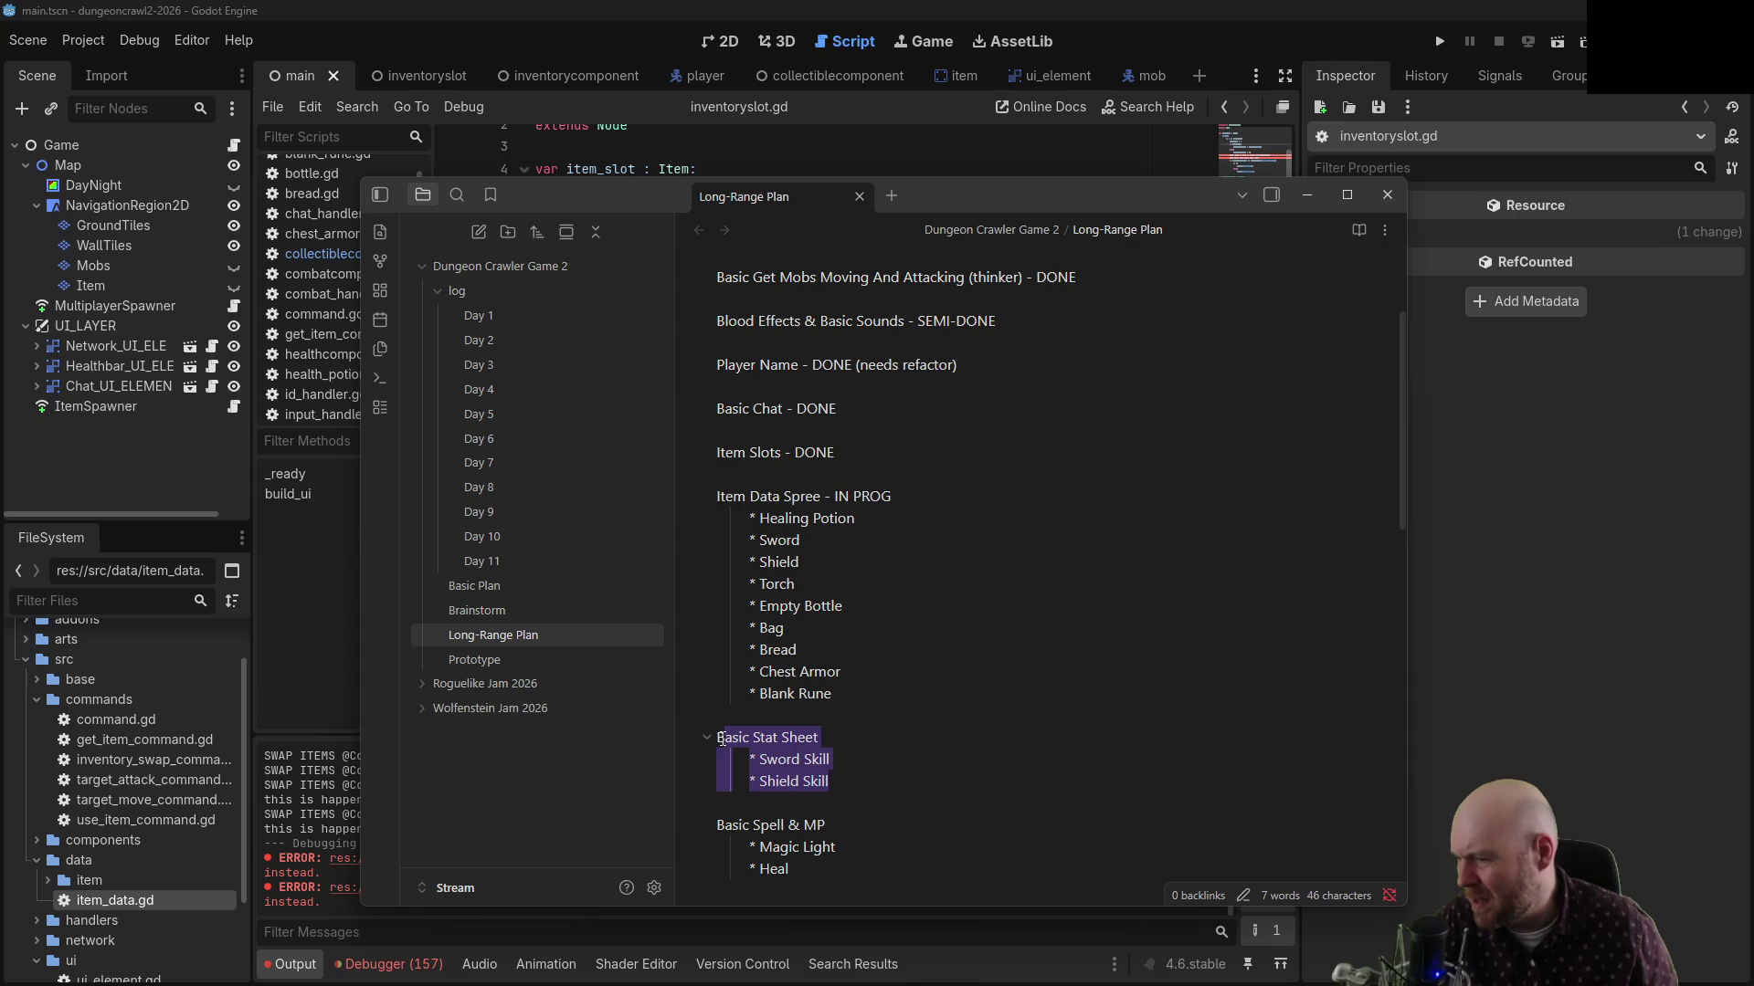
{"action": "left_click", "coordinate": [864, 716]}
{"action": "scroll", "coordinate": [868, 717], "scroll_direction": "up", "scroll_amount": 2}
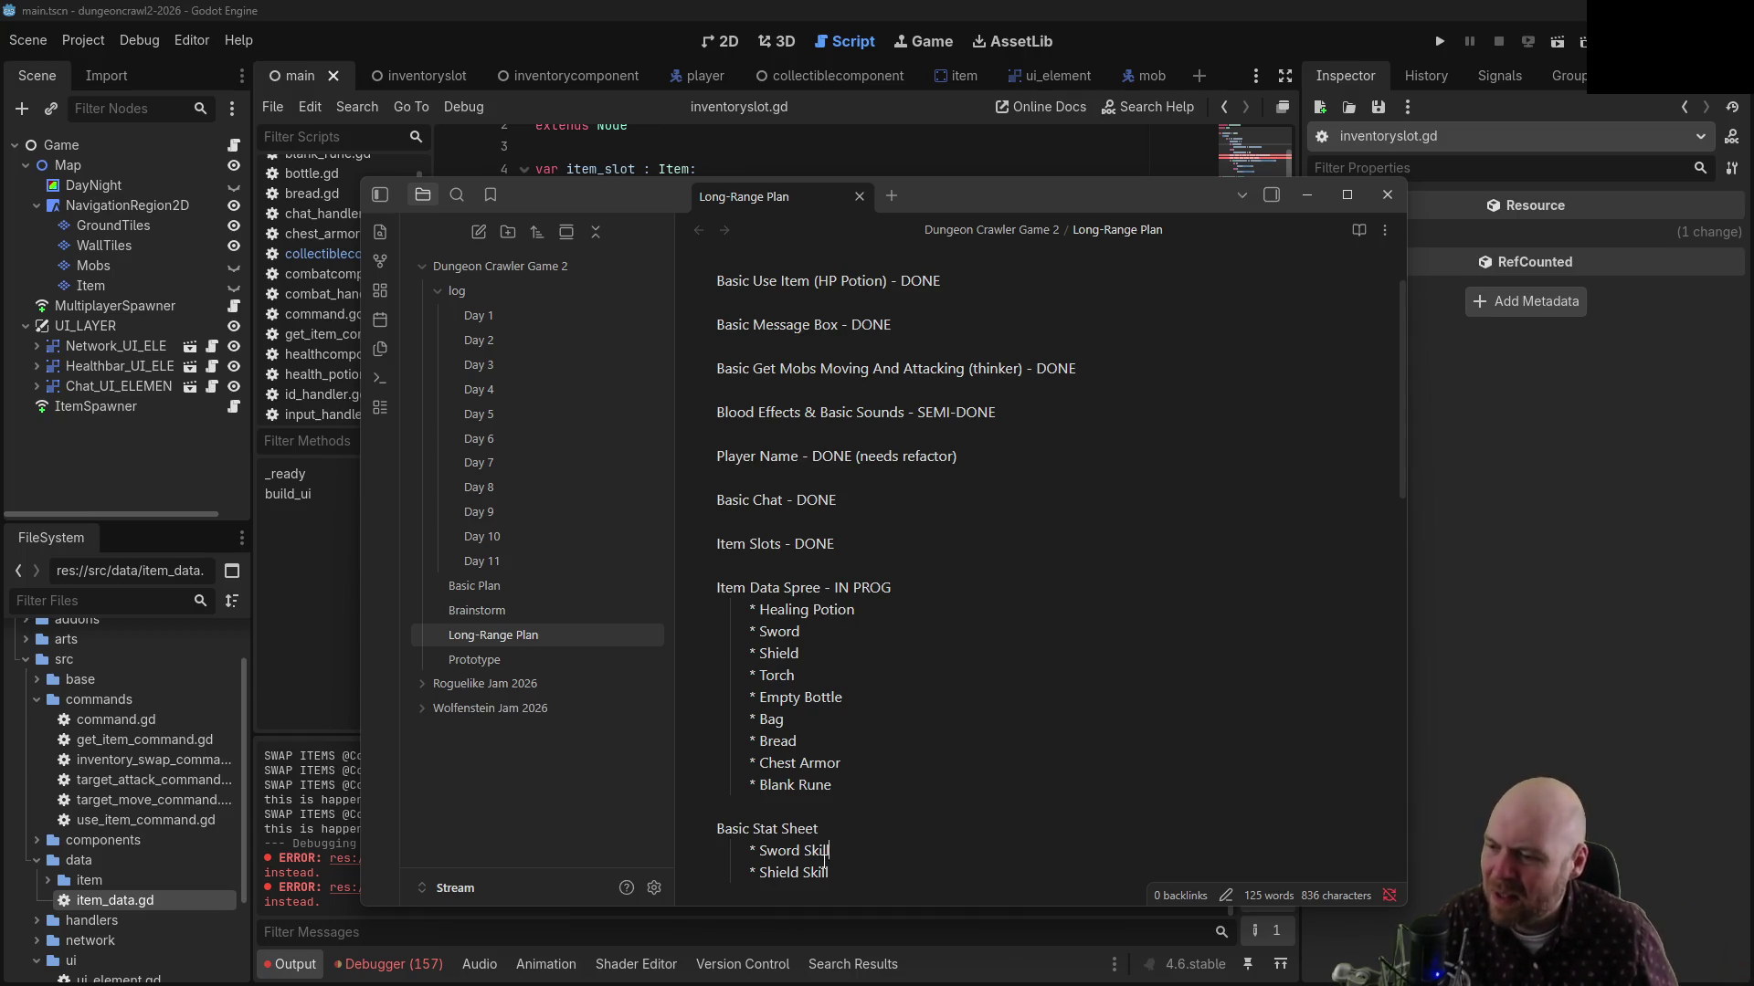
{"action": "left_click_drag", "start_coordinate": [831, 874], "coordinate": [697, 831]}
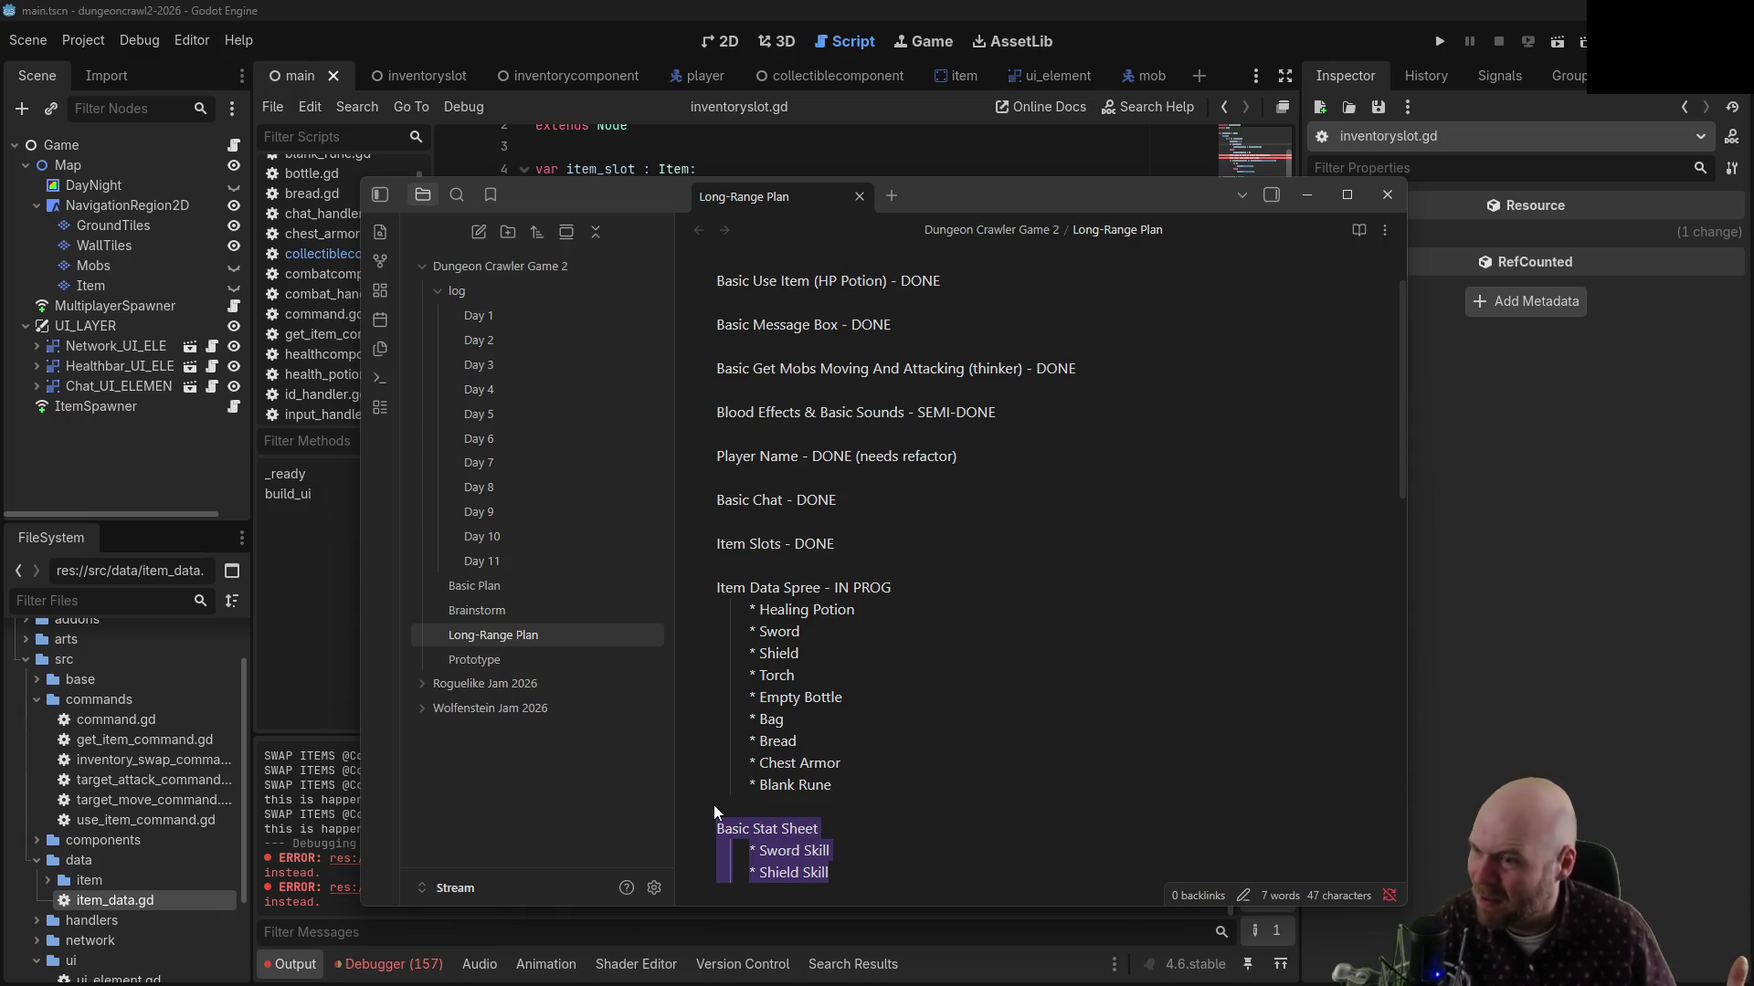
{"action": "left_click", "coordinate": [826, 850]}
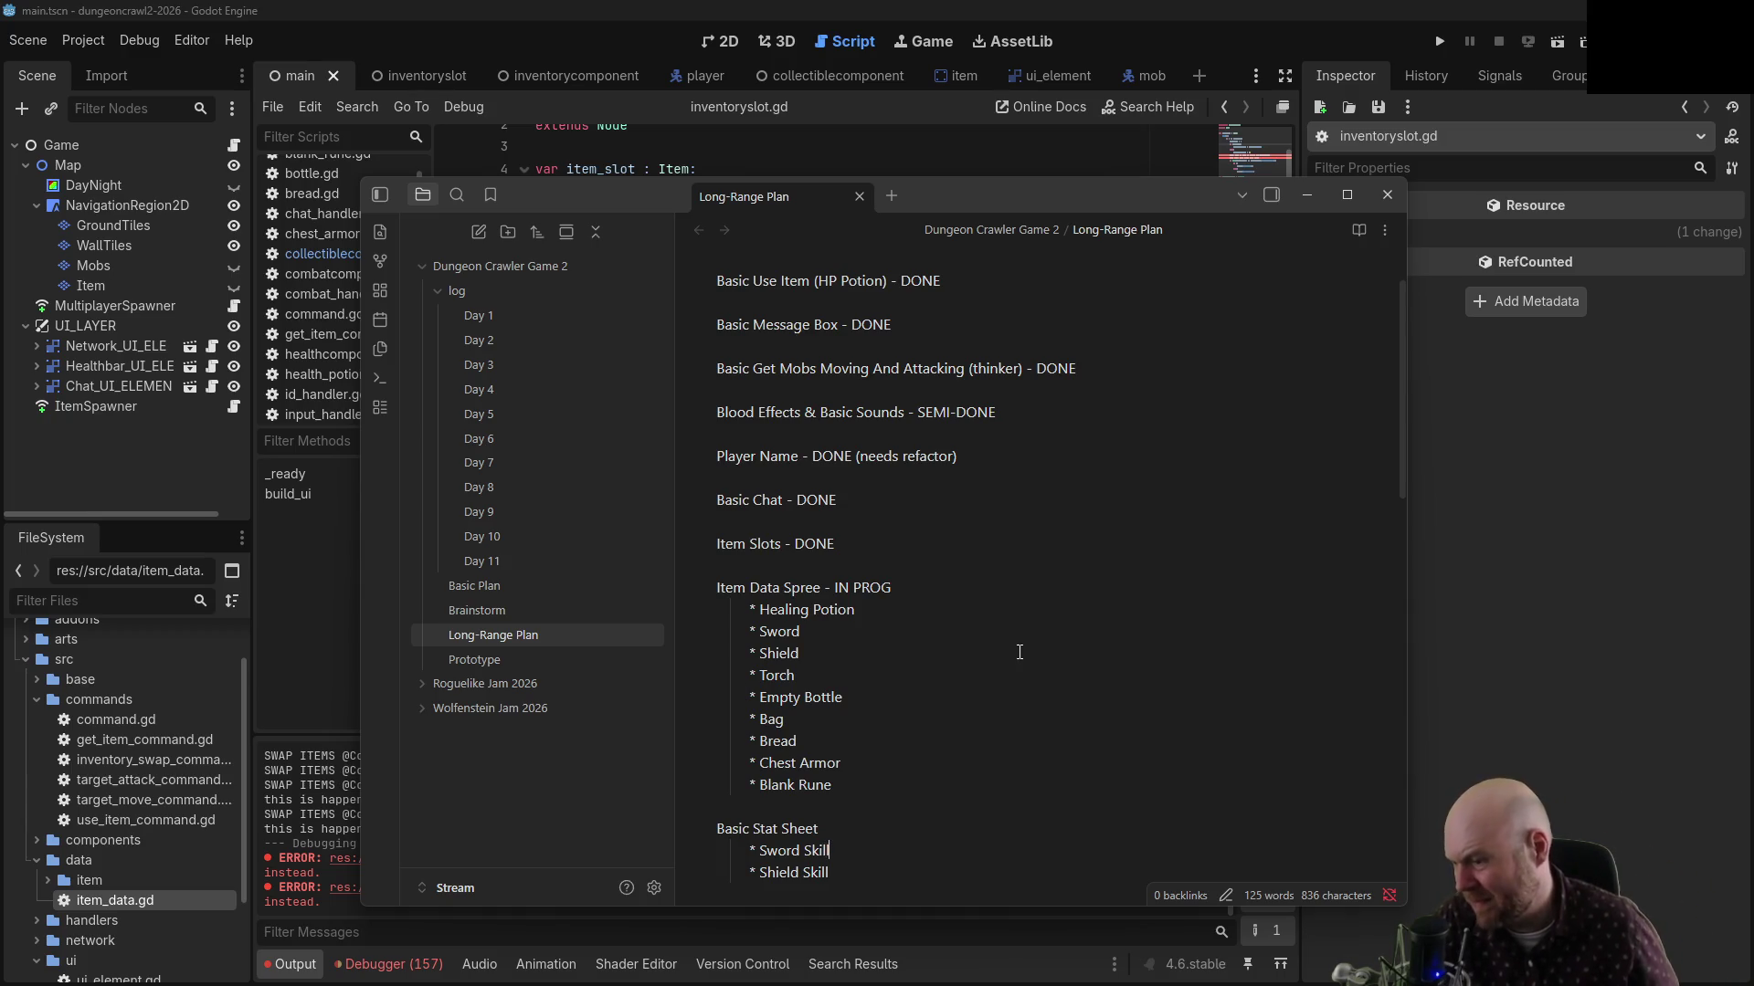
{"action": "scroll", "coordinate": [1010, 651], "scroll_direction": "down", "scroll_amount": 1}
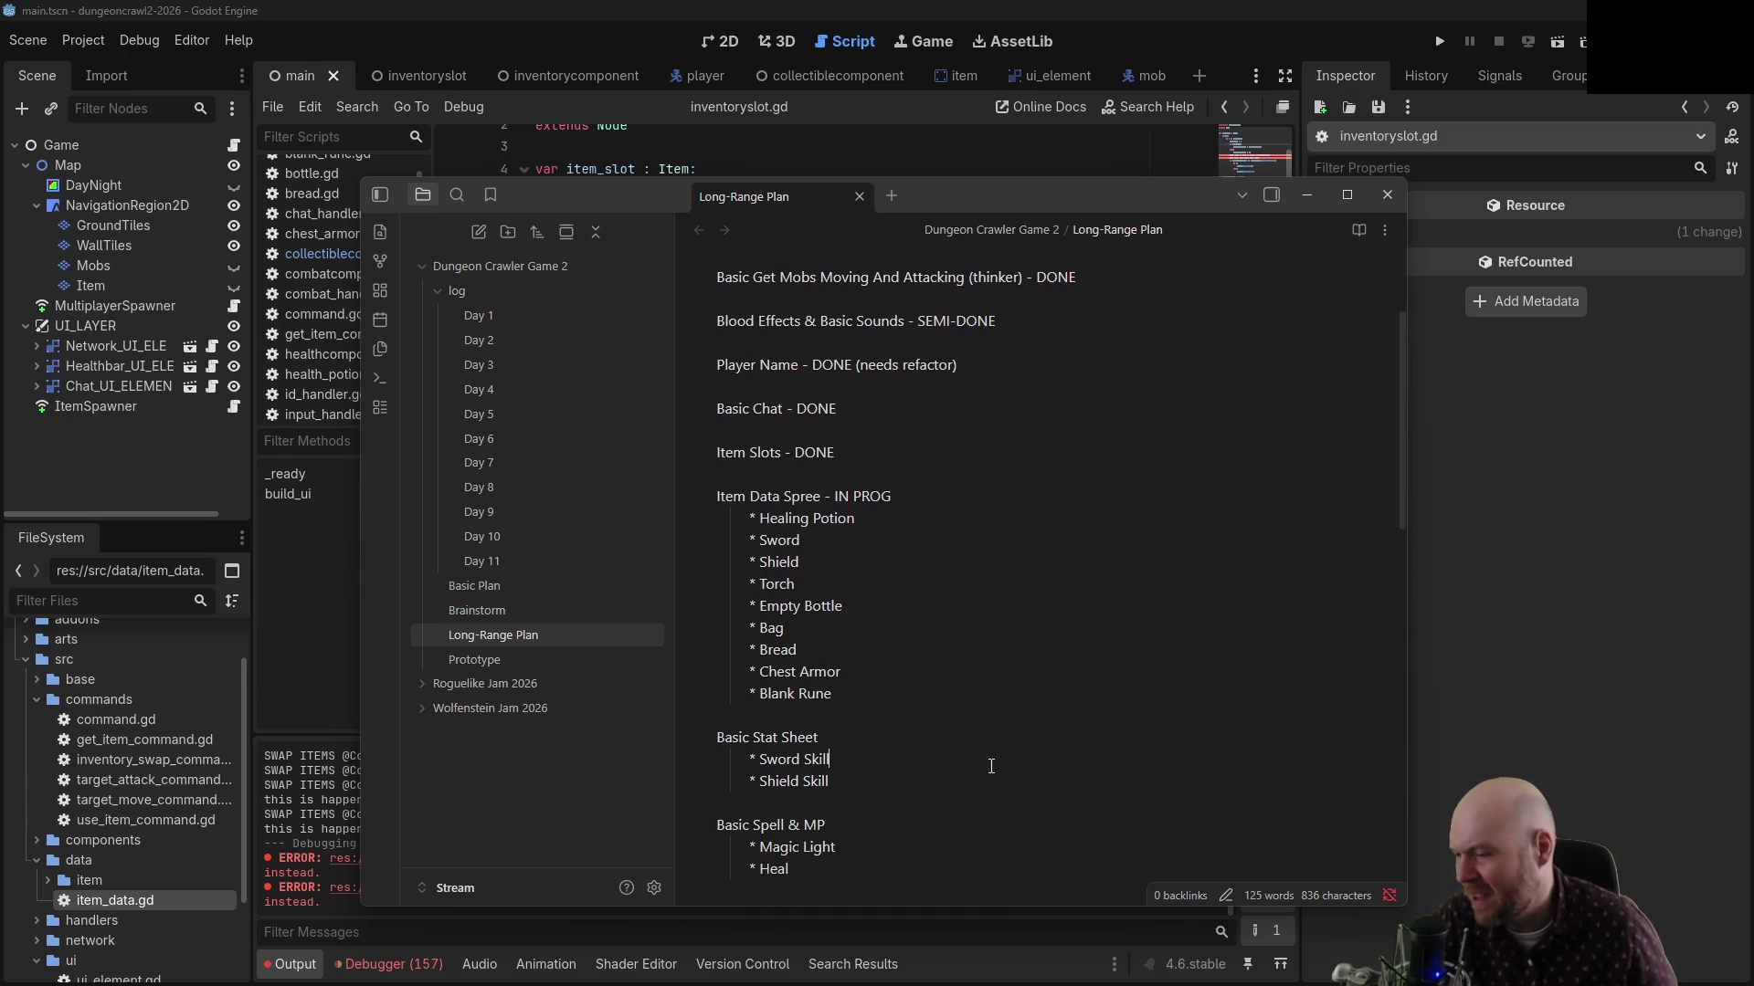
{"action": "left_click_drag", "start_coordinate": [842, 862], "coordinate": [716, 825]}
{"action": "left_click", "coordinate": [905, 795]}
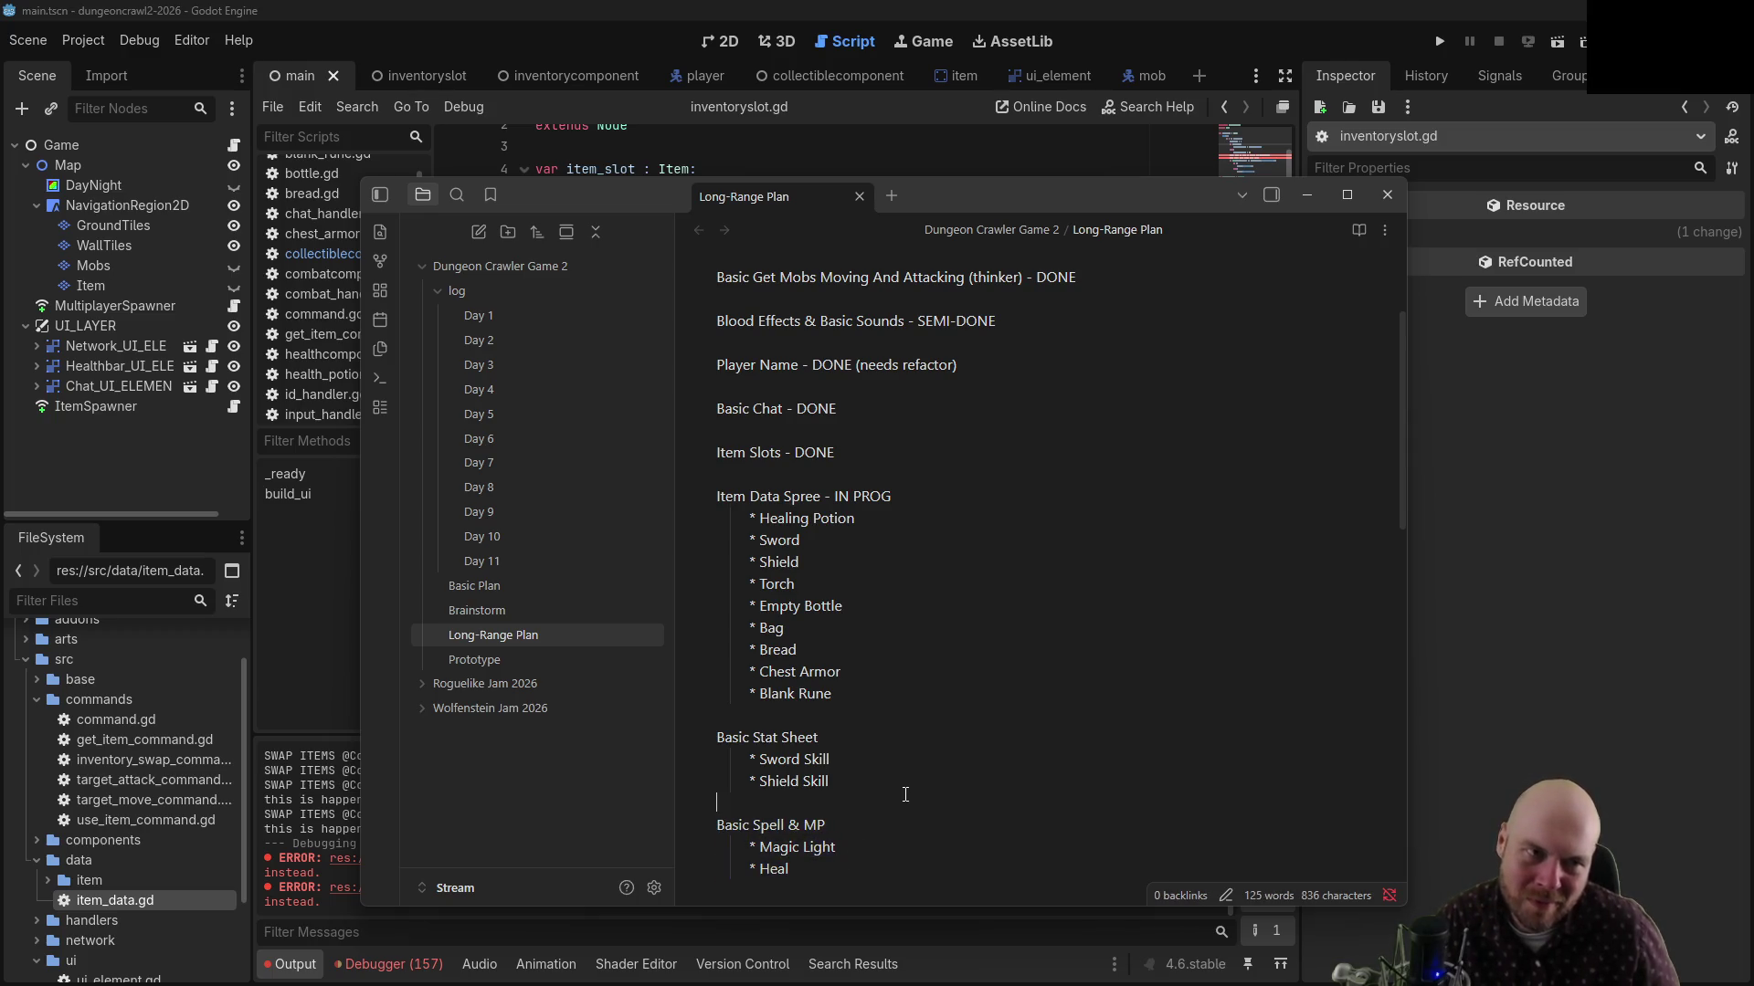
{"action": "left_click_drag", "start_coordinate": [850, 862], "coordinate": [701, 831]}
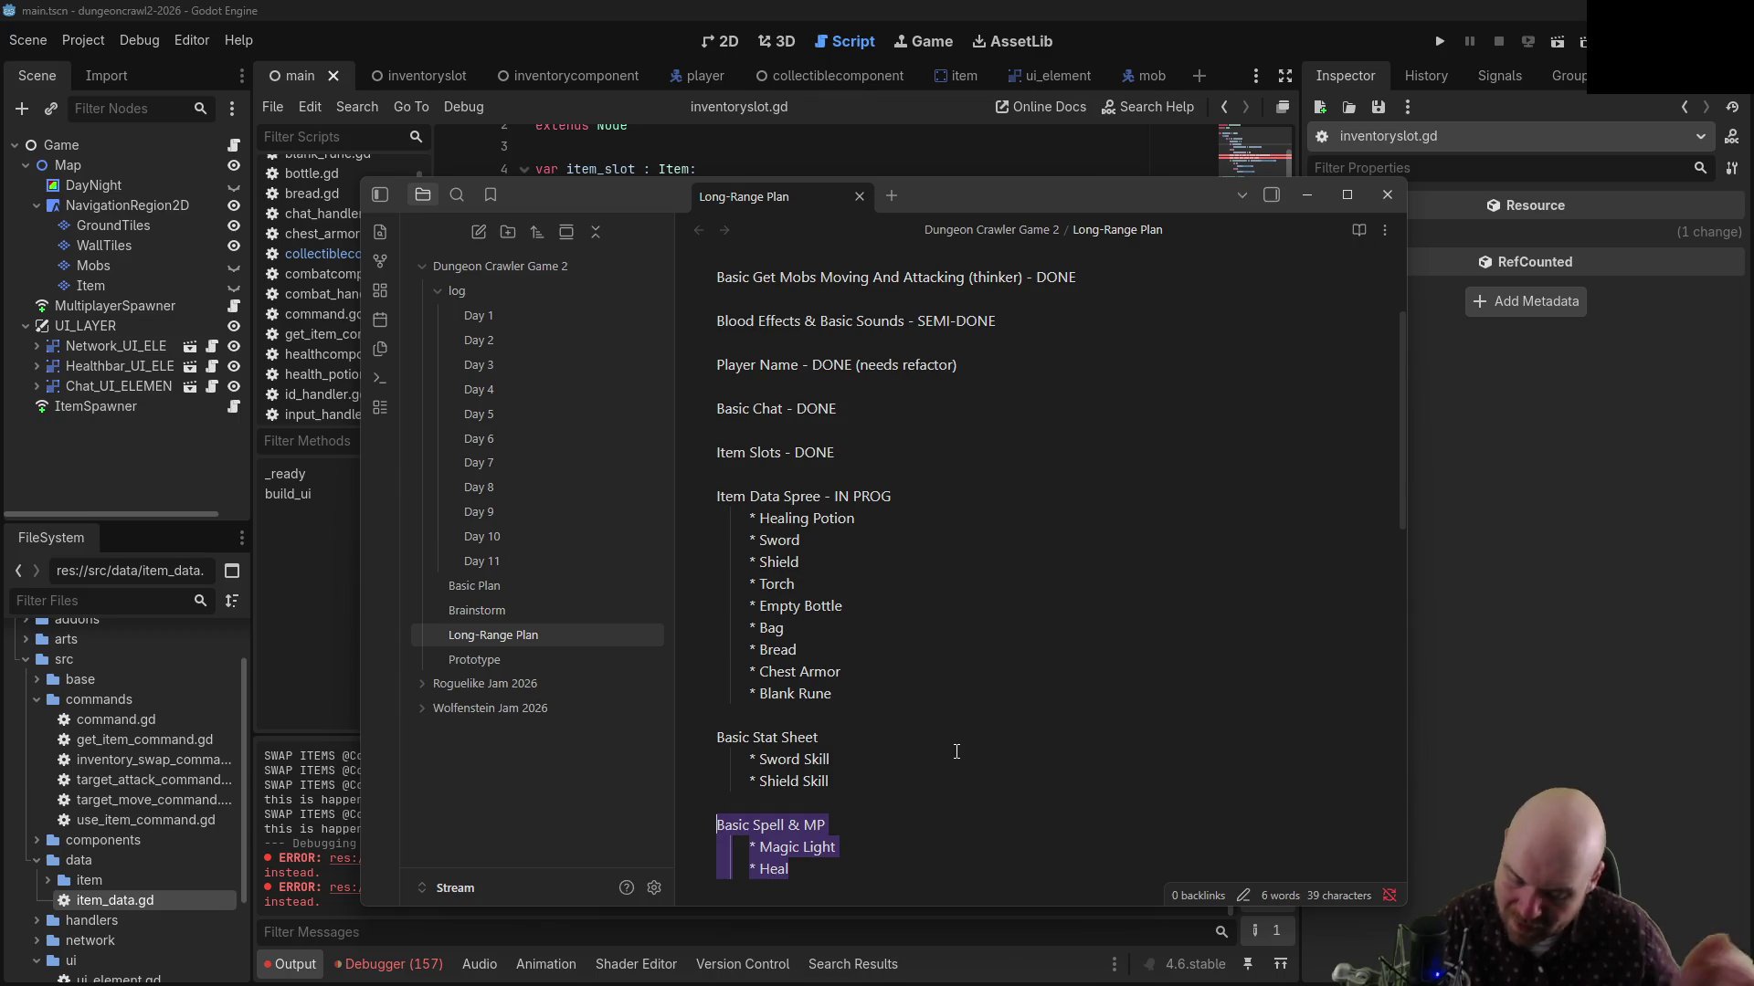
{"action": "scroll", "coordinate": [977, 715], "scroll_direction": "down", "scroll_amount": 1}
{"action": "scroll", "coordinate": [977, 715], "scroll_direction": "down", "scroll_amount": 8}
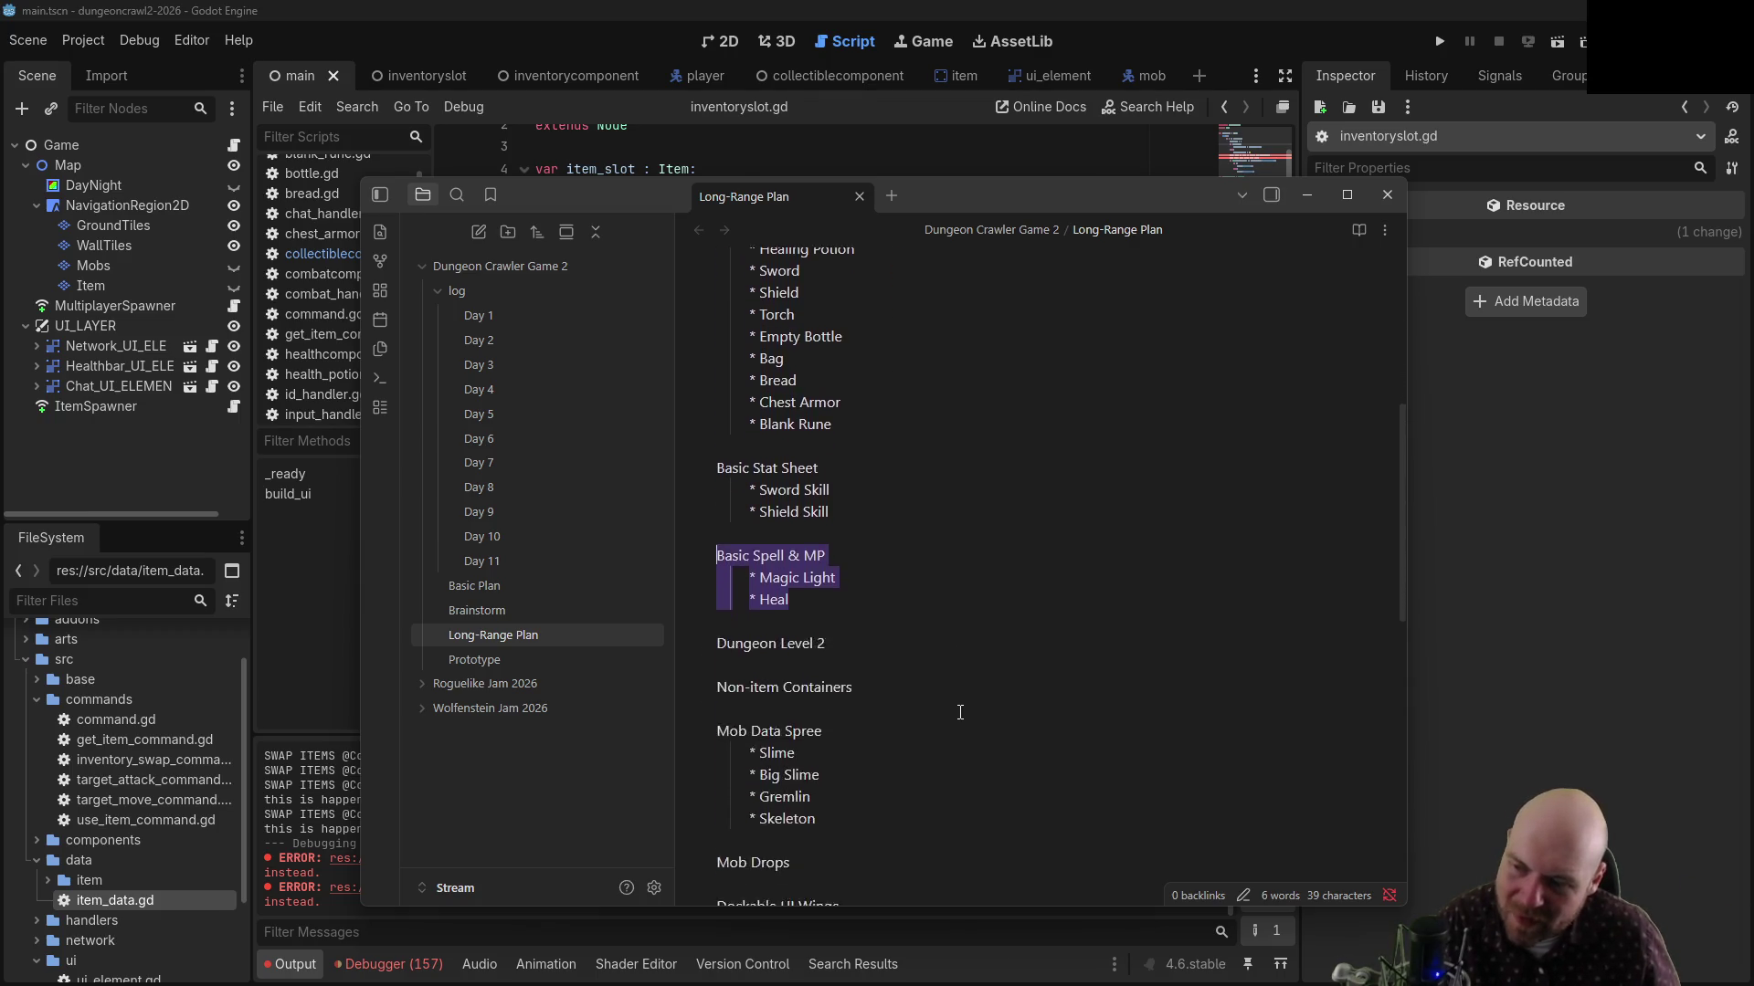
{"action": "scroll", "coordinate": [922, 684], "scroll_direction": "up", "scroll_amount": 5}
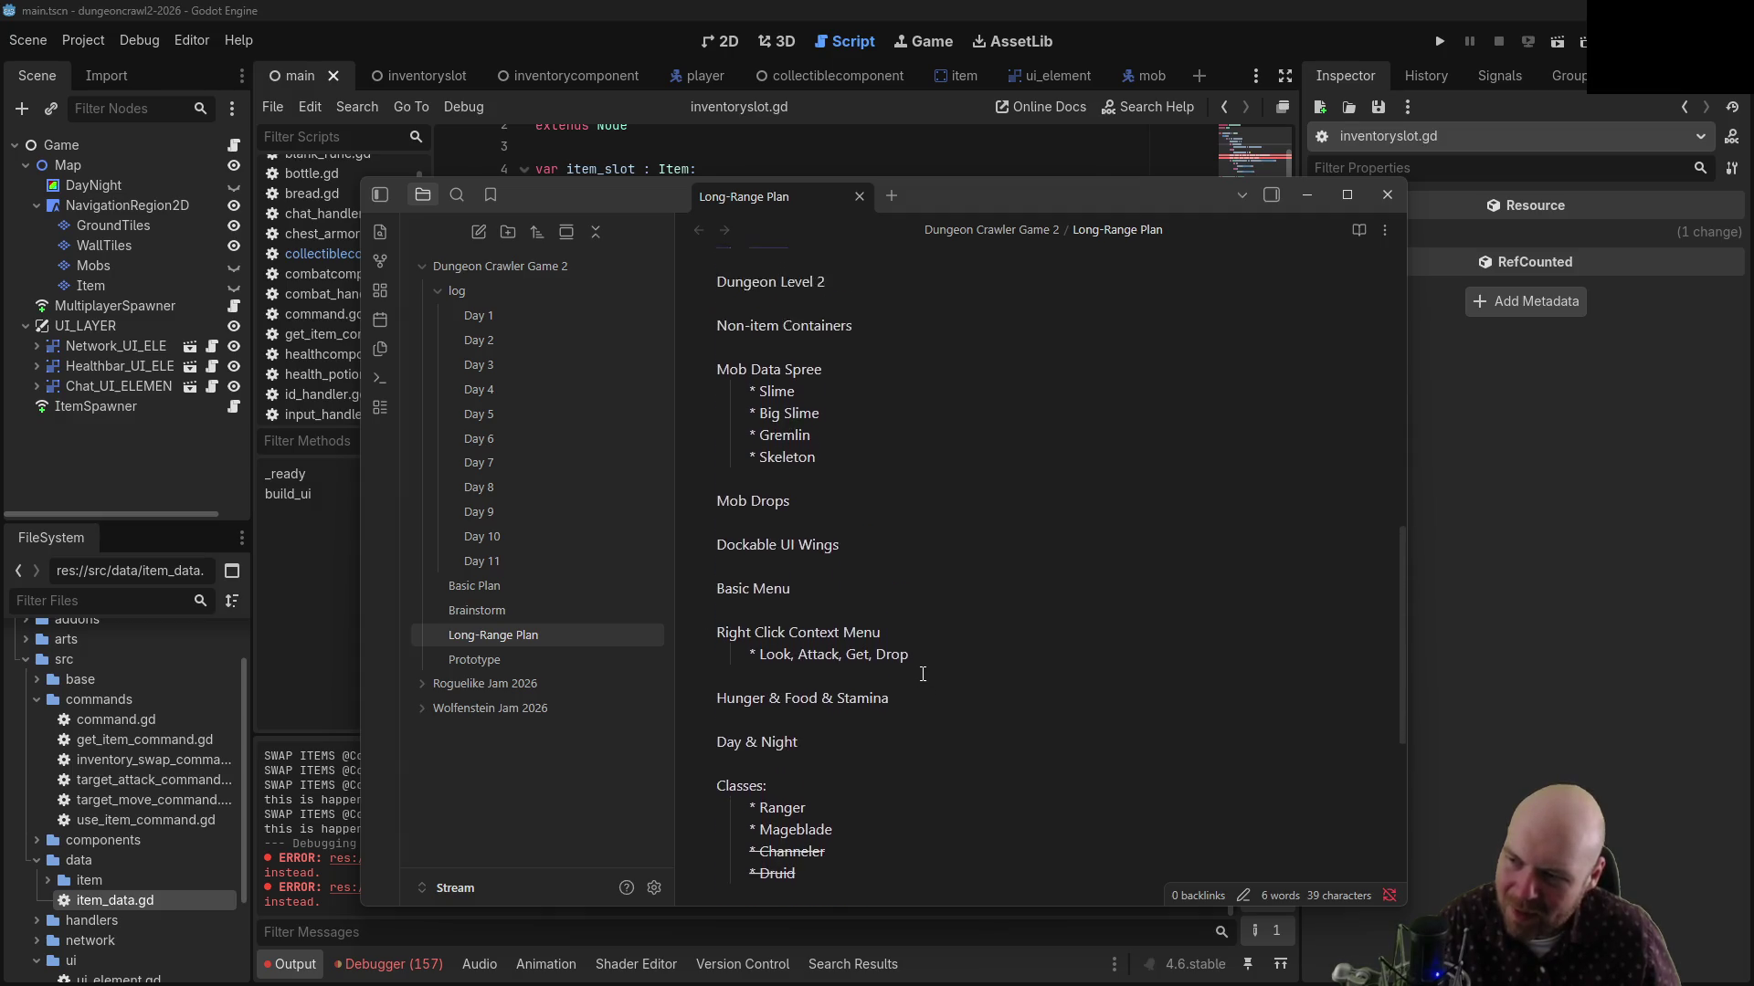
{"action": "scroll", "coordinate": [875, 558], "scroll_direction": "down", "scroll_amount": 5}
{"action": "scroll", "coordinate": [875, 558], "scroll_direction": "down", "scroll_amount": 2}
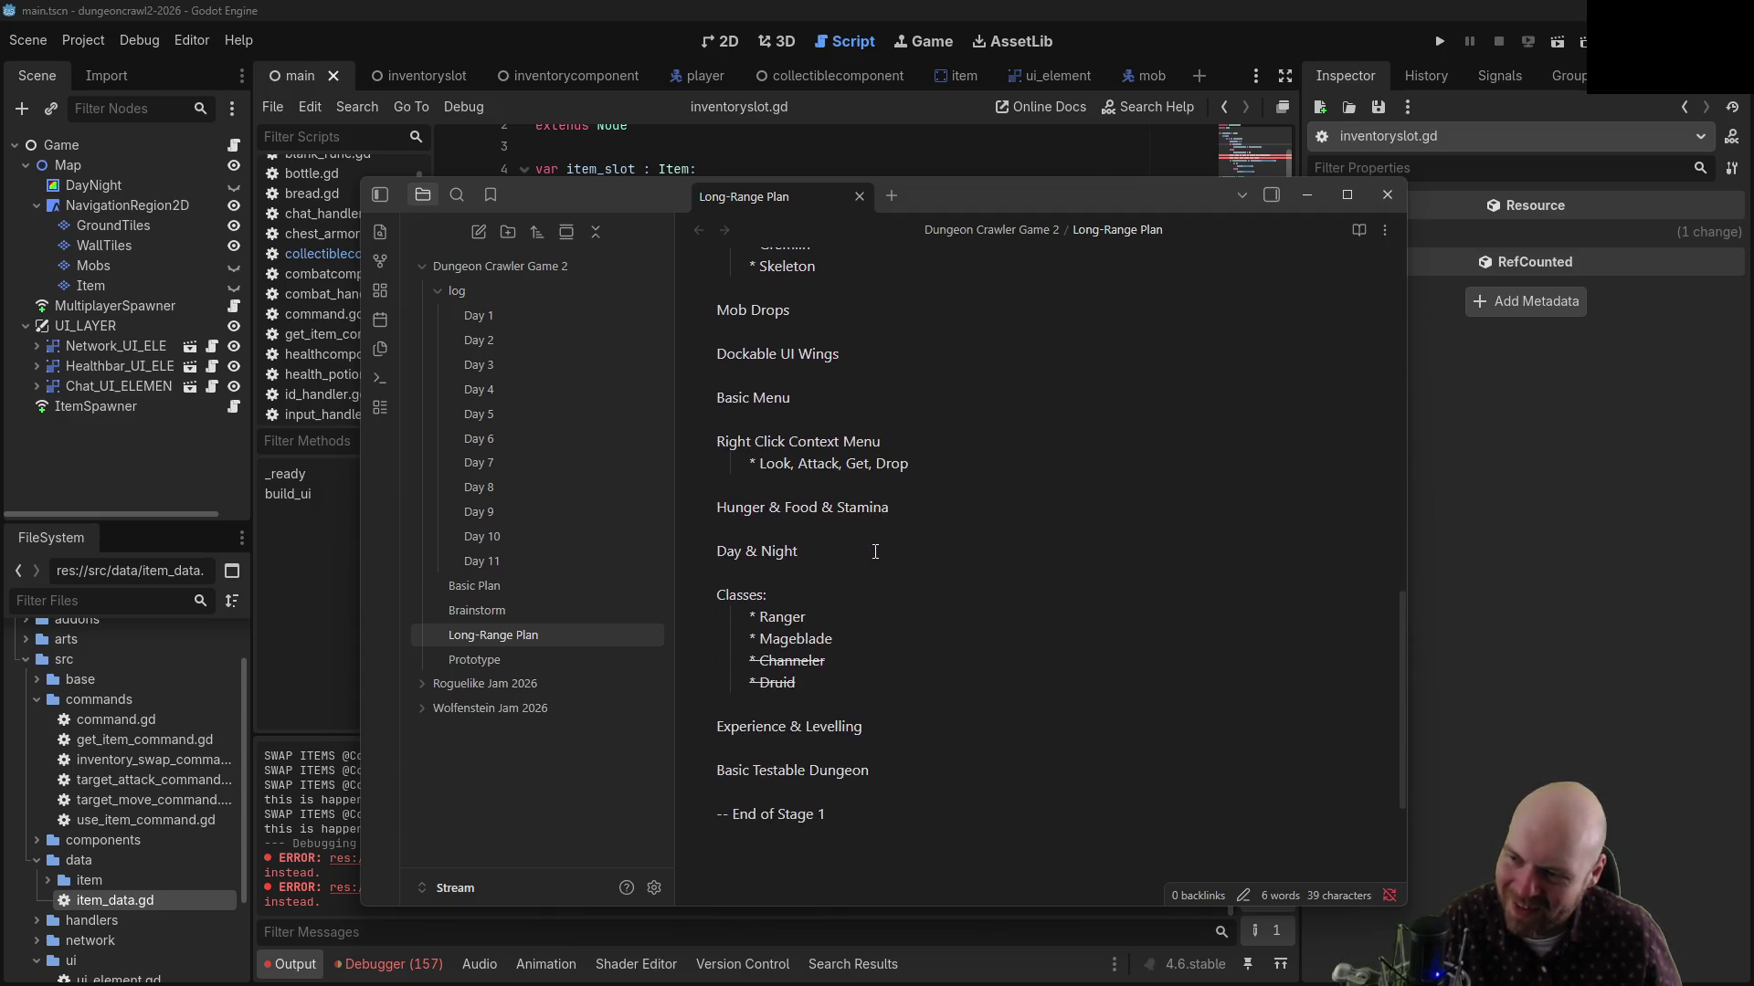
{"action": "scroll", "coordinate": [845, 502], "scroll_direction": "up", "scroll_amount": 6}
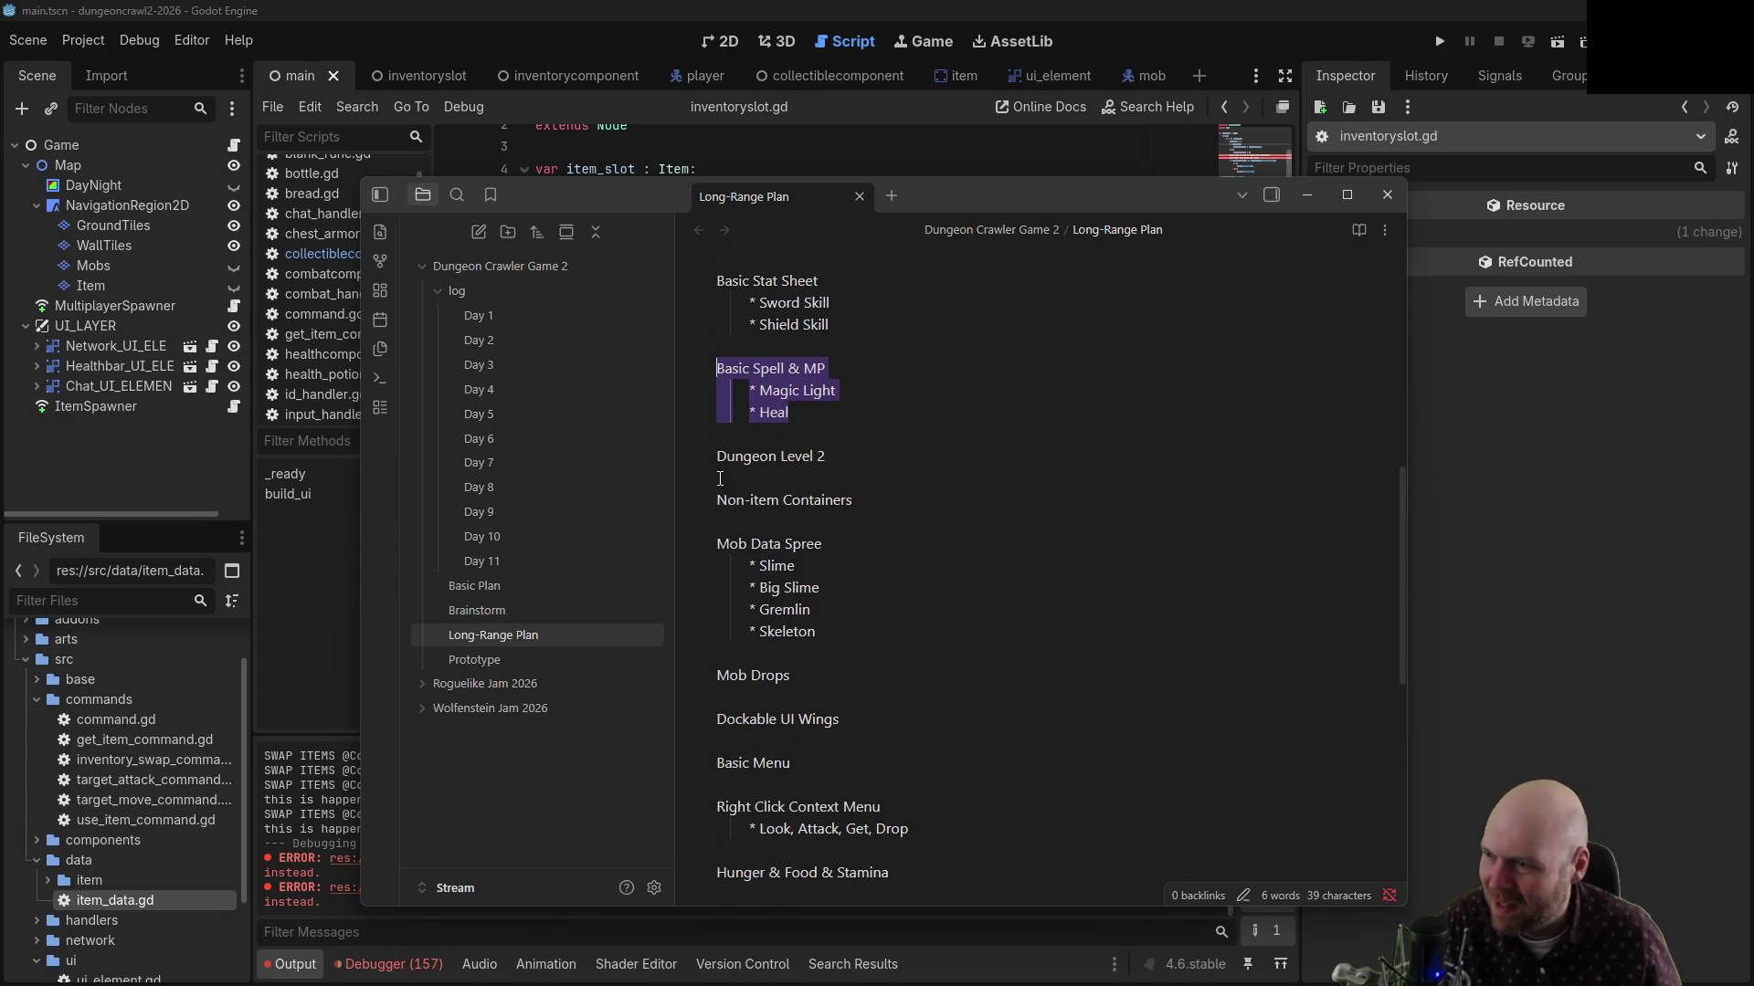
{"action": "left_click", "coordinate": [841, 456]}
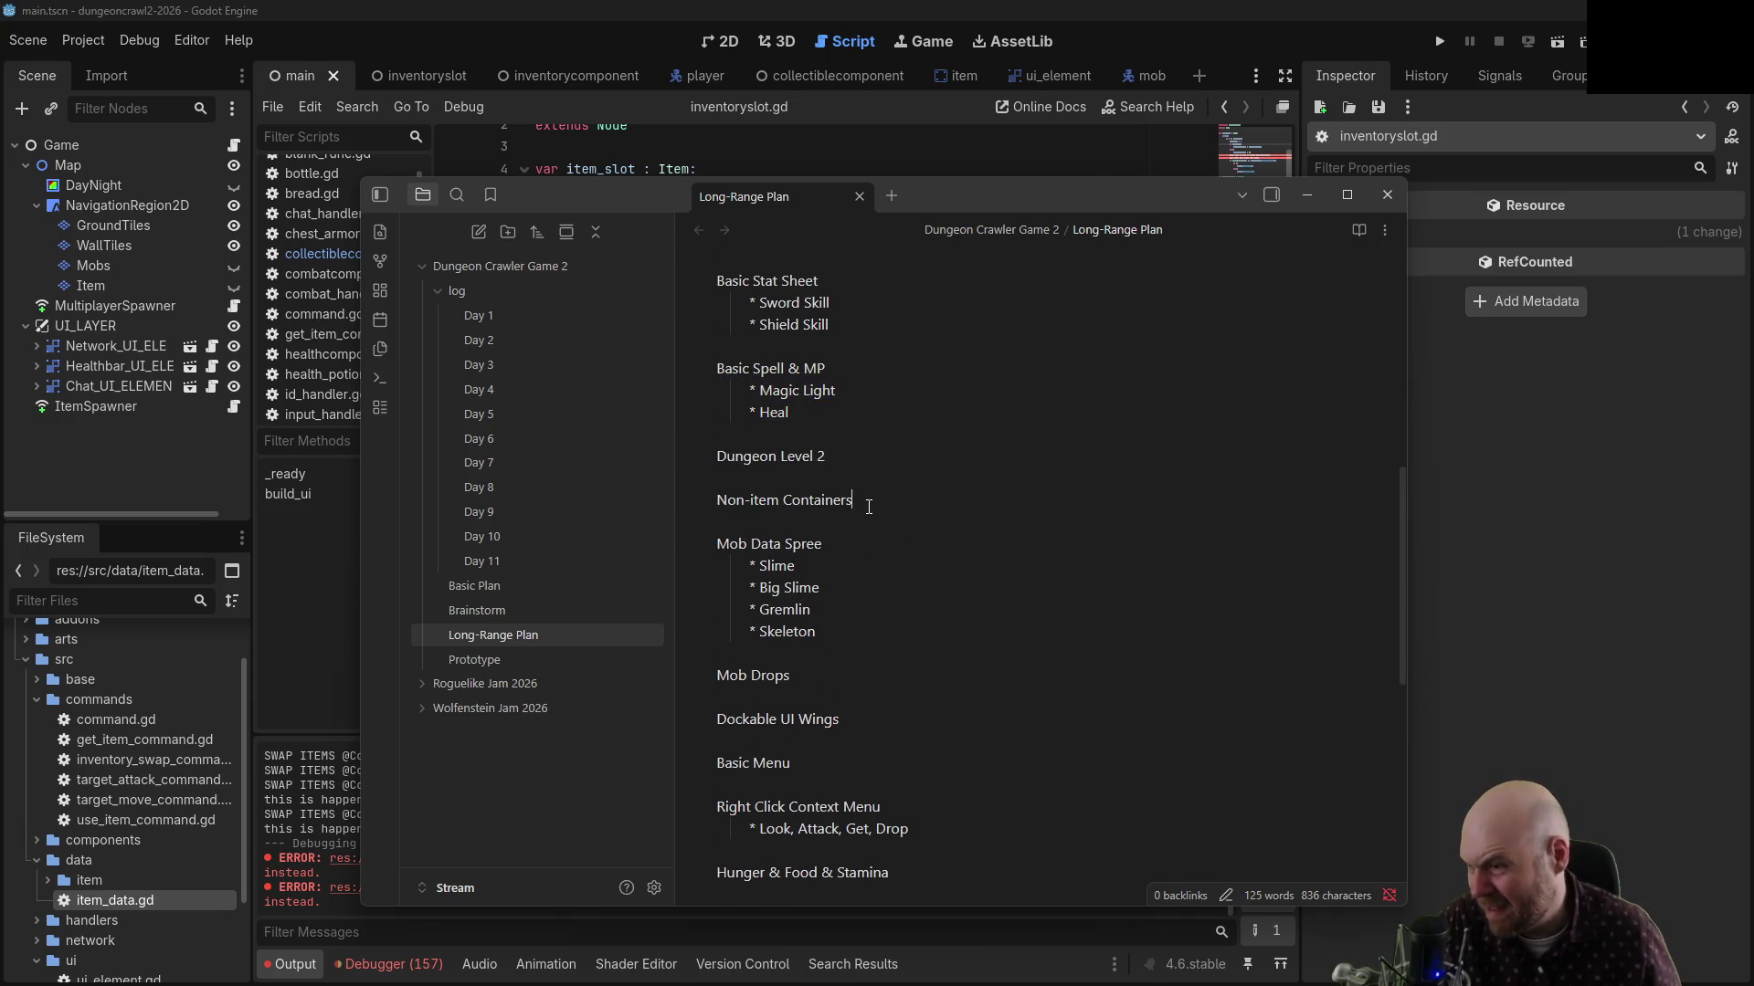
{"action": "left_click_drag", "start_coordinate": [849, 500], "coordinate": [707, 502]}
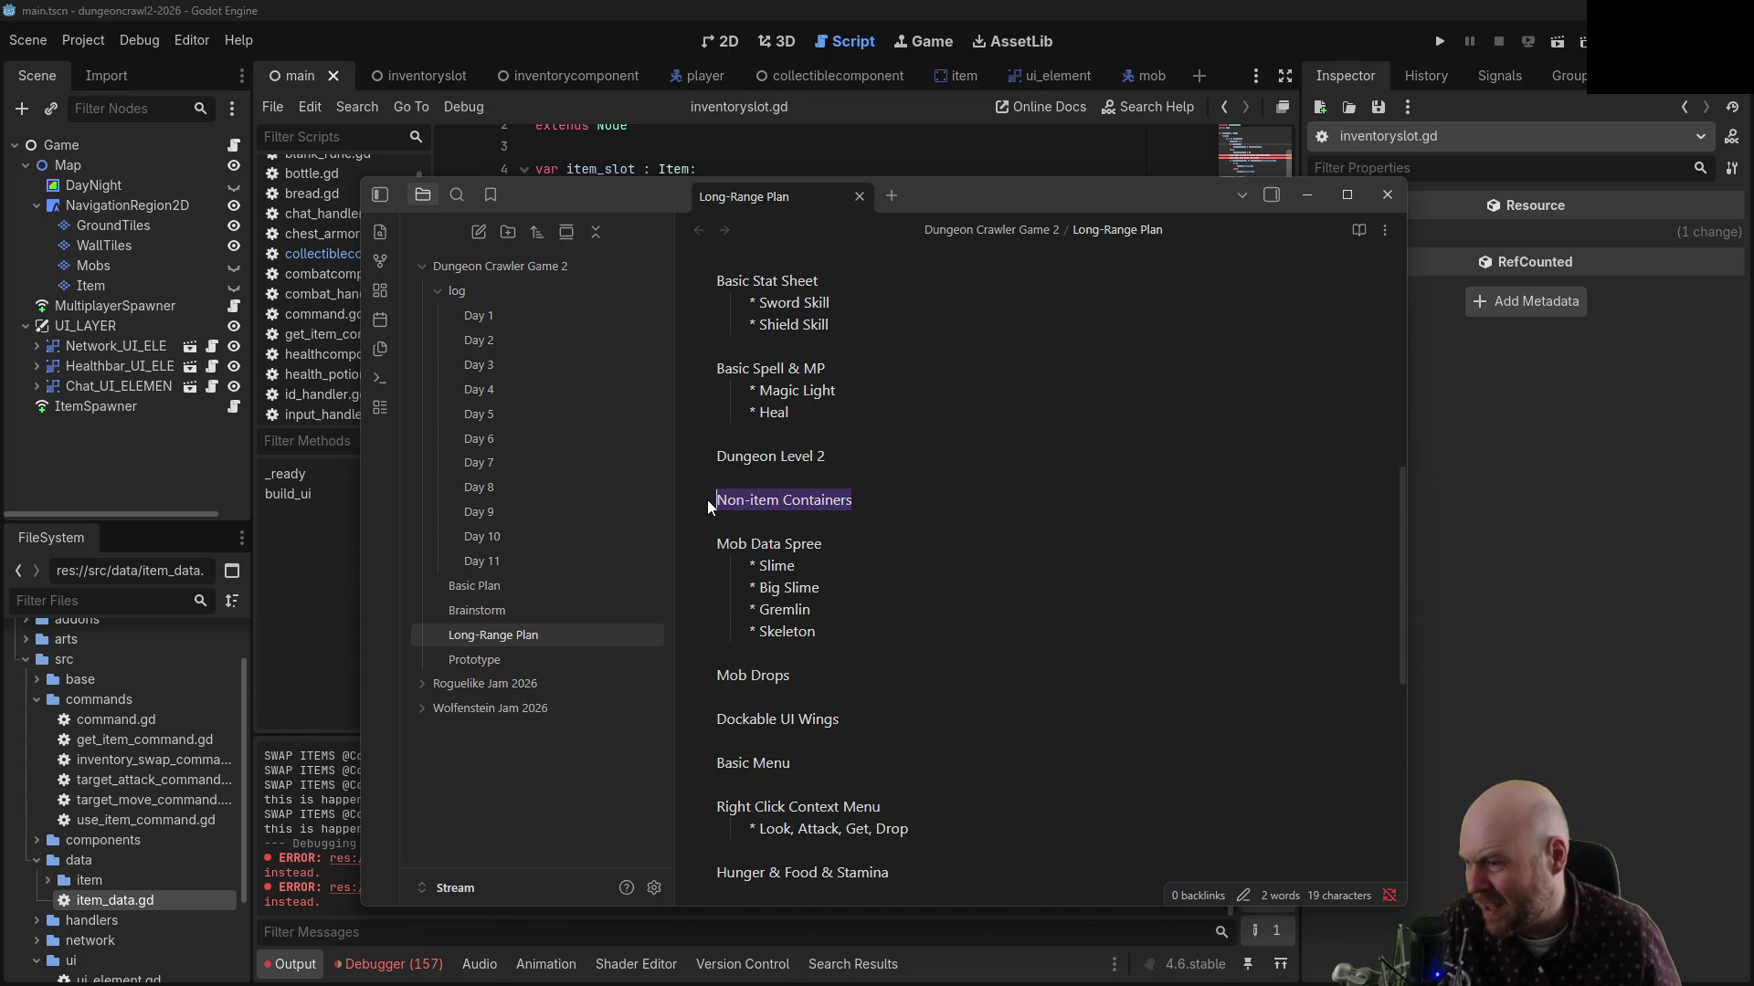